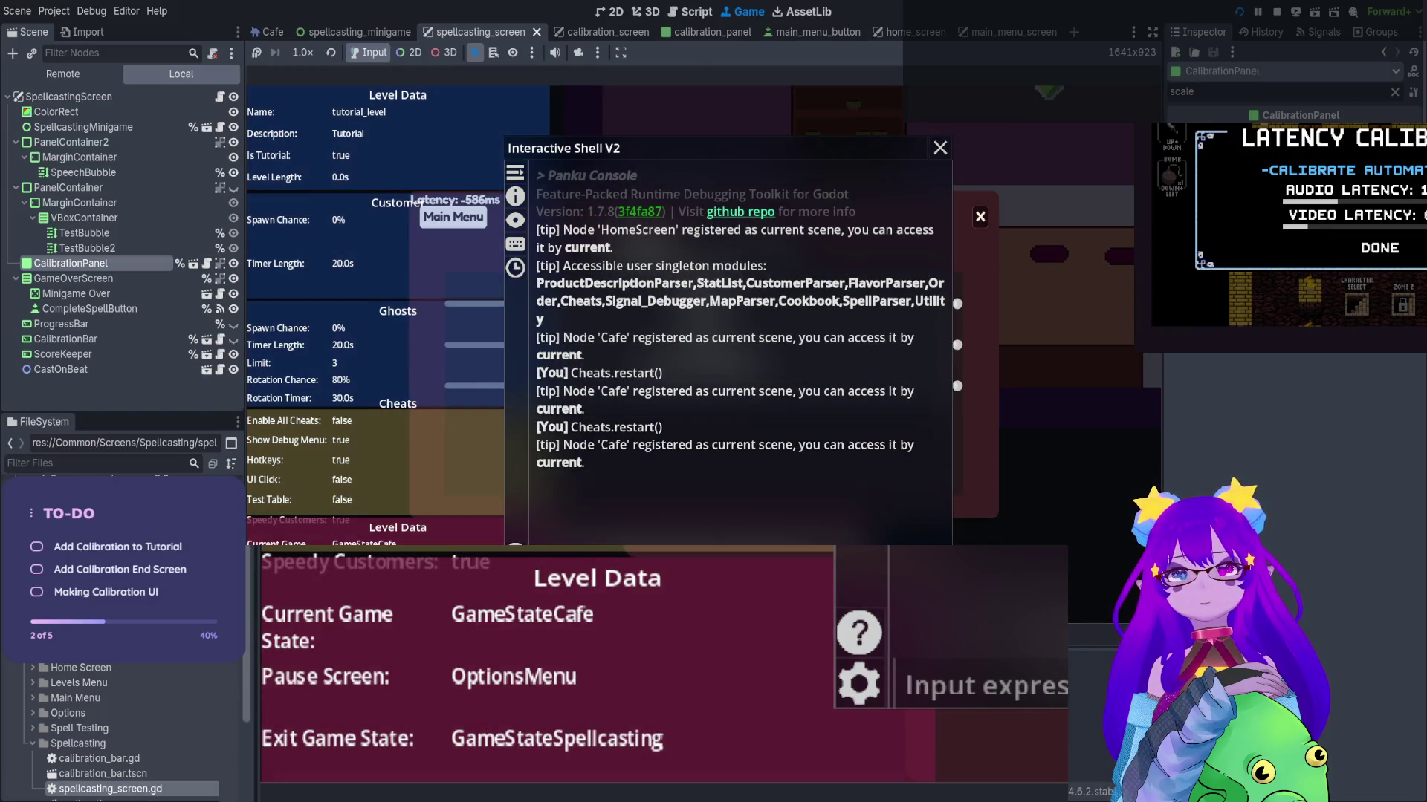
Close the Panku console, restart the game and open the Calibration screen
{"action": "key", "text": "grave"}
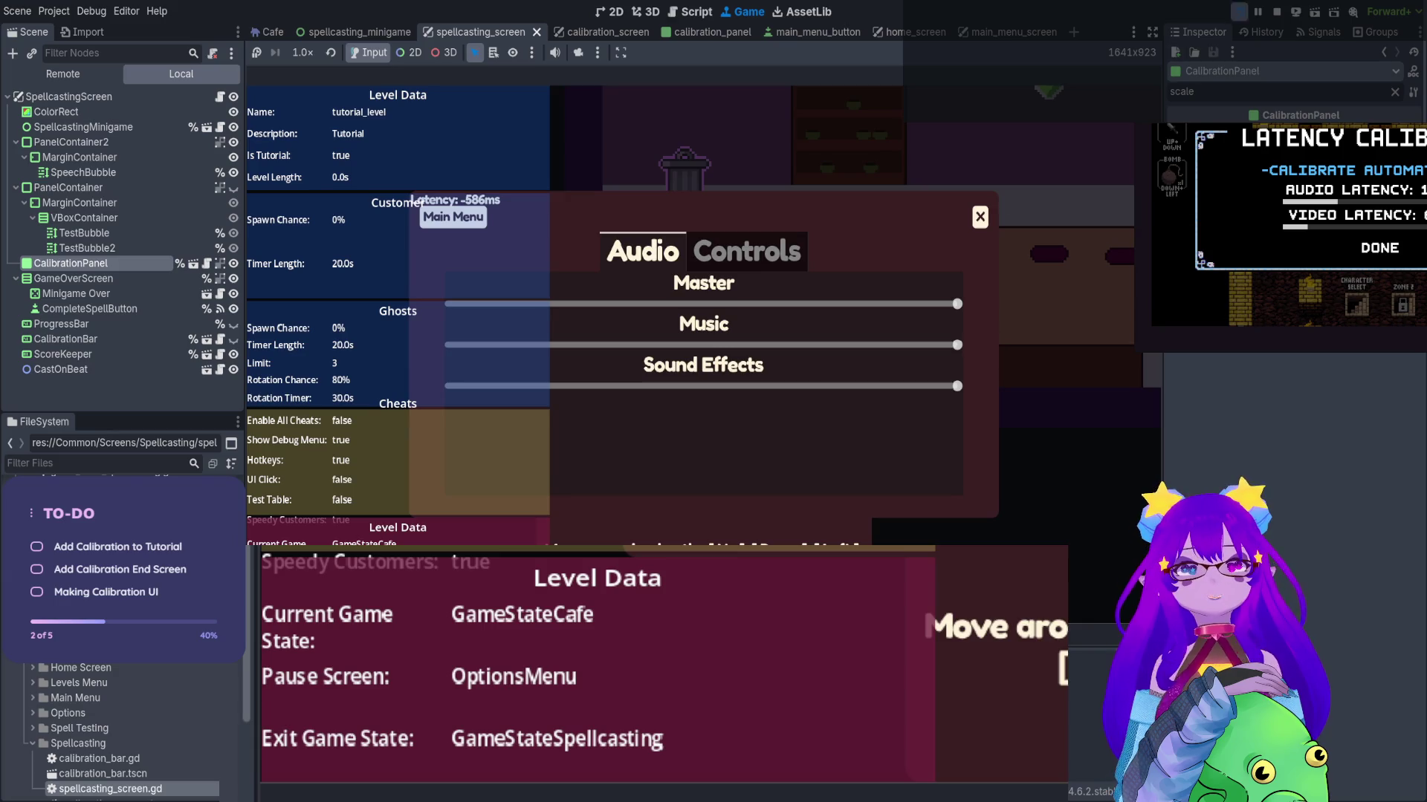
{"action": "key", "text": "F5"}
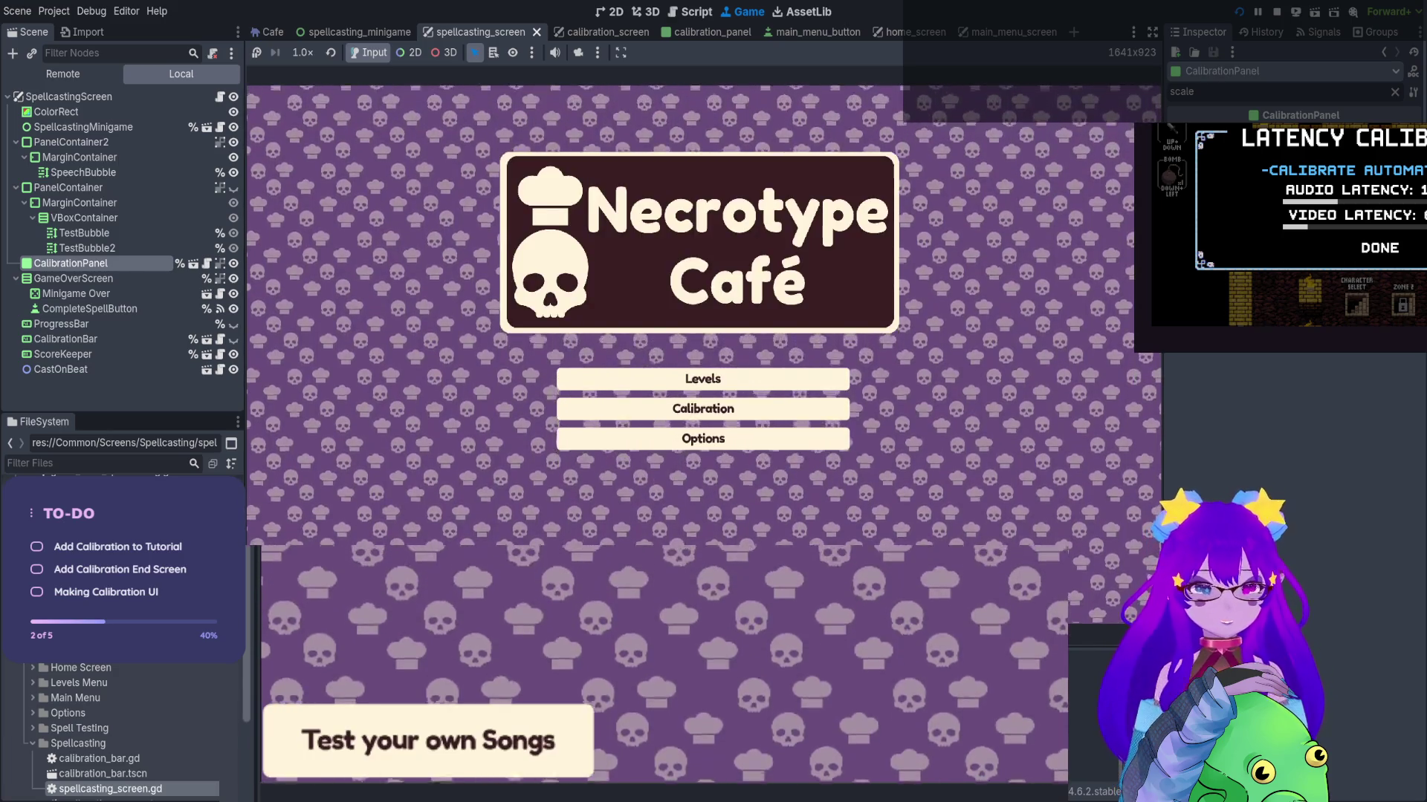
{"action": "key", "text": "grave"}
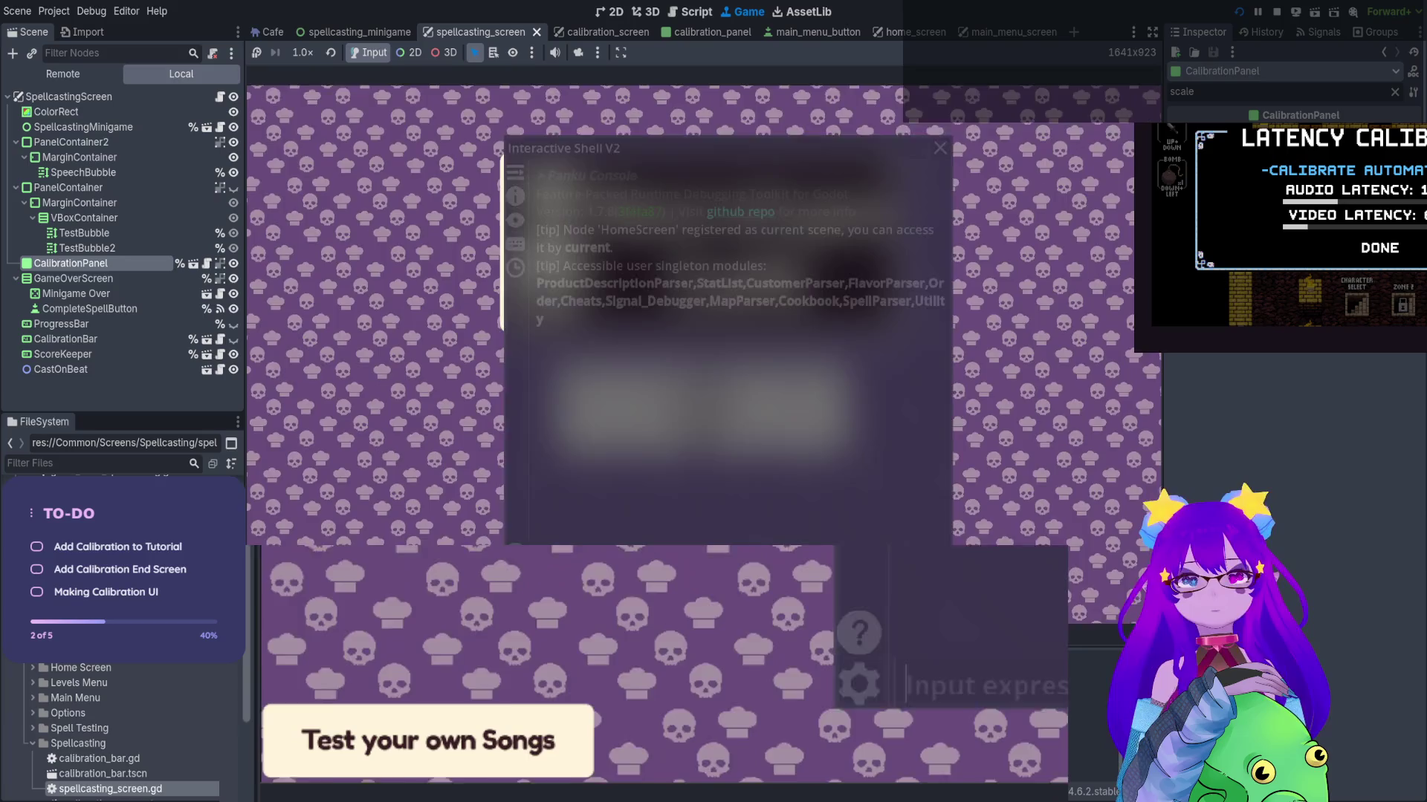
{"action": "key", "text": "grave"}
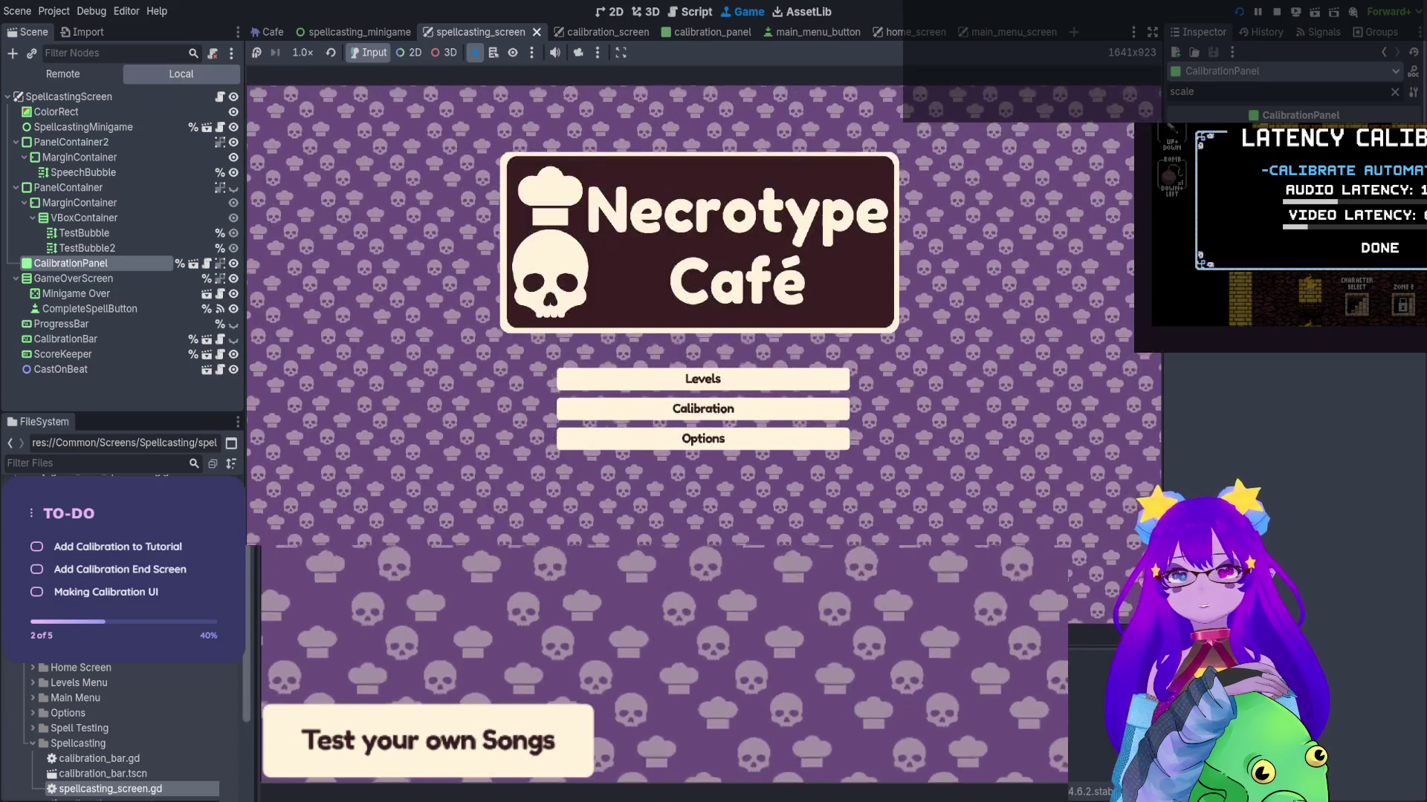
{"action": "left_click", "coordinate": [703, 409]}
Run Cheats.toggle_debug_screen_visibility(true) from the console, close it, and stop the game
{"action": "key", "text": "grave"}
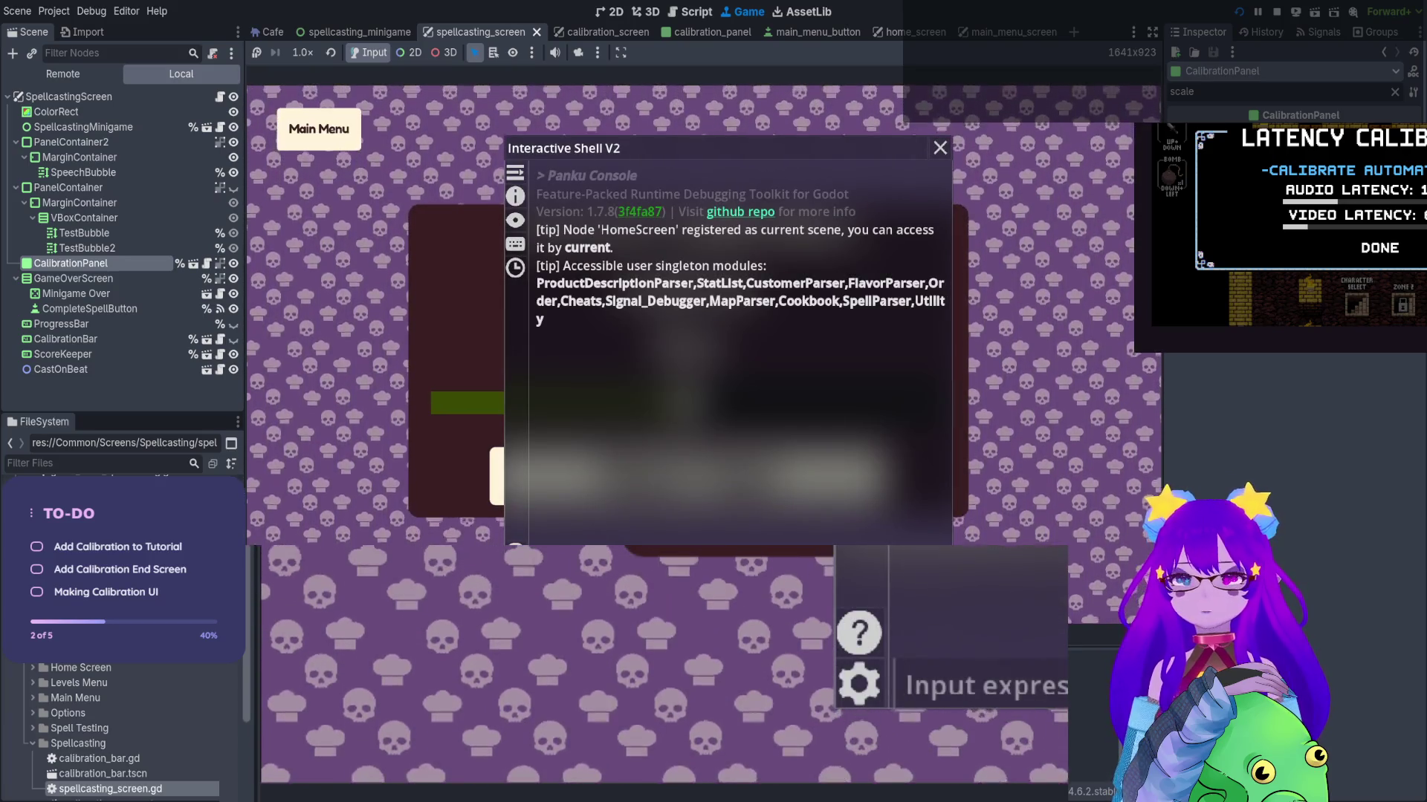
{"action": "type", "text": "show"}
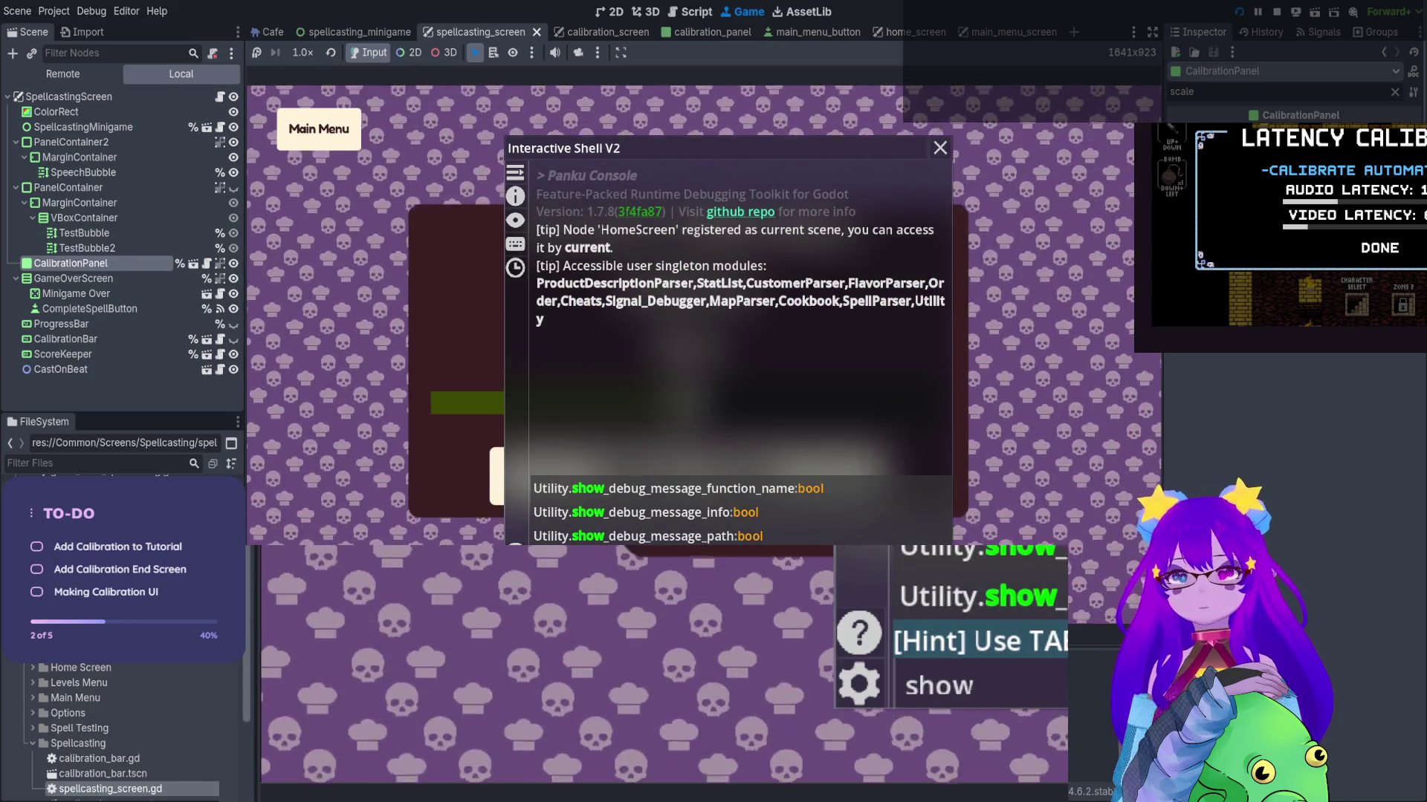
{"action": "key", "text": "BackSpace"}
{"action": "key", "text": "BackSpace"}
{"action": "key", "text": "BackSpace"}
{"action": "type", "text": "debug"}
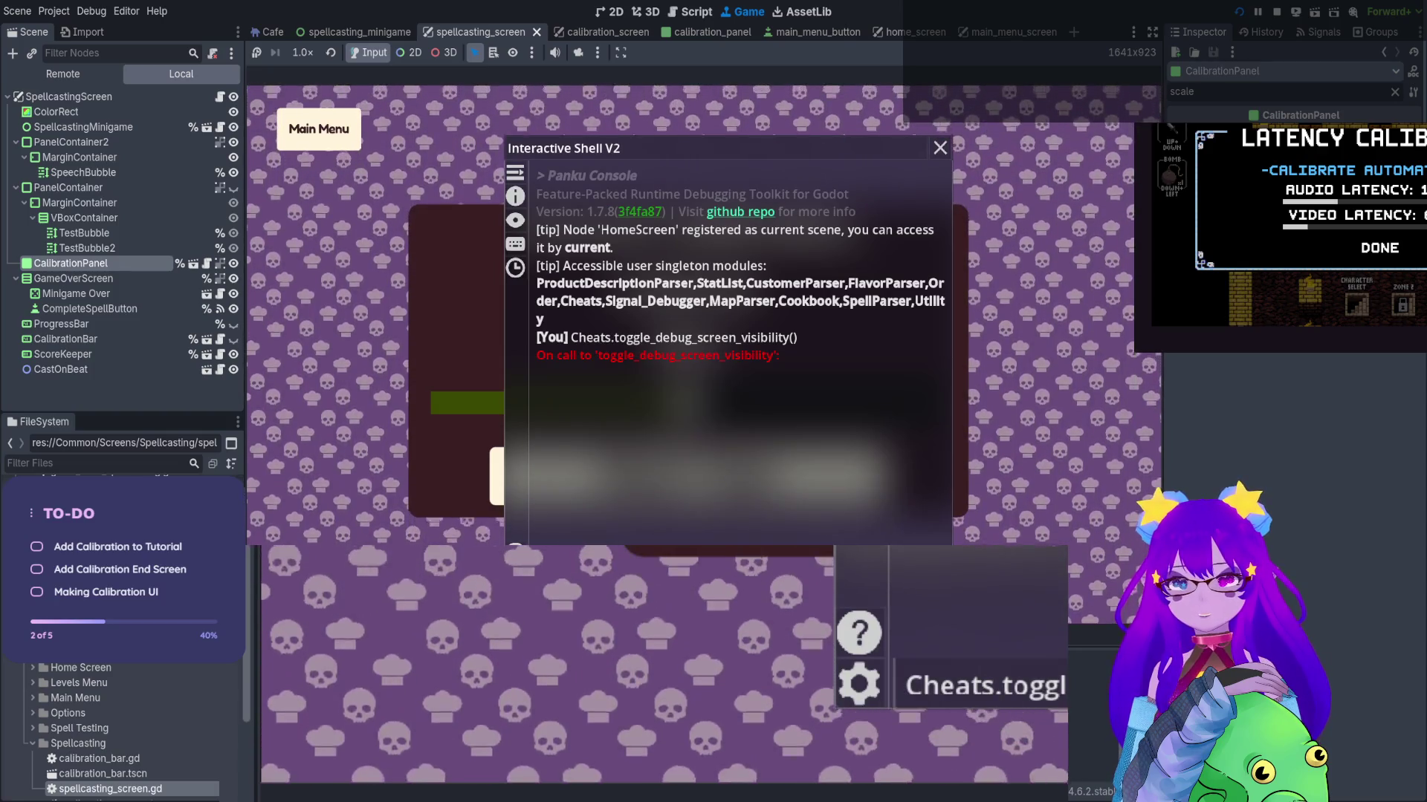
{"action": "key", "text": "Return"}
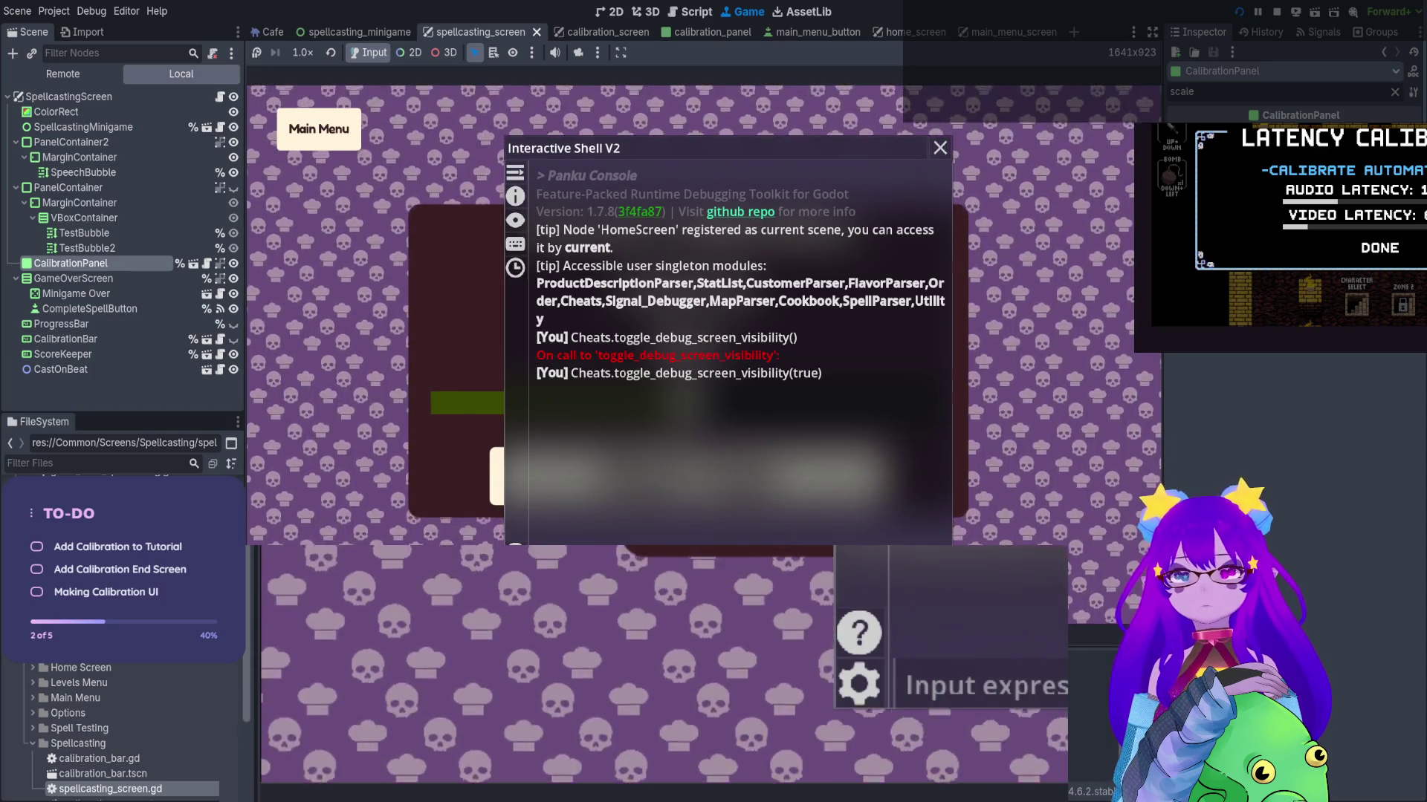
{"action": "key", "text": "grave"}
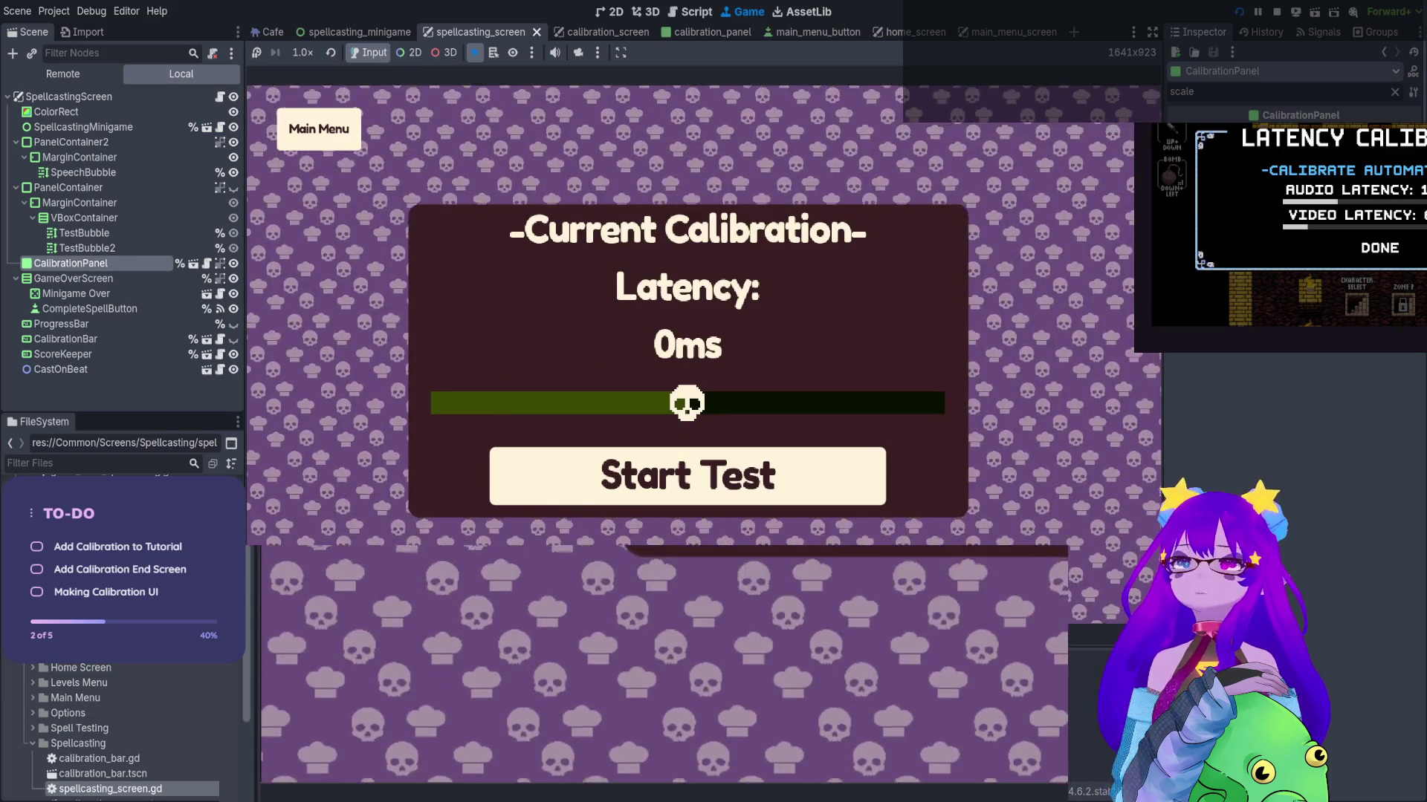
{"action": "left_click", "coordinate": [1277, 12]}
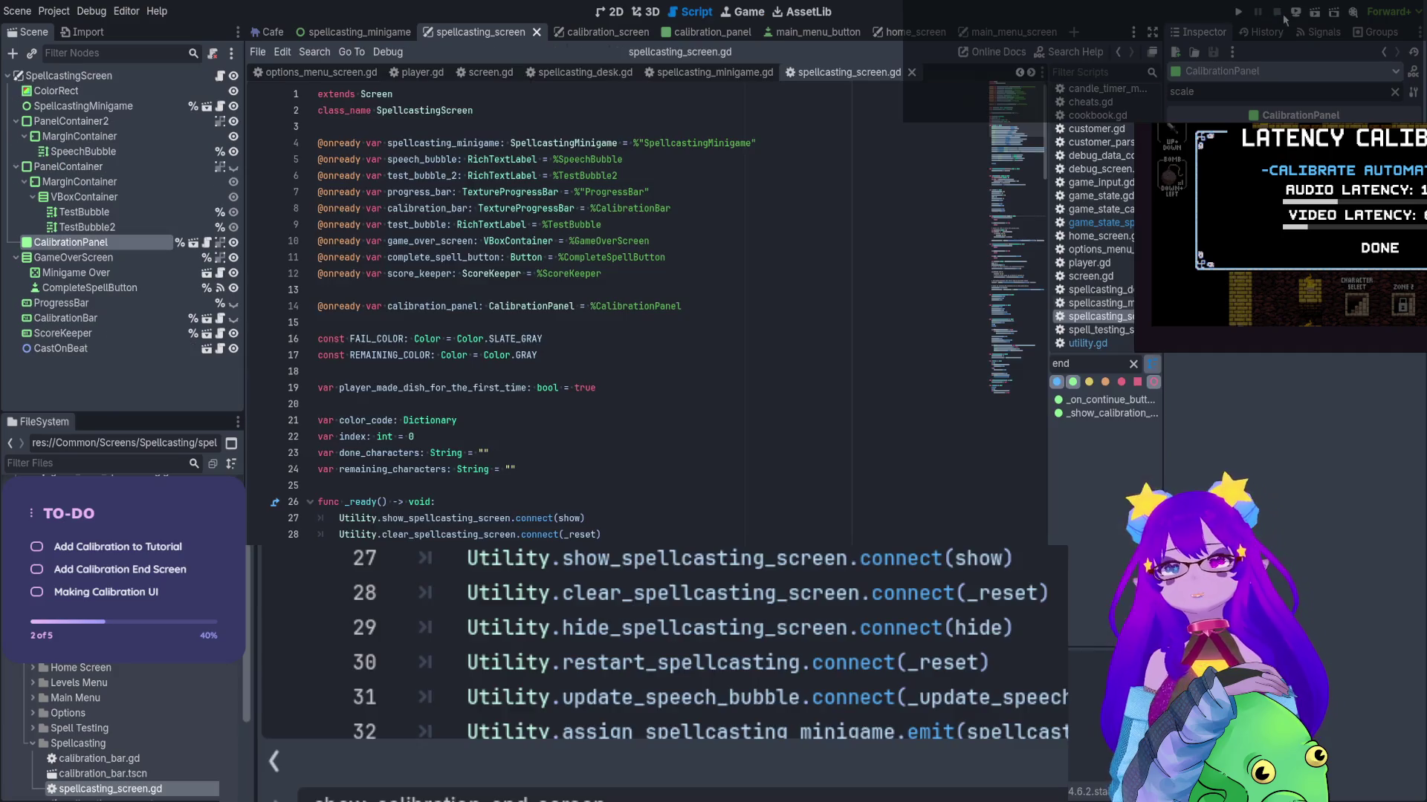
Drag debug_screen.tscn into the home_screen scene tree and run the project
{"action": "left_click", "coordinate": [360, 32]}
{"action": "left_click", "coordinate": [611, 12]}
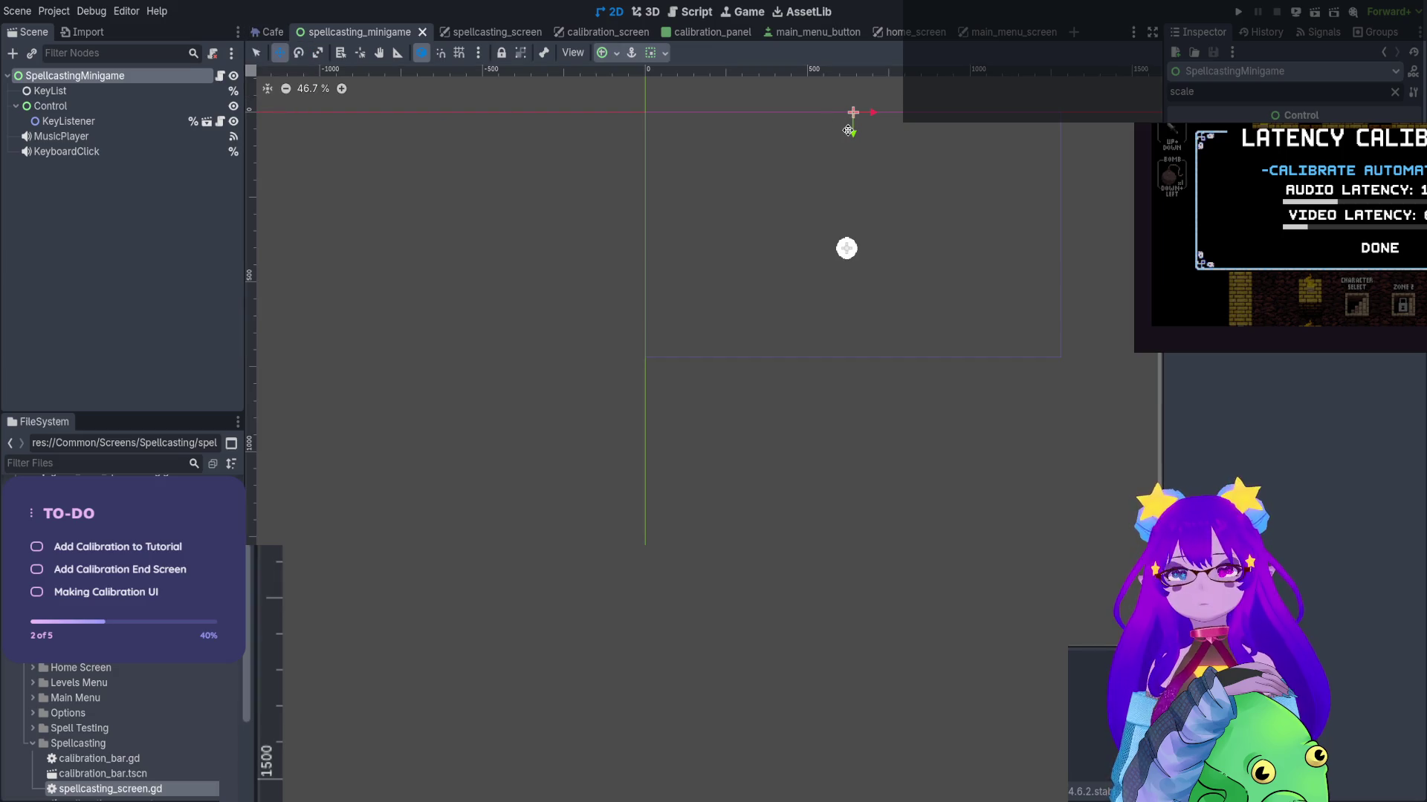
{"action": "left_click", "coordinate": [903, 32]}
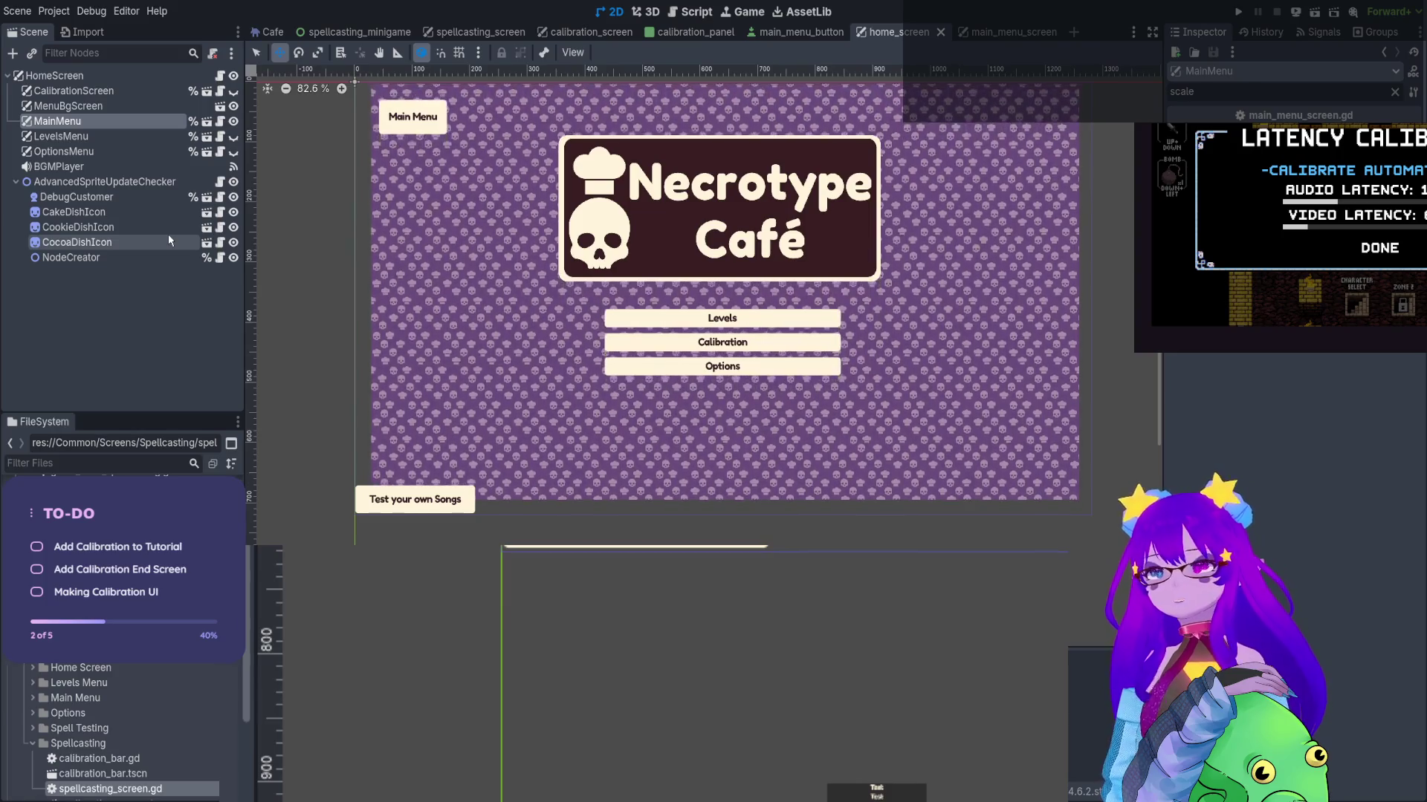
{"action": "type", "text": "debug"}
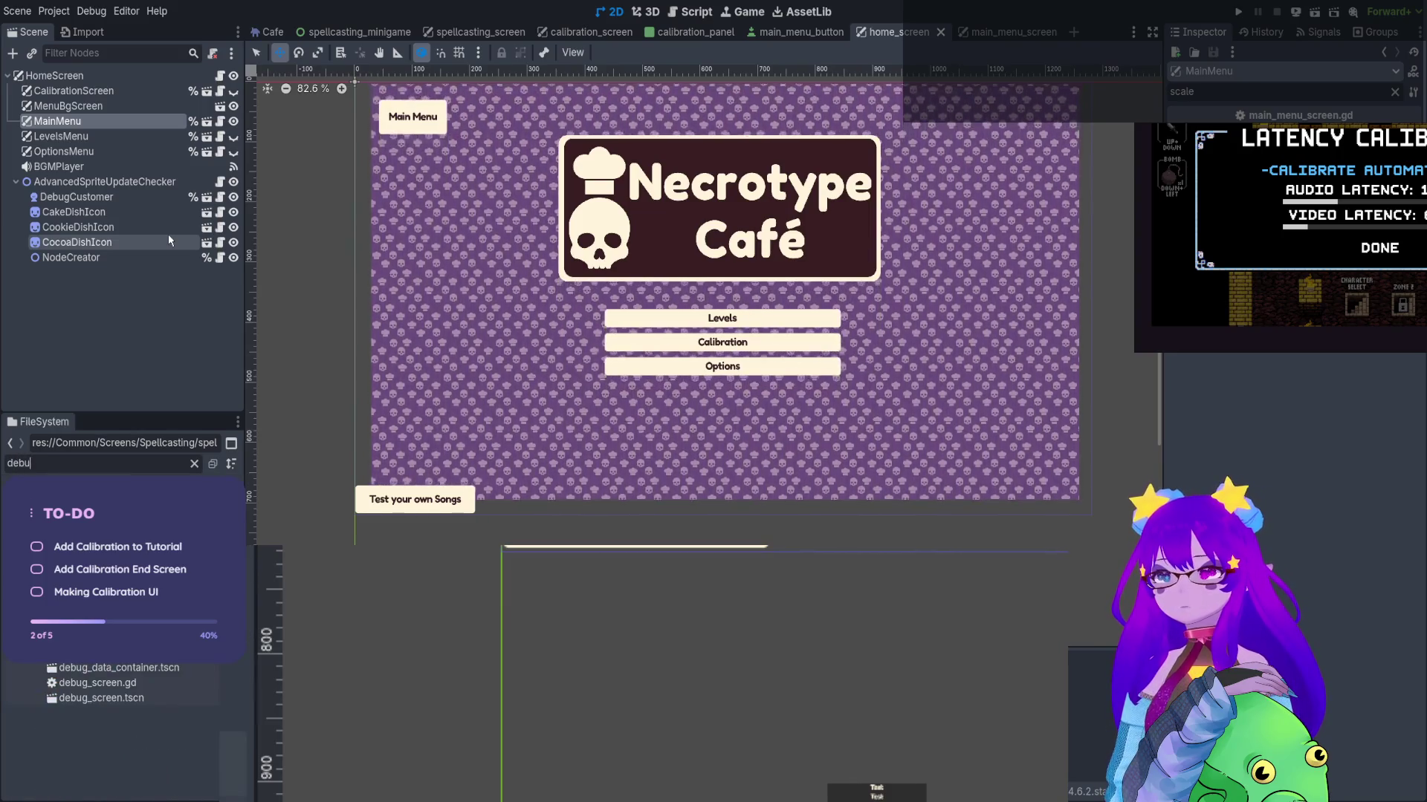
{"action": "left_click", "coordinate": [191, 699]}
{"action": "left_click_drag", "start_coordinate": [191, 698], "coordinate": [671, 465]}
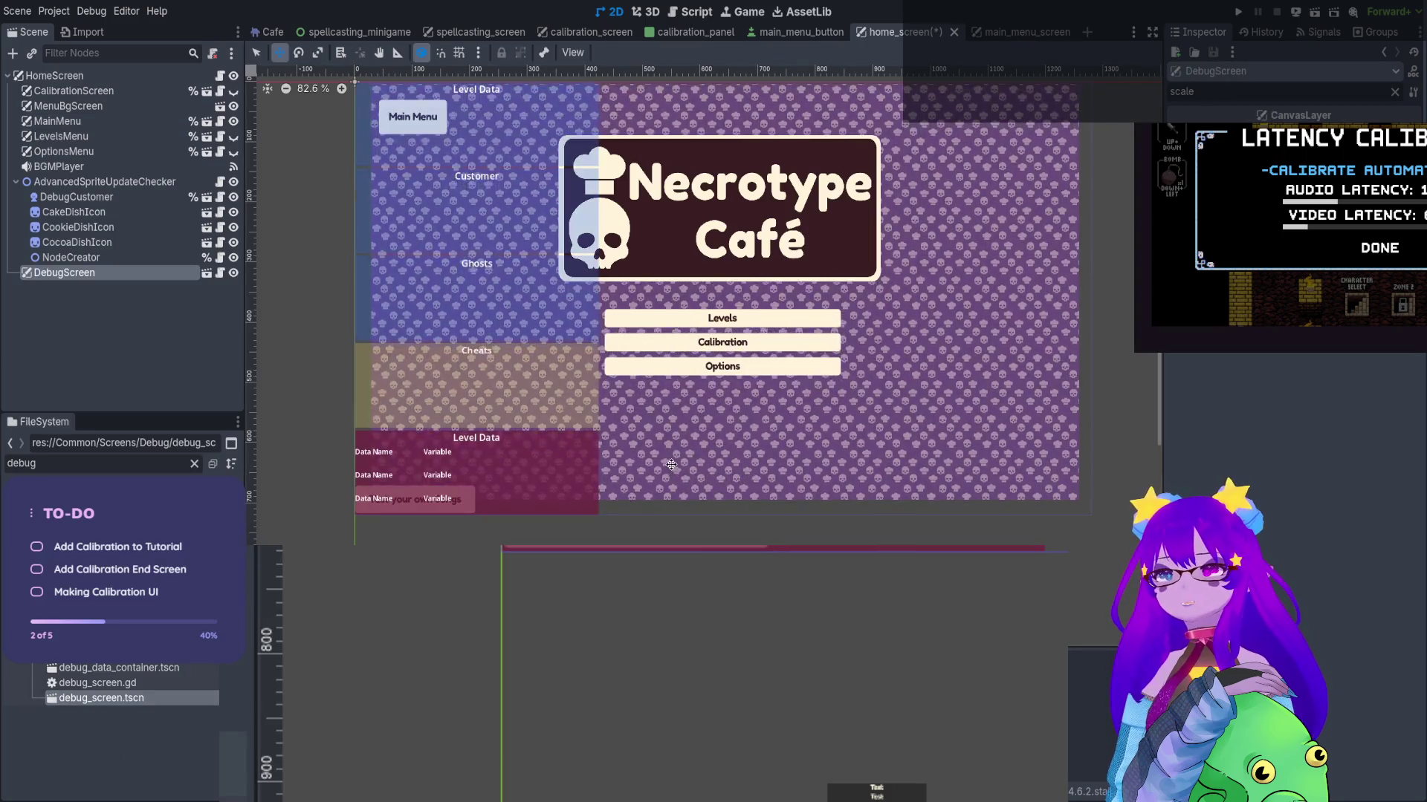
{"action": "left_click", "coordinate": [1238, 11]}
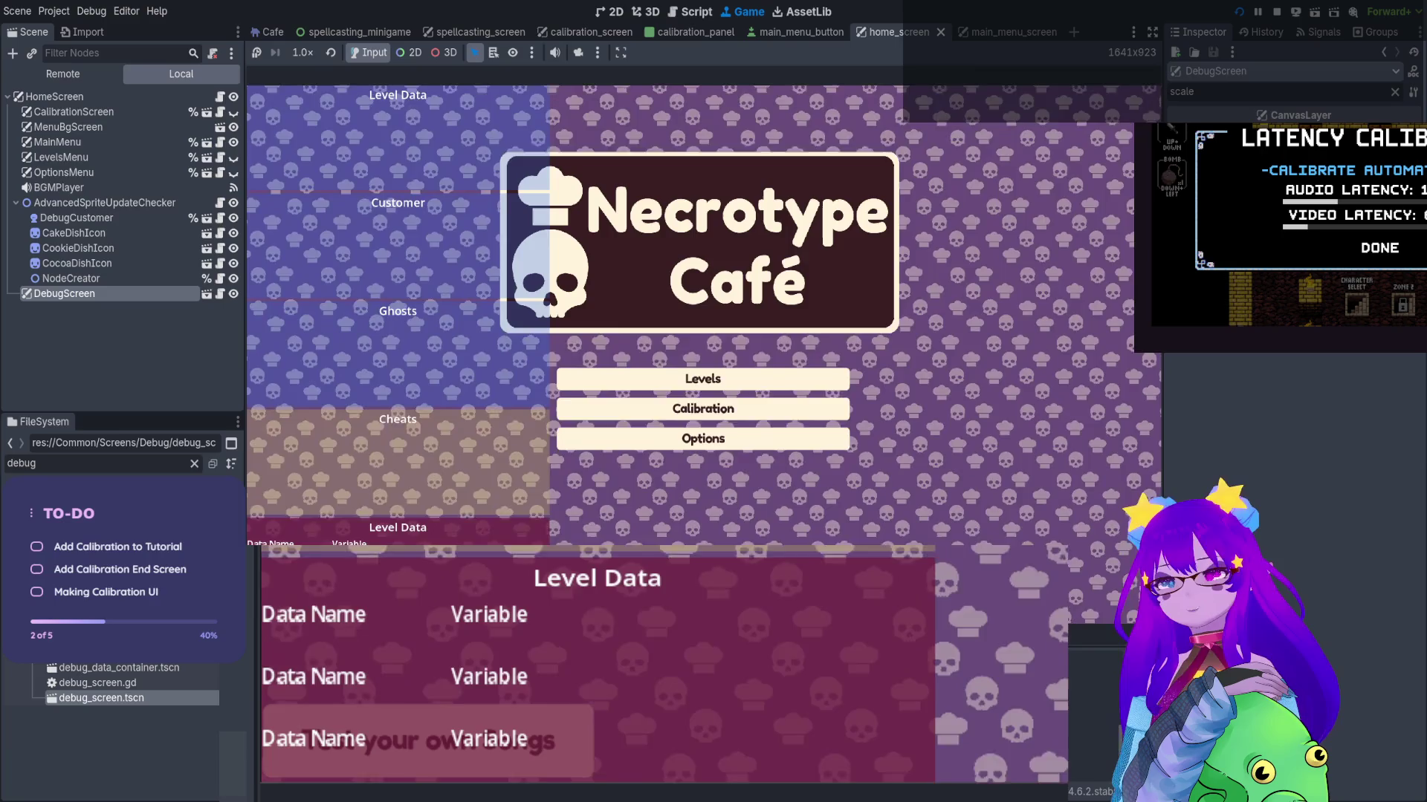
Go to calibration_end_screen in the running game, triggering the Nil disable_spellcasting_options break at line 34
{"action": "type", "text": "calibration_end_screen"}
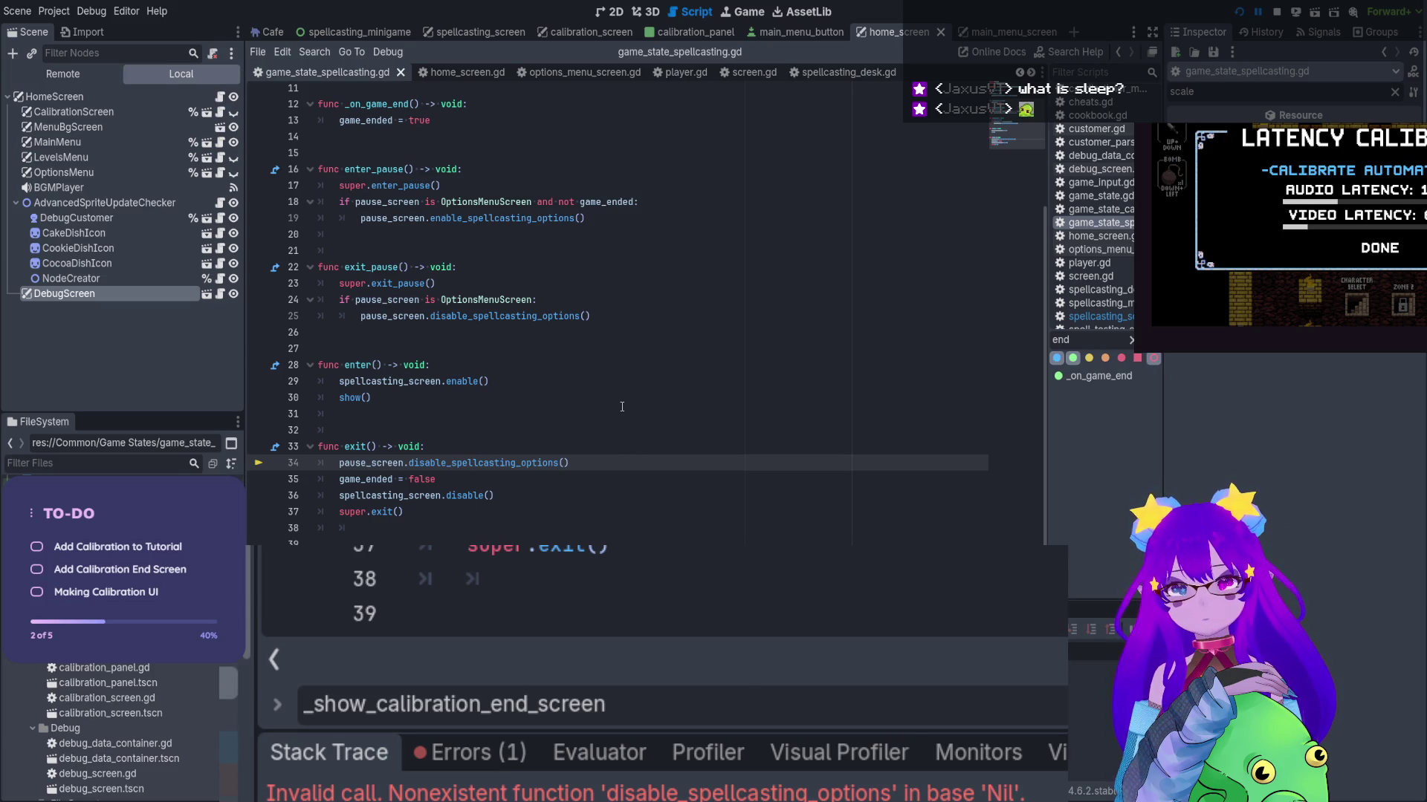
Stop the debug session, review exit() in game_state_spellcasting.gd, and show the Errors list
{"action": "left_click", "coordinate": [1279, 13]}
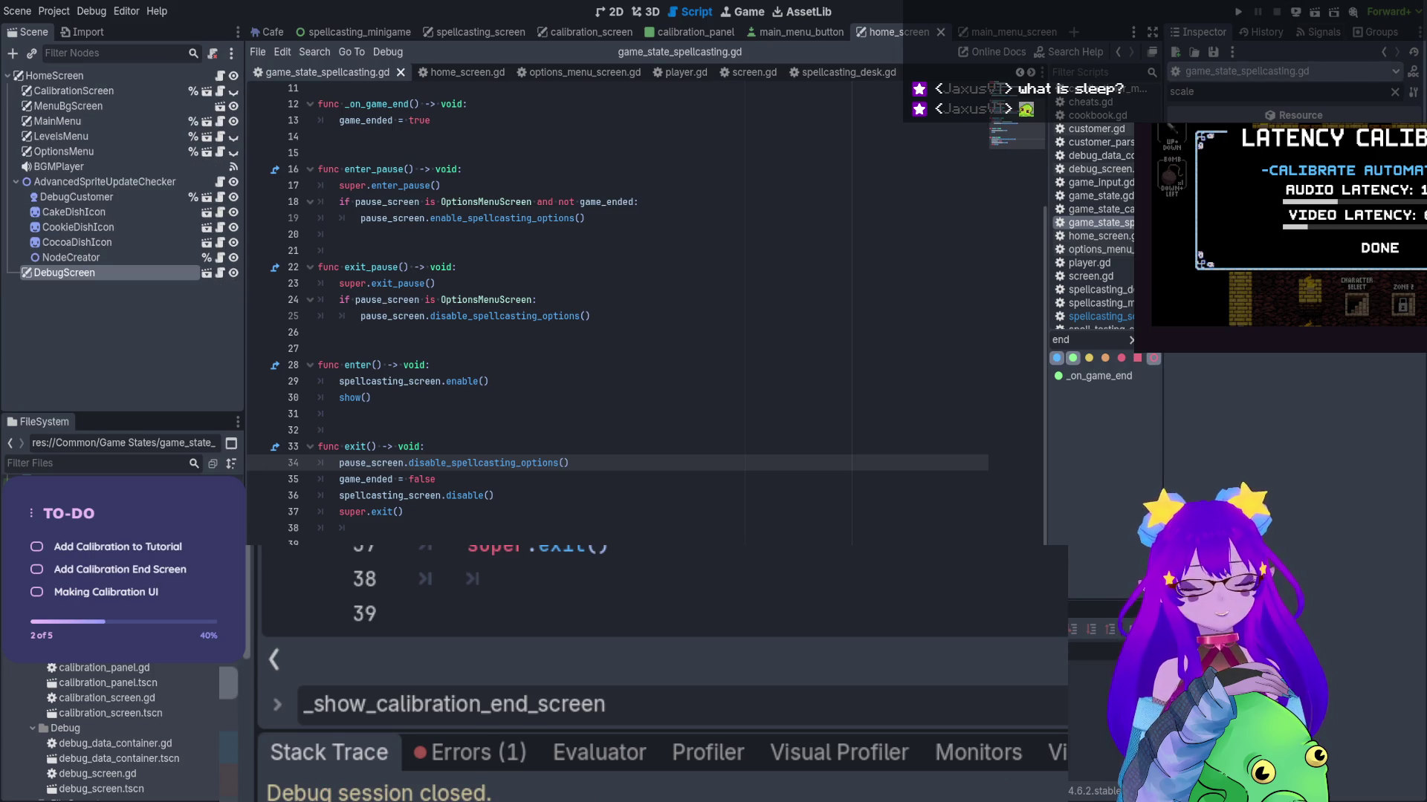
{"action": "left_click", "coordinate": [670, 504]}
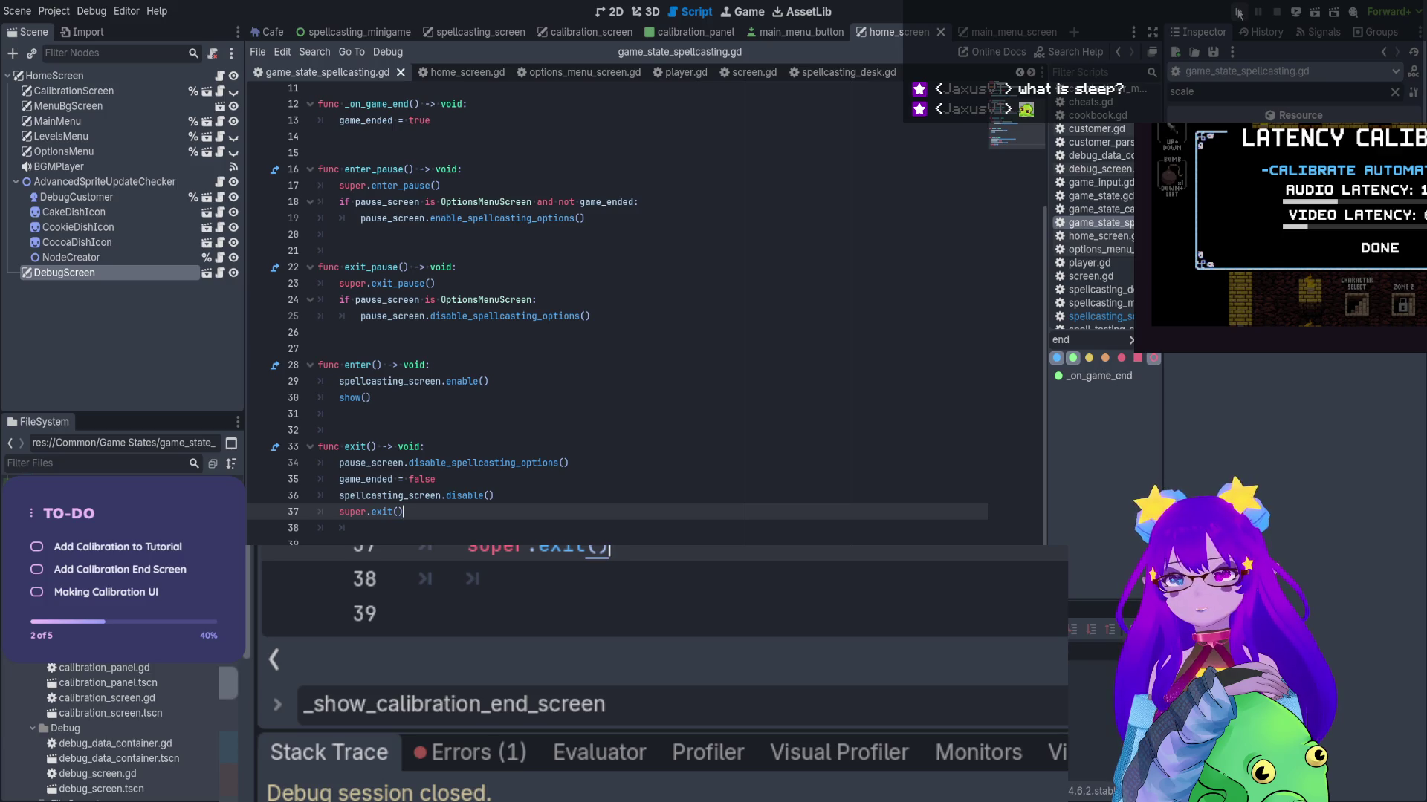
{"action": "scroll", "coordinate": [678, 295], "scroll_direction": "up", "scroll_amount": 4}
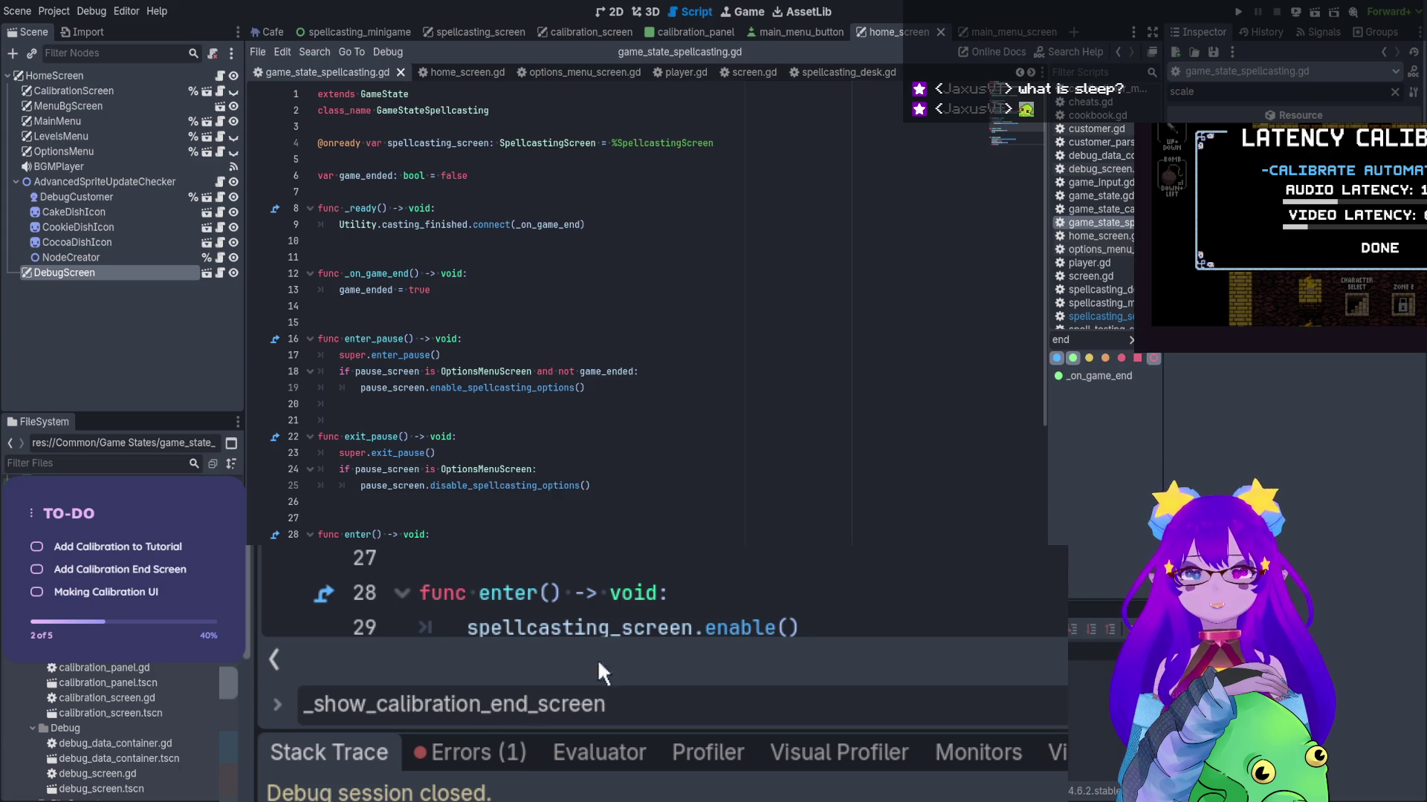
{"action": "scroll", "coordinate": [425, 515], "scroll_direction": "down", "scroll_amount": 4}
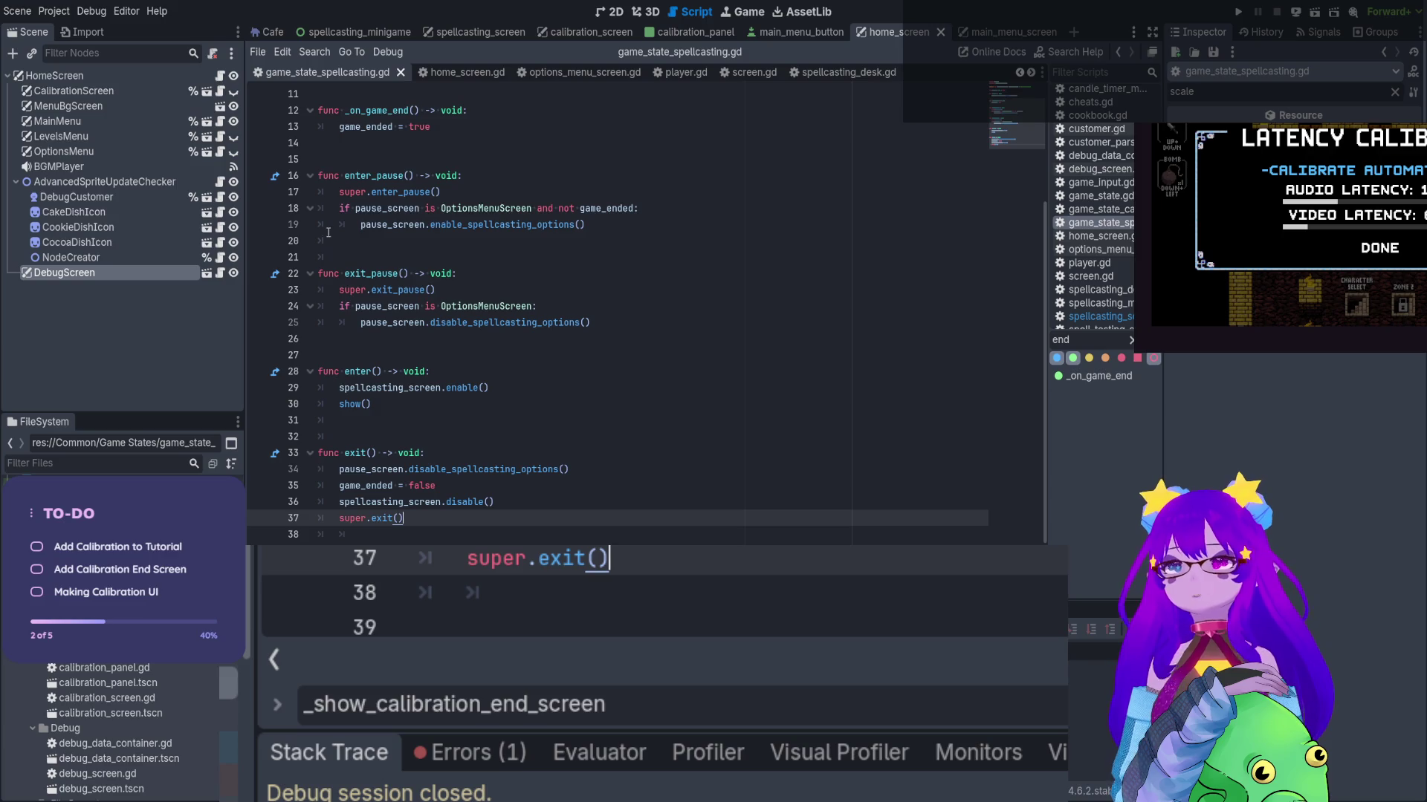
{"action": "left_click", "coordinate": [476, 752]}
{"action": "key", "text": "Up"}
{"action": "key", "text": "Up"}
{"action": "key", "text": "Up"}
{"action": "key", "text": "Home"}
{"action": "key", "text": "Home"}
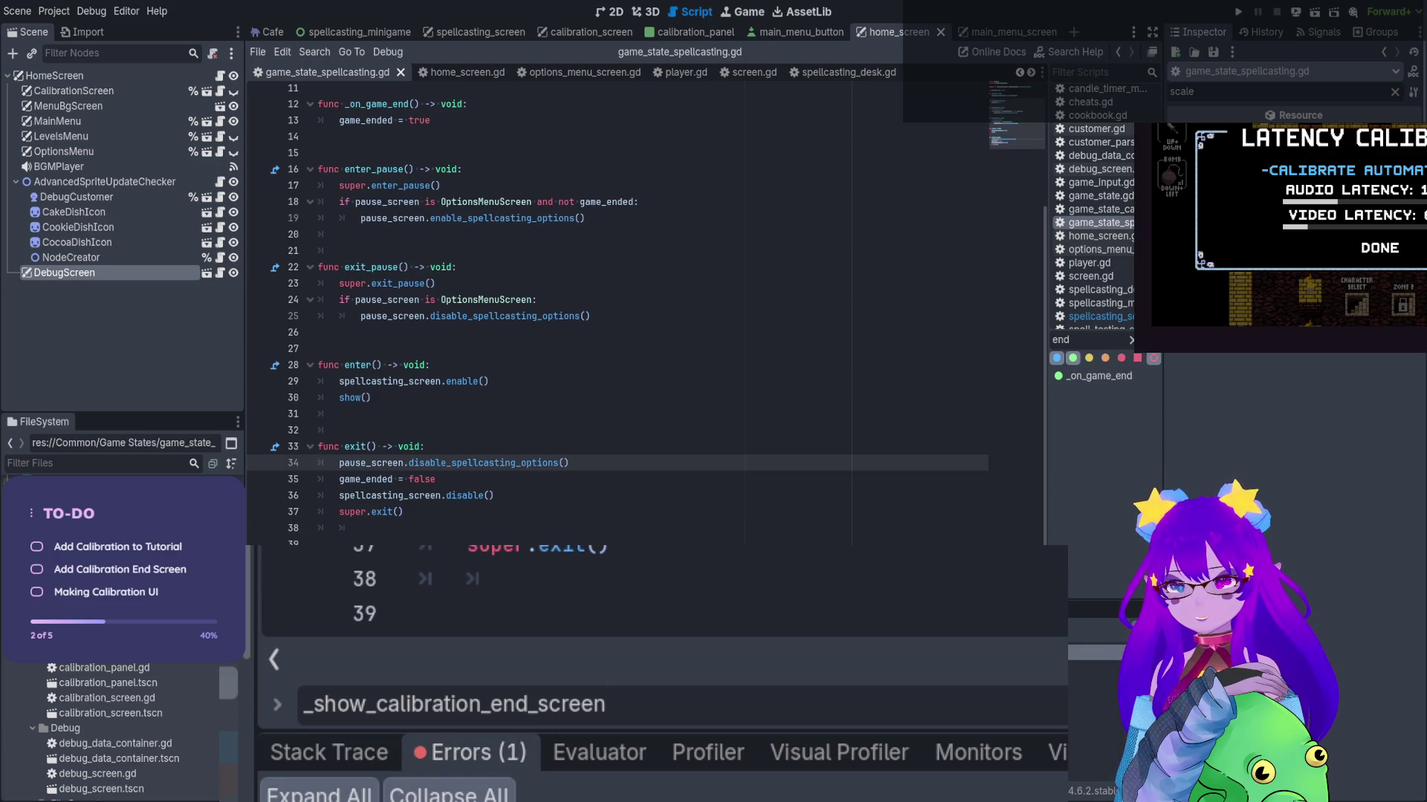
Add an 'if not Utility.is_in_menu: return' guard at the top of exit() and save
{"action": "left_click", "coordinate": [460, 447]}
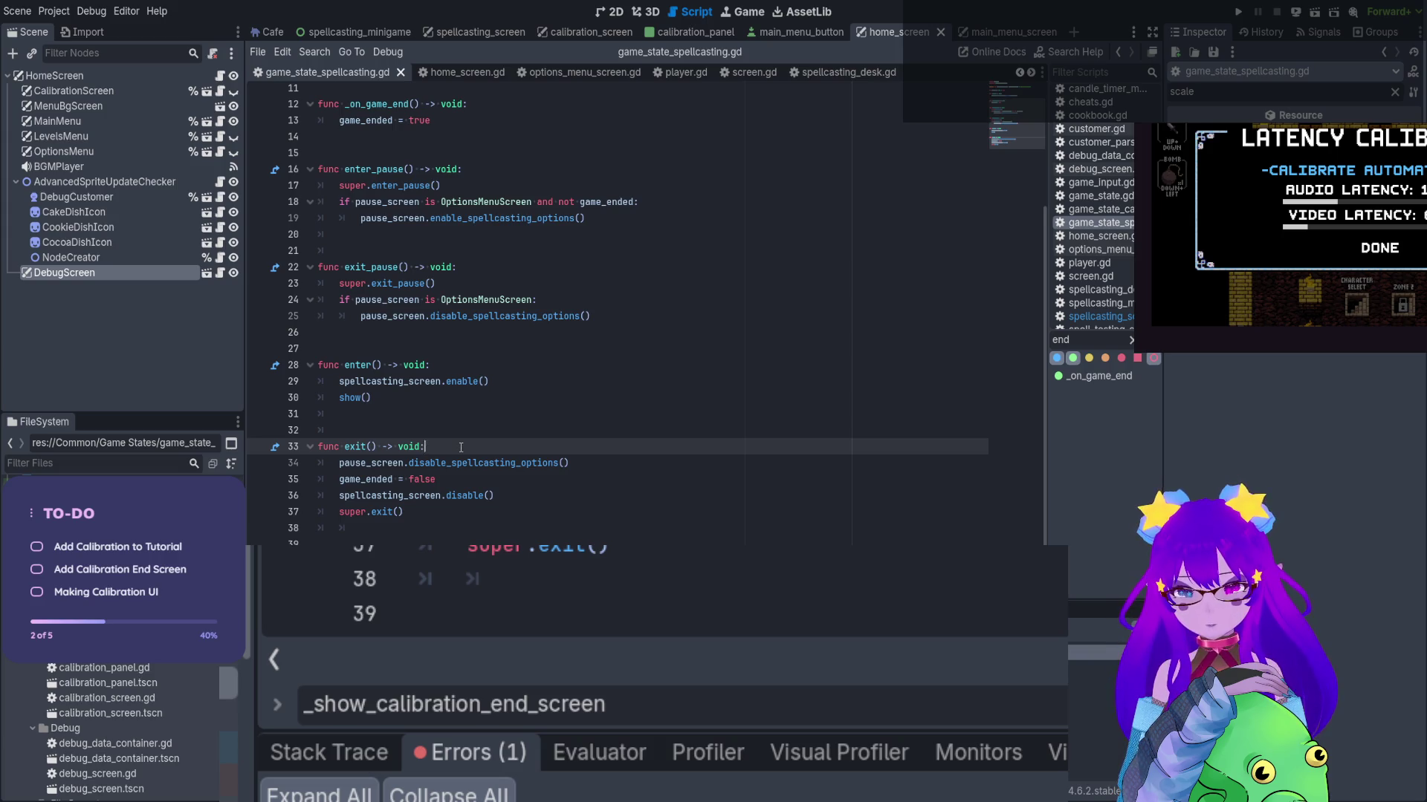
{"action": "key", "text": "Return"}
{"action": "type", "text": "if "}
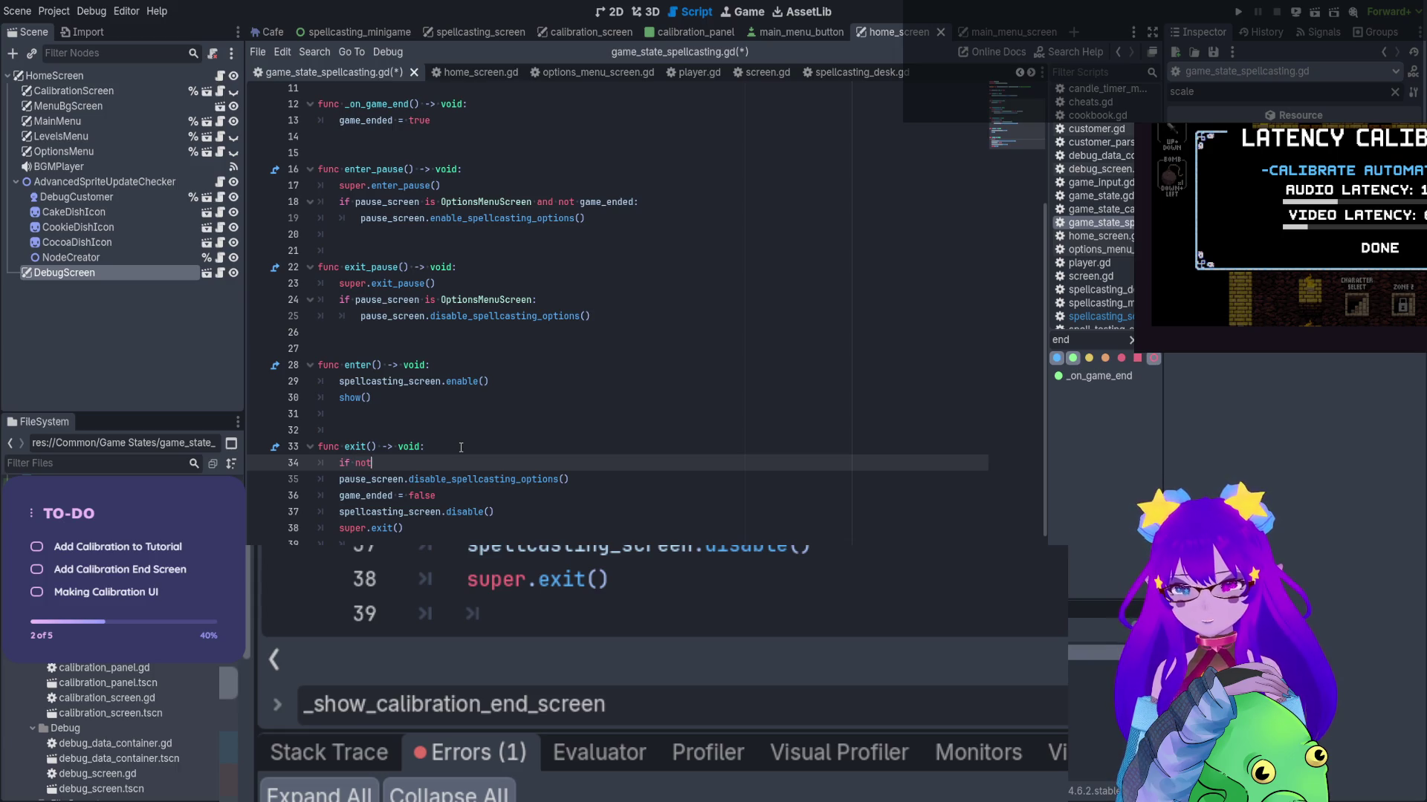
{"action": "type", "text": "Utility.in_men"}
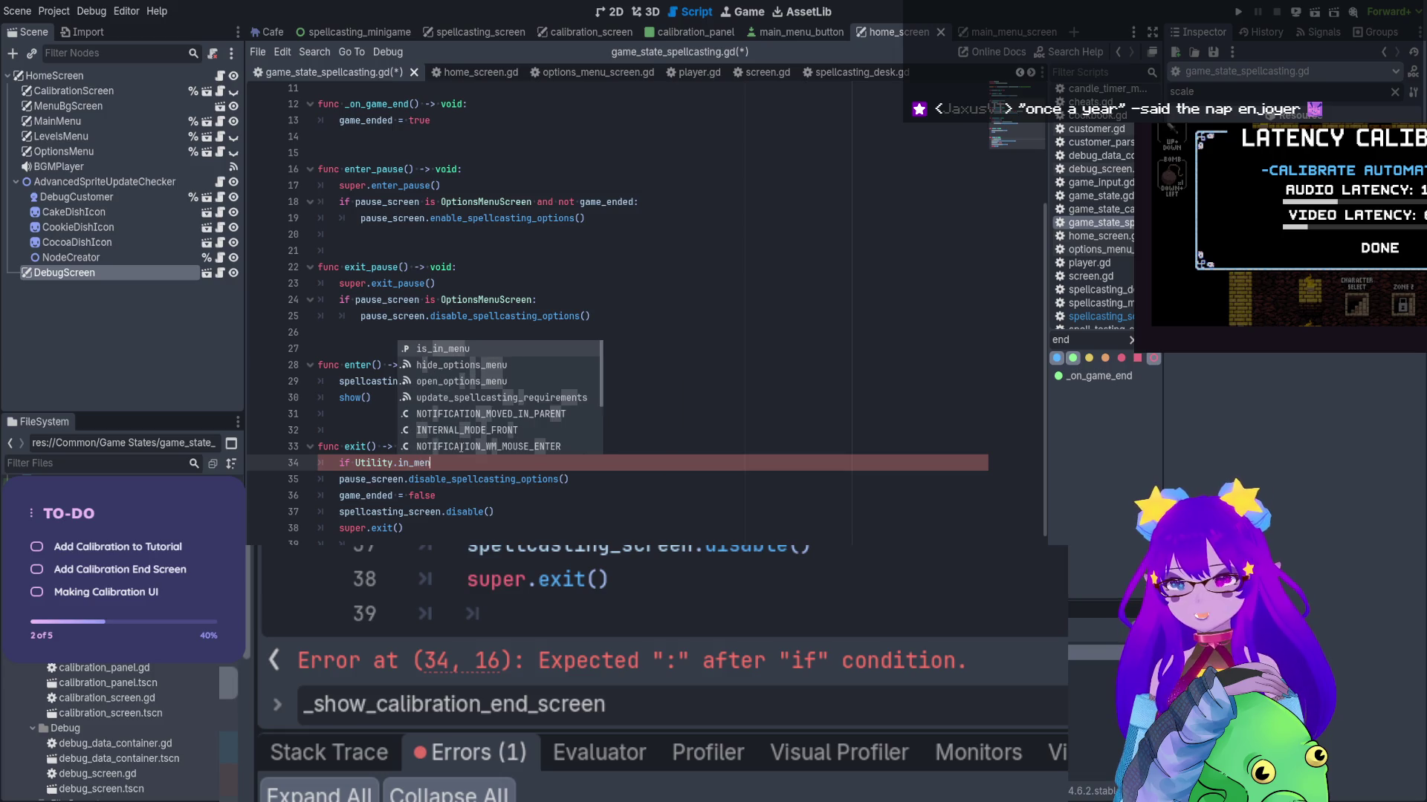
{"action": "key", "text": "Return"}
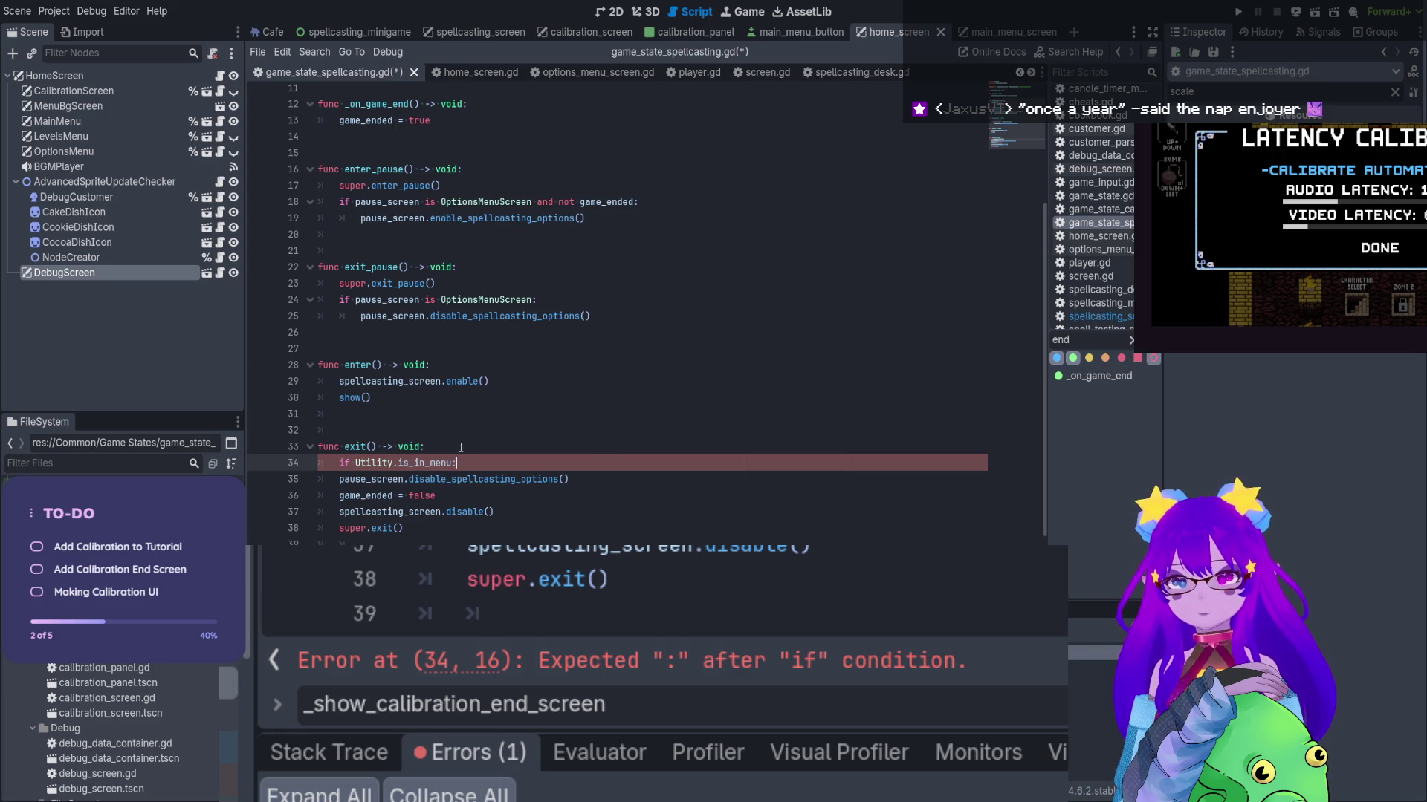
{"action": "key", "text": "Return"}
{"action": "key", "text": "Return"}
{"action": "key", "text": "Up"}
{"action": "type", "text": "turn"}
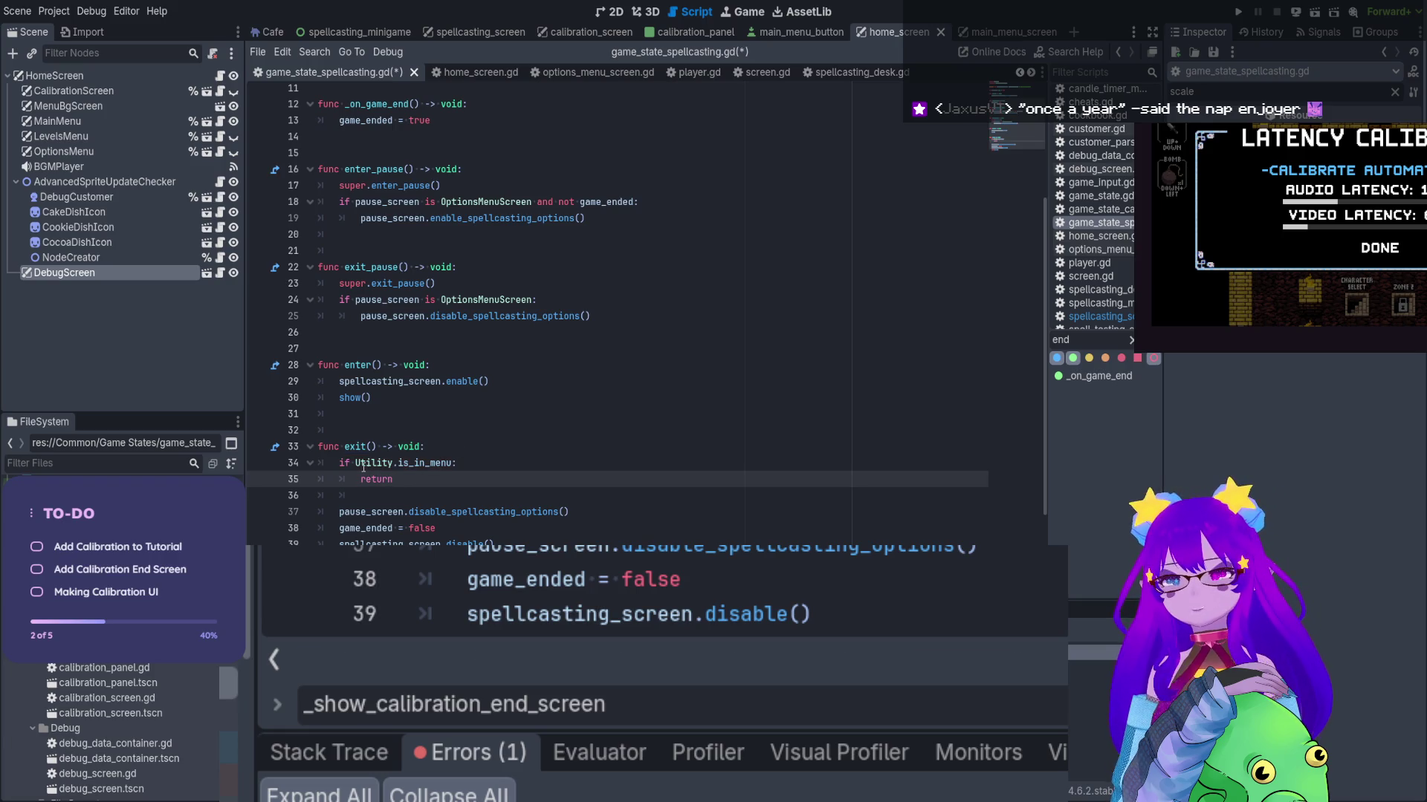
{"action": "left_click", "coordinate": [357, 464]}
{"action": "type", "text": "not"}
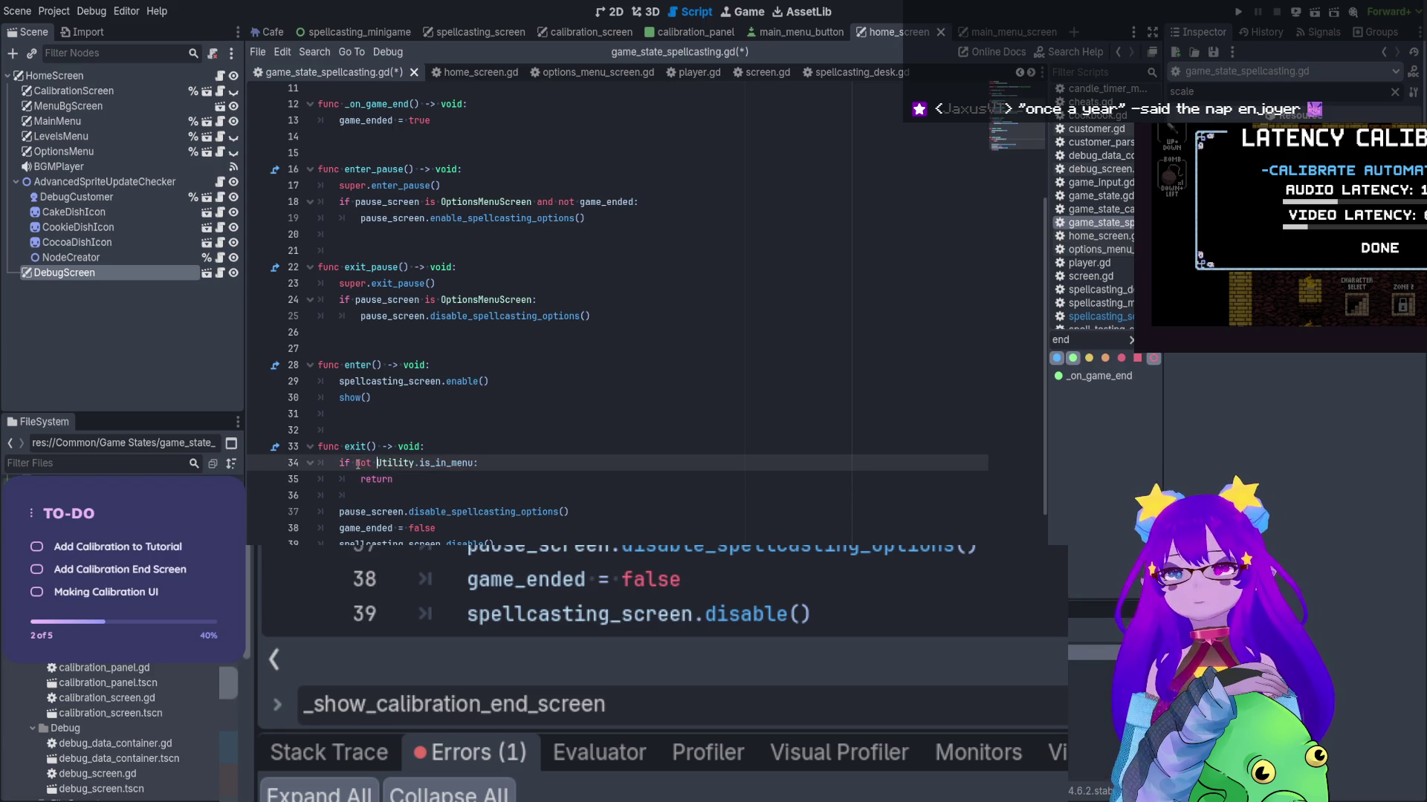
{"action": "left_click_drag", "start_coordinate": [394, 480], "coordinate": [317, 464]}
{"action": "key", "text": "ctrl+c"}
{"action": "key", "text": "ctrl+s"}
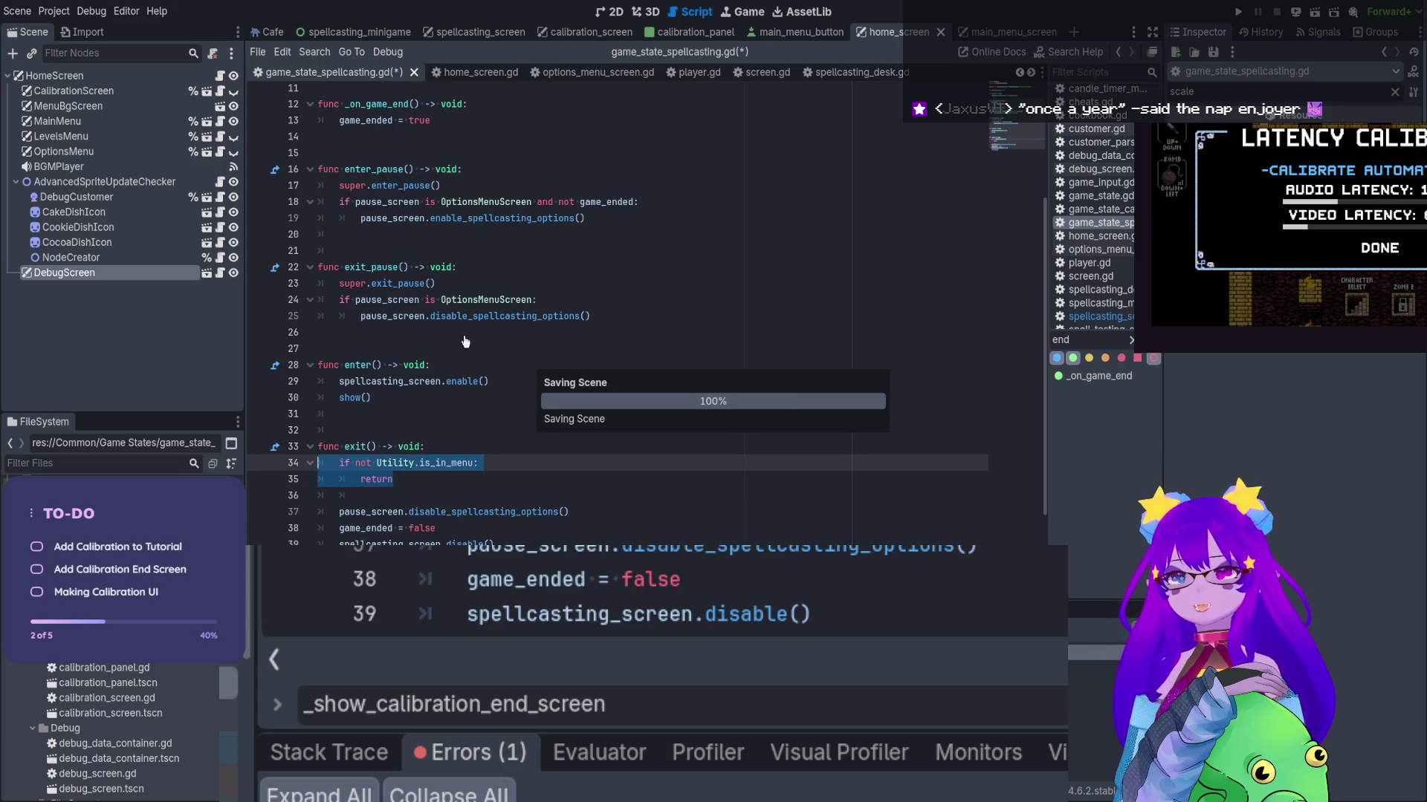
Paste the same guard at the start of enter(), save, and run the game
{"action": "left_click", "coordinate": [466, 365]}
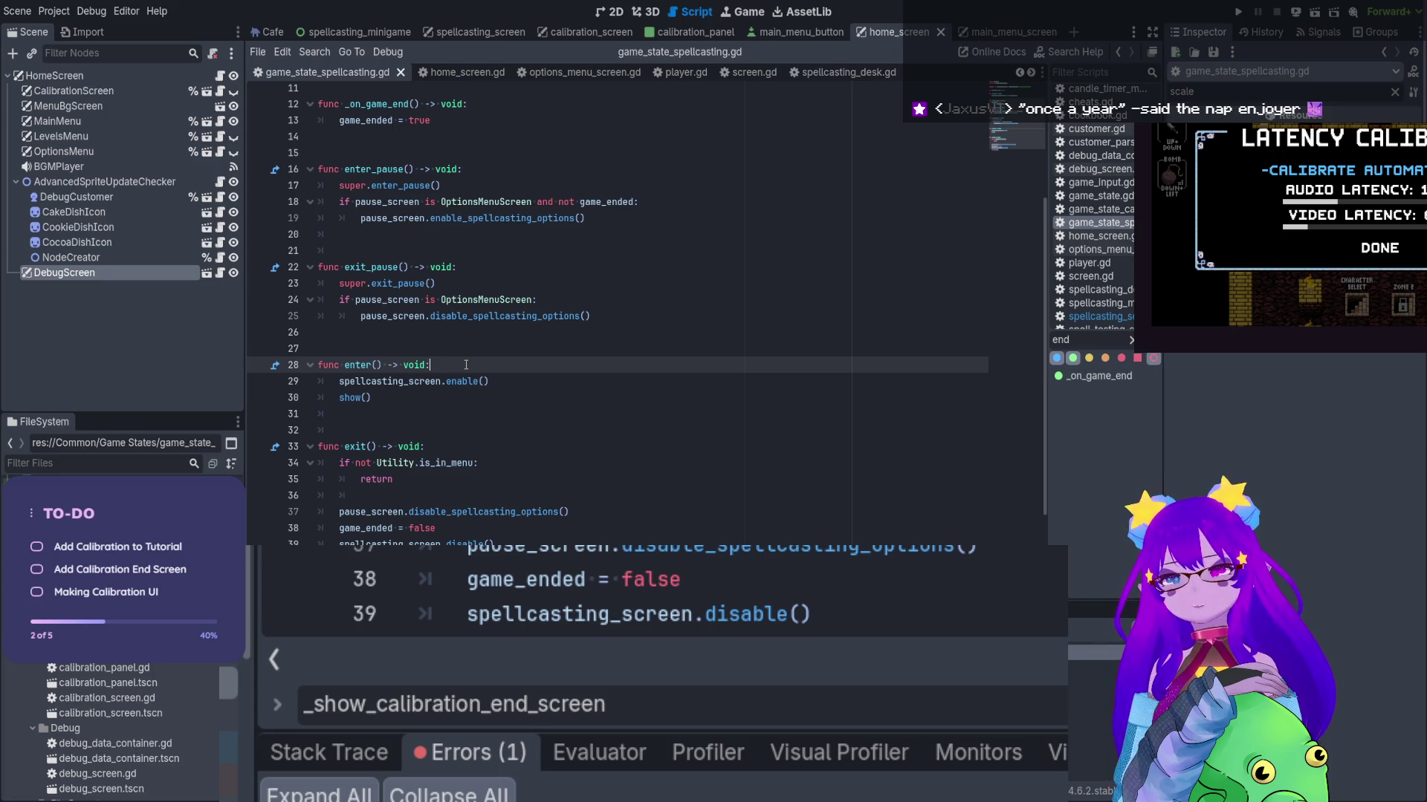
{"action": "key", "text": "Return"}
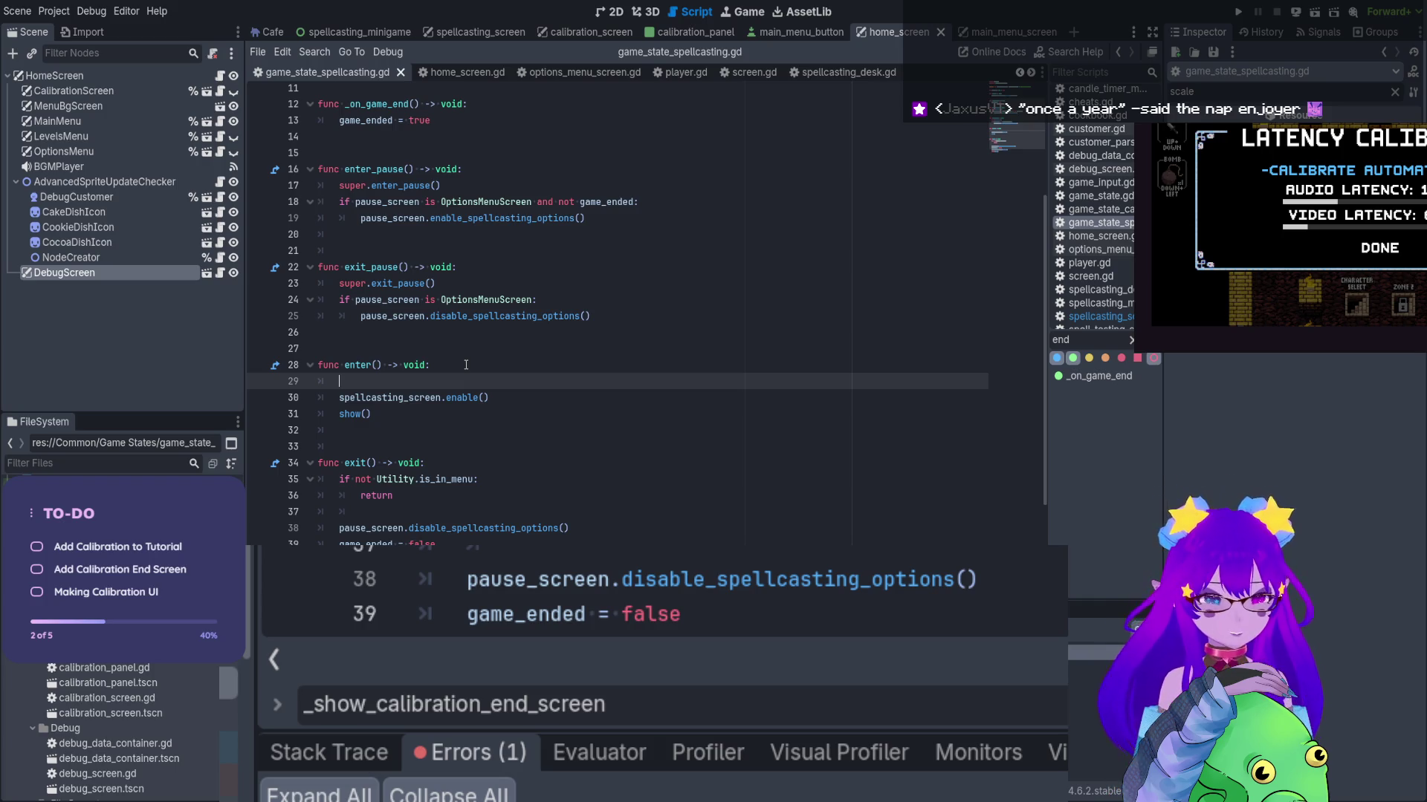
{"action": "key", "text": "Return"}
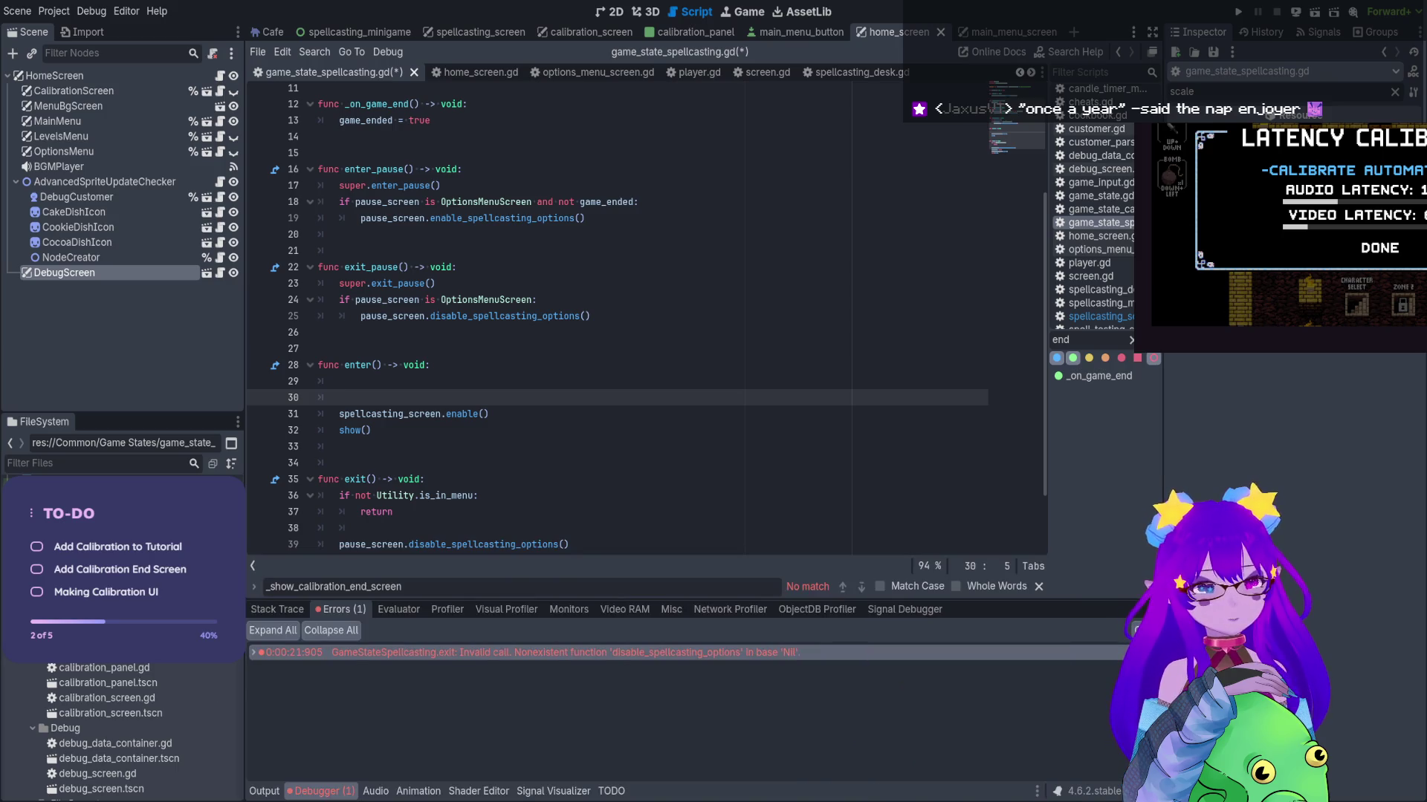
{"action": "left_click", "coordinate": [430, 380]}
{"action": "key", "text": "ctrl+v"}
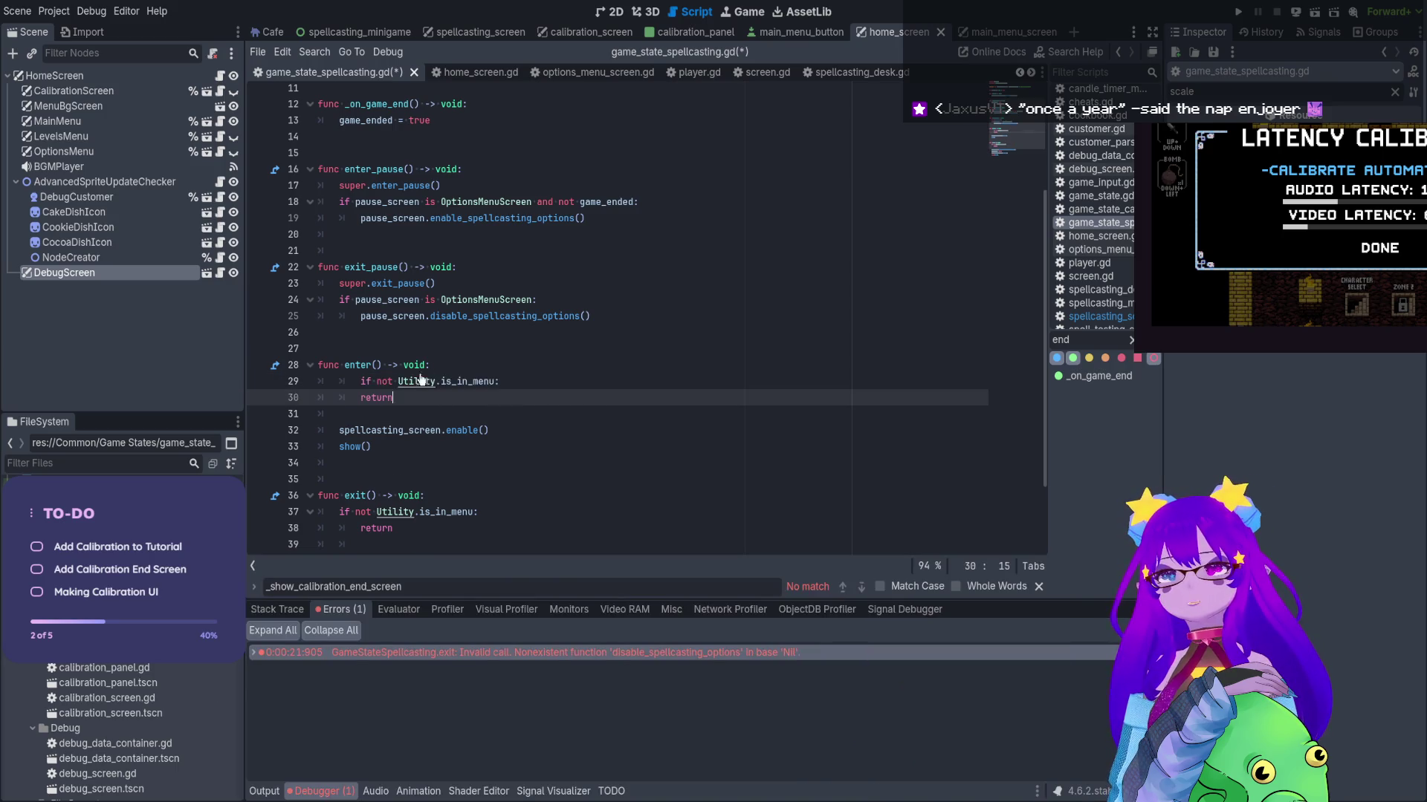
{"action": "key", "text": "ctrl+s"}
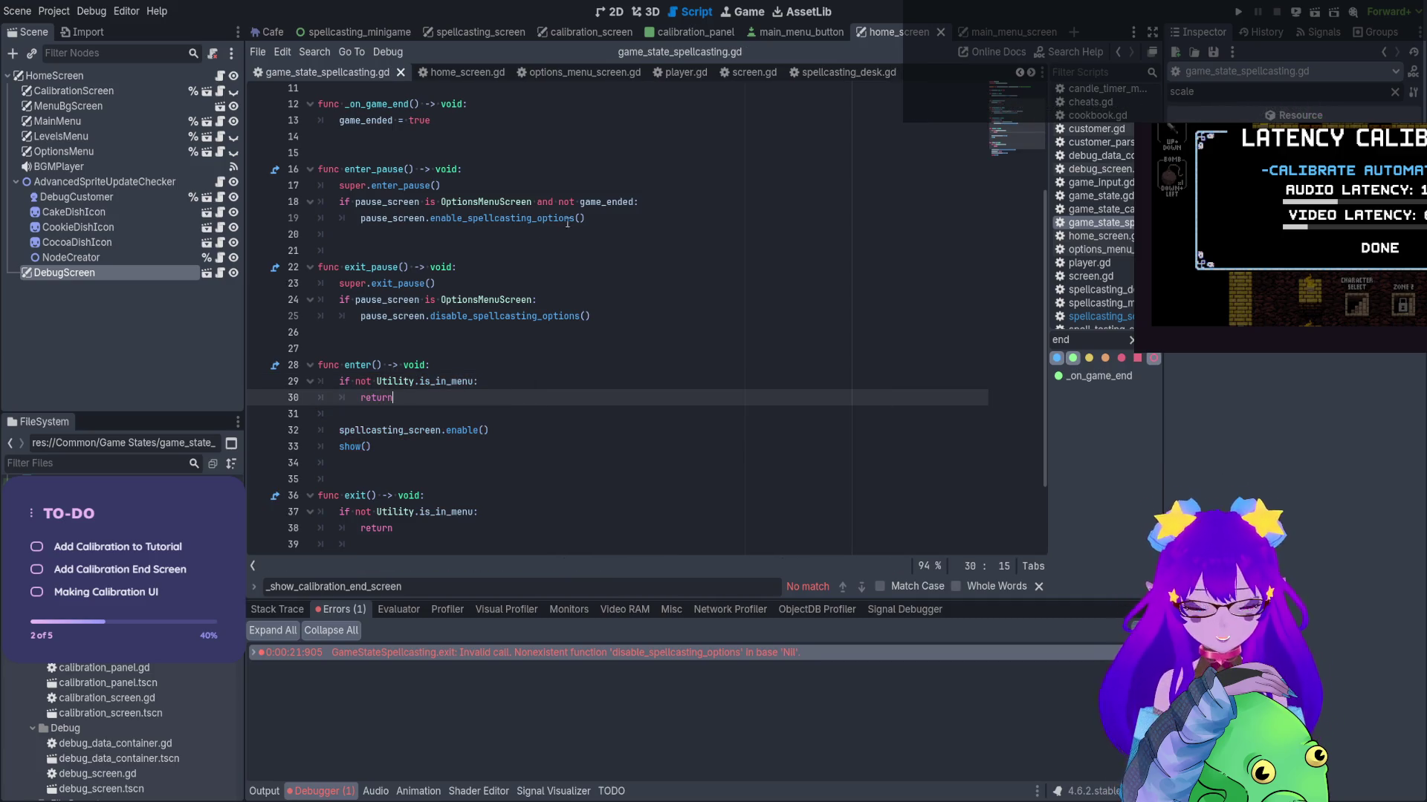
{"action": "scroll", "coordinate": [561, 229], "scroll_direction": "down", "scroll_amount": 2}
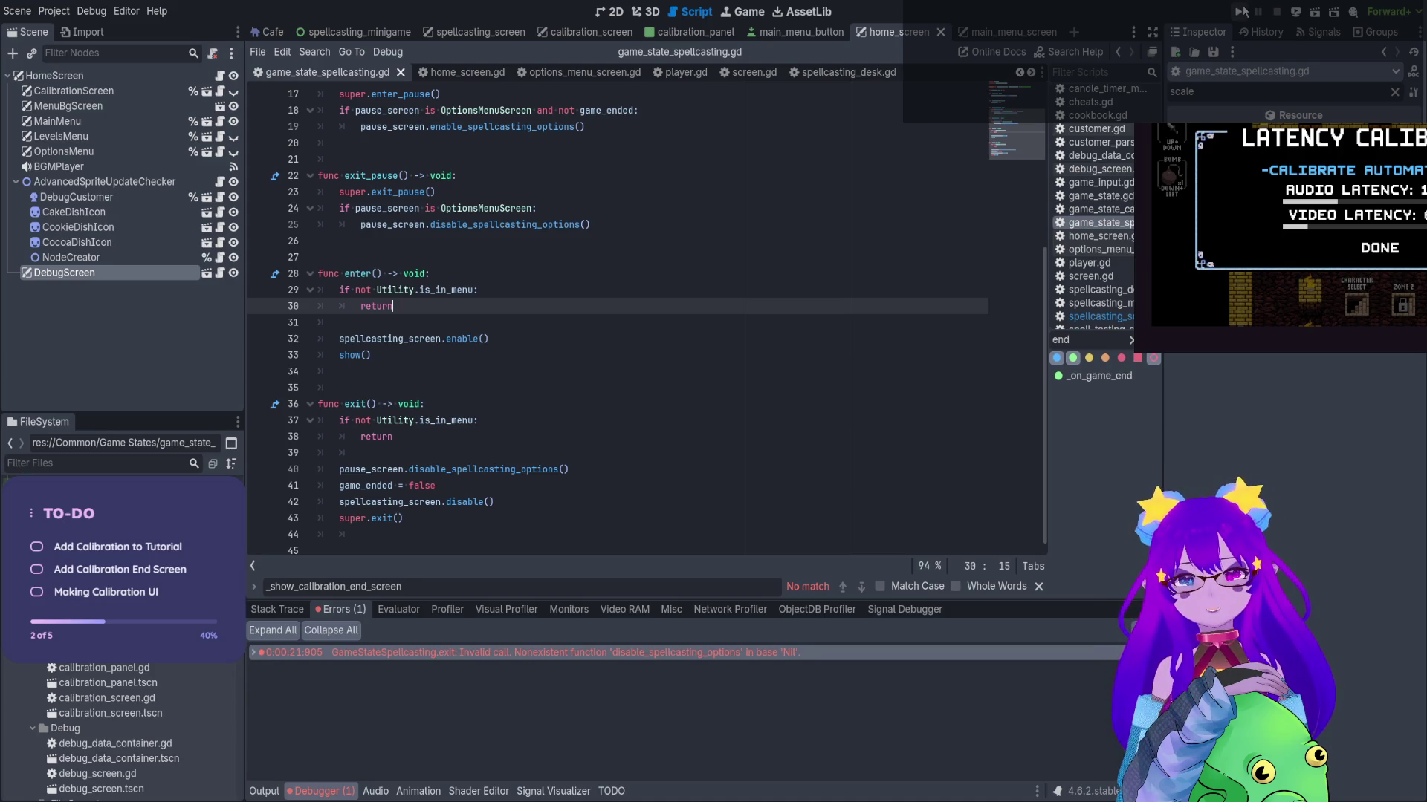
{"action": "left_click", "coordinate": [1243, 12]}
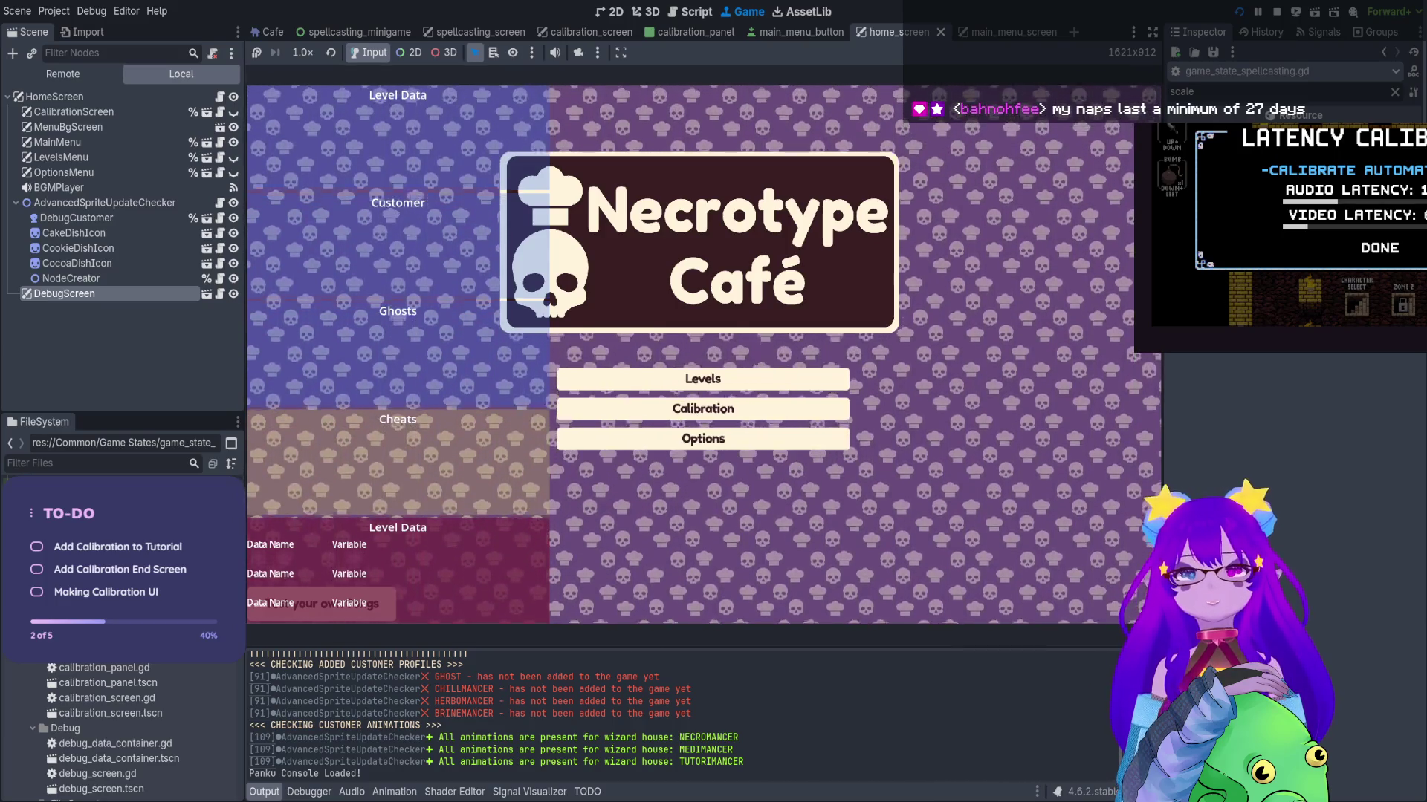
Start the calibration test in the game, then fix line 29's indentation and go to line 40
{"action": "key", "text": "Return"}
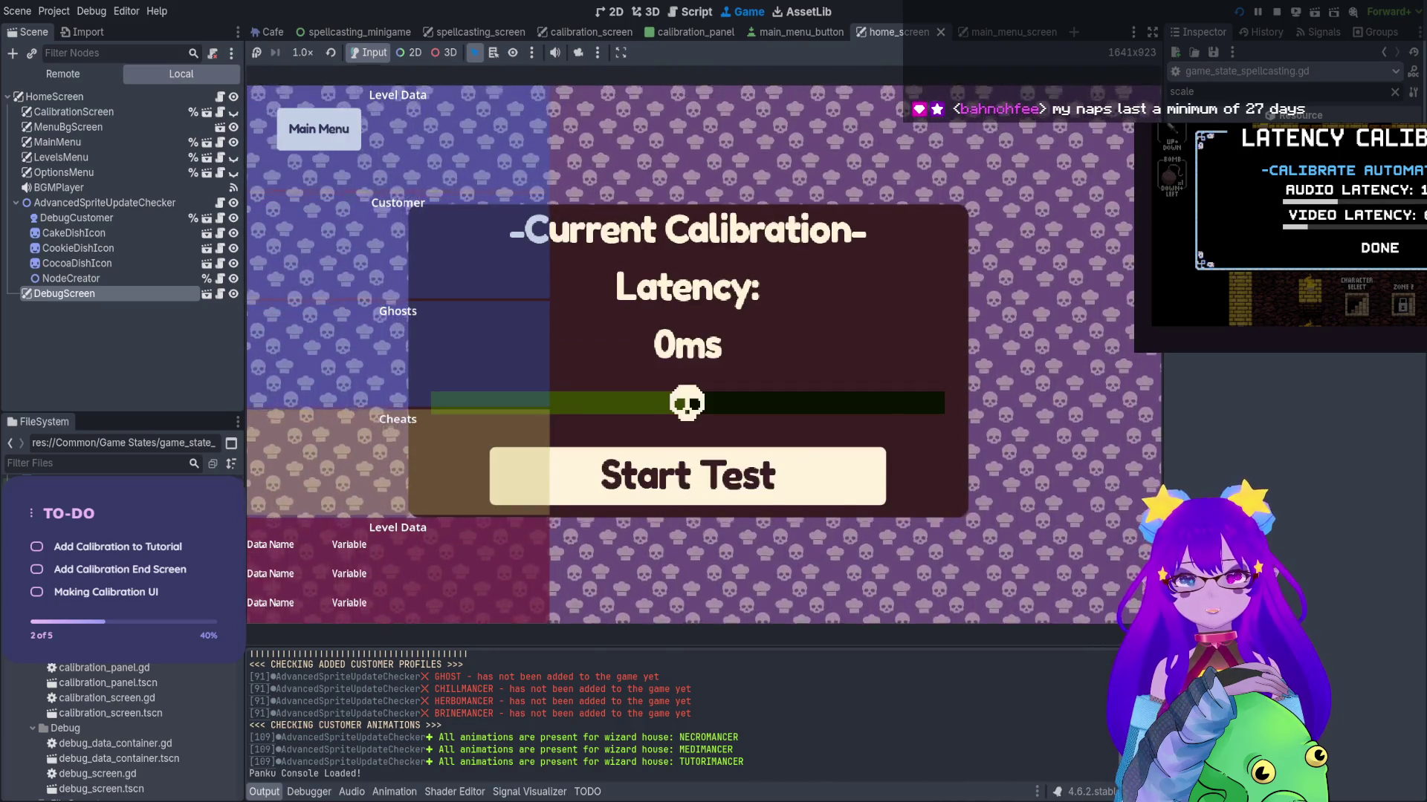
{"action": "key", "text": "Return"}
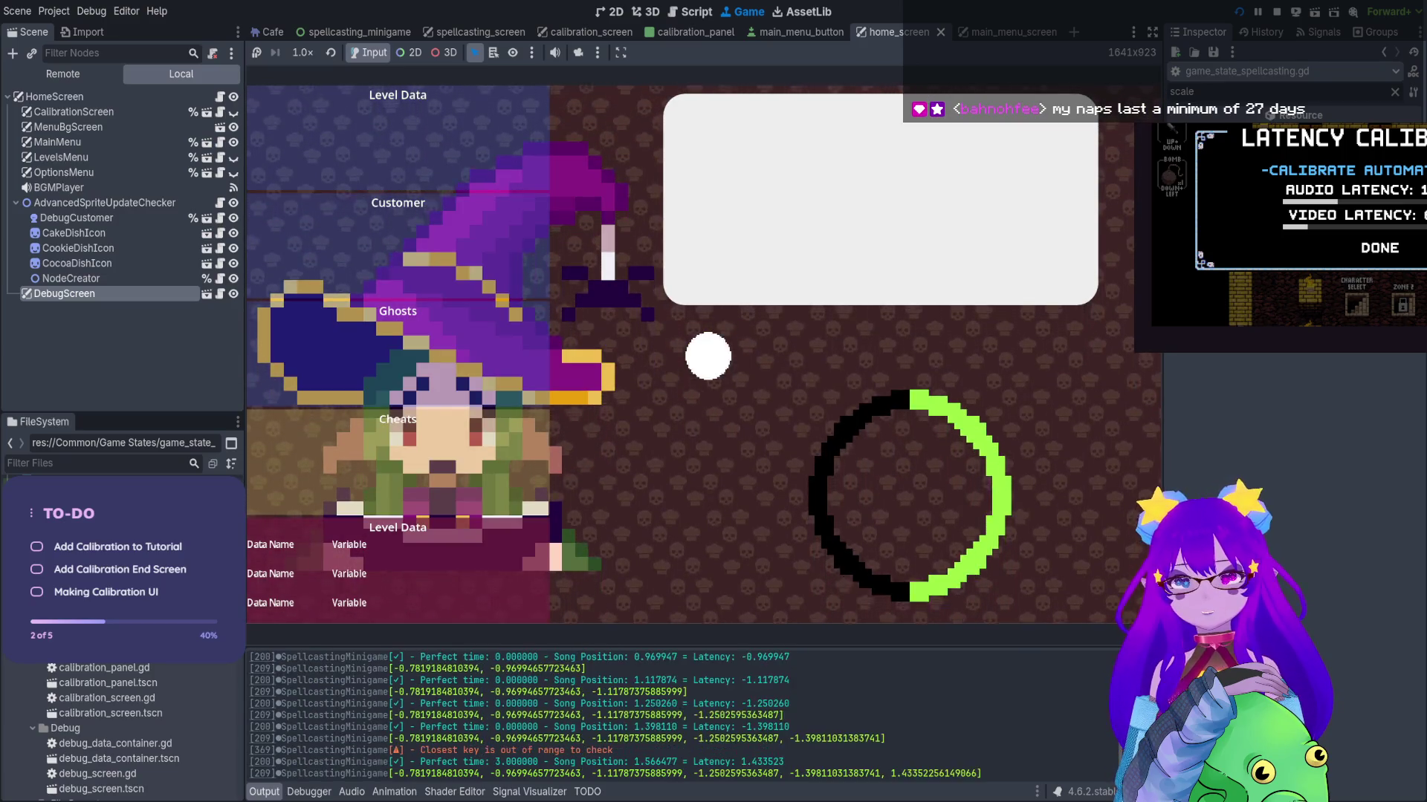
{"action": "key", "text": "ctrl+z"}
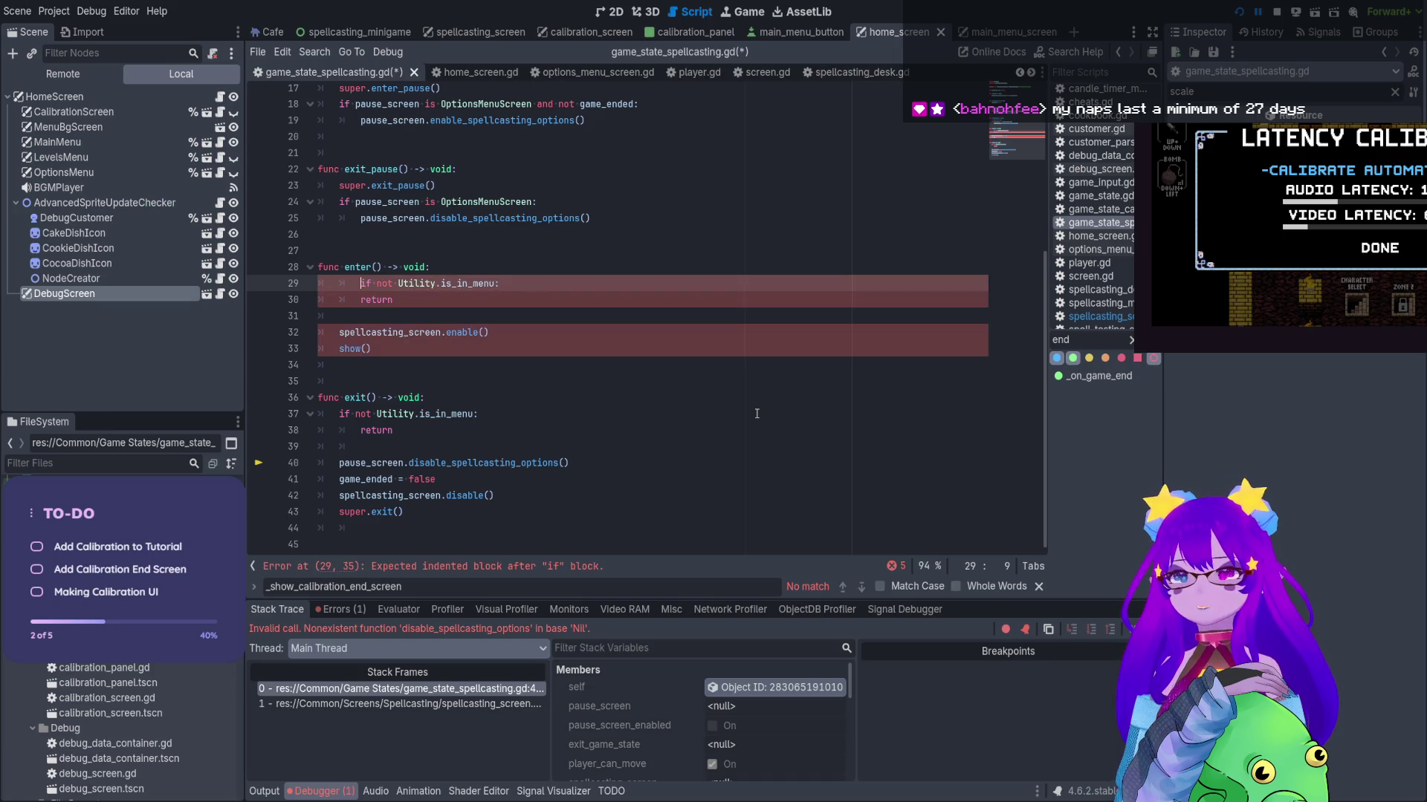
{"action": "key", "text": "BackSpace"}
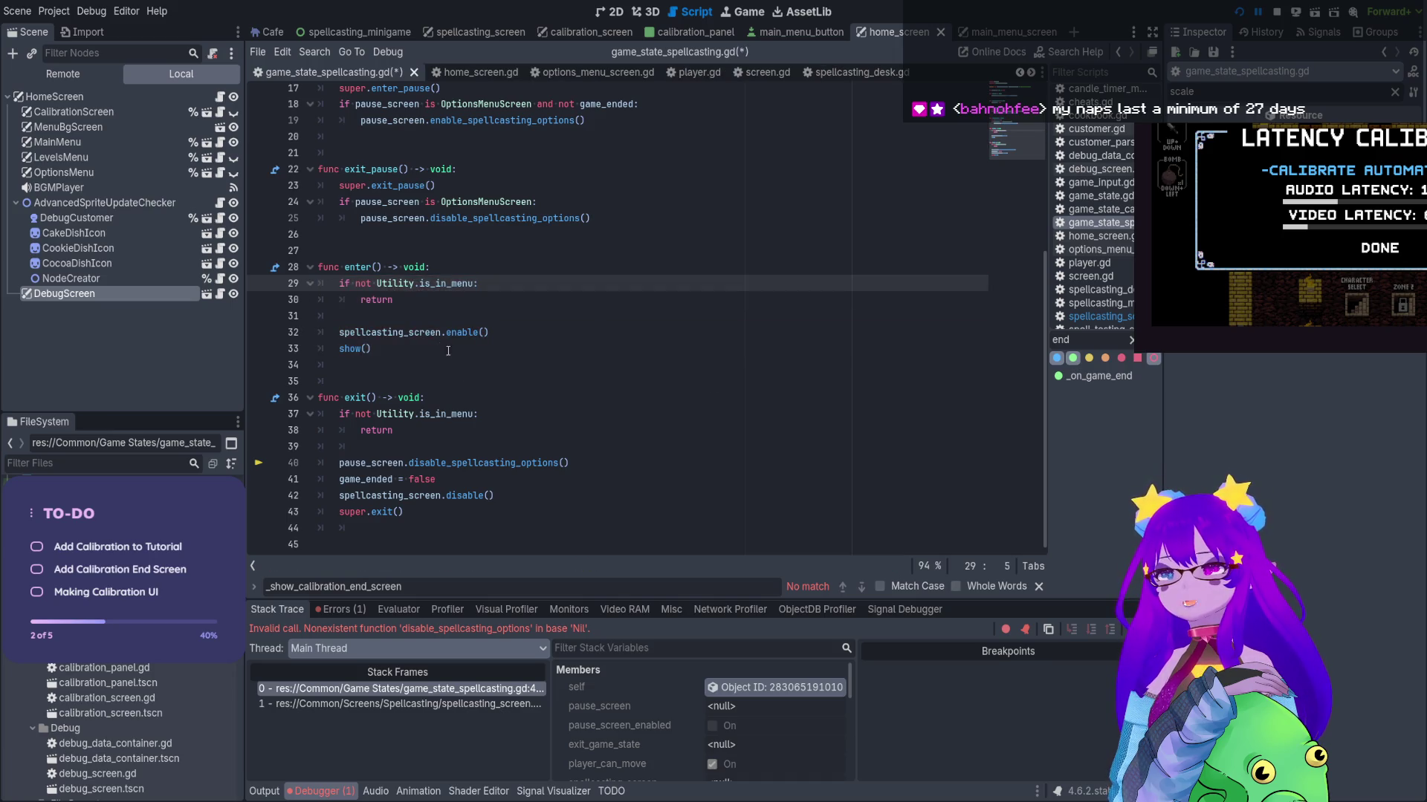
{"action": "left_click", "coordinate": [474, 462]}
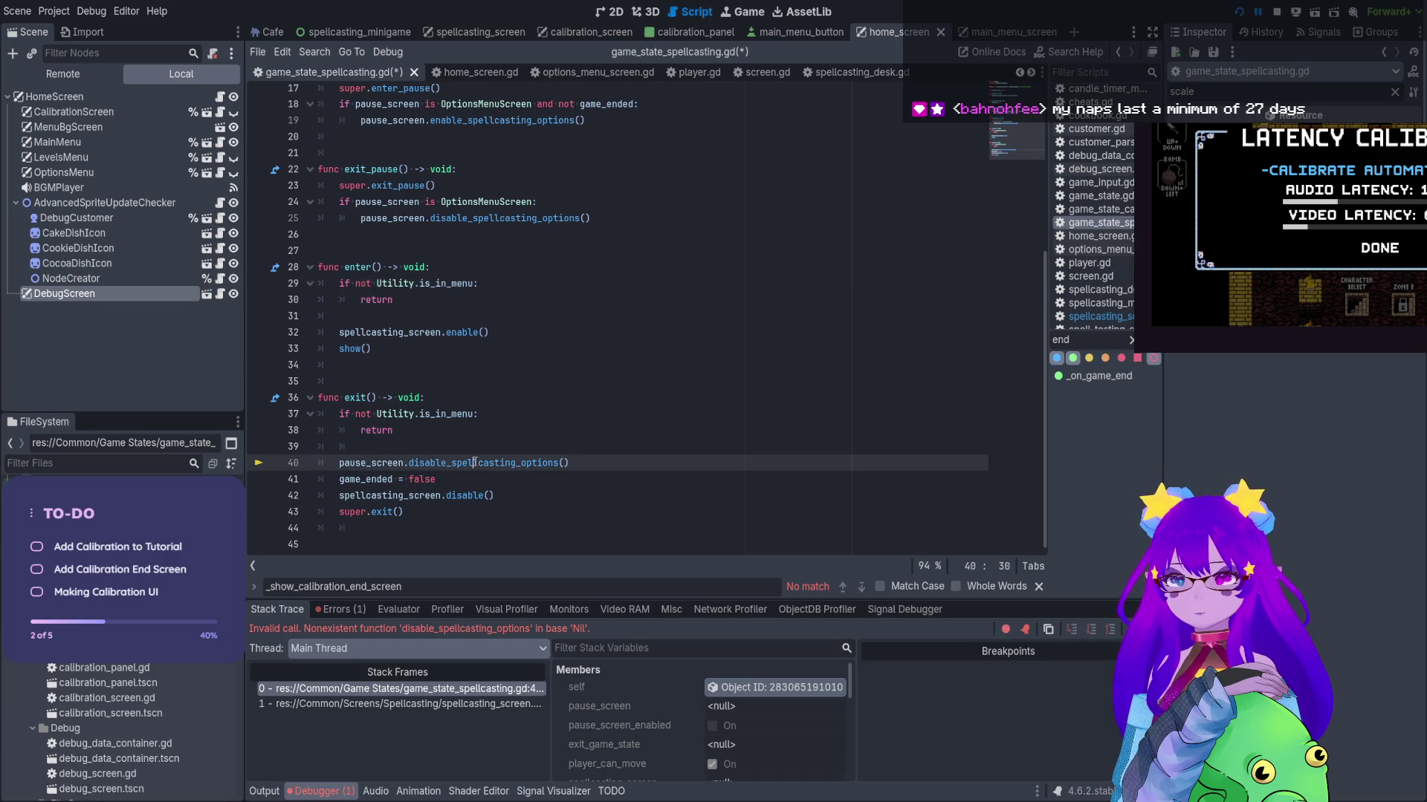
Remove 'not' from both is_in_menu guards on lines 37 and 29, then restart the game
{"action": "key", "text": "ctrl+s"}
{"action": "left_click", "coordinate": [259, 430]}
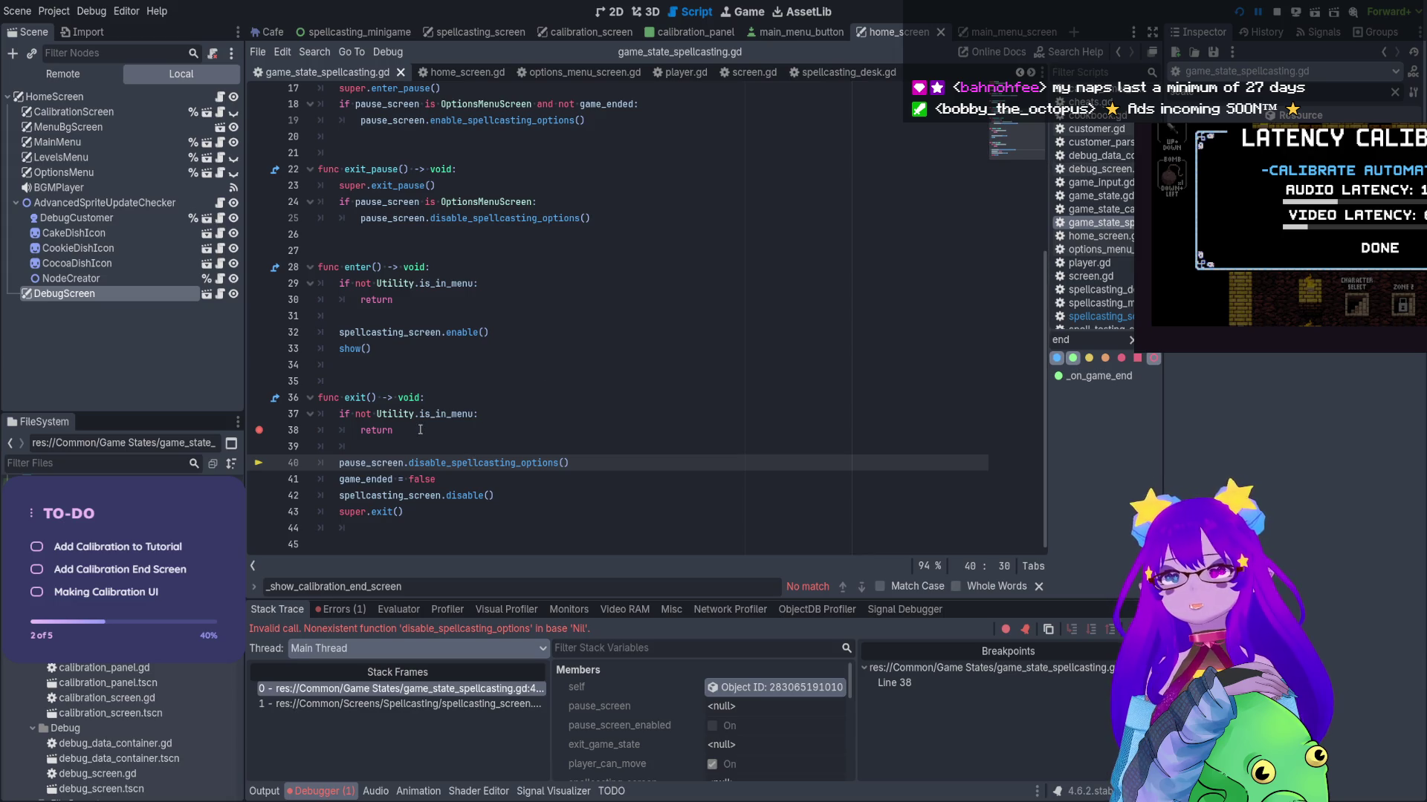
{"action": "left_click", "coordinate": [260, 429]}
{"action": "left_click", "coordinate": [355, 414]}
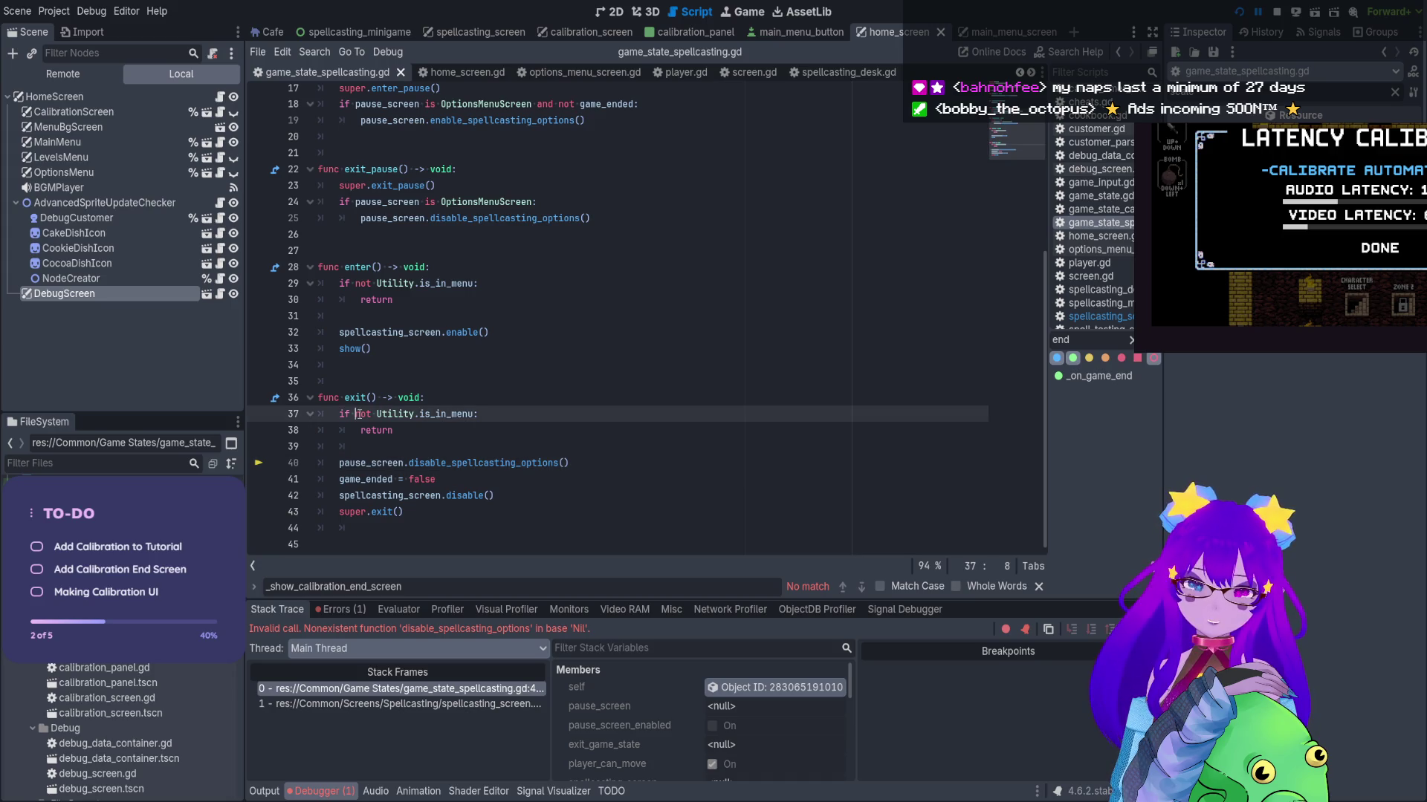
{"action": "key", "text": "Delete"}
{"action": "key", "text": "Delete"}
{"action": "key", "text": "Delete"}
{"action": "key", "text": "Delete"}
{"action": "left_click", "coordinate": [370, 284]}
{"action": "key", "text": "BackSpace"}
{"action": "key", "text": "BackSpace"}
{"action": "key", "text": "BackSpace"}
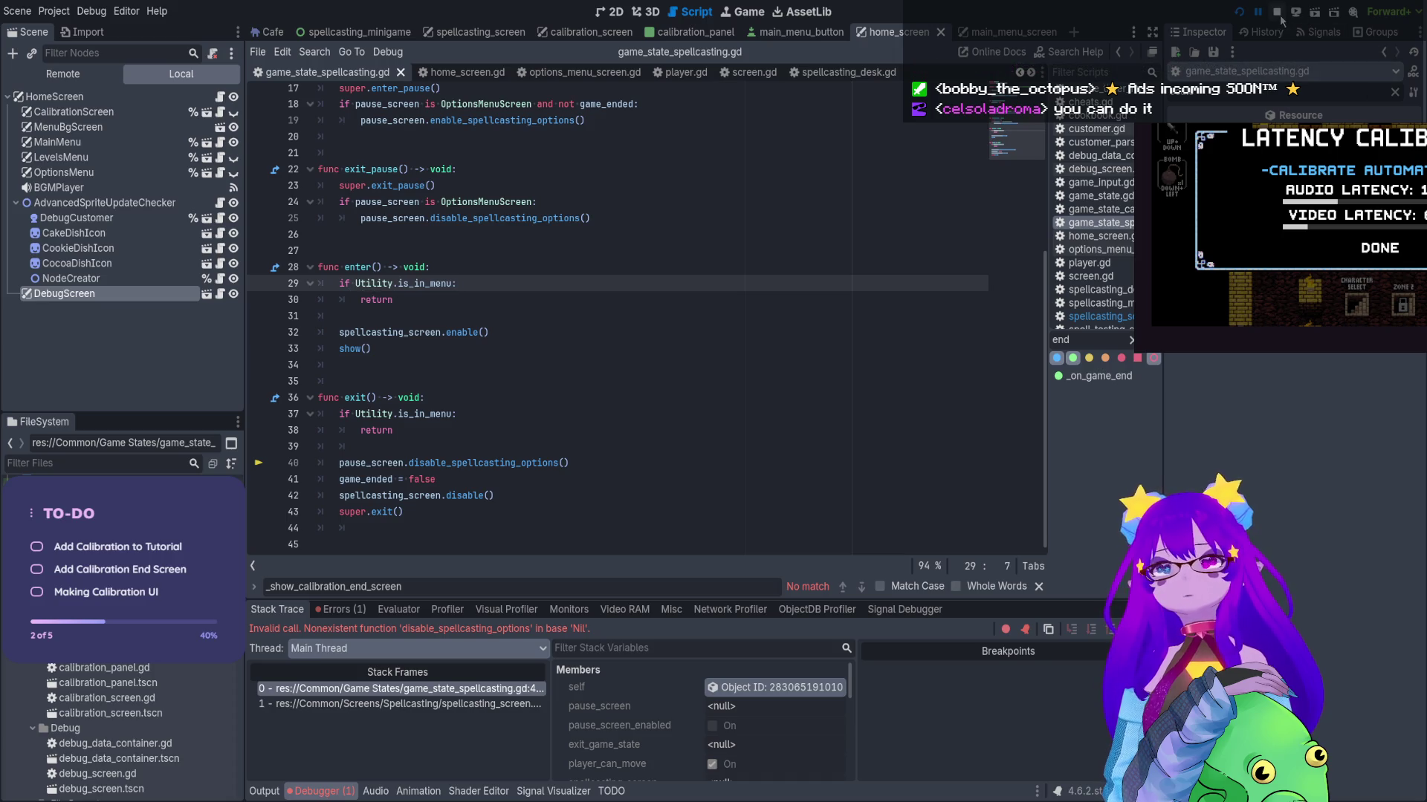
{"action": "left_click", "coordinate": [1277, 12]}
{"action": "left_click", "coordinate": [1238, 12]}
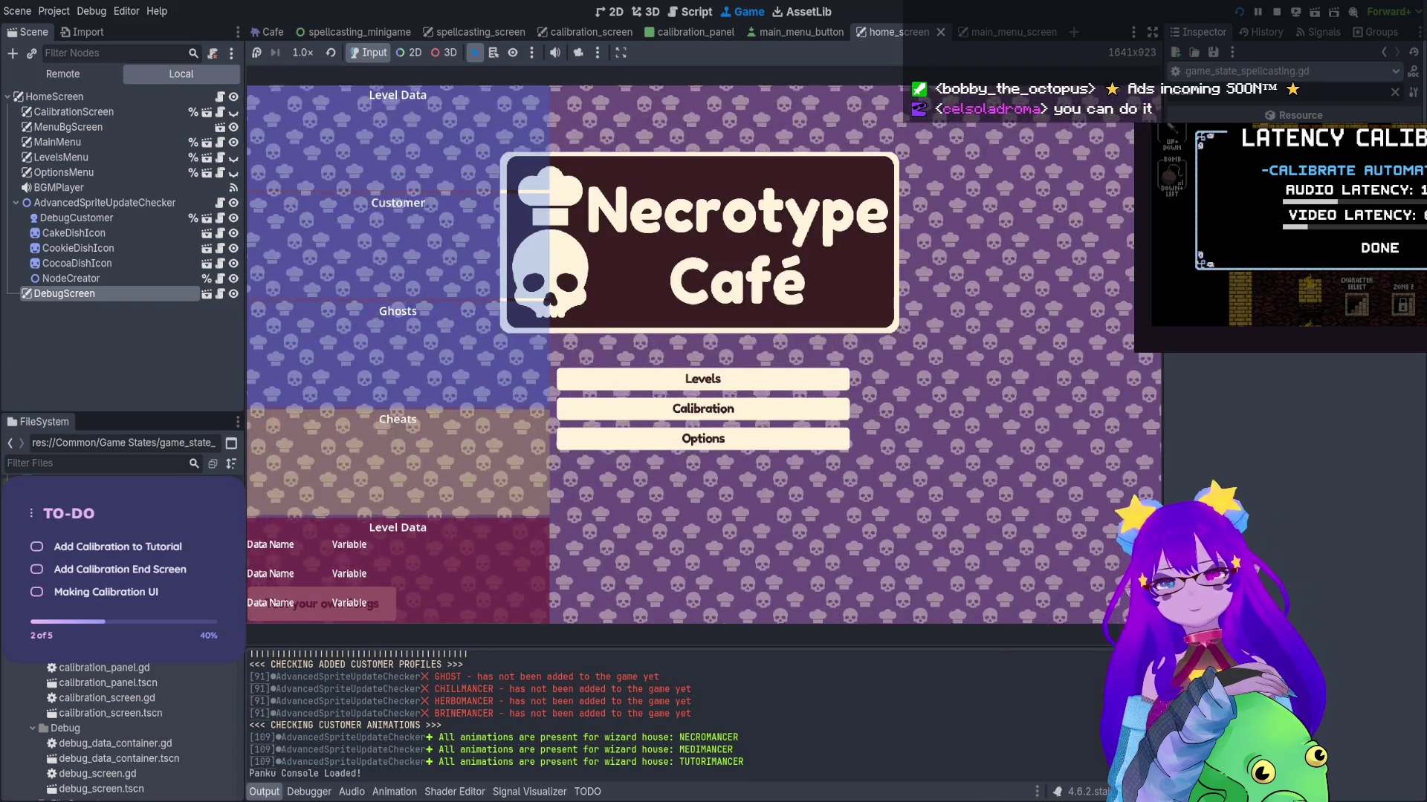
Open Calibration, run Cheats.restart(), start the test and tap the beats, then stop the game
{"action": "key", "text": "Return"}
{"action": "key", "text": "Return"}
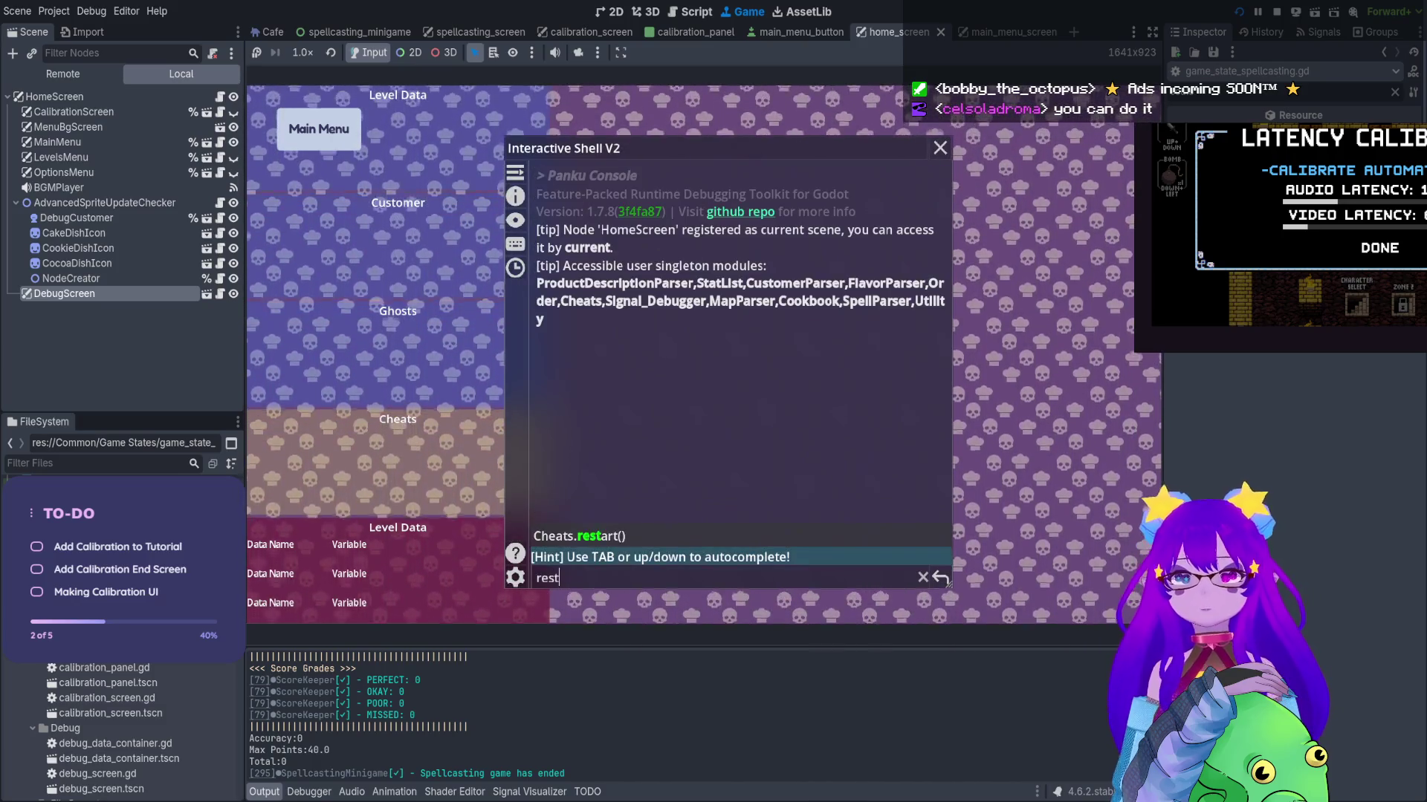
{"action": "key", "text": "Return"}
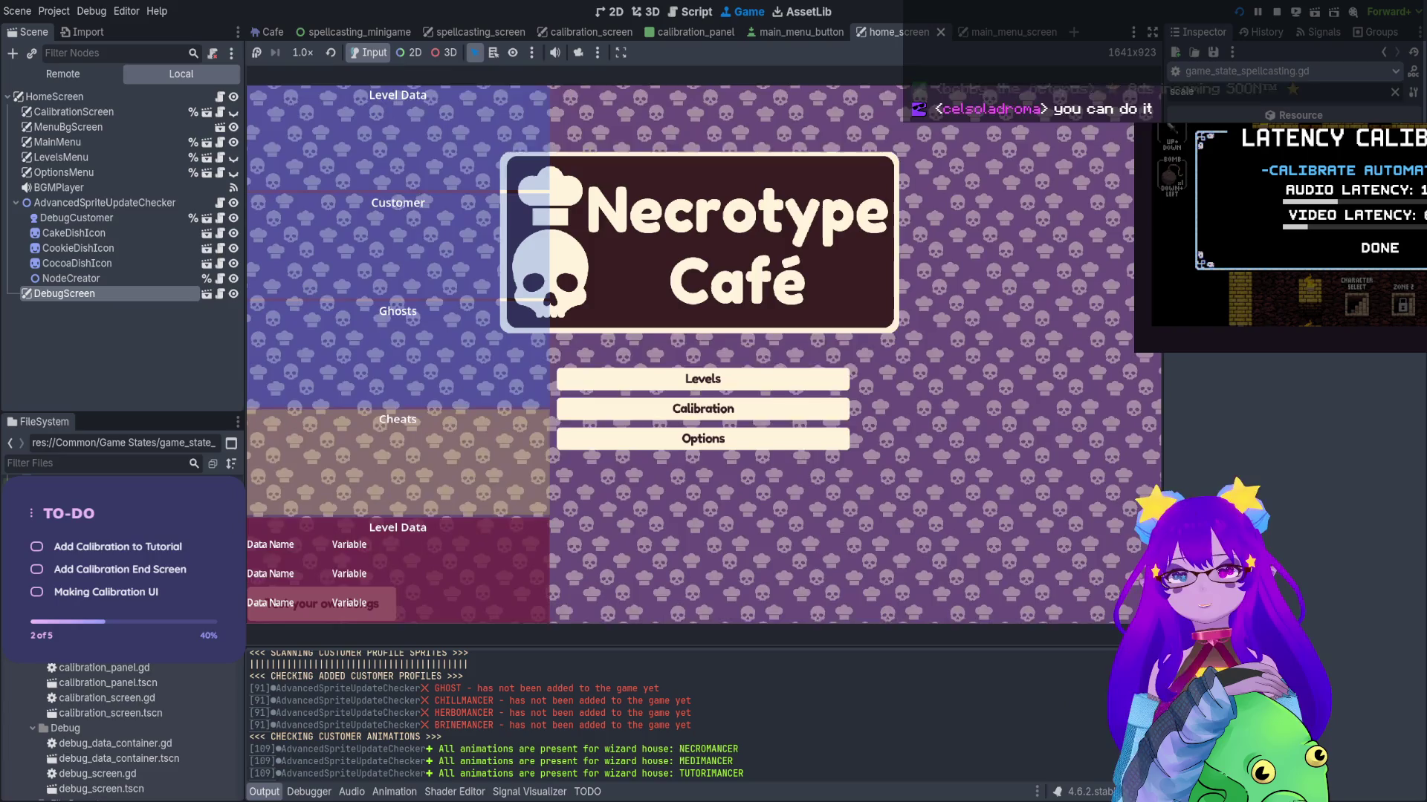
{"action": "key", "text": "Return"}
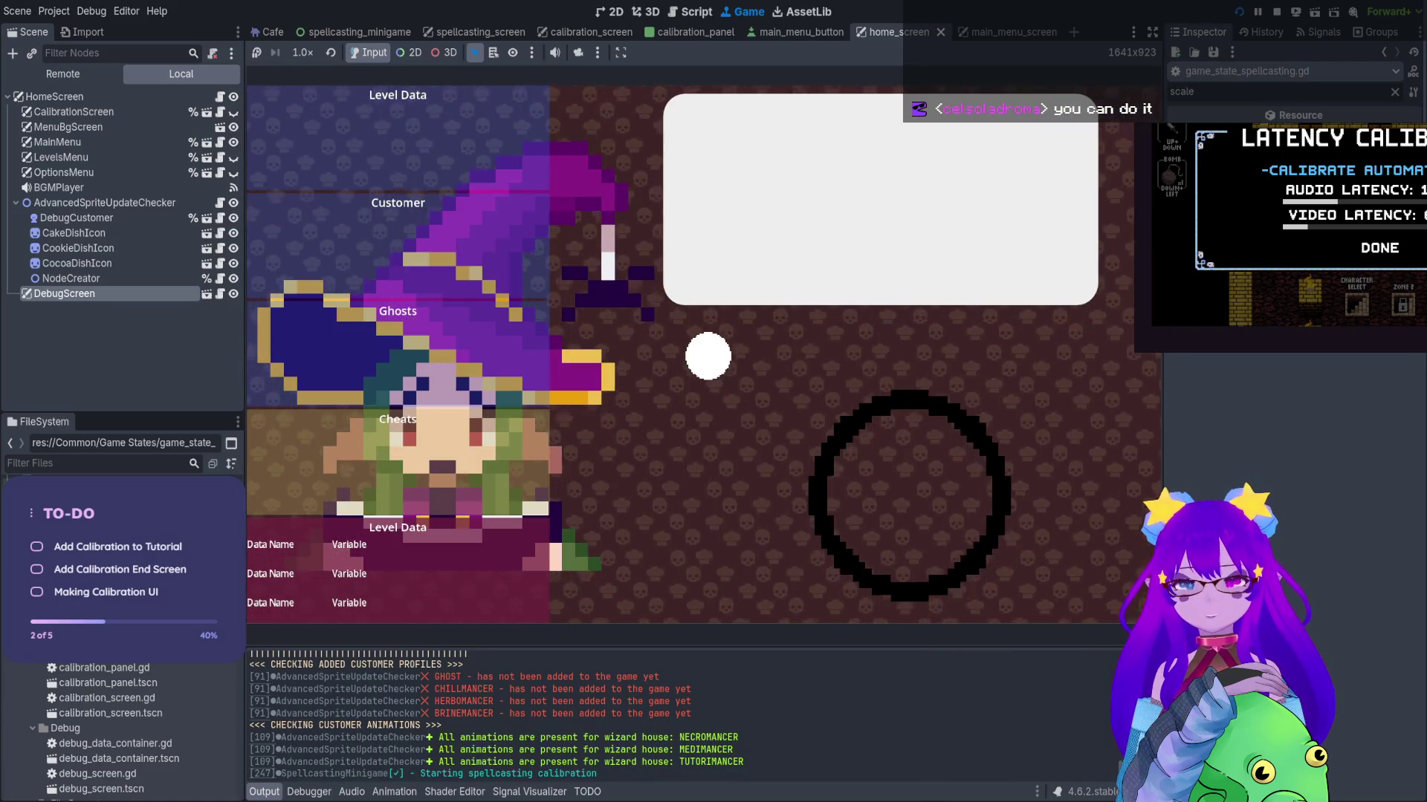
{"action": "key", "text": "space"}
{"action": "key", "text": "space"}
{"action": "key", "text": "space"}
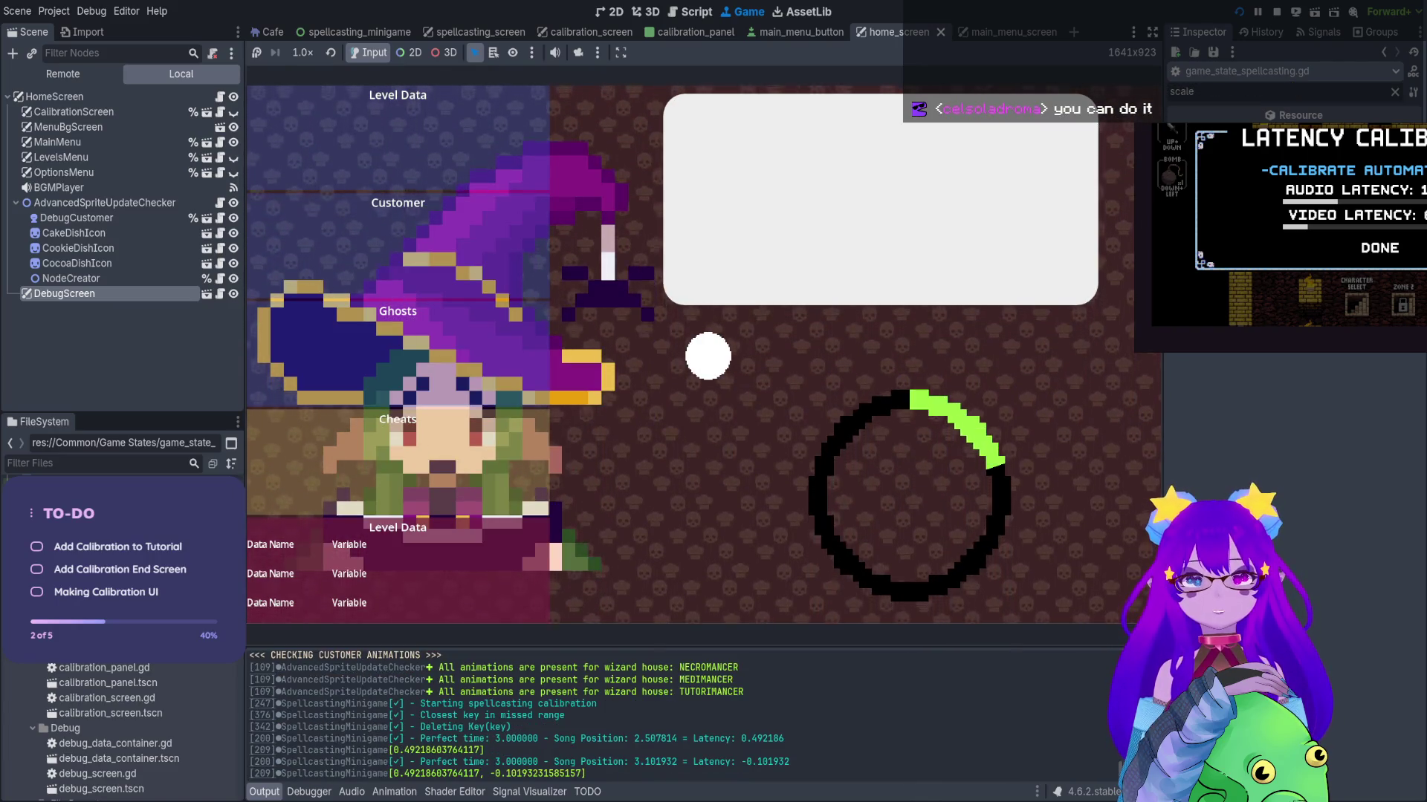
{"action": "key", "text": "space"}
{"action": "key", "text": "space"}
{"action": "key", "text": "space"}
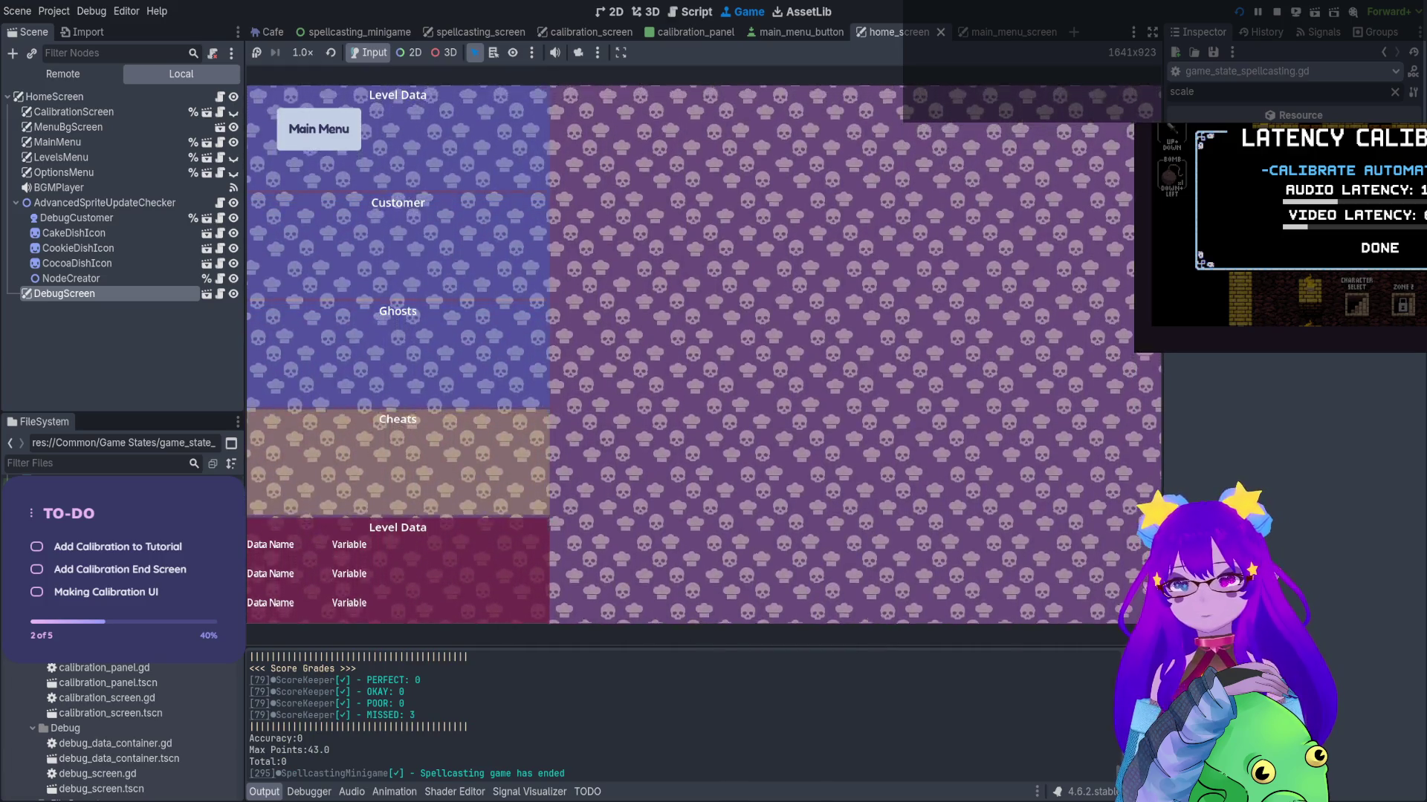
{"action": "left_click", "coordinate": [1279, 12]}
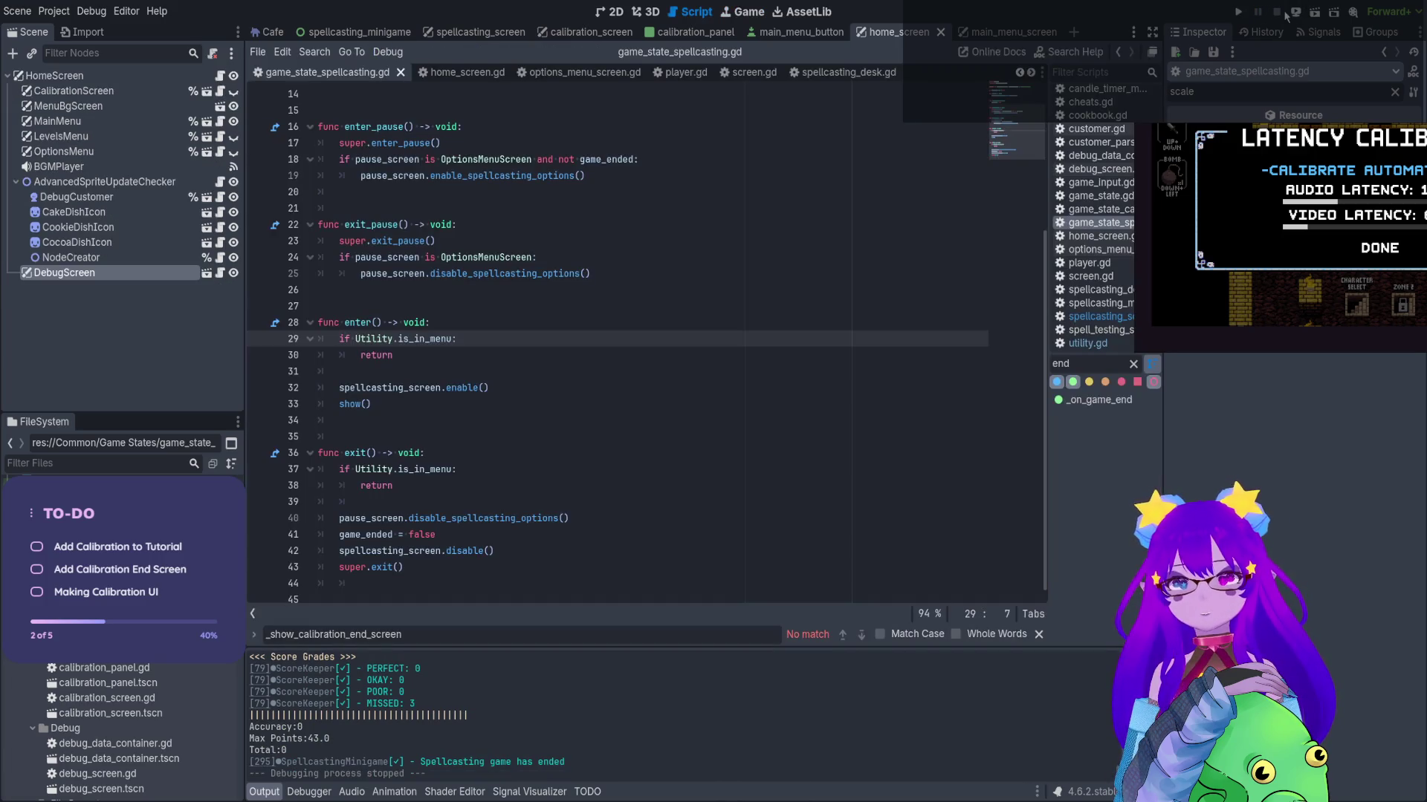
Scroll the script back to the top and run the project again
{"action": "scroll", "coordinate": [524, 336], "scroll_direction": "up", "scroll_amount": 5}
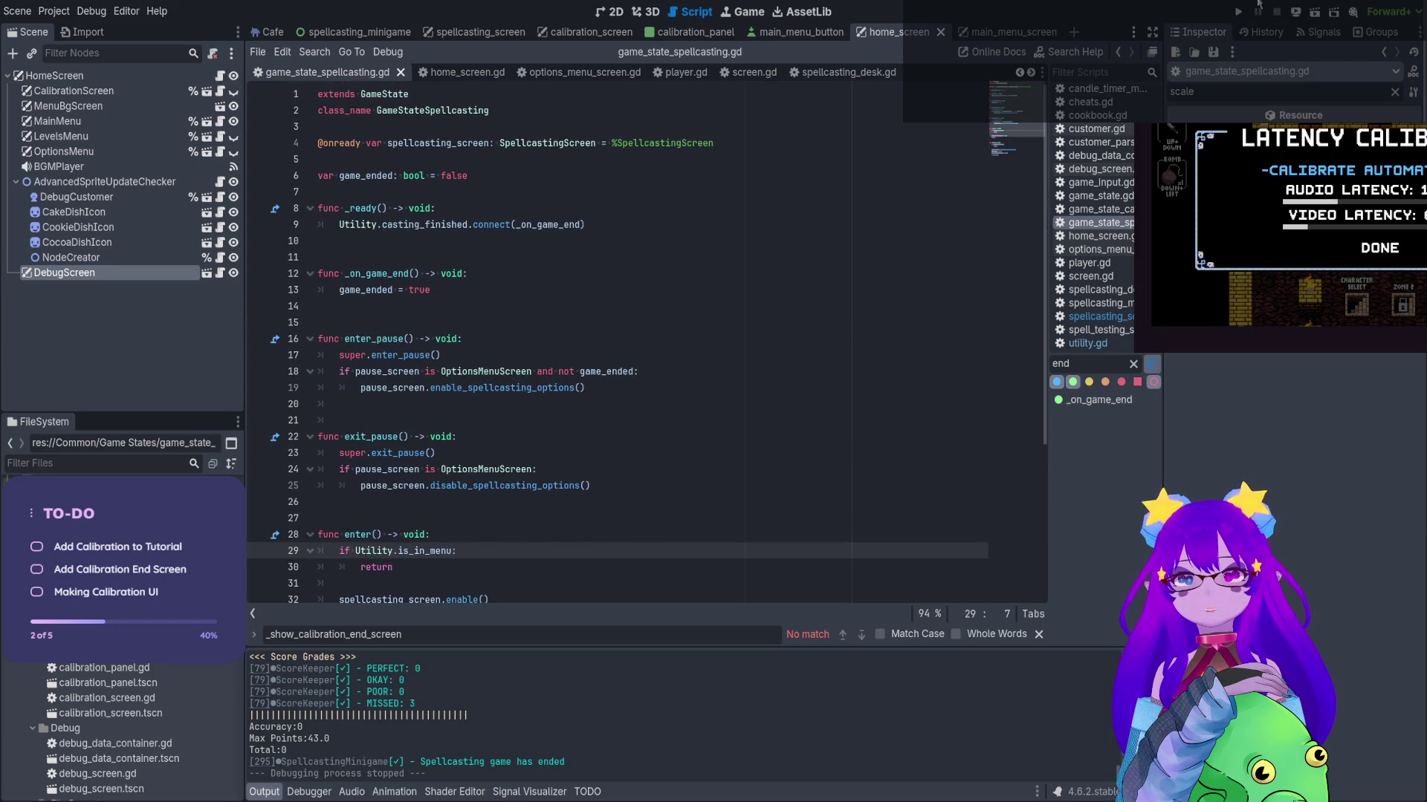
{"action": "left_click", "coordinate": [1238, 13]}
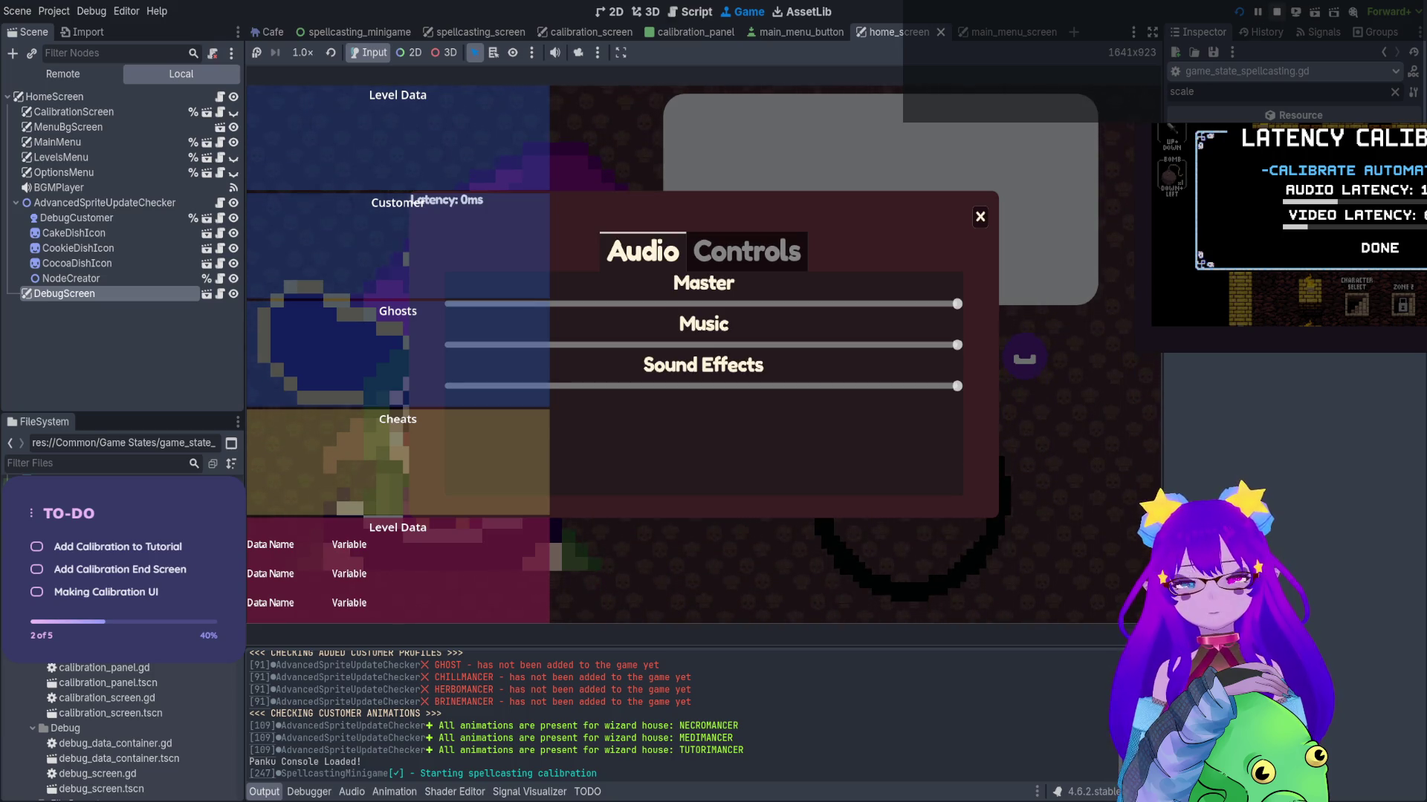
Stop the game, check the casting_finished connection on line 9, and view home_screen in 2D
{"action": "key", "text": "F8"}
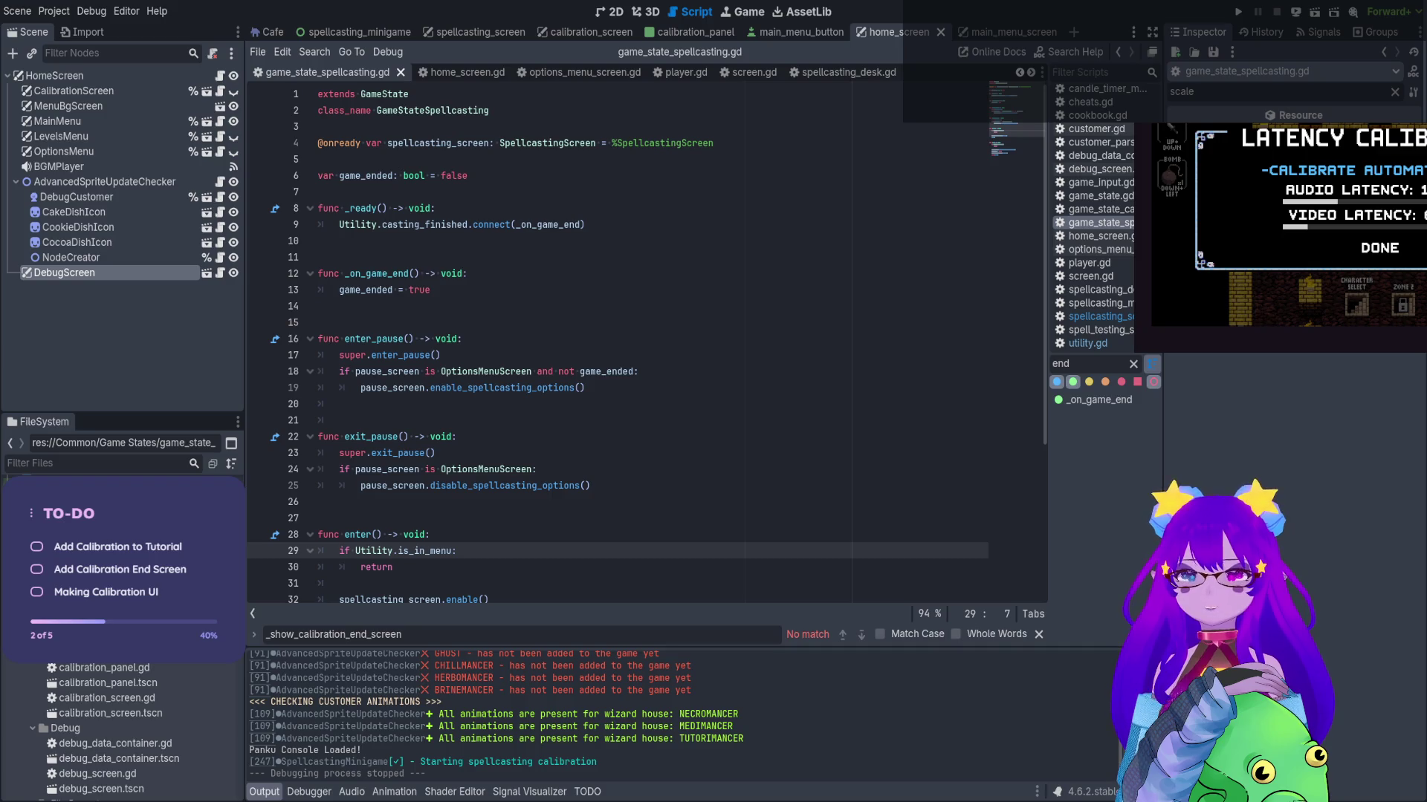
{"action": "left_click", "coordinate": [136, 345]}
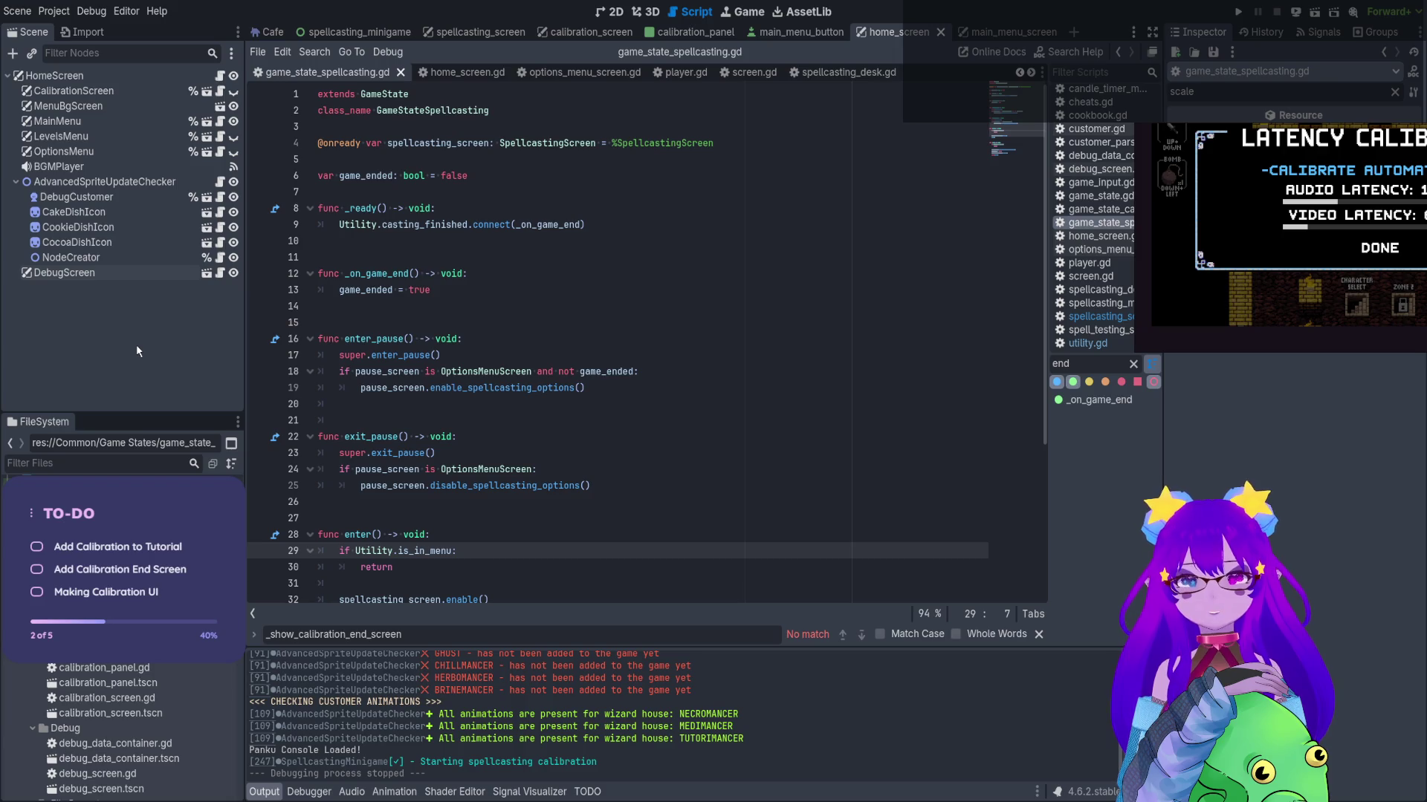
{"action": "scroll", "coordinate": [545, 363], "scroll_direction": "down", "scroll_amount": 3}
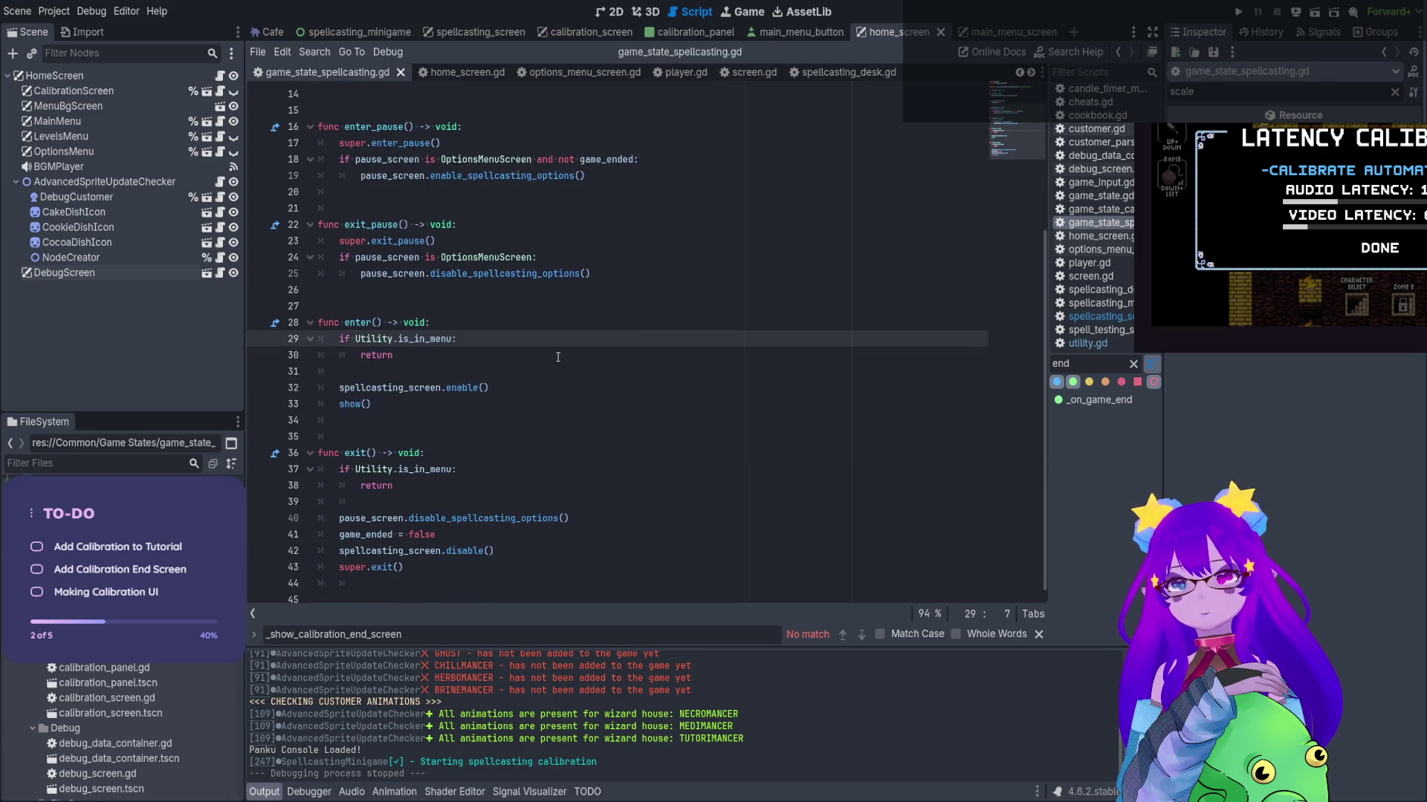
{"action": "scroll", "coordinate": [544, 363], "scroll_direction": "up", "scroll_amount": 3}
{"action": "left_click", "coordinate": [421, 225]}
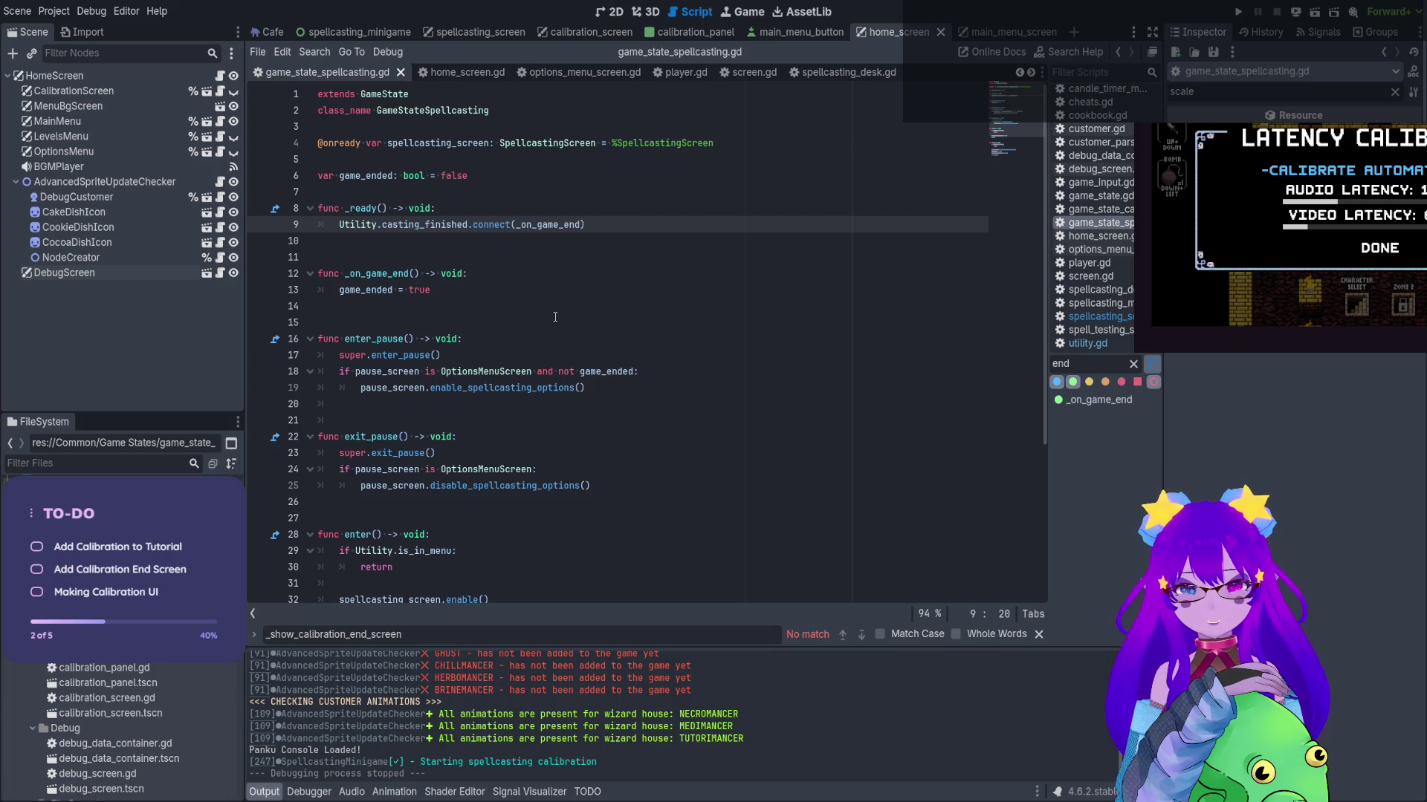
{"action": "left_click", "coordinate": [612, 12]}
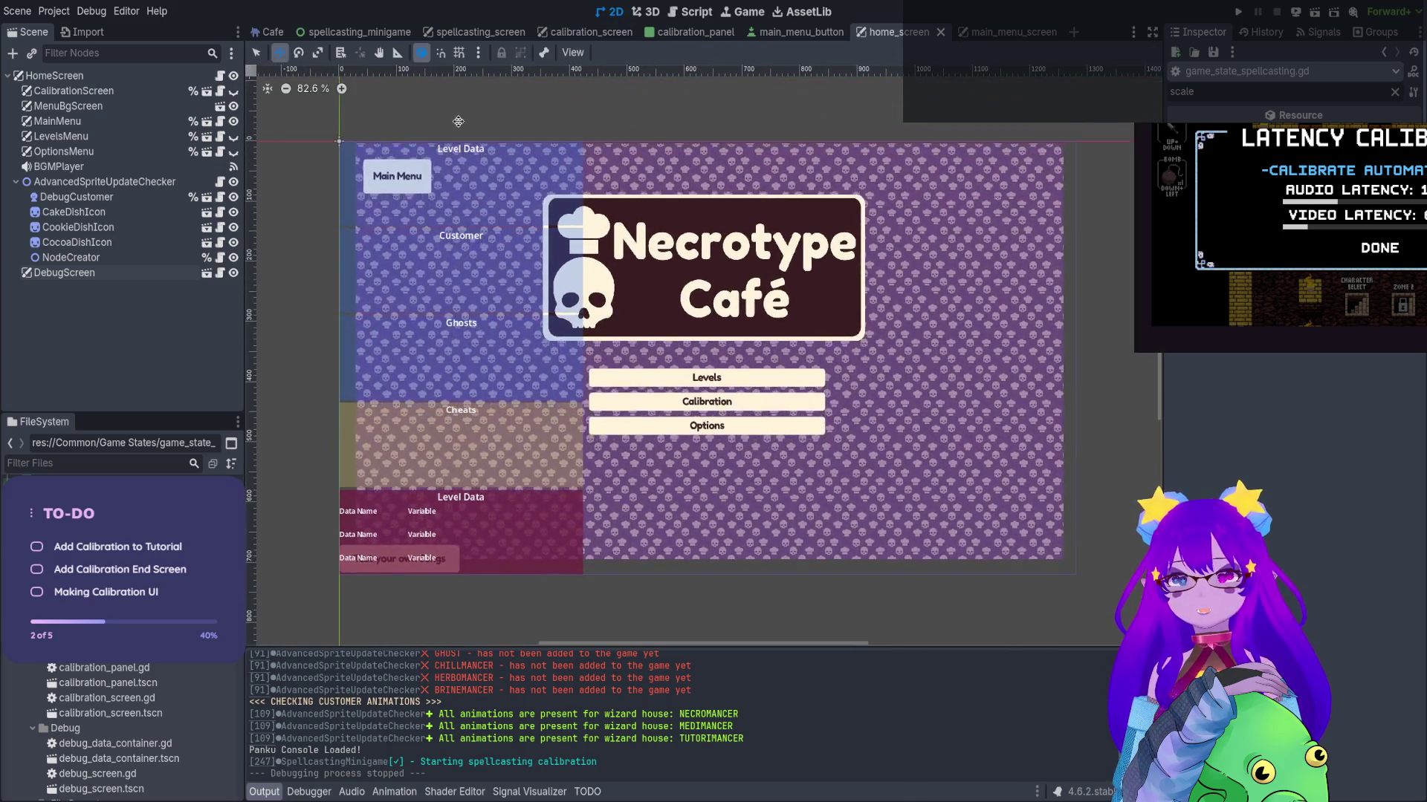
Delete the DebugScreen node from home_screen, then open spellcasting_screen.gd from the spellcasting_screen scene
{"action": "left_click", "coordinate": [65, 273]}
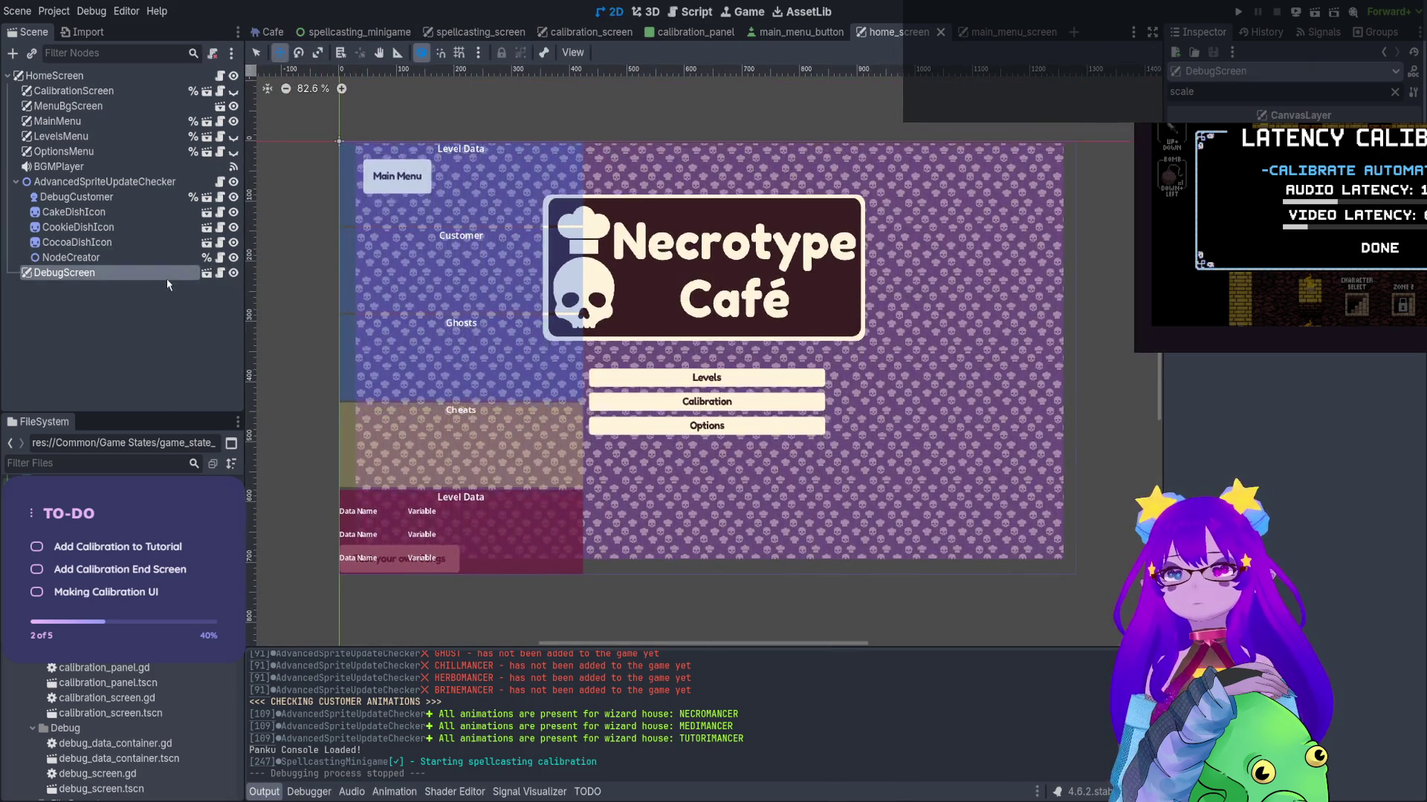
{"action": "key", "text": "Delete"}
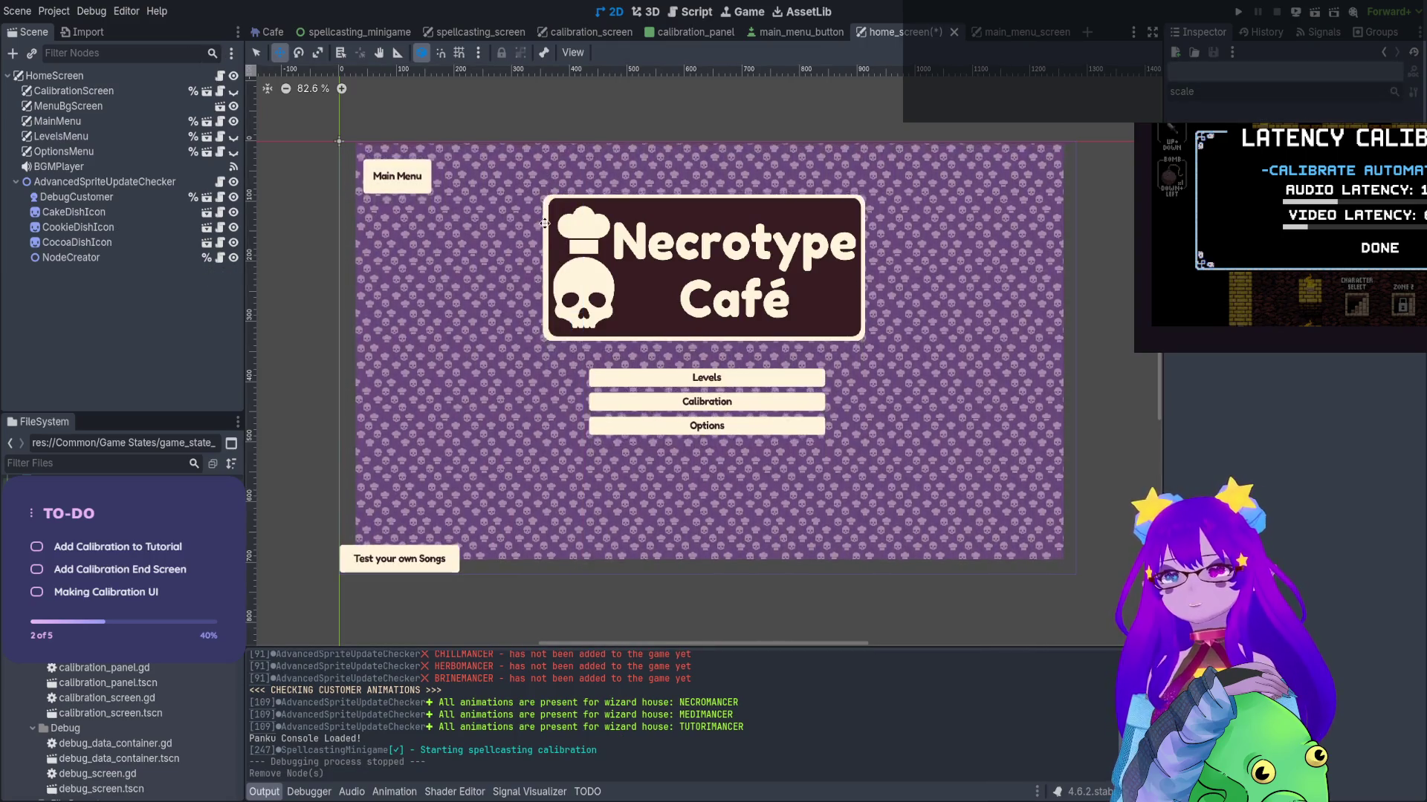
{"action": "left_click", "coordinate": [499, 32]}
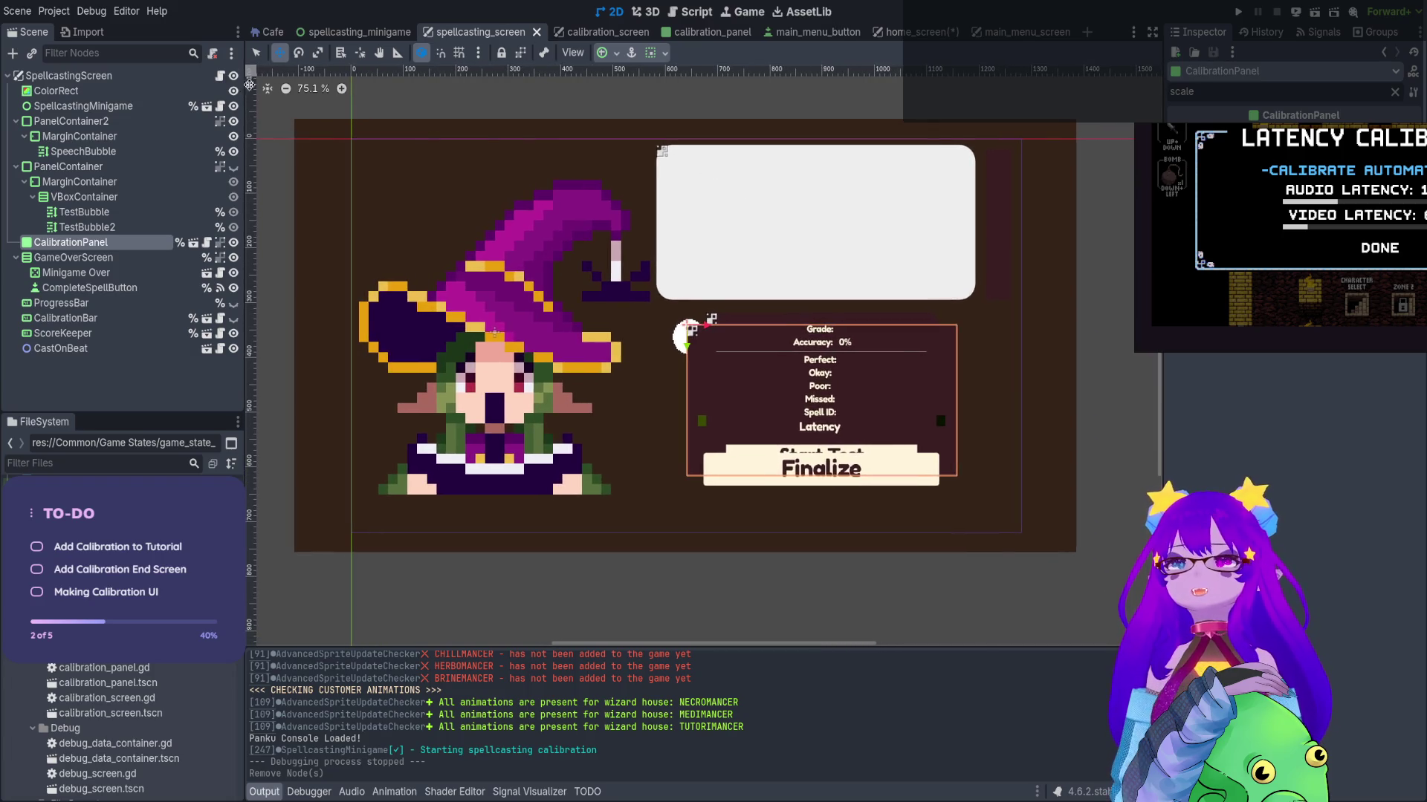
{"action": "left_click", "coordinate": [220, 76]}
{"action": "scroll", "coordinate": [646, 334], "scroll_direction": "down", "scroll_amount": 10}
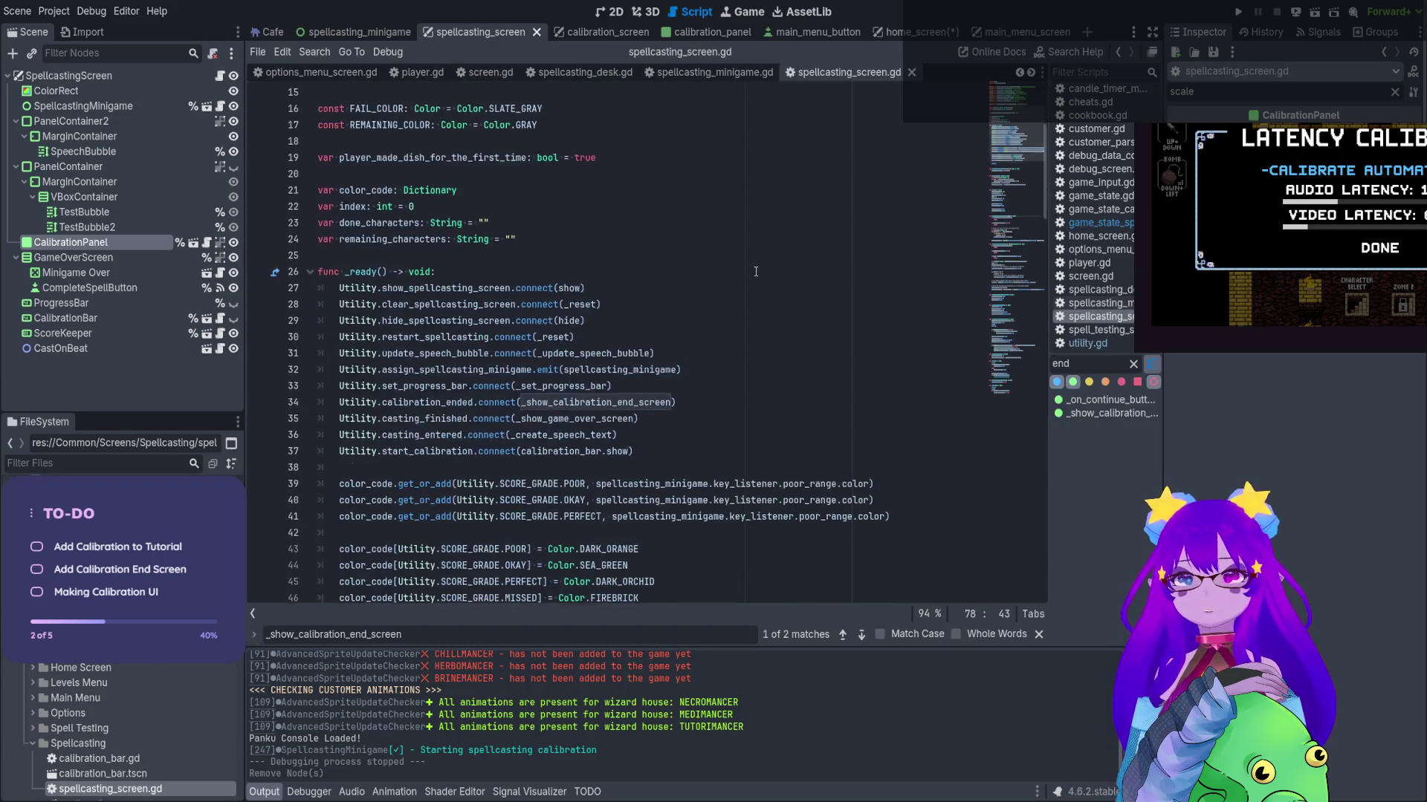
Trace the calibration_ended connection in _ready to the _show_calibration_end_screen definition
{"action": "left_click", "coordinate": [1132, 364]}
{"action": "scroll", "coordinate": [770, 383], "scroll_direction": "down", "scroll_amount": 8}
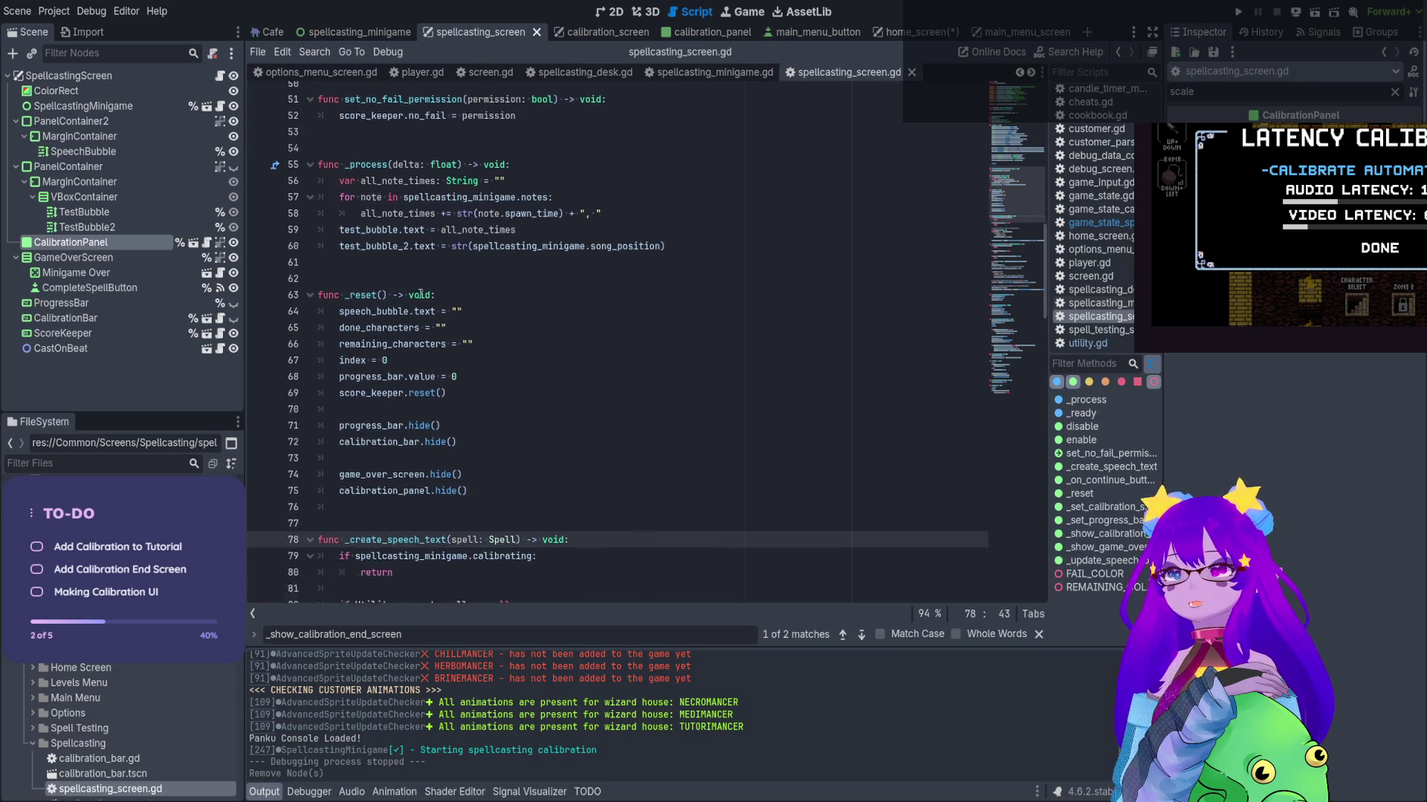
{"action": "scroll", "coordinate": [408, 305], "scroll_direction": "down", "scroll_amount": 15}
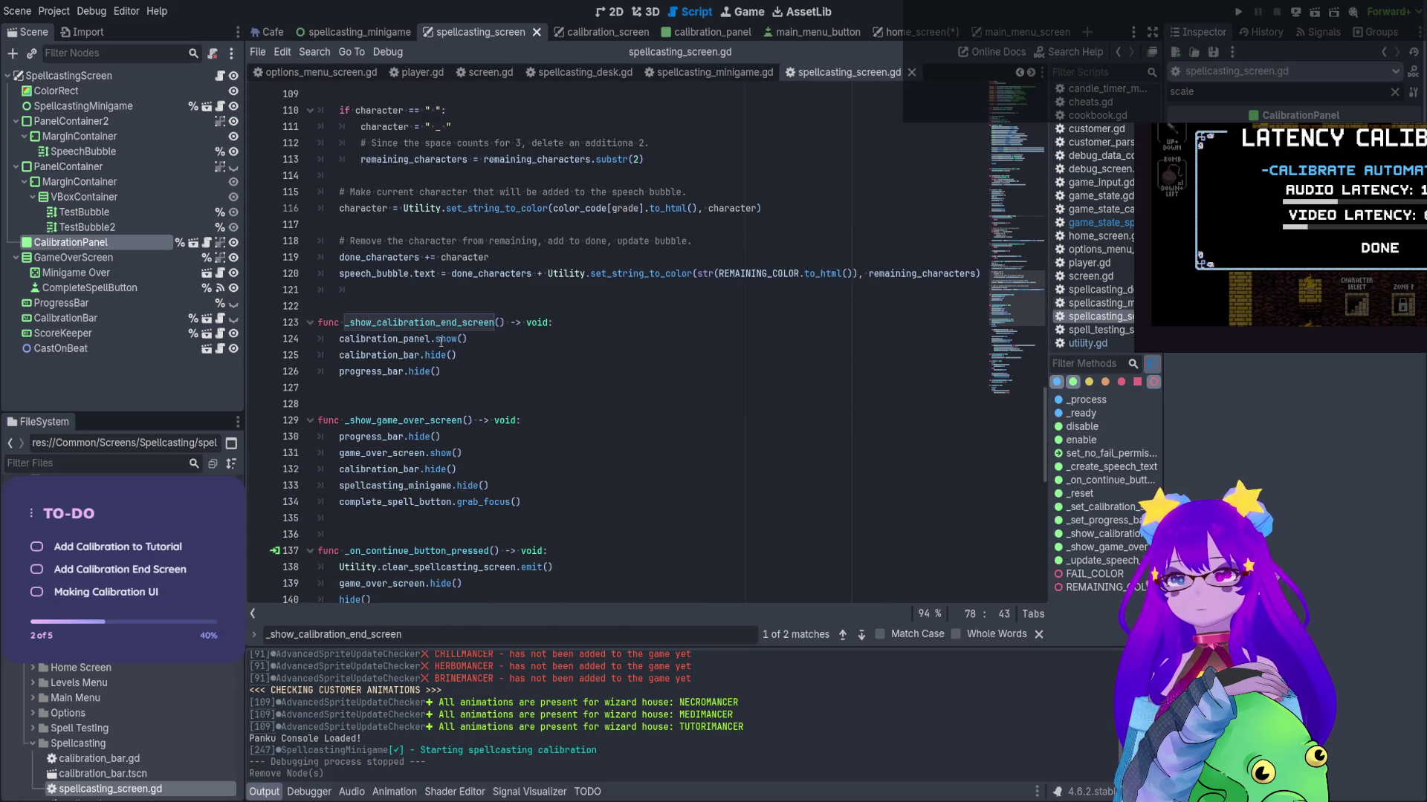
{"action": "scroll", "coordinate": [440, 341], "scroll_direction": "down", "scroll_amount": 10}
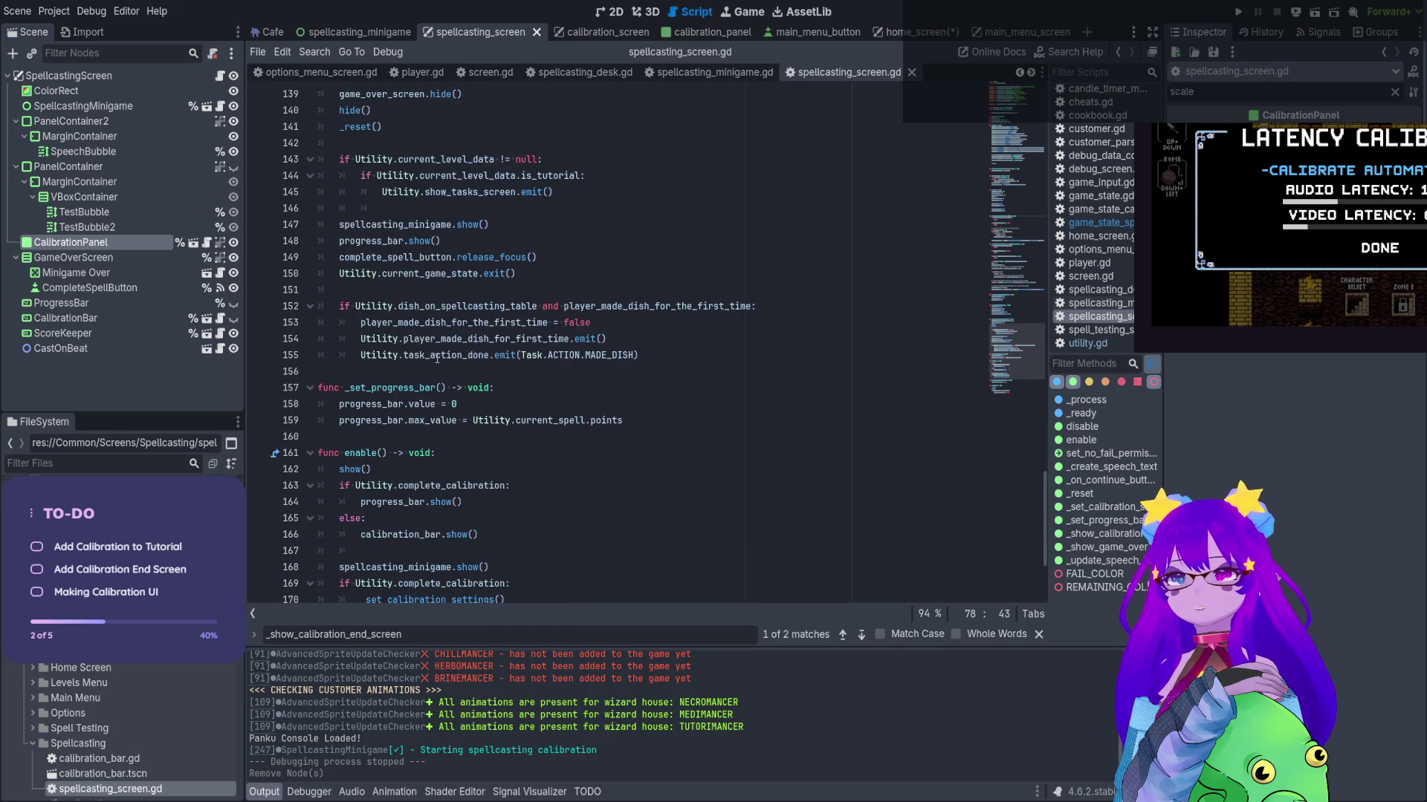
{"action": "scroll", "coordinate": [436, 358], "scroll_direction": "down", "scroll_amount": 3}
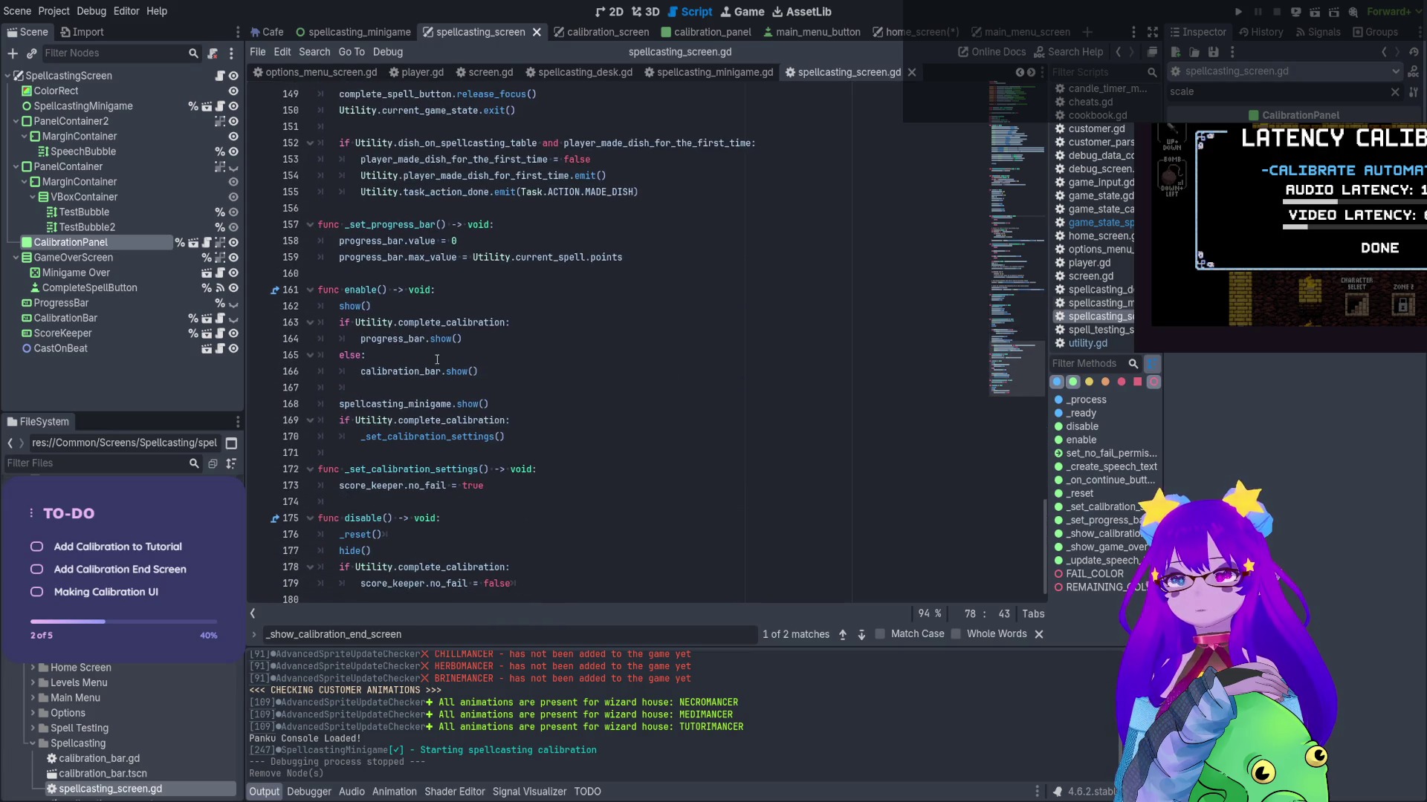
{"action": "scroll", "coordinate": [497, 231], "scroll_direction": "up", "scroll_amount": 20}
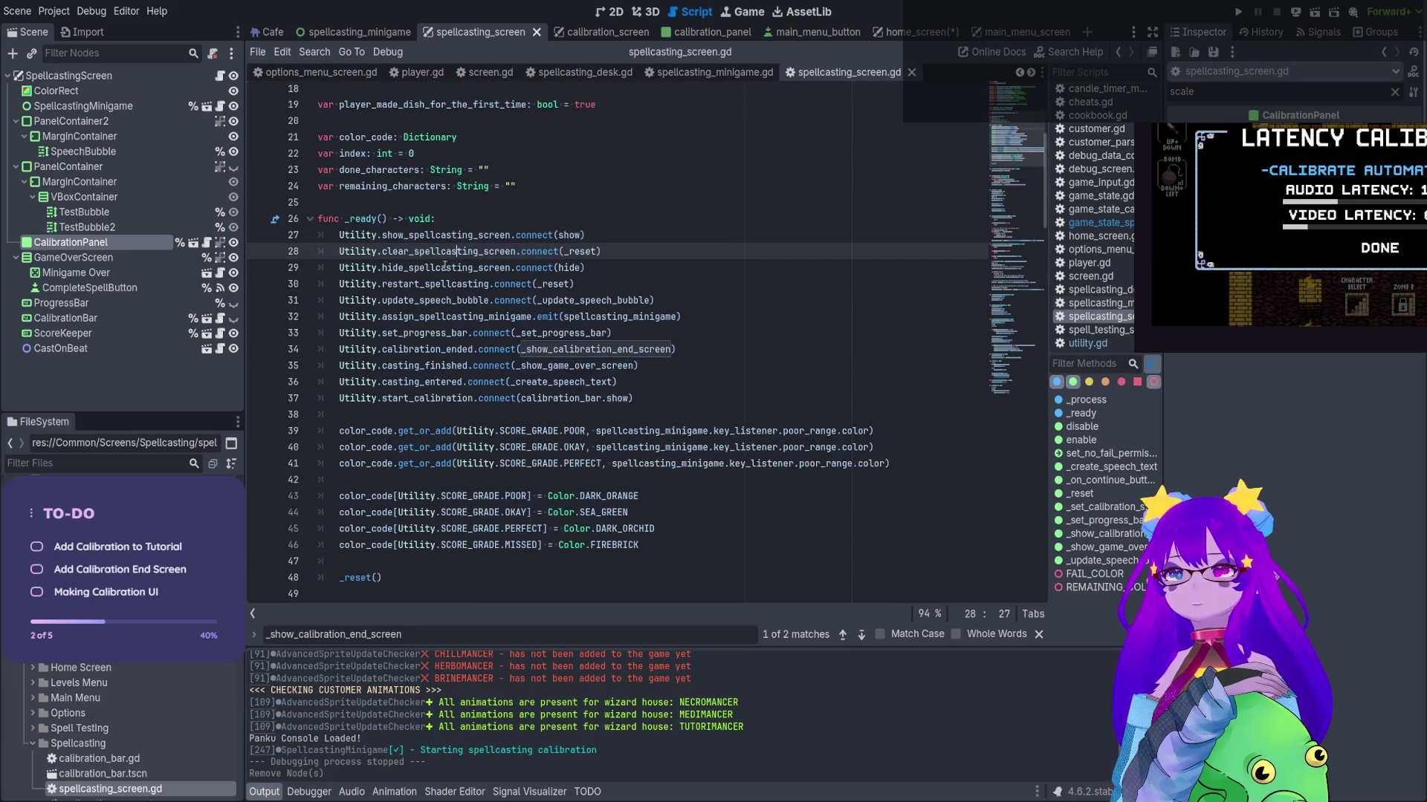
{"action": "left_click", "coordinate": [430, 287]}
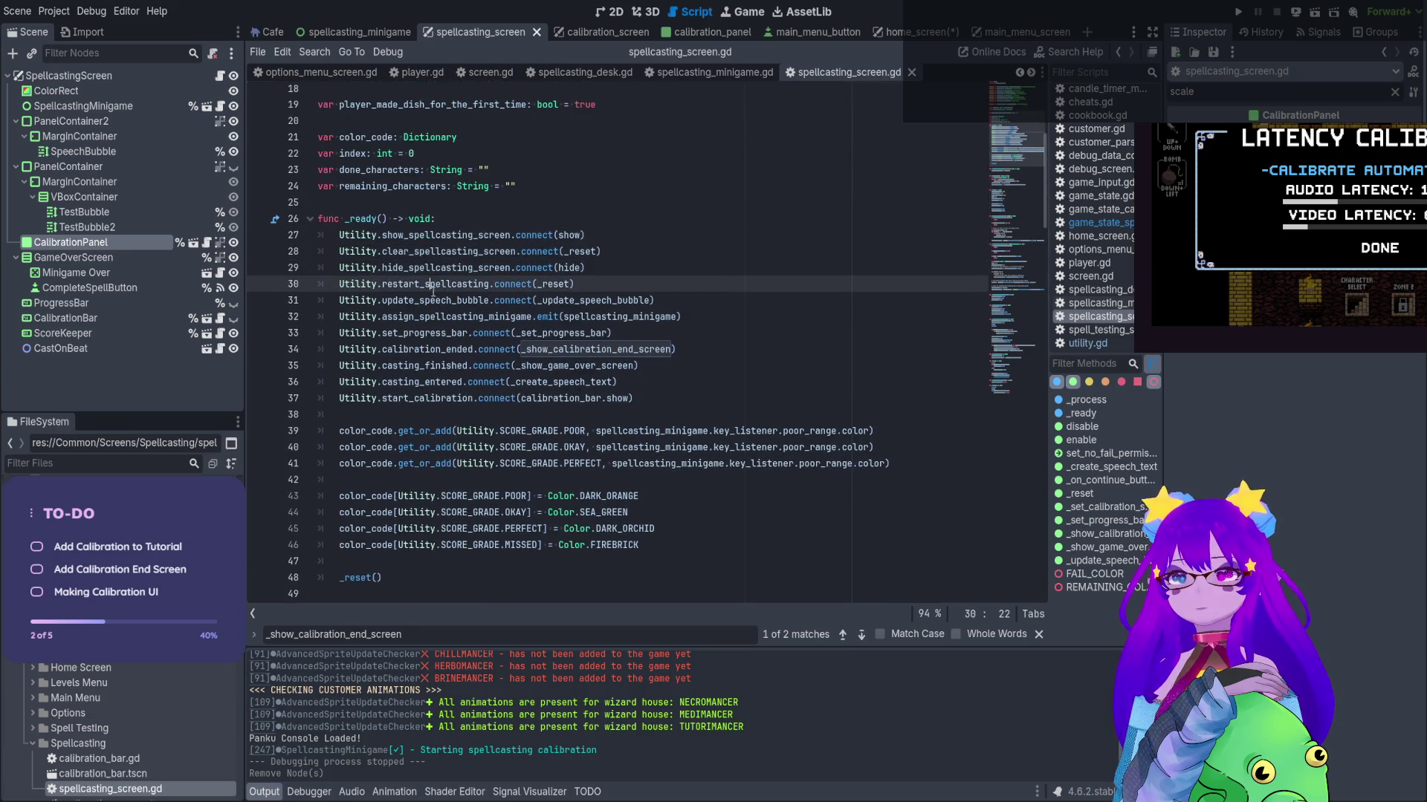
{"action": "left_click", "coordinate": [413, 357]}
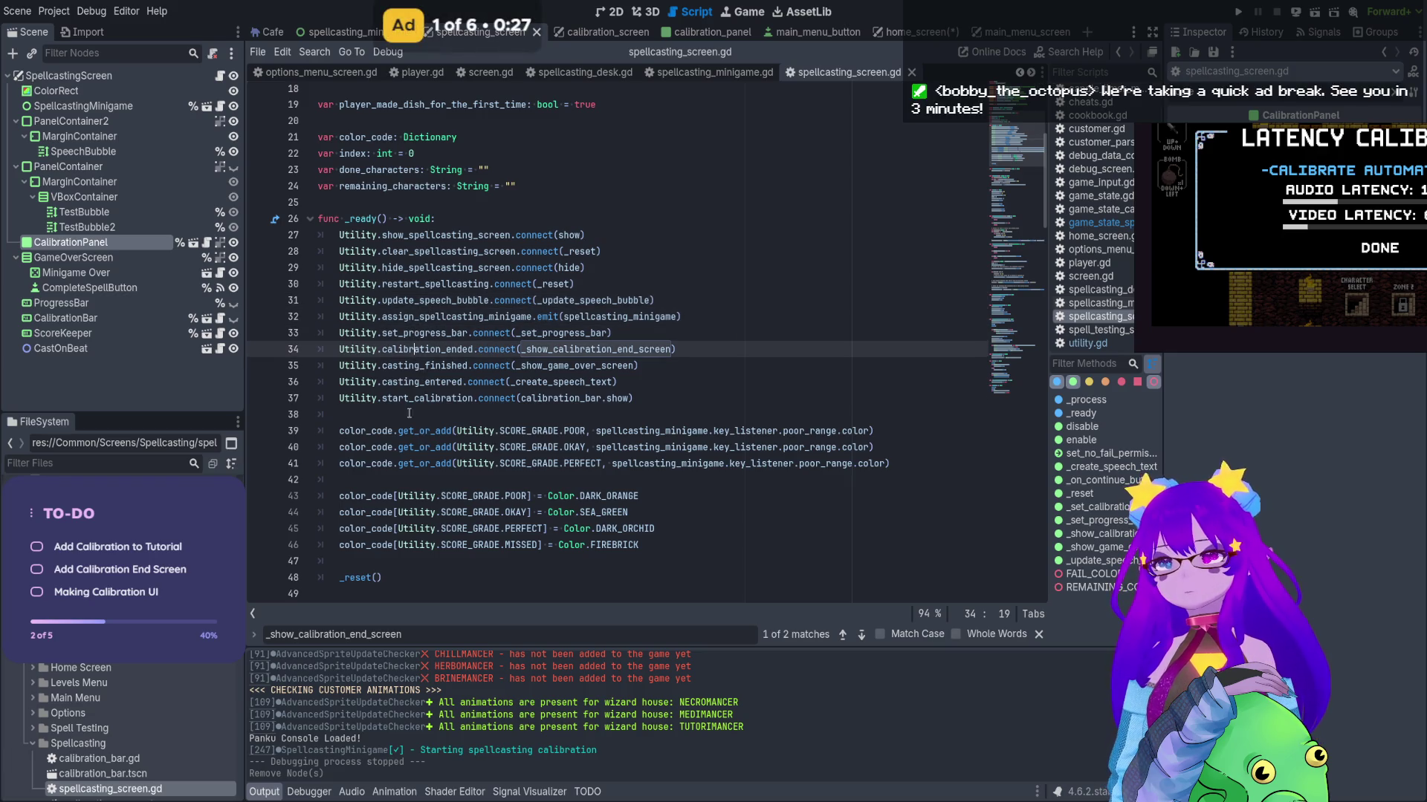
{"action": "left_click", "coordinate": [399, 382]}
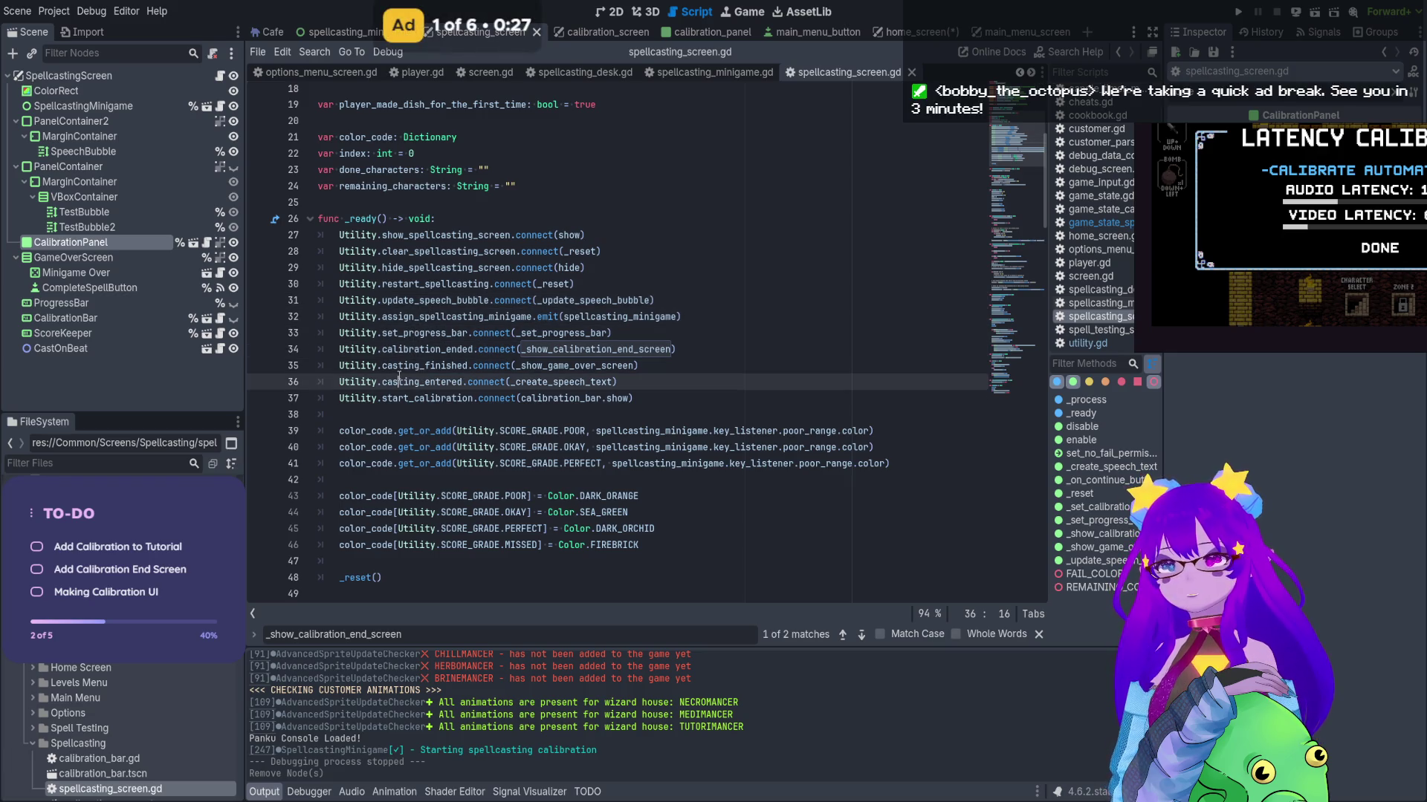
{"action": "left_click", "coordinate": [559, 357], "text": "ctrl"}
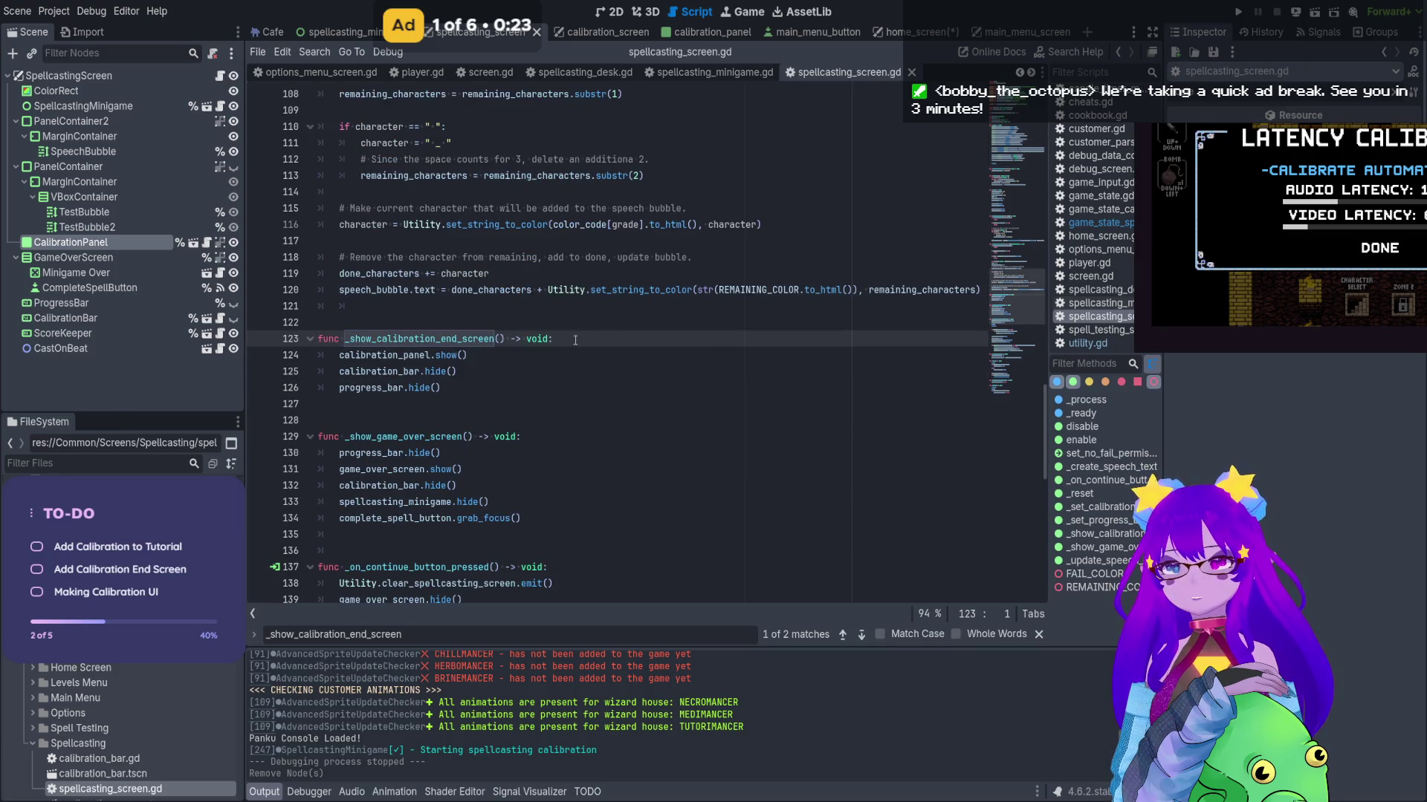
Add show() as the first line of _show_calibration_end_screen, save, and run the game
{"action": "key", "text": "Return"}
{"action": "type", "text": "s"}
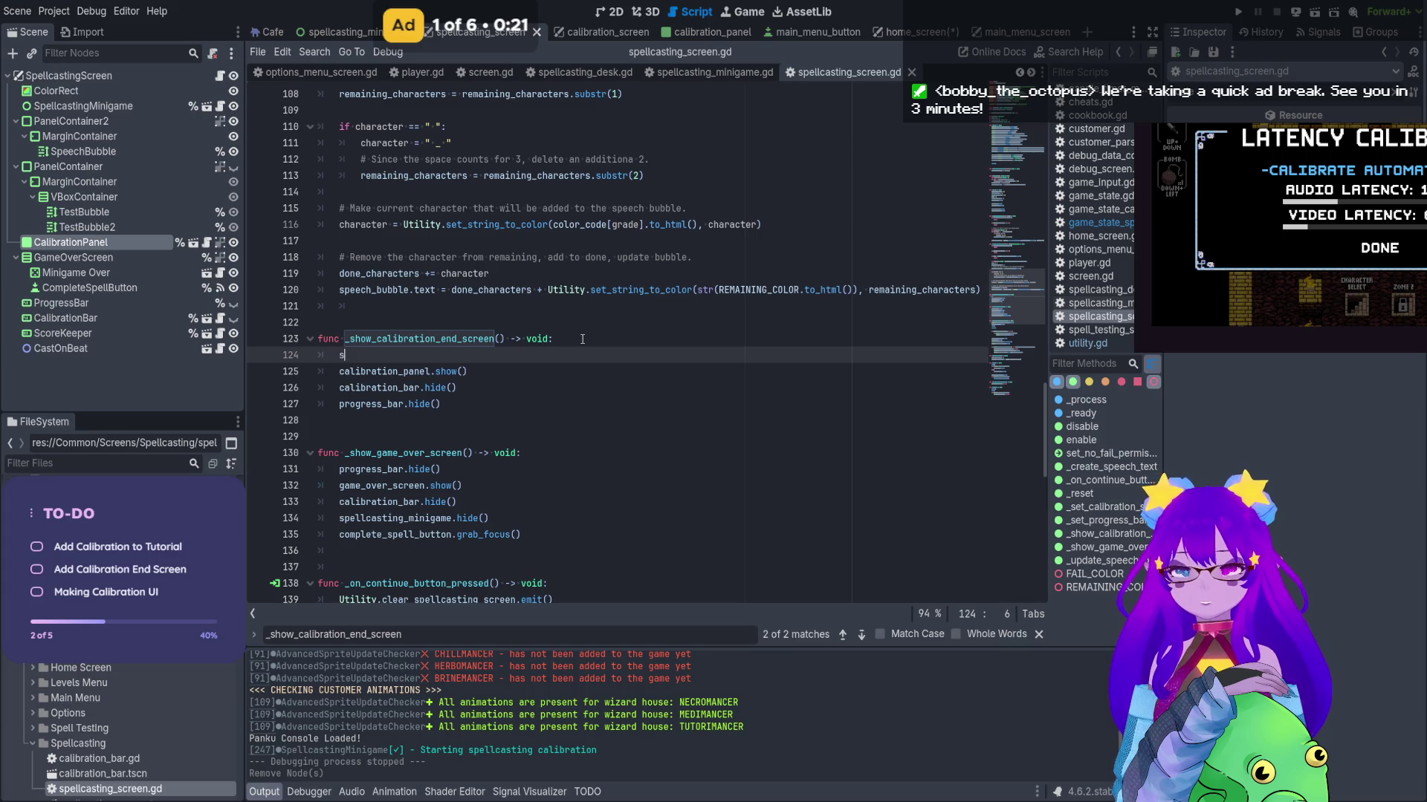
{"action": "type", "text": "how"}
{"action": "key", "text": "Return"}
{"action": "key", "text": "ctrl+s"}
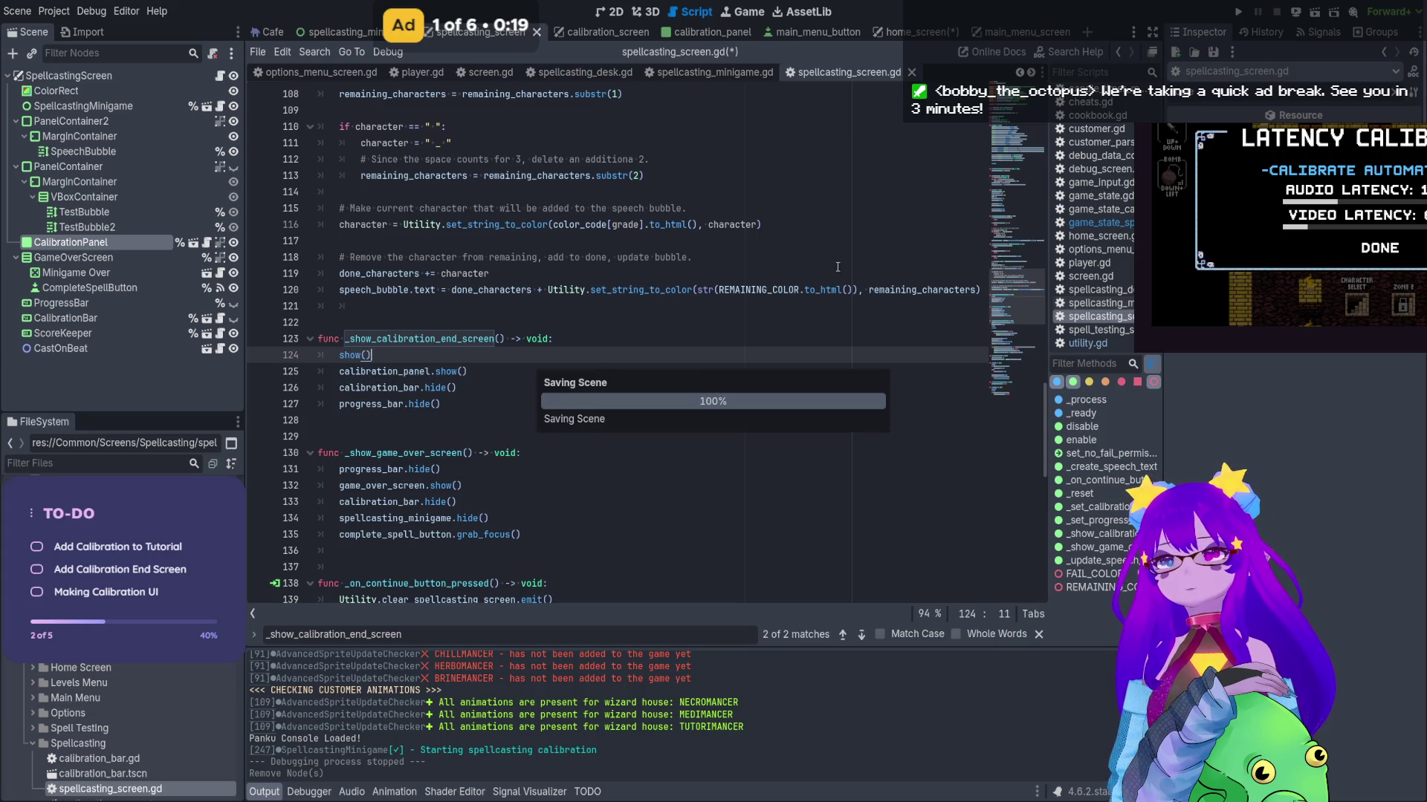
{"action": "key", "text": "F5"}
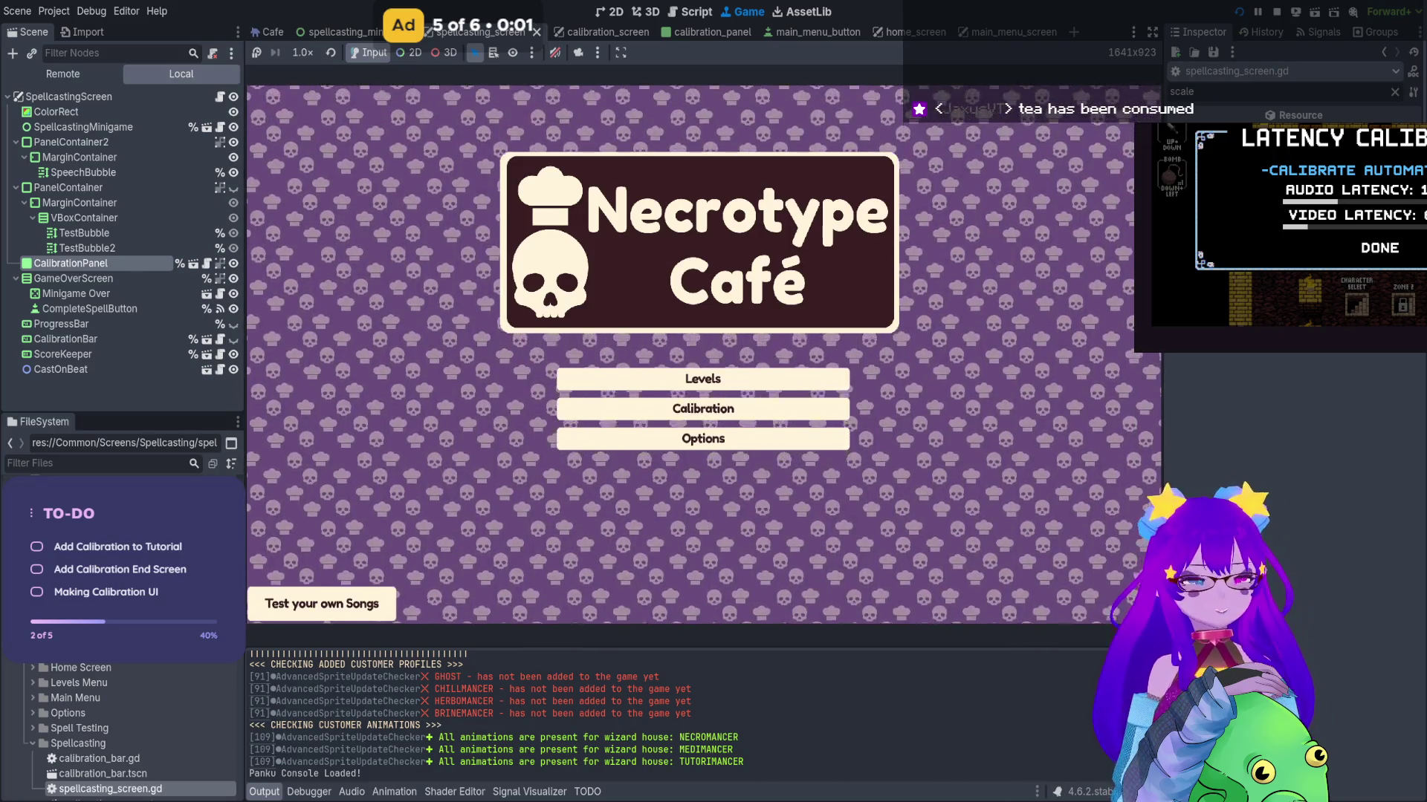
Play a calibration test, inspect the code behind the [295] log line, and restart the test
{"action": "left_click", "coordinate": [703, 408]}
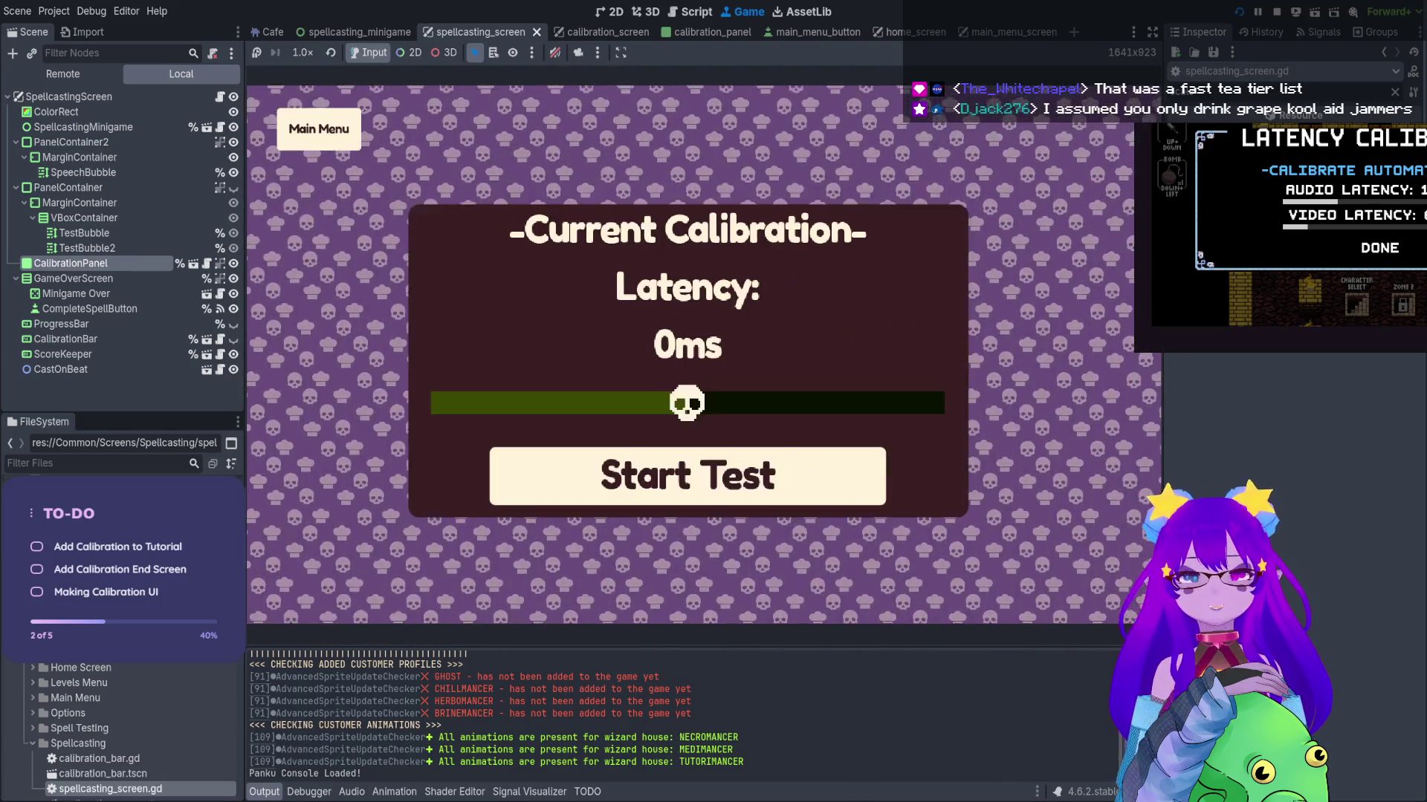
{"action": "key", "text": "space"}
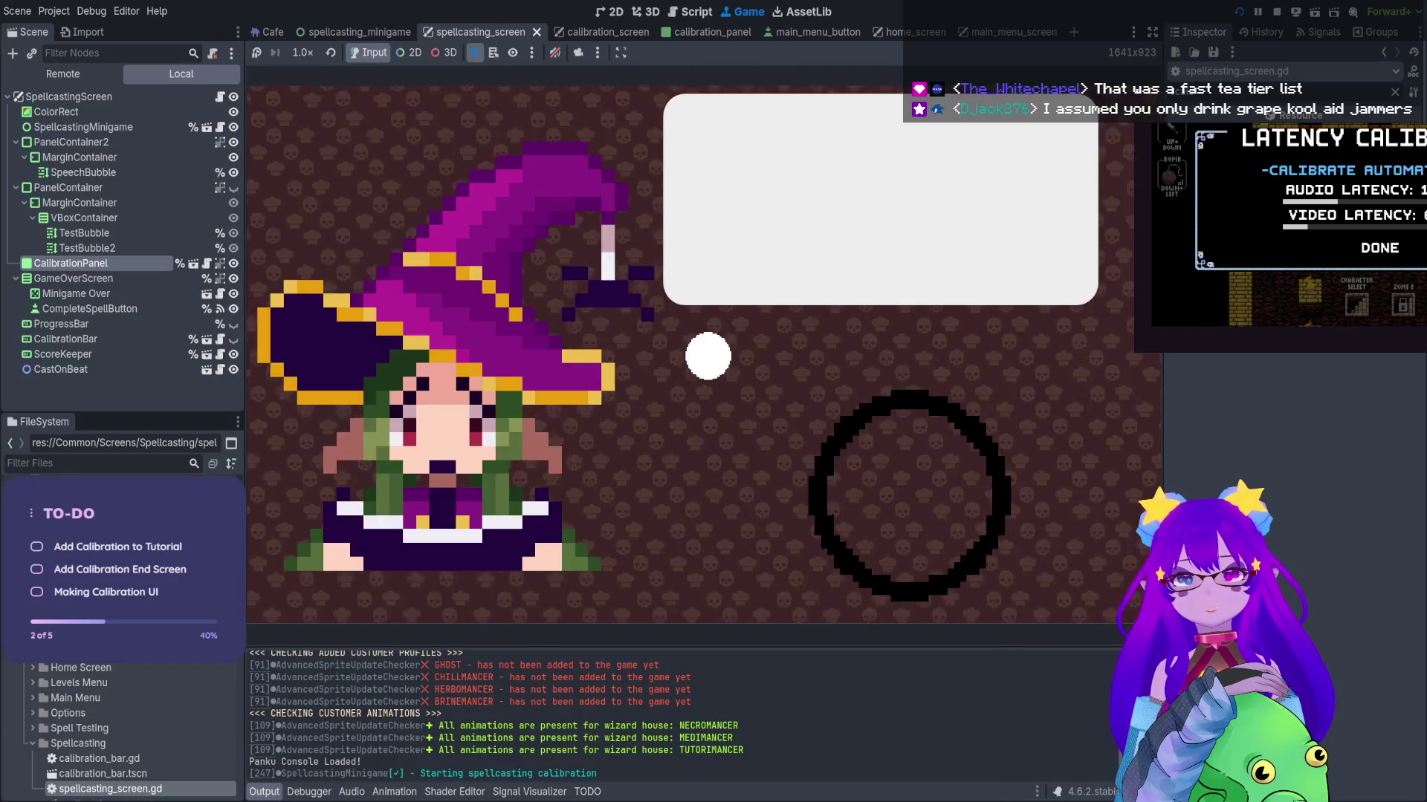
{"action": "key", "text": "space"}
{"action": "key", "text": "space"}
{"action": "key", "text": "space"}
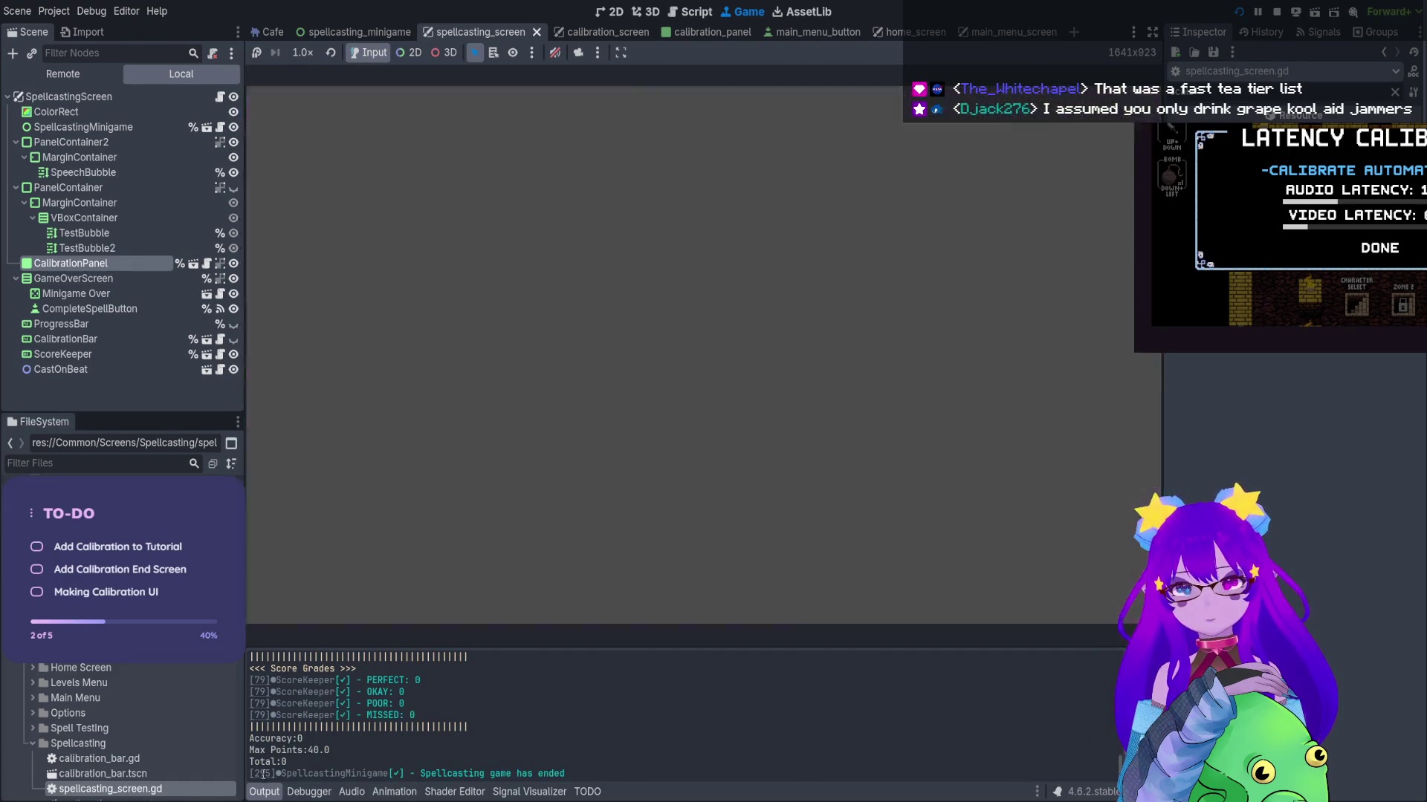
{"action": "left_click", "coordinate": [262, 775]}
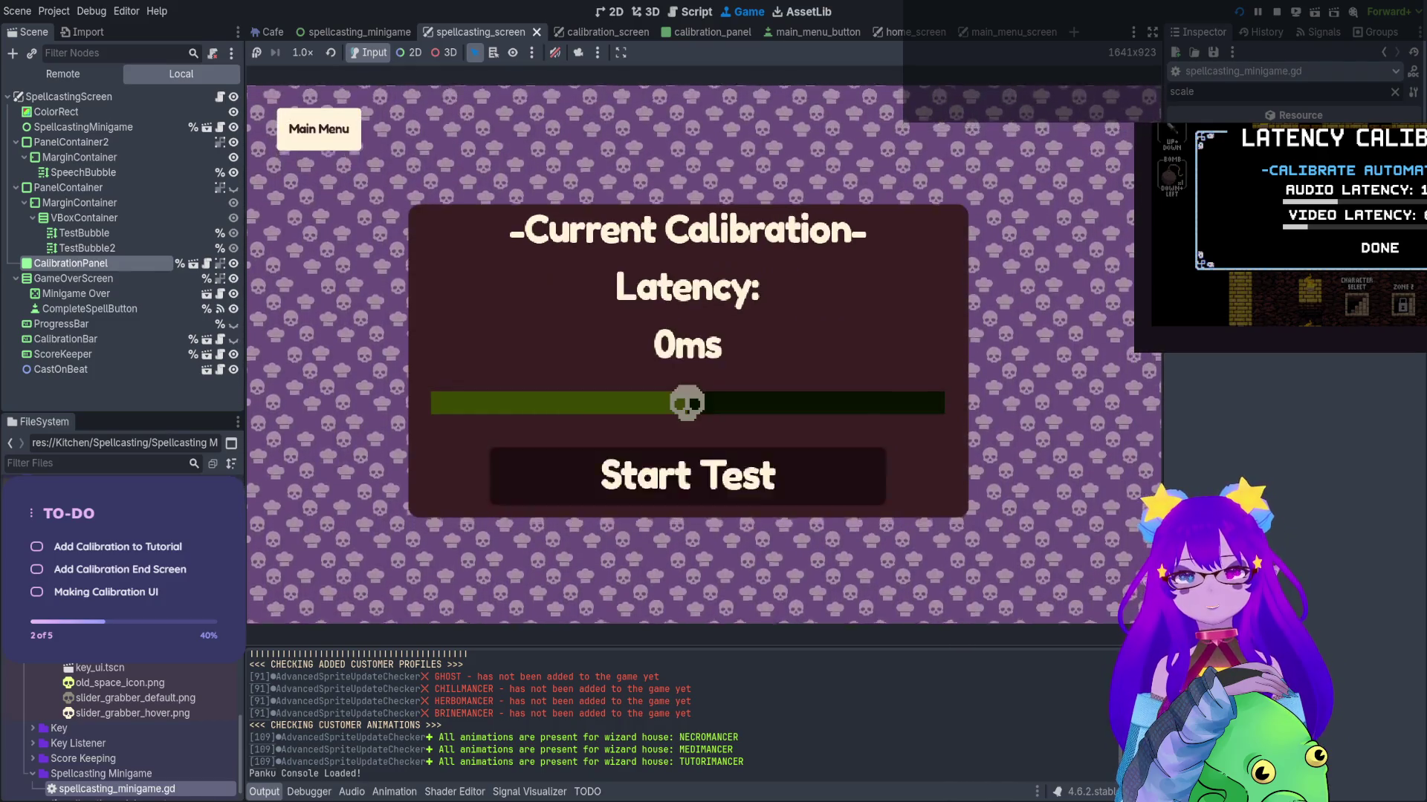
{"action": "key", "text": "Return"}
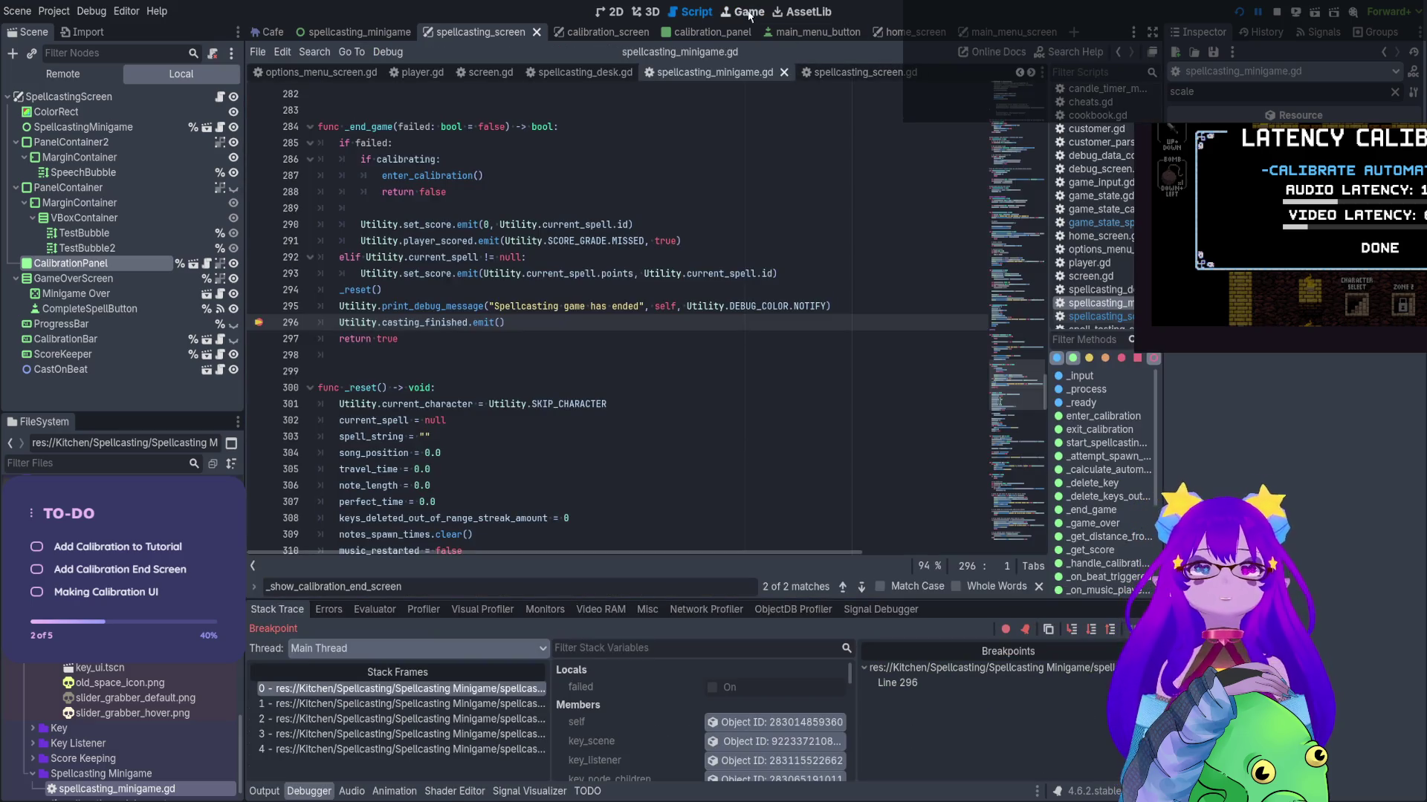
Step from the breakpoint into _show_game_over_screen up to line 132, then stop the game
{"action": "left_click", "coordinate": [746, 11]}
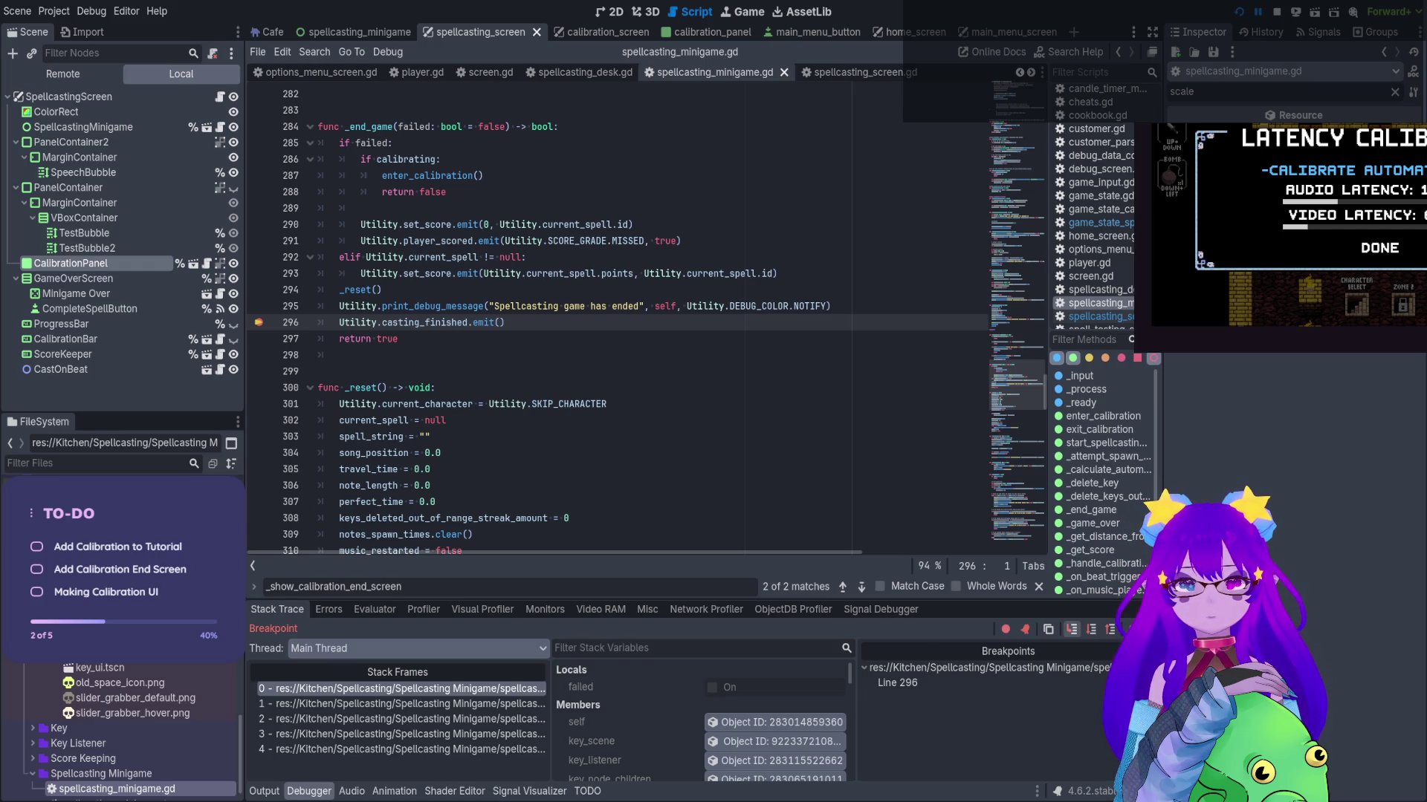
{"action": "left_click", "coordinate": [1071, 629]}
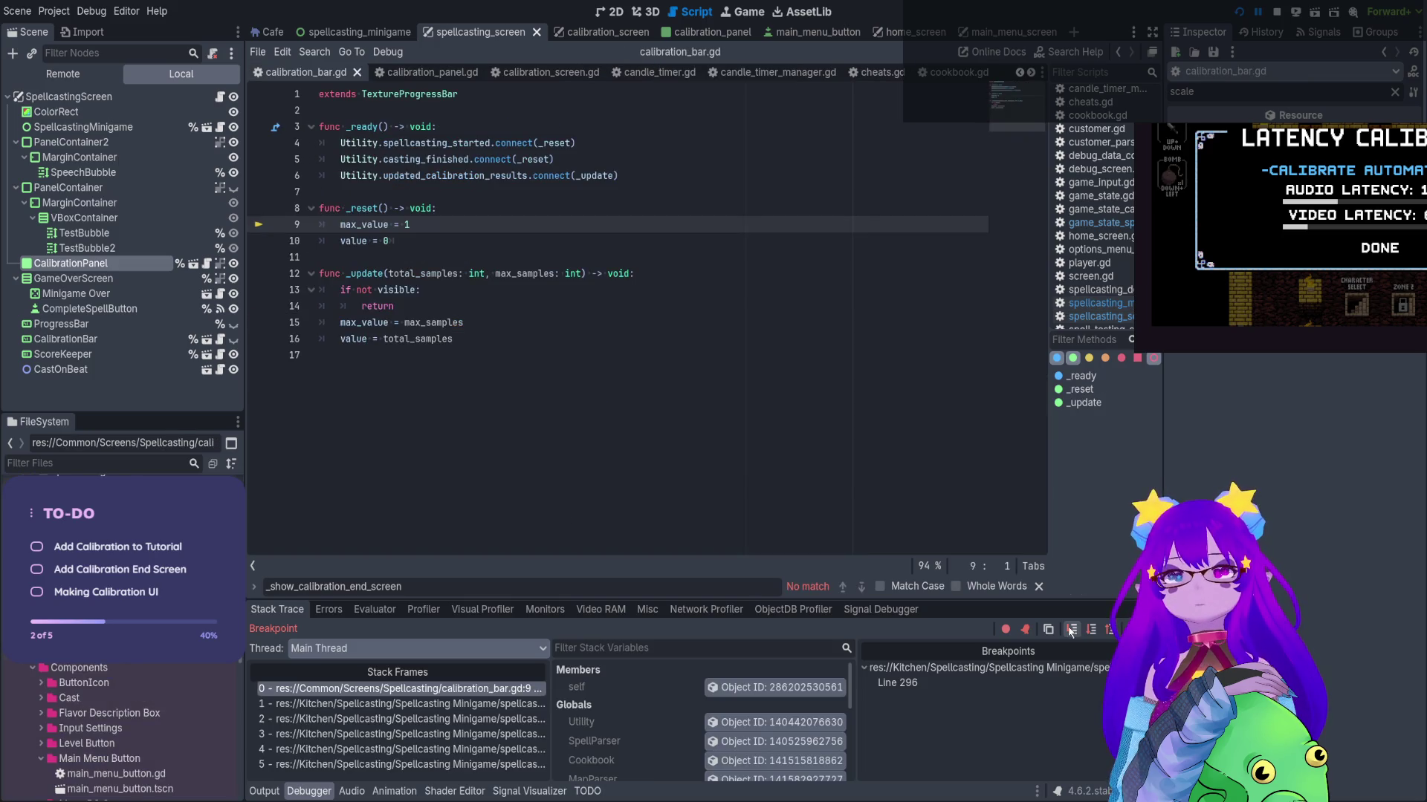
{"action": "left_click", "coordinate": [1070, 629]}
{"action": "left_click", "coordinate": [1071, 629]}
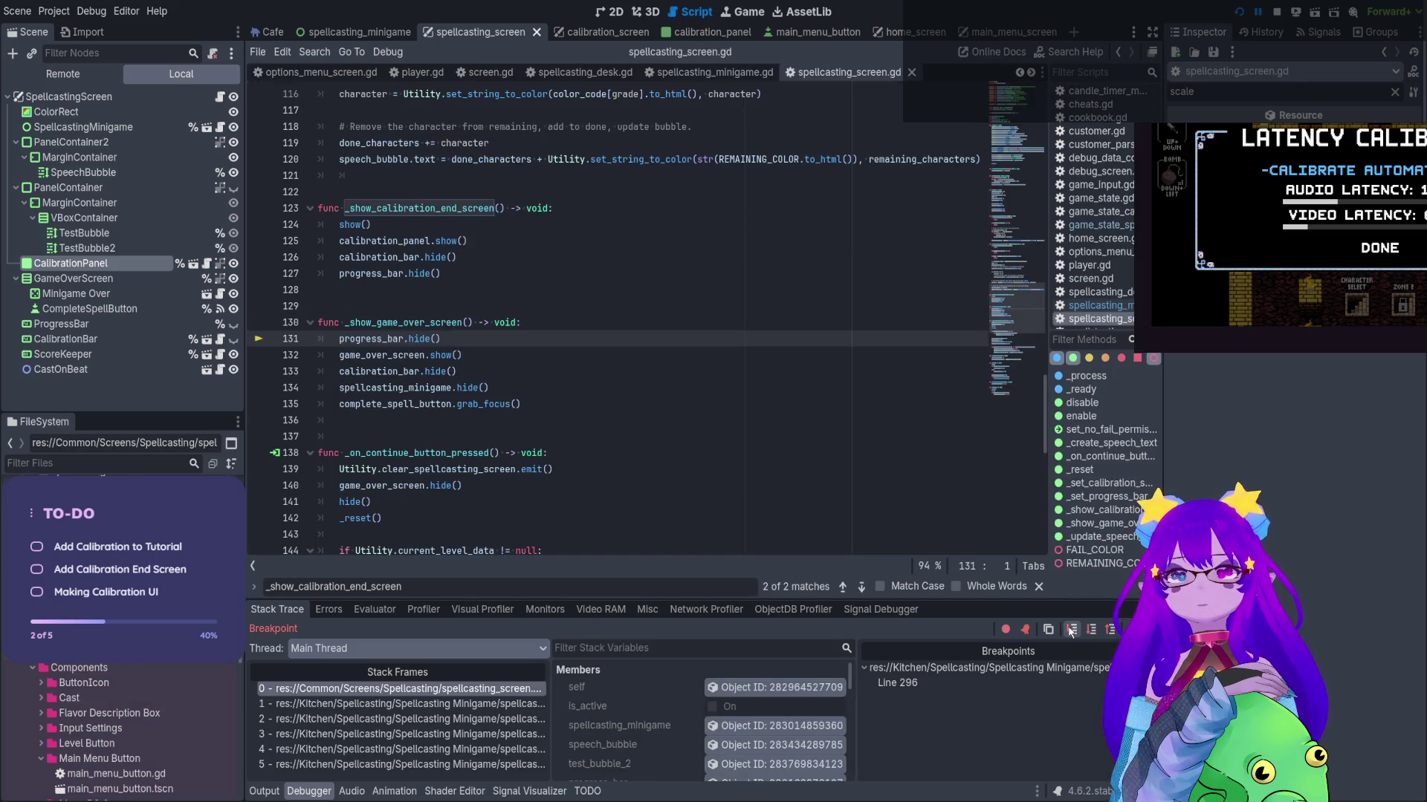
{"action": "left_click", "coordinate": [1071, 629]}
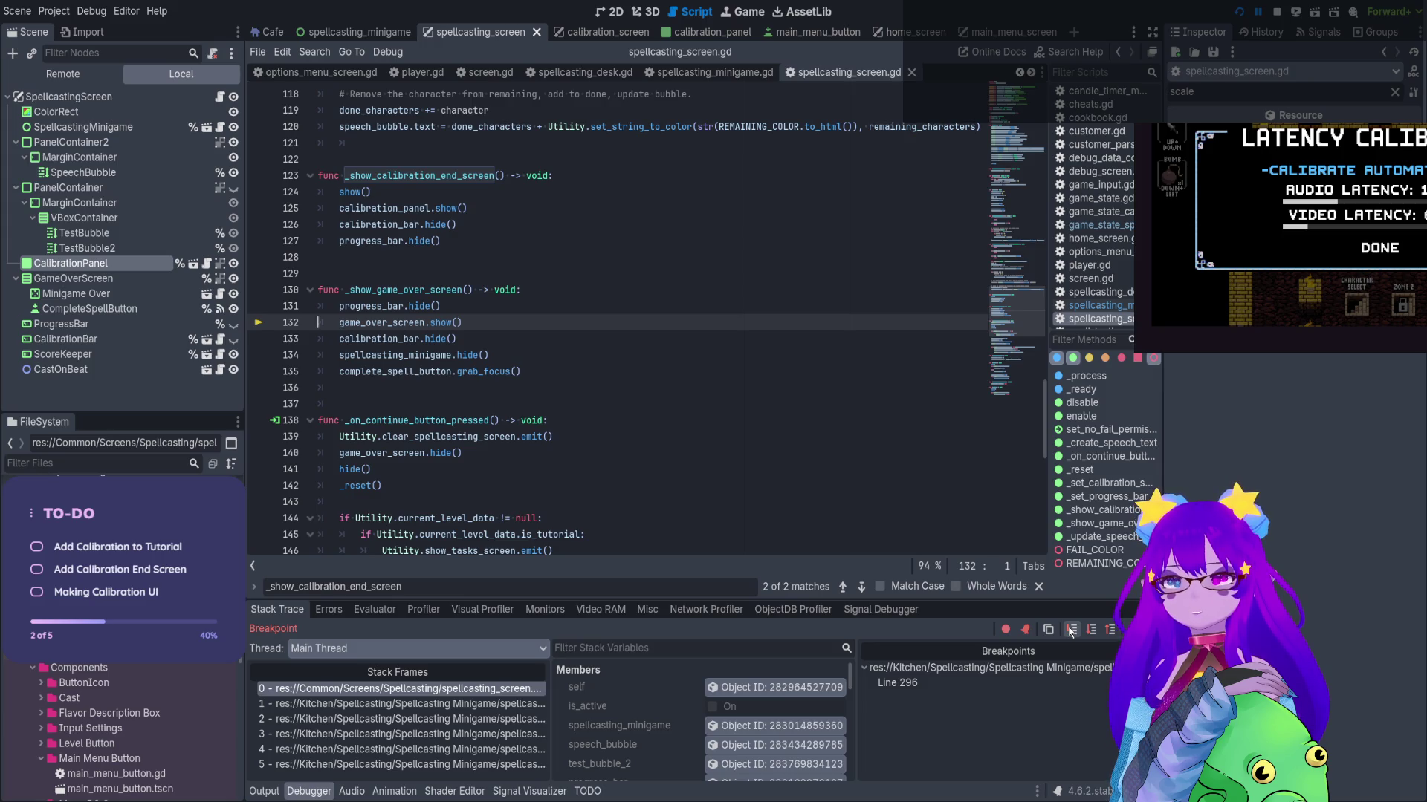
{"action": "left_click", "coordinate": [1277, 12]}
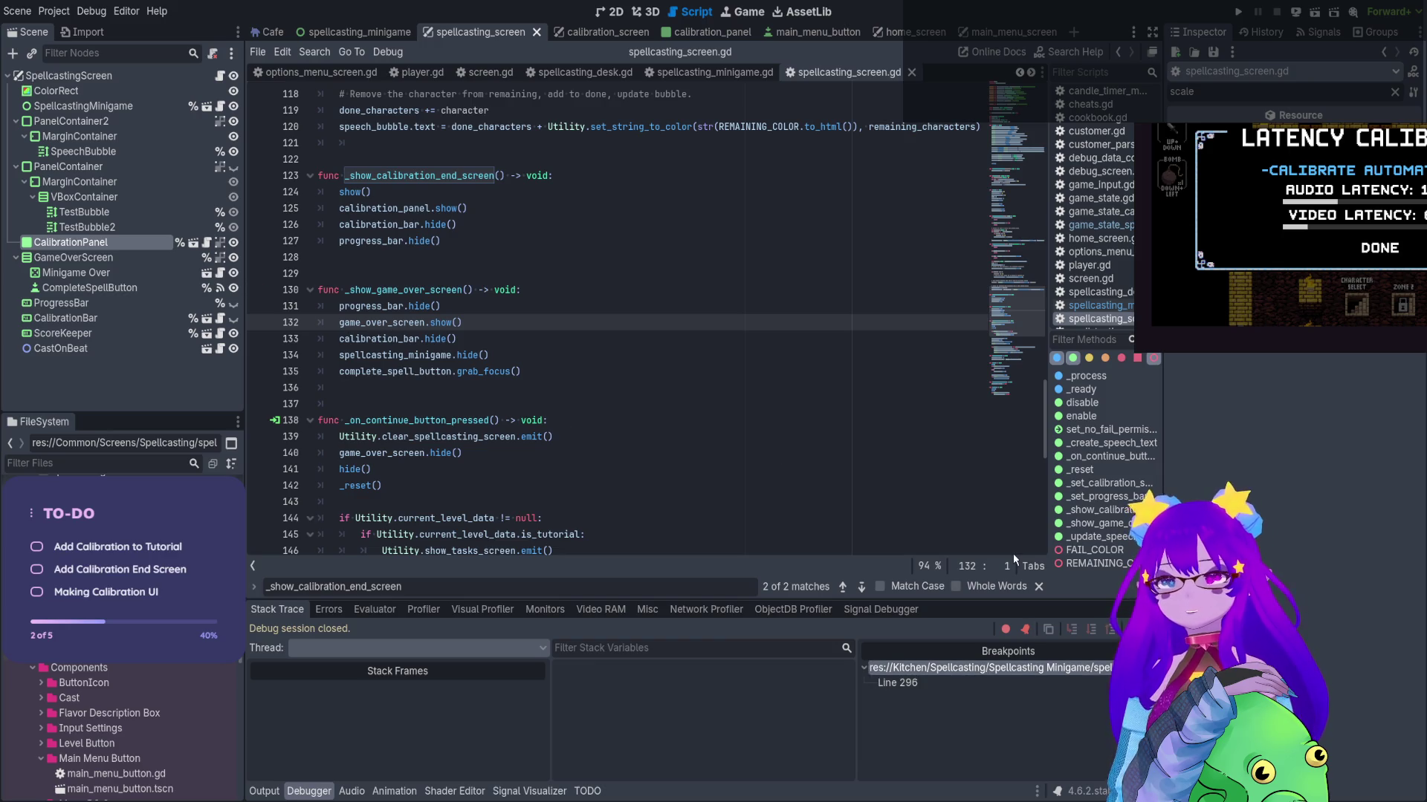
Go to the Line 296 breakpoint and run a project-wide search for casting_finished
{"action": "double_click", "coordinate": [988, 682]}
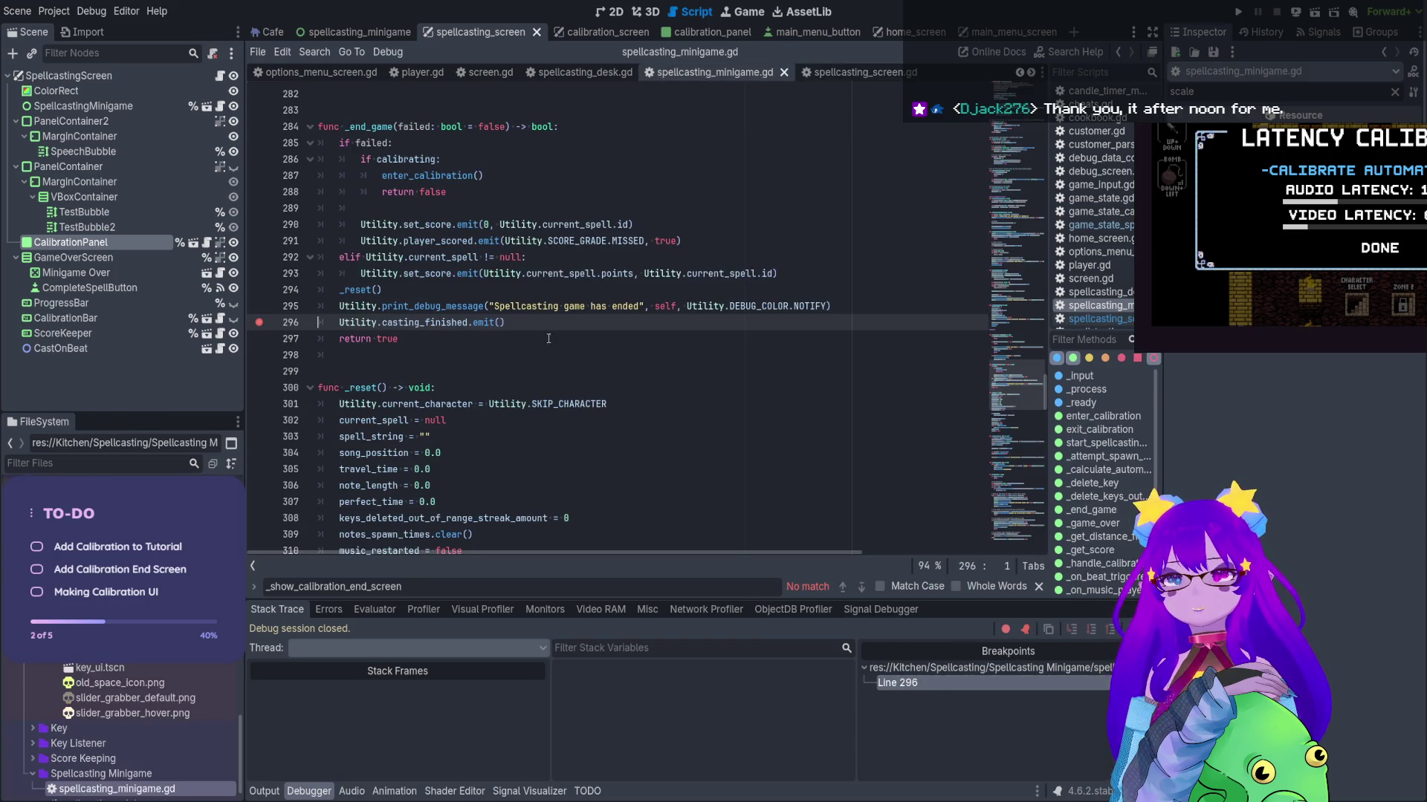
{"action": "scroll", "coordinate": [568, 327], "scroll_direction": "up", "scroll_amount": 2}
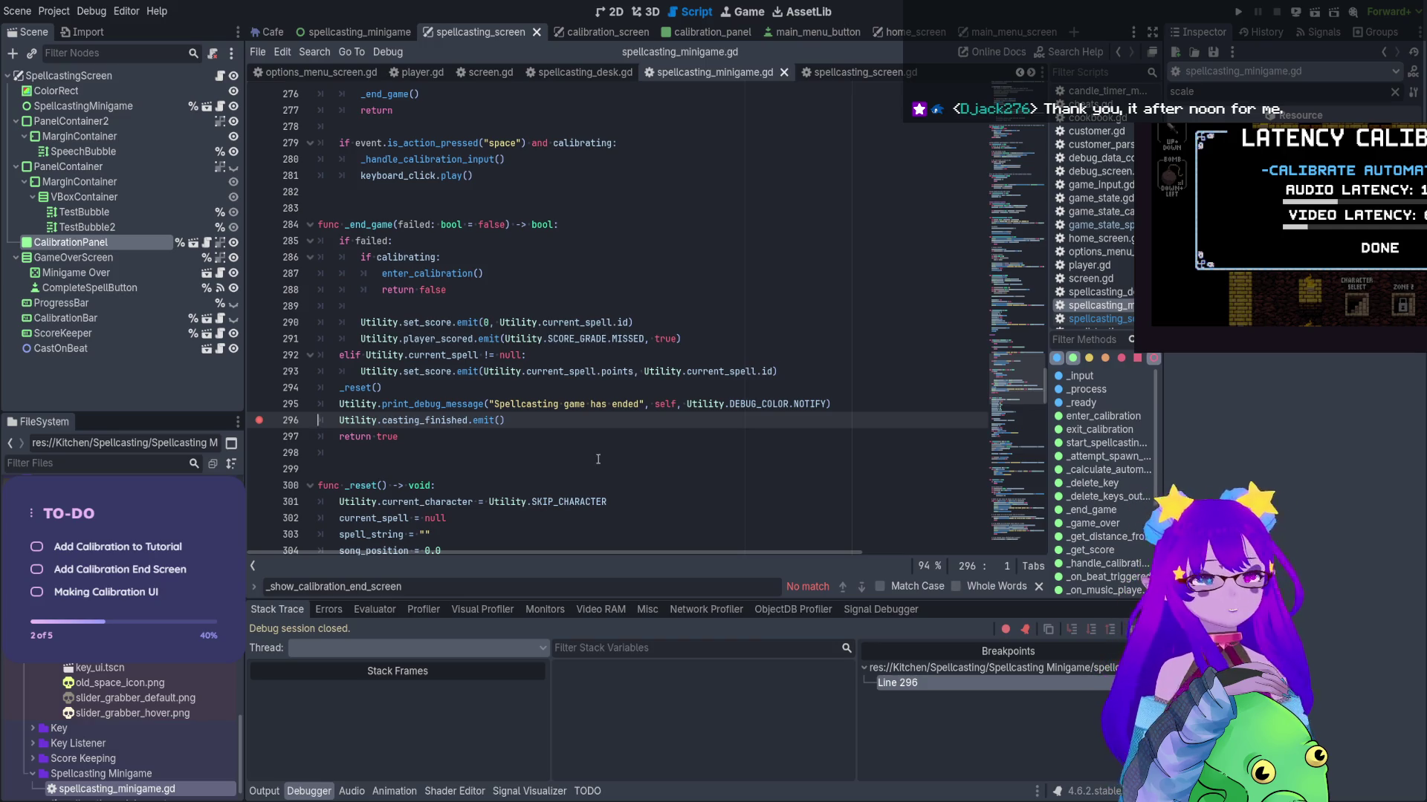
{"action": "double_click", "coordinate": [448, 421]}
{"action": "key", "text": "ctrl+shift+f"}
{"action": "key", "text": "Return"}
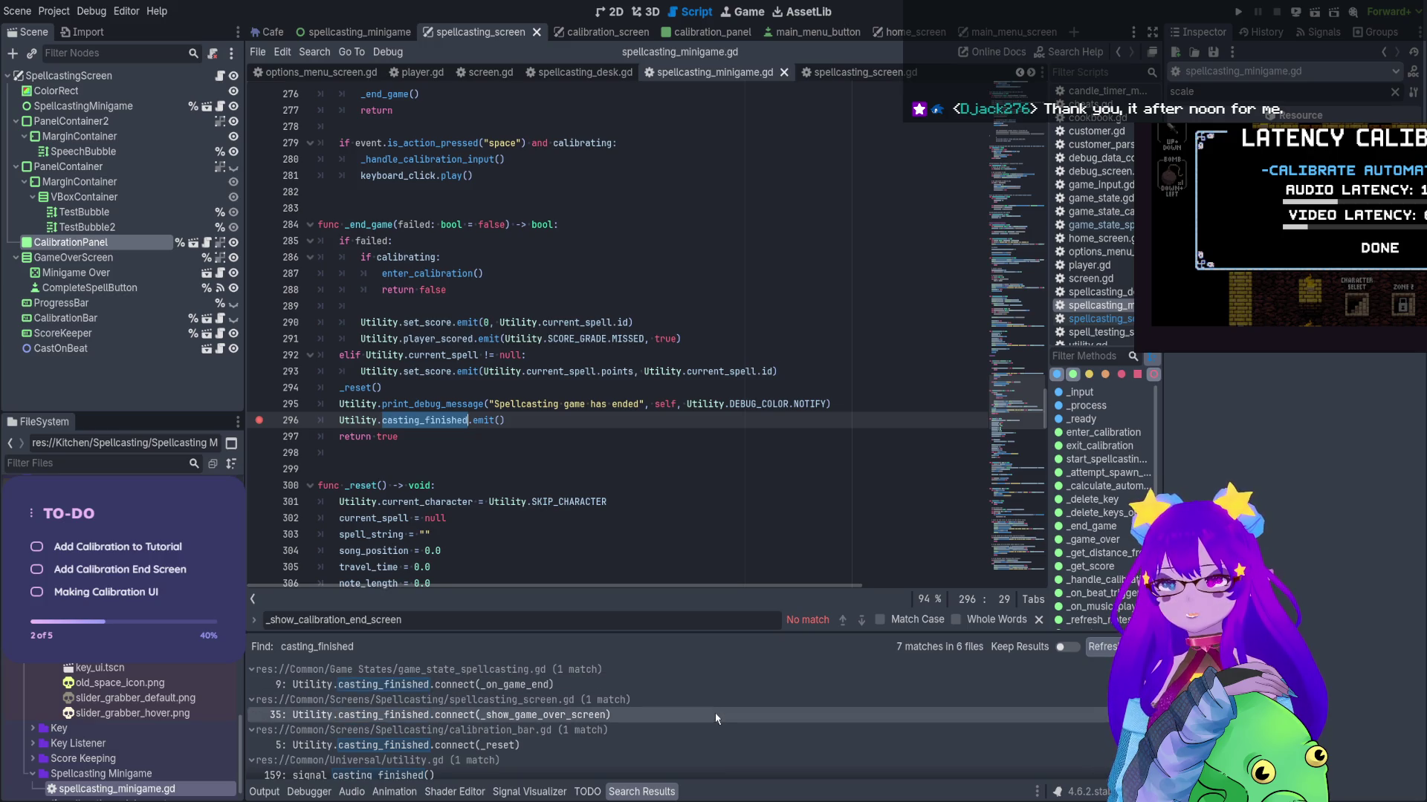
Review casting_finished results in the game-over screen, calibration bar, minigame emit and score keeper
{"action": "left_click", "coordinate": [715, 715]}
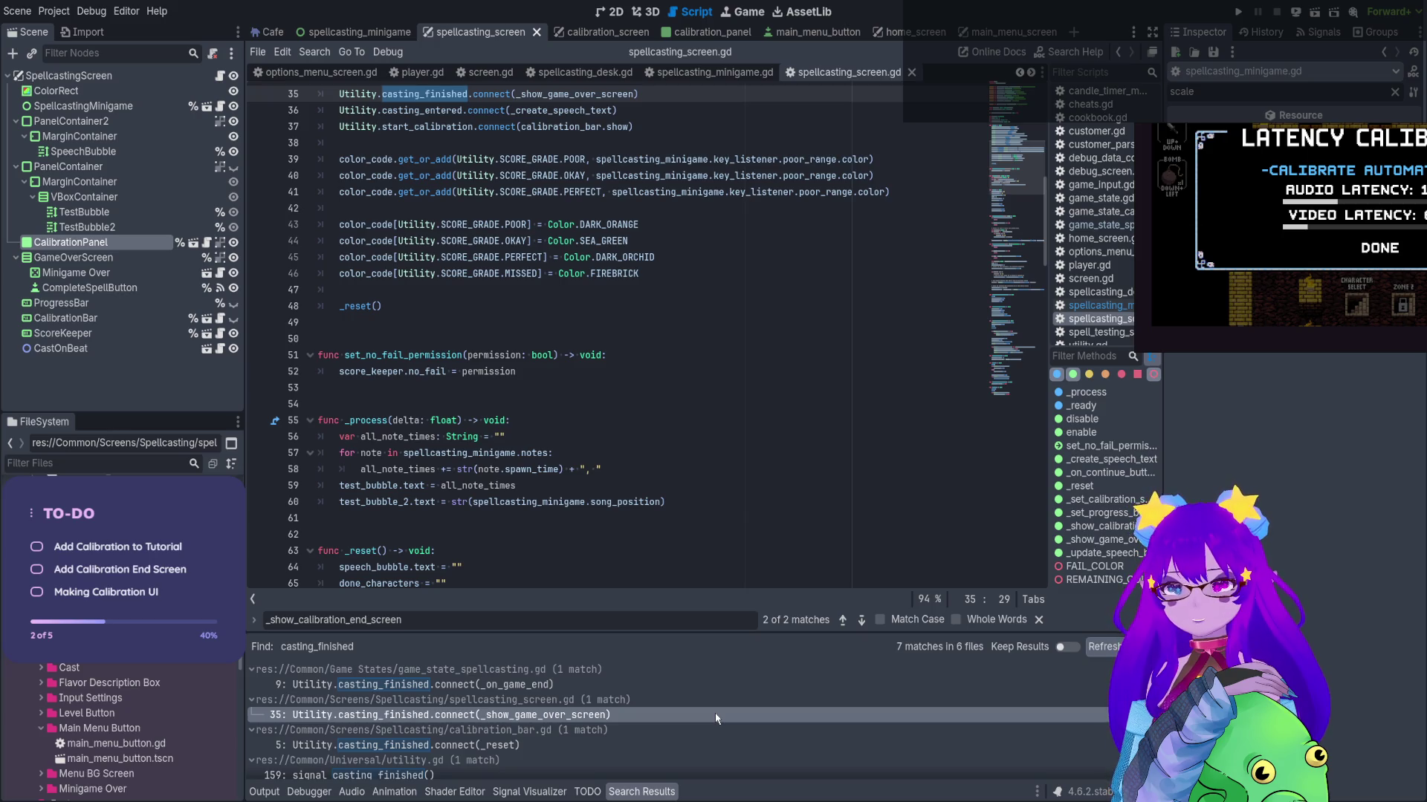
{"action": "left_click", "coordinate": [711, 746]}
{"action": "scroll", "coordinate": [711, 746], "scroll_direction": "down", "scroll_amount": 5}
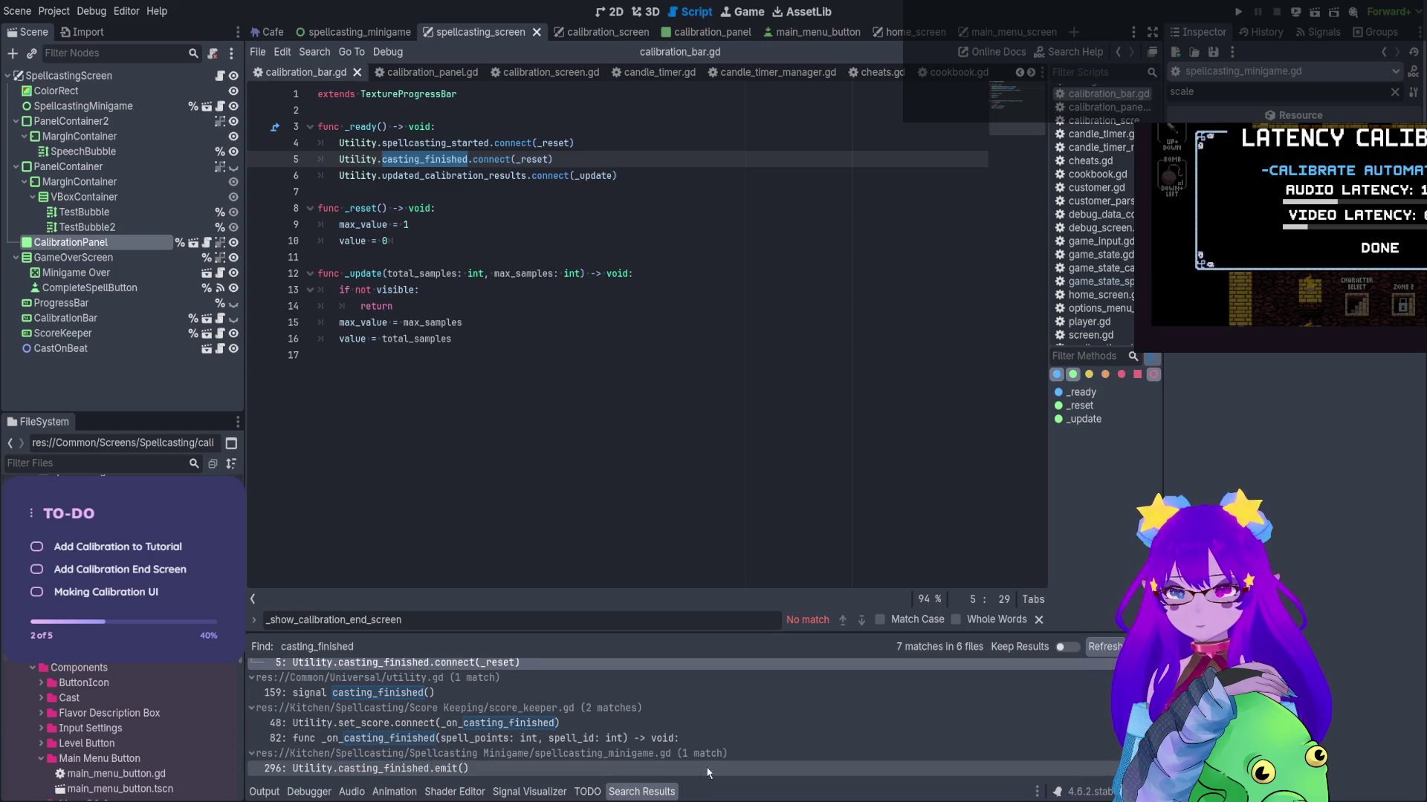
{"action": "left_click", "coordinate": [708, 771]}
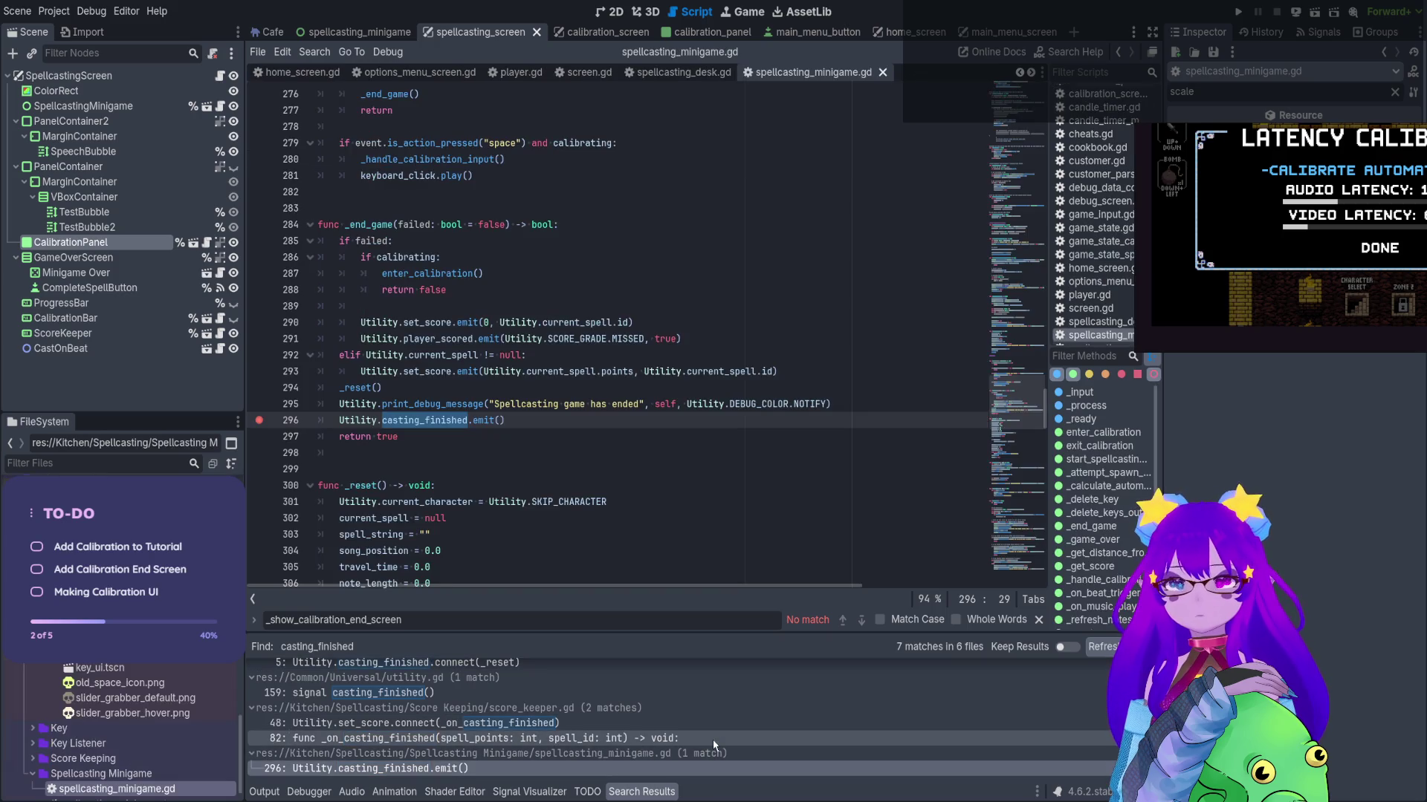
{"action": "left_click", "coordinate": [713, 743]}
{"action": "scroll", "coordinate": [740, 418], "scroll_direction": "up", "scroll_amount": 3}
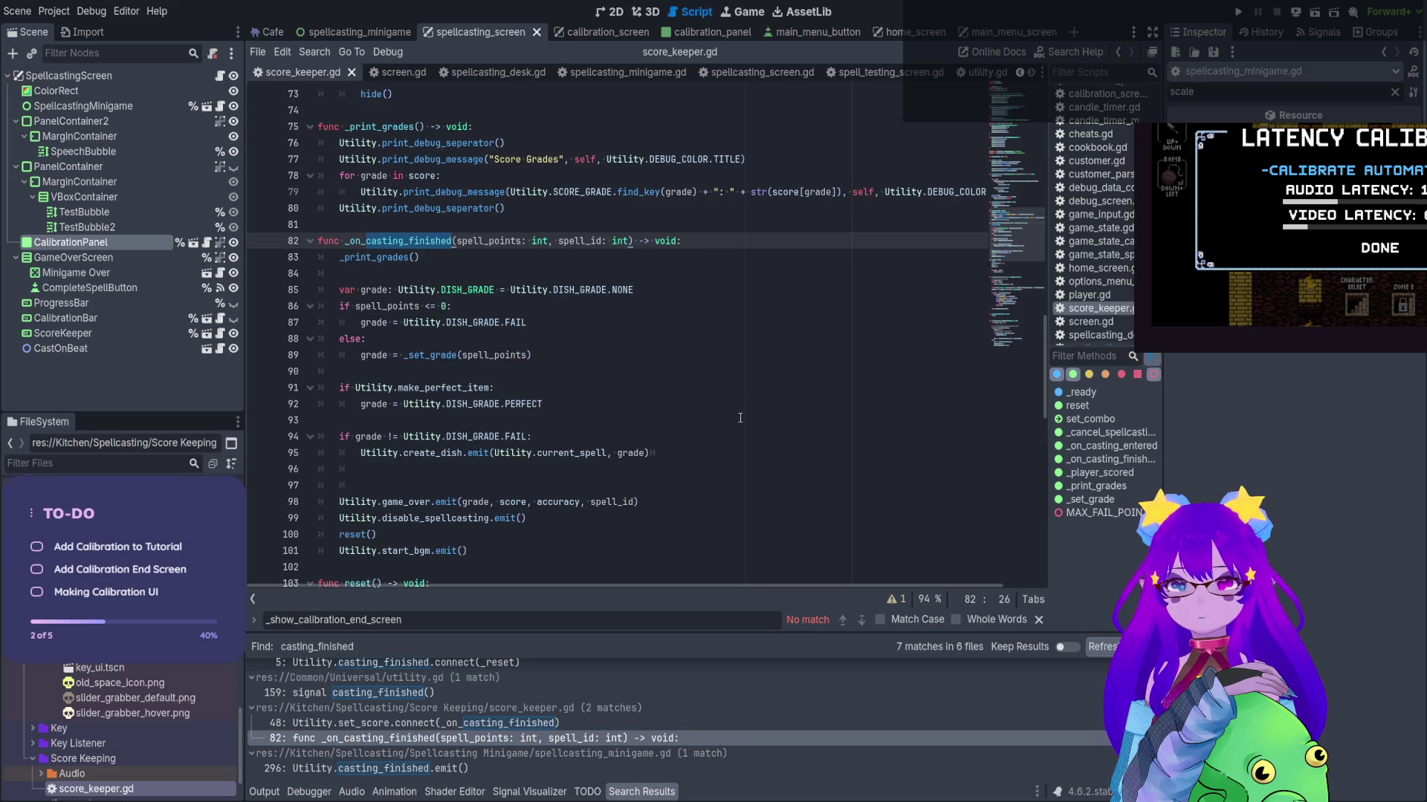
Open the remaining casting_finished uses in score_keeper, calibration_bar.gd, its declaration and game_state_spellcasting
{"action": "left_click", "coordinate": [584, 721]}
{"action": "scroll", "coordinate": [623, 251], "scroll_direction": "up", "scroll_amount": 2}
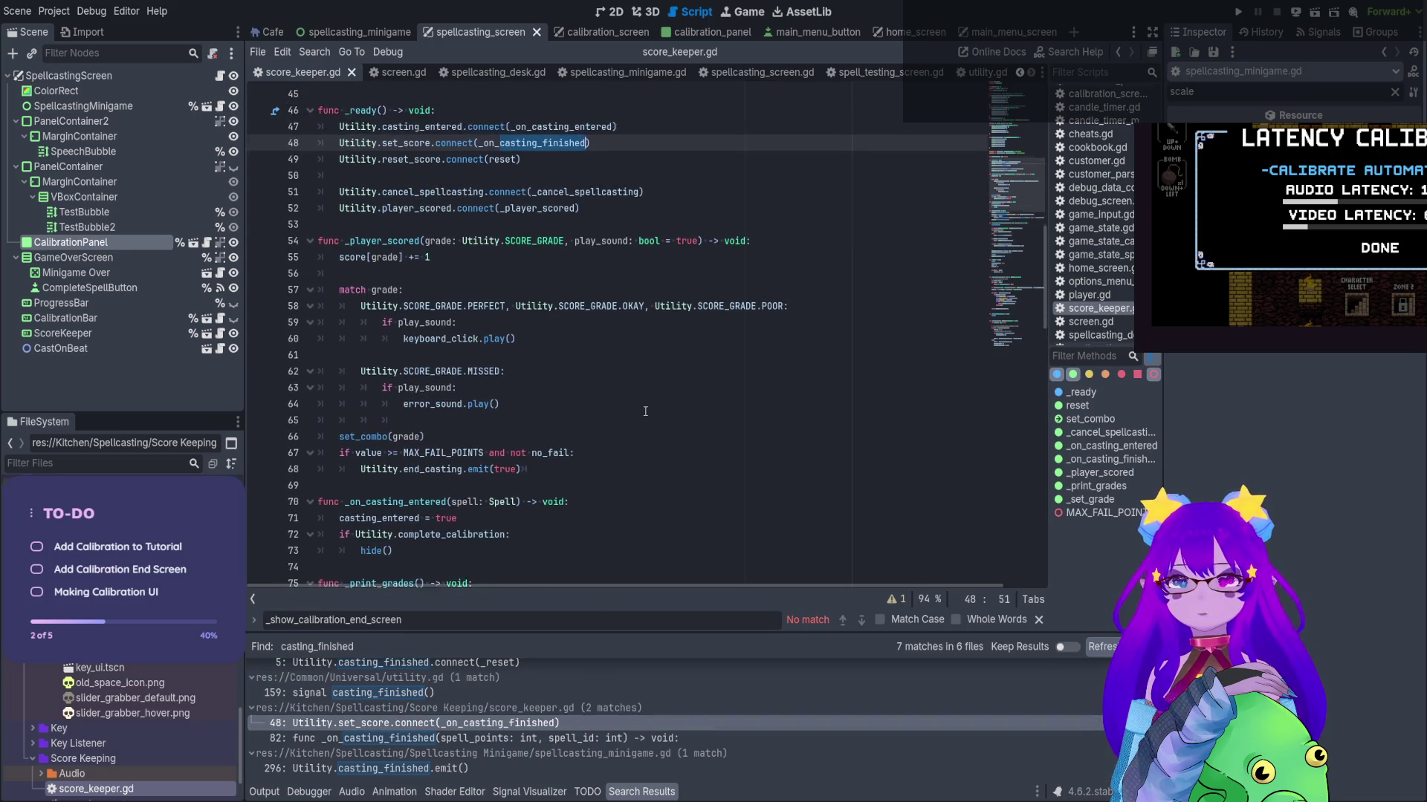
{"action": "scroll", "coordinate": [524, 706], "scroll_direction": "up", "scroll_amount": 2}
{"action": "left_click", "coordinate": [524, 691]}
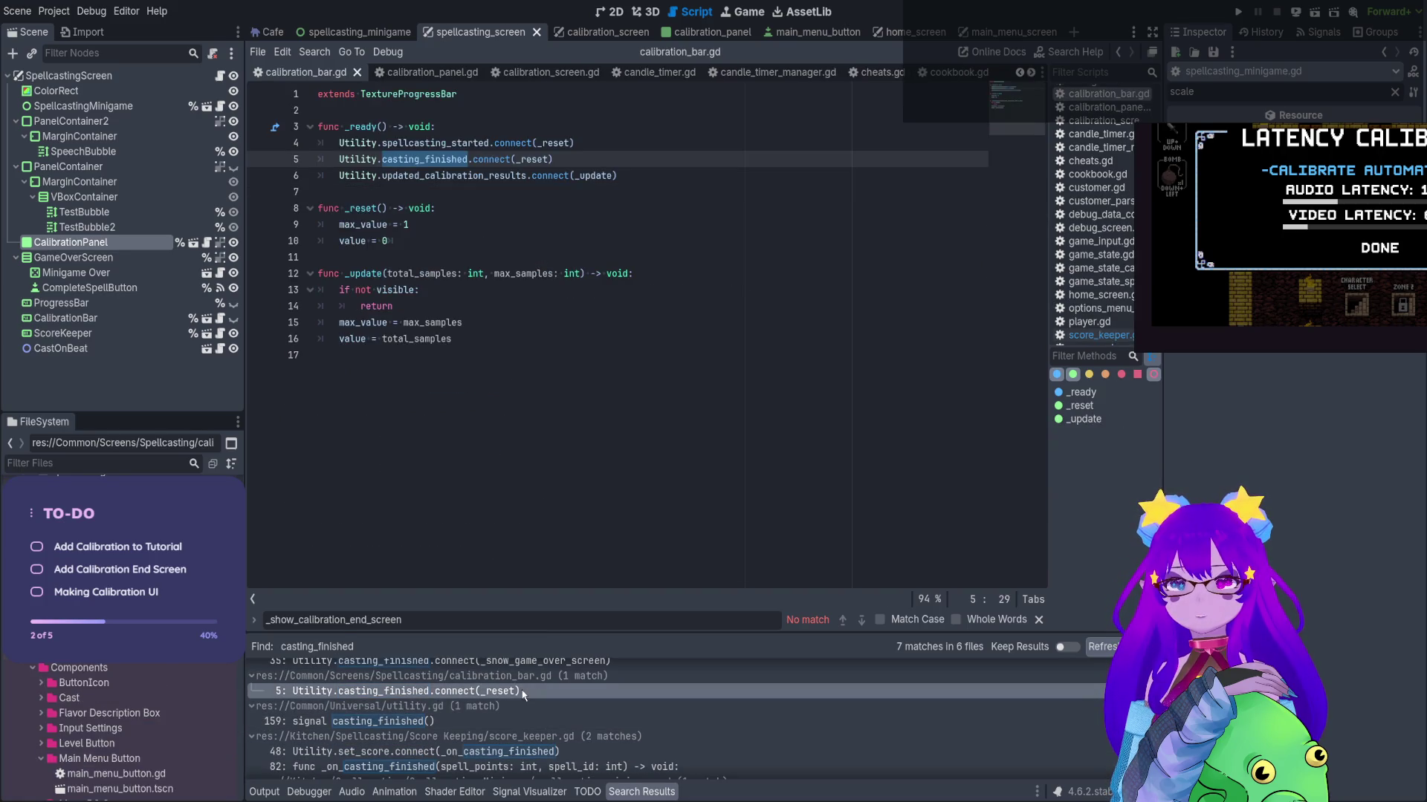
{"action": "left_click", "coordinate": [522, 721]}
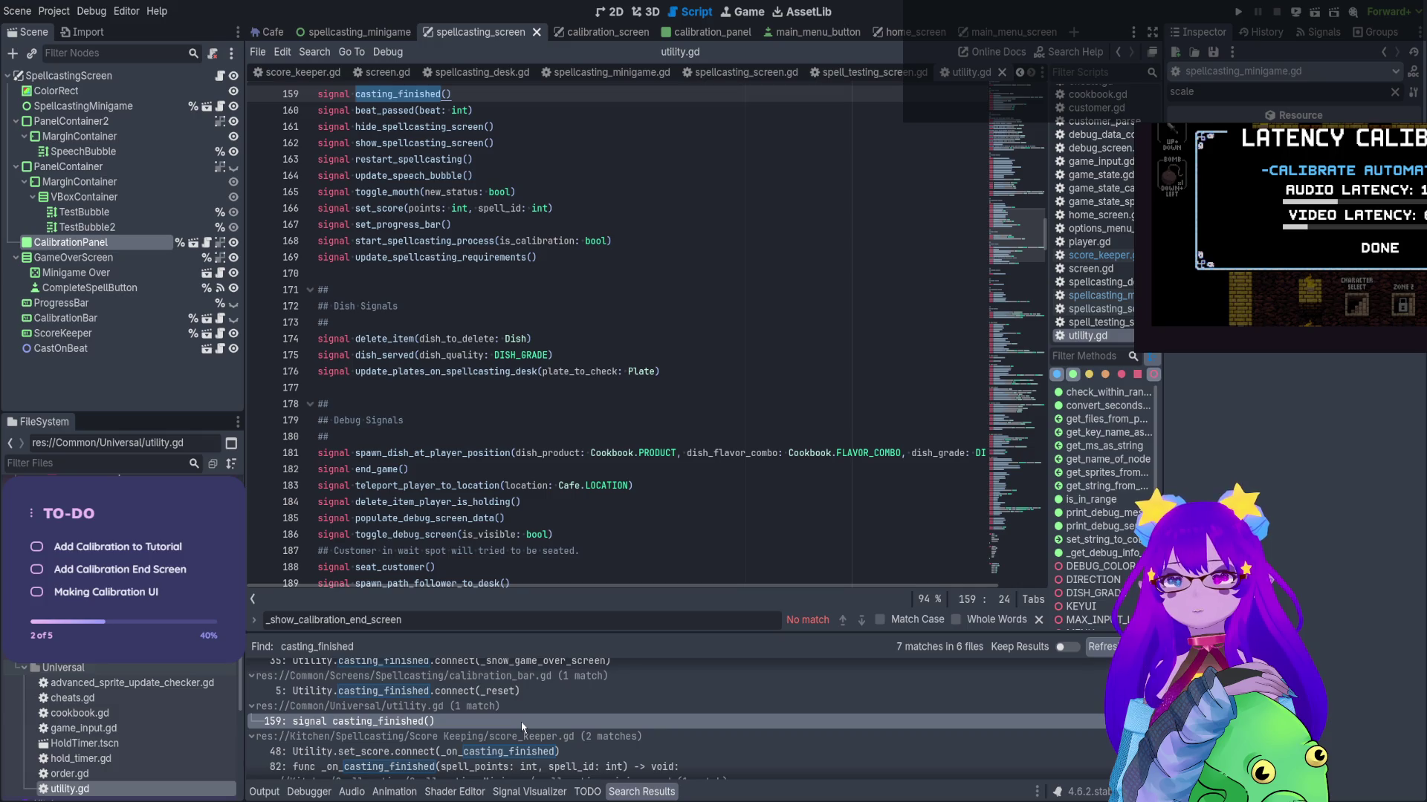
{"action": "scroll", "coordinate": [520, 720], "scroll_direction": "up", "scroll_amount": 2}
{"action": "left_click", "coordinate": [563, 690]}
{"action": "scroll", "coordinate": [557, 688], "scroll_direction": "up", "scroll_amount": 2}
{"action": "left_click", "coordinate": [554, 685]}
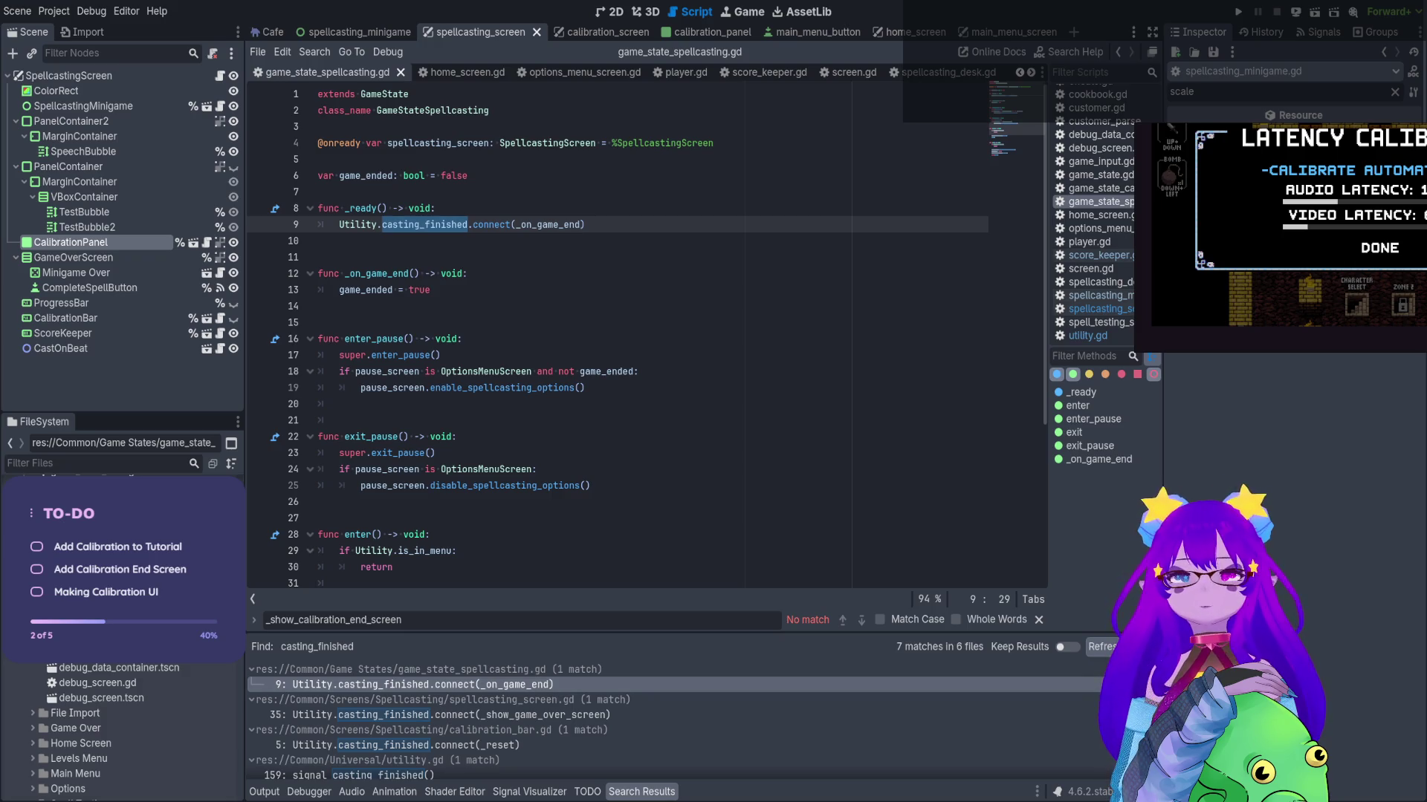
Follow _show_game_over_screen to its definition, then open spellcasting_minigame.gd at line 293
{"action": "left_click", "coordinate": [263, 793]}
{"action": "left_click", "coordinate": [220, 76]}
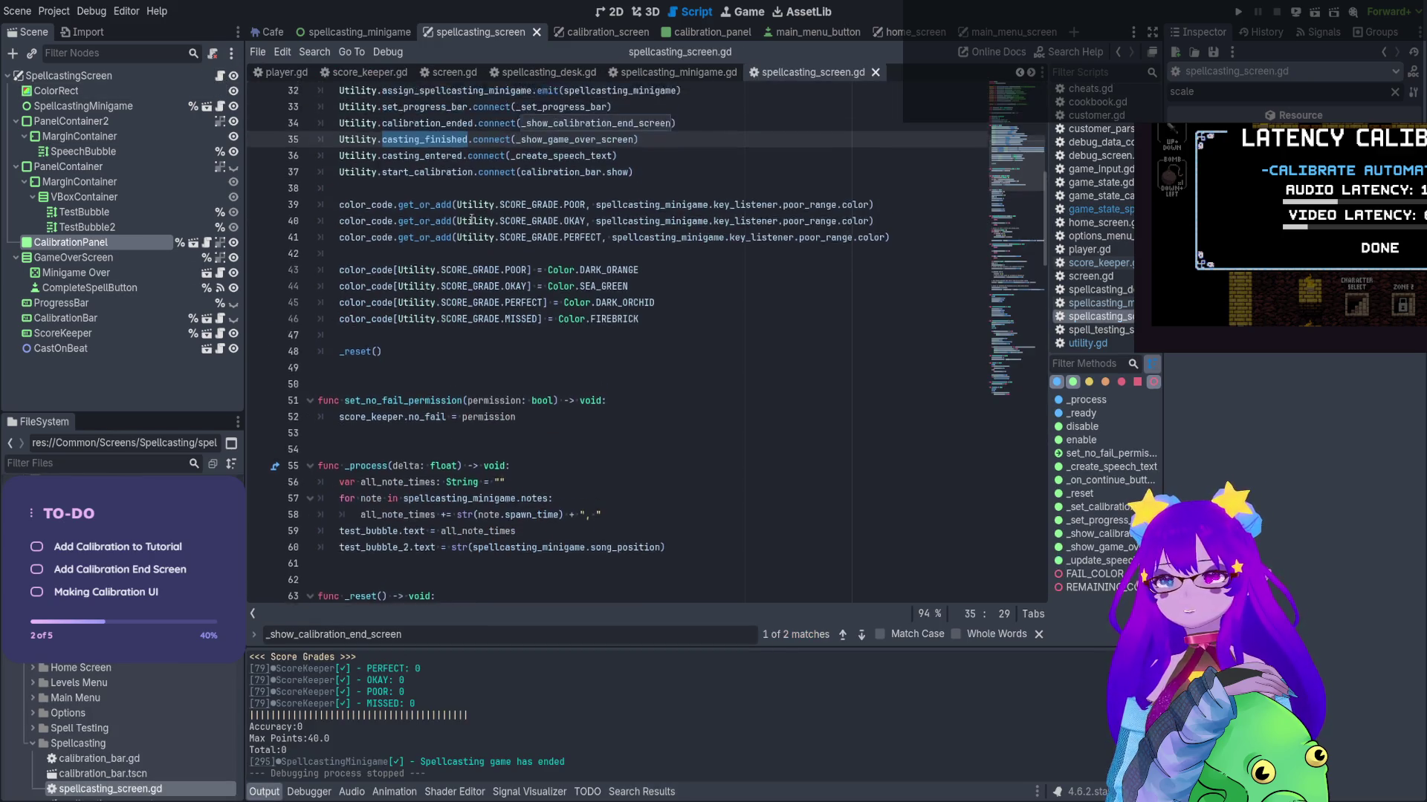
{"action": "left_click", "coordinate": [592, 340]}
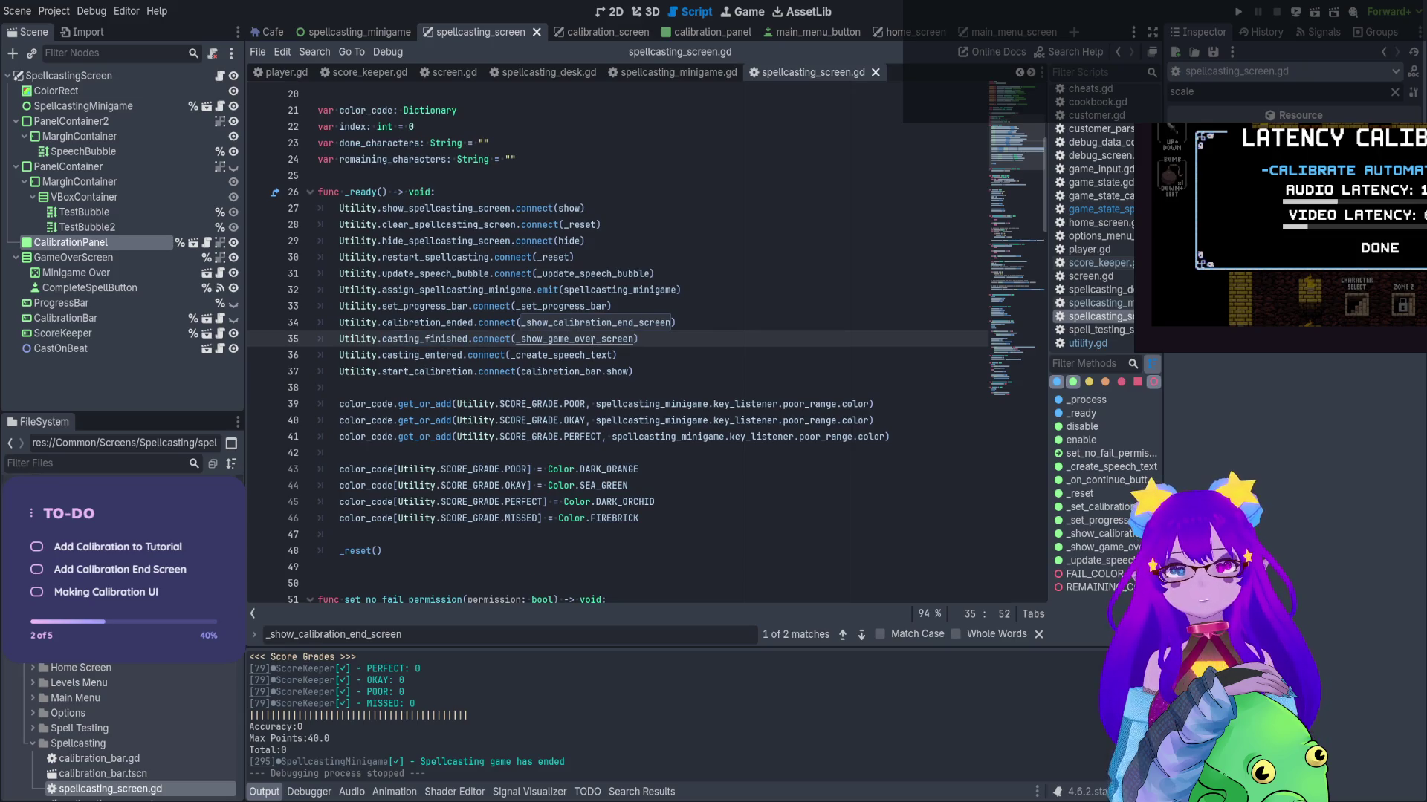
{"action": "left_click", "coordinate": [592, 340], "text": "ctrl"}
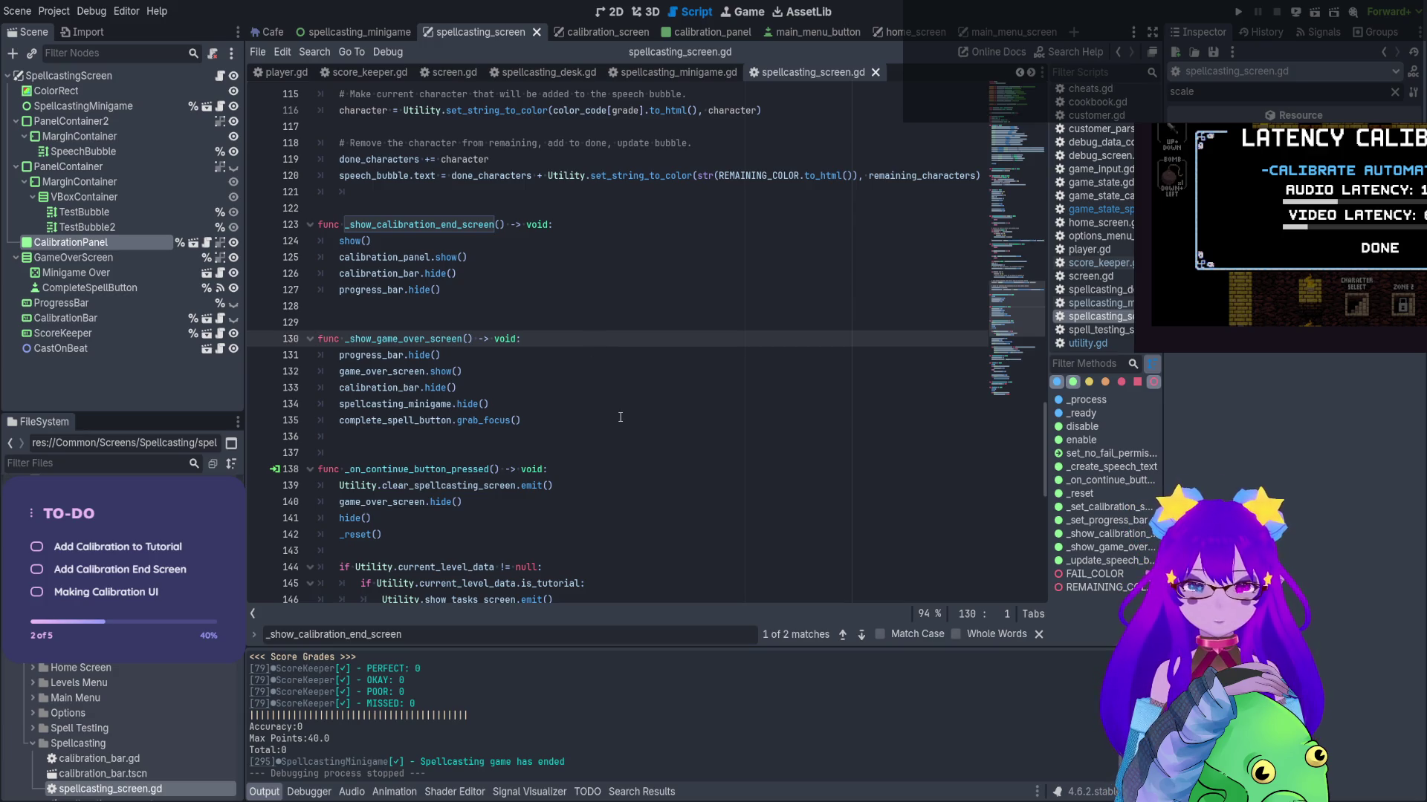
{"action": "left_click", "coordinate": [695, 77]}
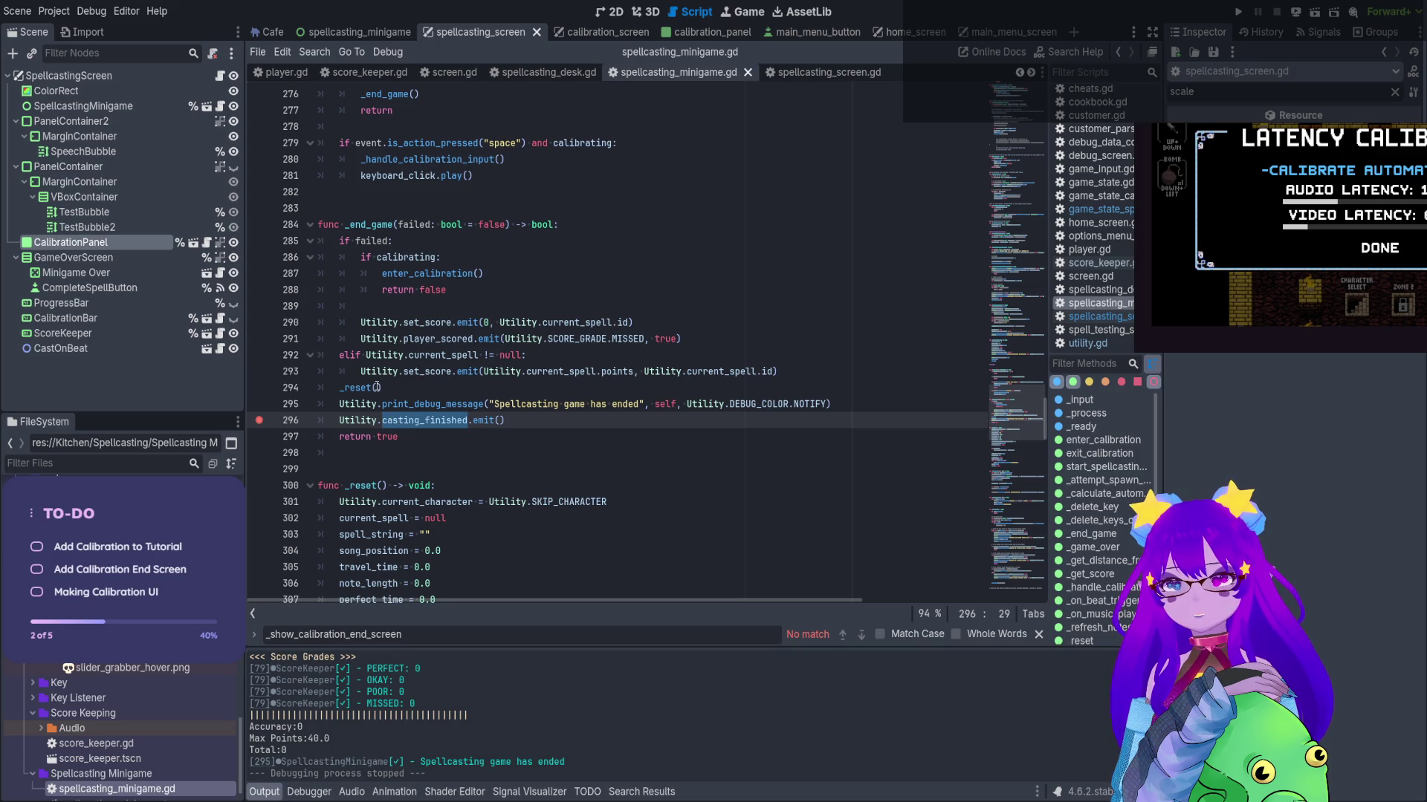
{"action": "left_click", "coordinate": [796, 367]}
Insert a blank line after line 293 and search for exit_calibration, reaching its call on line 227
{"action": "key", "text": "Return"}
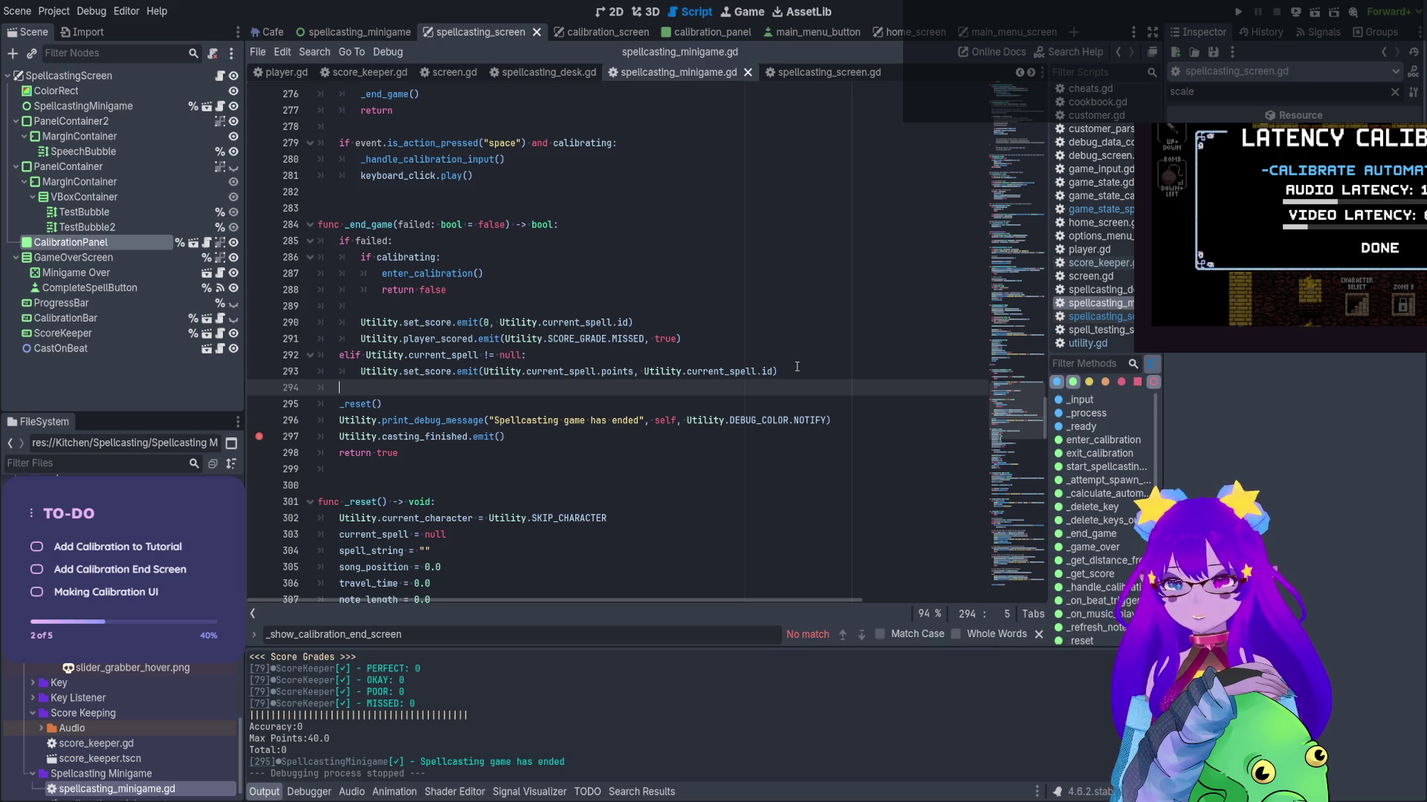
{"action": "scroll", "coordinate": [596, 349], "scroll_direction": "up", "scroll_amount": 10}
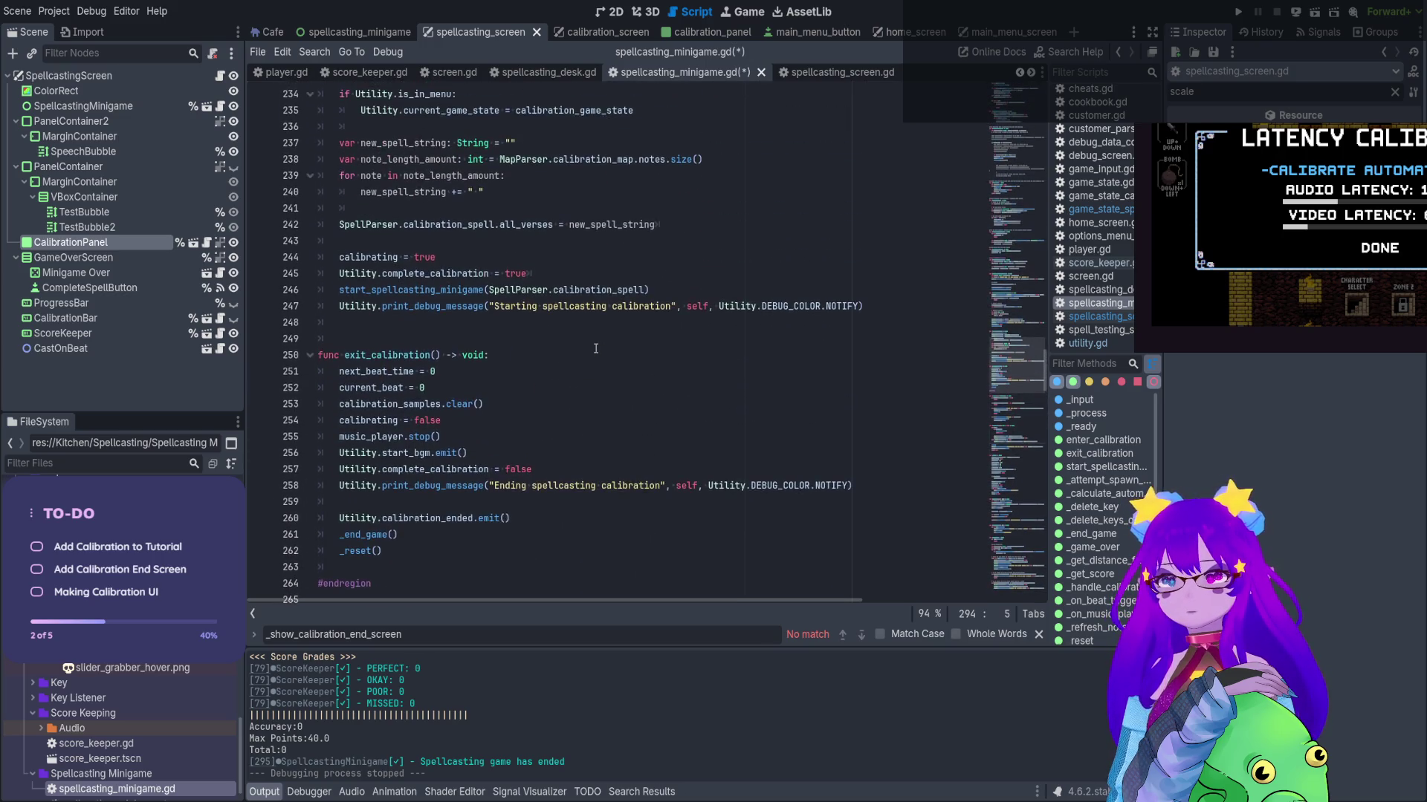
{"action": "double_click", "coordinate": [386, 355]}
{"action": "key", "text": "ctrl+f"}
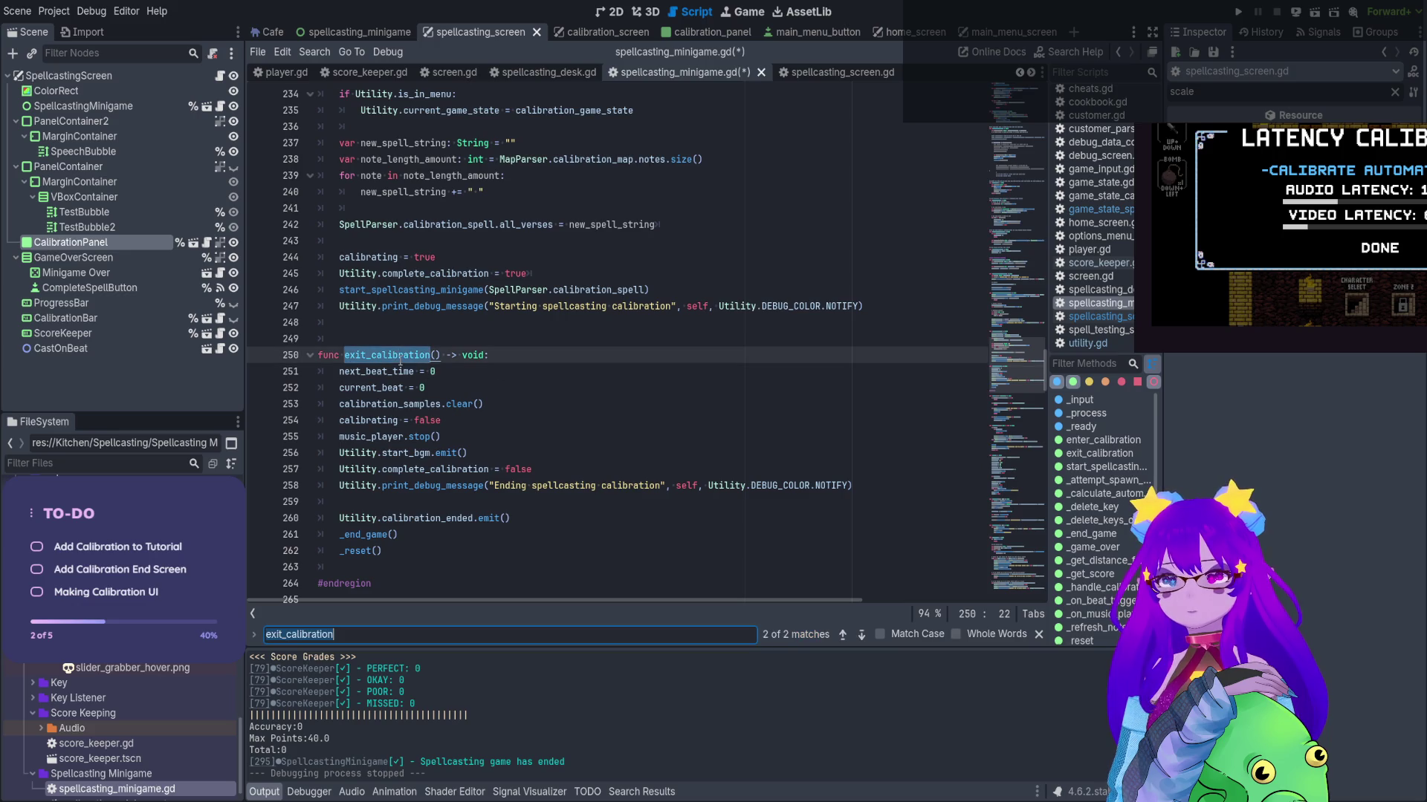
{"action": "left_click", "coordinate": [860, 635]}
{"action": "scroll", "coordinate": [440, 384], "scroll_direction": "up", "scroll_amount": 5}
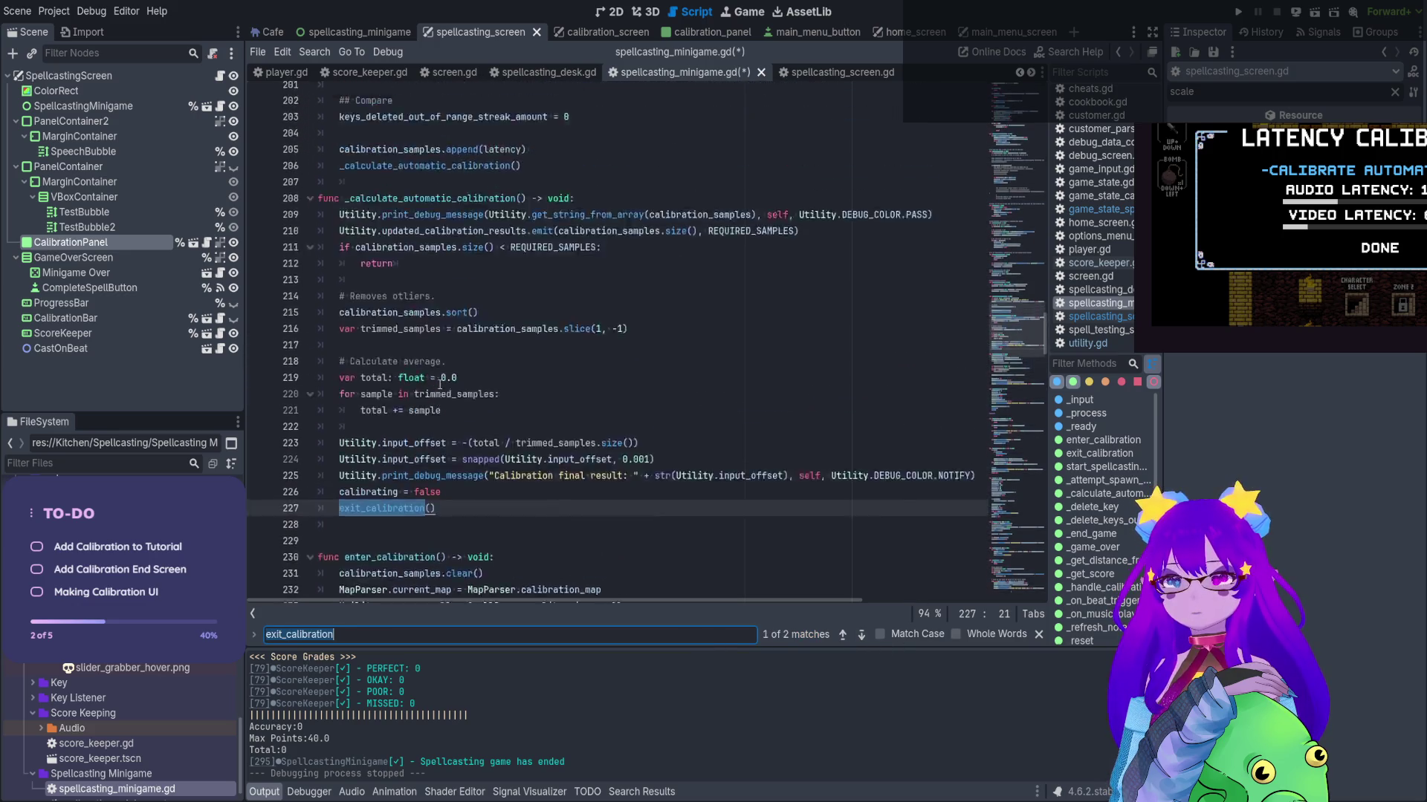
{"action": "scroll", "coordinate": [436, 367], "scroll_direction": "down", "scroll_amount": 2}
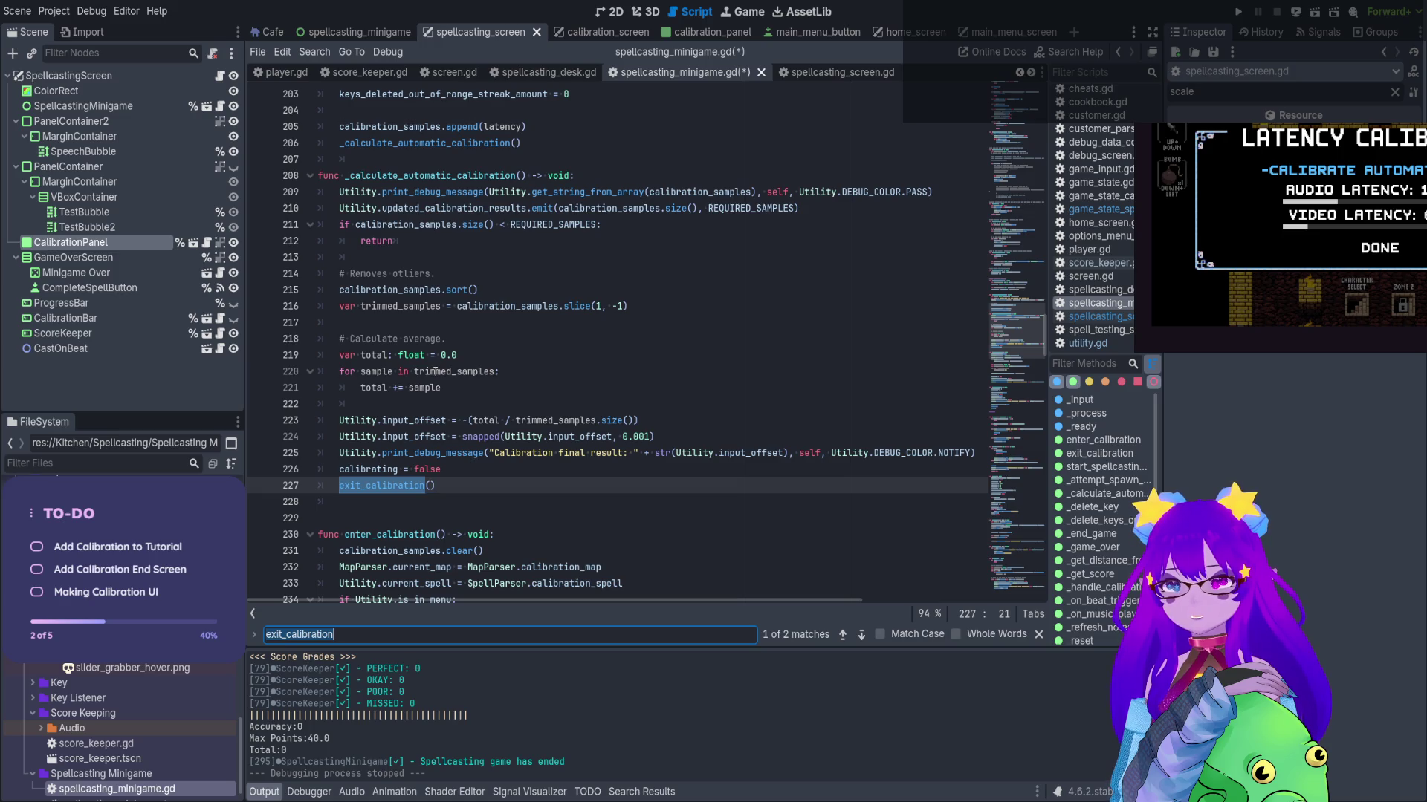
Inspect exit_calibration at line 250 and _end_game, placing the caret after the calibration_ended emit
{"action": "left_click", "coordinate": [394, 487], "text": "ctrl"}
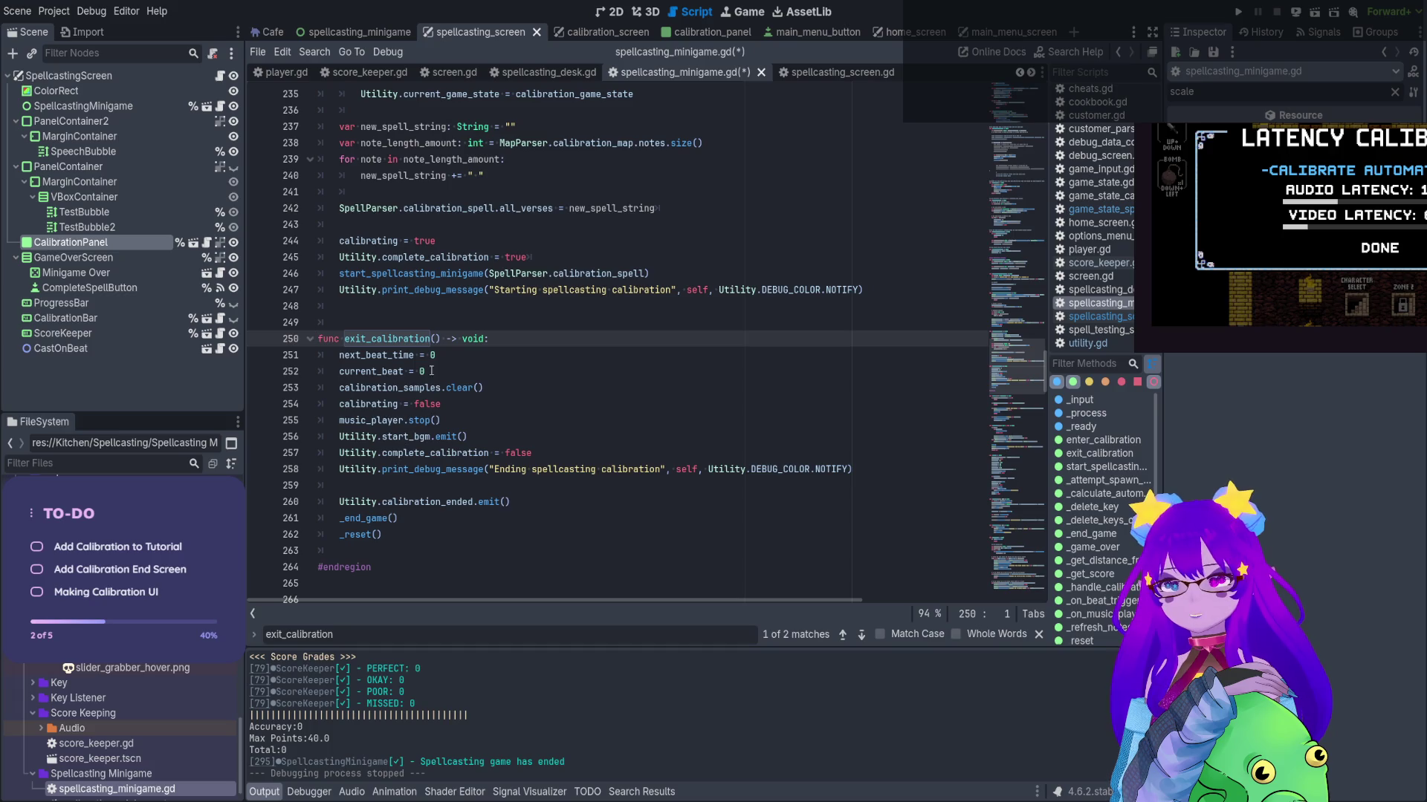
{"action": "left_click", "coordinate": [379, 518], "text": "ctrl"}
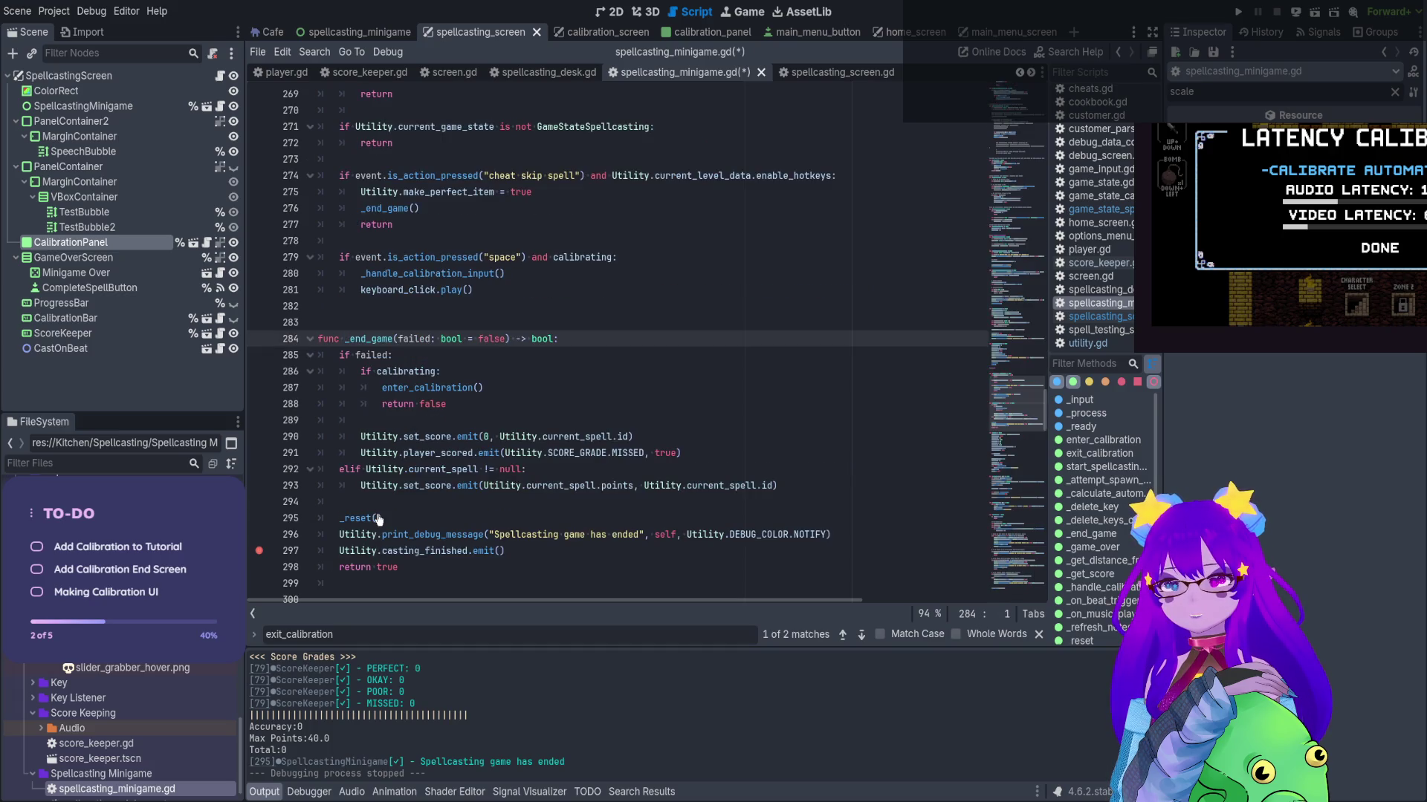
{"action": "scroll", "coordinate": [420, 508], "scroll_direction": "down", "scroll_amount": 3}
{"action": "scroll", "coordinate": [421, 508], "scroll_direction": "down", "scroll_amount": 2}
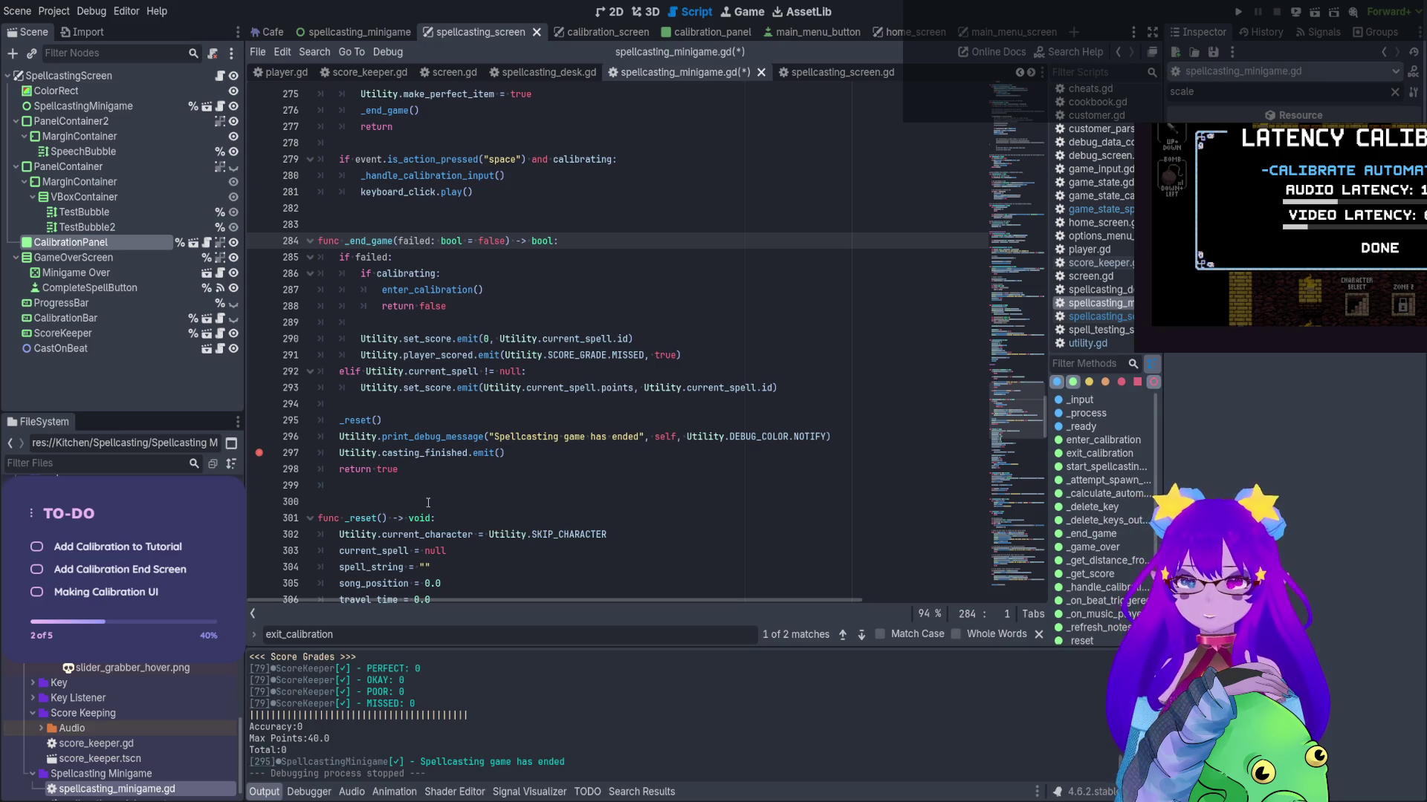
{"action": "left_click", "coordinate": [843, 634]}
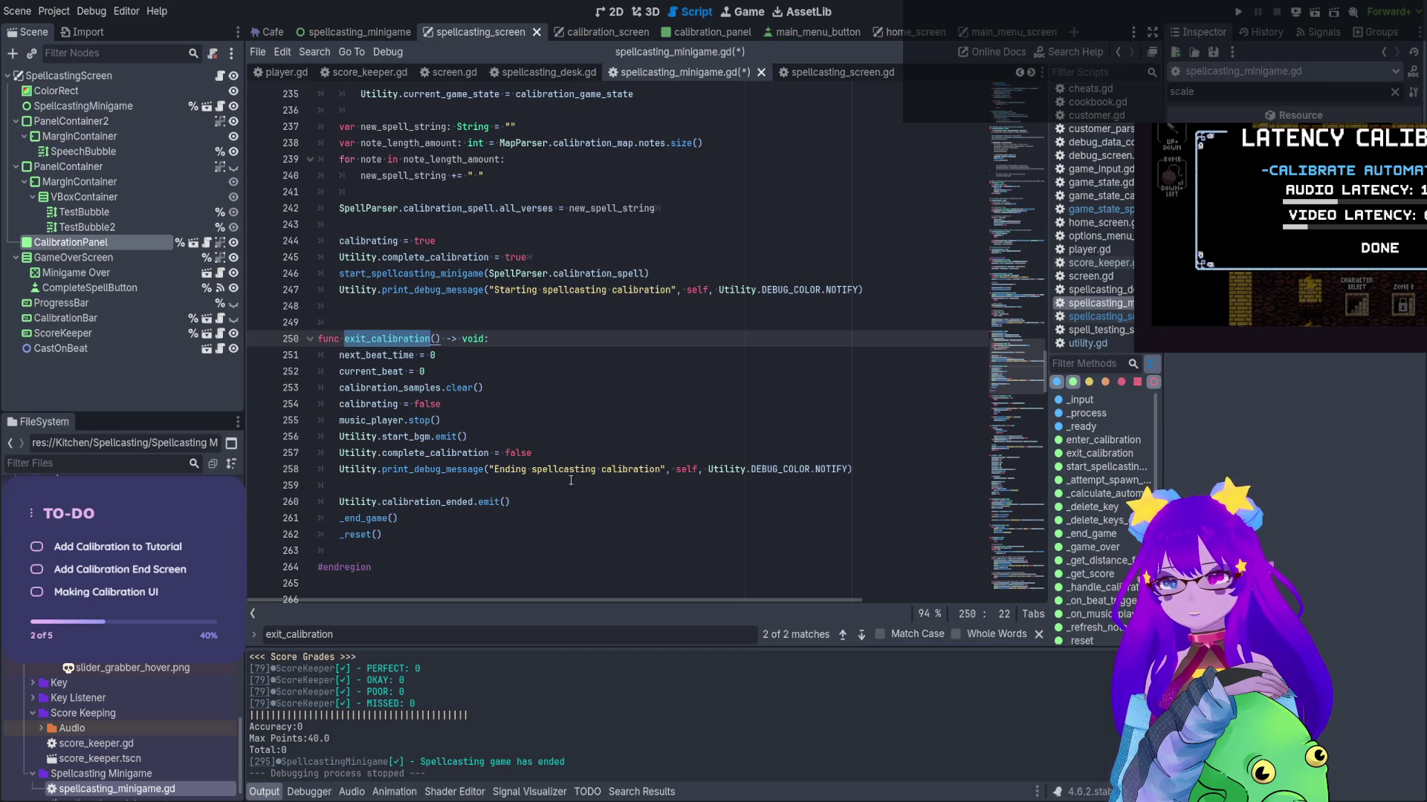
{"action": "left_click", "coordinate": [527, 500]}
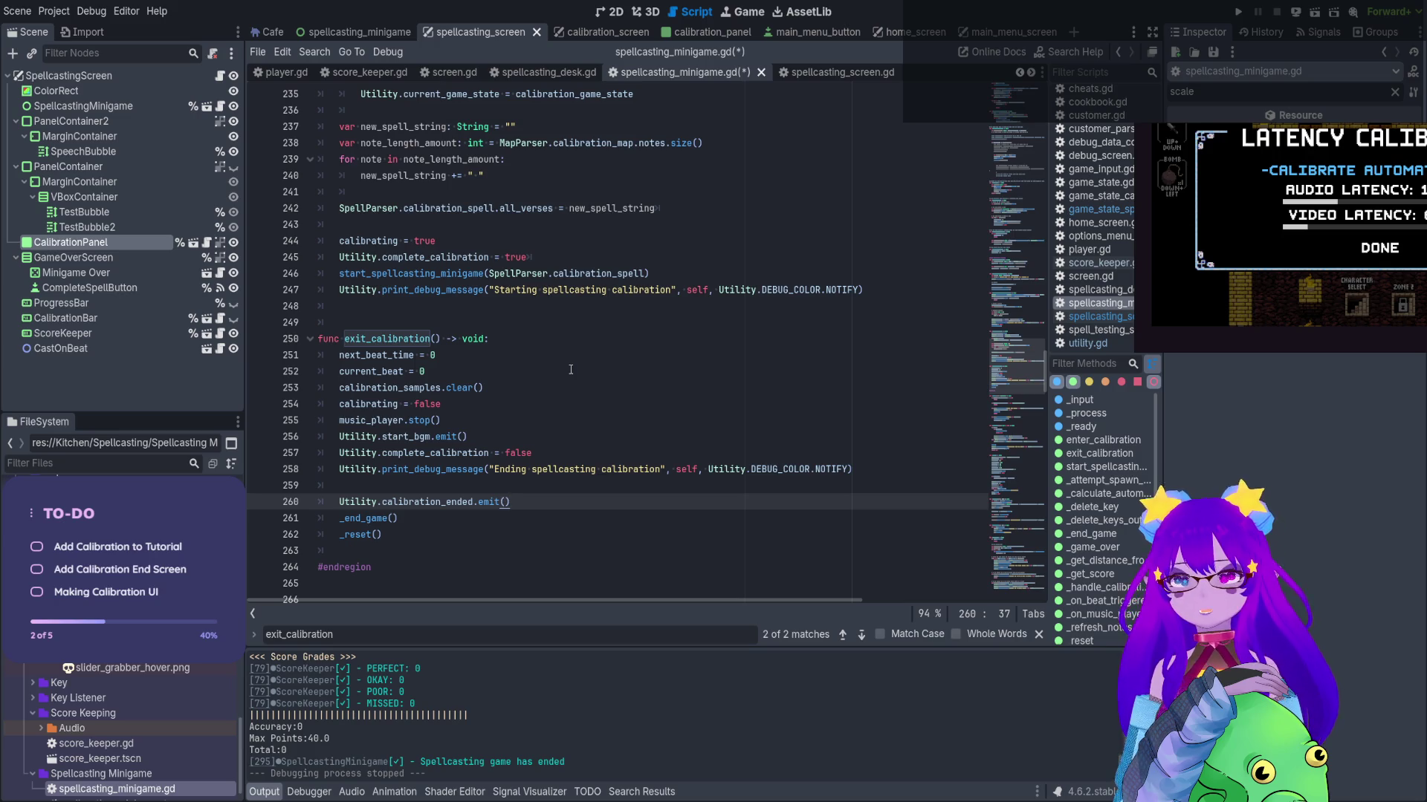
{"action": "left_click_drag", "start_coordinate": [999, 366], "coordinate": [999, 104]}
Add 'var calibration_ended: bool = false' below the travel_time variable and save
{"action": "scroll", "coordinate": [724, 215], "scroll_direction": "down", "scroll_amount": 3}
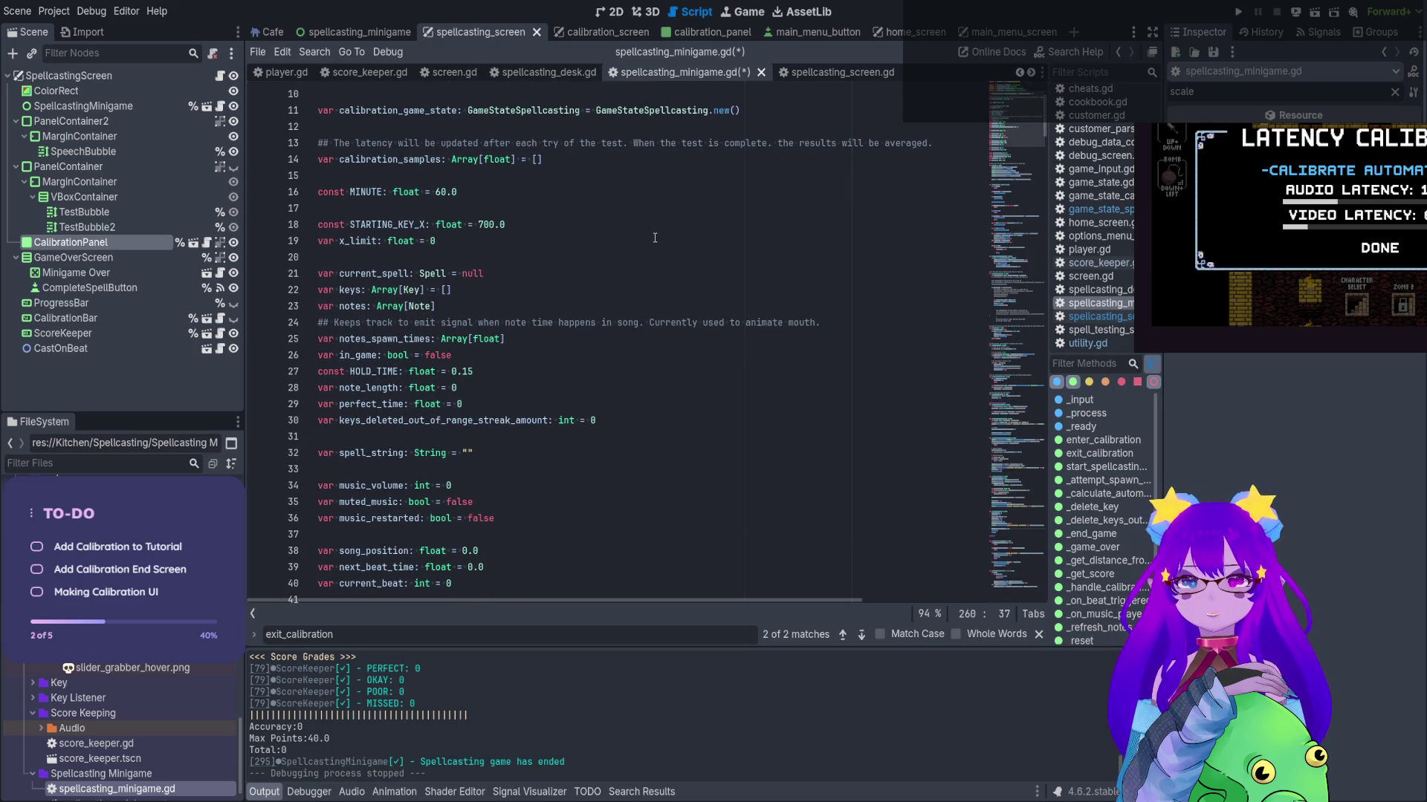
{"action": "scroll", "coordinate": [655, 238], "scroll_direction": "down", "scroll_amount": 7}
{"action": "left_click", "coordinate": [526, 387]}
{"action": "key", "text": "Return"}
{"action": "key", "text": "Return"}
{"action": "type", "text": "va"}
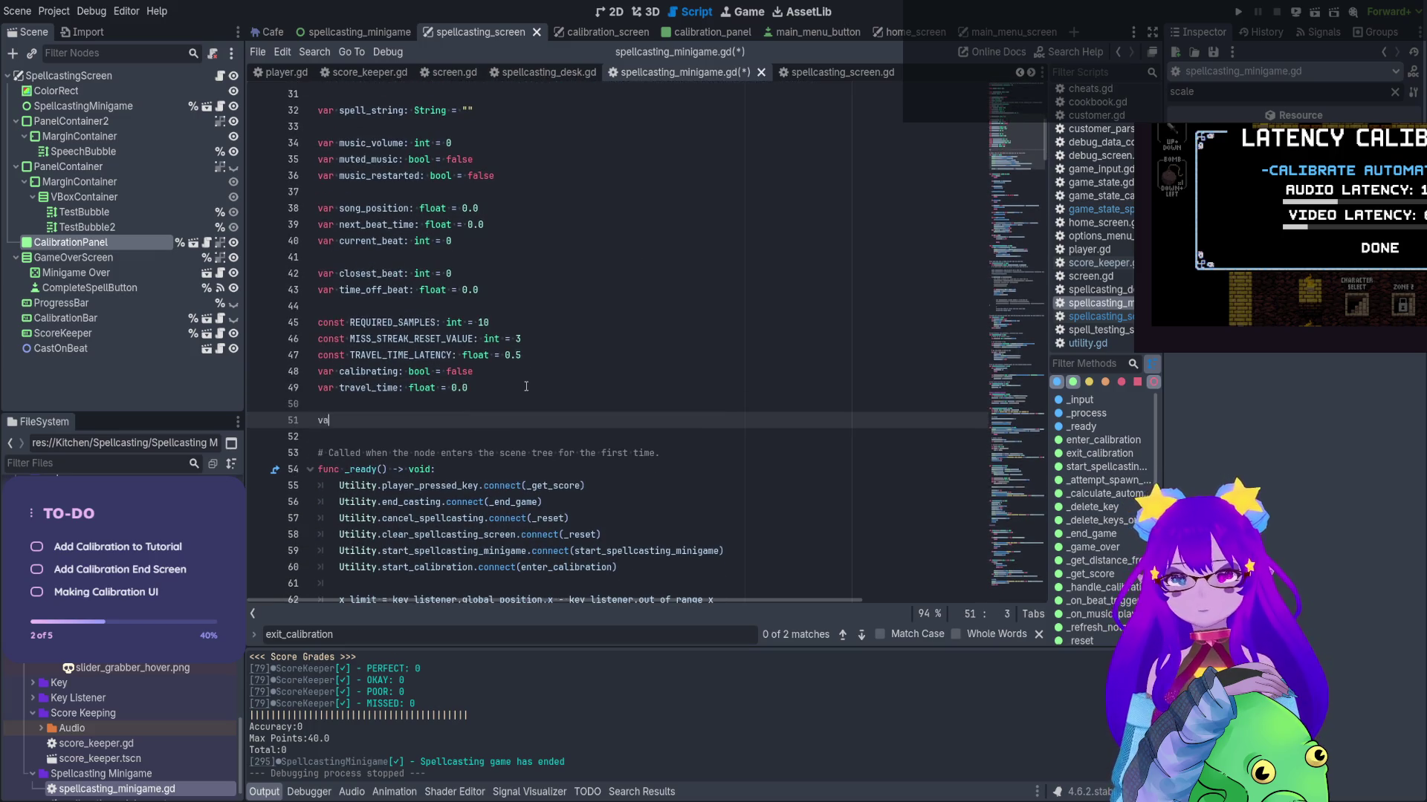
{"action": "type", "text": "r calibration"}
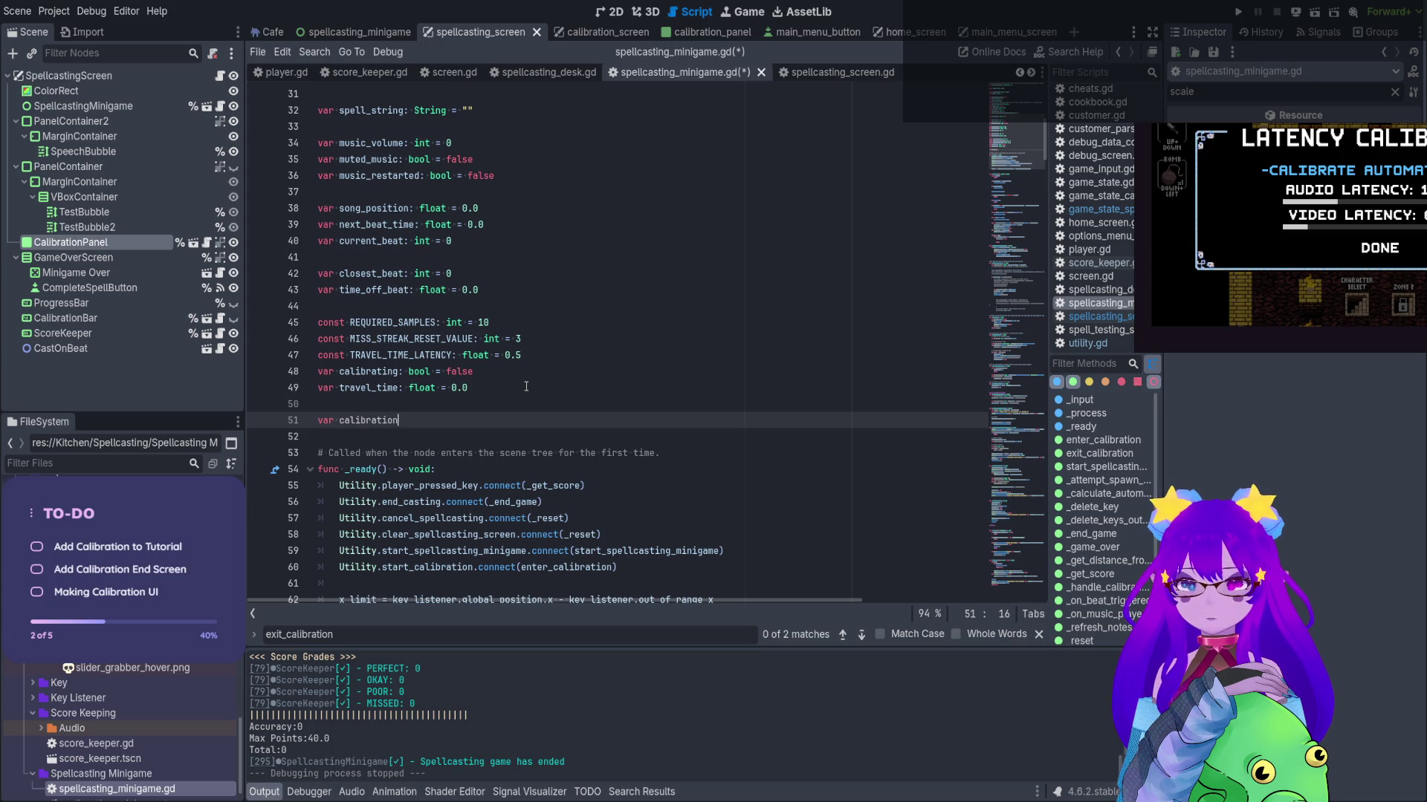
{"action": "type", "text": "_ended: f"}
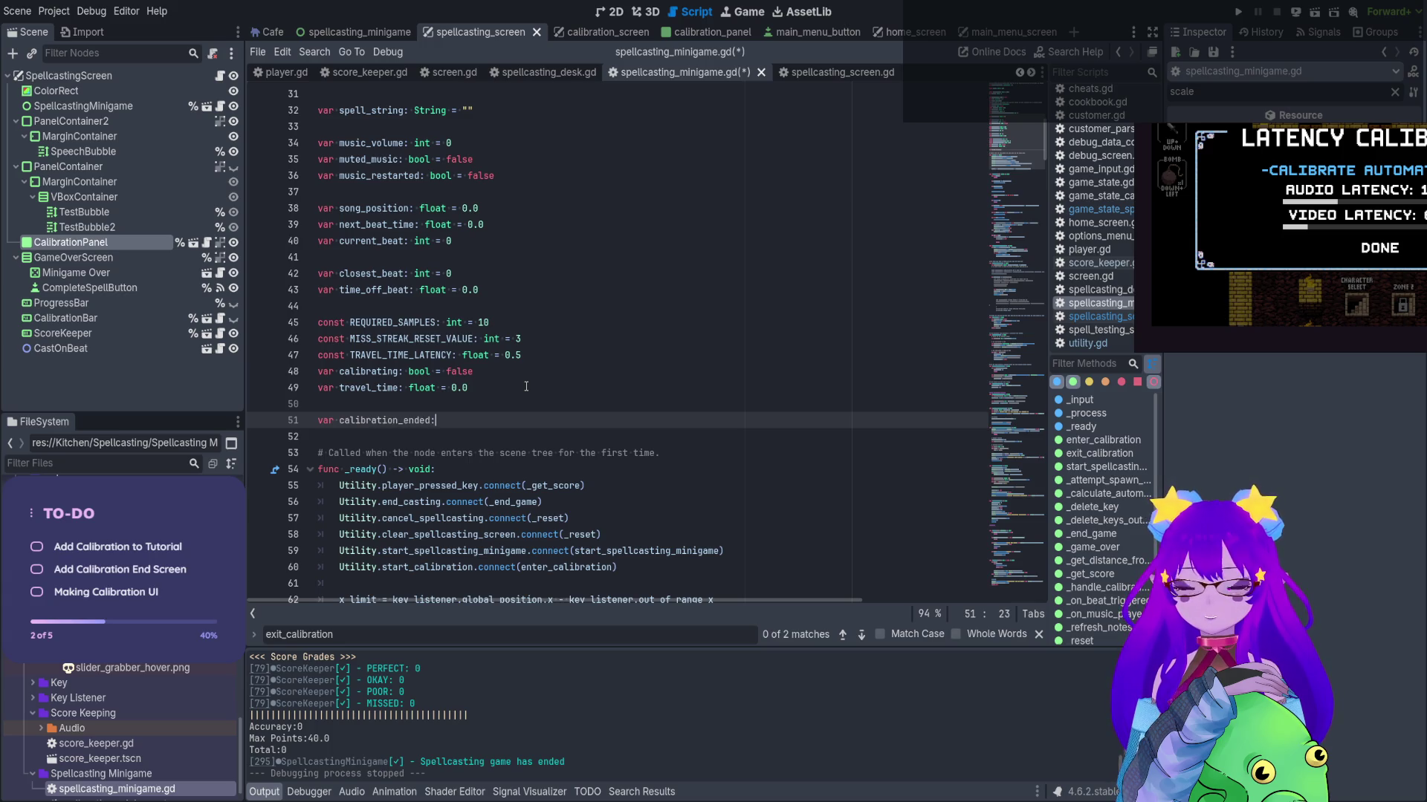
{"action": "key", "text": "BackSpace"}
{"action": "type", "text": "bool = false"}
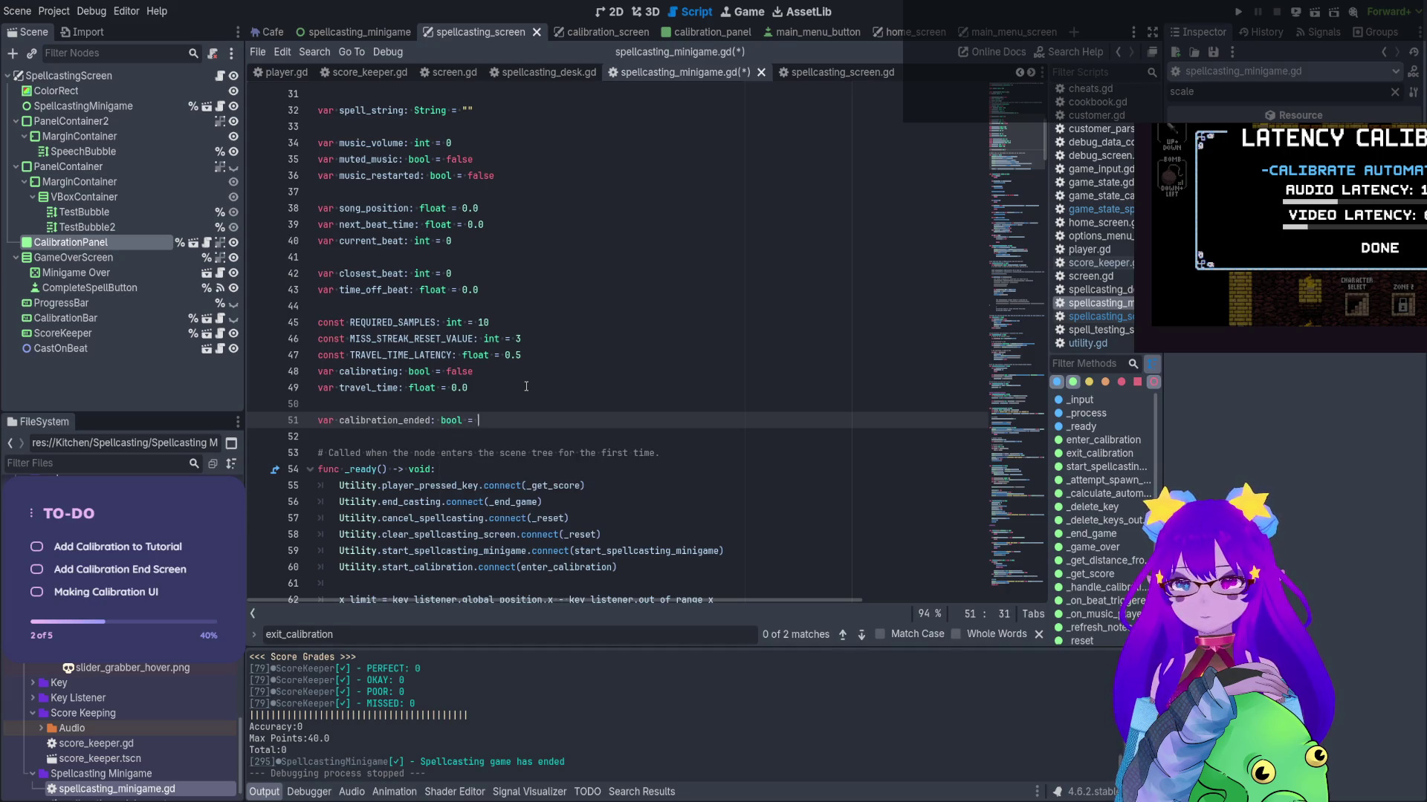
{"action": "double_click", "coordinate": [389, 423]}
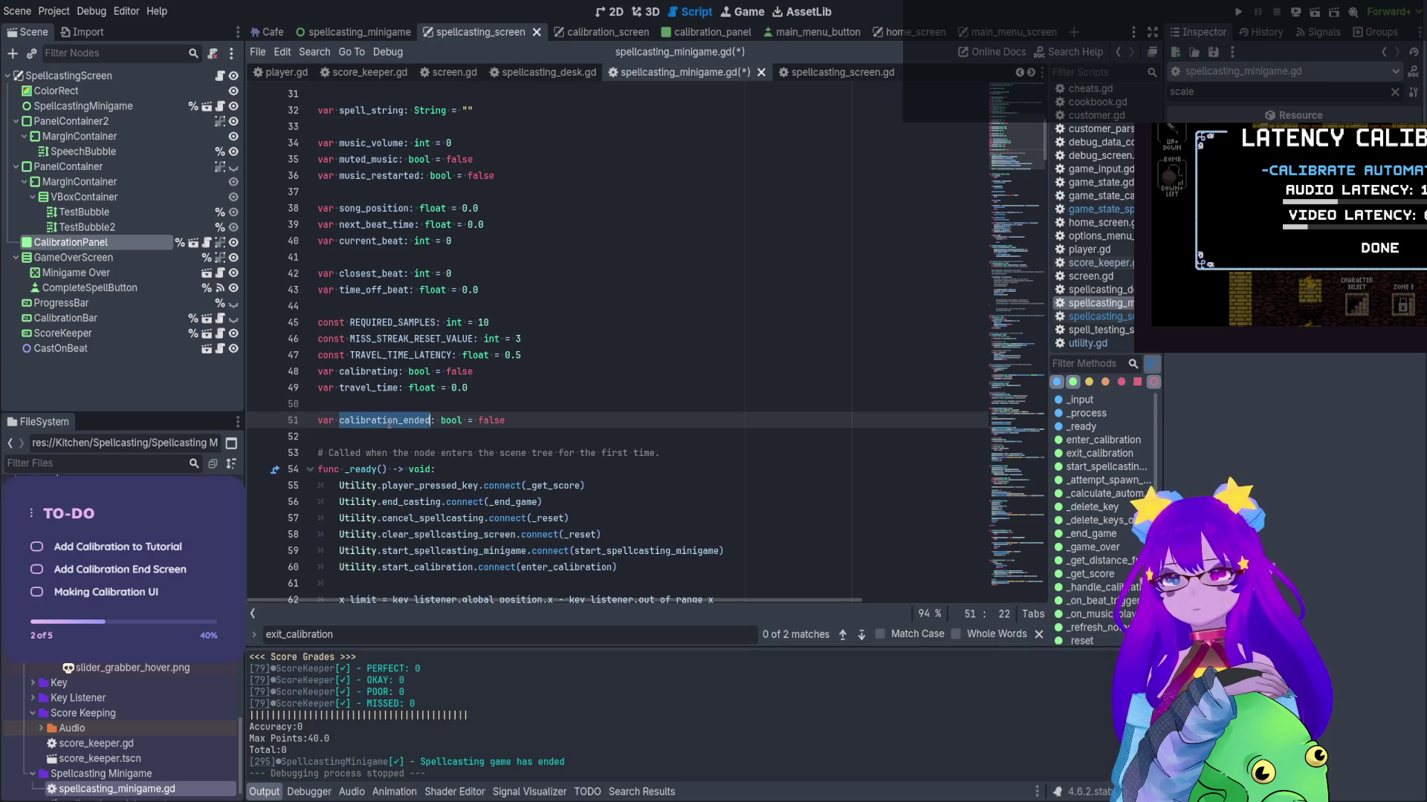
{"action": "key", "text": "ctrl+s"}
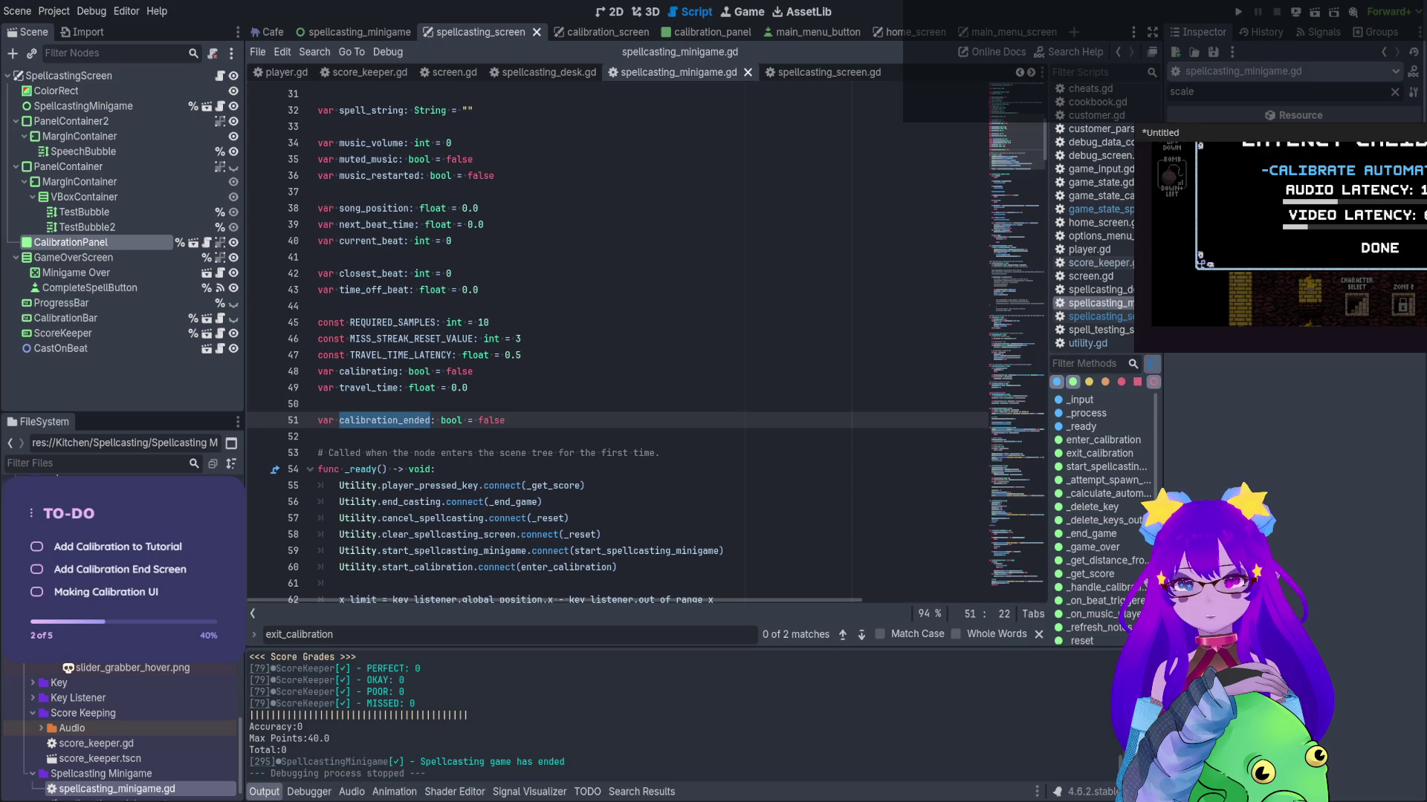
Change the calibration_ended default to true and save
{"action": "double_click", "coordinate": [490, 421]}
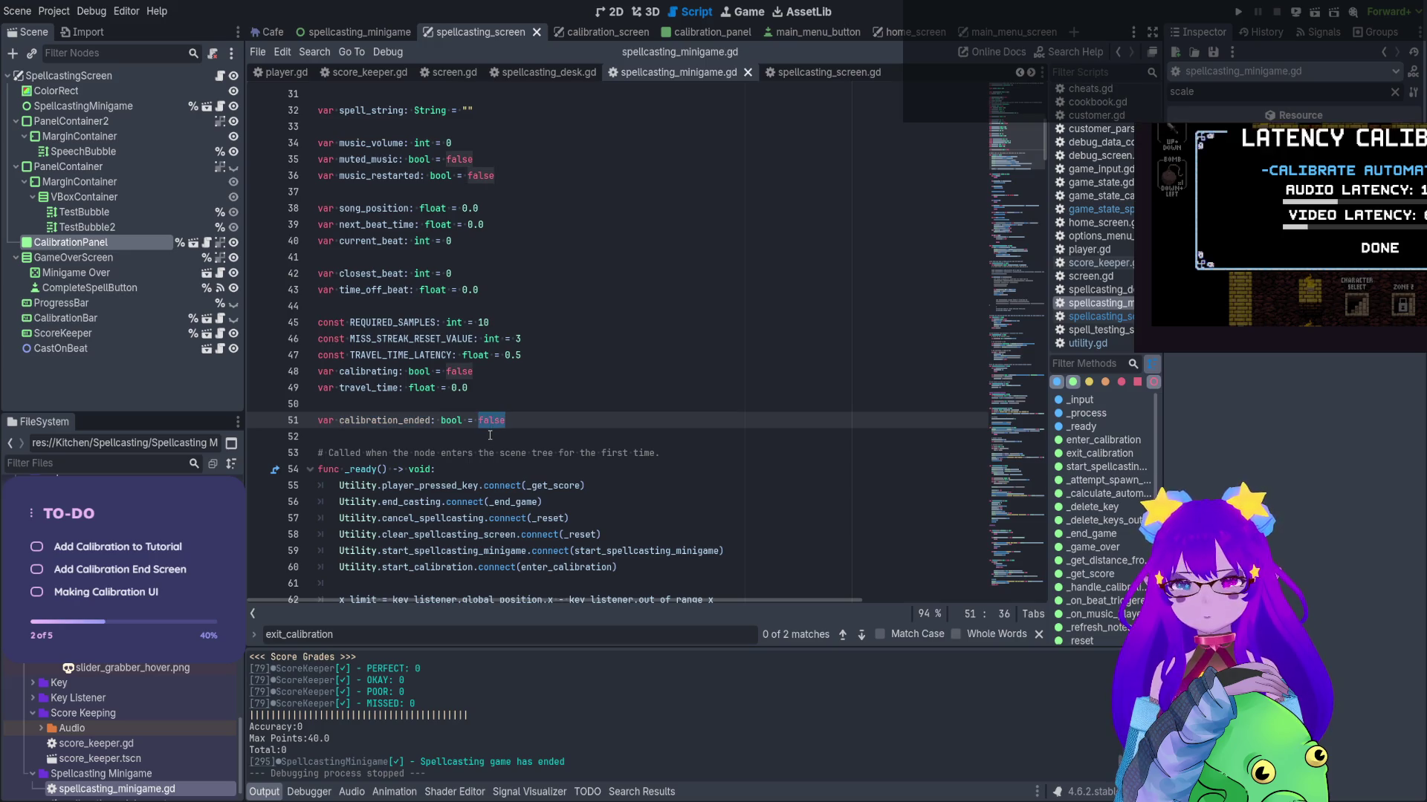
{"action": "type", "text": "true"}
{"action": "key", "text": "ctrl+s"}
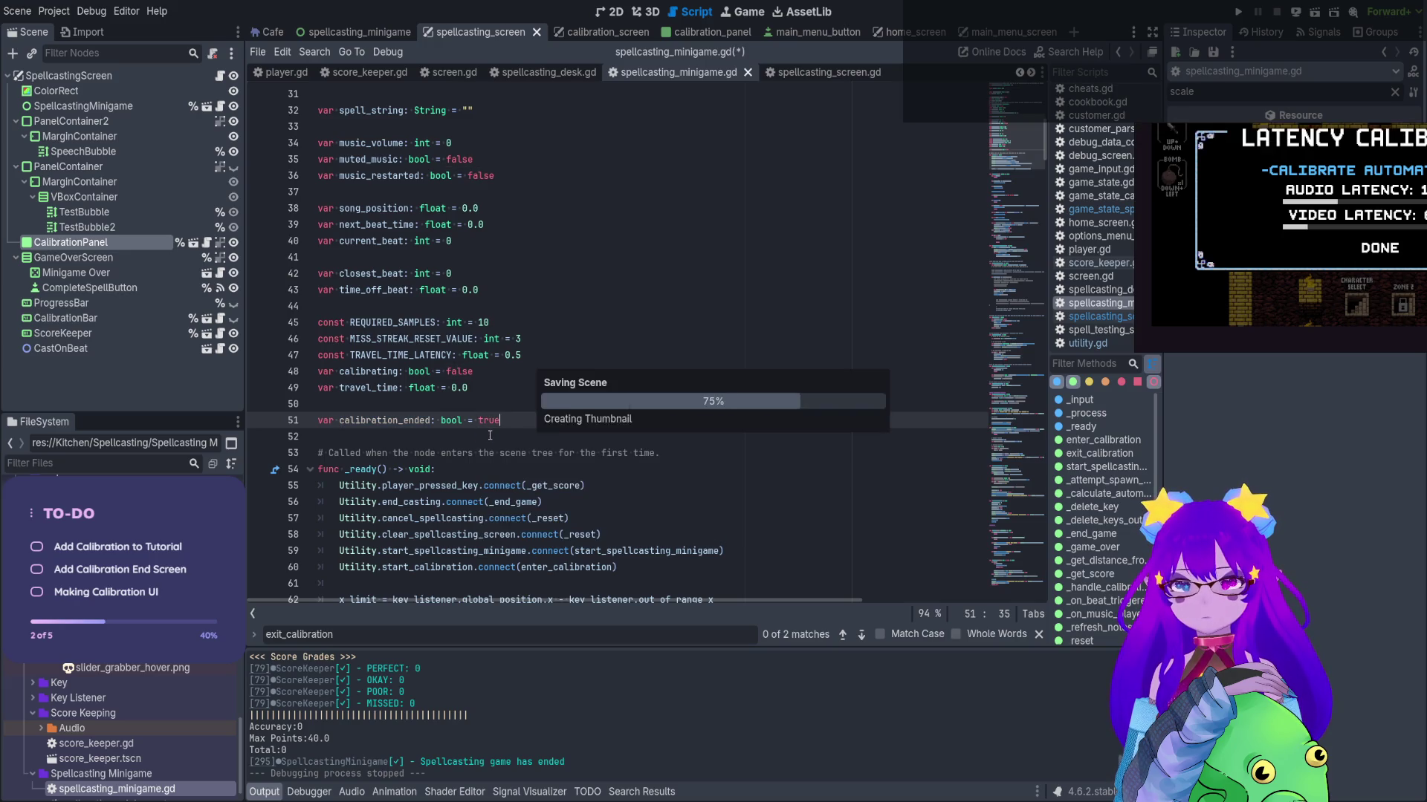
{"action": "double_click", "coordinate": [486, 422]}
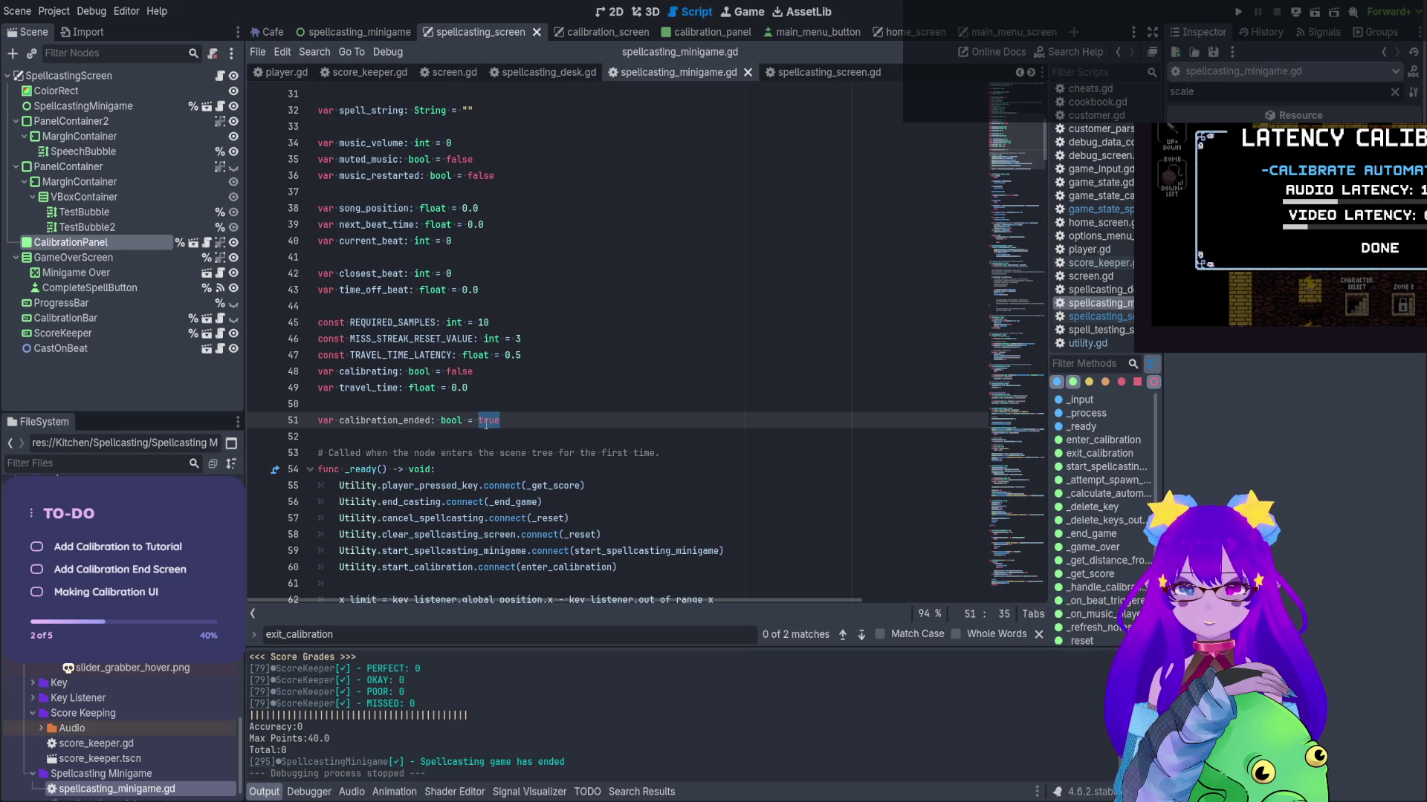
{"action": "left_click", "coordinate": [513, 421]}
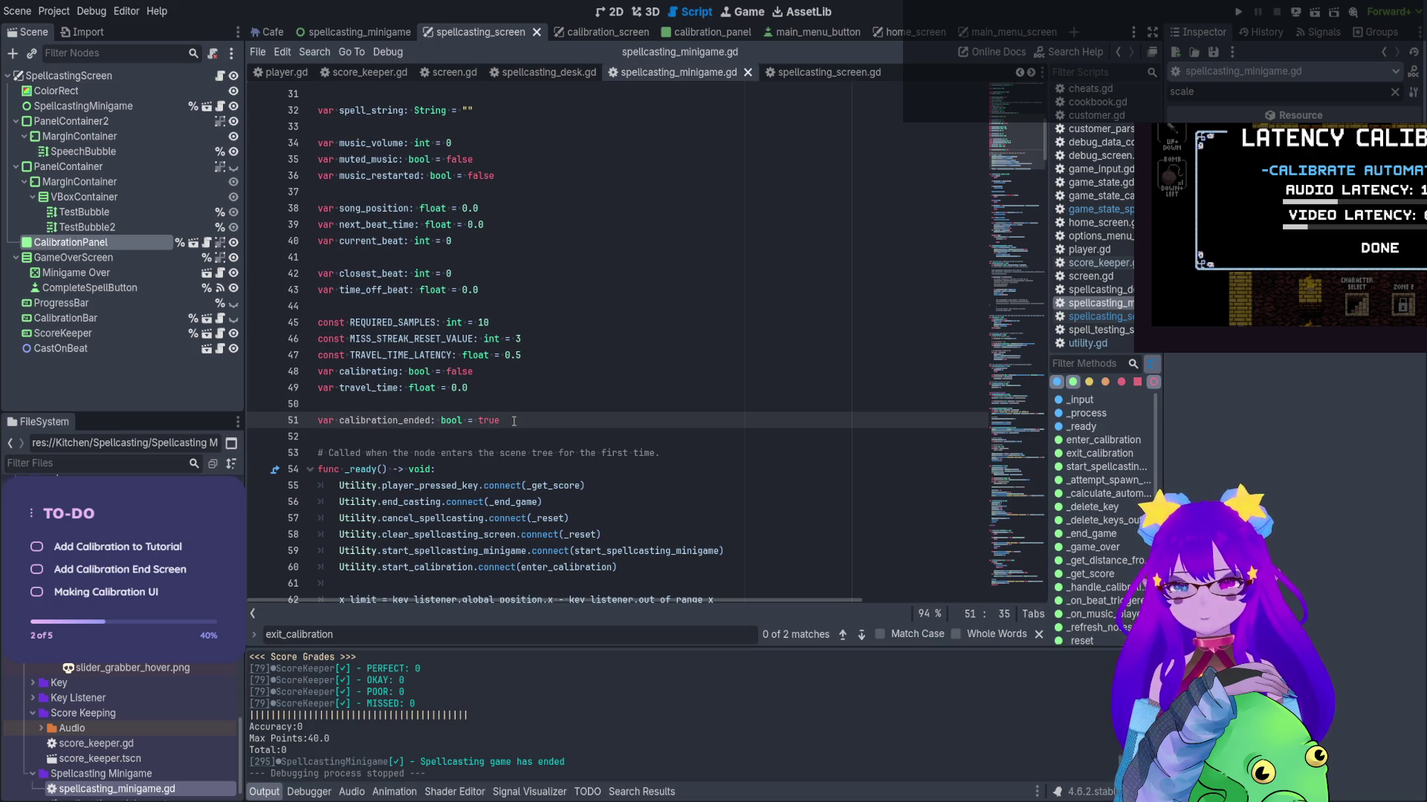
Rewrite the line 51 declaration as 'has_calibration_results: bool = false' and save
{"action": "left_click_drag", "start_coordinate": [513, 421], "coordinate": [338, 418]}
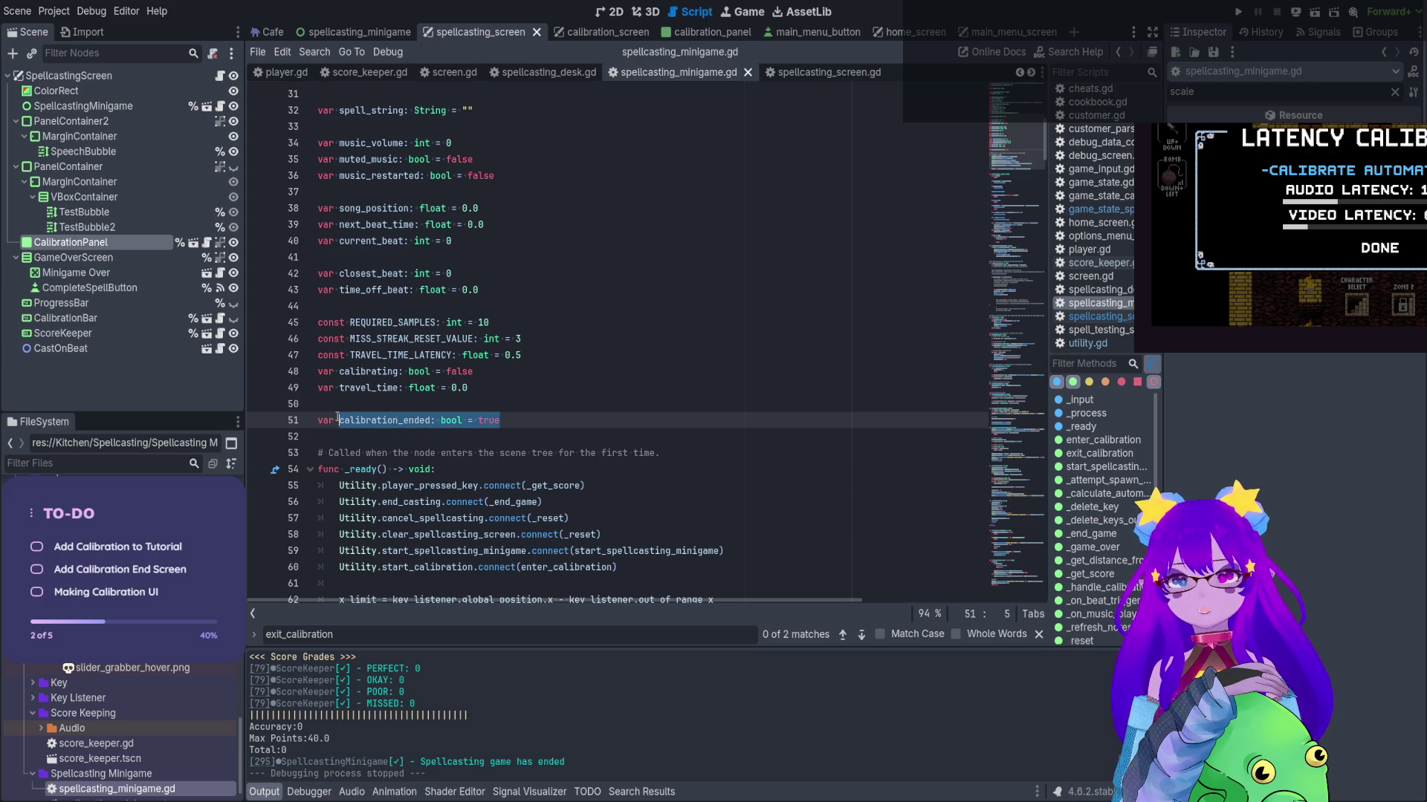
{"action": "type", "text": "has_calibration_results: bool "}
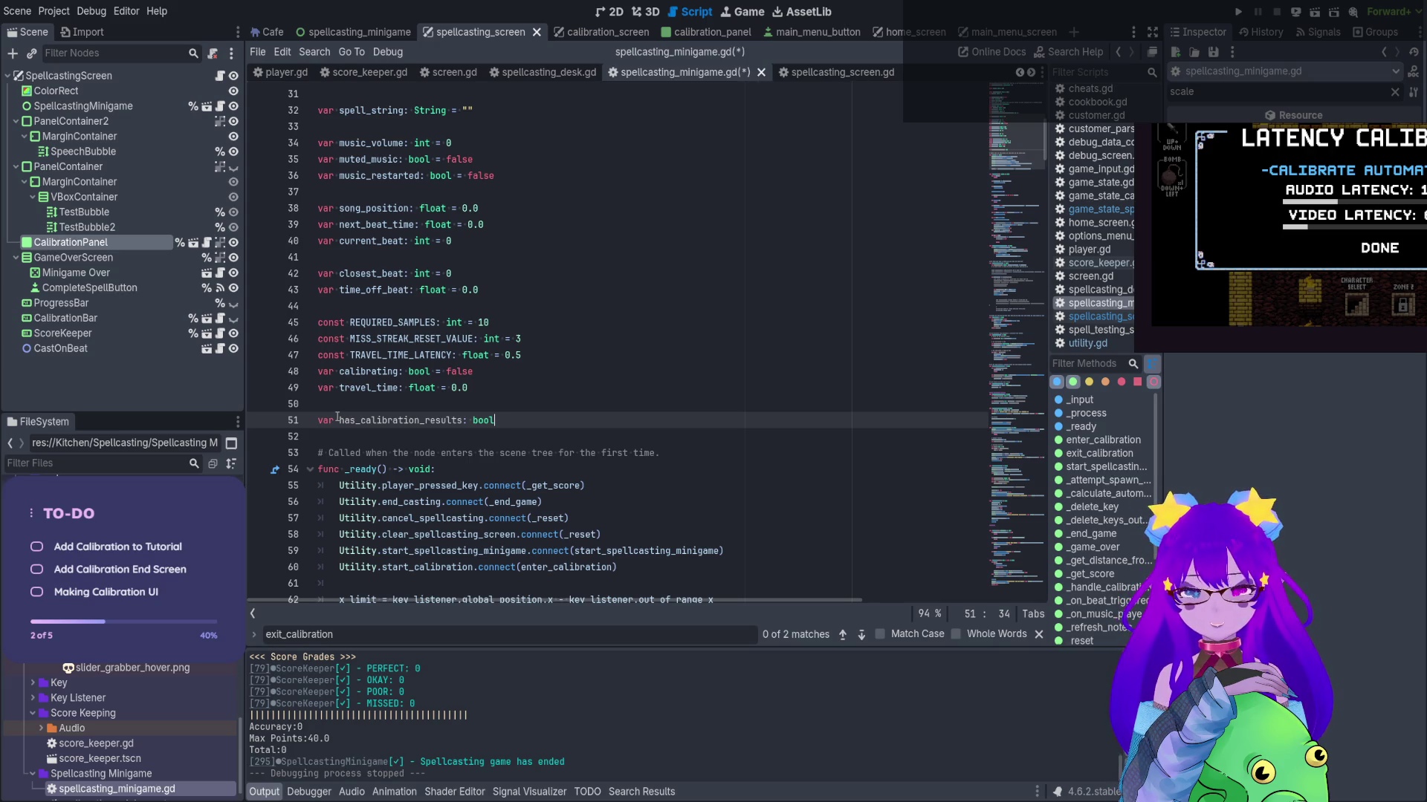
{"action": "type", "text": "= false"}
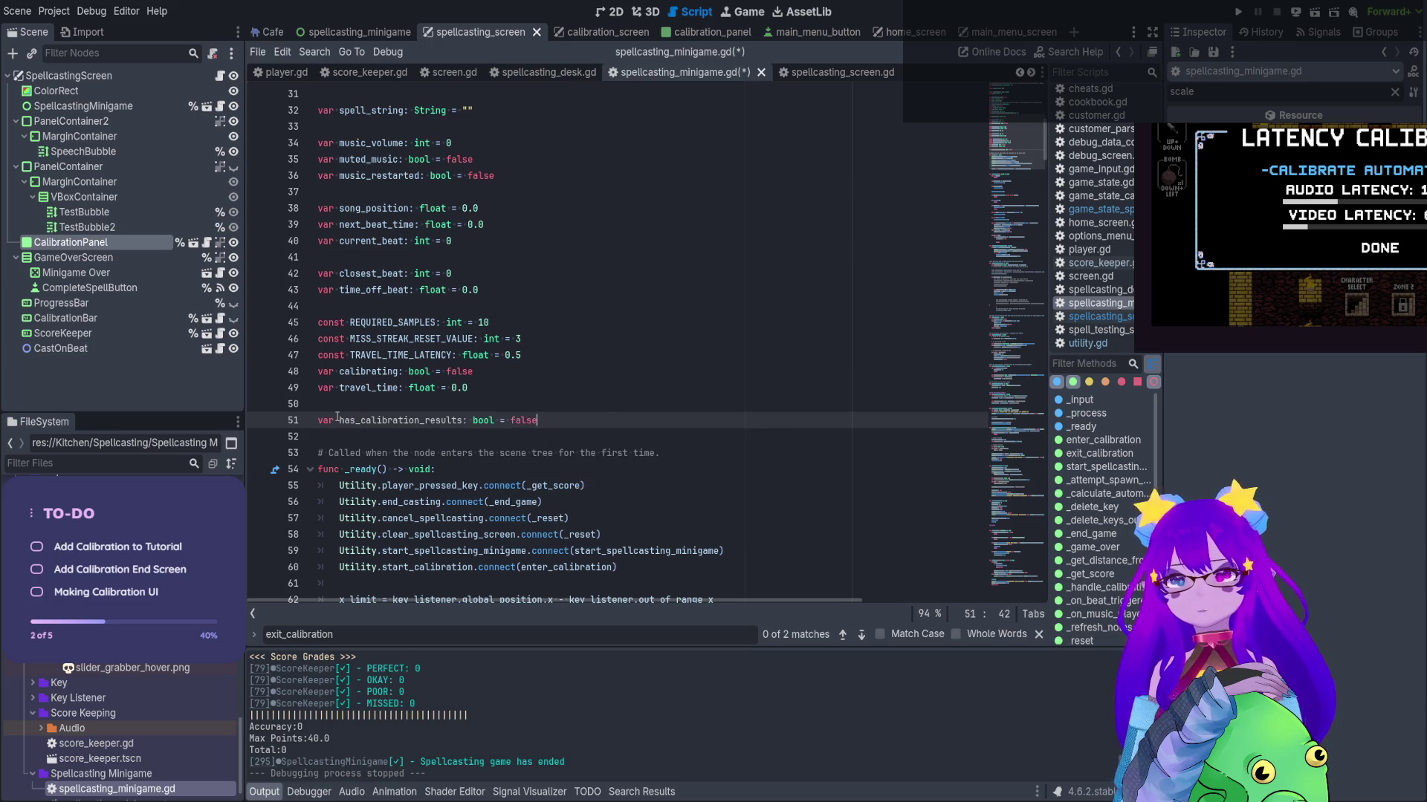
{"action": "key", "text": "ctrl+s"}
{"action": "double_click", "coordinate": [425, 422]}
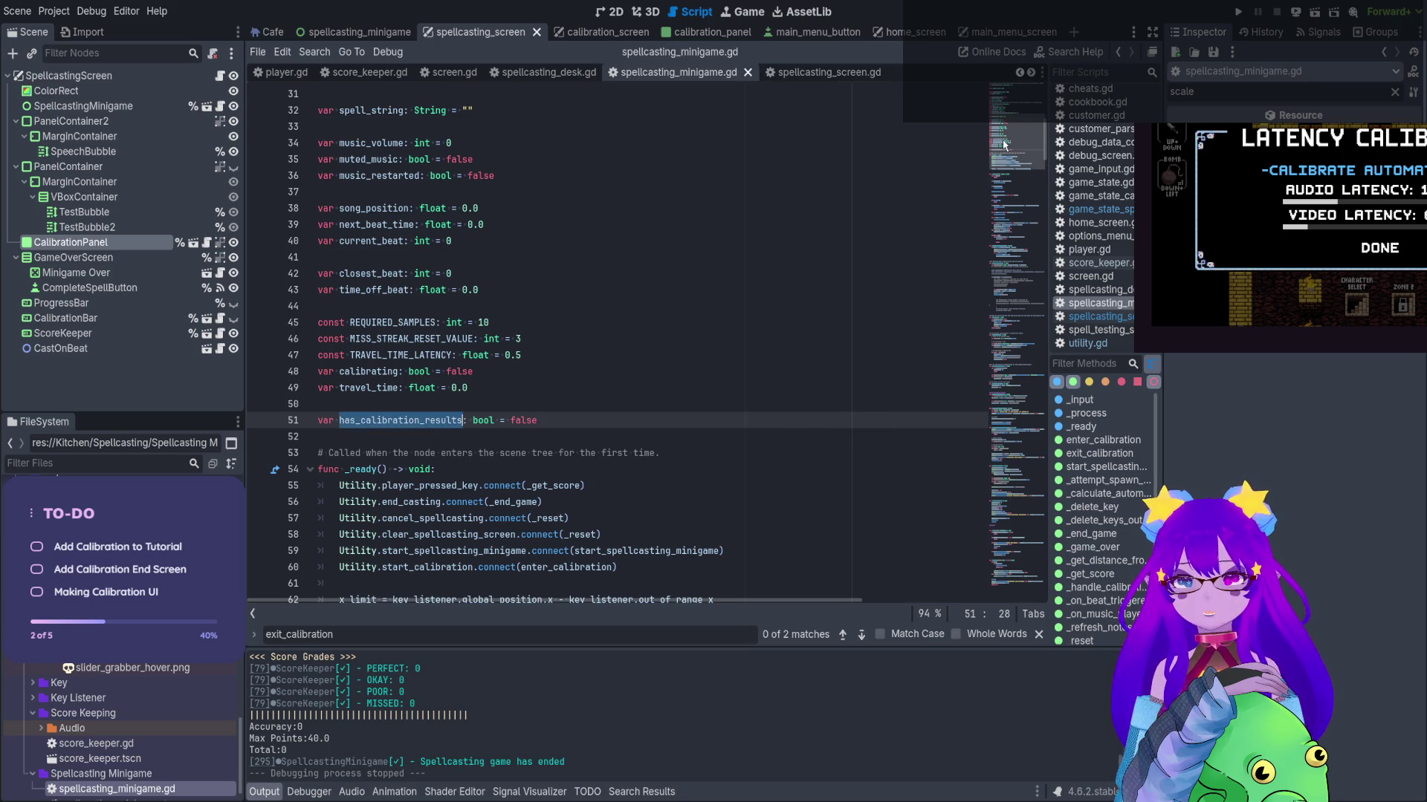
{"action": "left_click_drag", "start_coordinate": [1005, 144], "coordinate": [1008, 175]}
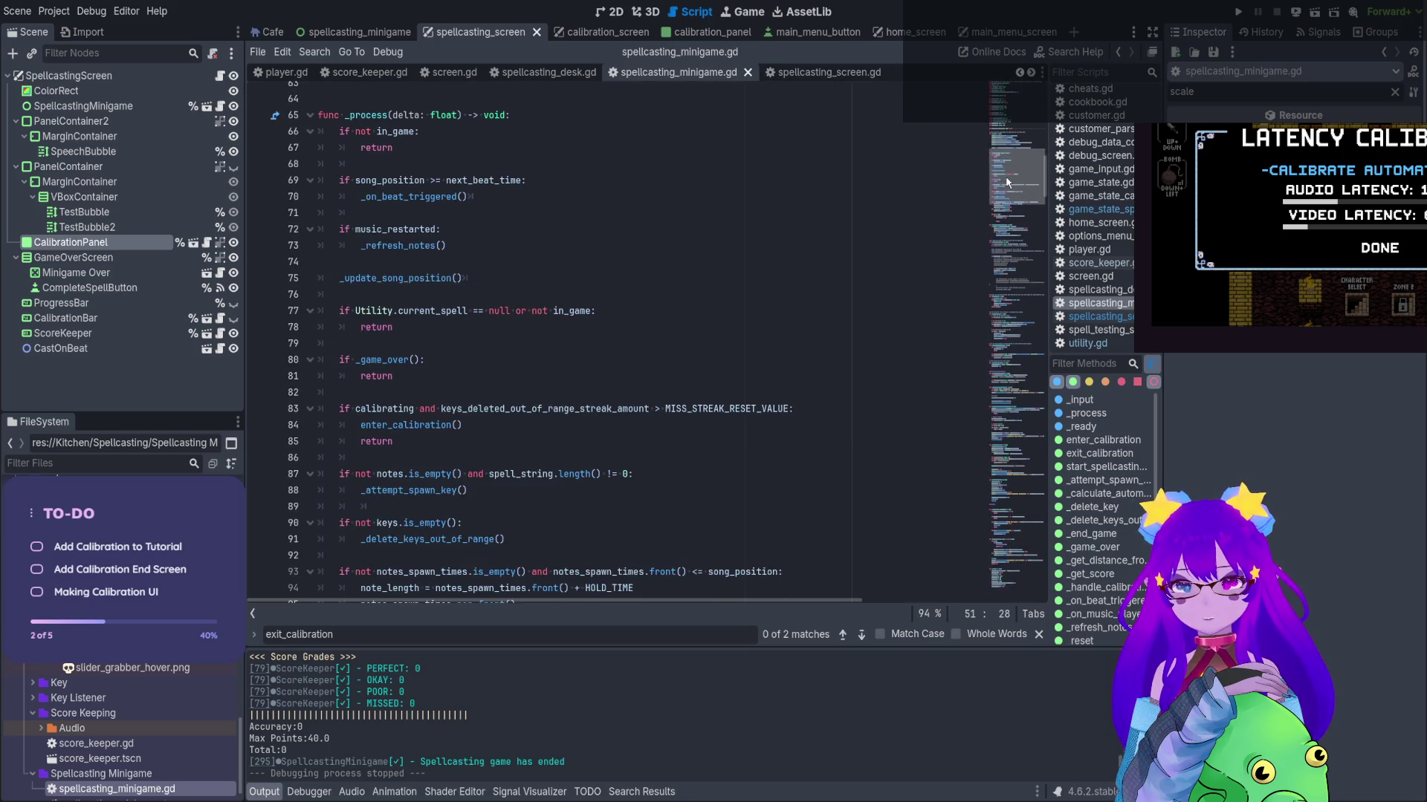
Add 'has_calibration_results = true' under in_game = true in start_spellcasting_minigame and save
{"action": "left_click", "coordinate": [1072, 468]}
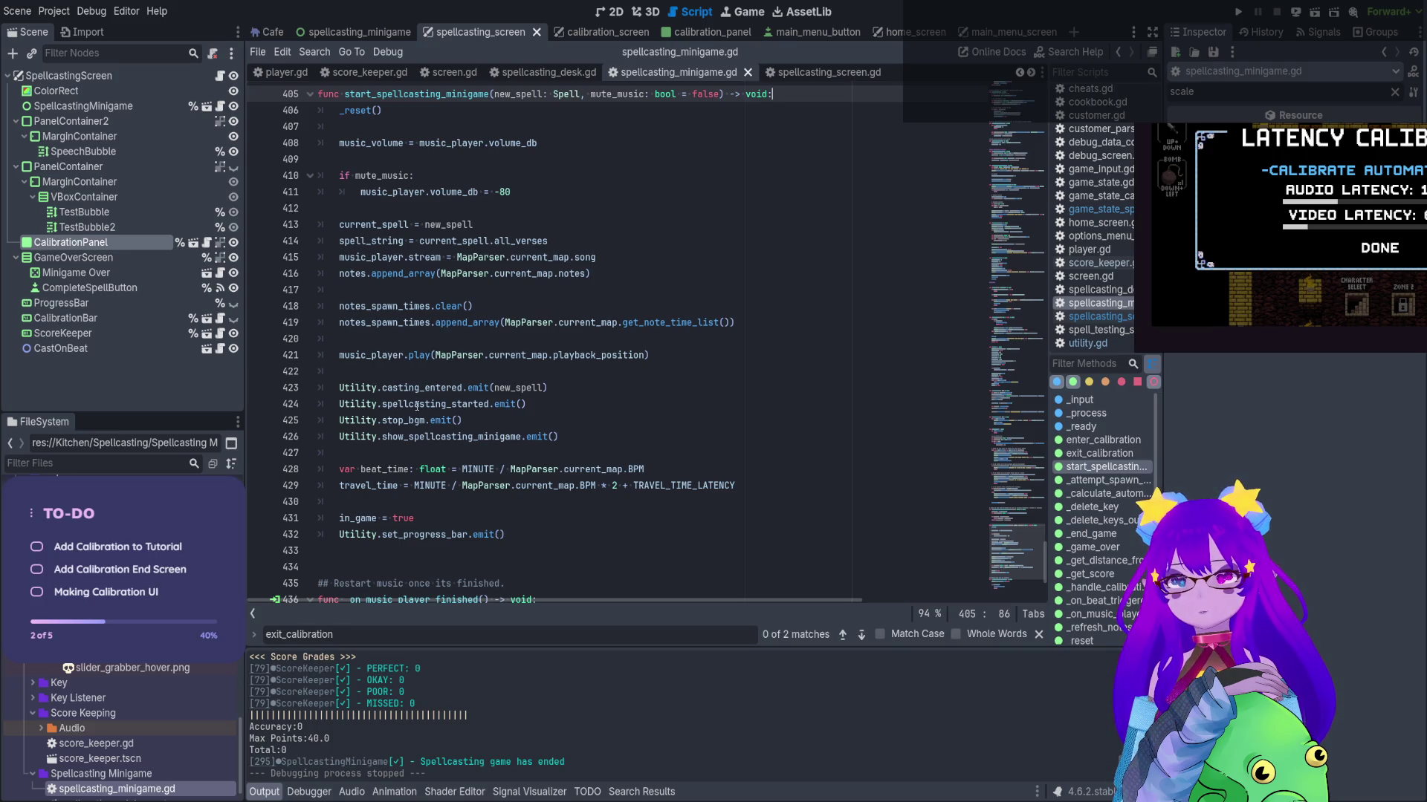
{"action": "left_click", "coordinate": [709, 524]}
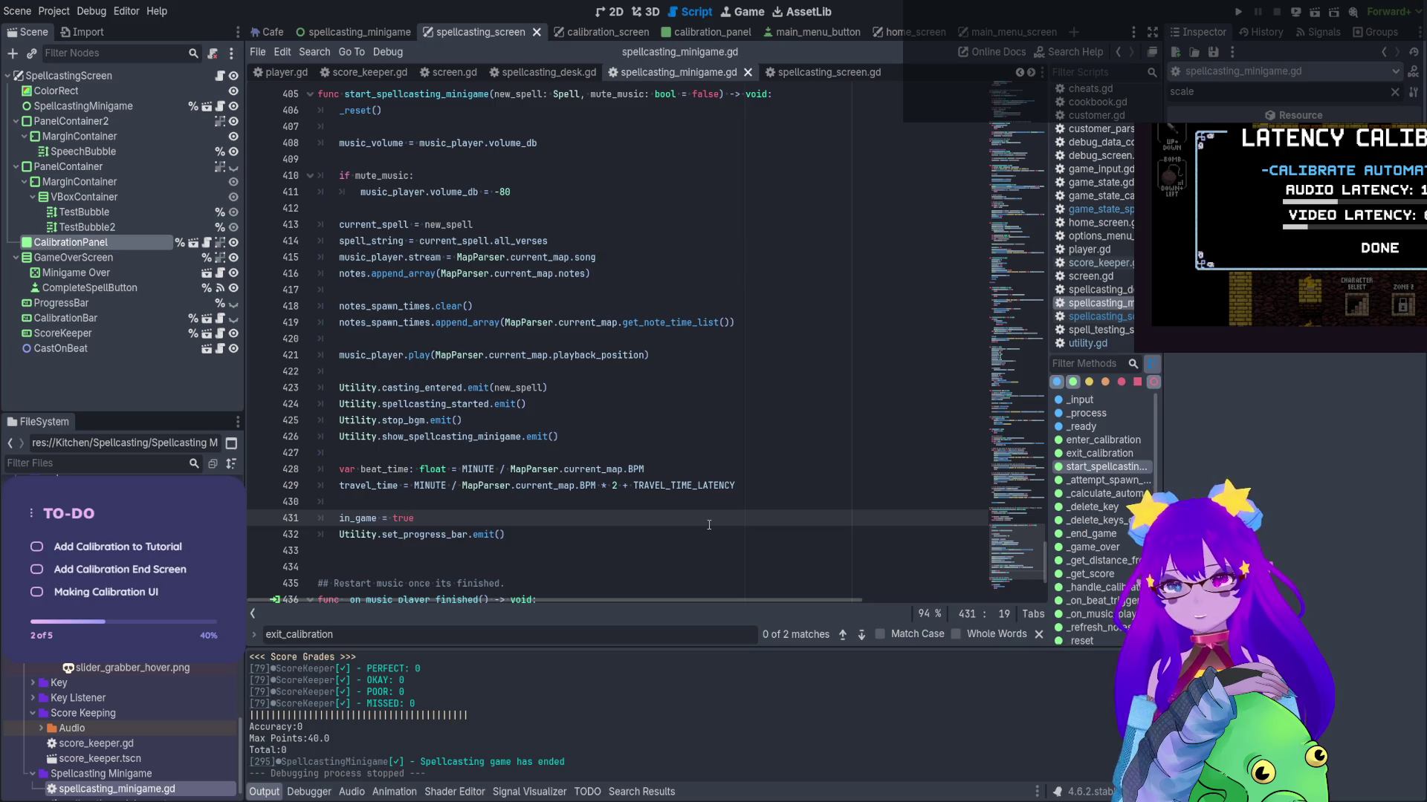
{"action": "key", "text": "Return"}
{"action": "type", "text": "has_calibration_results = true"}
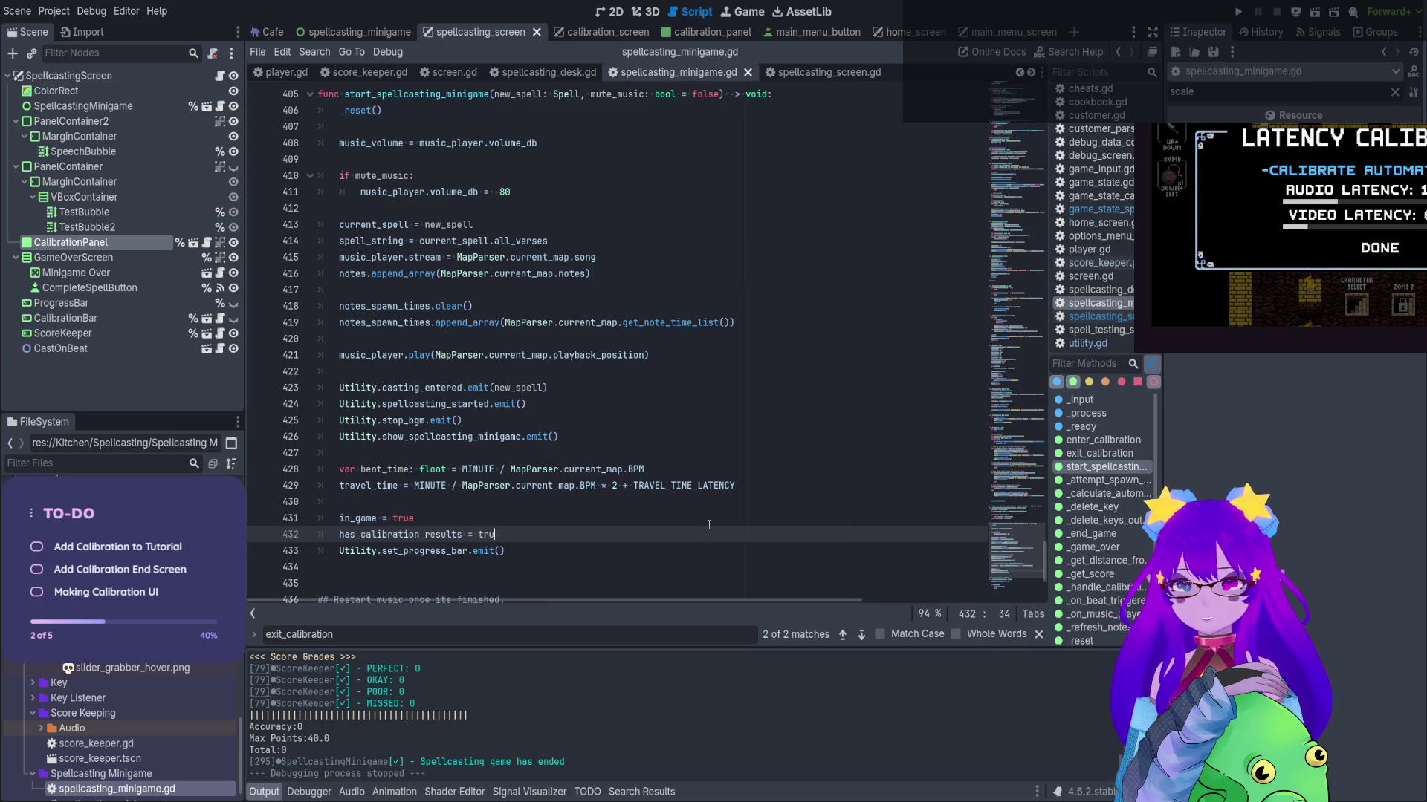
{"action": "left_click", "coordinate": [708, 525]}
{"action": "key", "text": "ctrl+s"}
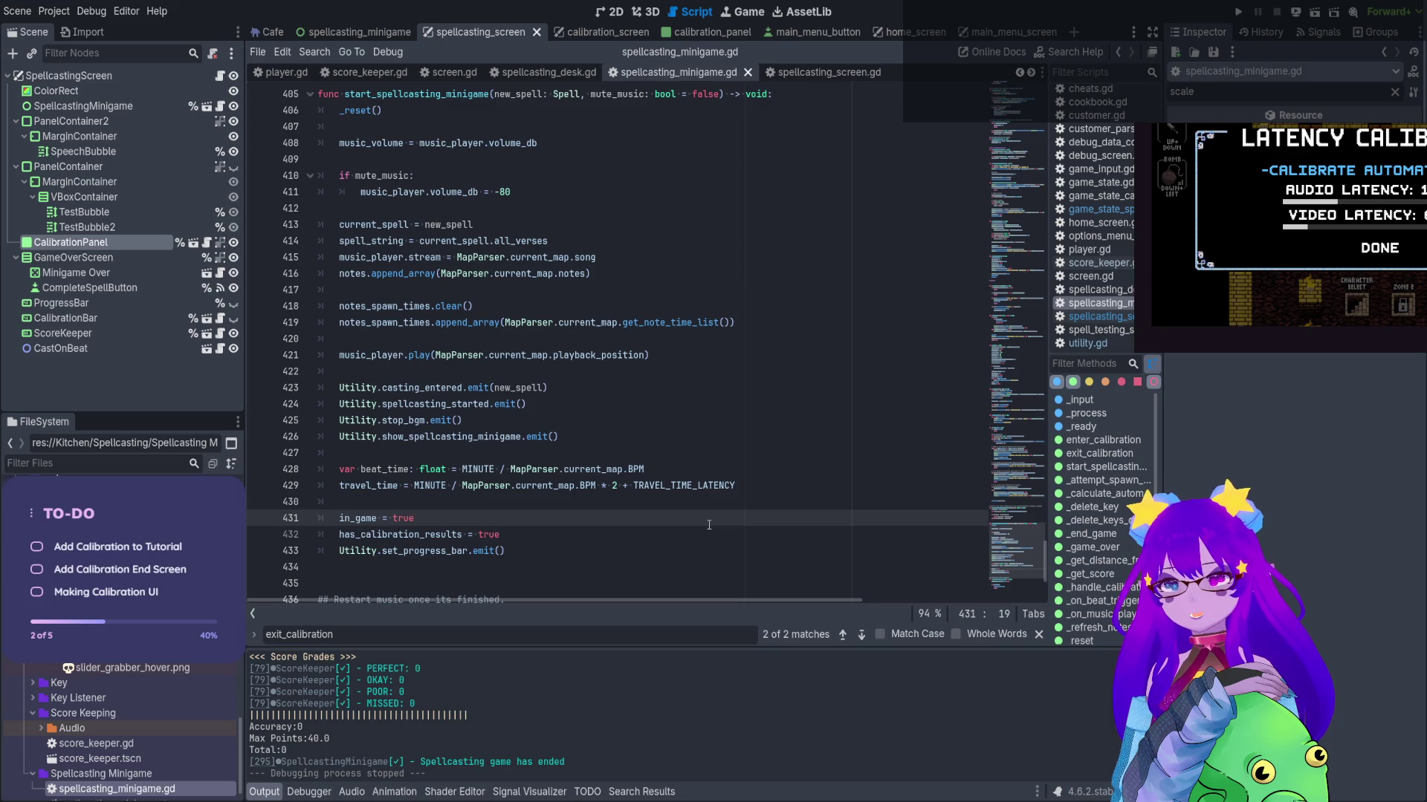
Go to _end_game and select the casting_finished emit call on line 299
{"action": "left_click", "coordinate": [1092, 533]}
{"action": "scroll", "coordinate": [448, 299], "scroll_direction": "up", "scroll_amount": 1}
{"action": "scroll", "coordinate": [533, 483], "scroll_direction": "up", "scroll_amount": 2}
{"action": "left_click_drag", "start_coordinate": [518, 453], "coordinate": [335, 454]}
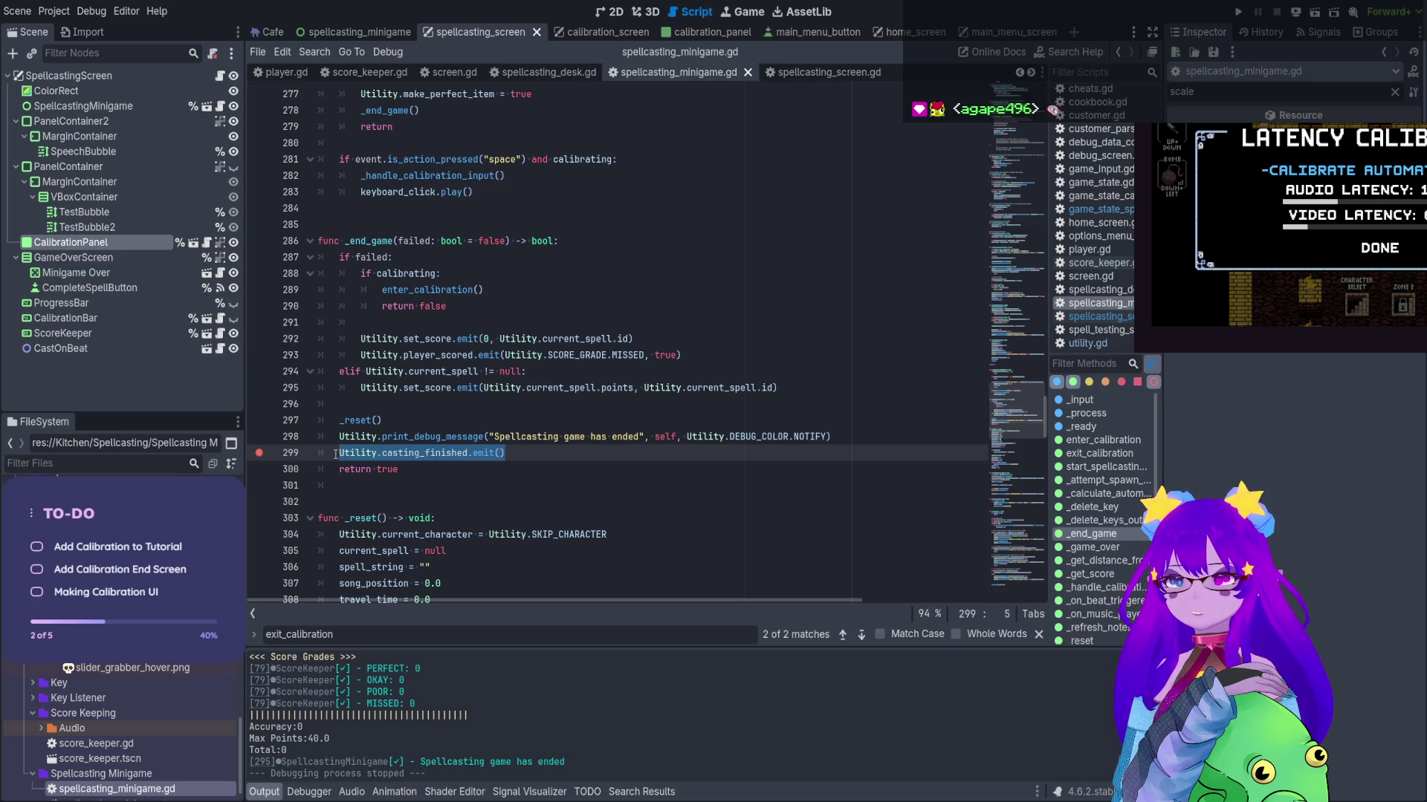
Give casting_finished in utility.gd a 'has_calibration_results: bool' parameter without default, and save
{"action": "left_click", "coordinate": [426, 455], "text": "ctrl"}
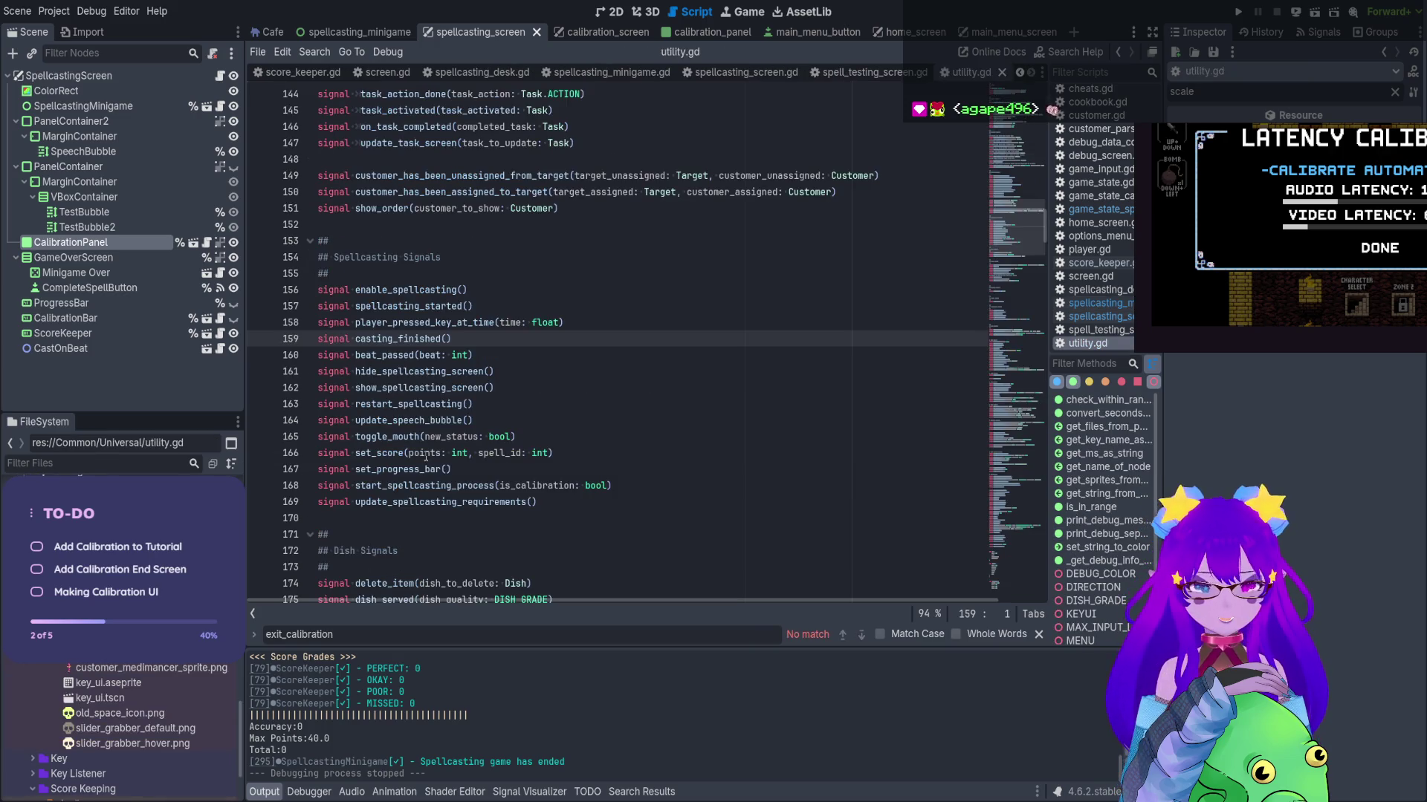
{"action": "left_click", "coordinate": [443, 339]}
{"action": "left_click", "coordinate": [447, 338]}
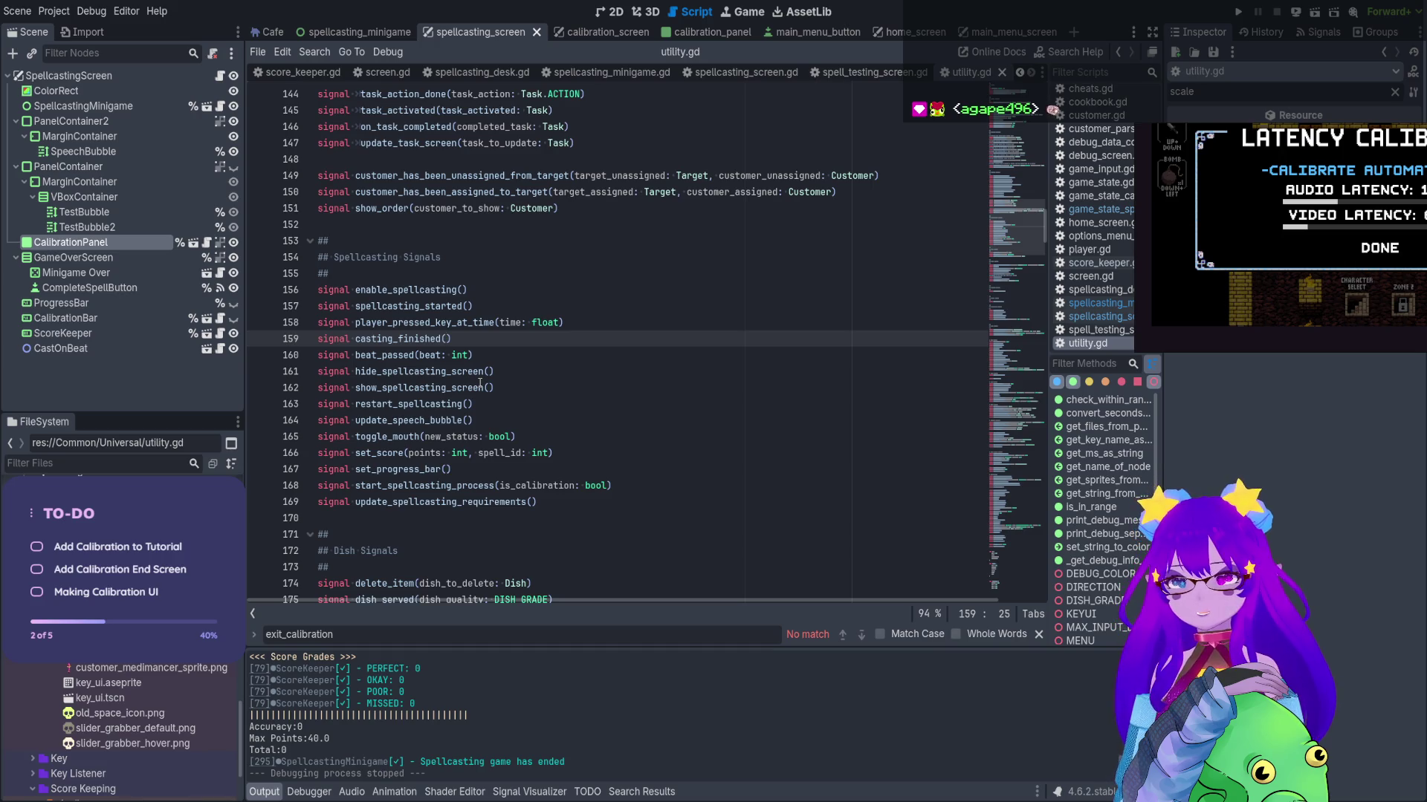
{"action": "type", "text": "has_calibration_results"}
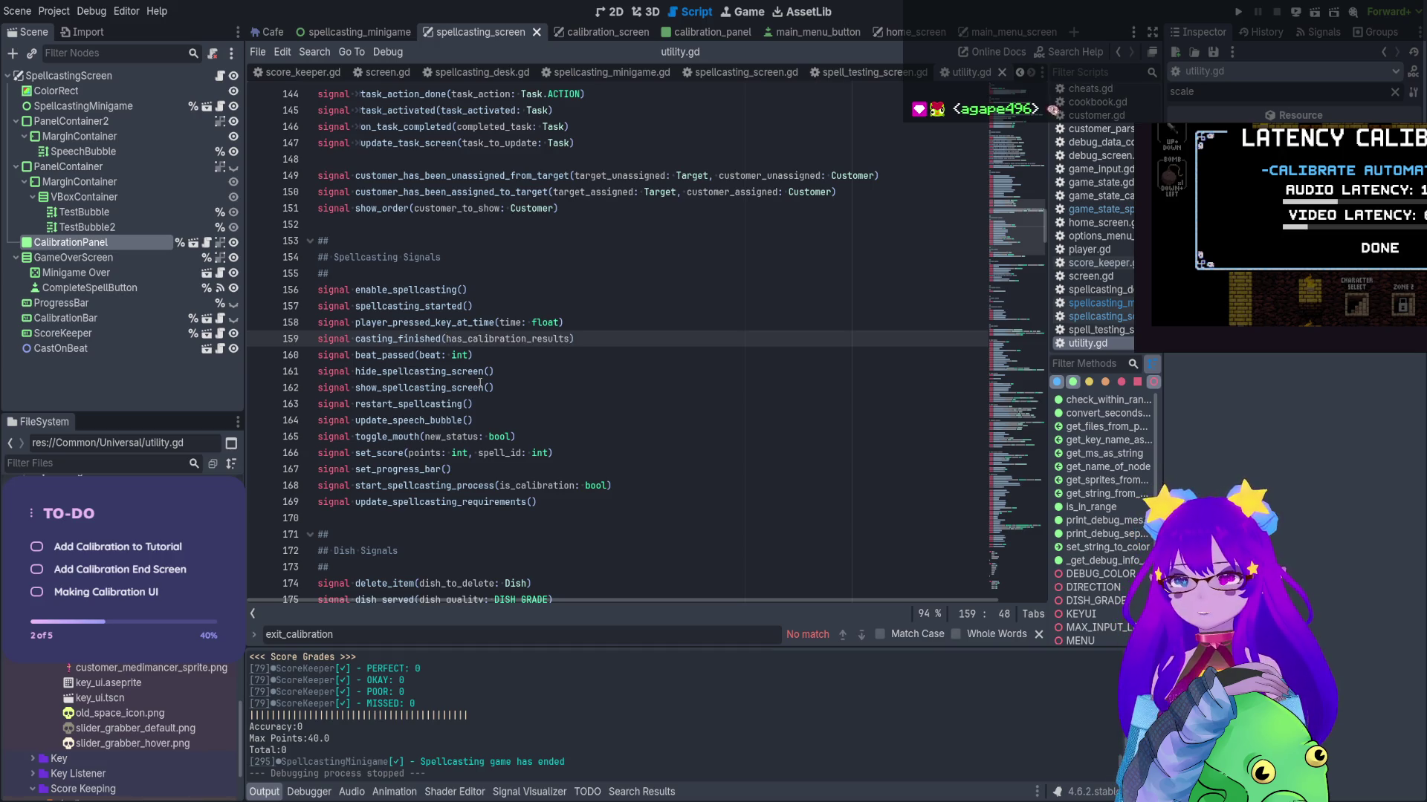
{"action": "type", "text": ": bool "}
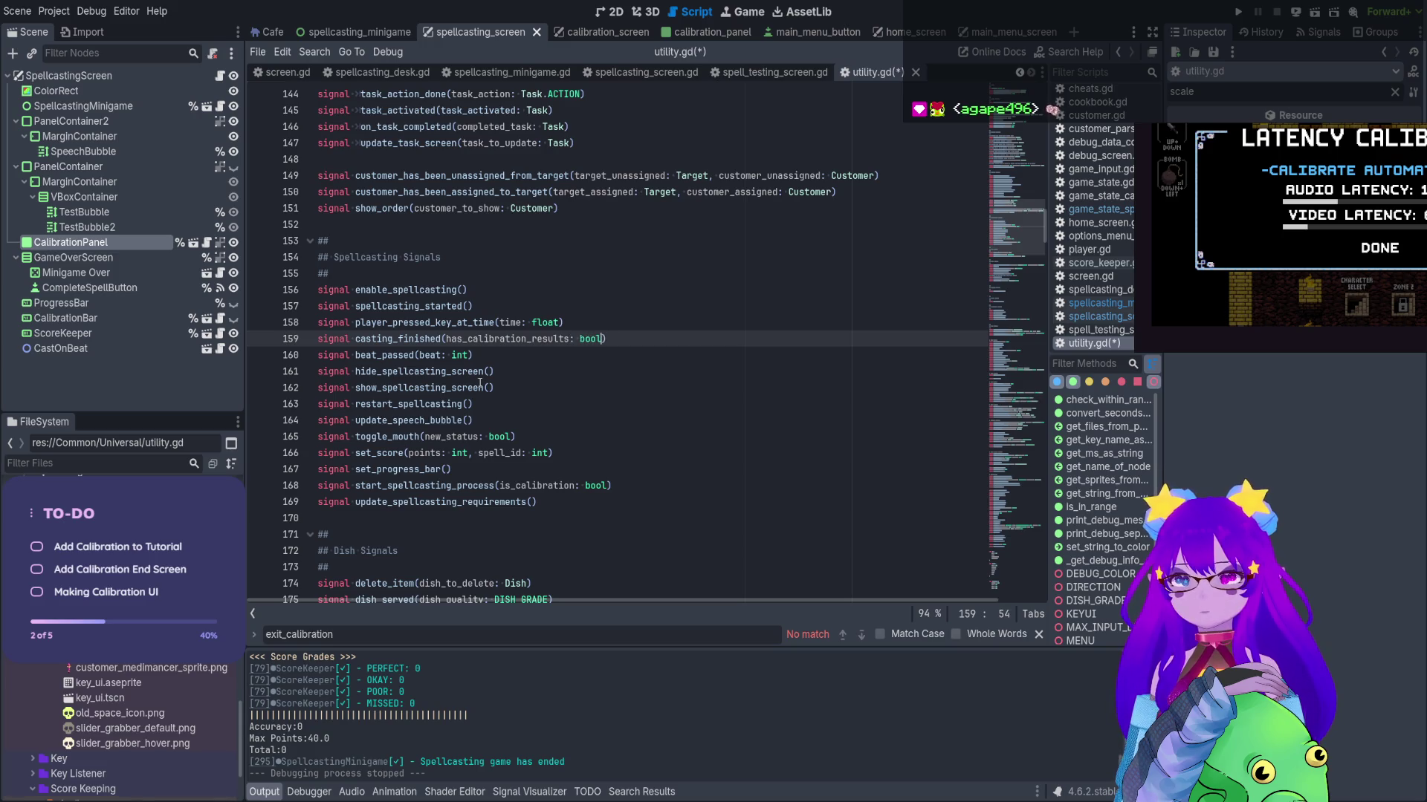
{"action": "type", "text": "= fa"}
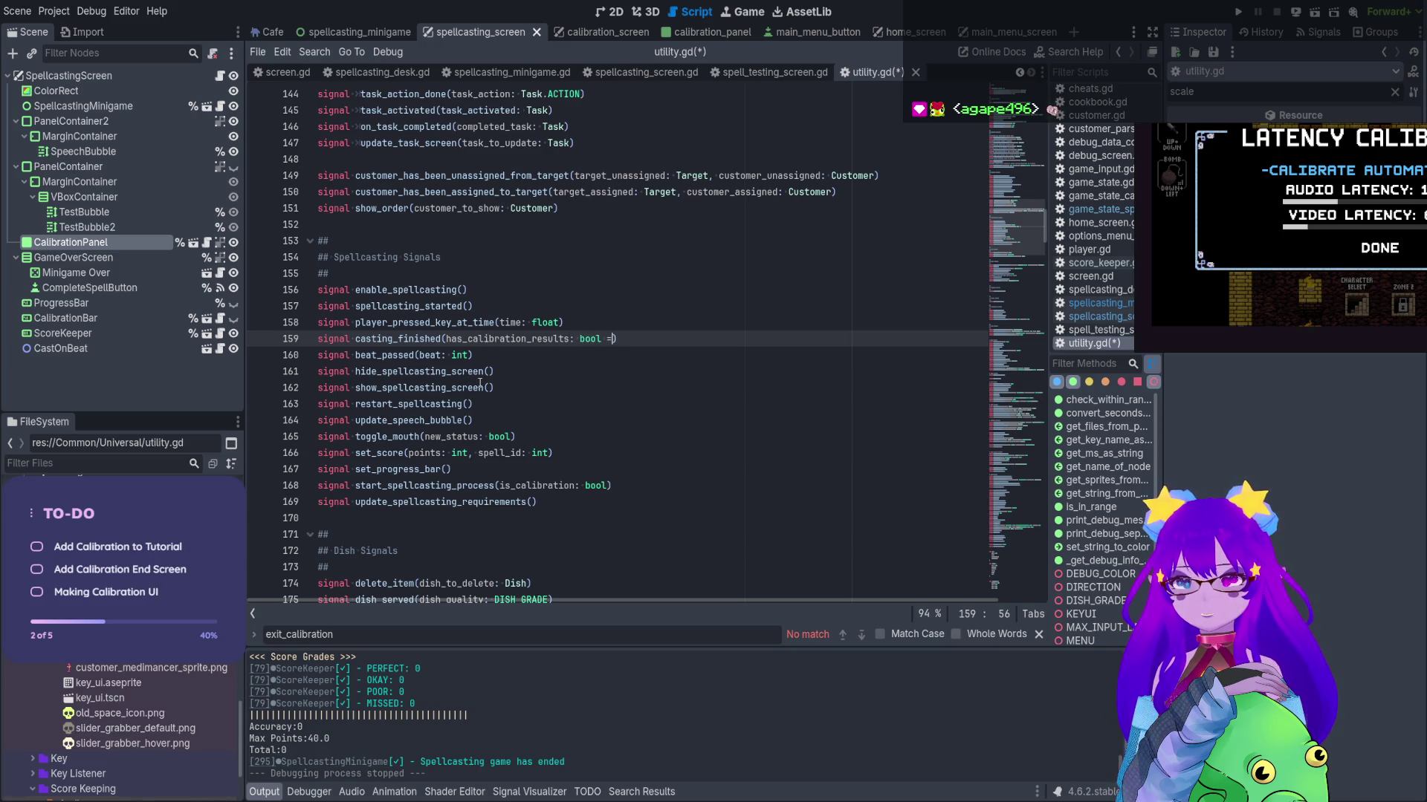
{"action": "type", "text": "lse"}
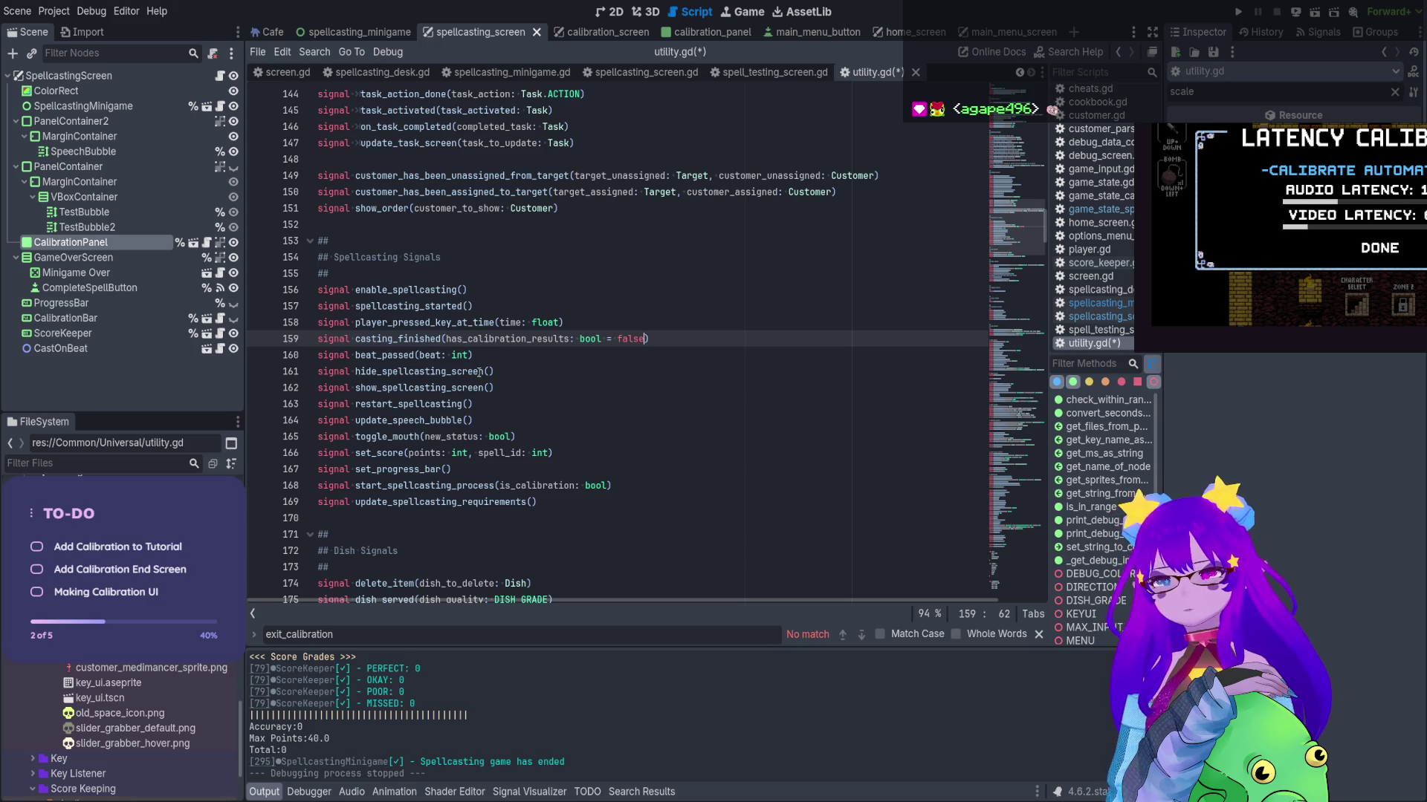
{"action": "key", "text": "ctrl+s"}
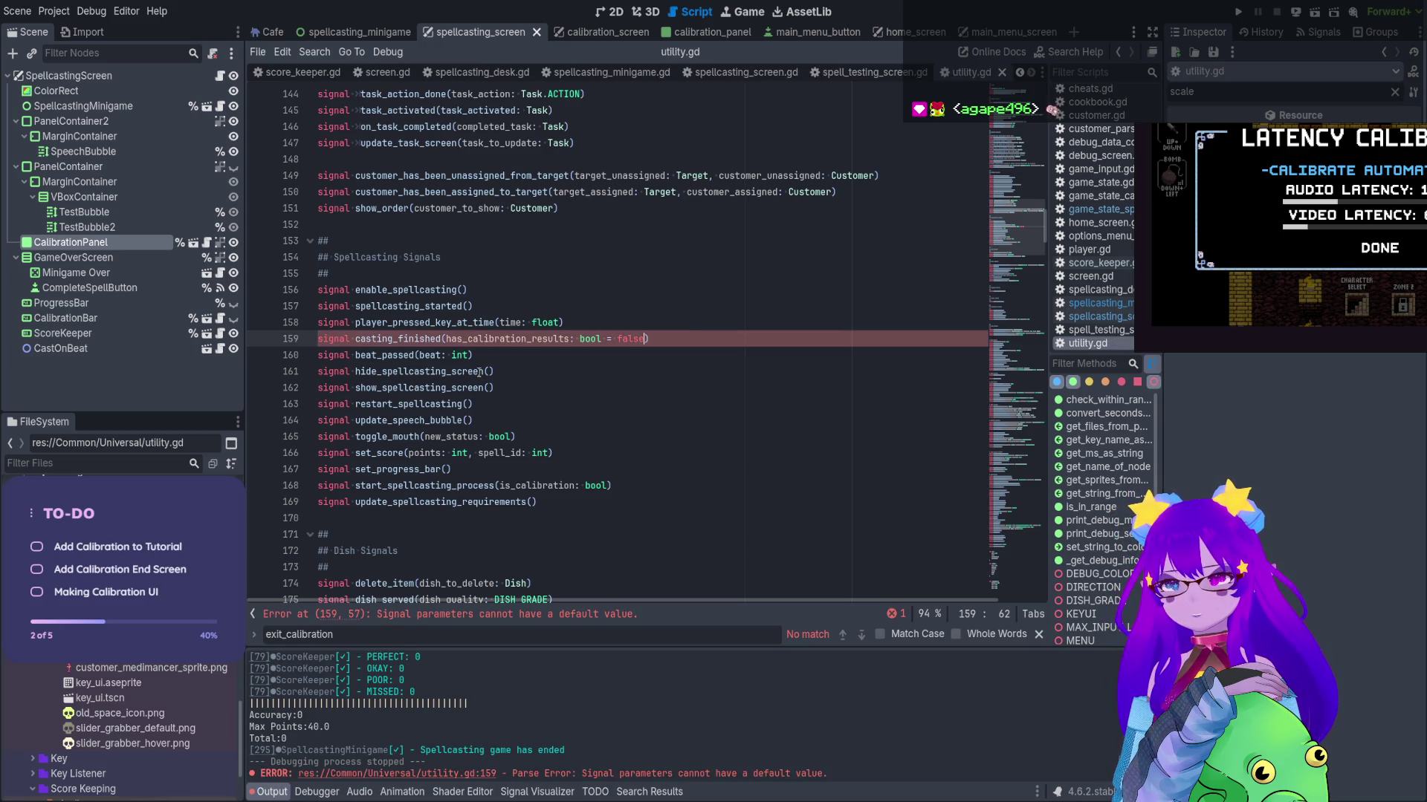
{"action": "key", "text": "BackSpace"}
{"action": "key", "text": "BackSpace"}
{"action": "key", "text": "BackSpace"}
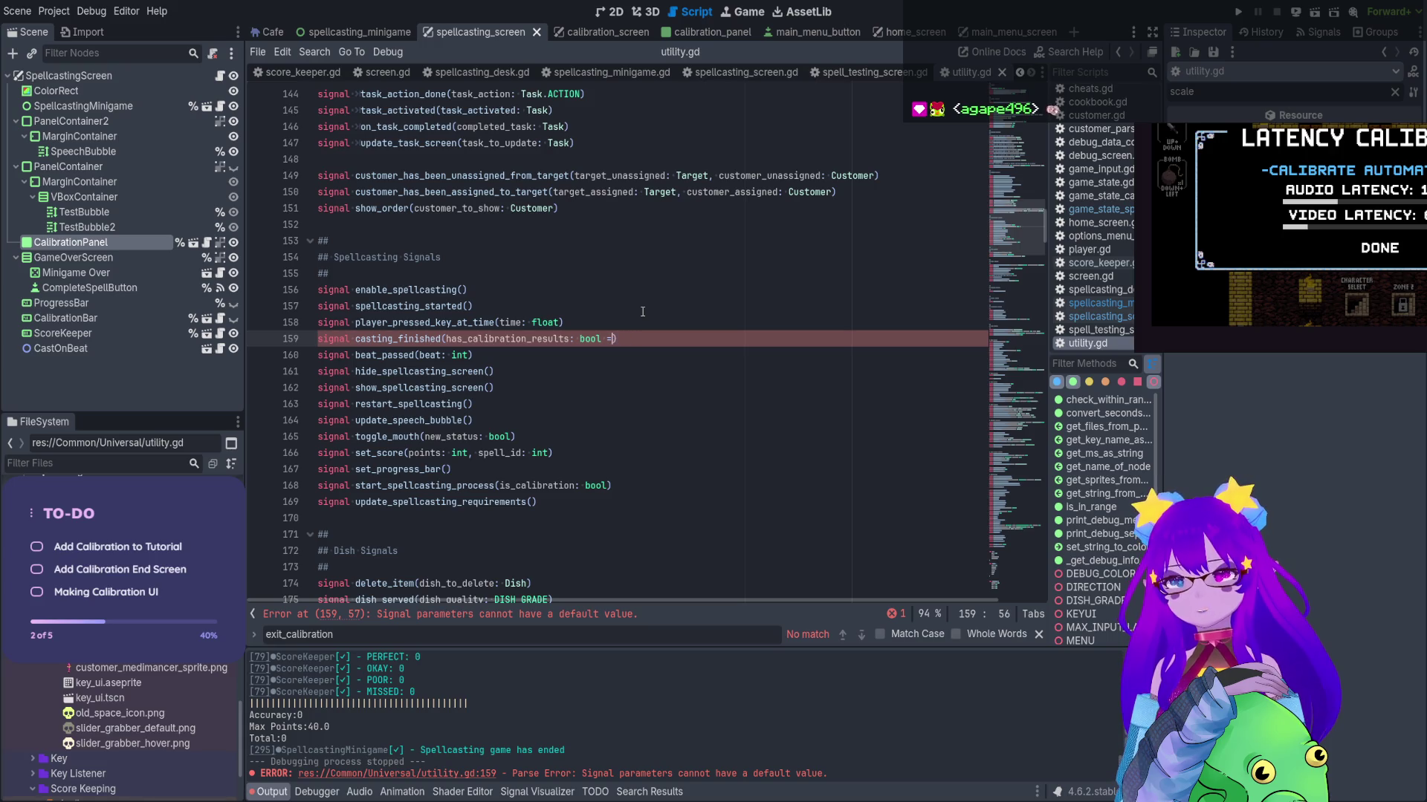
{"action": "key", "text": "ctrl+s"}
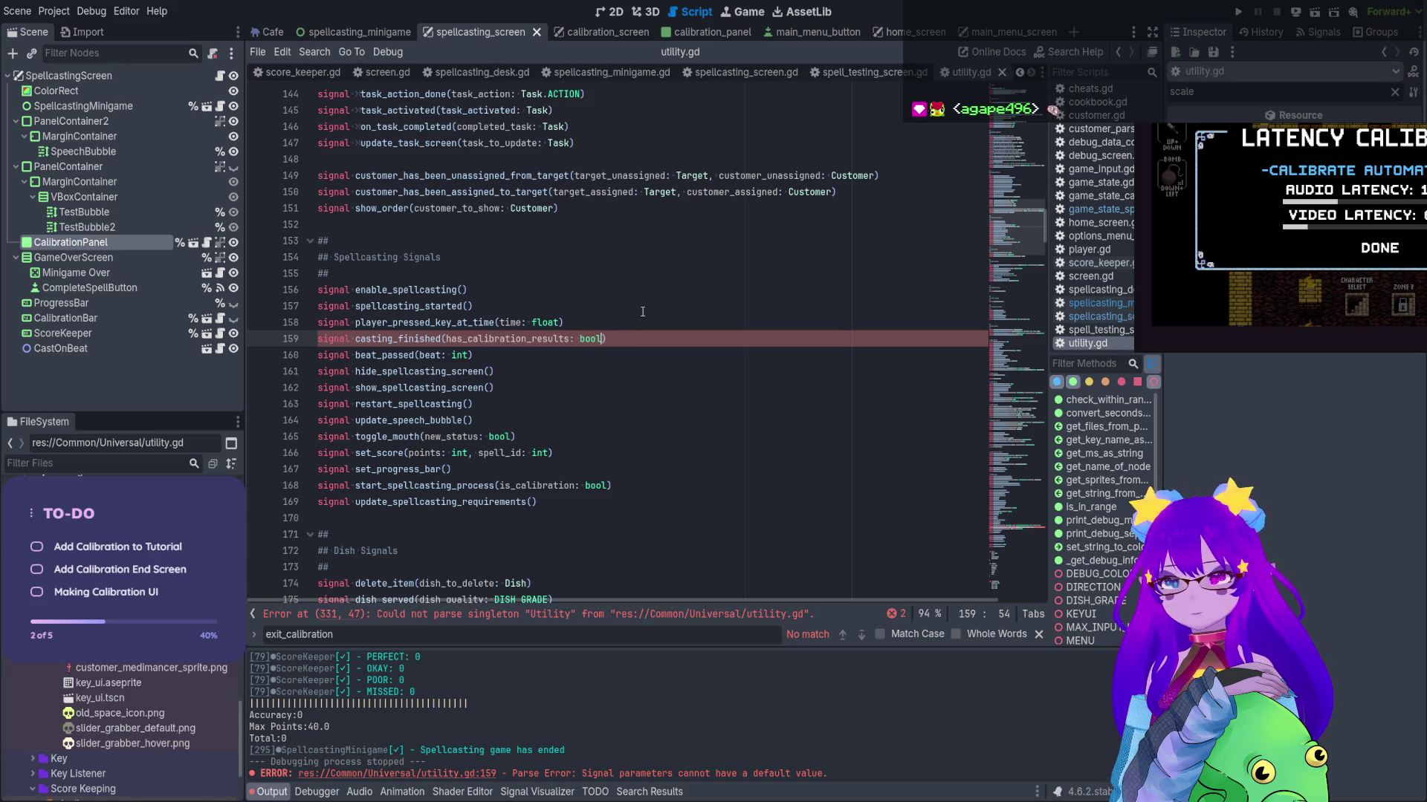
{"action": "double_click", "coordinate": [405, 339]}
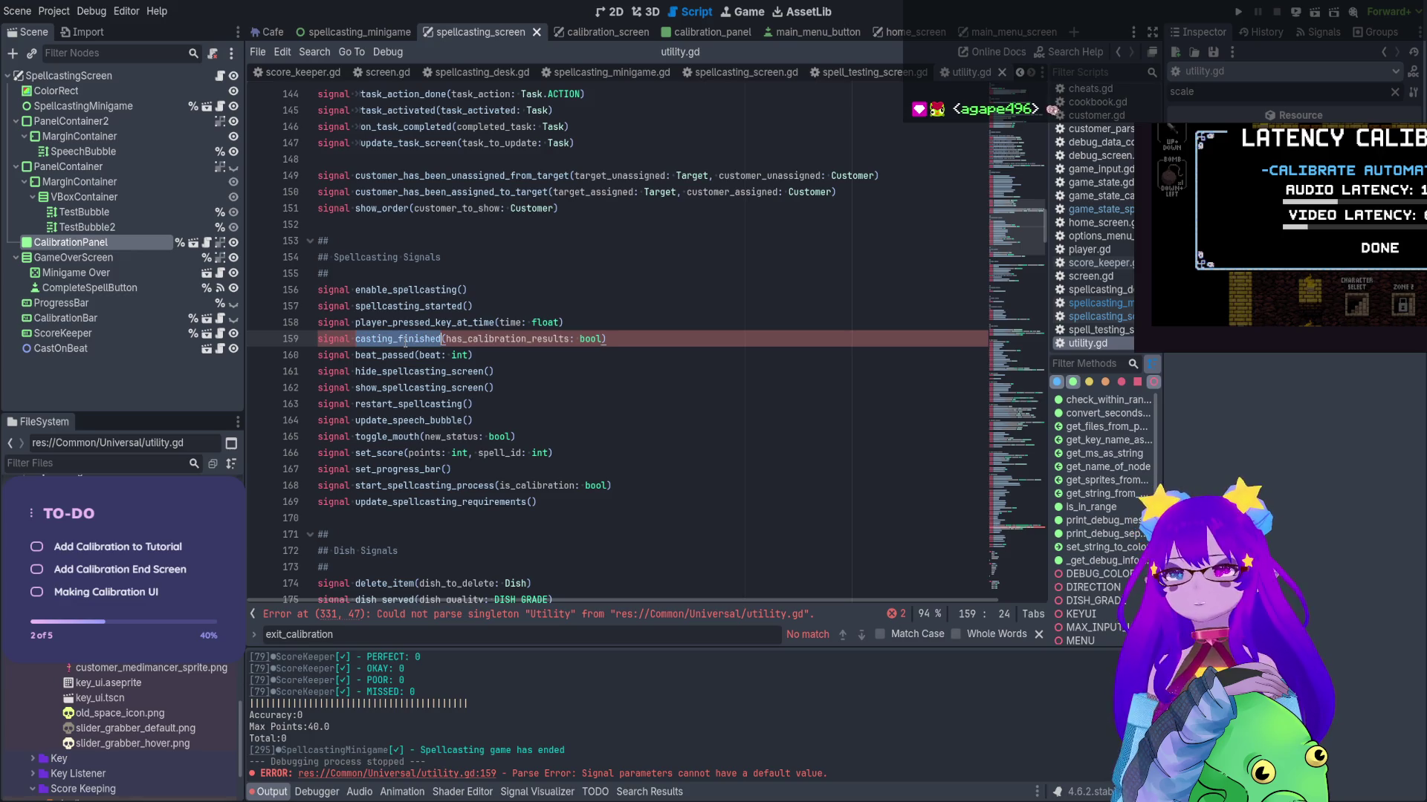
{"action": "left_click", "coordinate": [399, 752]}
Finish the casting_finished.emit(has_calibration_results) call and search all files for Utility.casting_finished
{"action": "type", "text": ")"}
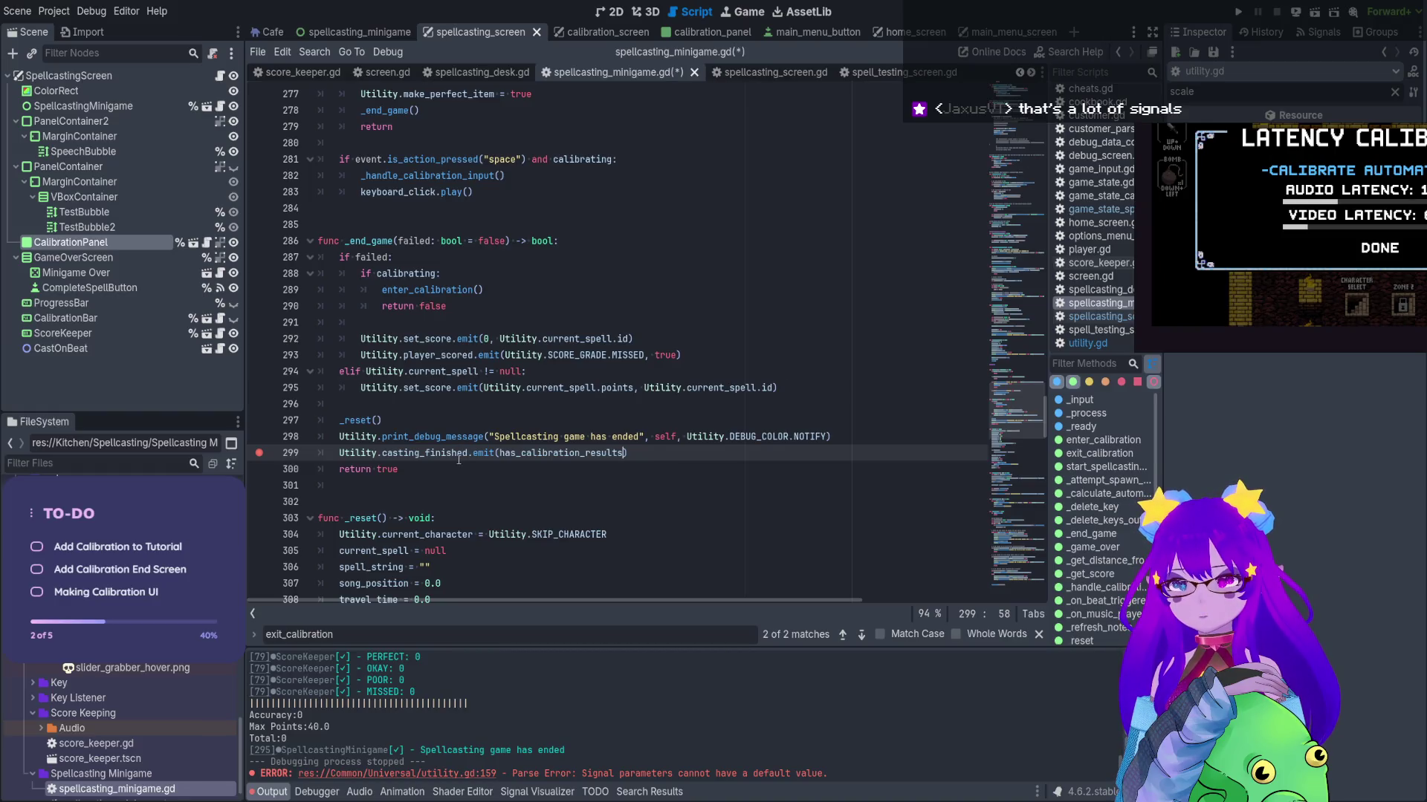
{"action": "mouse_move", "coordinate": [468, 454]}
{"action": "left_mouse_down"}
{"action": "mouse_move", "coordinate": [320, 455]}
{"action": "mouse_move", "coordinate": [340, 455]}
{"action": "left_mouse_up"}
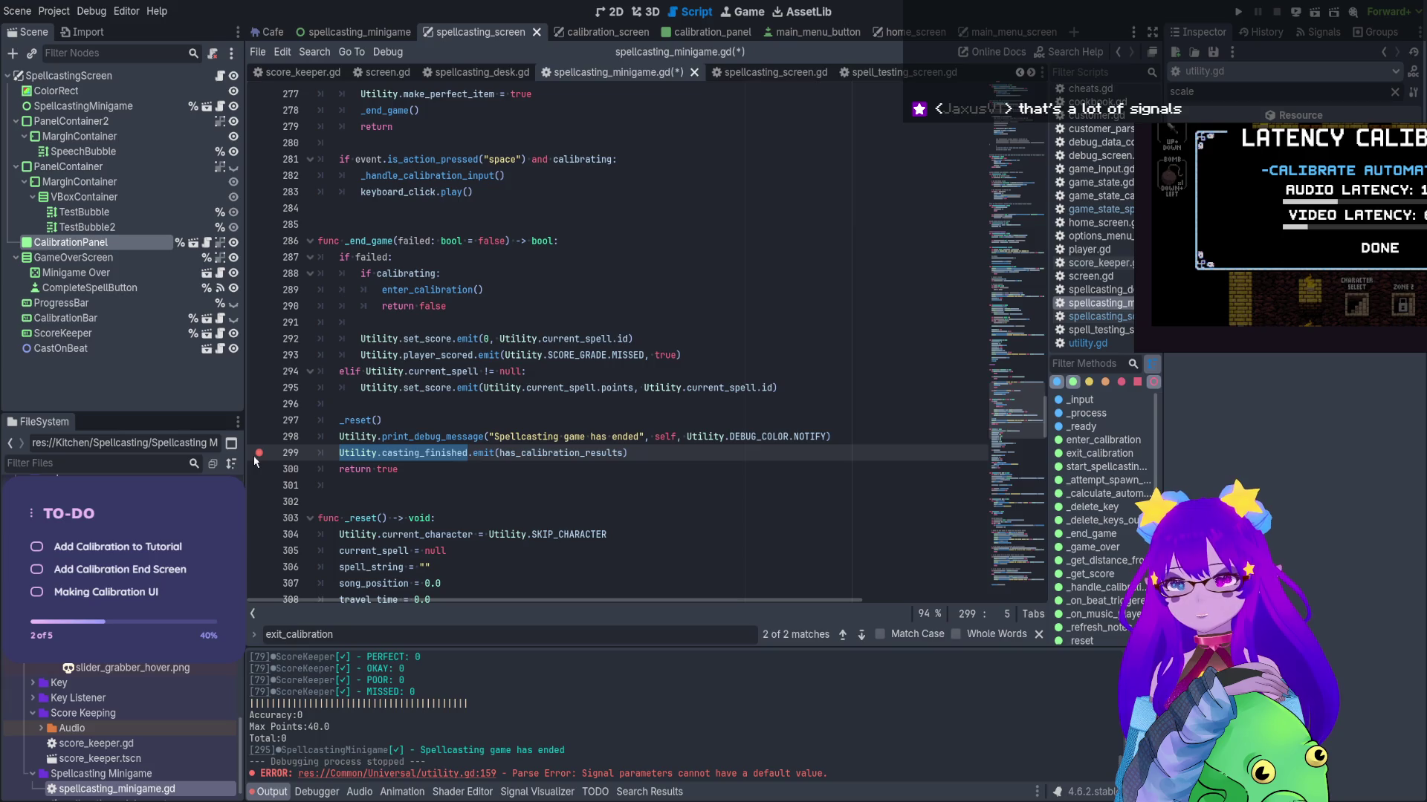
{"action": "key", "text": "ctrl+shift+f"}
{"action": "key", "text": "Return"}
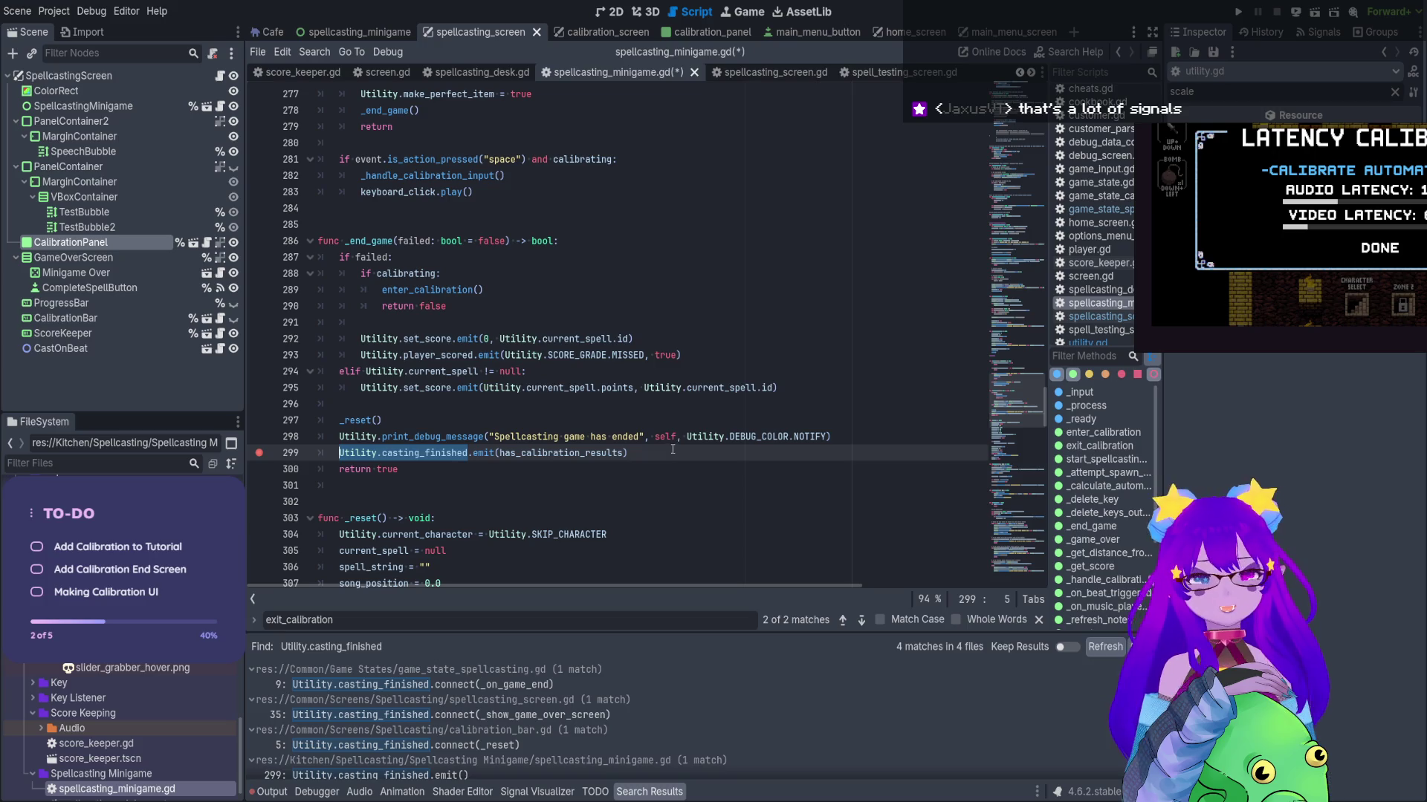
In game_state_spellcasting.gd, give _on_game_end a has_calibration_results: bool parameter and save
{"action": "left_click", "coordinate": [486, 684]}
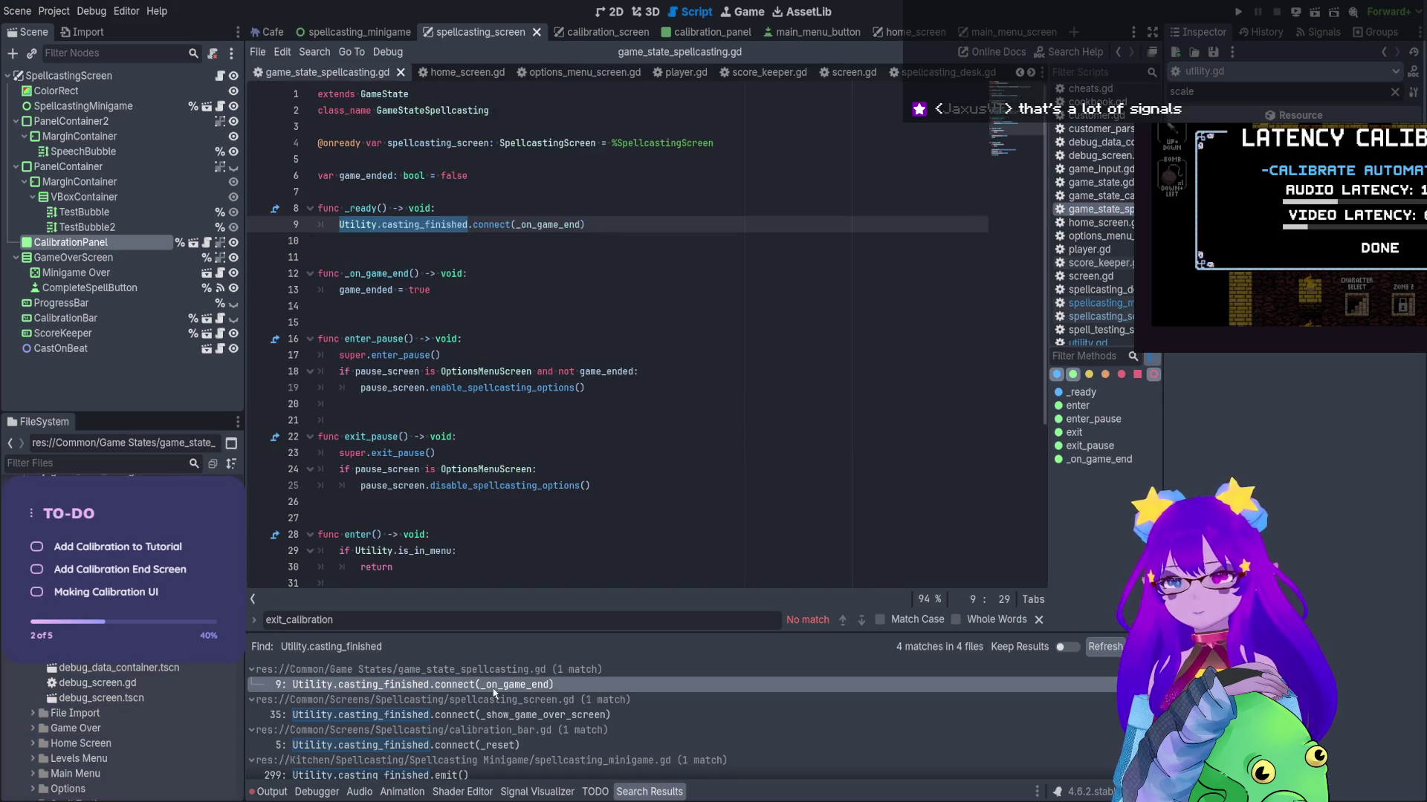
{"action": "scroll", "coordinate": [539, 252], "scroll_direction": "down", "scroll_amount": 5}
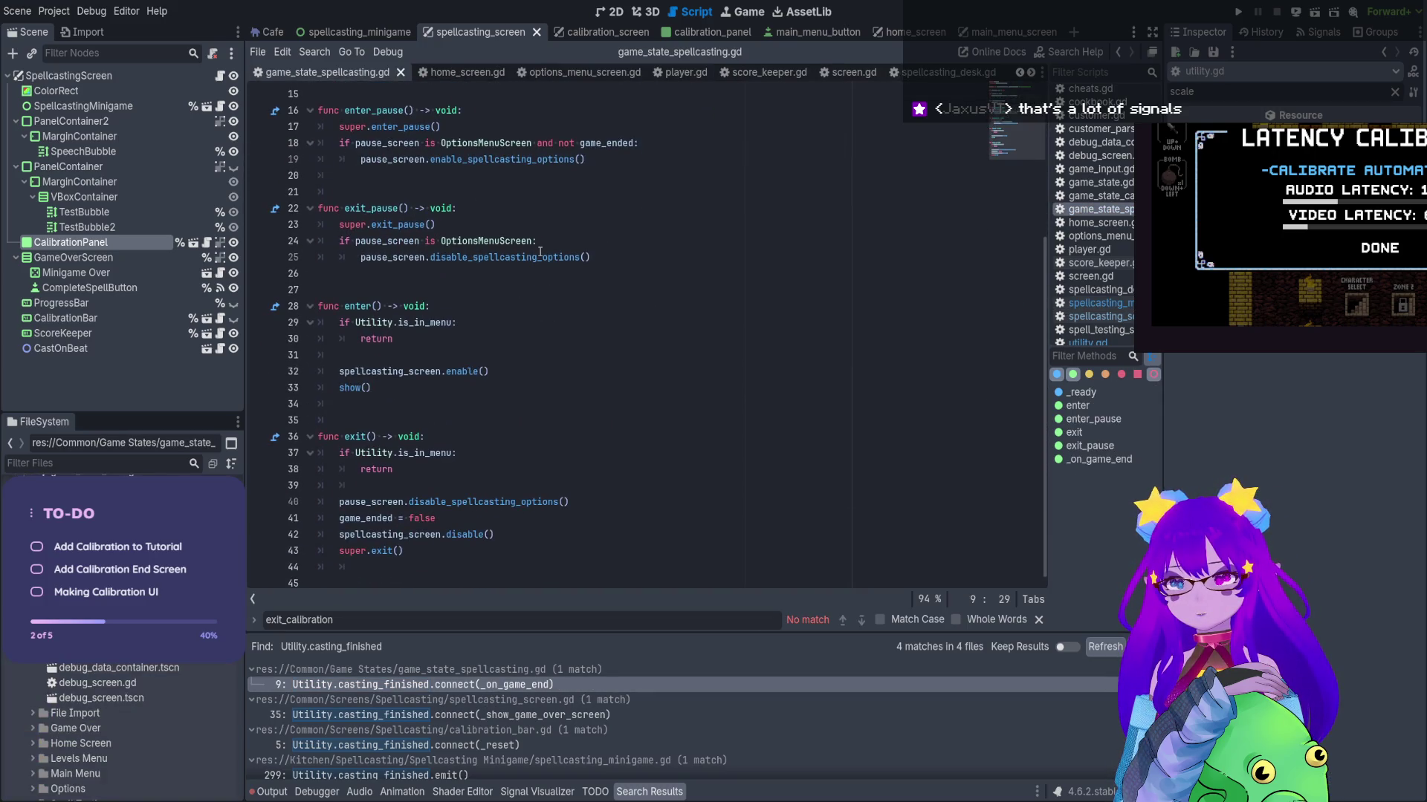
{"action": "scroll", "coordinate": [539, 252], "scroll_direction": "up", "scroll_amount": 5}
{"action": "left_click", "coordinate": [454, 265]}
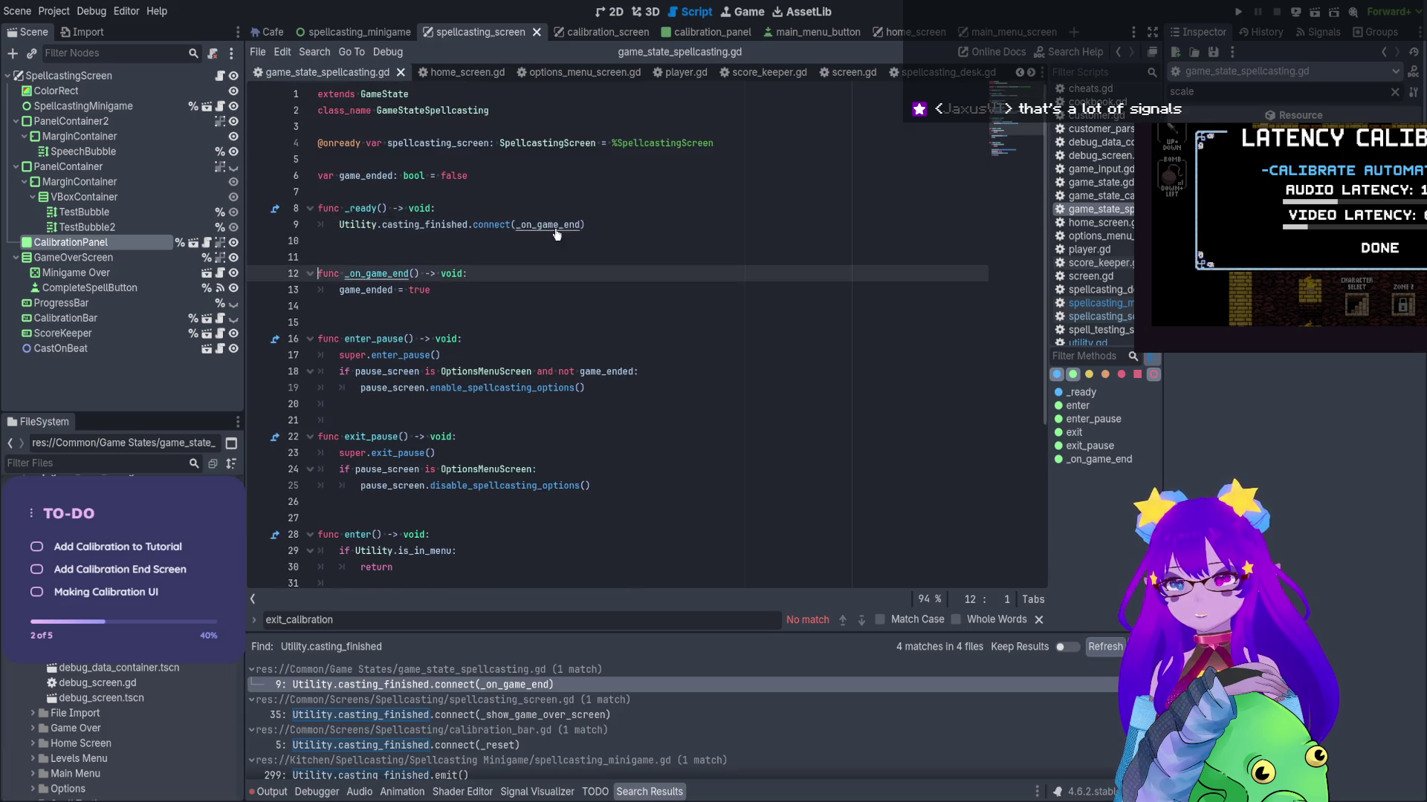
{"action": "left_click", "coordinate": [414, 274]}
{"action": "type", "text": "b"}
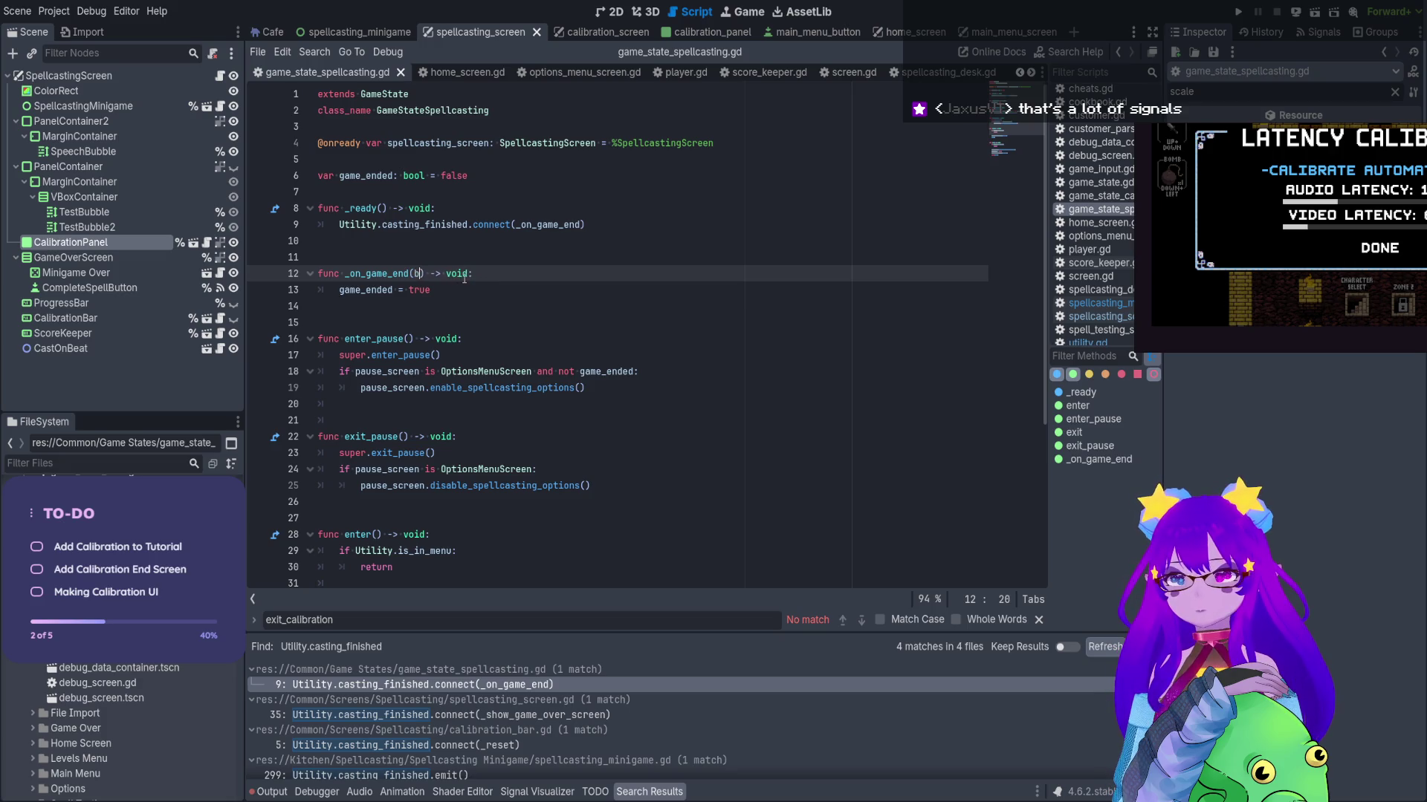
{"action": "key", "text": "BackSpace"}
{"action": "type", "text": "has_calibration_results: bool"}
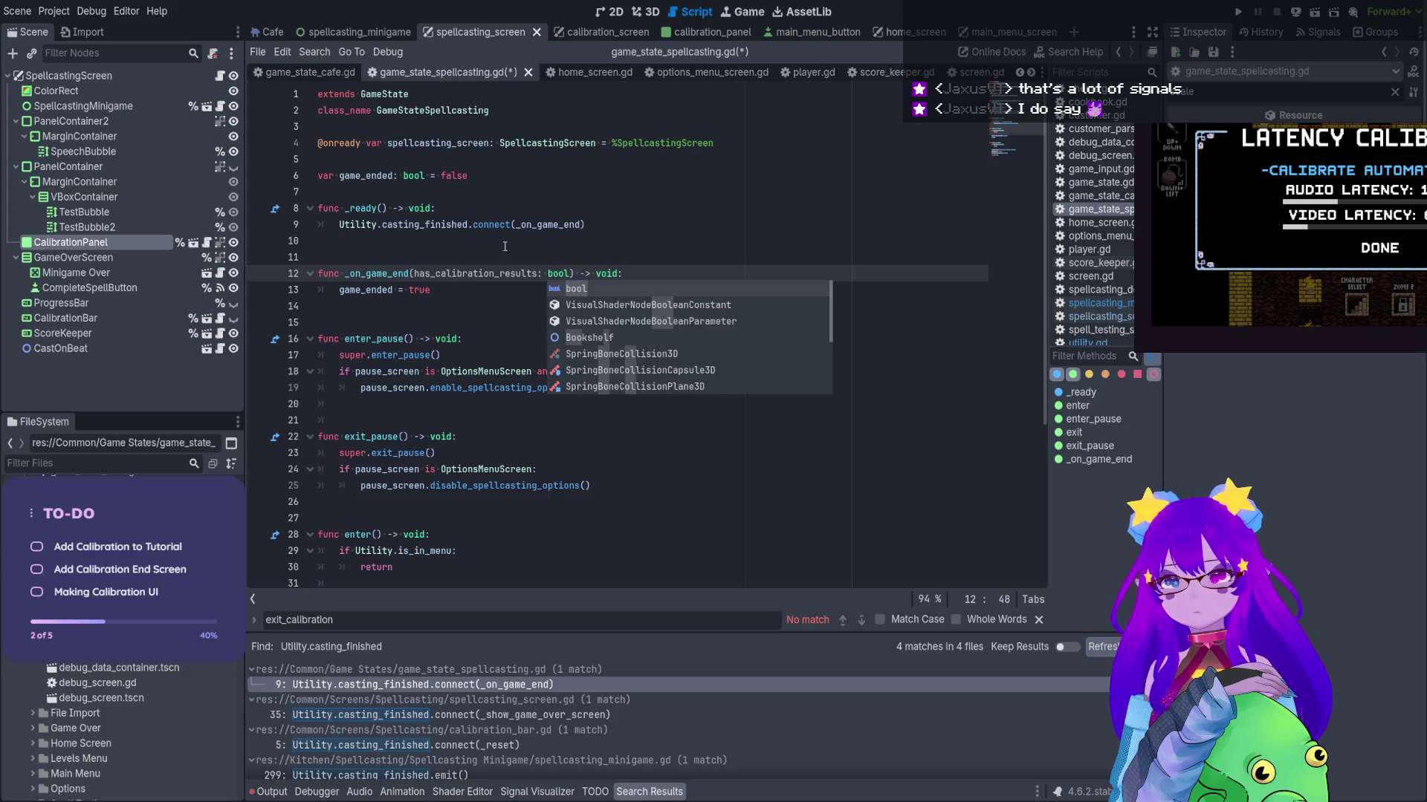
{"action": "left_click", "coordinate": [569, 272]}
{"action": "left_click_drag", "start_coordinate": [569, 273], "coordinate": [500, 273]}
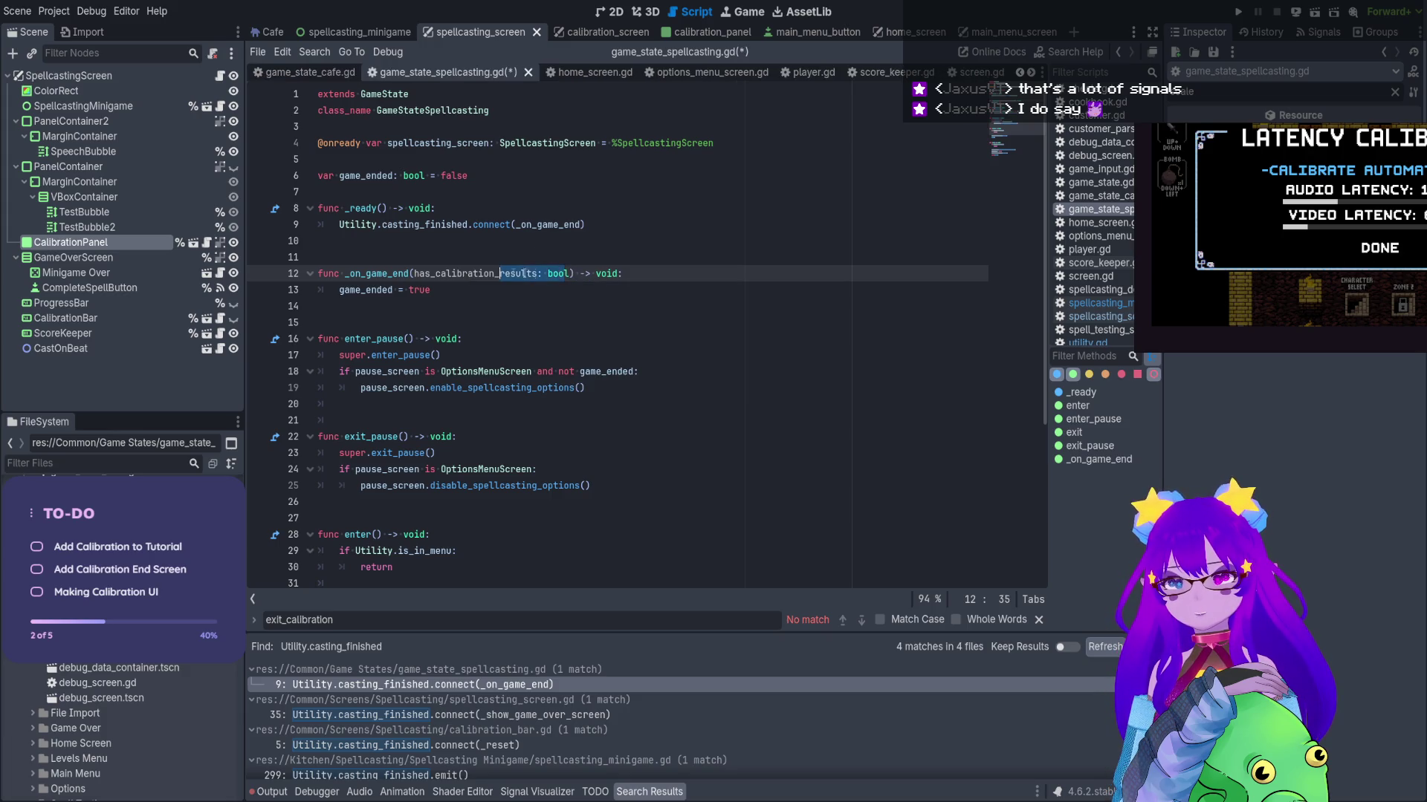
{"action": "key", "text": "ctrl+shift+Left"}
{"action": "key", "text": "ctrl+shift+Left"}
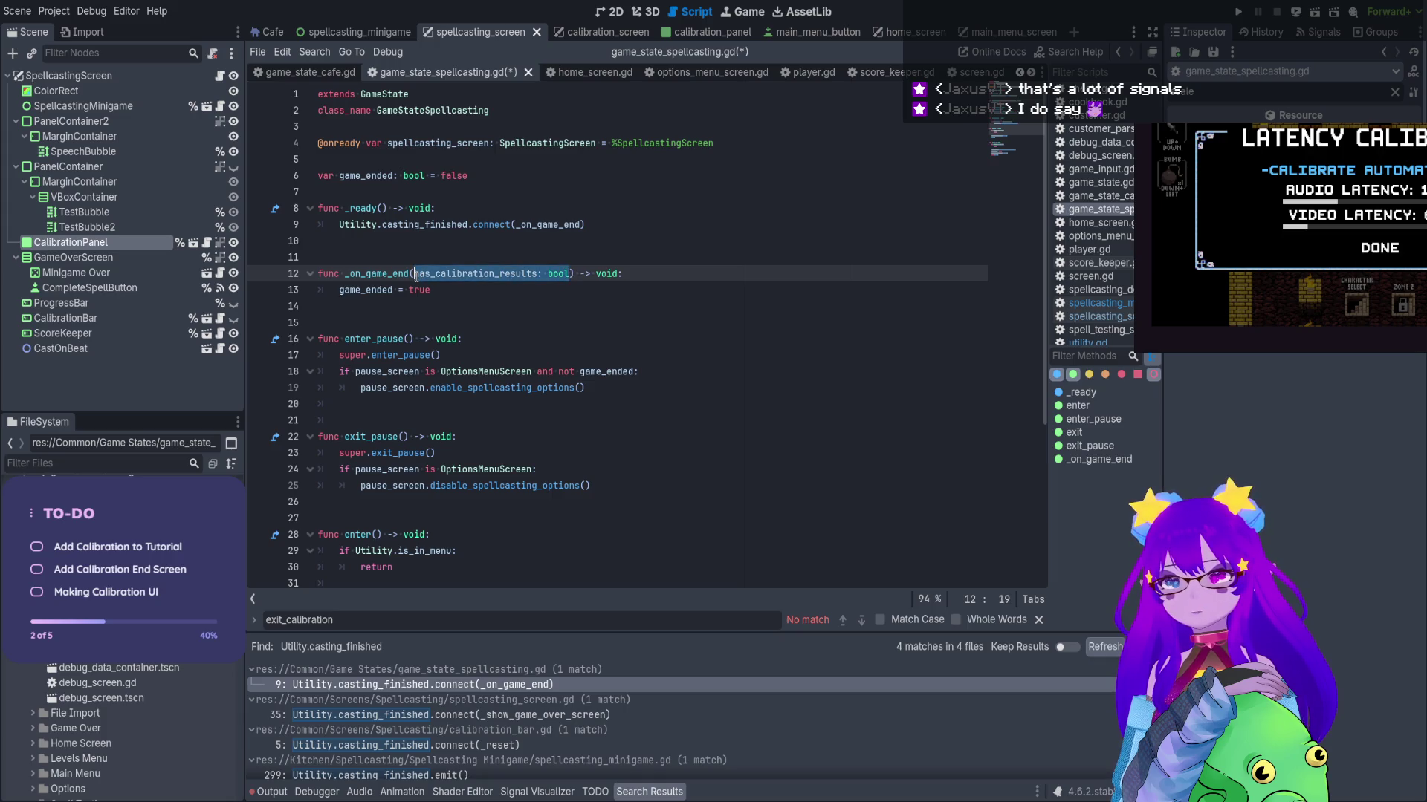
{"action": "key", "text": "ctrl+s"}
{"action": "left_click", "coordinate": [574, 717]}
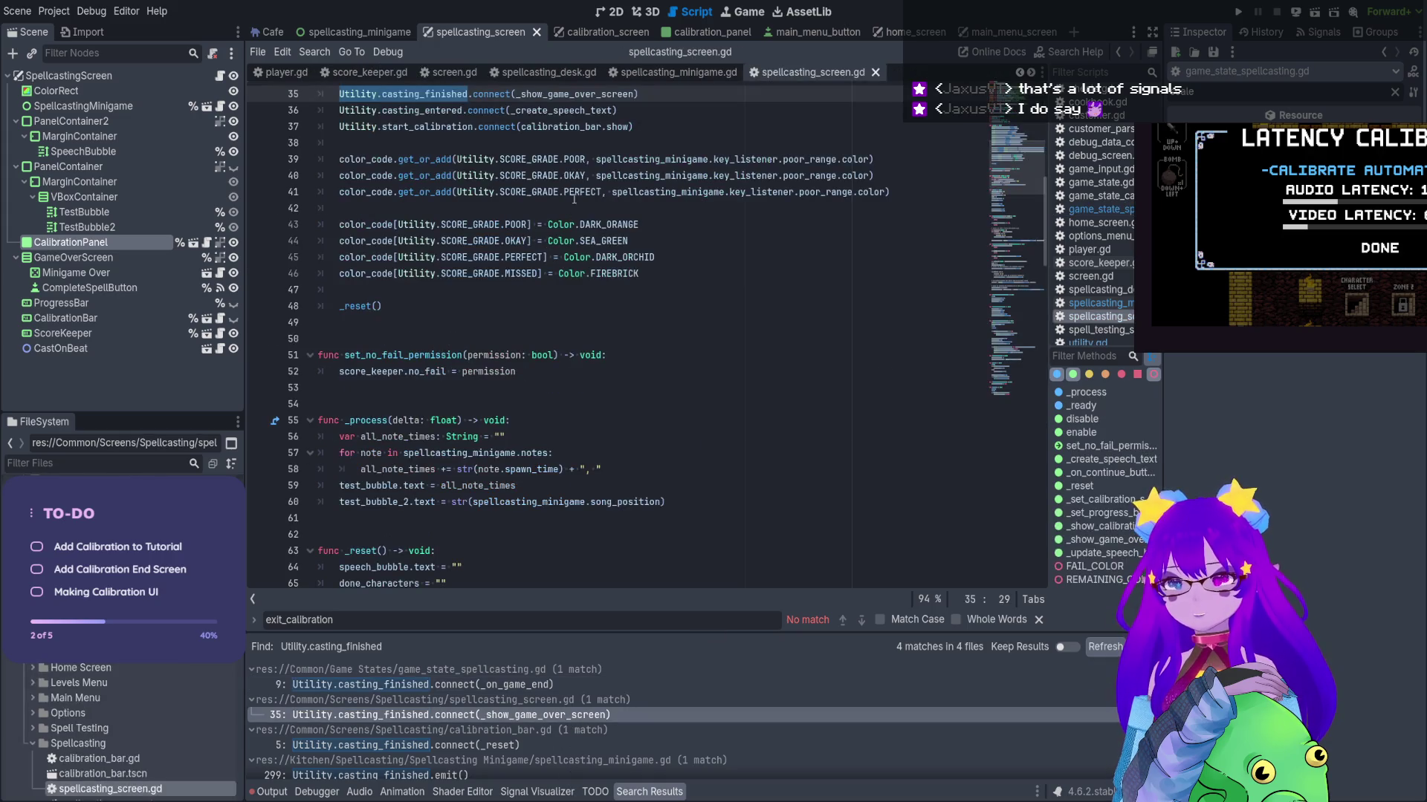
Paste a has_calibration_results: bool parameter into _show_game_over_screen and calibration_bar.gd's _reset, saving both
{"action": "left_click", "coordinate": [598, 97], "text": "ctrl"}
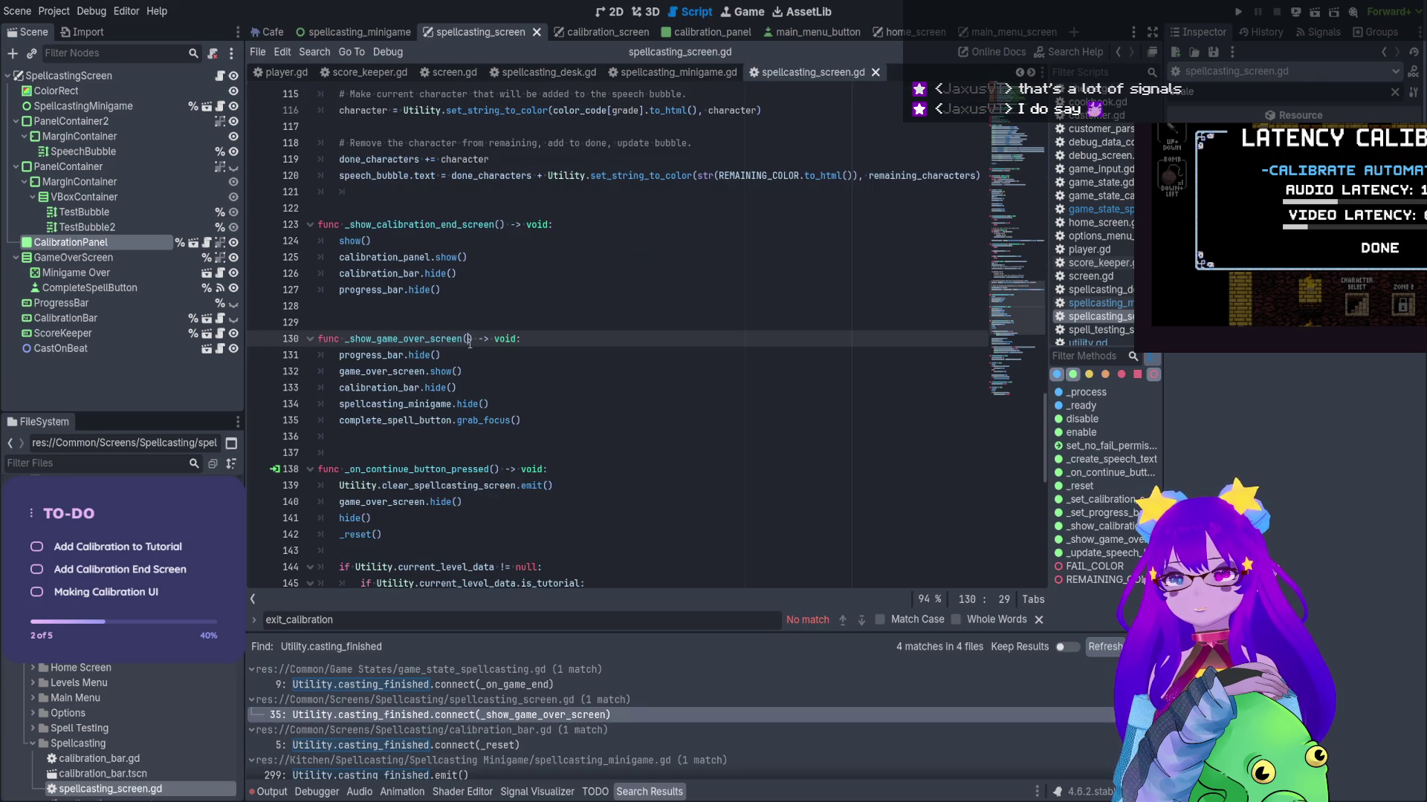
{"action": "type", "text": "has_calibration_results: bool"}
{"action": "key", "text": "ctrl+s"}
{"action": "left_click", "coordinate": [416, 739]}
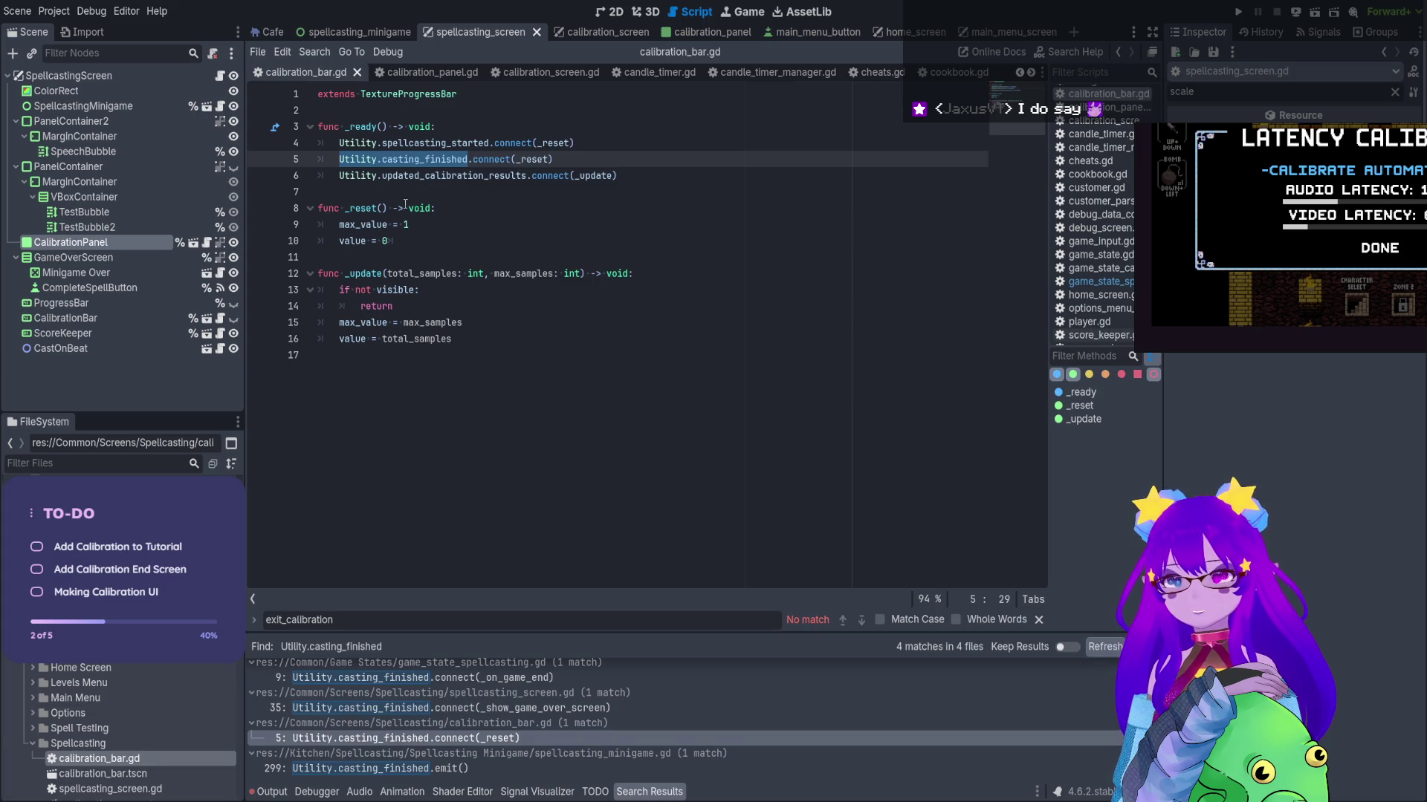
{"action": "left_click", "coordinate": [382, 209]}
{"action": "type", "text": "has_calibration_results: bool"}
{"action": "key", "text": "ctrl+s"}
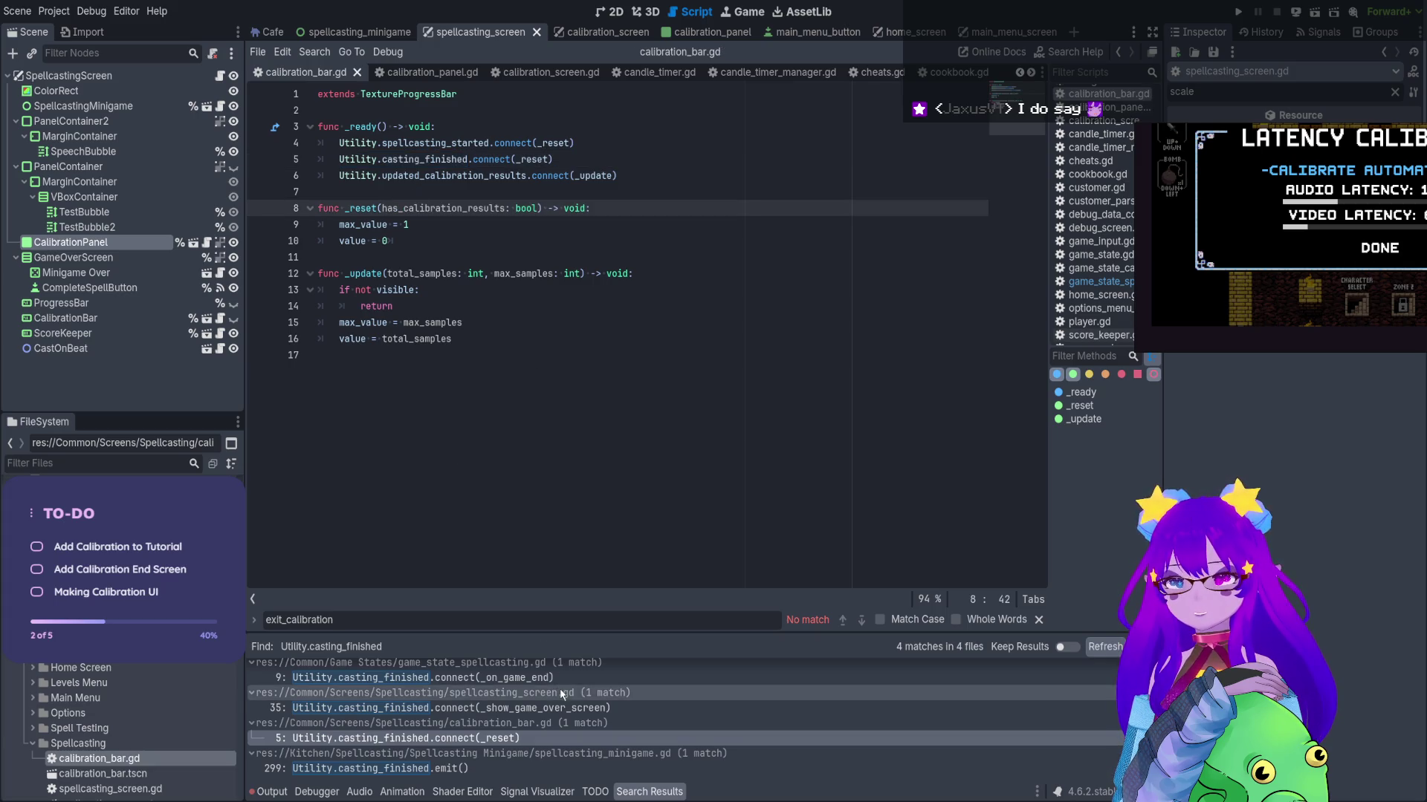
Start an 'if has_calibration_results:' check at the top of _show_game_over_screen
{"action": "scroll", "coordinate": [544, 764], "scroll_direction": "up", "scroll_amount": 1}
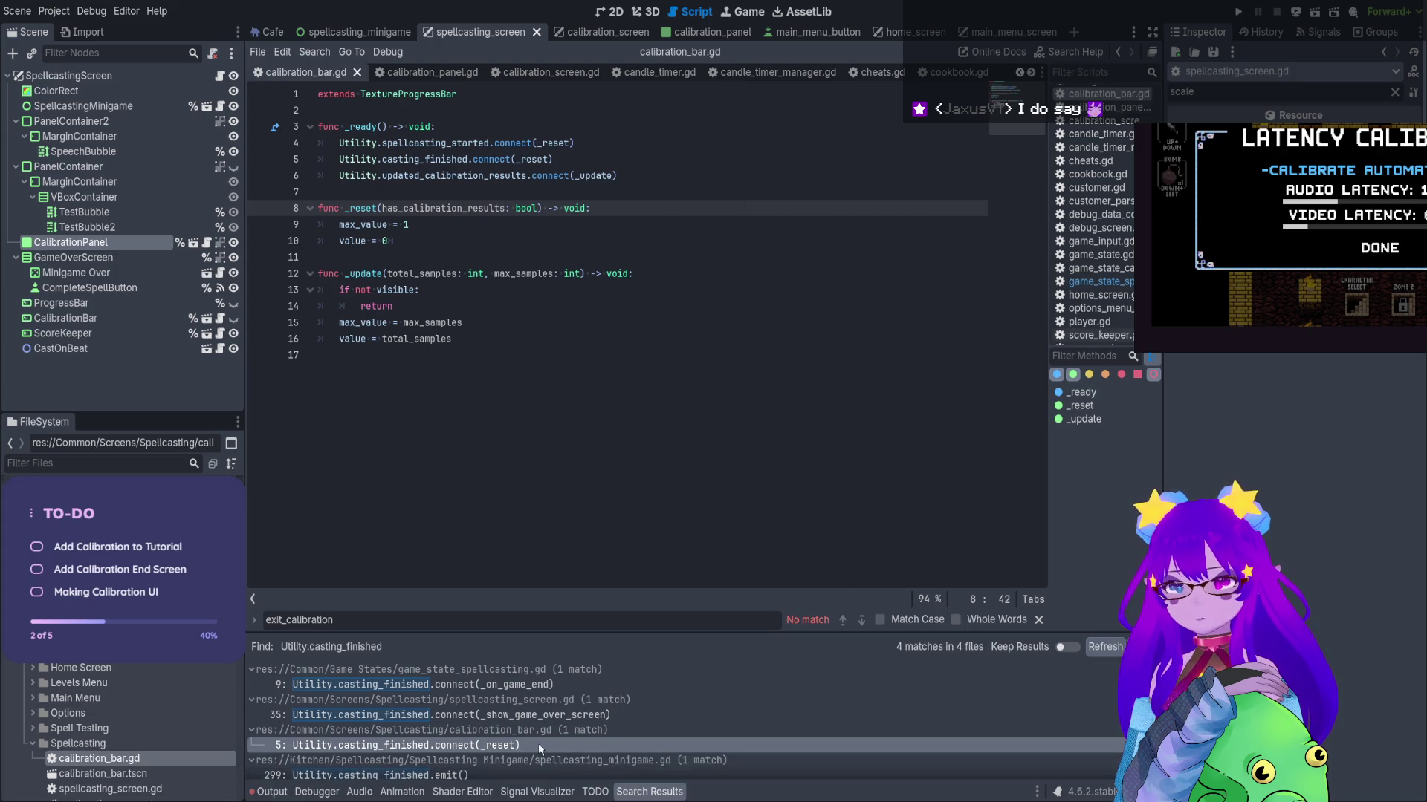
{"action": "left_click", "coordinate": [562, 714]}
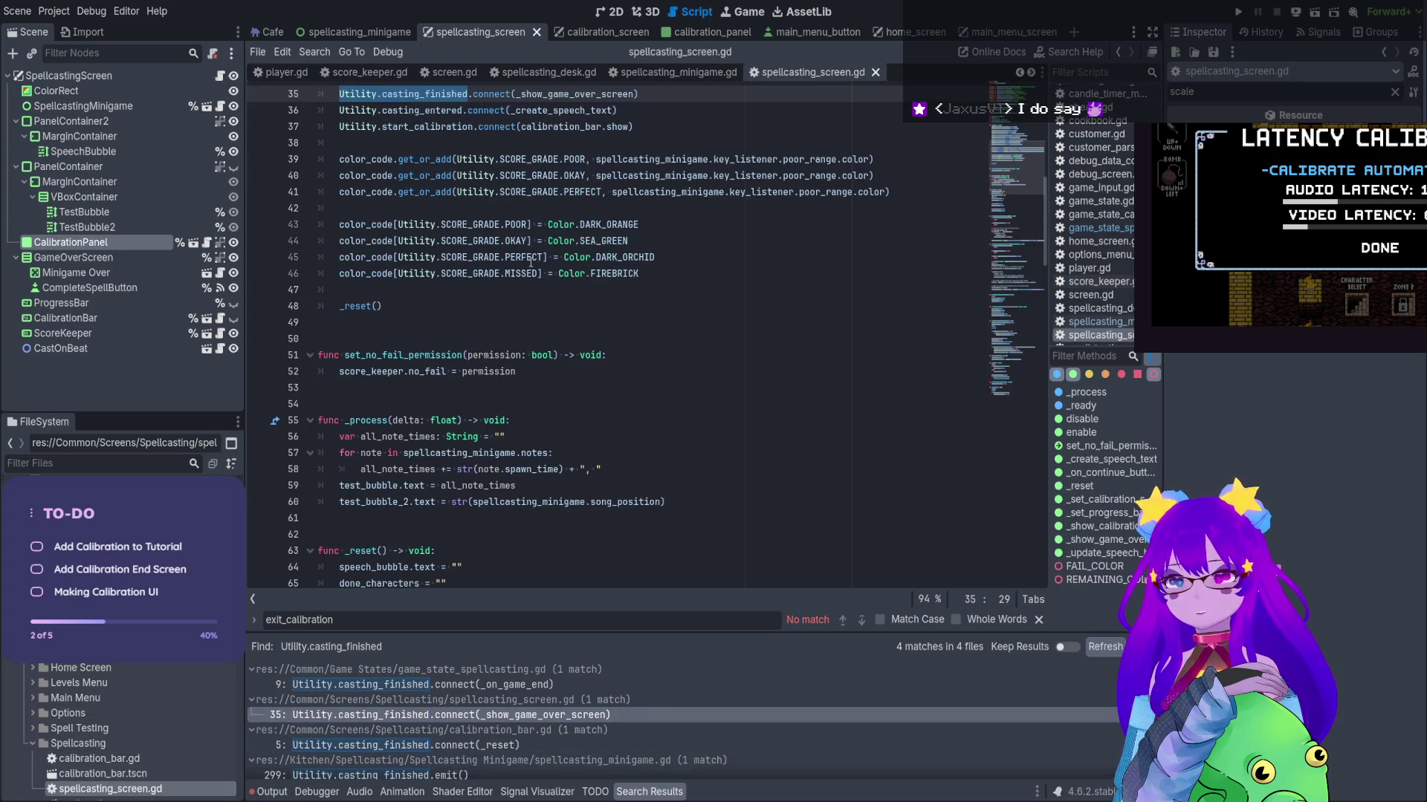
{"action": "scroll", "coordinate": [546, 211], "scroll_direction": "up", "scroll_amount": 1}
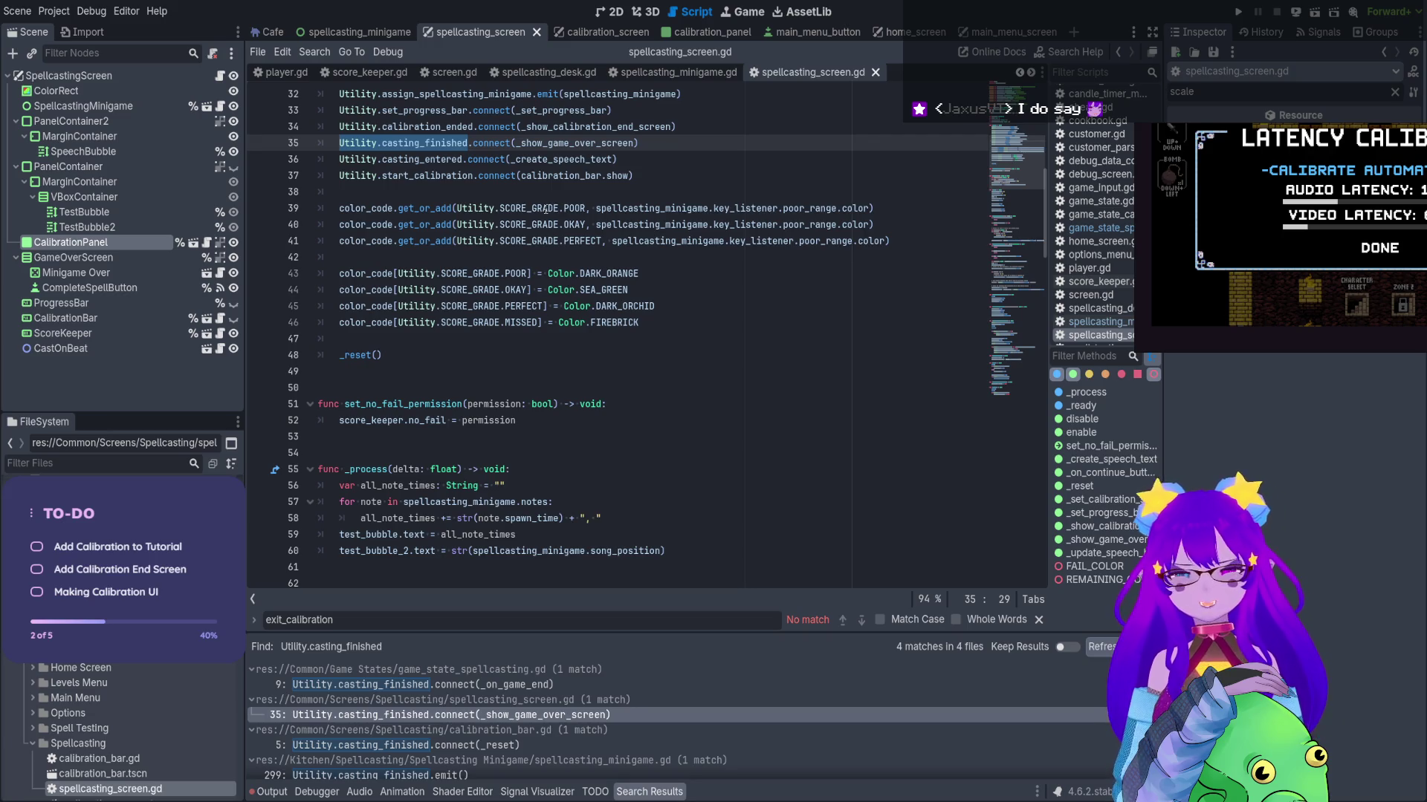
{"action": "left_click", "coordinate": [623, 143], "text": "ctrl"}
{"action": "left_click", "coordinate": [716, 339]}
{"action": "key", "text": "Return"}
{"action": "key", "text": "Return"}
{"action": "key", "text": "Up"}
{"action": "type", "text": "if "}
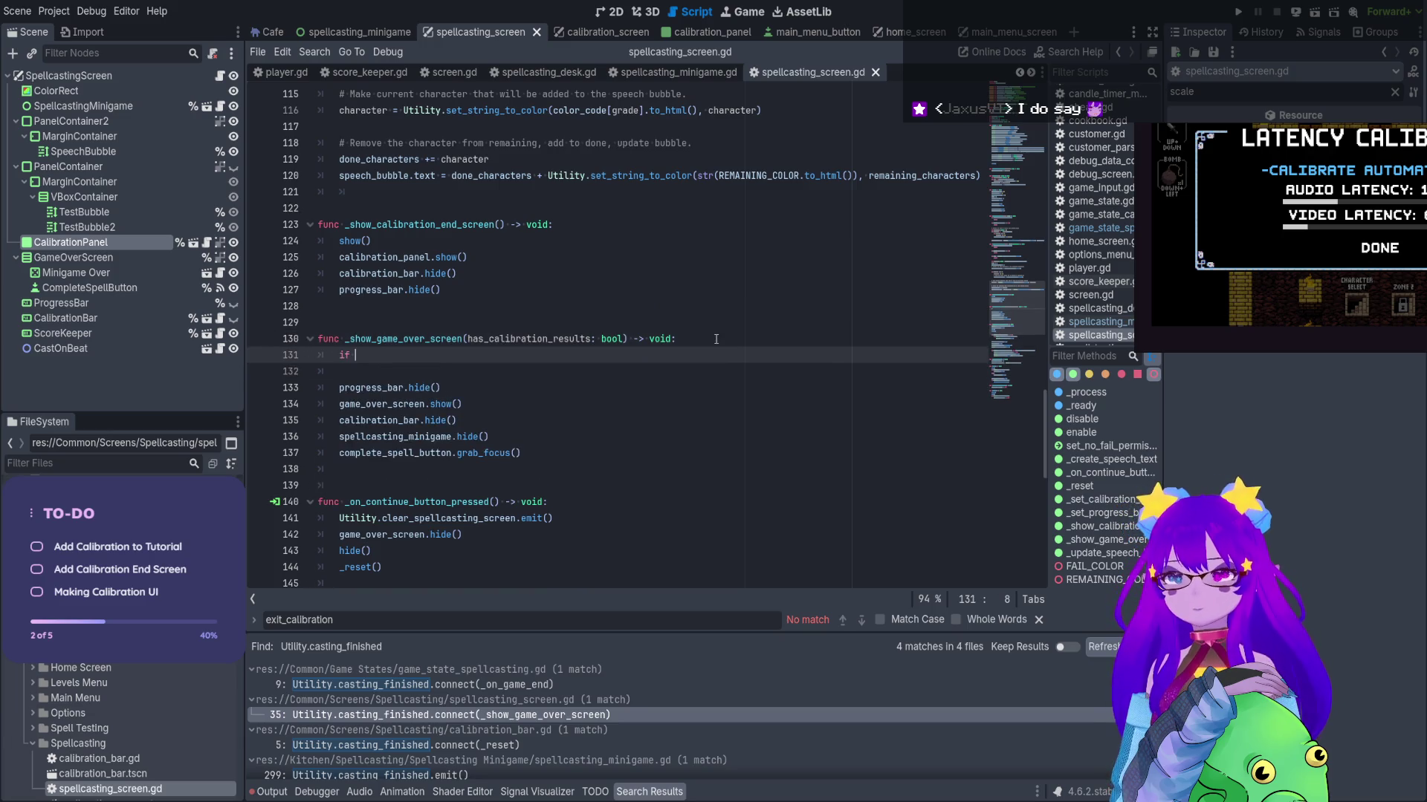
{"action": "type", "text": "ha"}
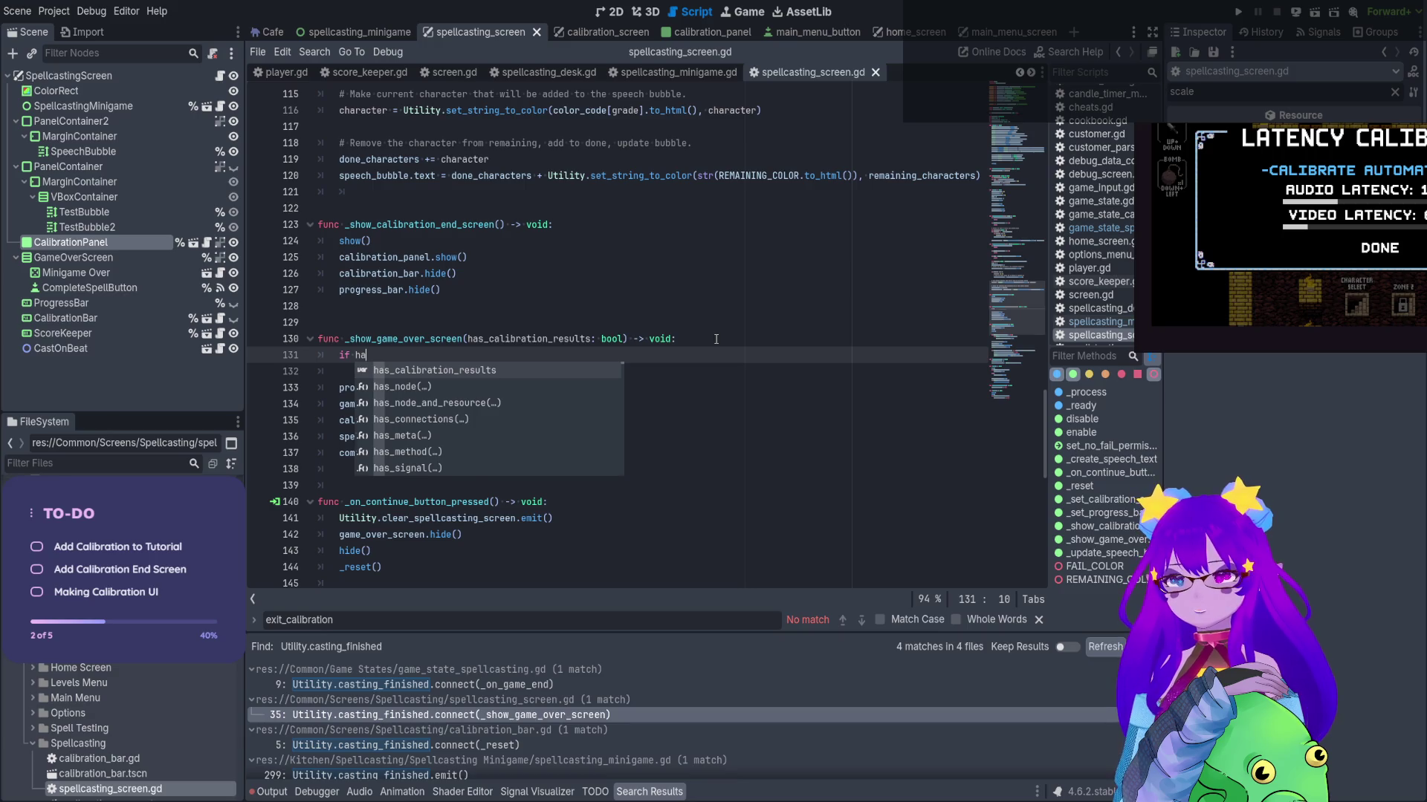
{"action": "key", "text": "Return"}
{"action": "type", "text": ":"}
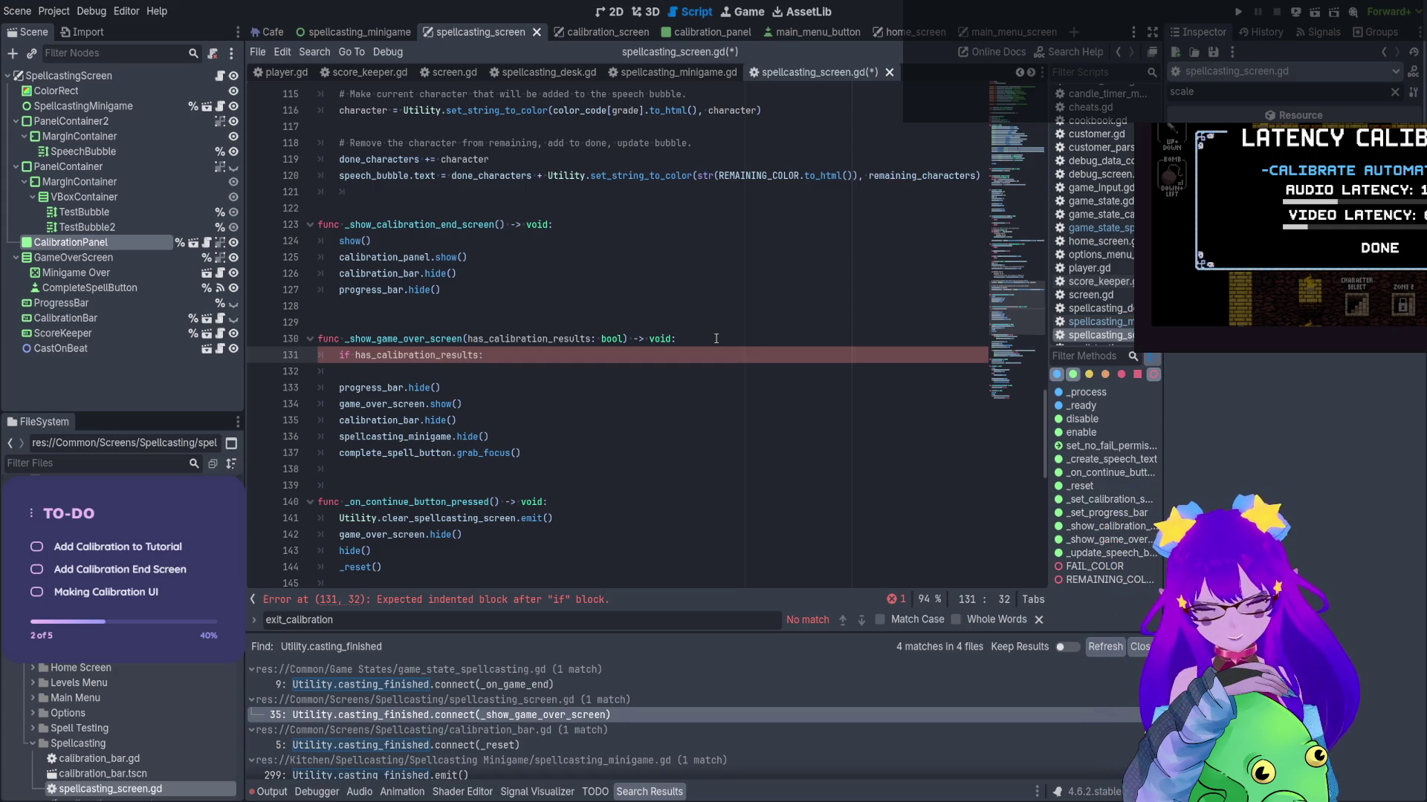
Select has_calibration_results and begin a project-wide Replace in Files for that name
{"action": "double_click", "coordinate": [409, 349]}
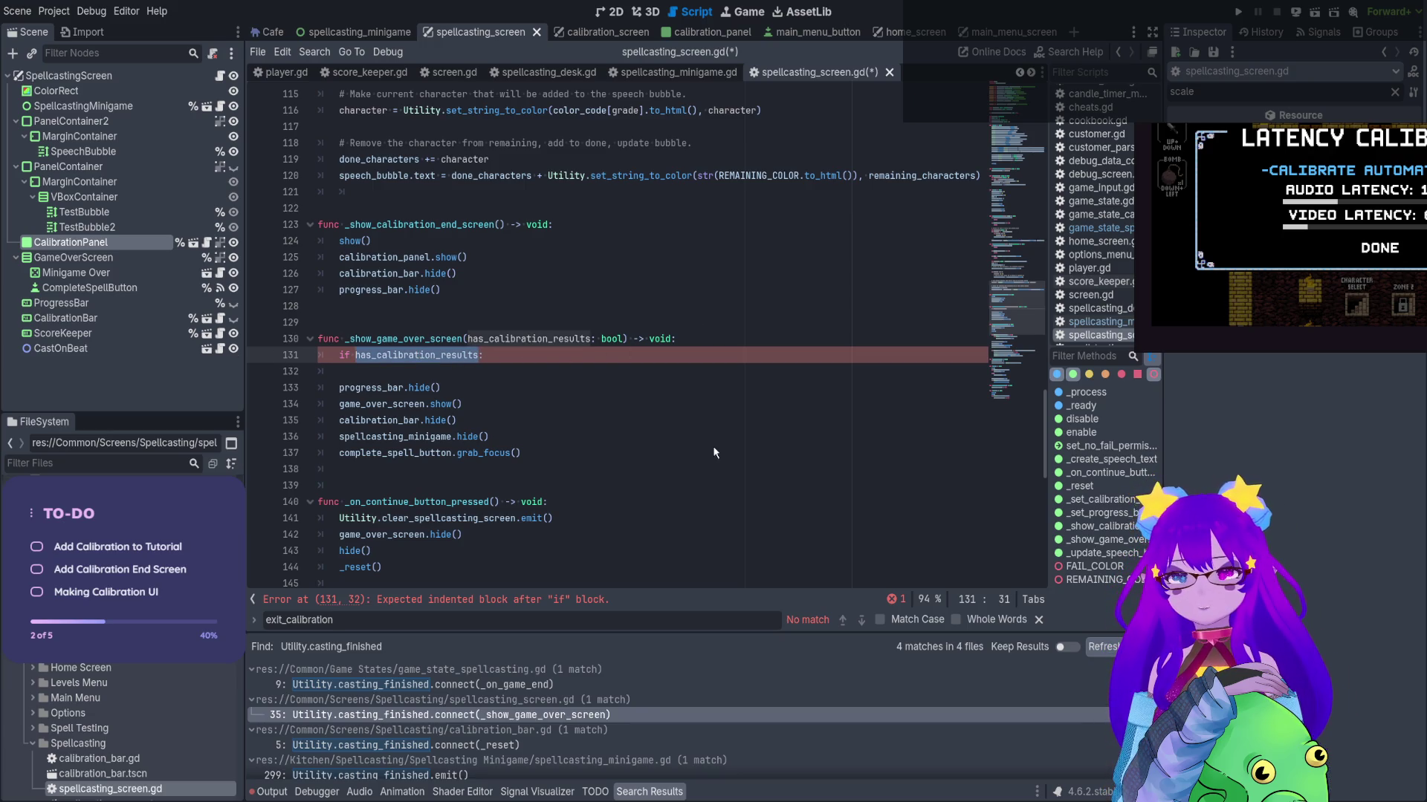
{"action": "key", "text": "ctrl+shift+r"}
{"action": "key", "text": "Return"}
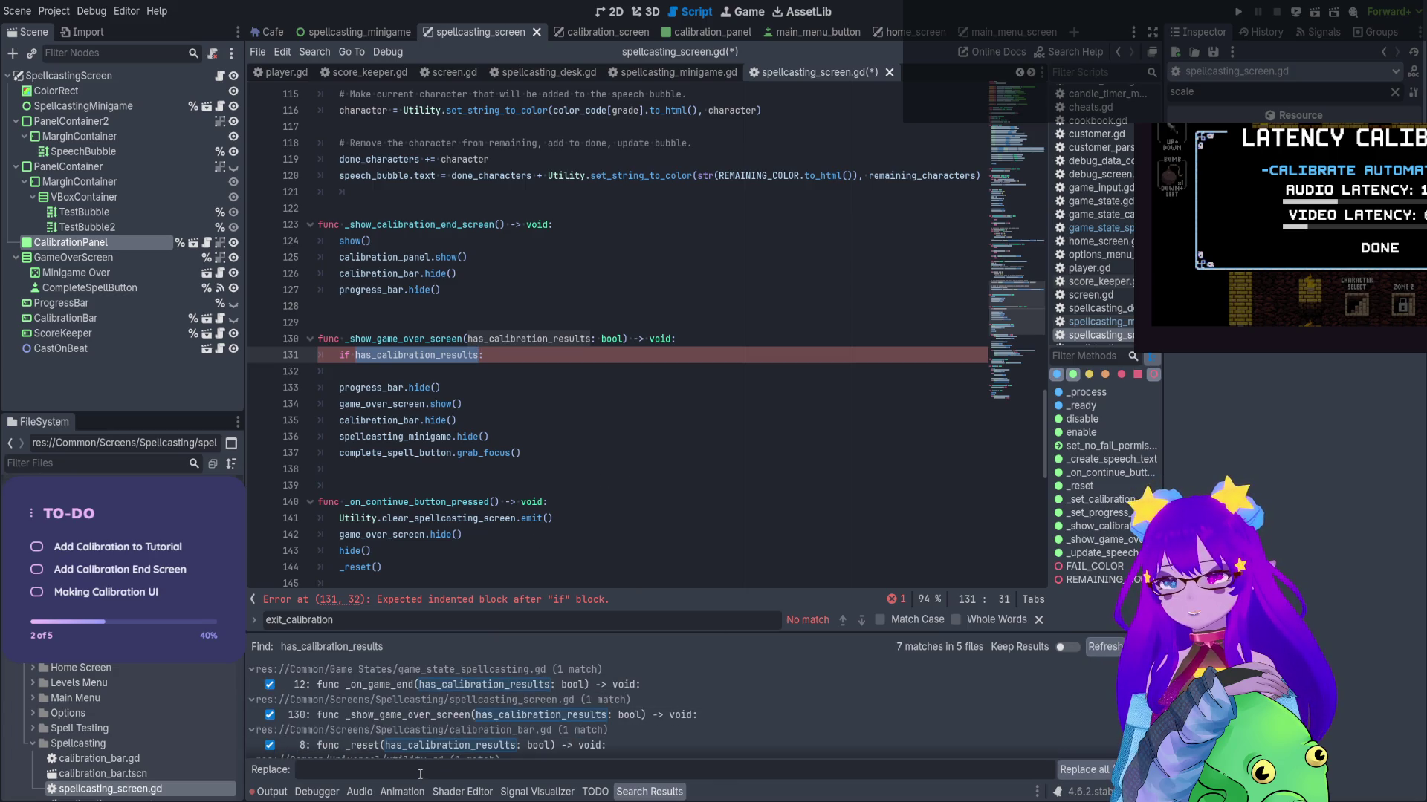
{"action": "type", "text": "has_calibration_results: bool"}
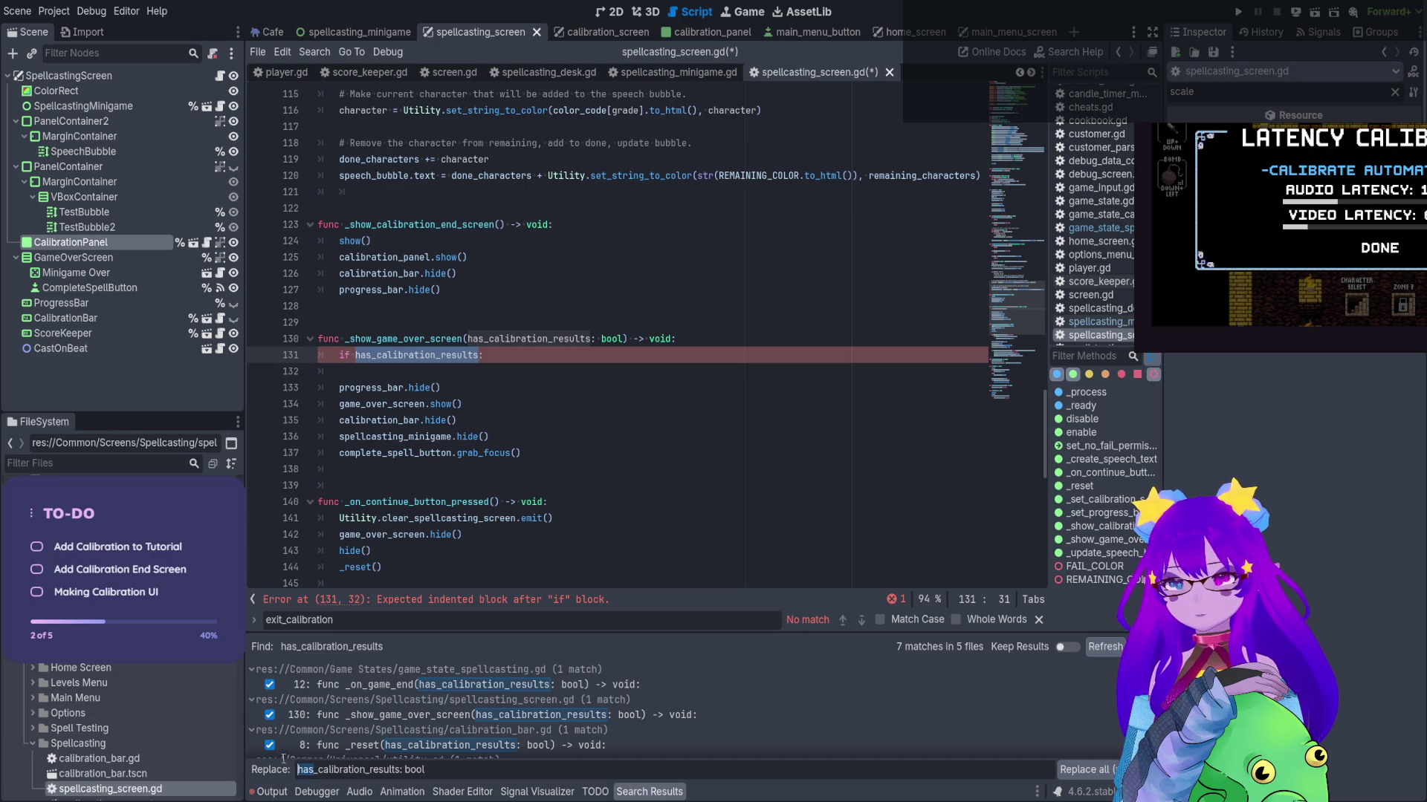
Reselect has_calibration_results on line 131 and reopen Replace in Files for it
{"action": "type", "text": "have"}
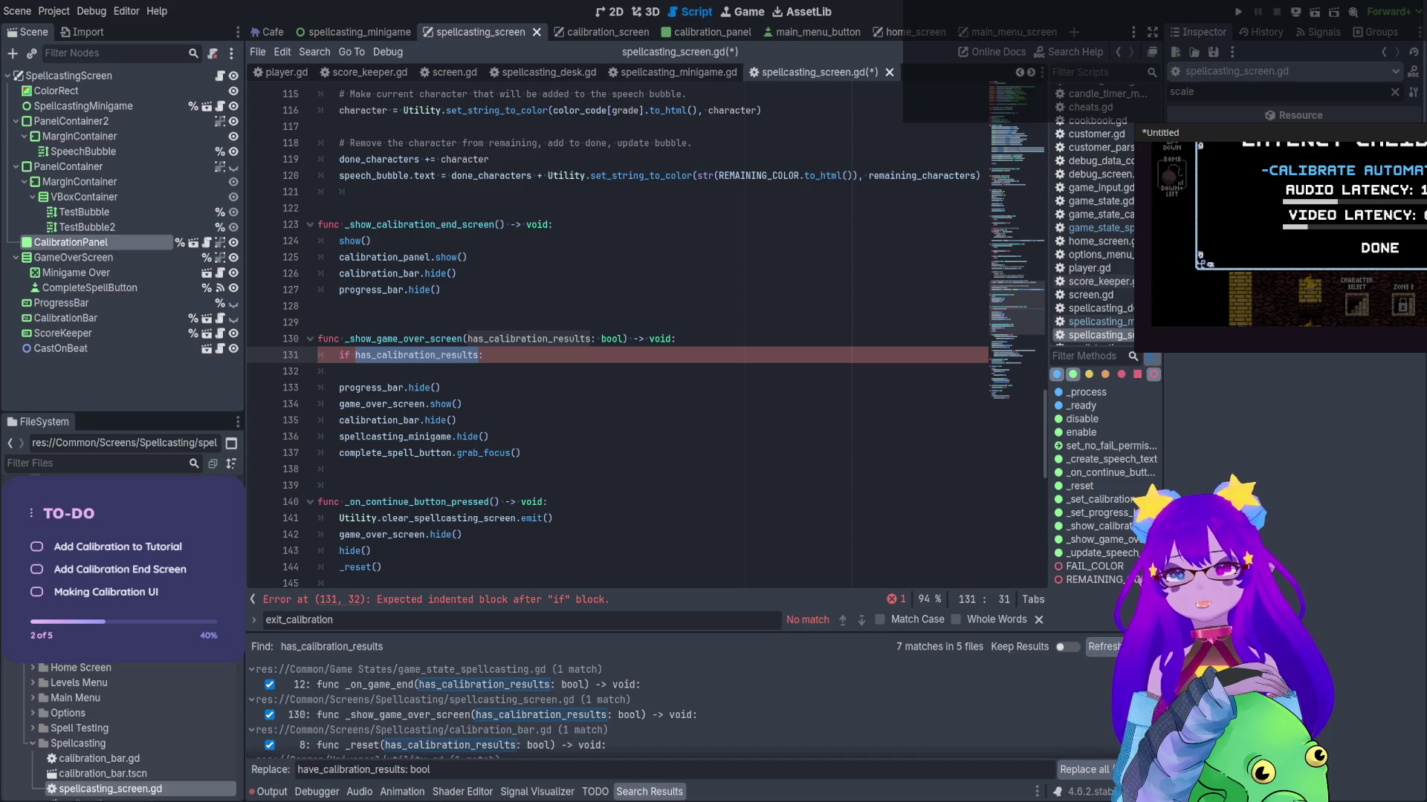
{"action": "left_click", "coordinate": [484, 765]}
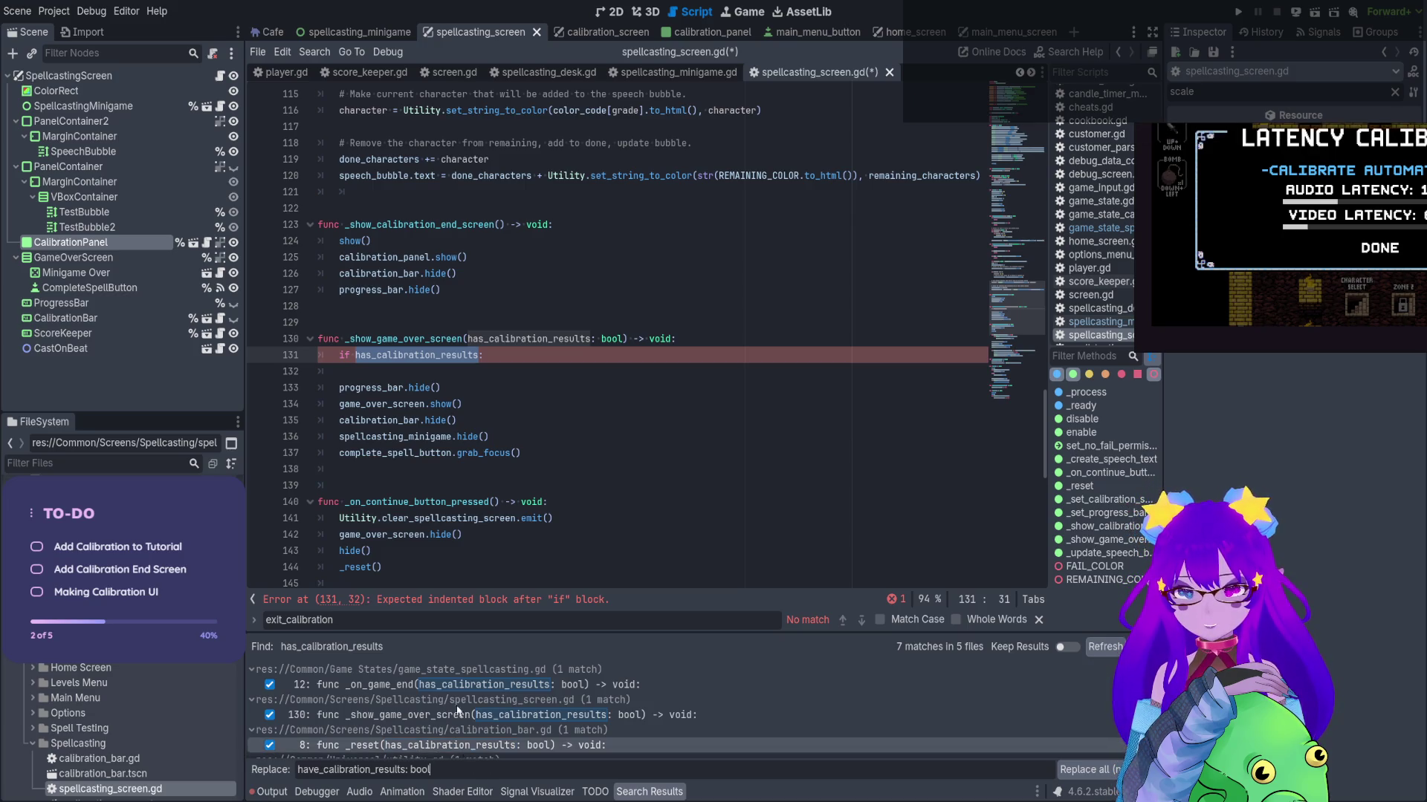
{"action": "left_click", "coordinate": [462, 355]}
{"action": "double_click", "coordinate": [462, 355]}
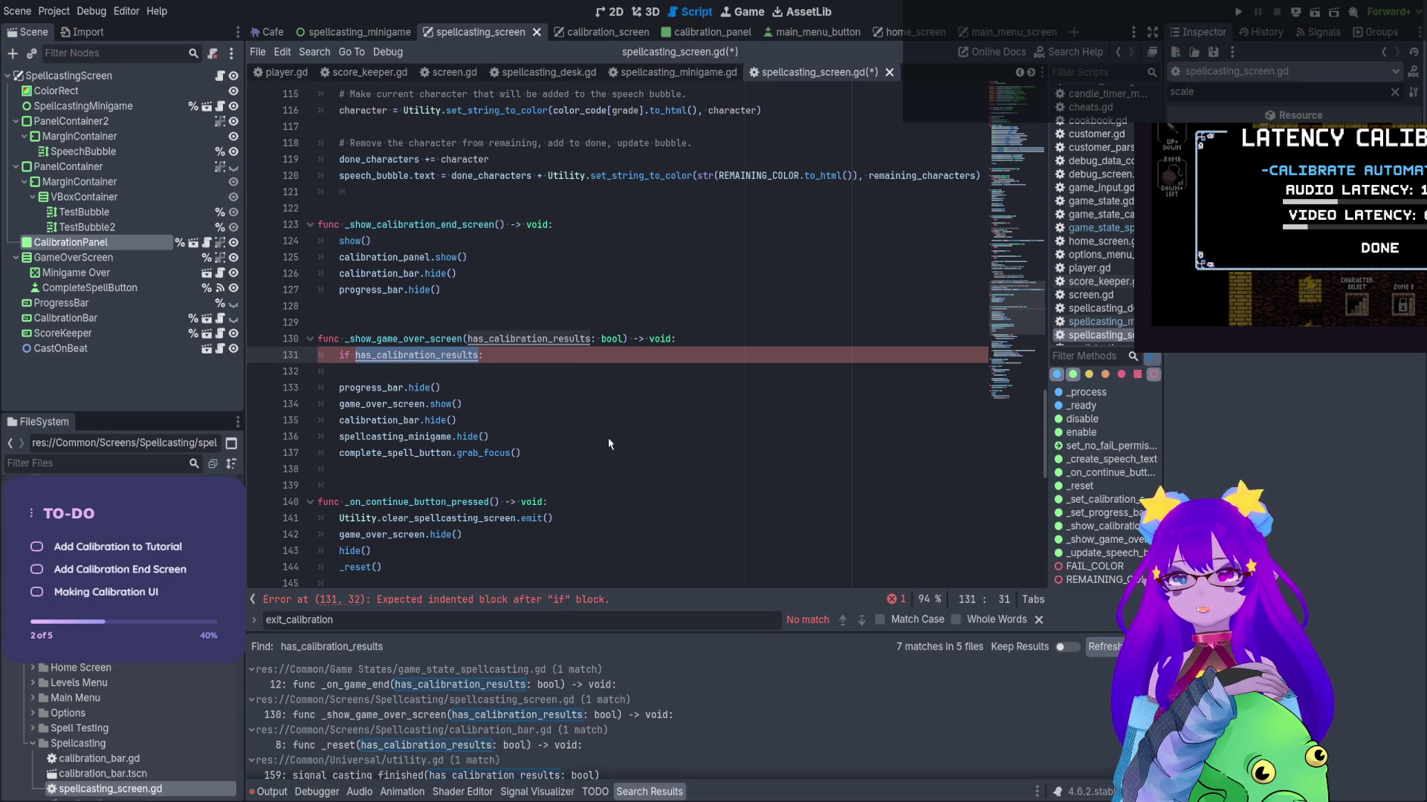
{"action": "key", "text": "ctrl+shift+r"}
{"action": "key", "text": "Return"}
Replace all has_calibration_results with collected_calibration_results across the project
{"action": "left_click", "coordinate": [444, 769]}
{"action": "type", "text": "has_calibration_results: boo"}
{"action": "key", "text": "BackSpace"}
{"action": "key", "text": "BackSpace"}
{"action": "key", "text": "BackSpace"}
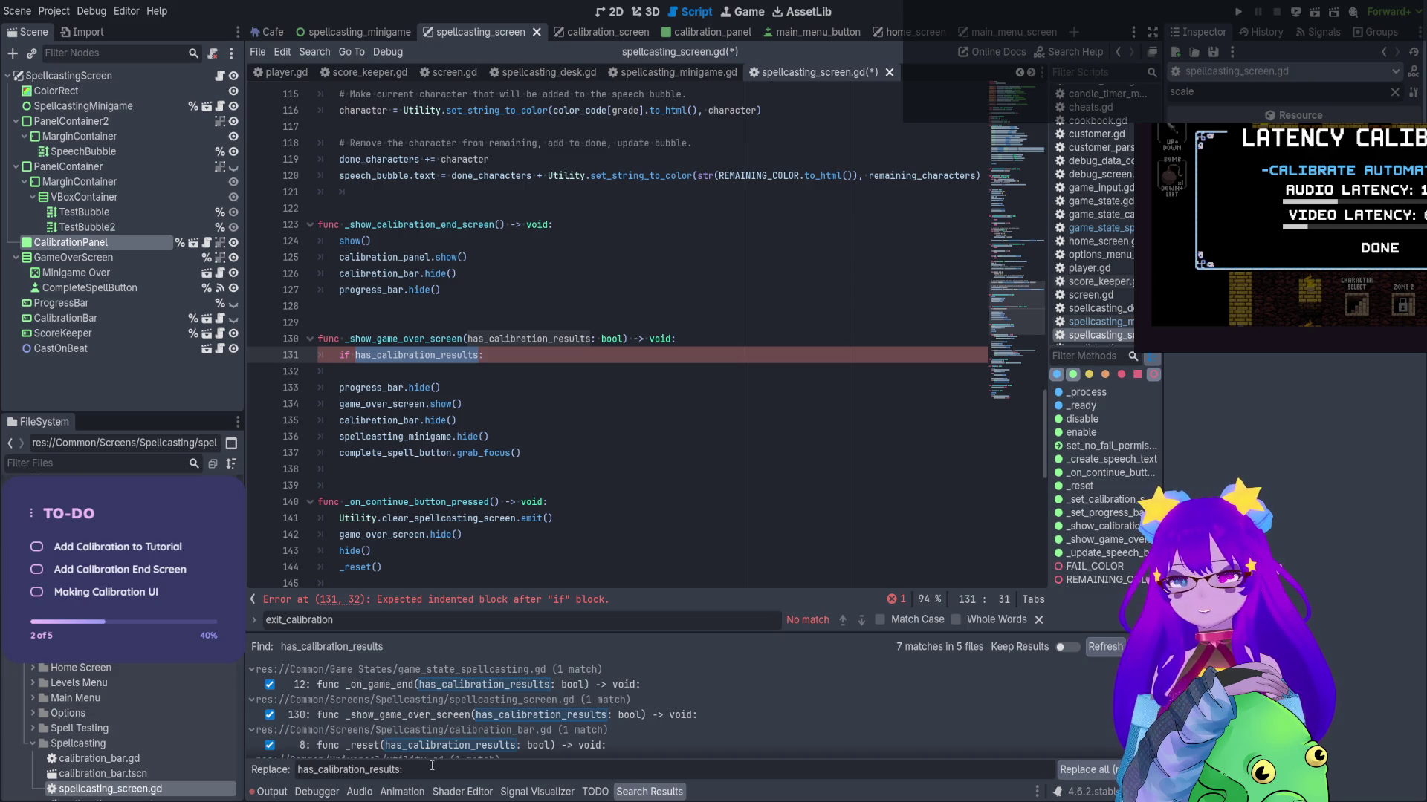
{"action": "left_click", "coordinate": [315, 770]}
{"action": "key", "text": "BackSpace"}
{"action": "key", "text": "BackSpace"}
{"action": "key", "text": "BackSpace"}
{"action": "type", "text": "collected"}
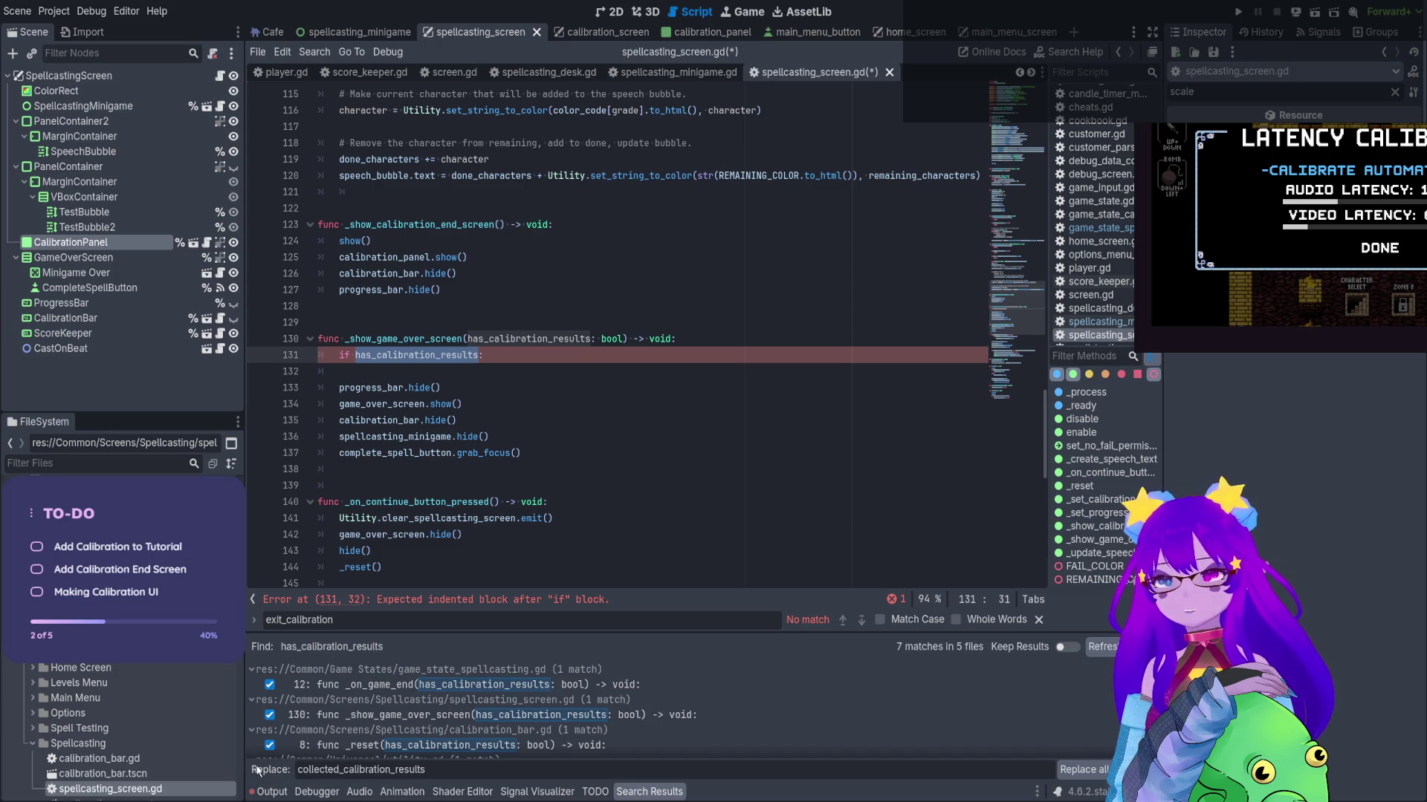
{"action": "left_click", "coordinate": [1090, 770]}
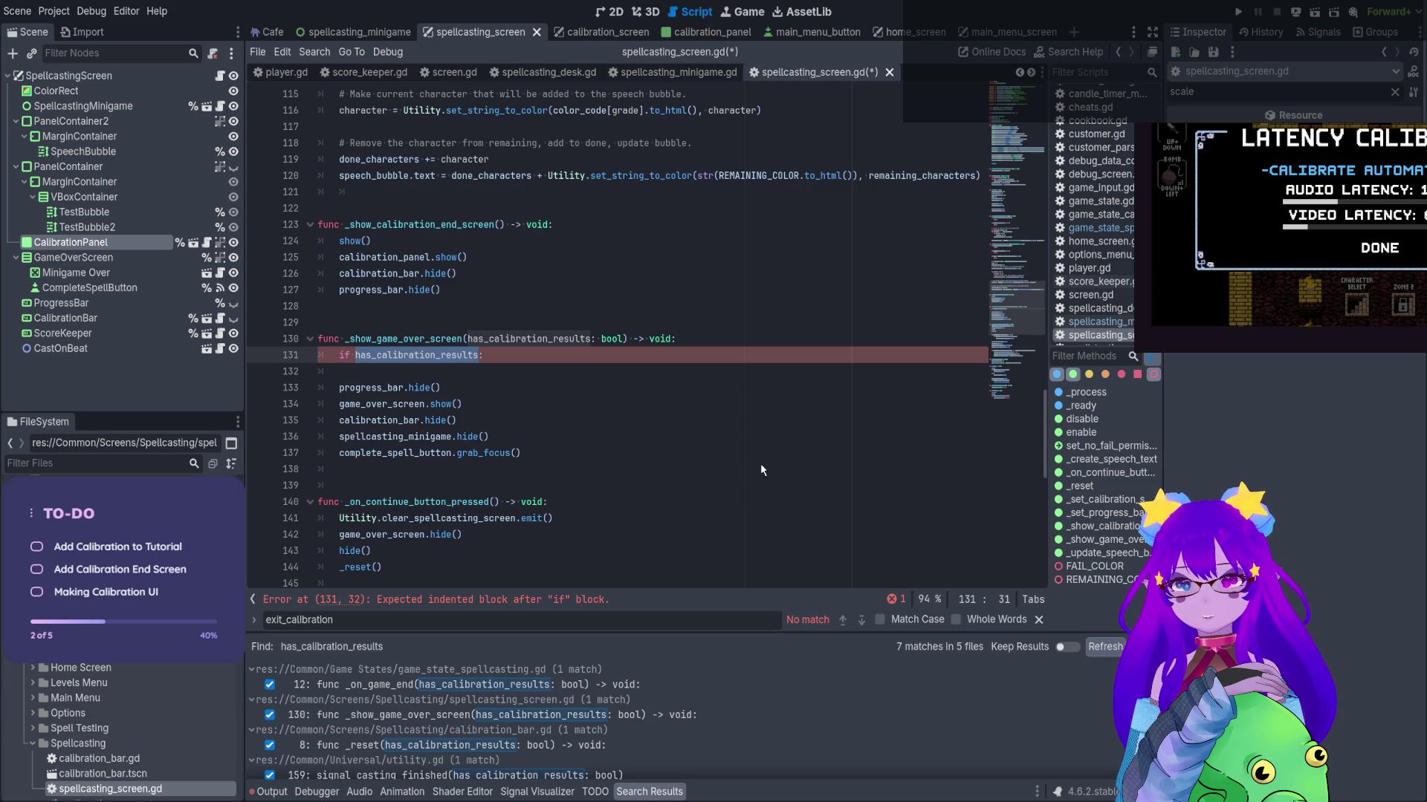
{"action": "type", "text": "collected"}
{"action": "left_click", "coordinate": [765, 338]}
{"action": "key", "text": "ctrl+d"}
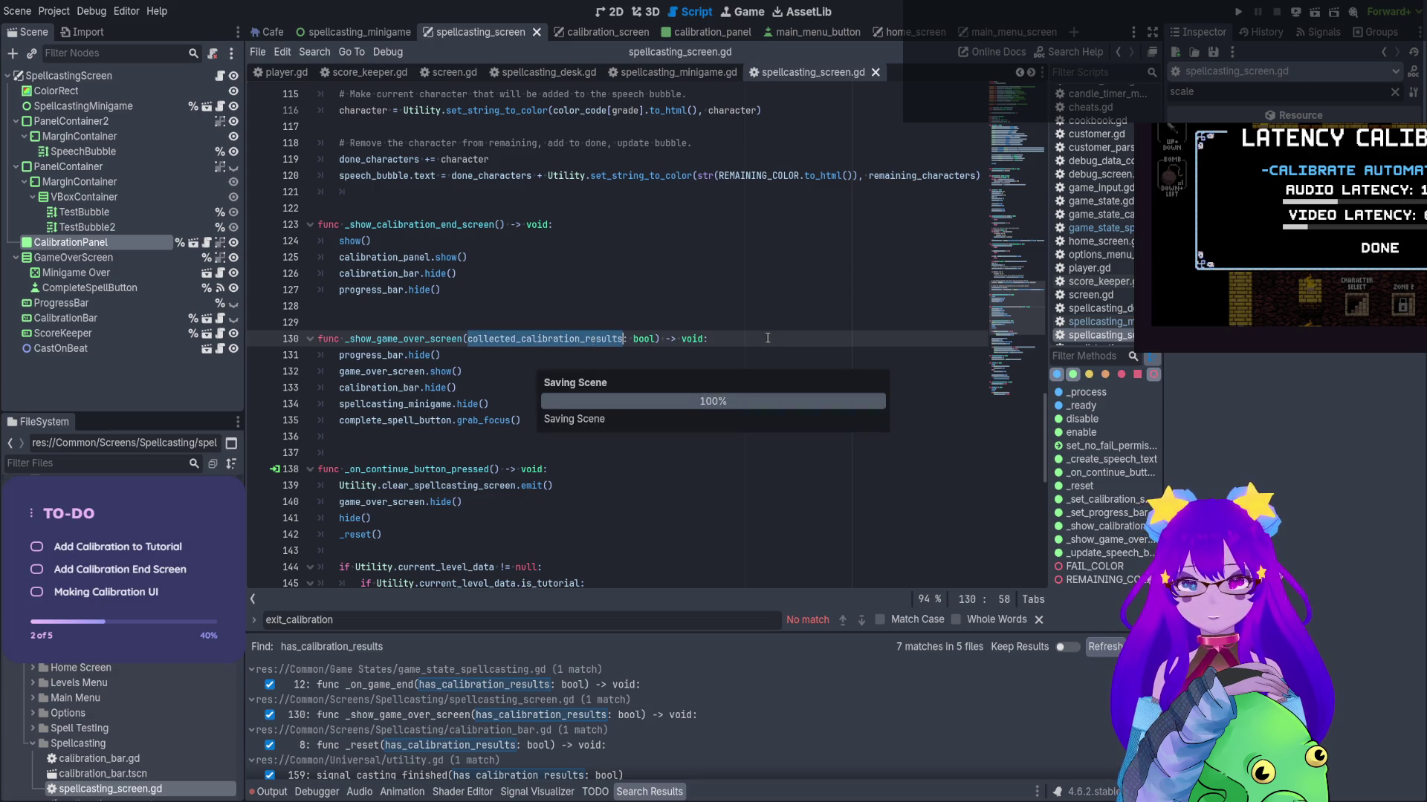
Add 'if collected_calibration_results' with a return line under the _show_game_over_screen header
{"action": "left_click", "coordinate": [766, 338]}
{"action": "key", "text": "Return"}
{"action": "key", "text": "Return"}
{"action": "key", "text": "Up"}
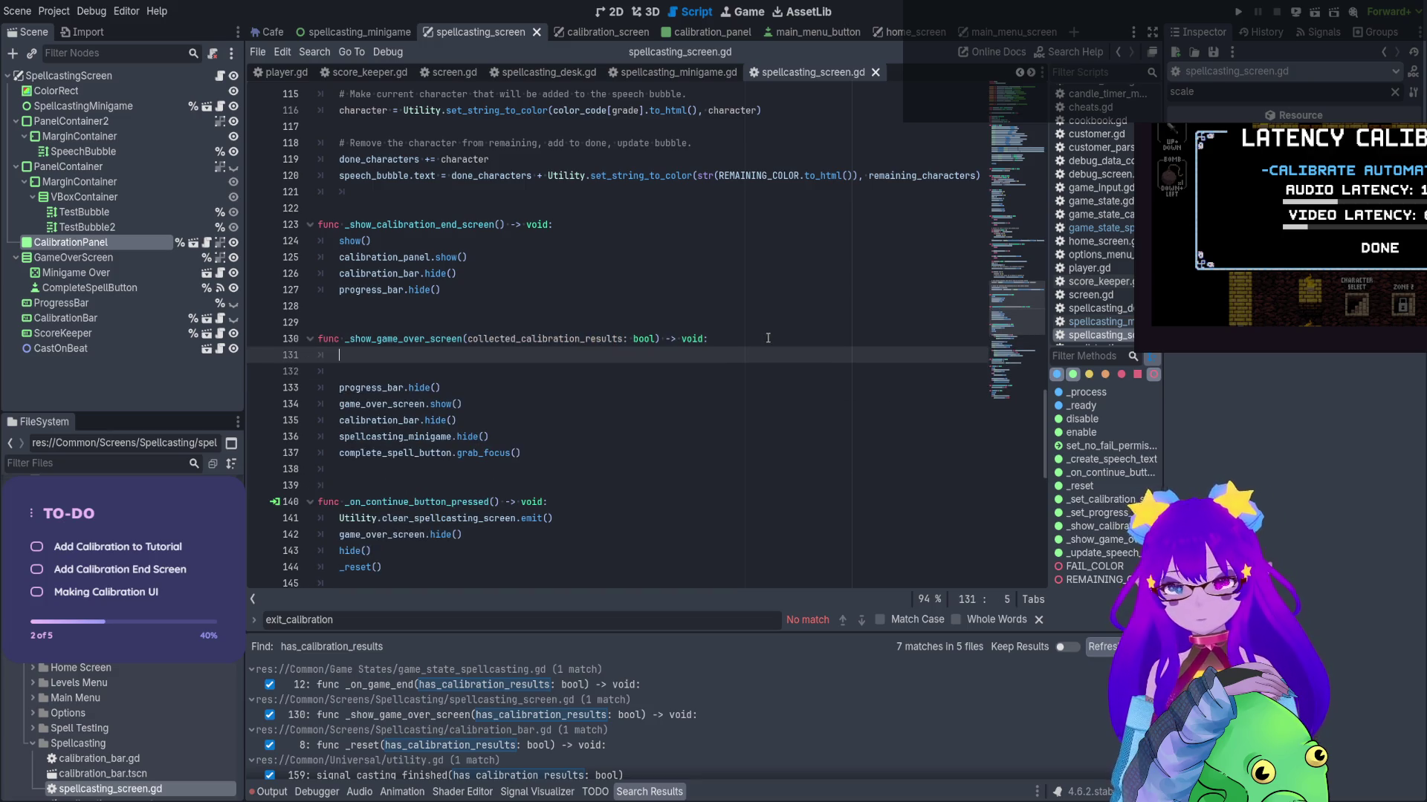
{"action": "type", "text": "if collected_calibration_results:"}
{"action": "key", "text": "Return"}
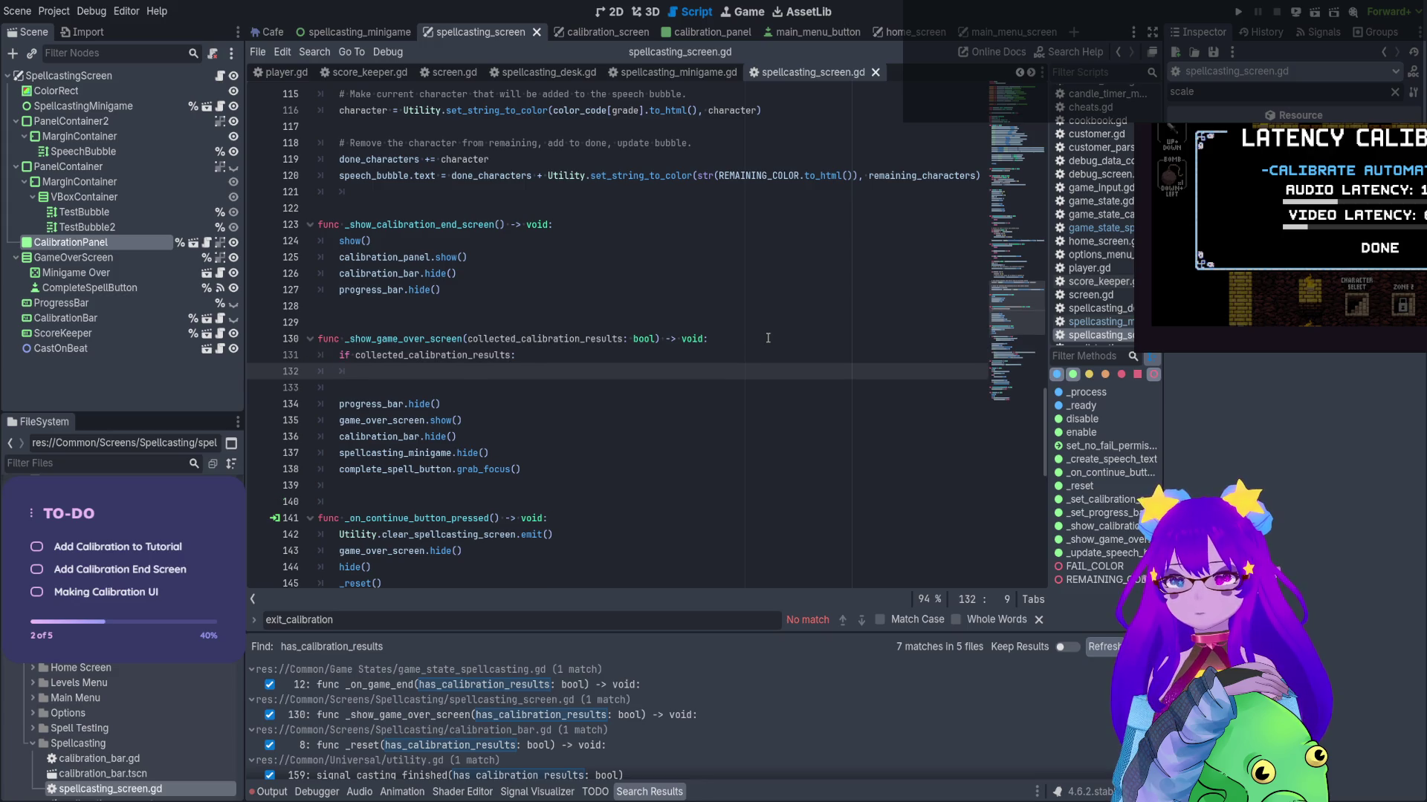
{"action": "key", "text": "Return"}
{"action": "type", "text": "return"}
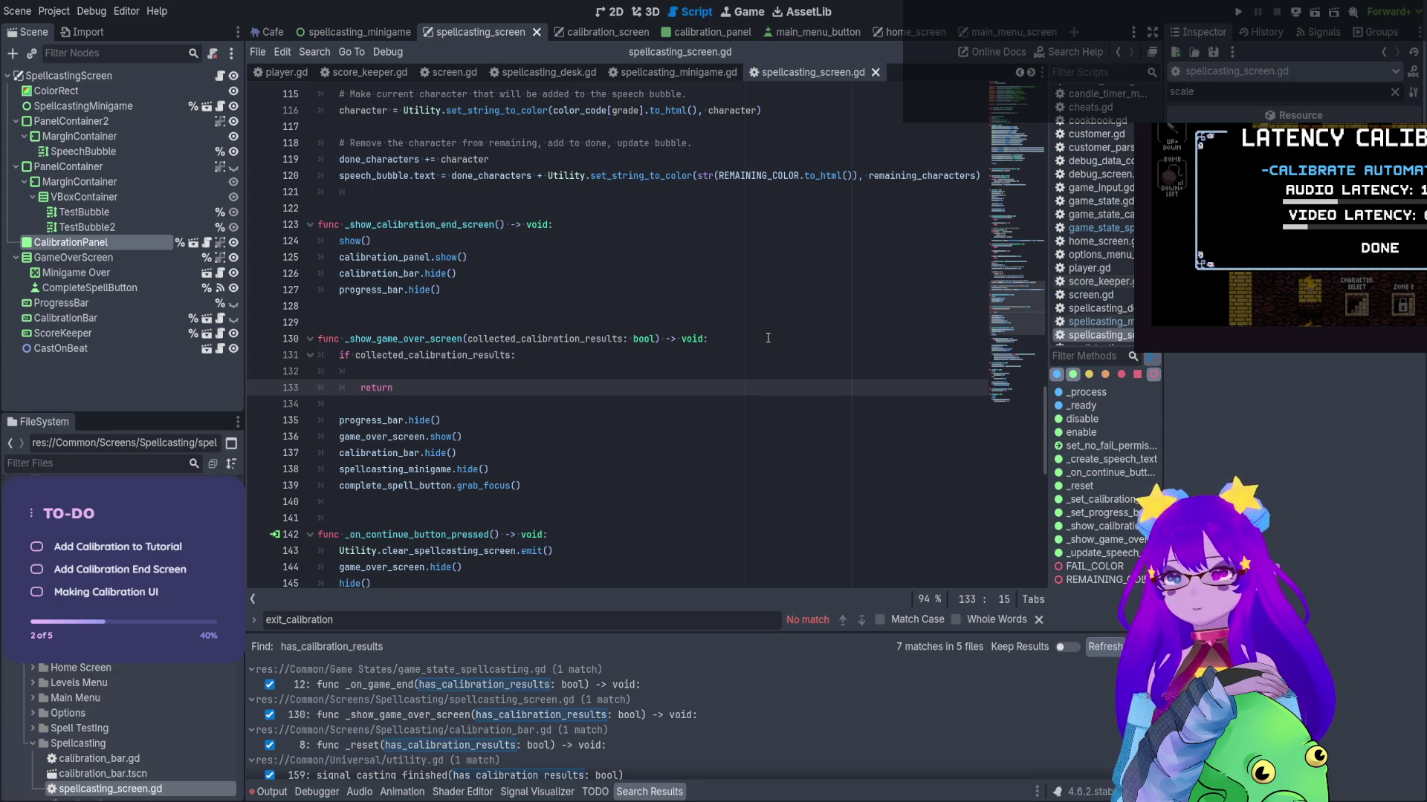
Call _show_calibration_end_screen() inside the if-block before the return, and save
{"action": "double_click", "coordinate": [491, 230]}
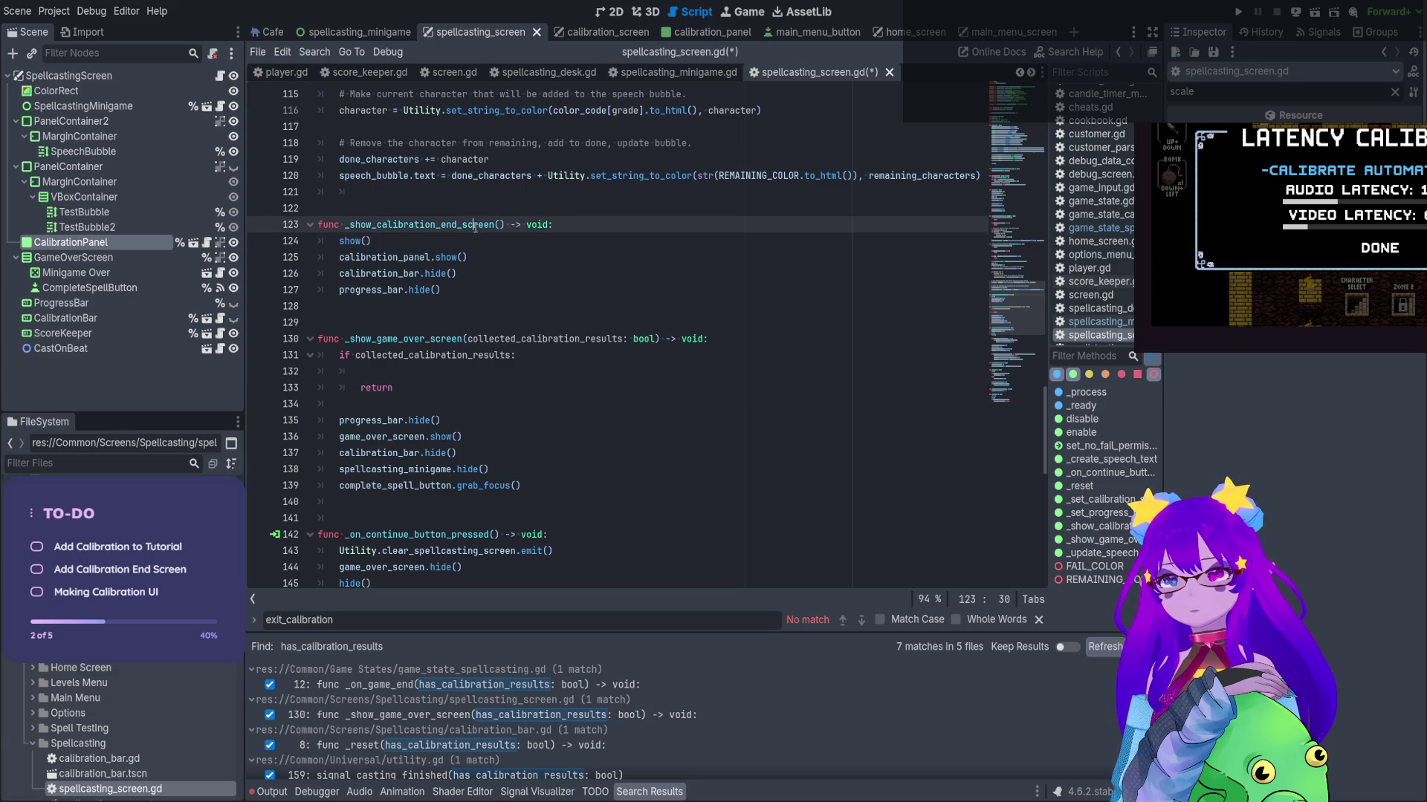
{"action": "key", "text": "ctrl+c"}
{"action": "left_click", "coordinate": [370, 370]}
{"action": "key", "text": "ctrl+v"}
{"action": "type", "text": "()"}
{"action": "left_click", "coordinate": [397, 437]}
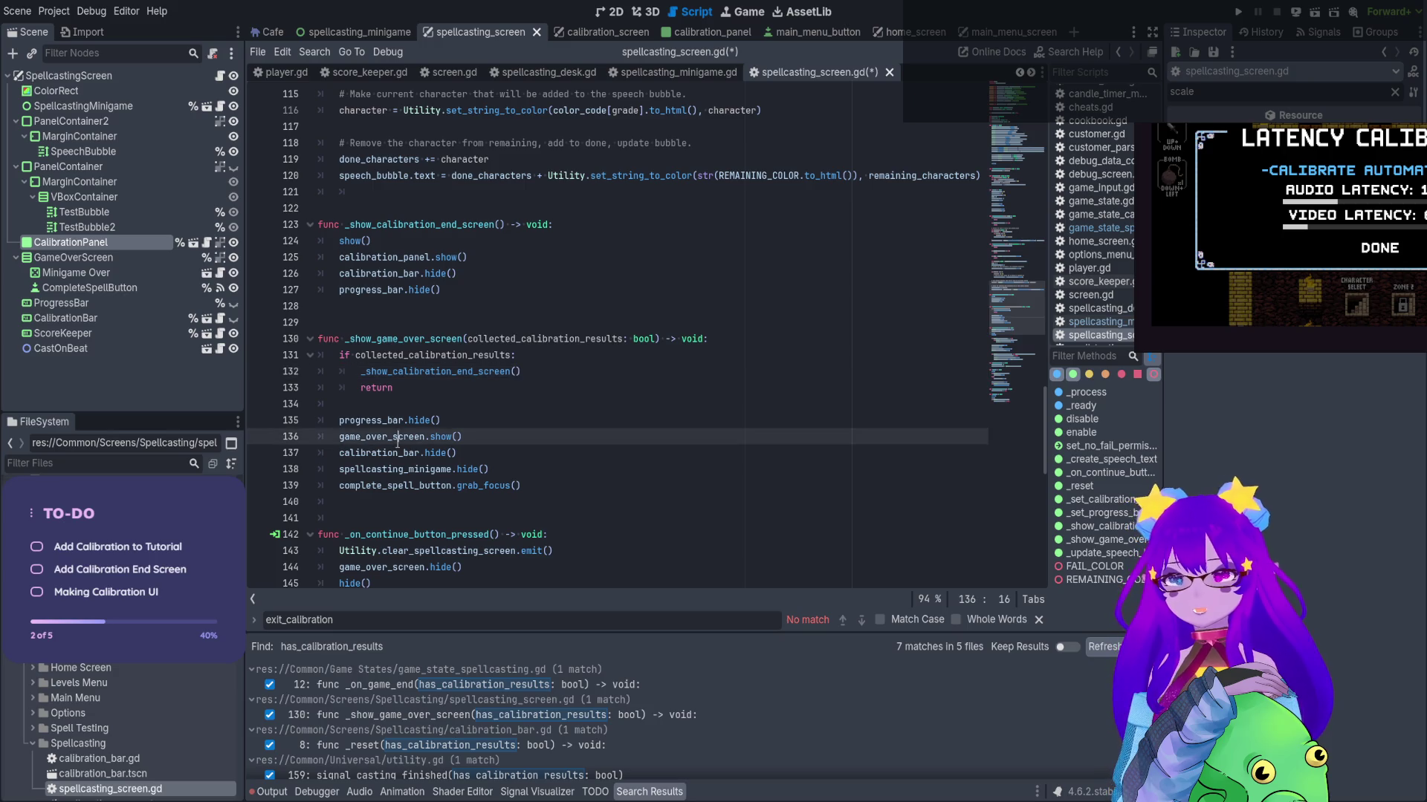
{"action": "key", "text": "ctrl+s"}
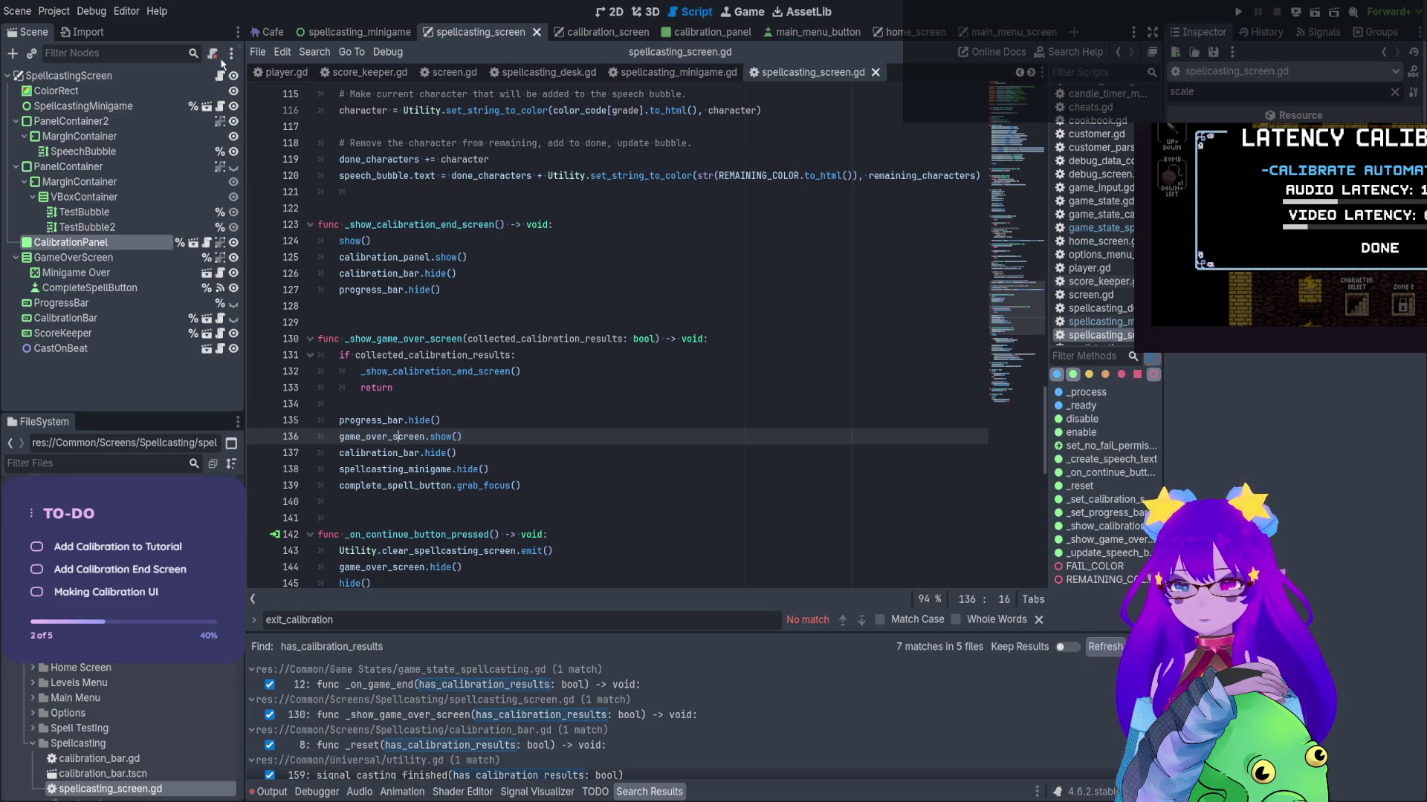
{"action": "left_click", "coordinate": [537, 236]}
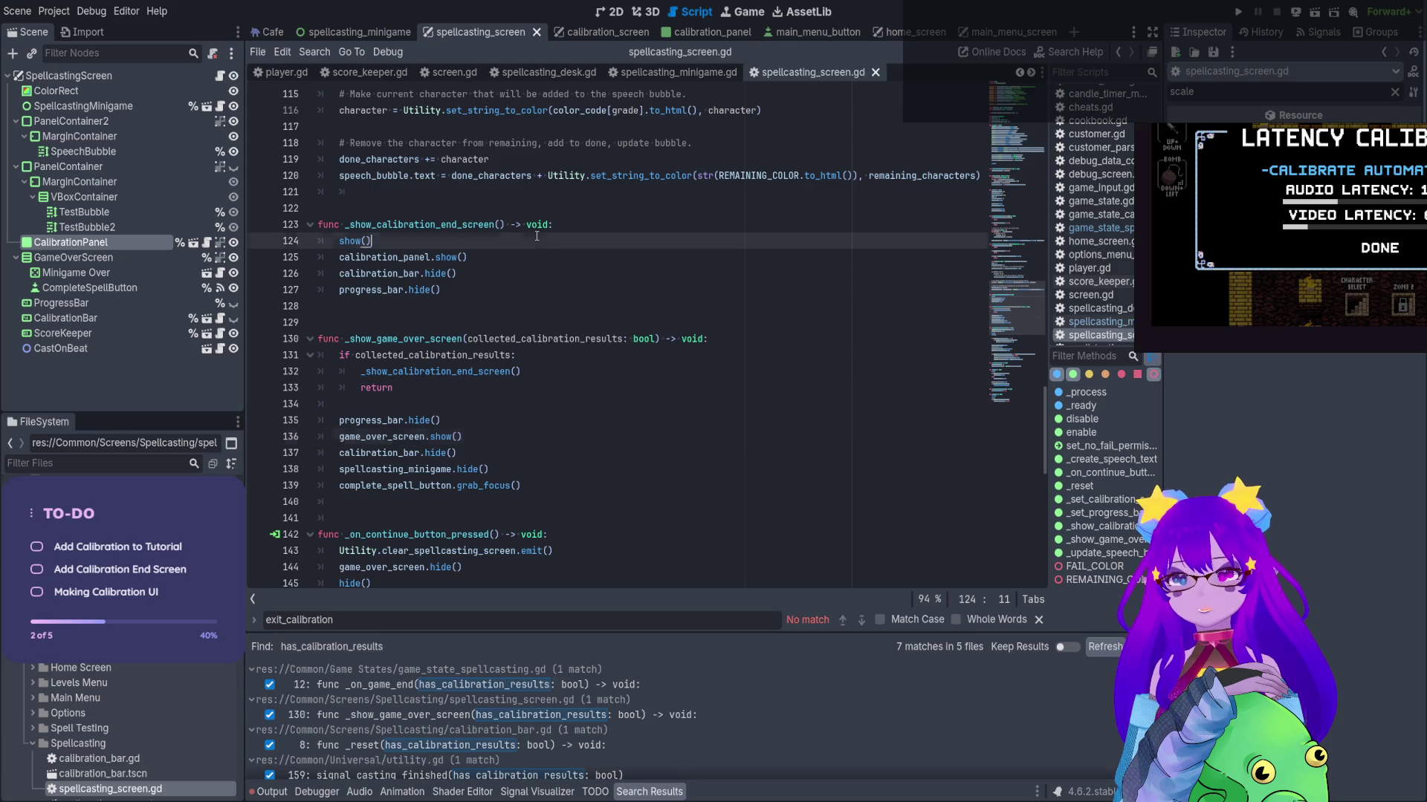
{"action": "left_click", "coordinate": [616, 73]}
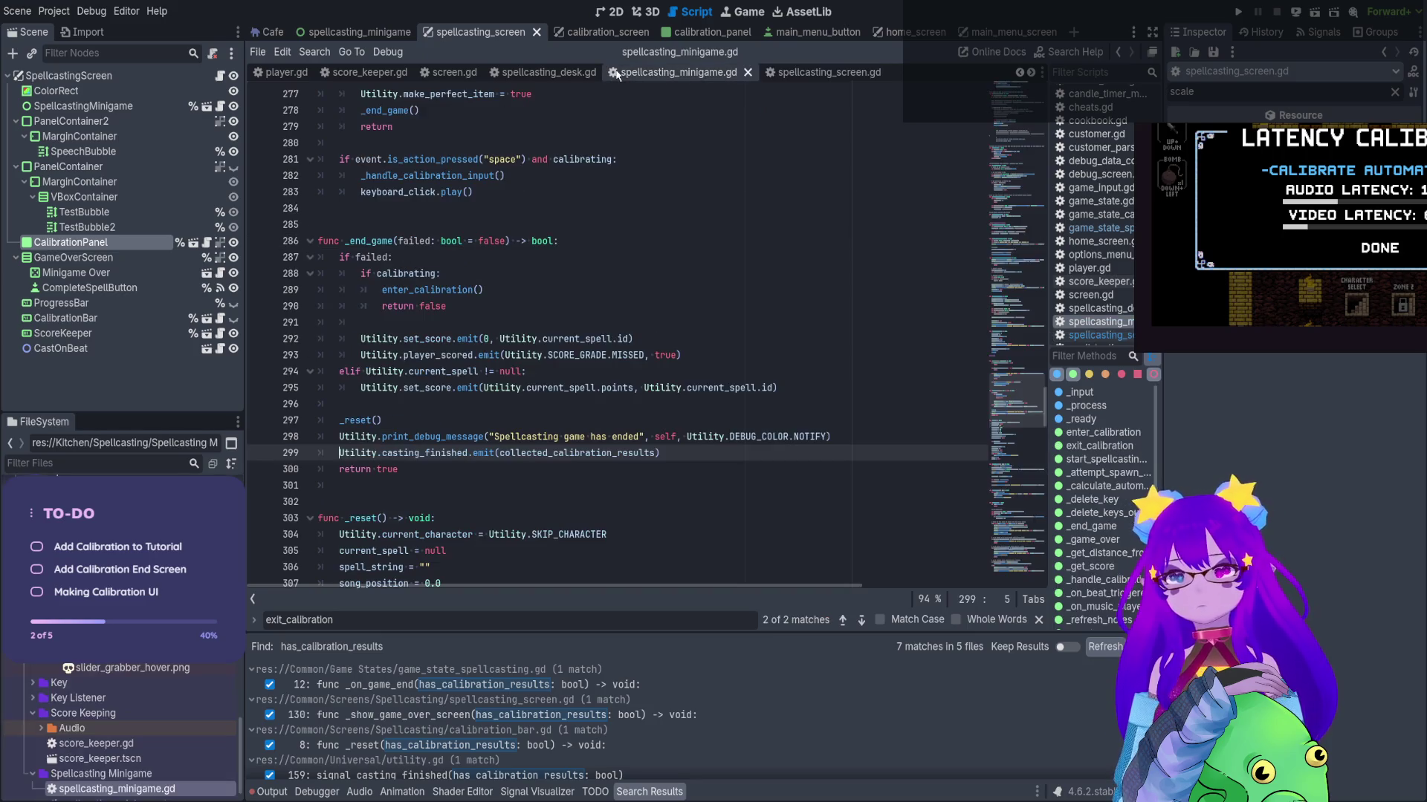
Add 'collected_calibration_results = false' after the casting_finished emit on line 299, save, and run
{"action": "double_click", "coordinate": [584, 453]}
{"action": "key", "text": "ctrl+s"}
{"action": "key", "text": "ctrl+c"}
{"action": "key", "text": "End"}
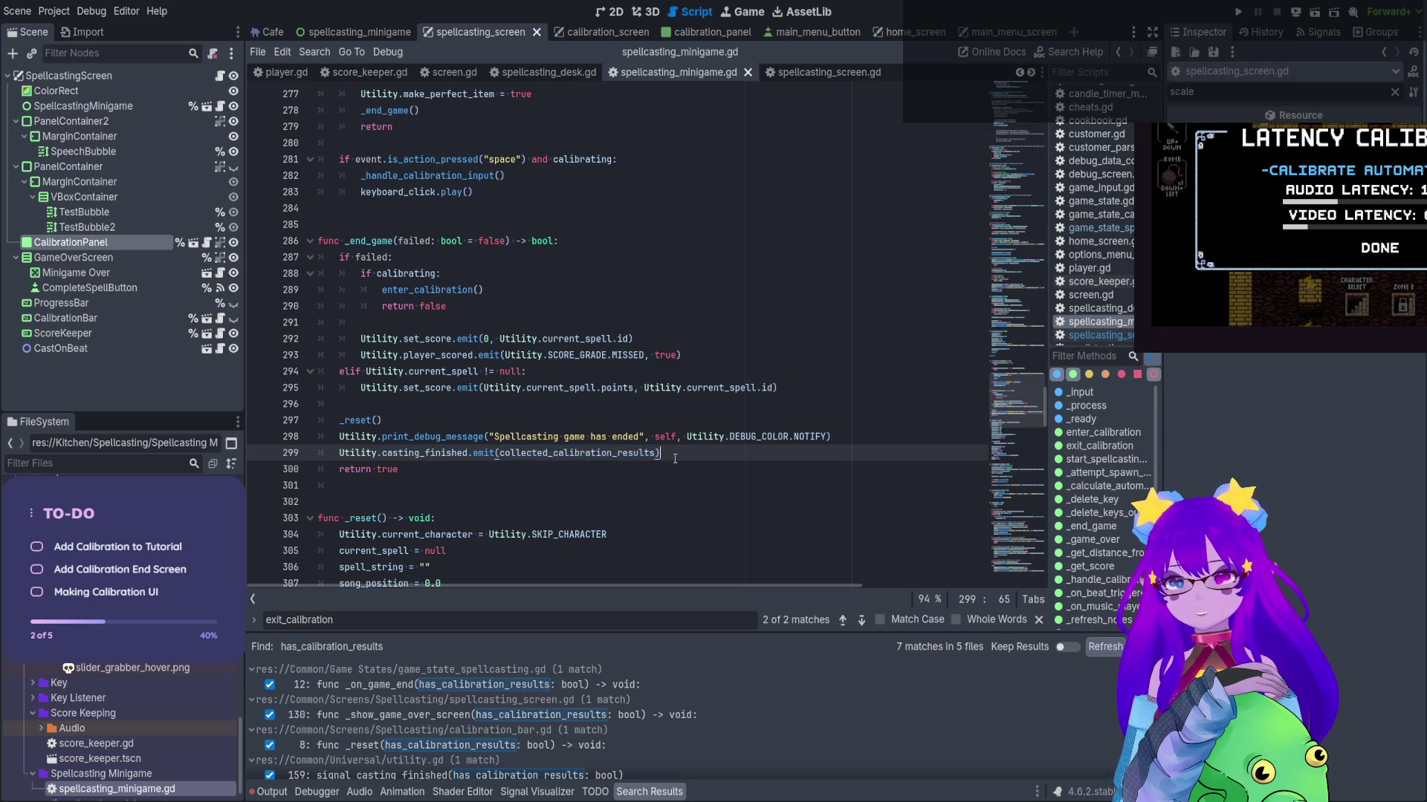
{"action": "key", "text": "Return"}
{"action": "key", "text": "ctrl+v"}
{"action": "type", "text": "= false"}
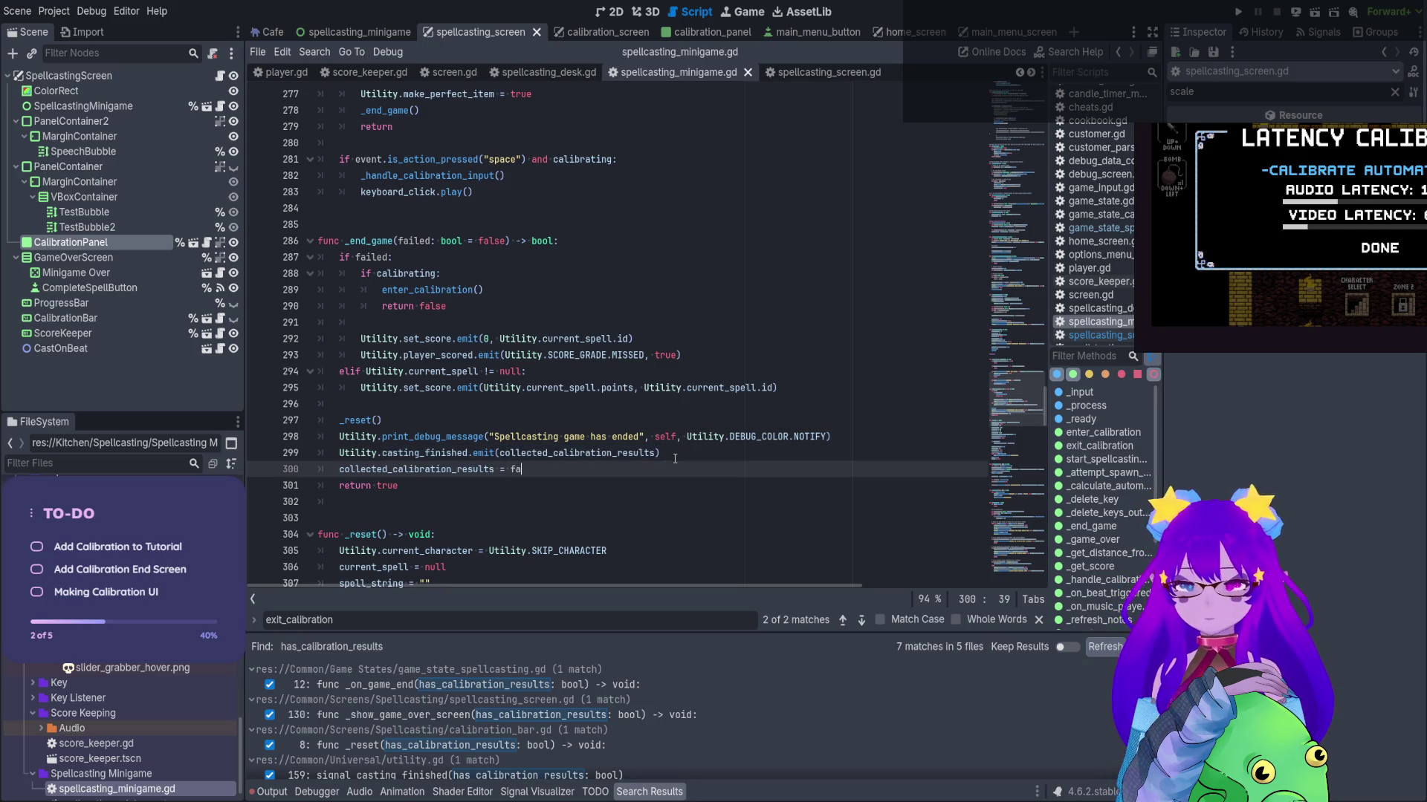
{"action": "left_click", "coordinate": [683, 481]}
{"action": "key", "text": "ctrl+s"}
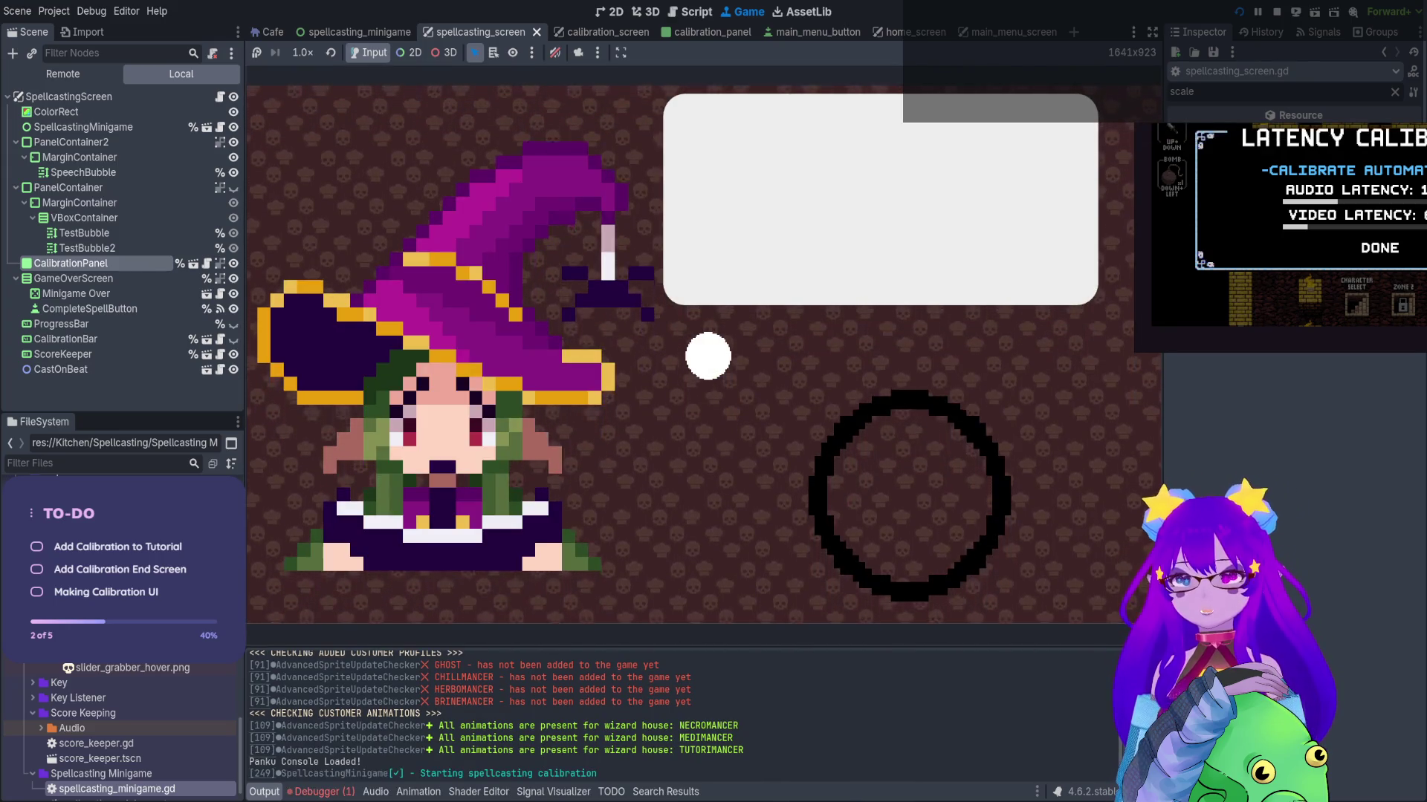
Stop the game, trace the _reset 0-vs-1 argument error, and open CalibrationBar's script
{"action": "left_click", "coordinate": [1277, 12]}
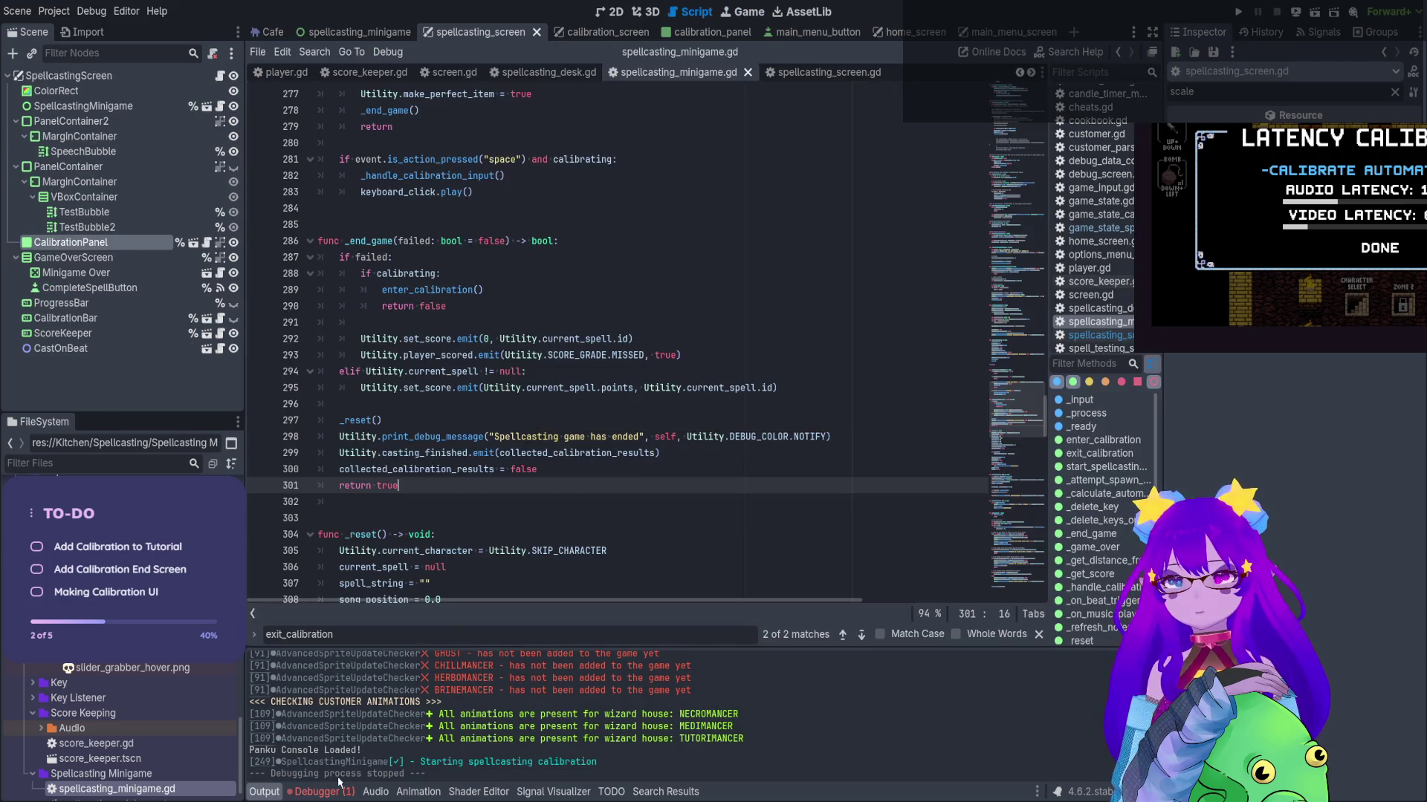
{"action": "left_click", "coordinate": [338, 792]}
{"action": "left_click", "coordinate": [344, 611]}
{"action": "left_click", "coordinate": [546, 660]}
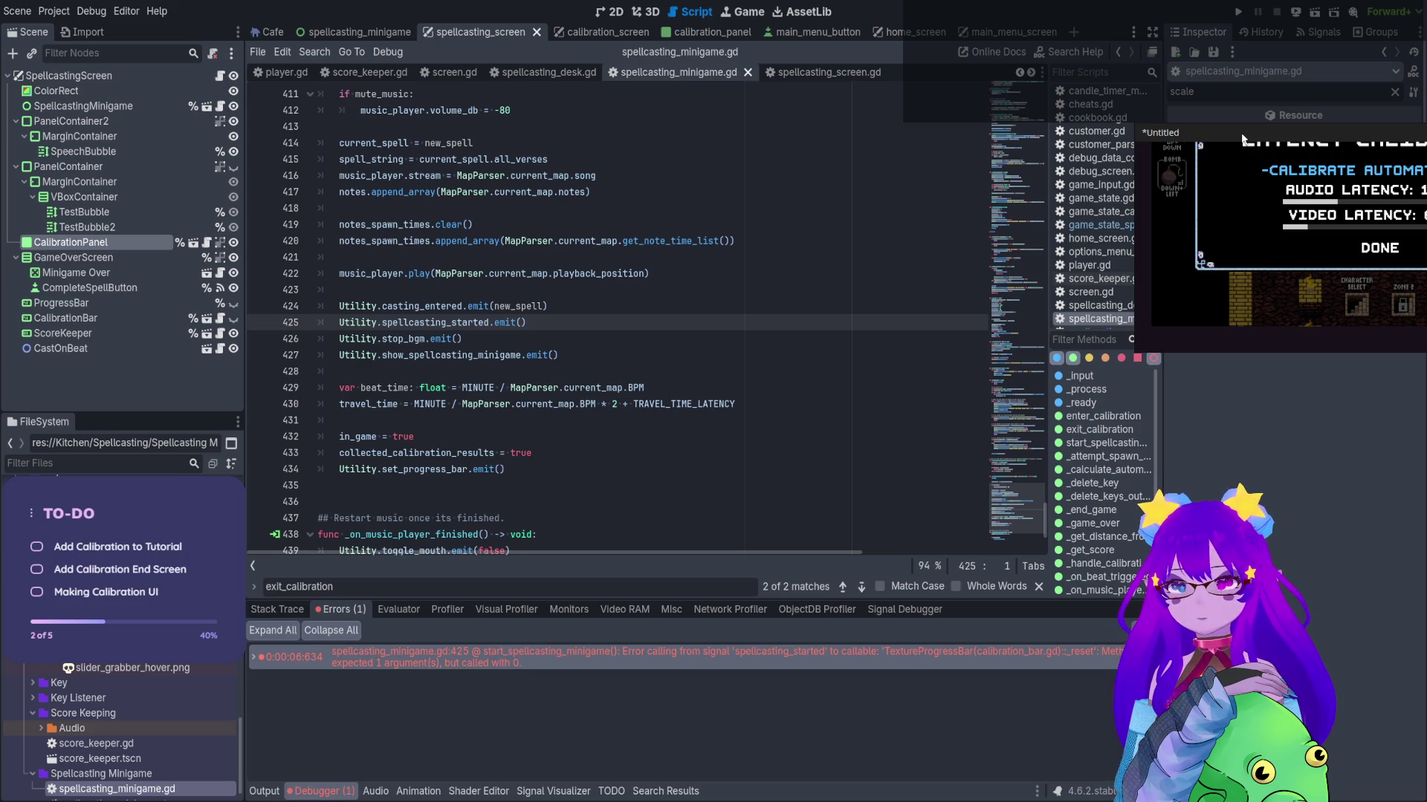
{"action": "left_click", "coordinate": [449, 322], "text": "ctrl"}
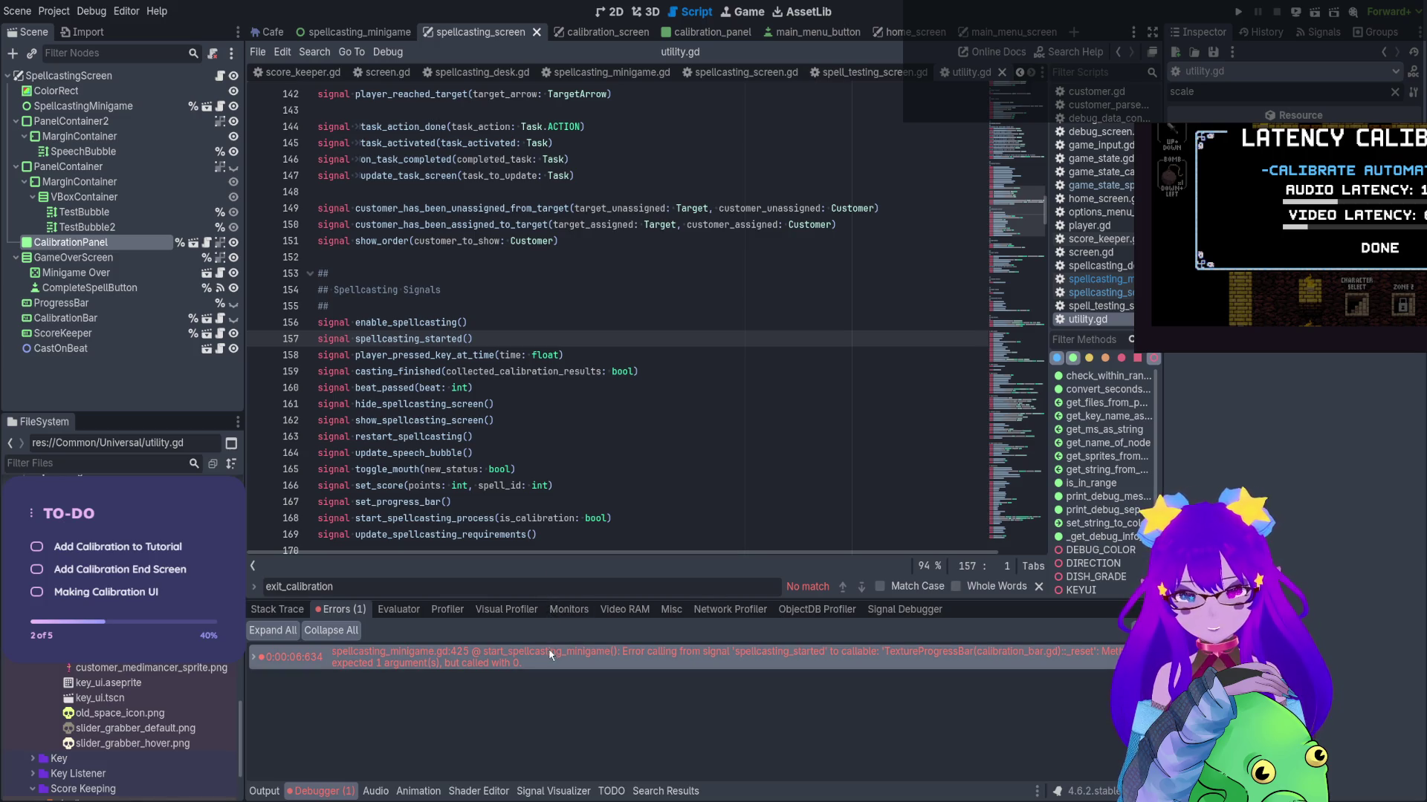
{"action": "left_click", "coordinate": [571, 664]}
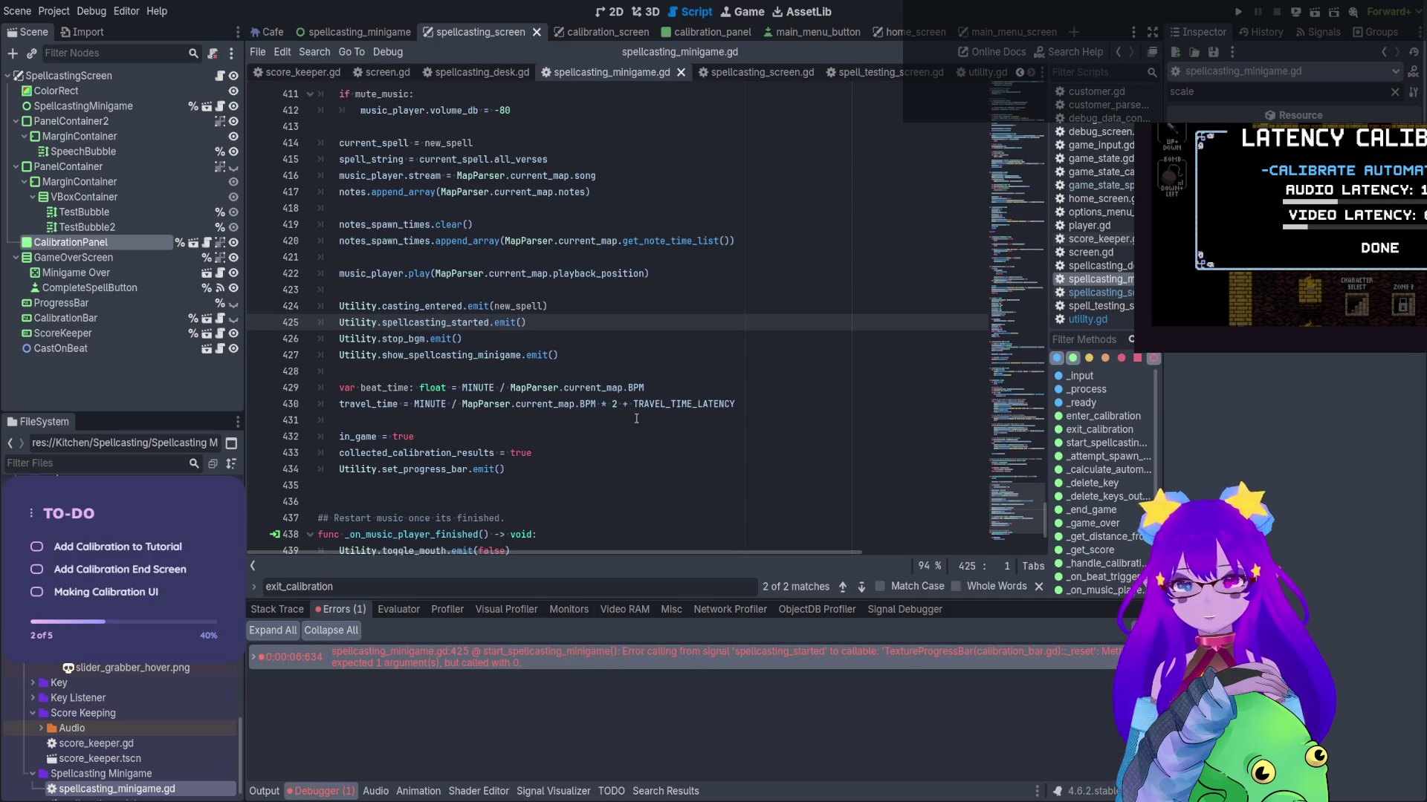
{"action": "scroll", "coordinate": [624, 416], "scroll_direction": "up", "scroll_amount": 5}
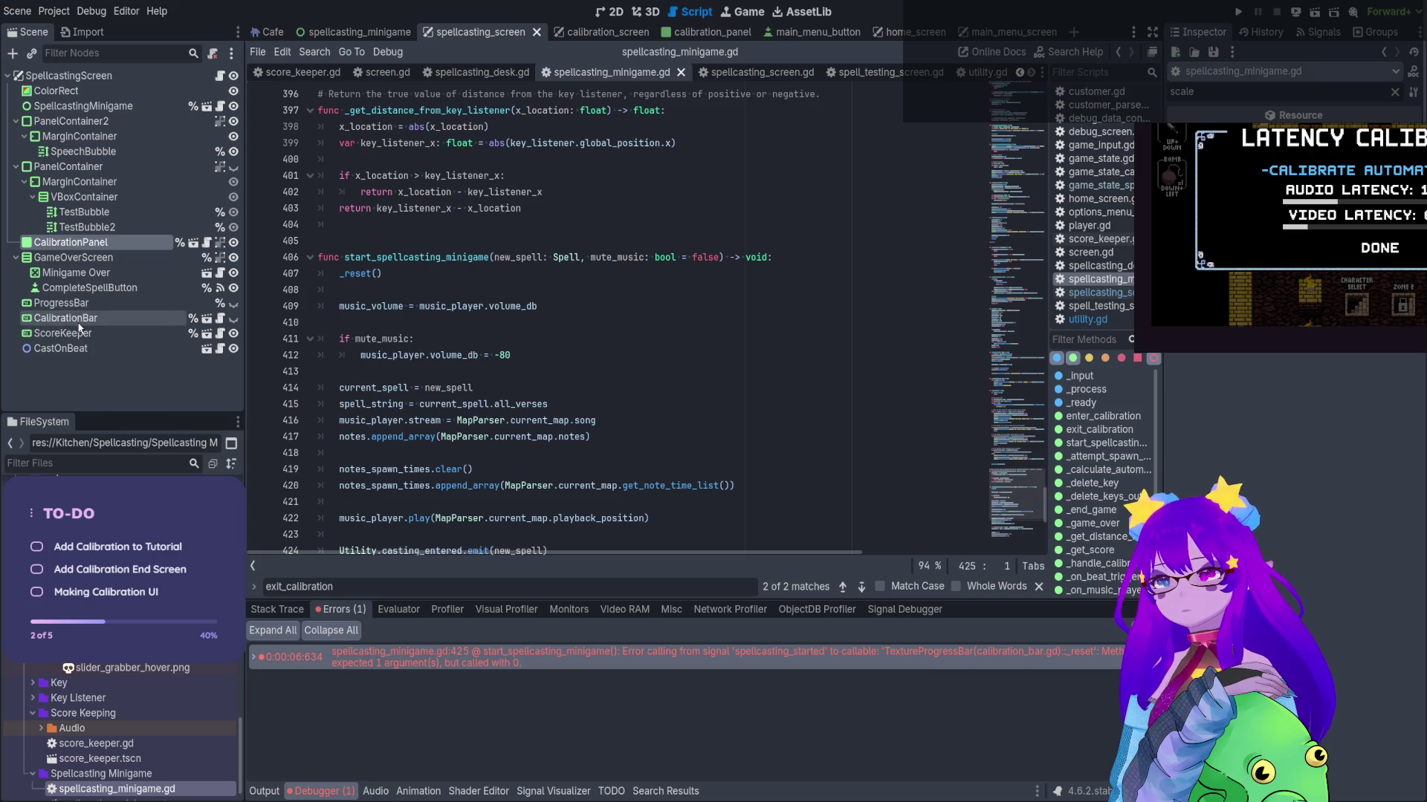
{"action": "left_click", "coordinate": [171, 319]}
{"action": "left_click", "coordinate": [220, 320]}
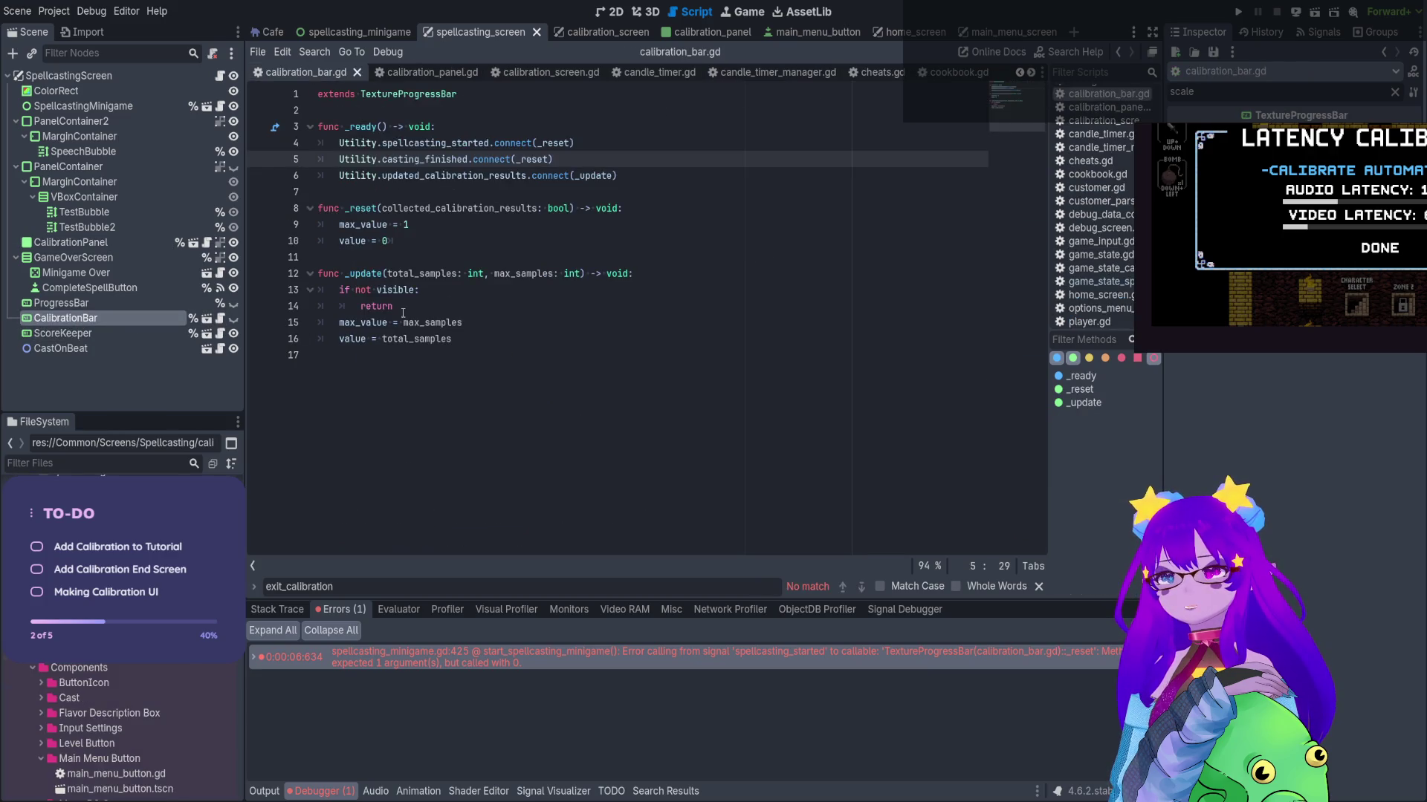
Open calibration_bar.gd and insert blank lines above the _reset function
{"action": "left_click", "coordinate": [581, 274]}
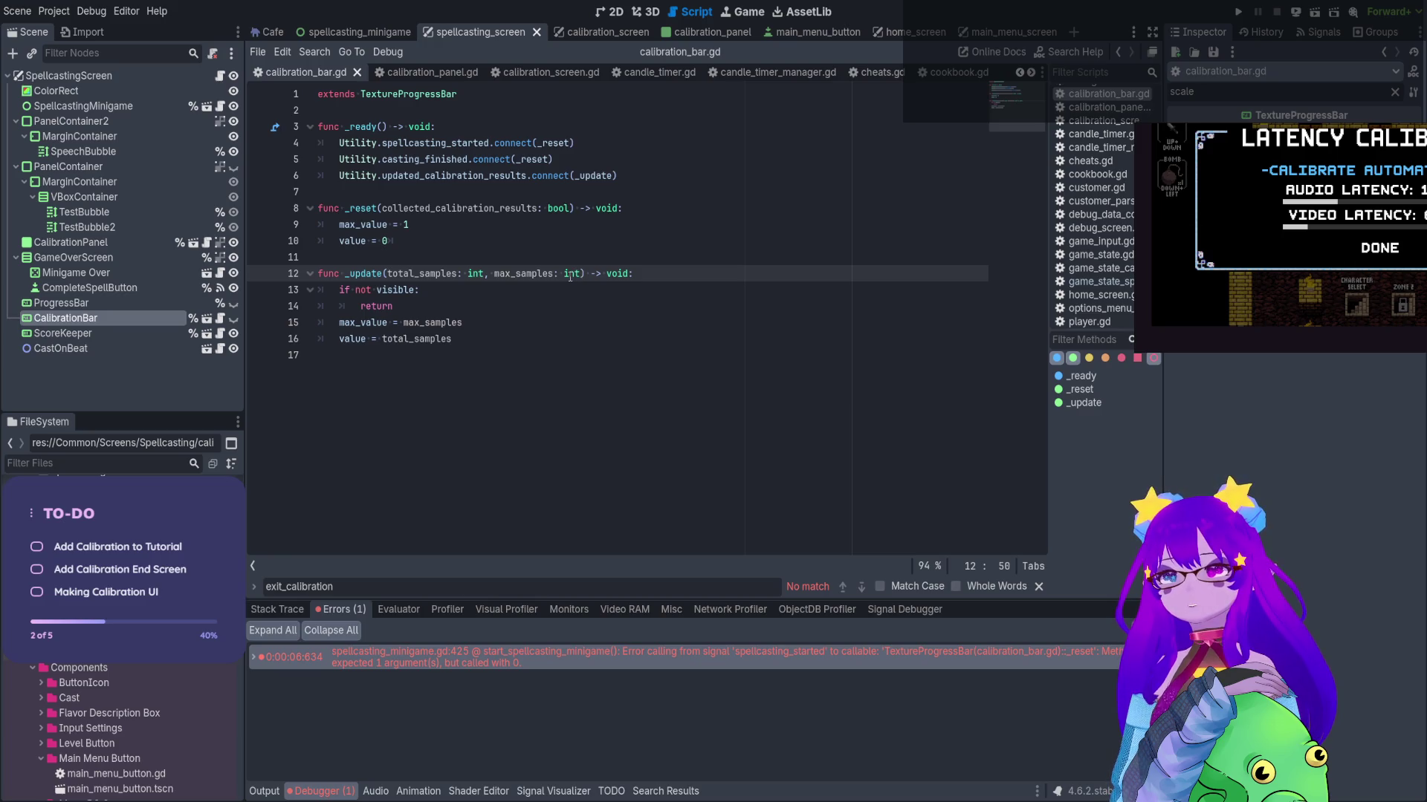
{"action": "double_click", "coordinate": [526, 209]}
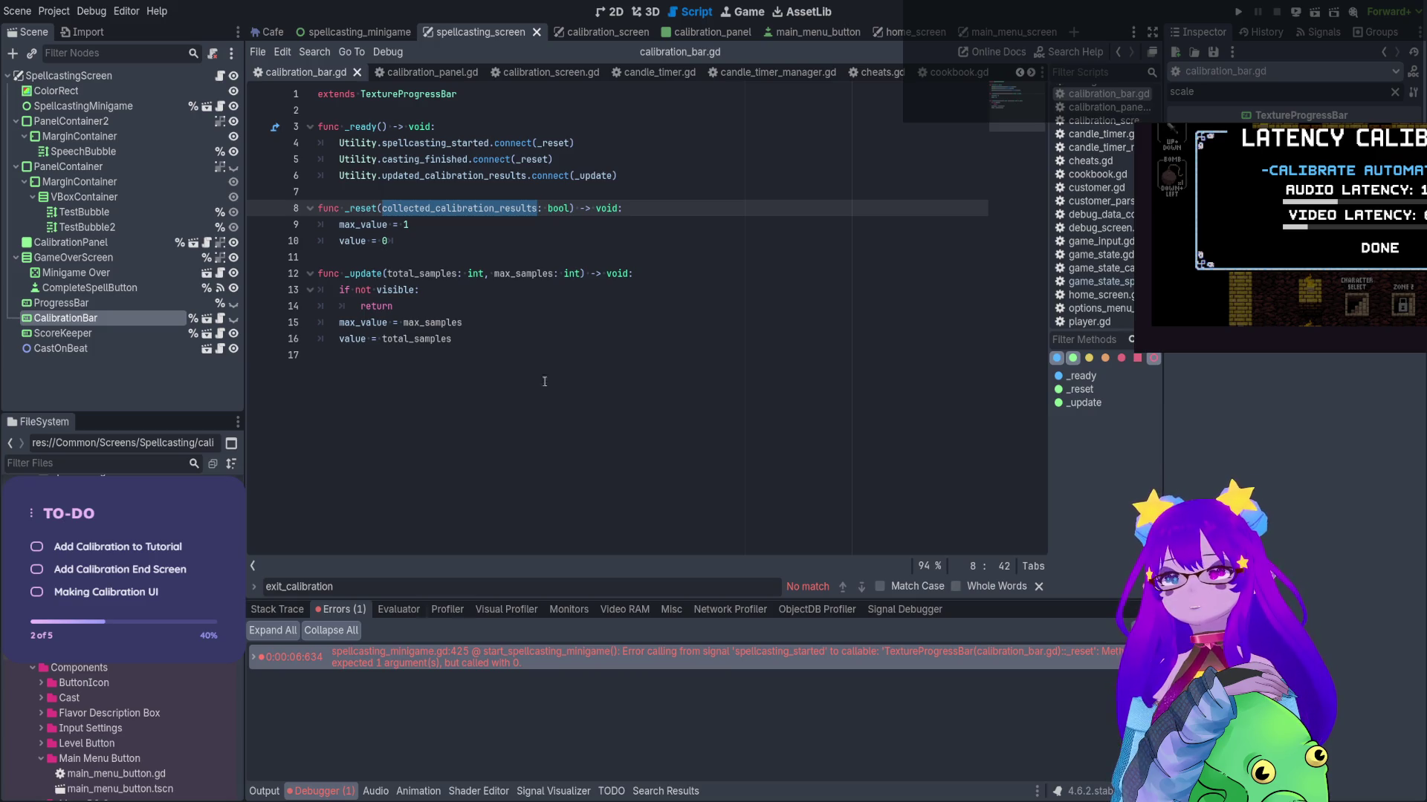
{"action": "left_click", "coordinate": [538, 208]}
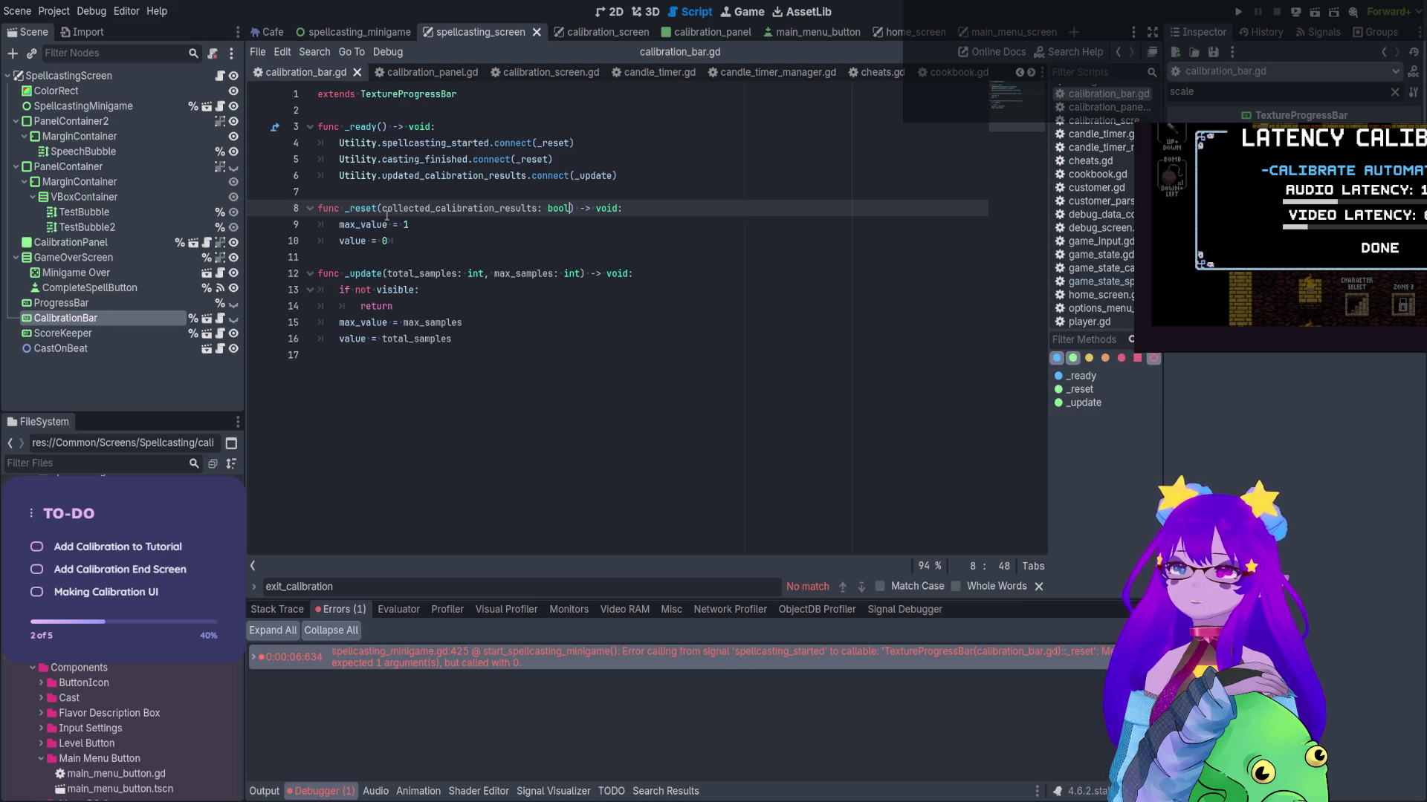
{"action": "left_click", "coordinate": [365, 191]}
{"action": "key", "text": "Return"}
{"action": "key", "text": "Return"}
{"action": "key", "text": "Up"}
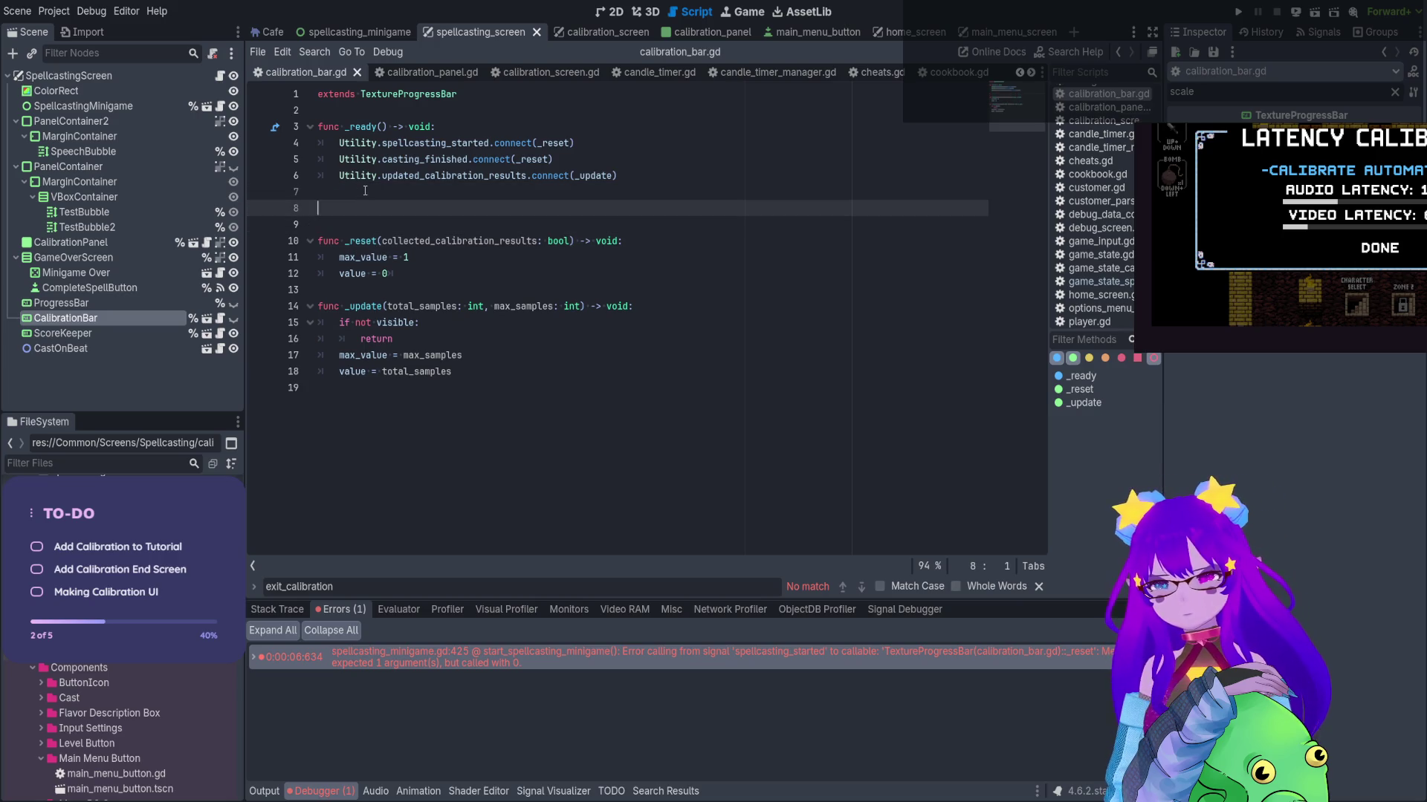
{"action": "type", "text": "_rest"}
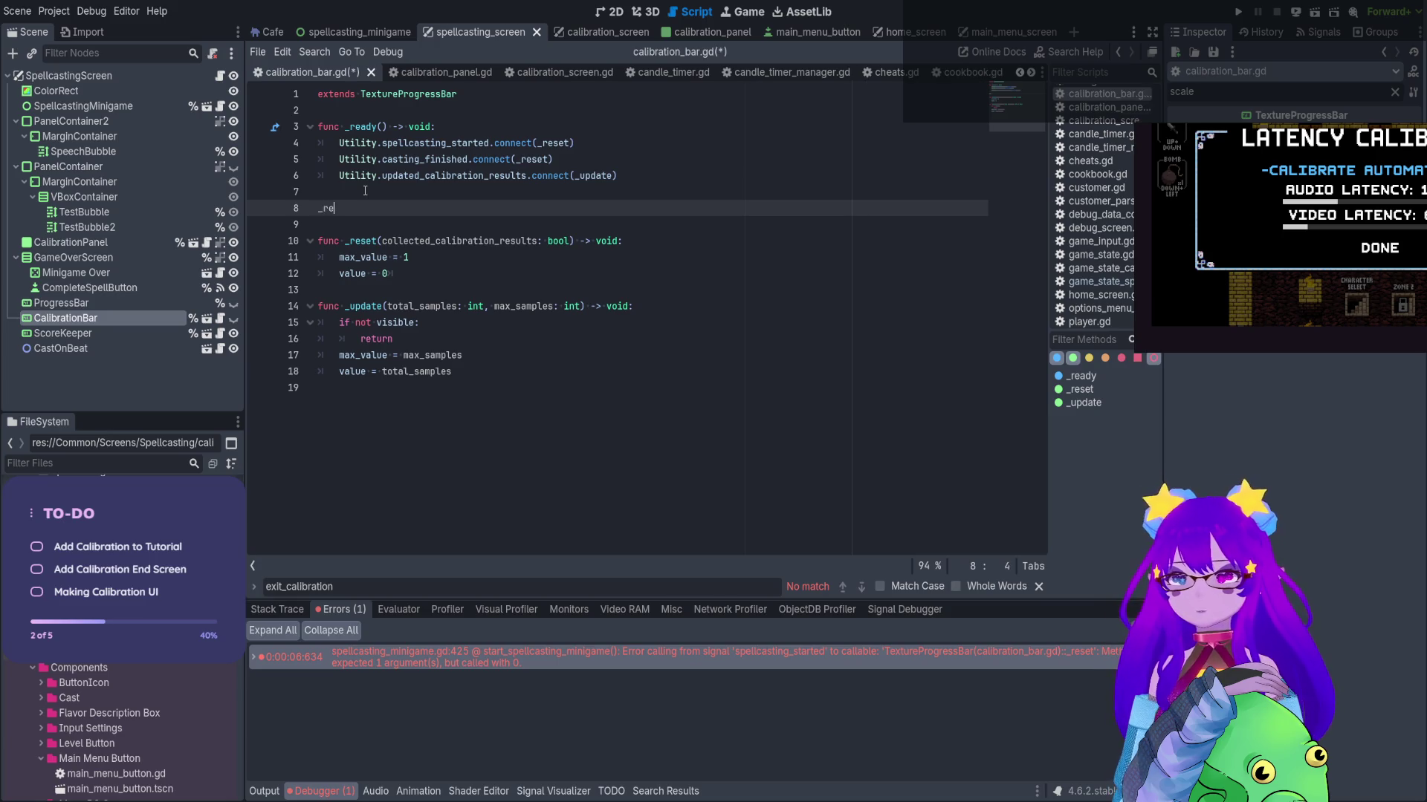
{"action": "key", "text": "BackSpace"}
{"action": "key", "text": "BackSpace"}
{"action": "key", "text": "BackSpace"}
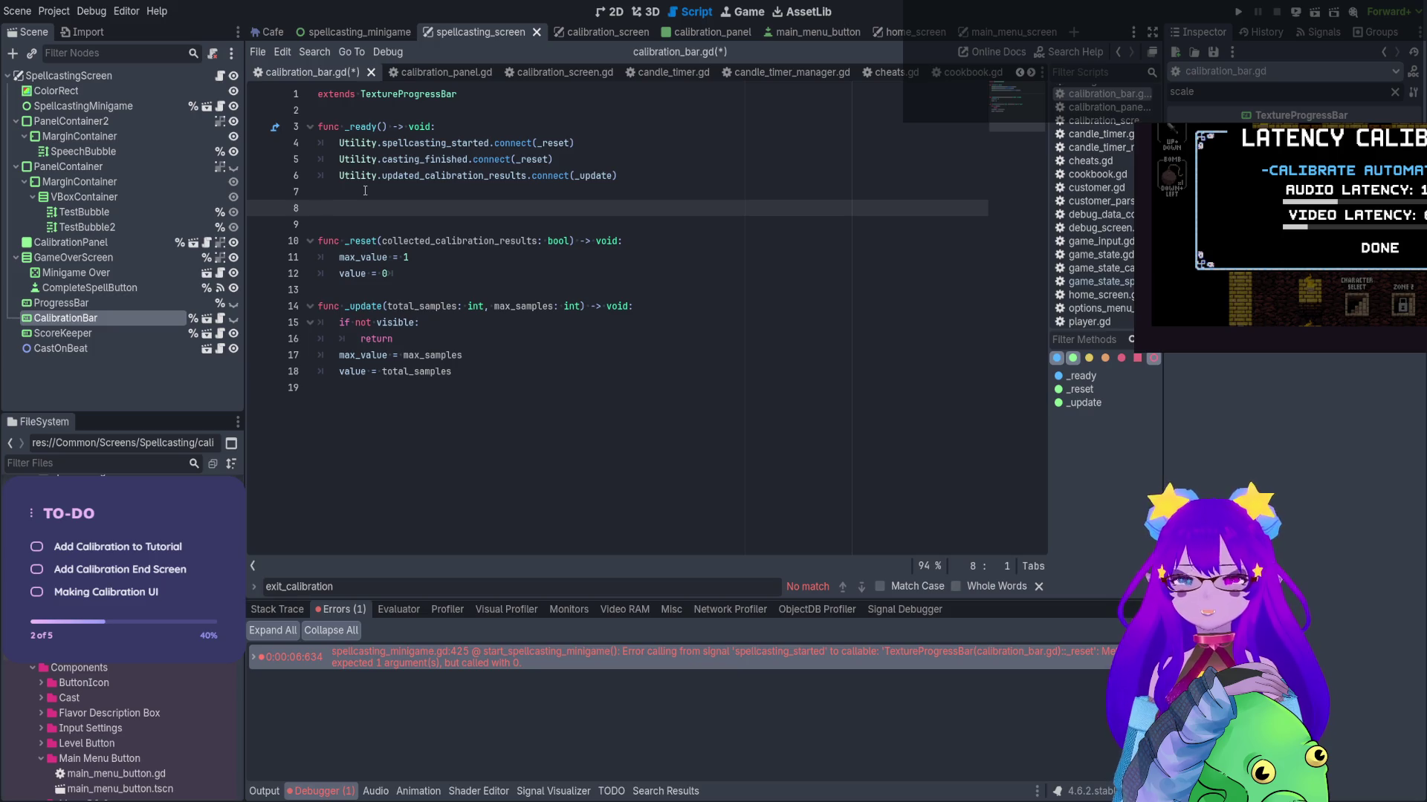
Default _reset's collected_calibration_results: bool parameter to false, then run the game
{"action": "left_click_drag", "start_coordinate": [489, 142], "coordinate": [456, 143]}
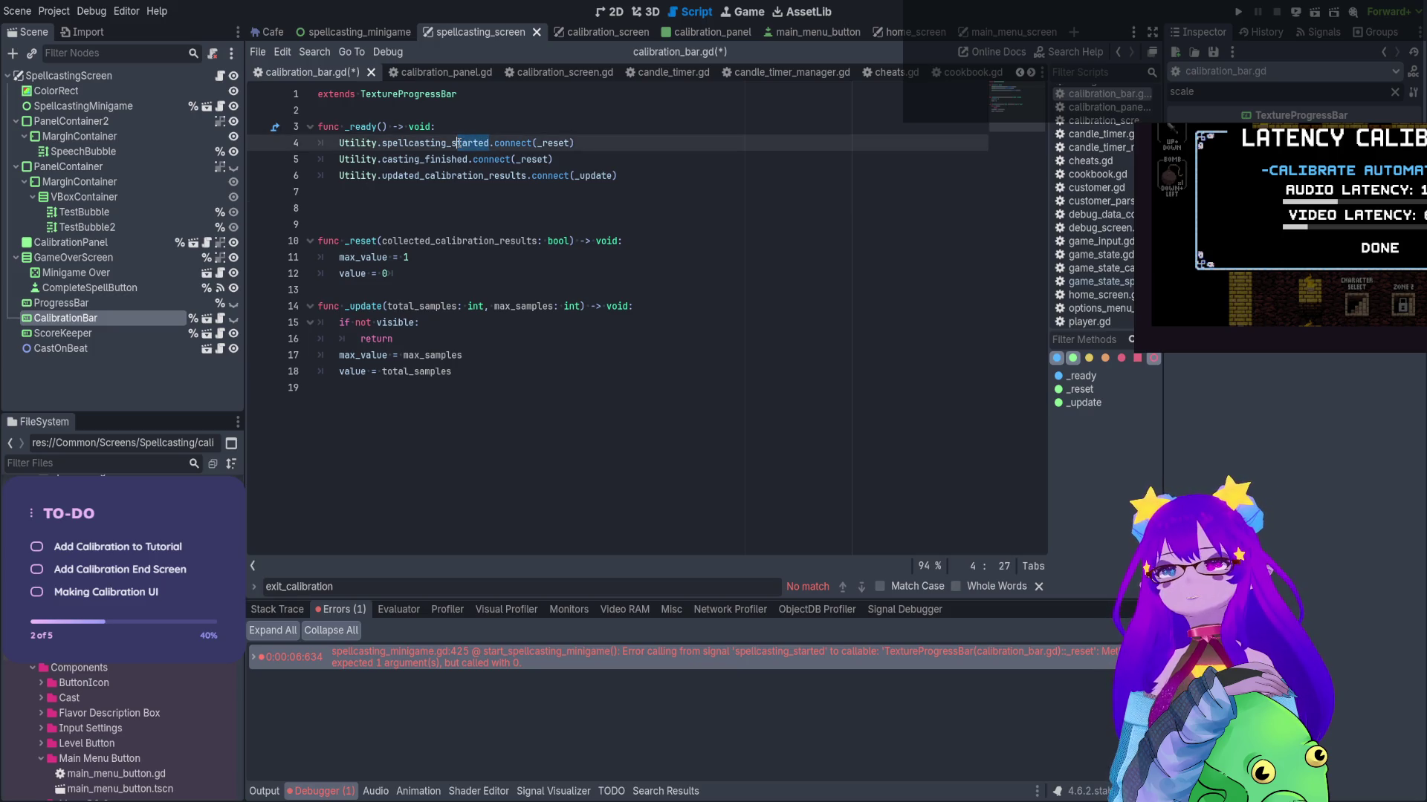
{"action": "left_click_drag", "start_coordinate": [574, 240], "coordinate": [489, 241]}
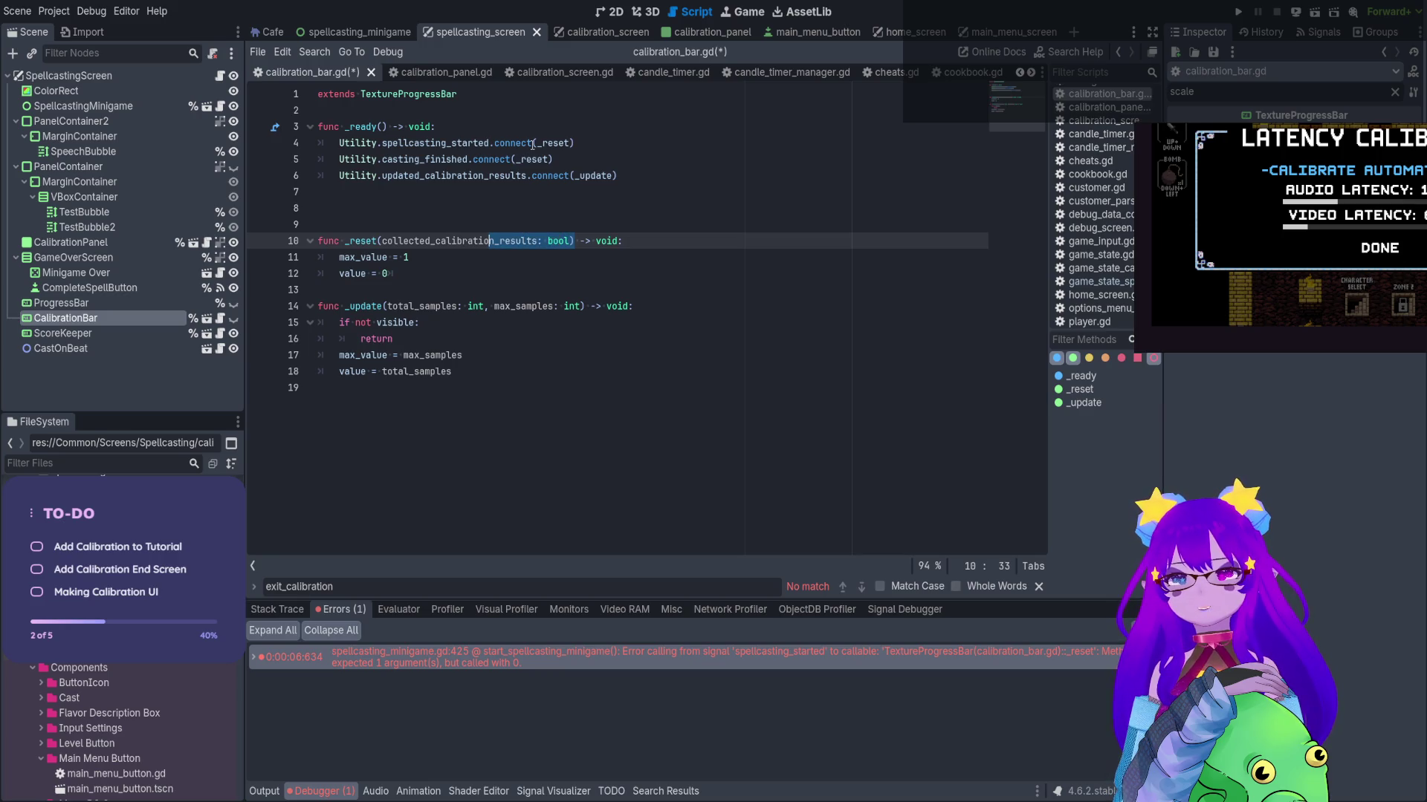
{"action": "left_click", "coordinate": [461, 241]}
{"action": "left_click_drag", "start_coordinate": [445, 241], "coordinate": [571, 241]}
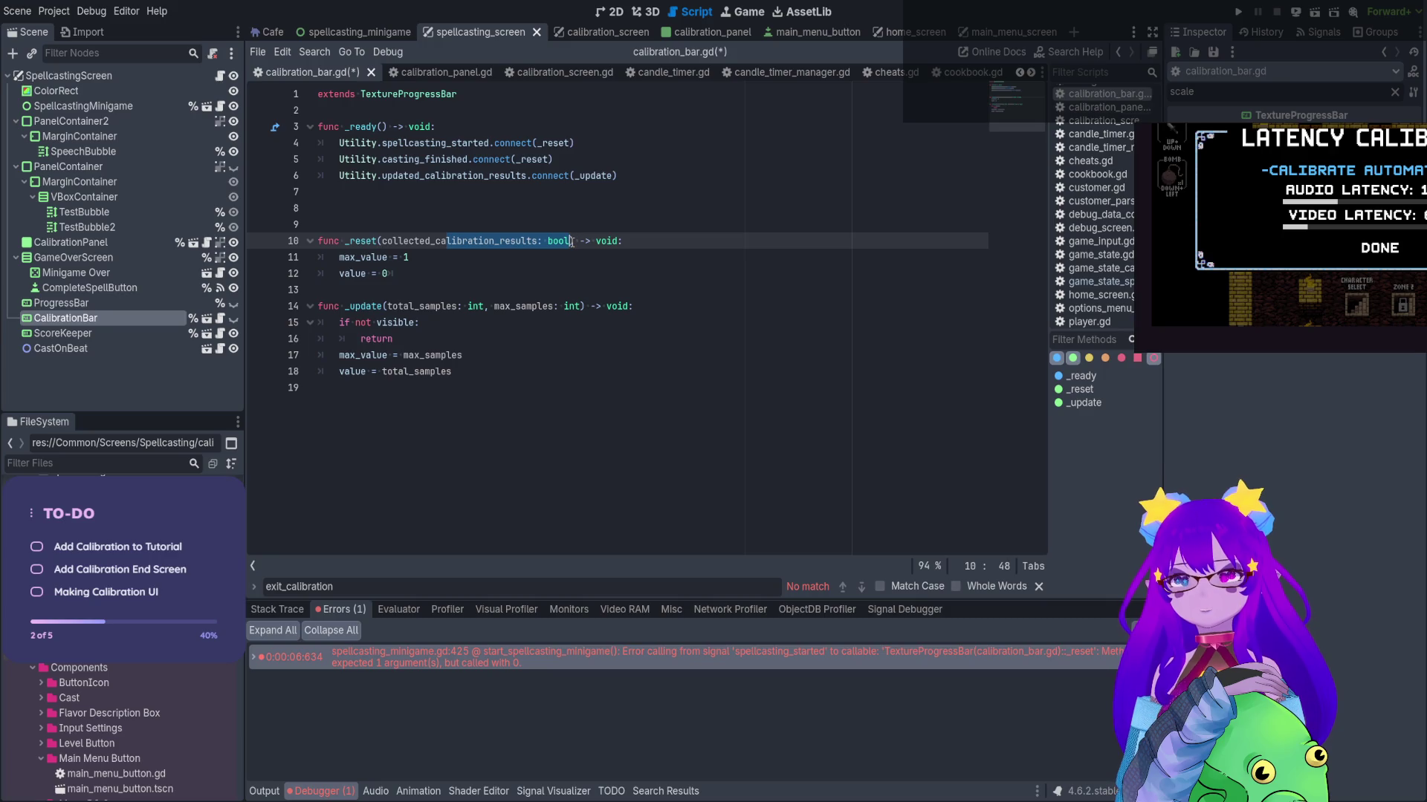
{"action": "left_click", "coordinate": [572, 243]}
{"action": "type", "text": "= false"}
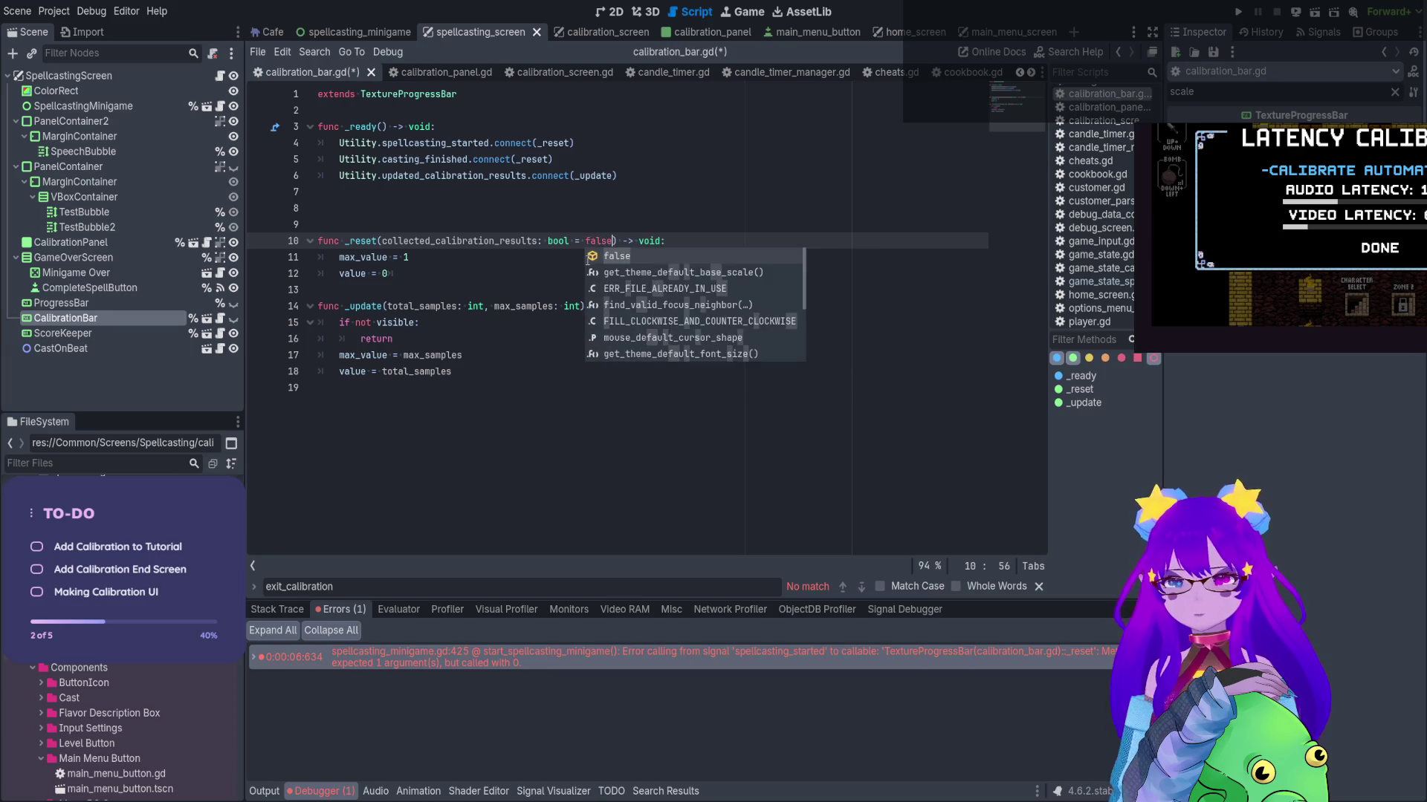
{"action": "key", "text": "F6"}
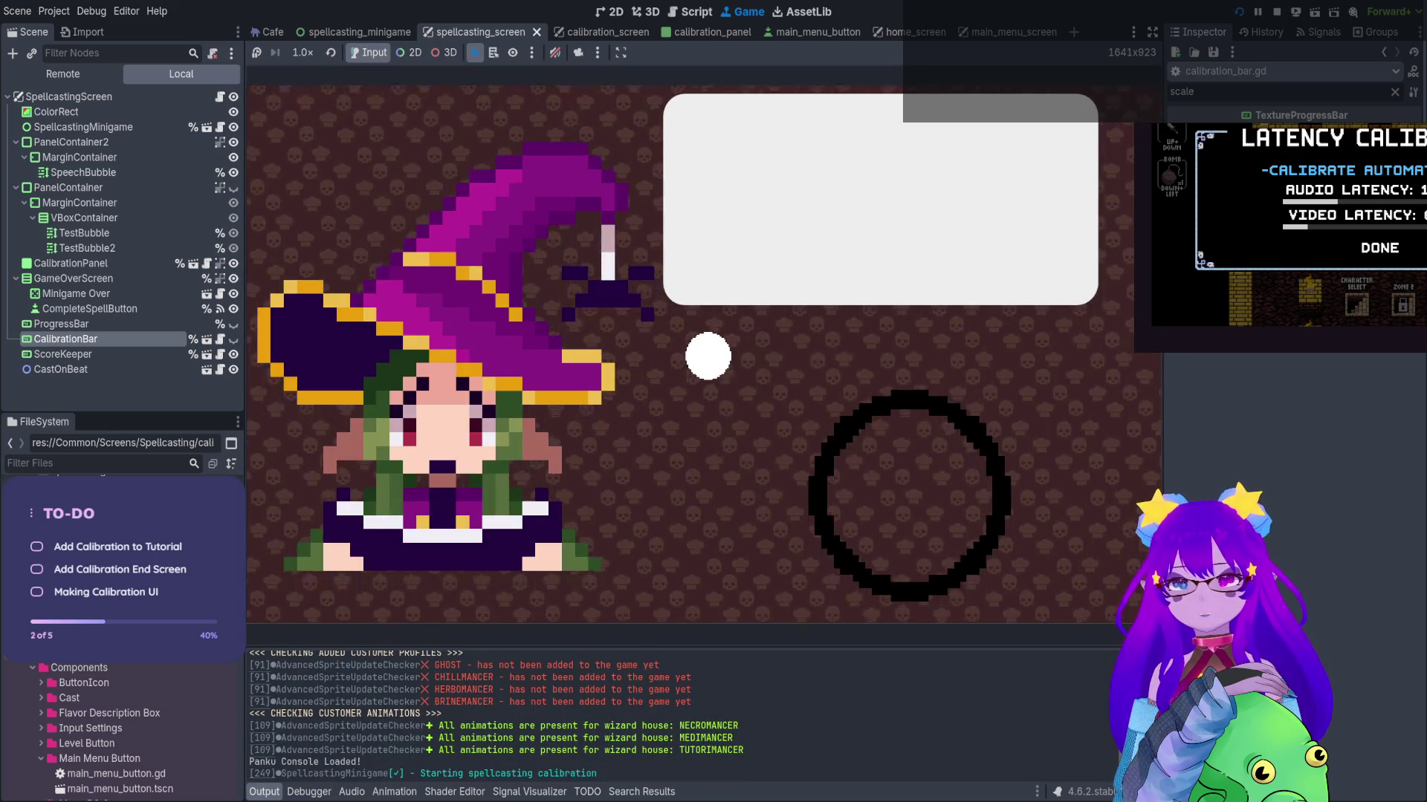
Play the calibration to its Latency 0ms end screen, stop, relaunch, and start from the main menu
{"action": "key", "text": "space"}
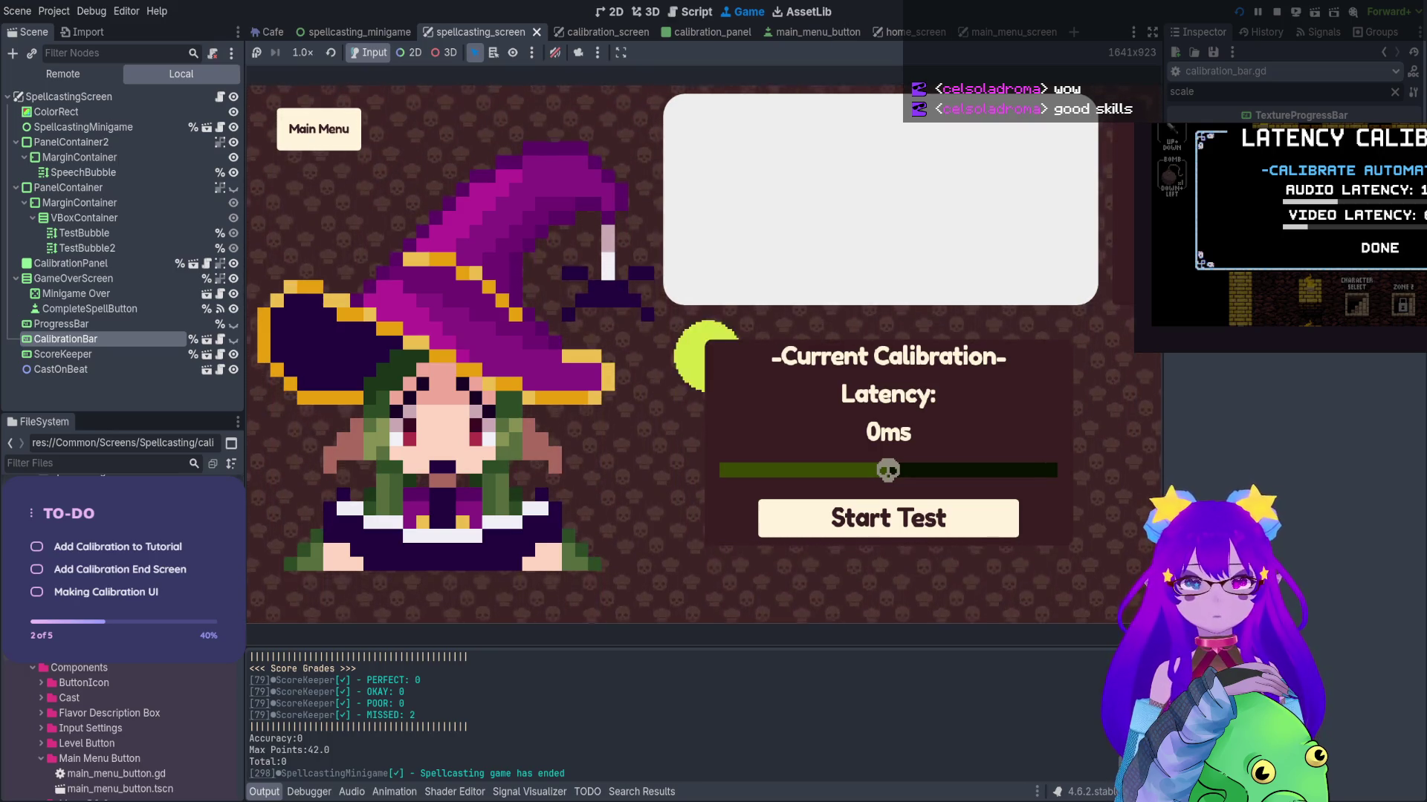
{"action": "key", "text": "F8"}
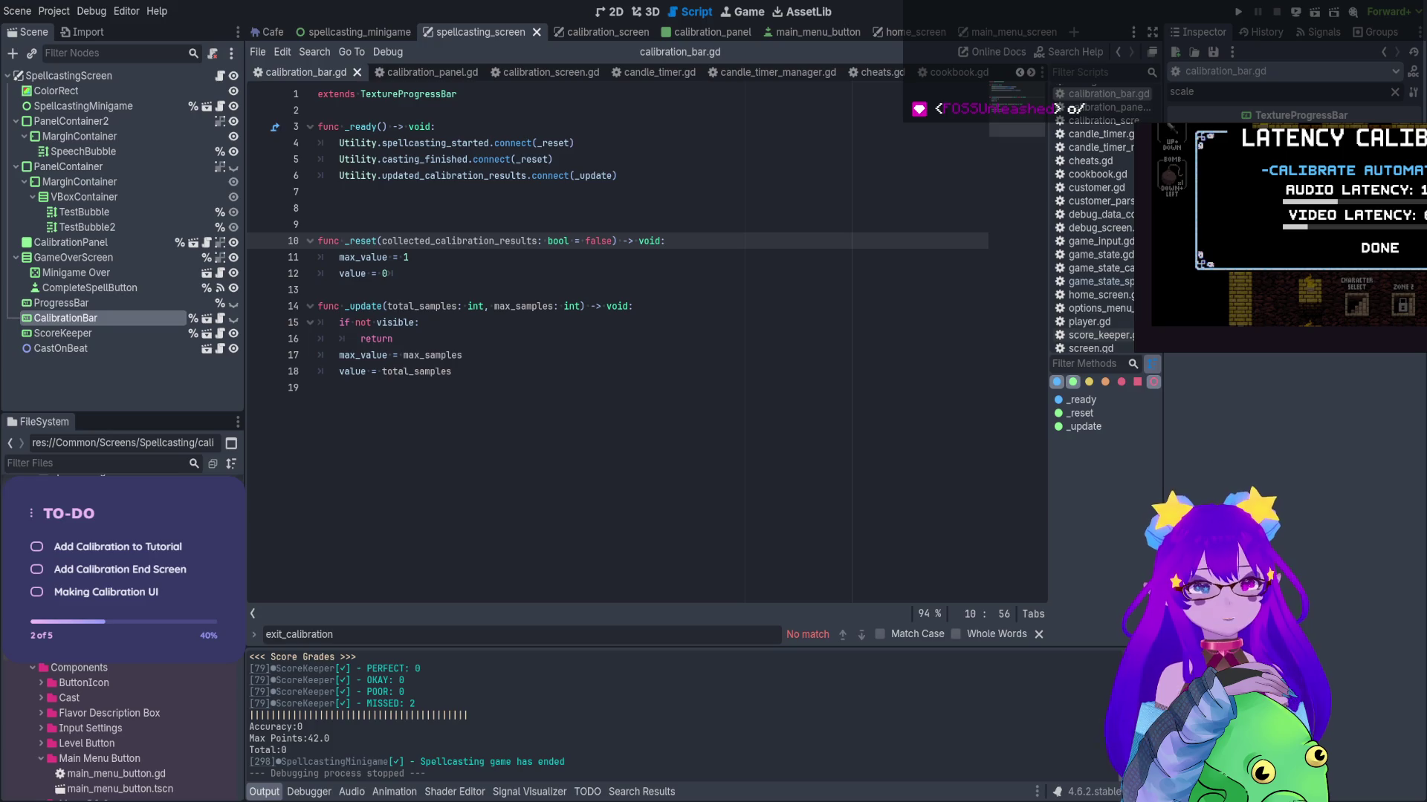
{"action": "left_click", "coordinate": [1238, 12]}
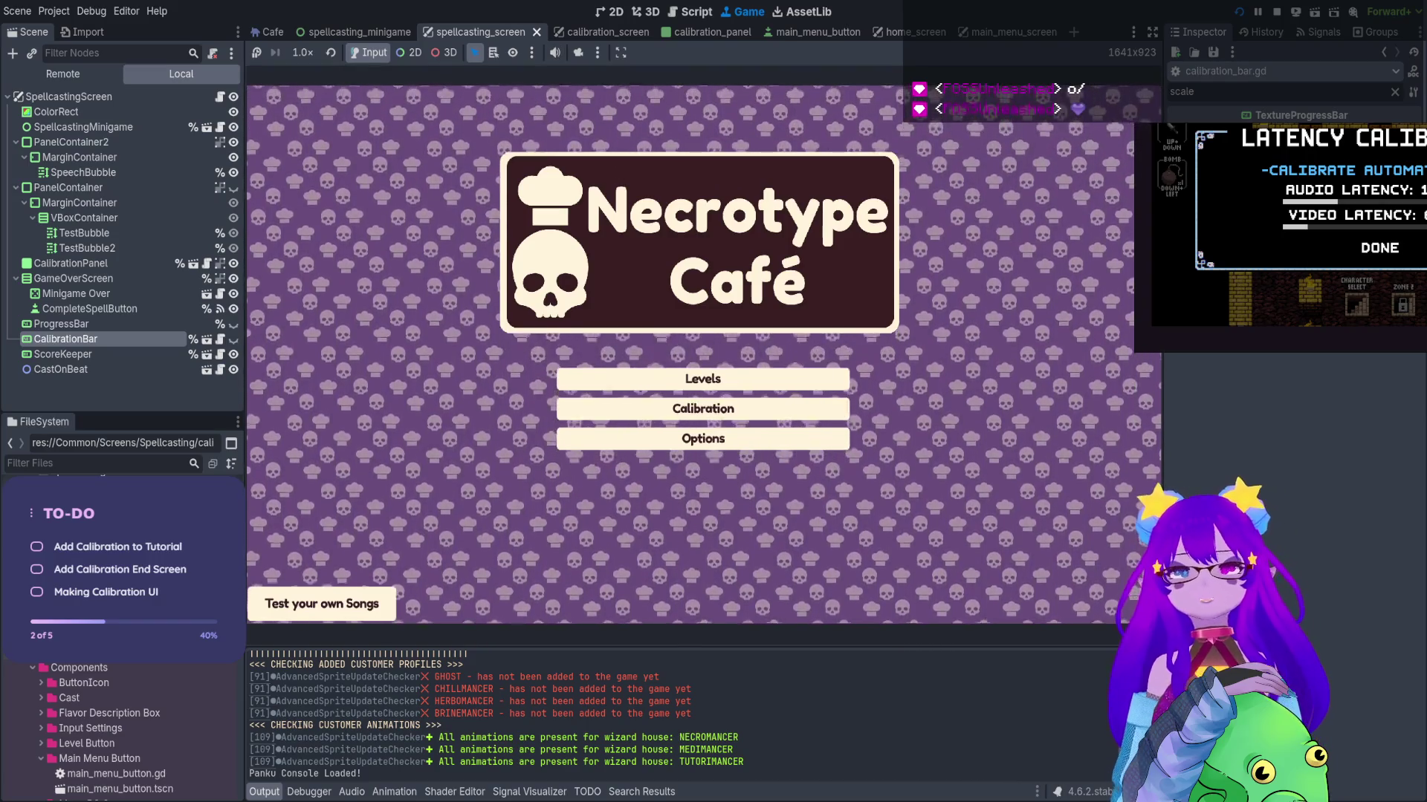
{"action": "key", "text": "Return"}
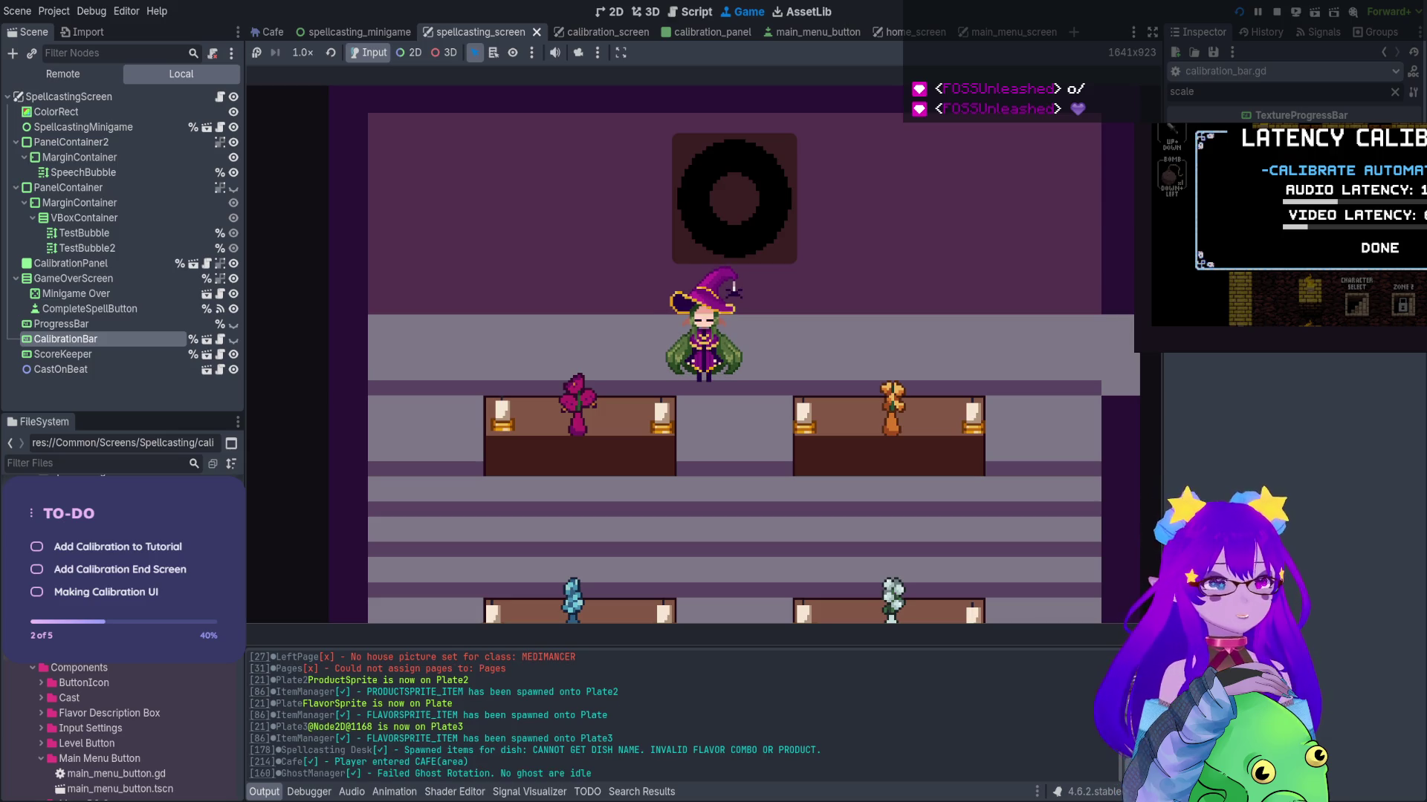
Spawn a customer using the in-game debug console's spawn cheat
{"action": "key", "text": "Left"}
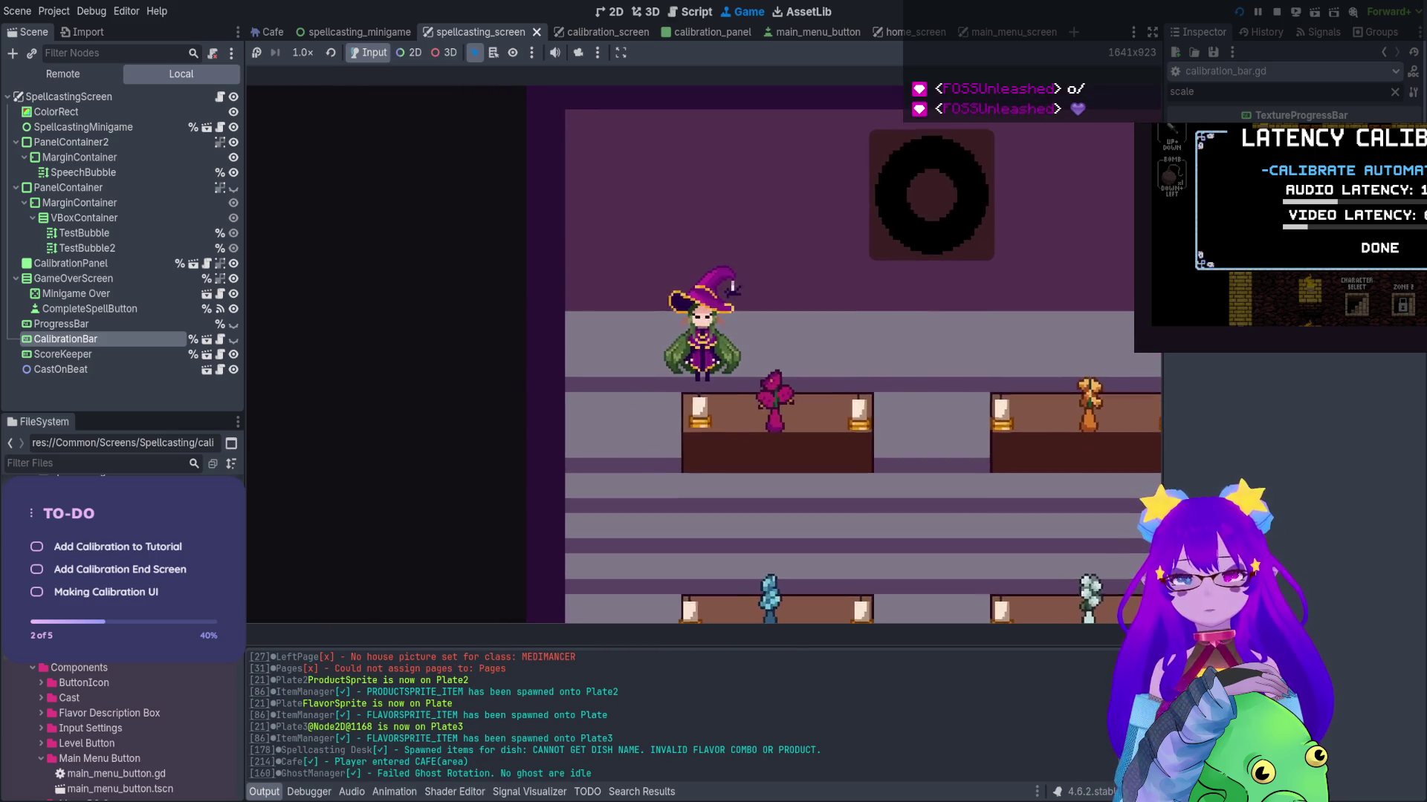
{"action": "key", "text": "grave"}
{"action": "key", "text": "BackSpace"}
{"action": "type", "text": "n"}
{"action": "key", "text": "BackSpace"}
{"action": "type", "text": "b"}
{"action": "key", "text": "BackSpace"}
{"action": "type", "text": "n"}
{"action": "key", "text": "Tab"}
{"action": "key", "text": "Tab"}
{"action": "key", "text": "Tab"}
{"action": "key", "text": "Return"}
{"action": "key", "text": "grave"}
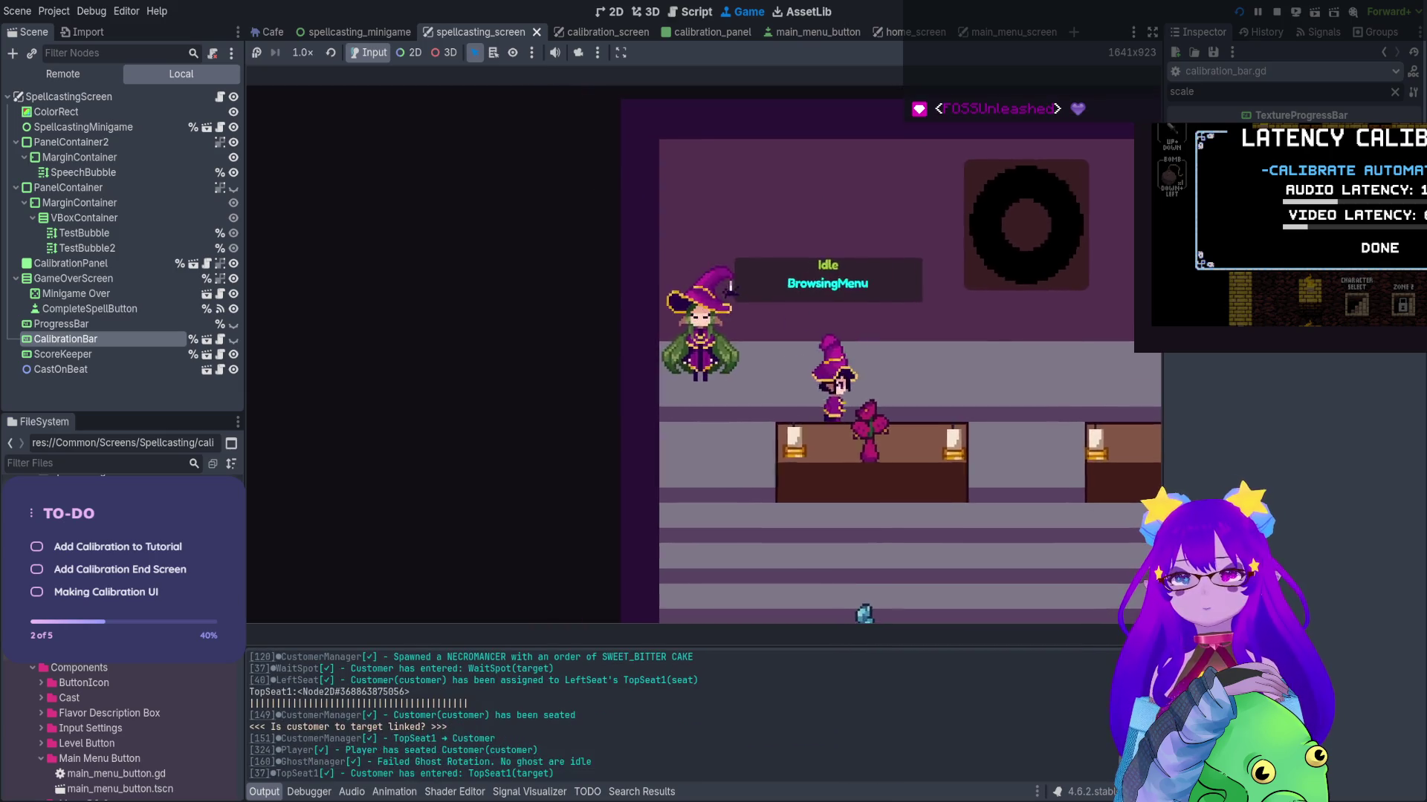
Walk the witch to the seated customer and take their order
{"action": "key", "text": "Right"}
{"action": "key", "text": "Down"}
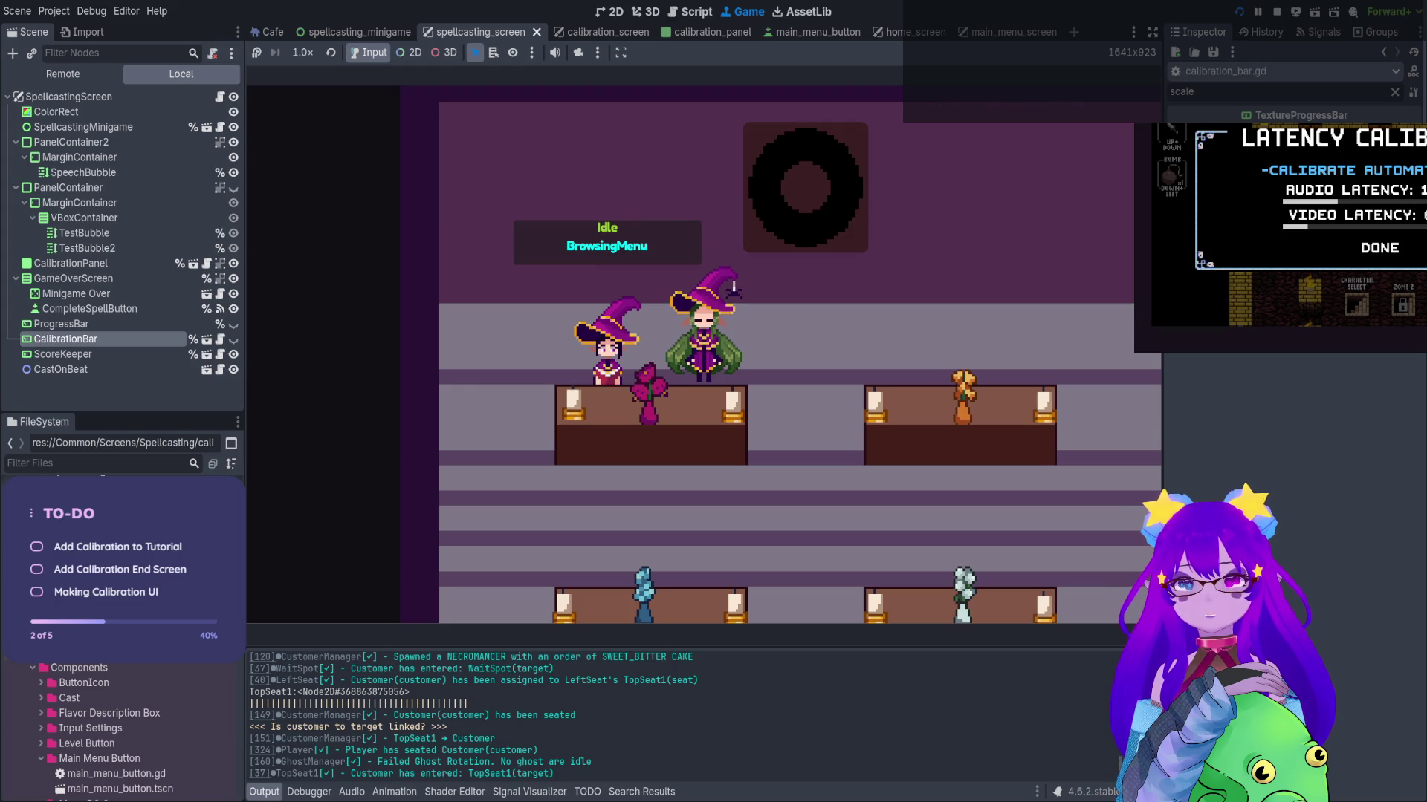
{"action": "key", "text": "Left"}
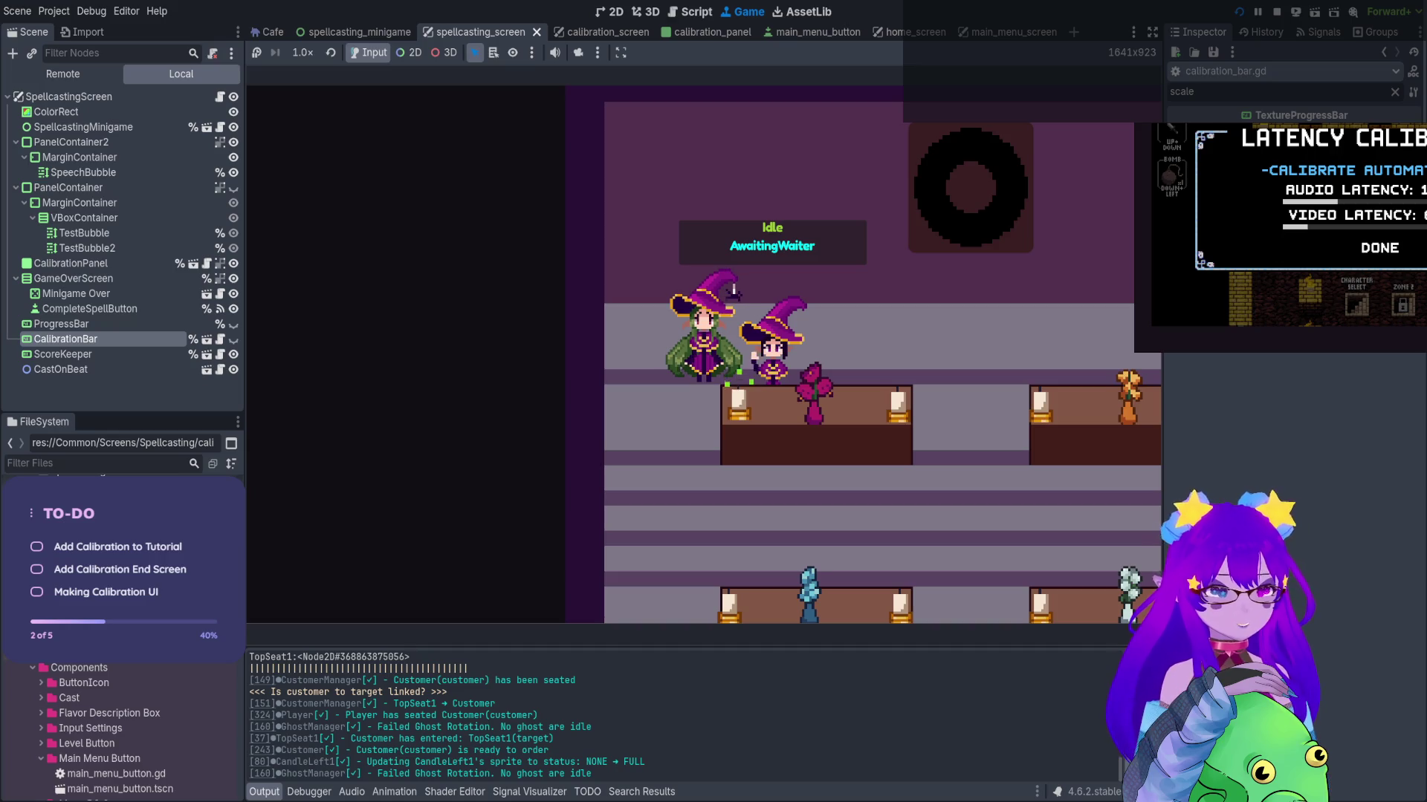
{"action": "key", "text": "Right"}
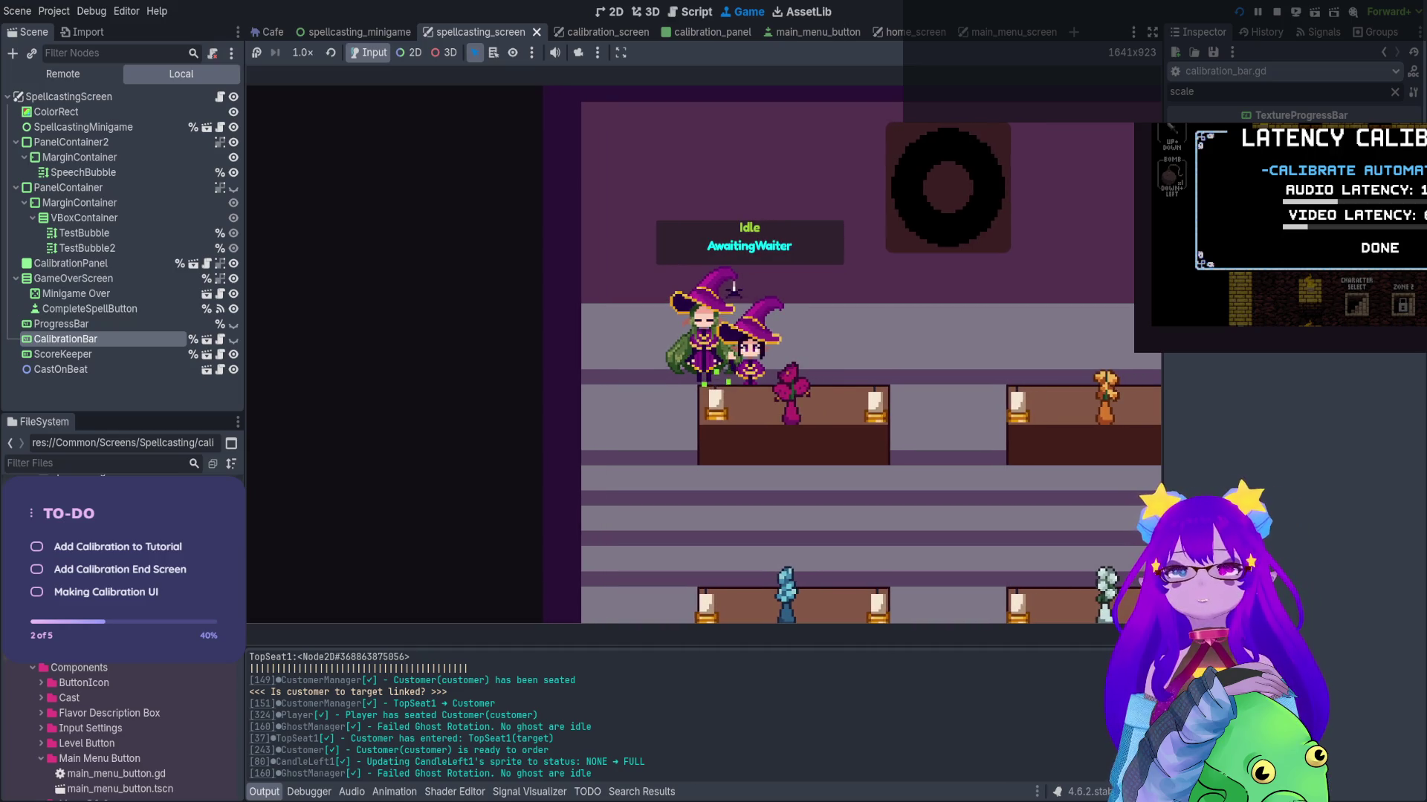
{"action": "key", "text": "space"}
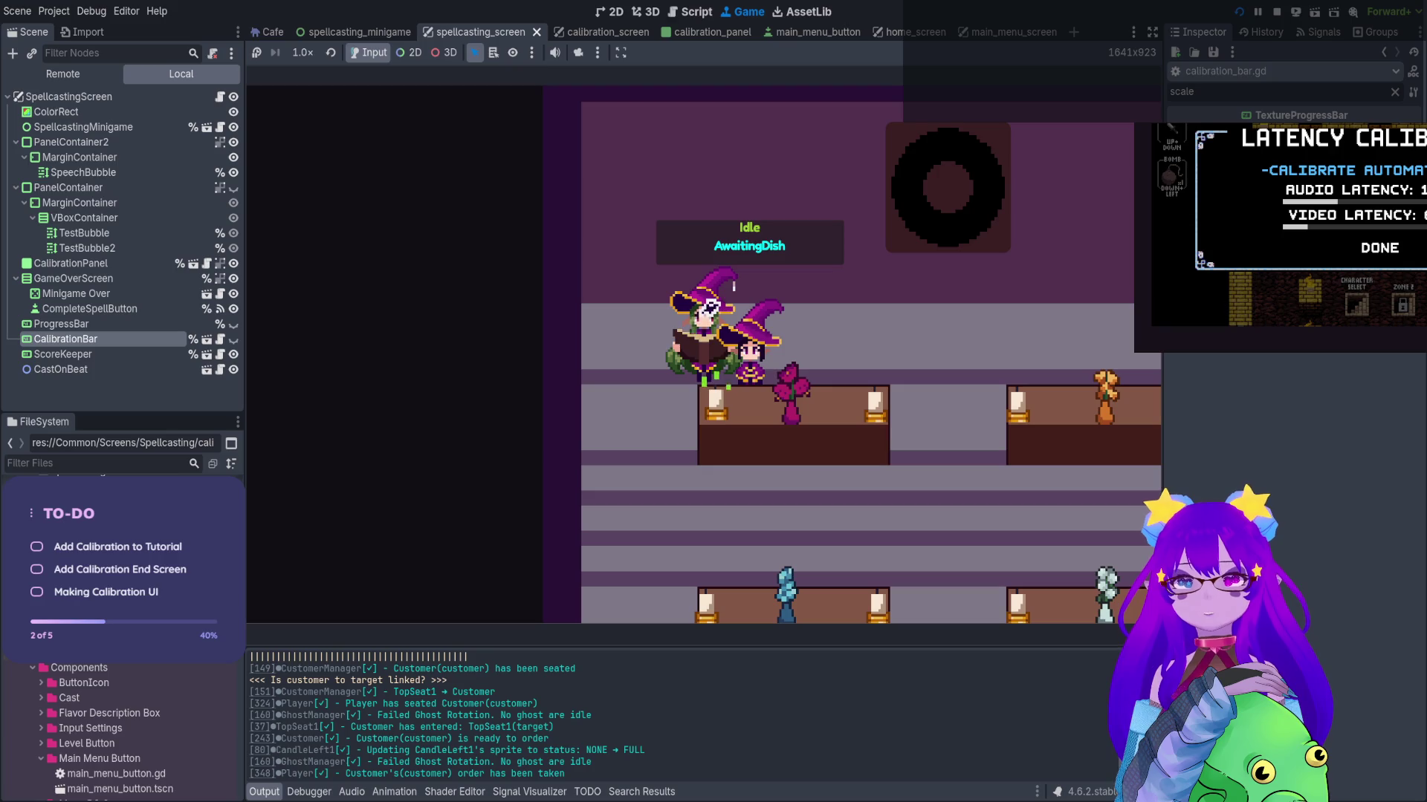
Open the Orders book and turn to the ghost profiles' Necromancer page (Unlocked 3/45)
{"action": "key", "text": "Tab"}
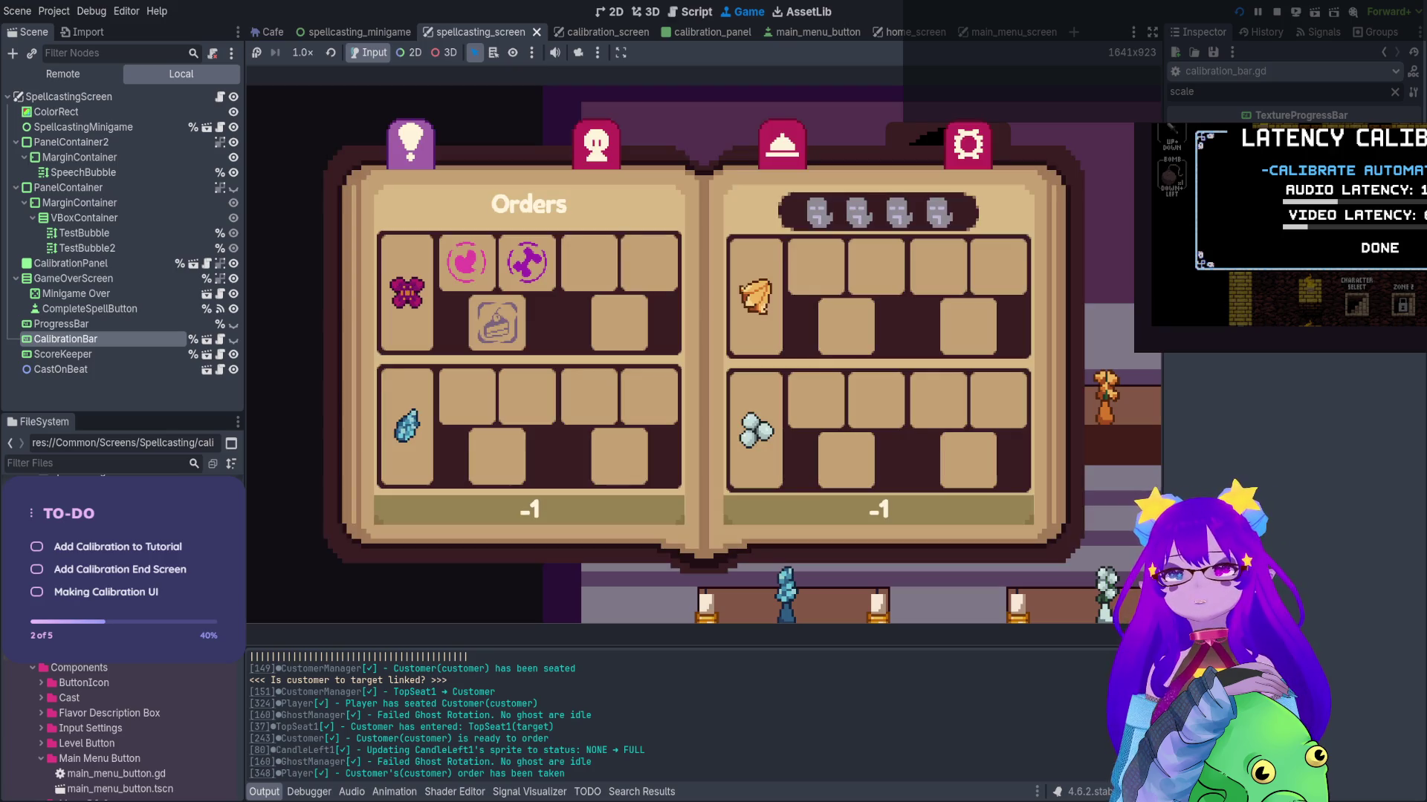
{"action": "key", "text": "Tab"}
{"action": "key", "text": "Right"}
{"action": "key", "text": "Tab"}
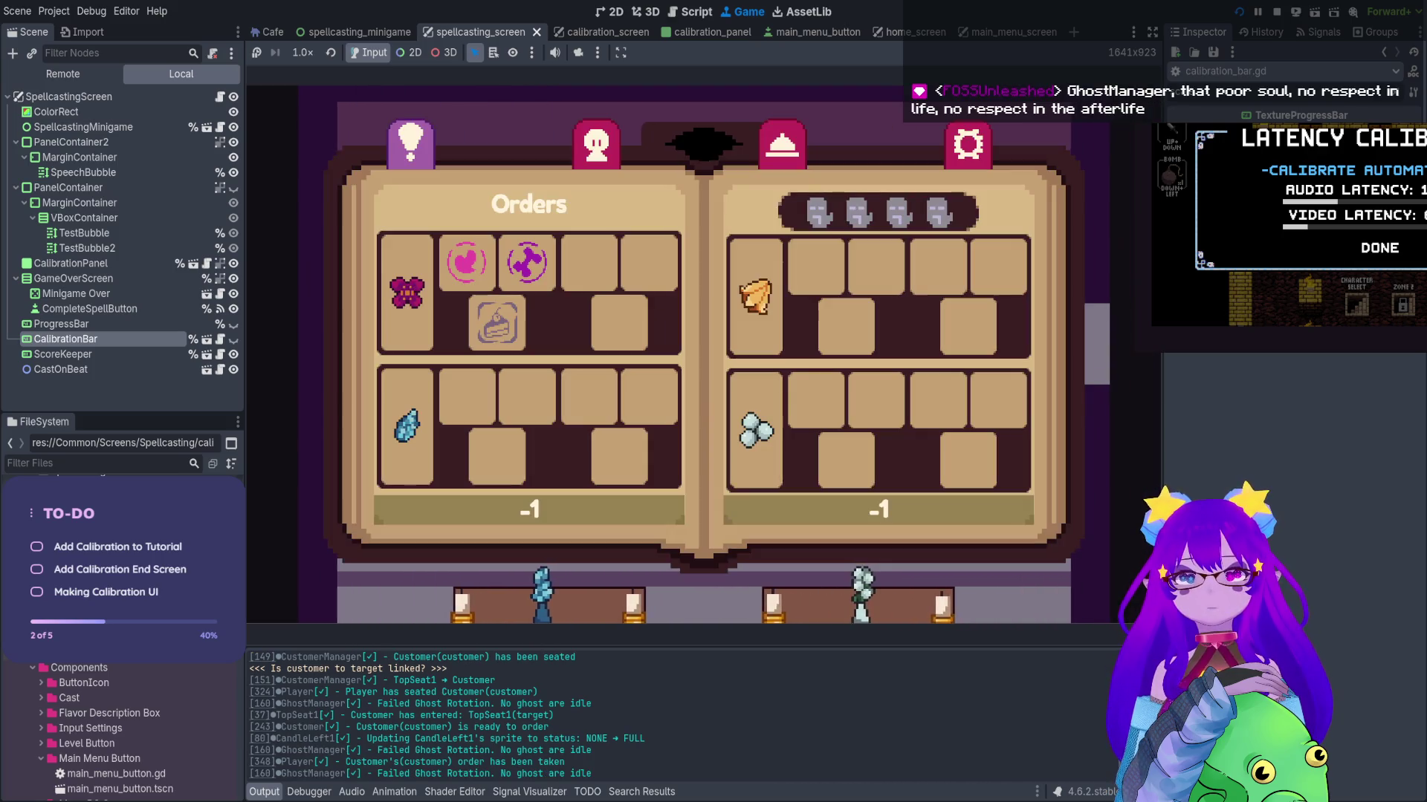
{"action": "key", "text": "Tab"}
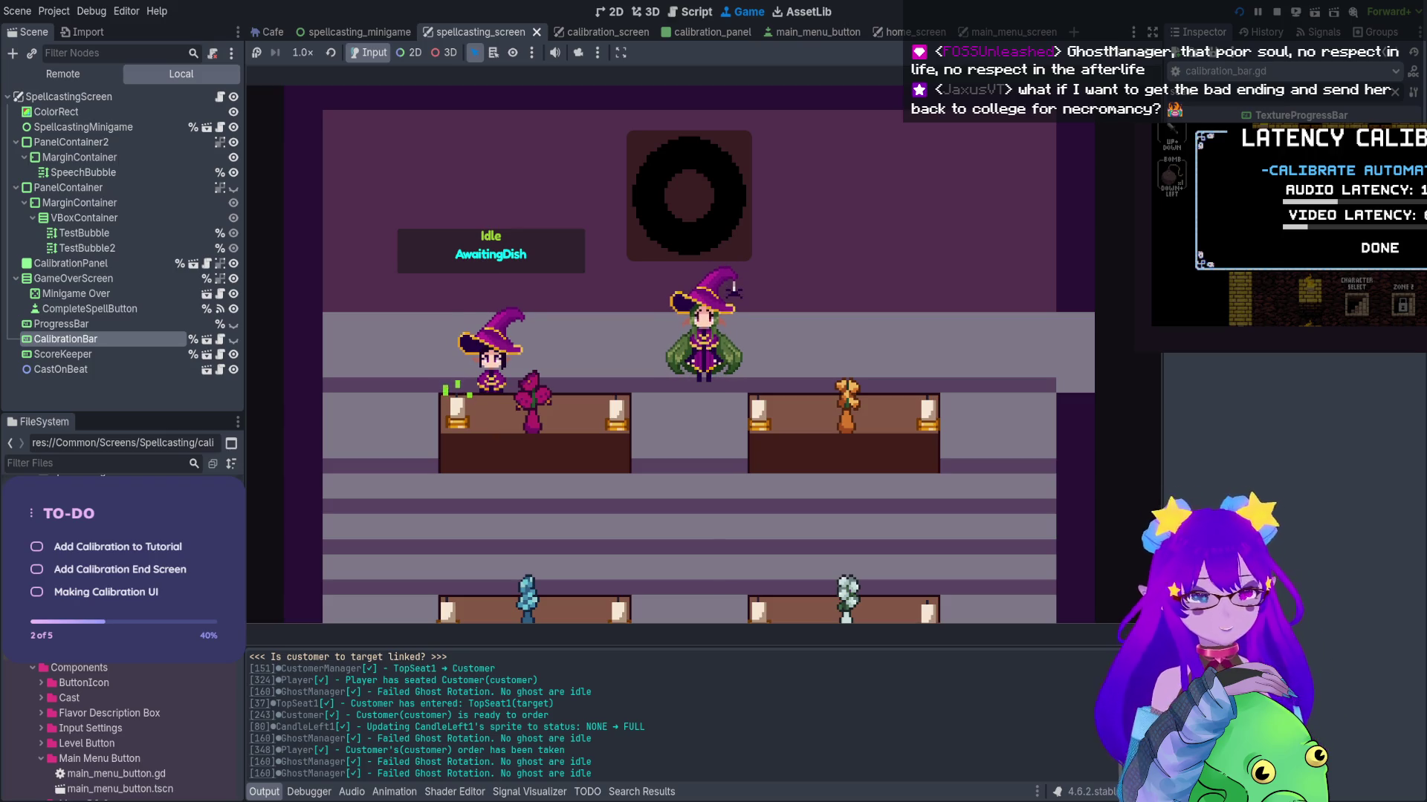
{"action": "key", "text": "Tab"}
{"action": "key", "text": "Right"}
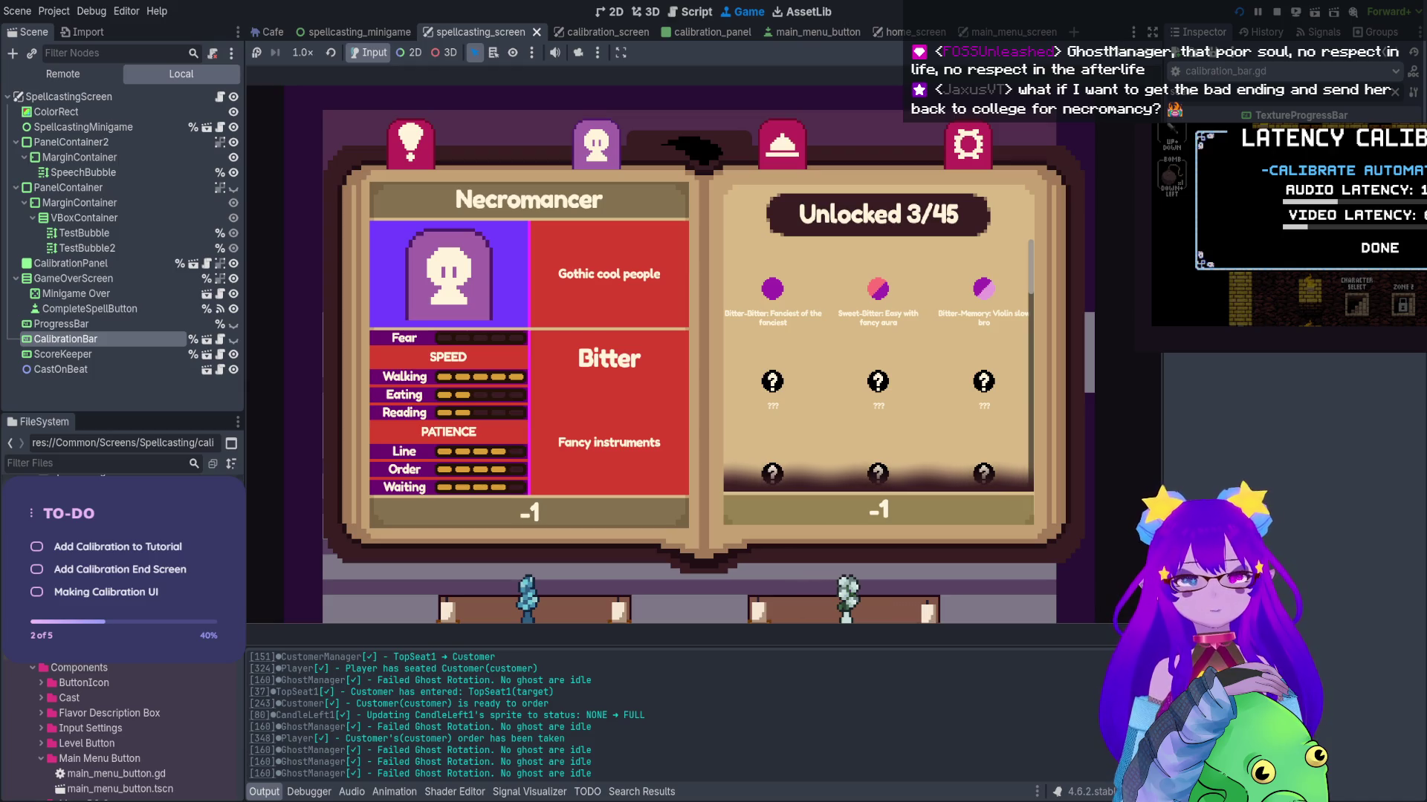
Leave the book, walk the witch down, and flip the ghost pages from Necromancer to Medimancer
{"action": "key", "text": "Escape"}
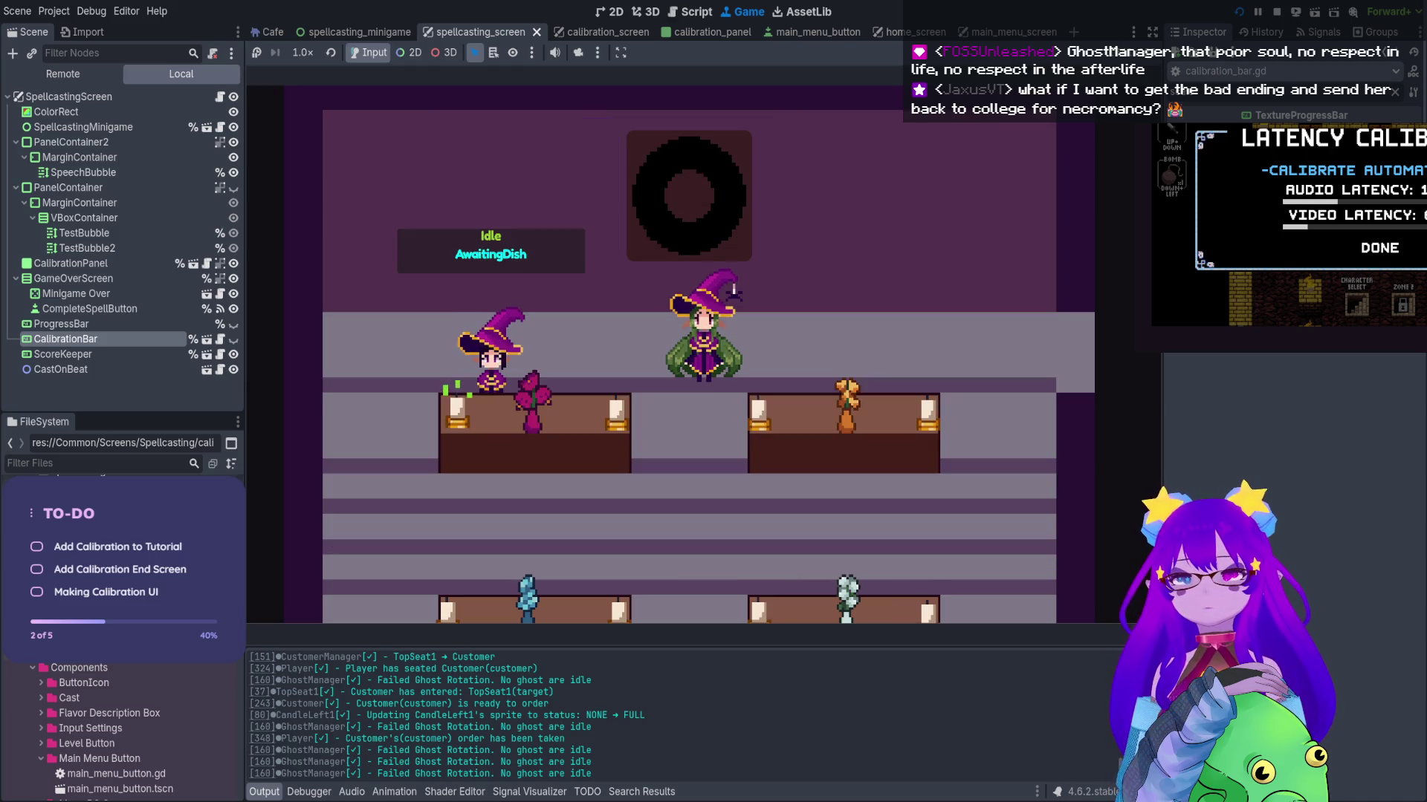
{"action": "key", "text": "Down"}
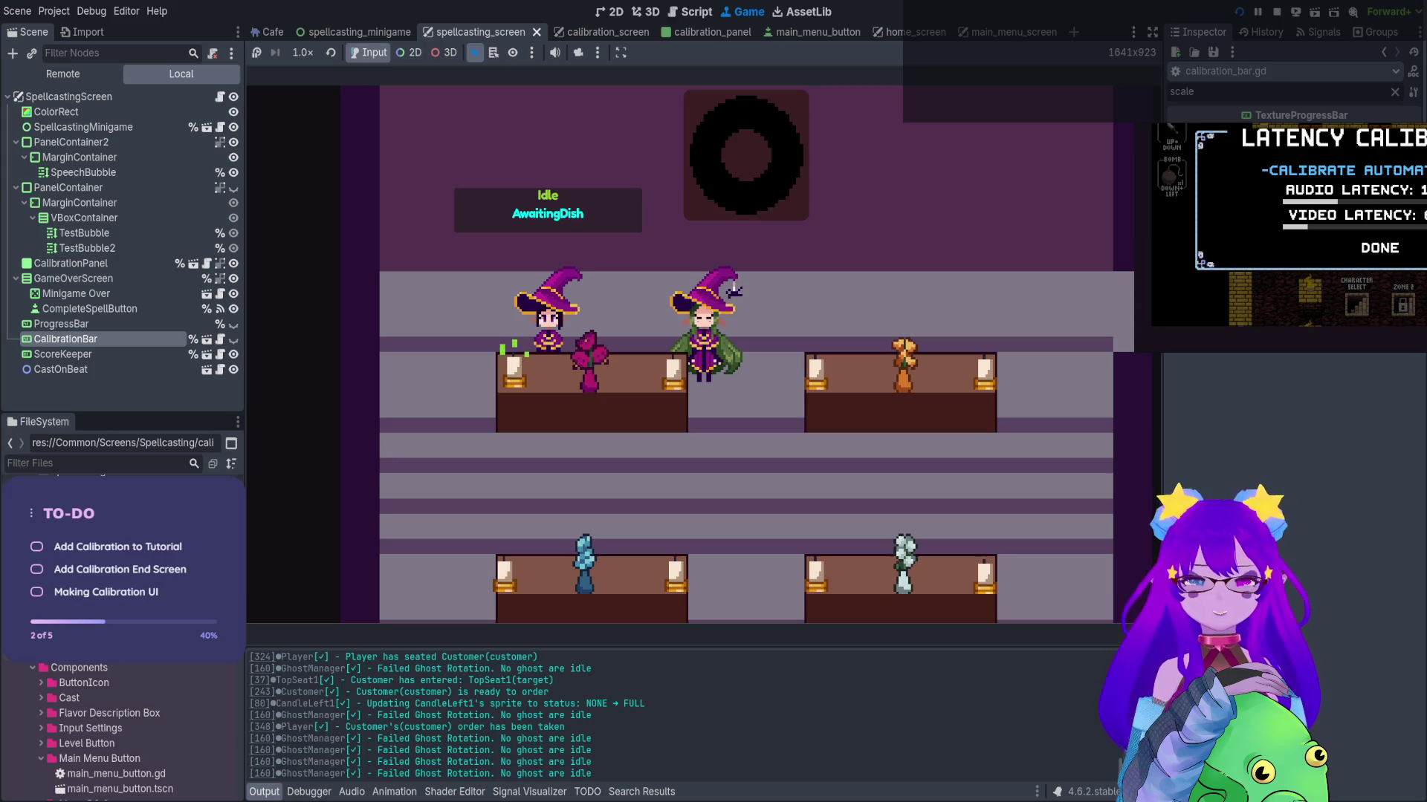
{"action": "left_click", "coordinate": [733, 290]}
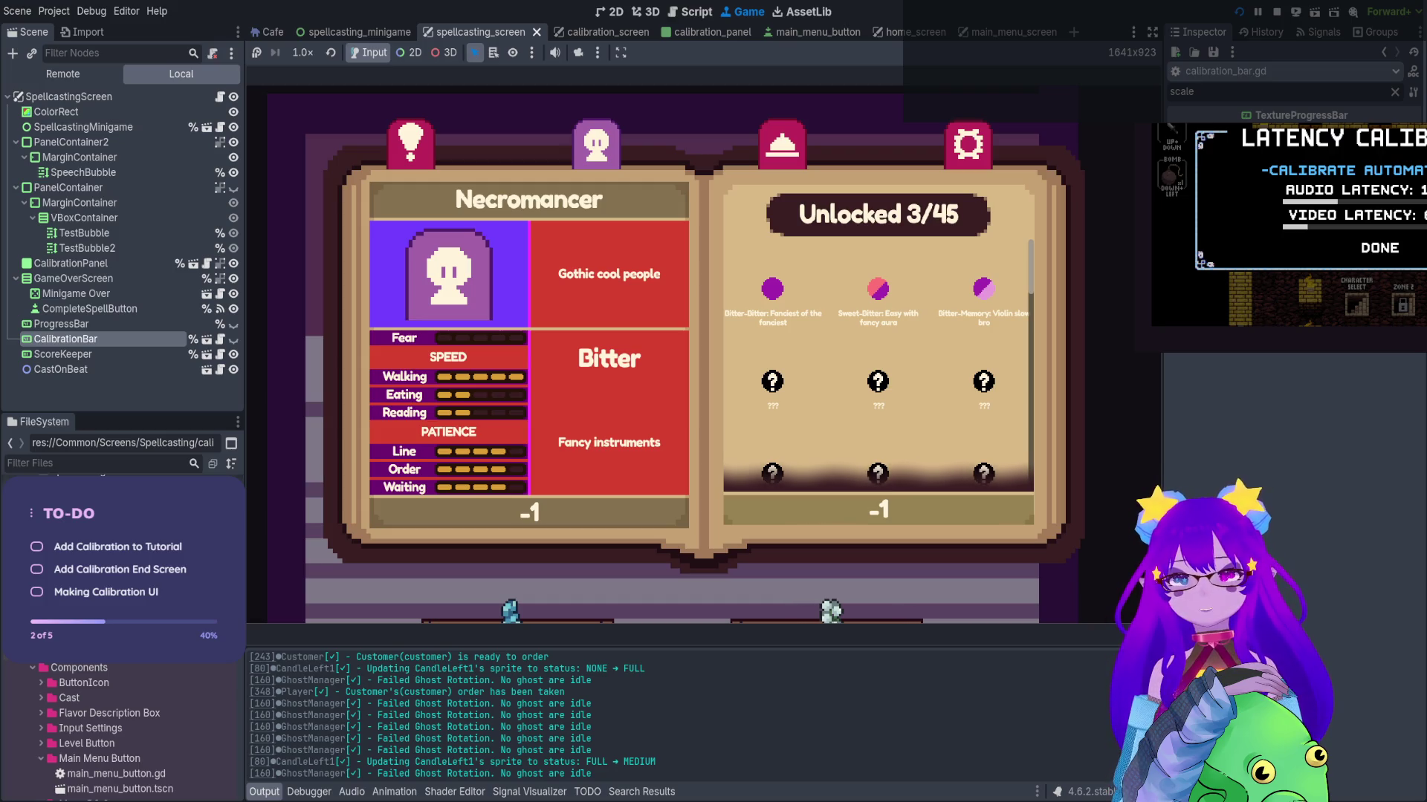
{"action": "key", "text": "Right"}
{"action": "key", "text": "Left"}
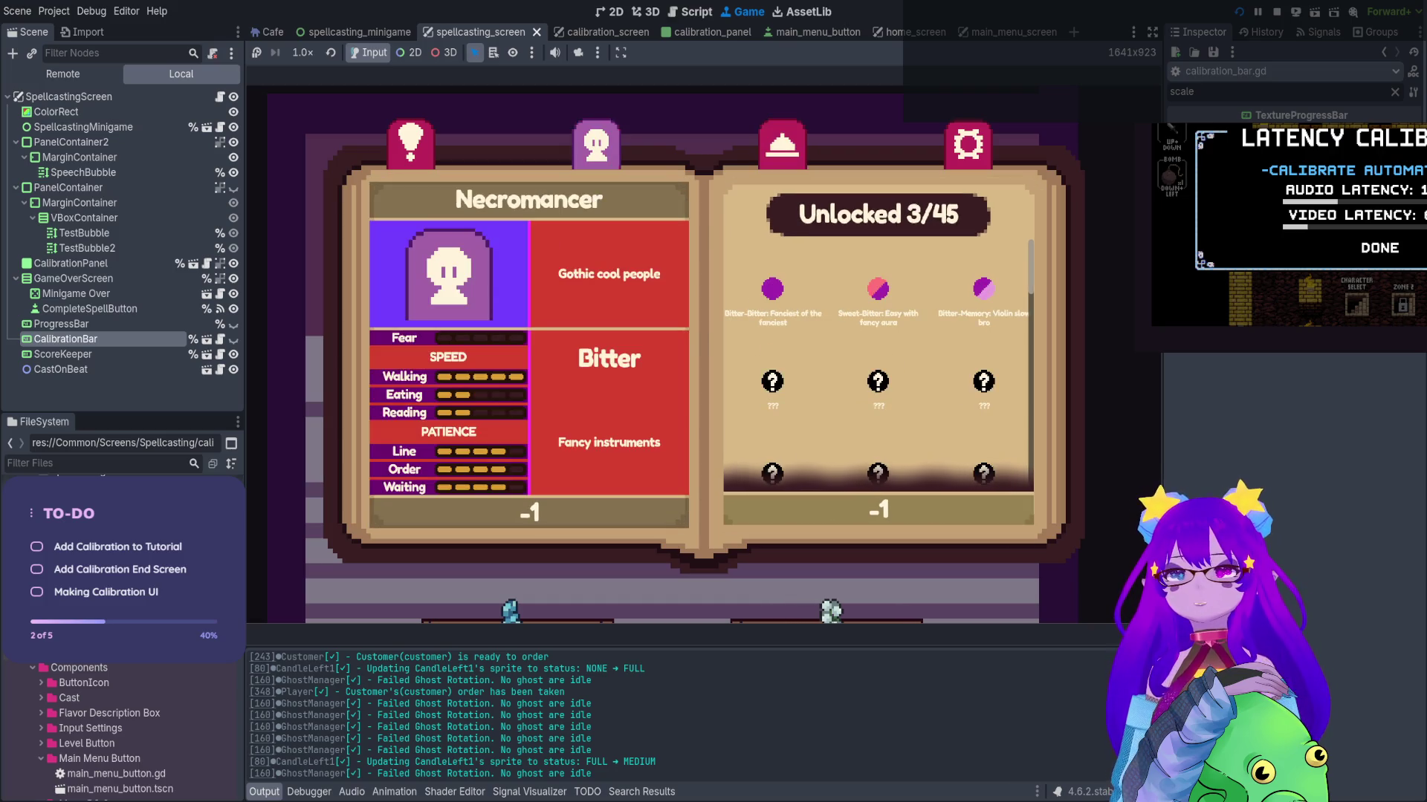
{"action": "key", "text": "Down"}
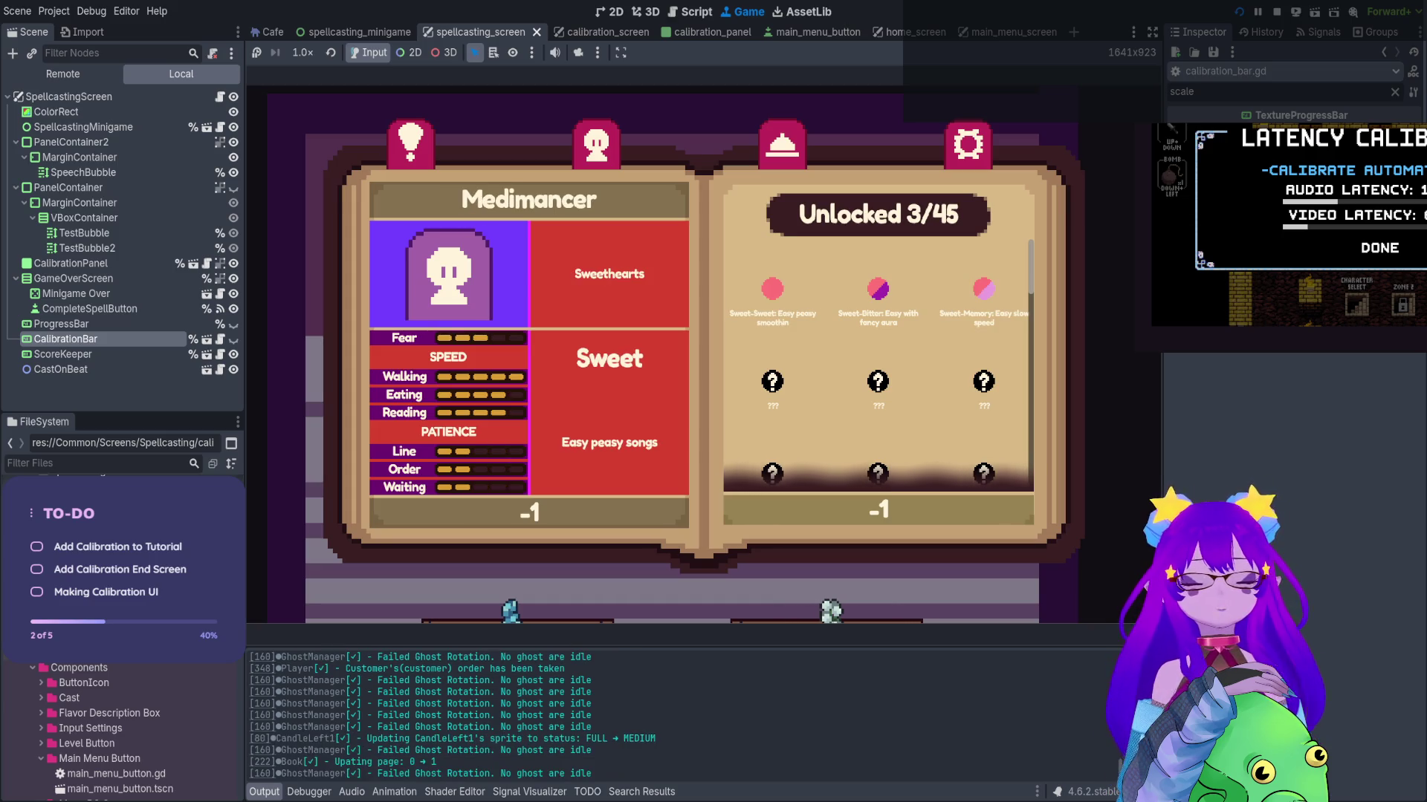
Toggle the Orders book closed and open, walking the witch up and right into the kitchen
{"action": "key", "text": "Escape"}
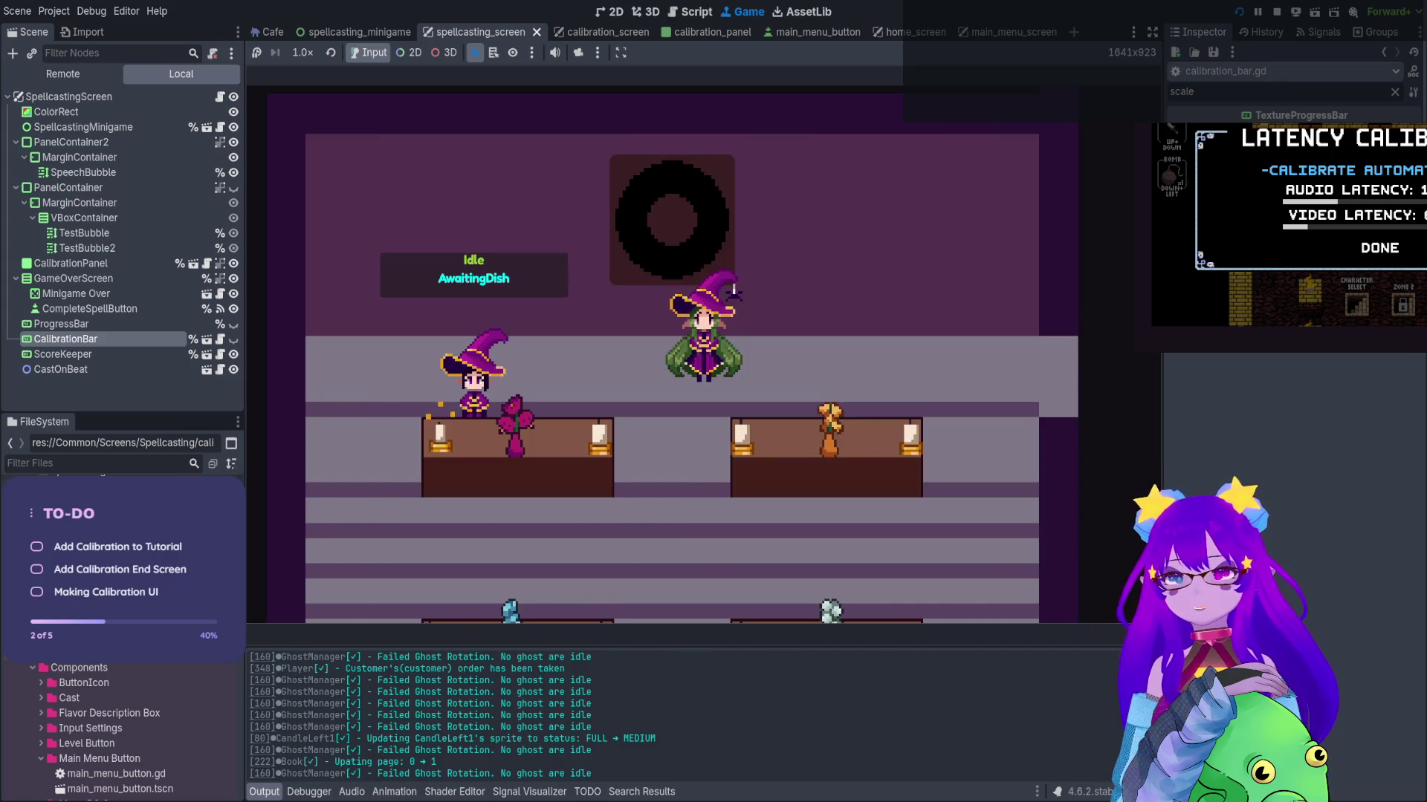
{"action": "key", "text": "Escape"}
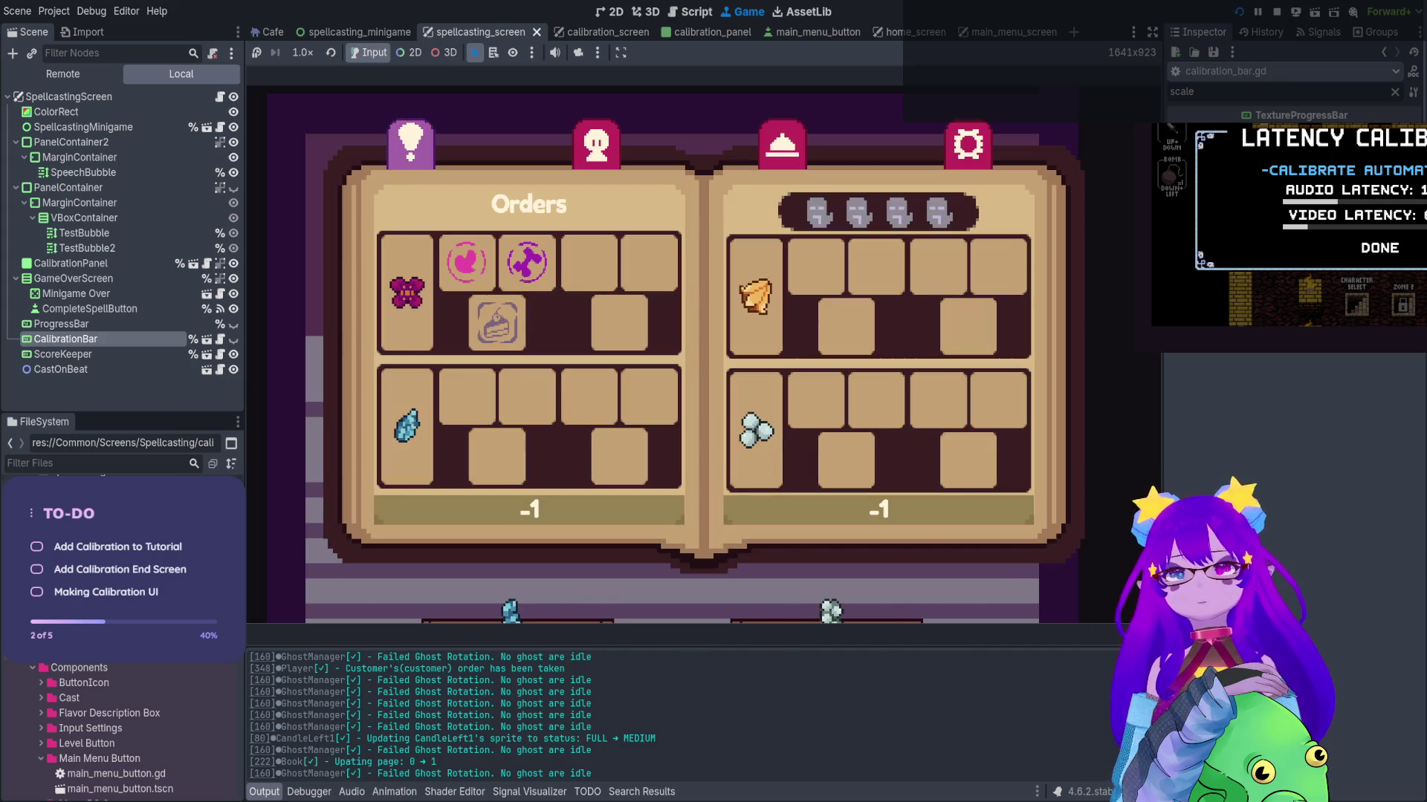
{"action": "key", "text": "Escape"}
{"action": "key", "text": "Escape"}
{"action": "key", "text": "Escape"}
{"action": "key", "text": "Escape"}
{"action": "key", "text": "Escape"}
{"action": "key", "text": "Up"}
{"action": "key", "text": "Right"}
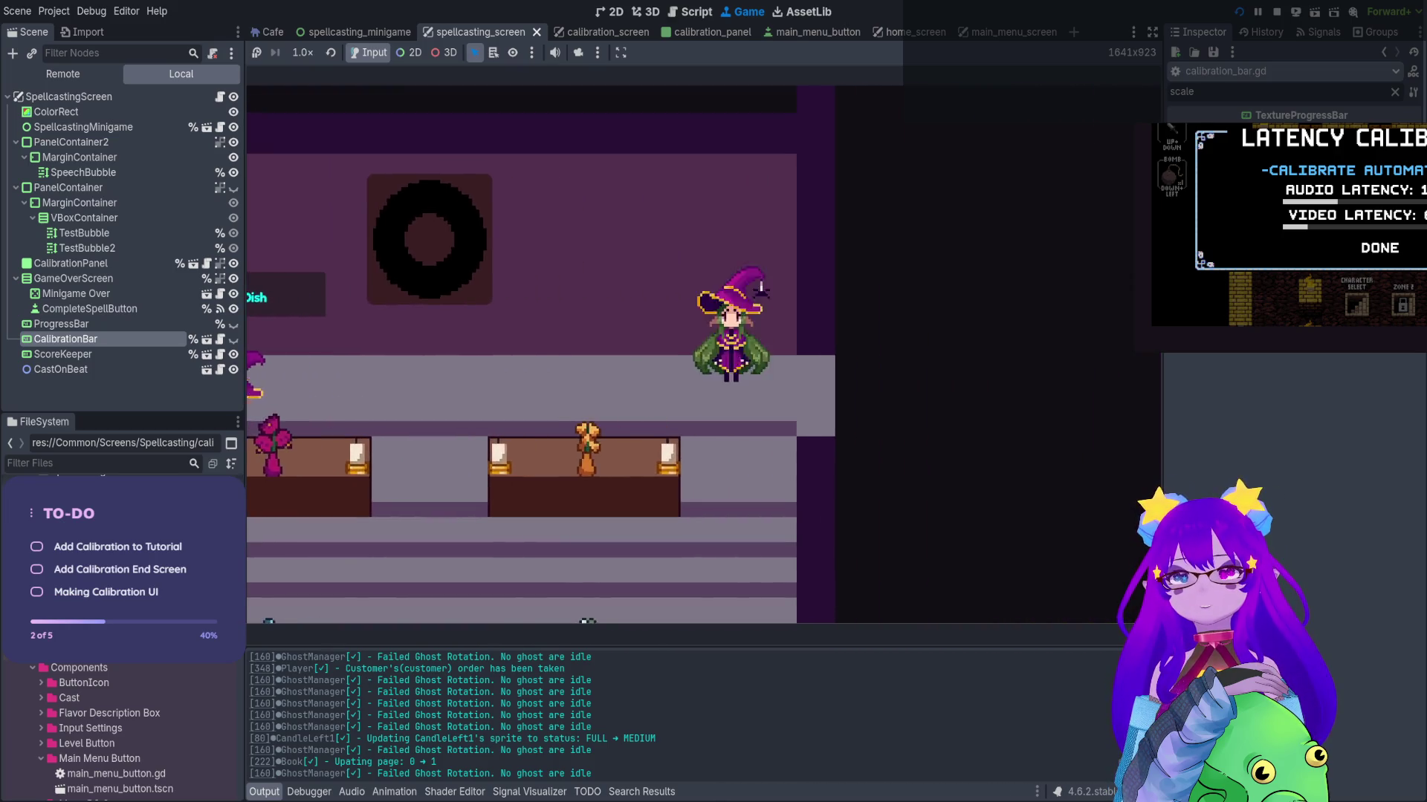
{"action": "key", "text": "Escape"}
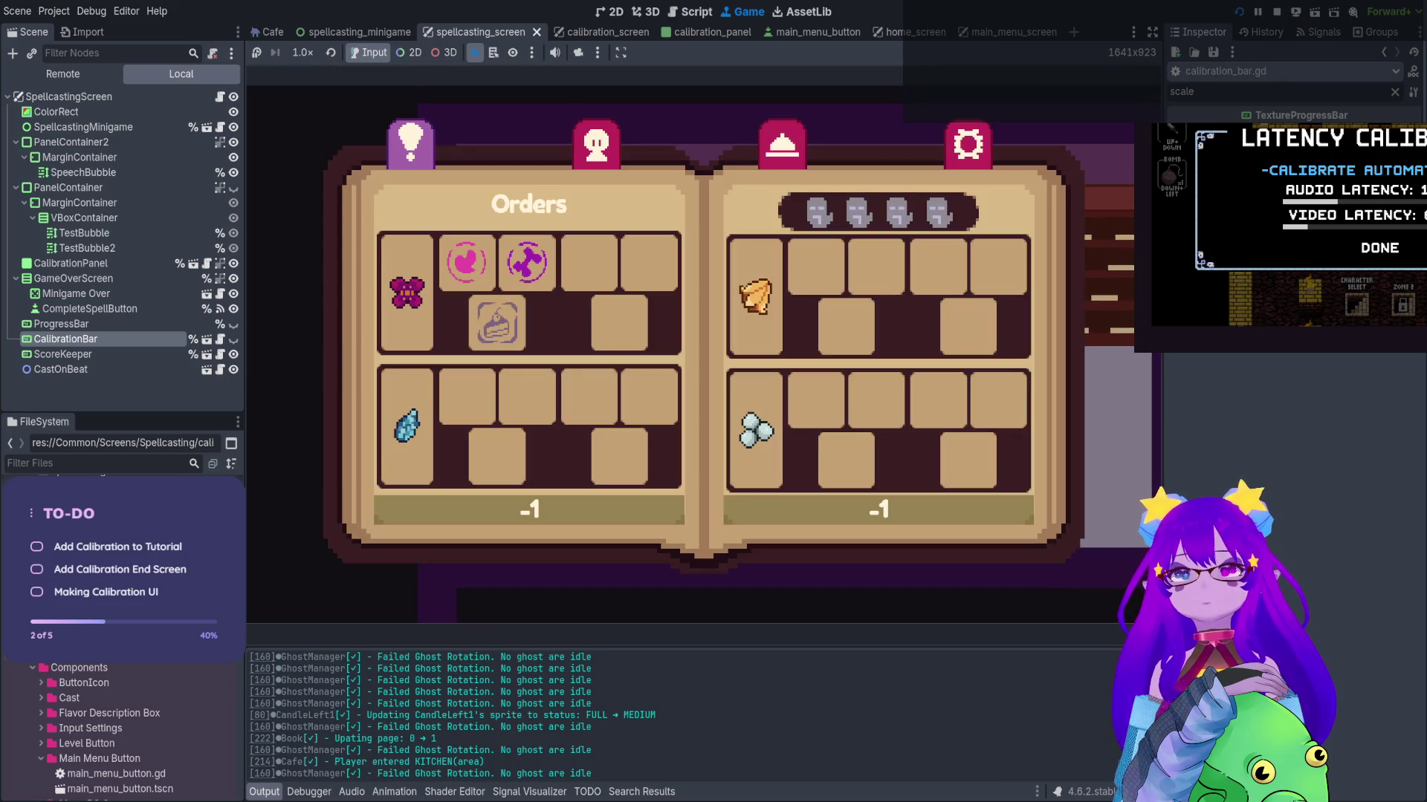
{"action": "key", "text": "Escape"}
Walk past the flavor bookshelf to the counter and start the spellcasting minigame with Q
{"action": "key", "text": "Left"}
{"action": "key", "text": "Up"}
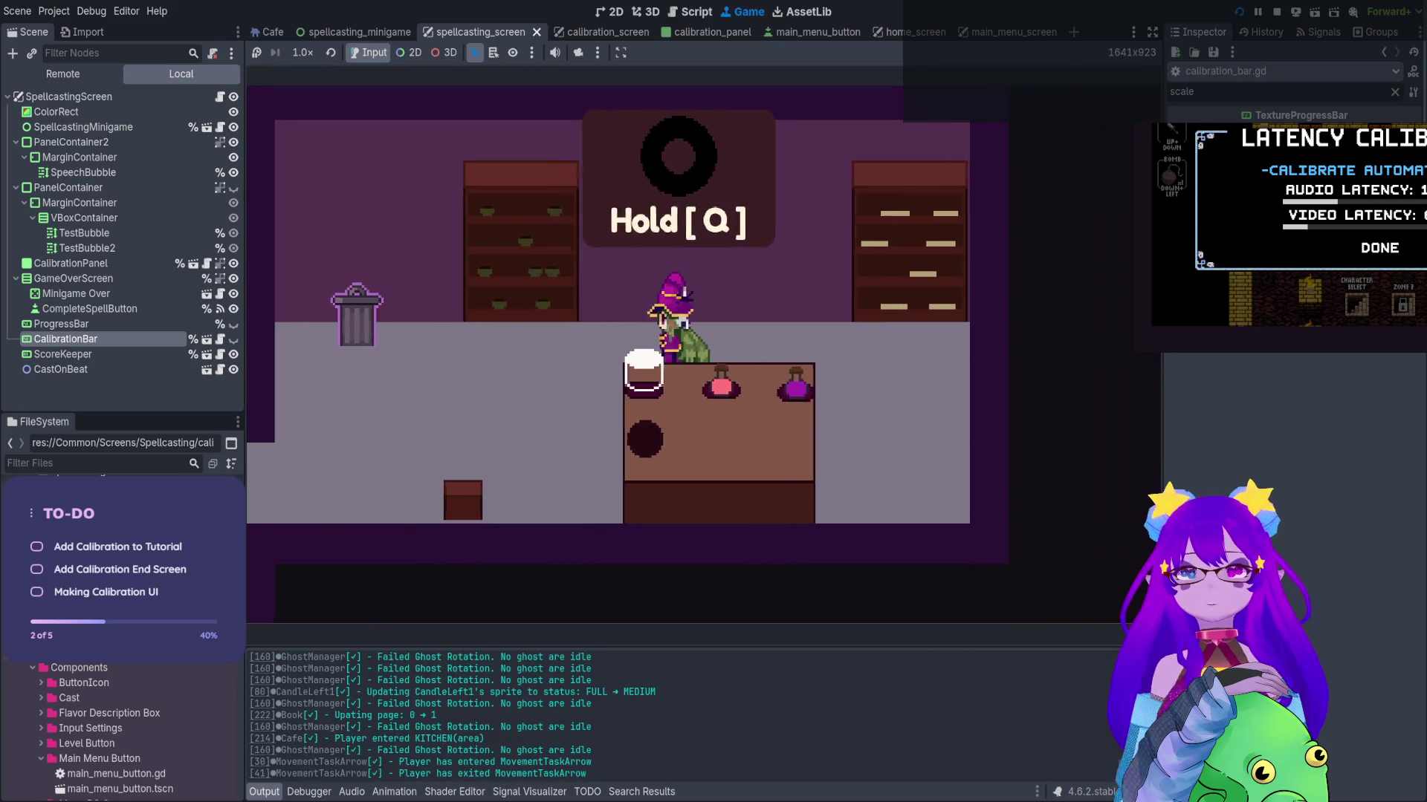
{"action": "key", "text": "e"}
{"action": "key", "text": "Escape"}
{"action": "key", "text": "Right"}
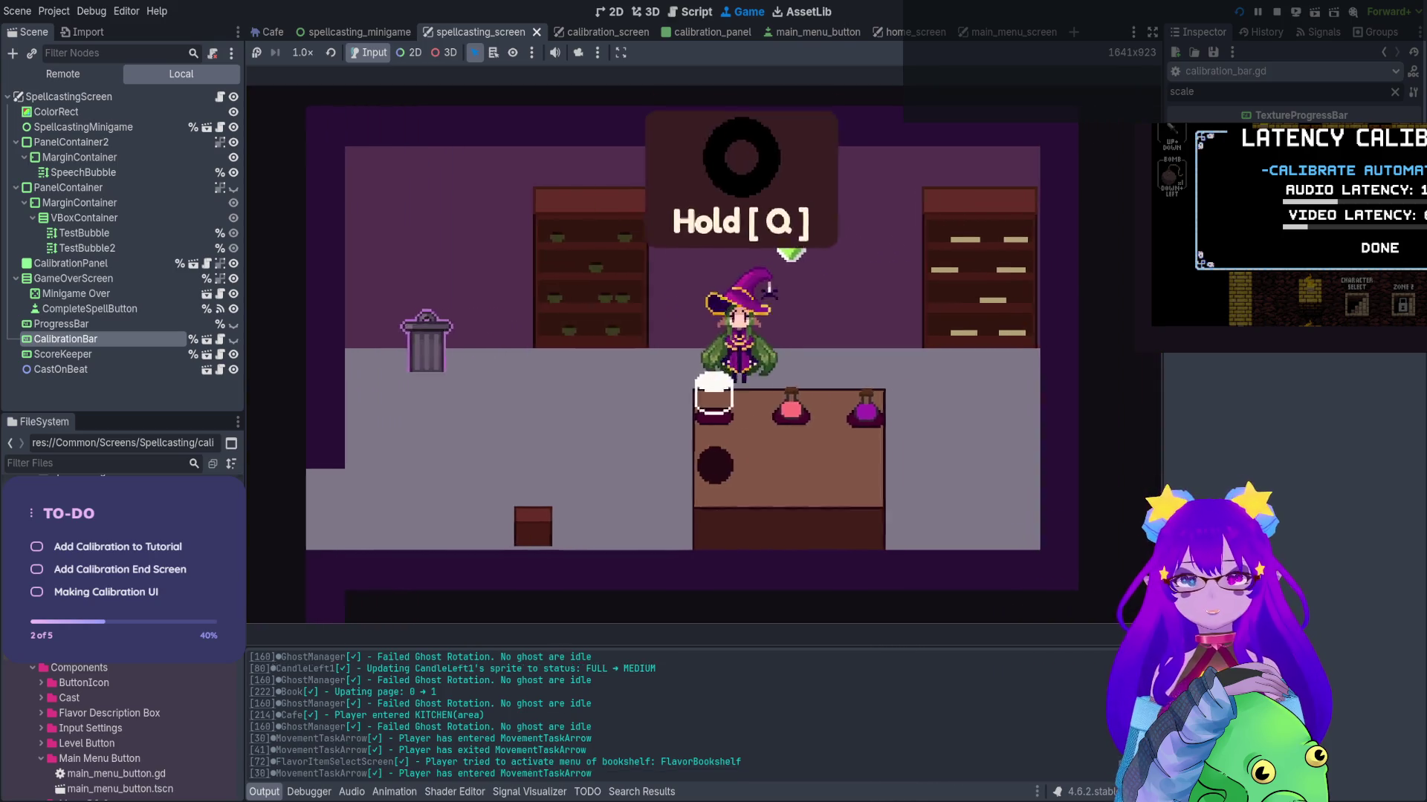
{"action": "key", "text": "q"}
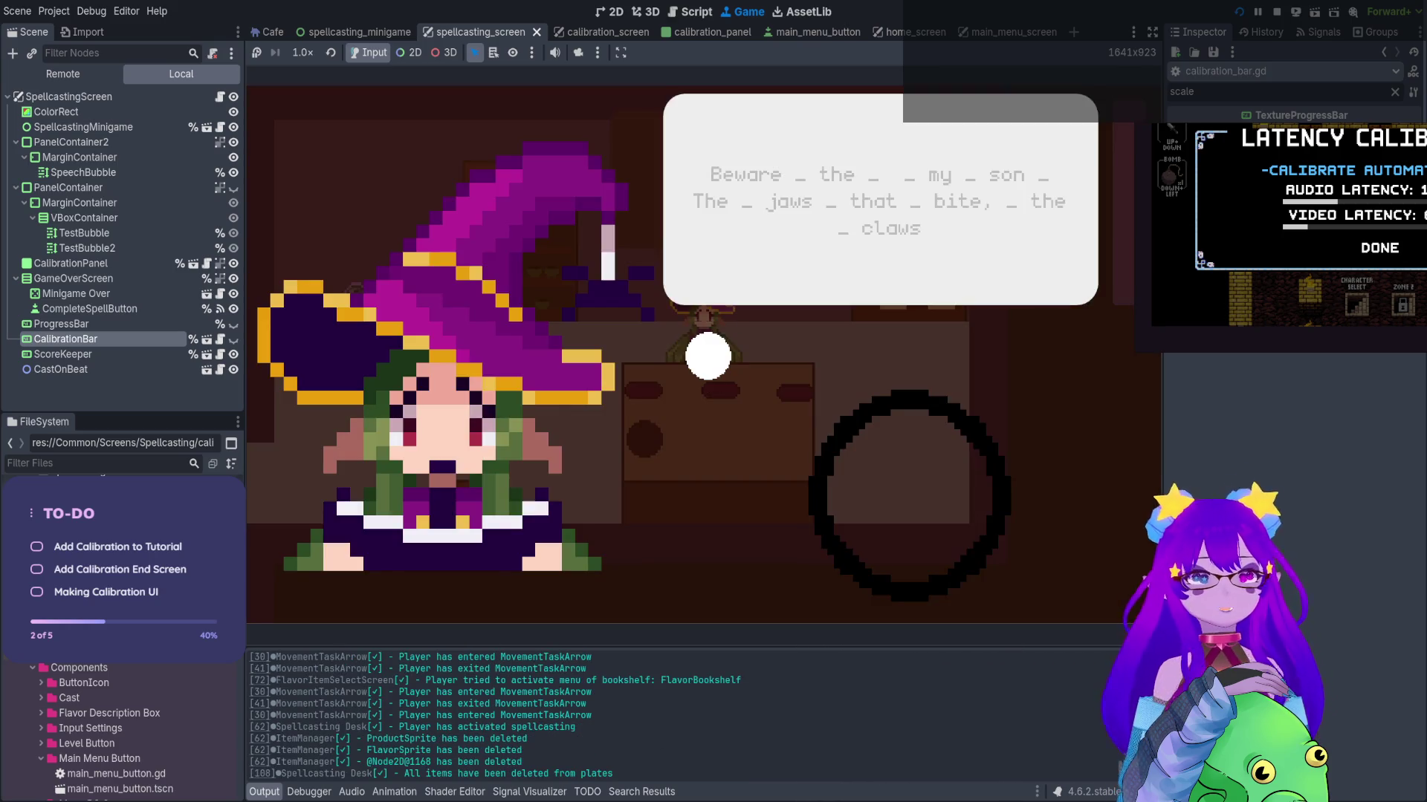
Type the verse notes 'Beware the my son' on the beat
{"action": "key", "text": "b"}
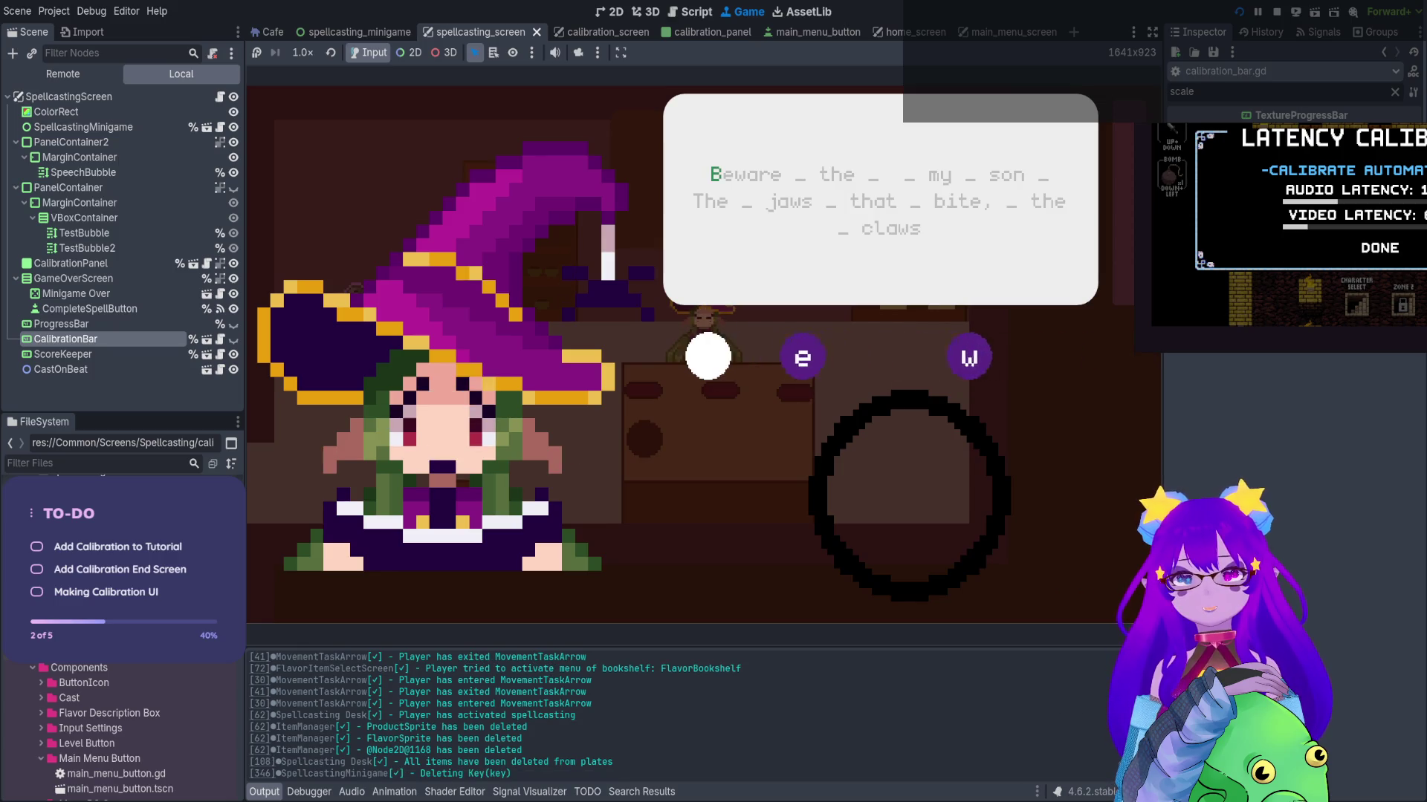
{"action": "key", "text": "e"}
{"action": "key", "text": "w"}
{"action": "key", "text": "a"}
{"action": "key", "text": "r"}
{"action": "key", "text": "e"}
{"action": "key", "text": "space"}
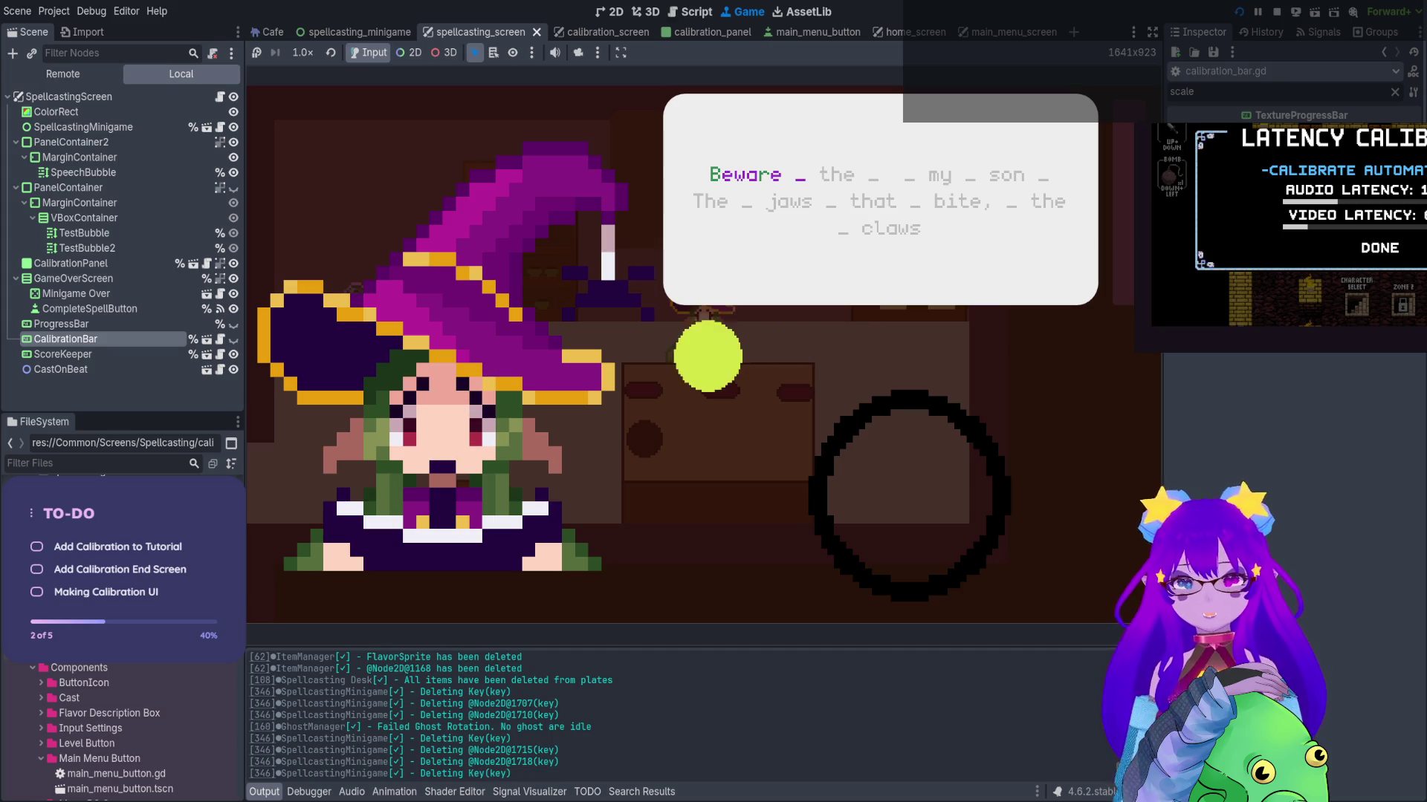
{"action": "key", "text": "t"}
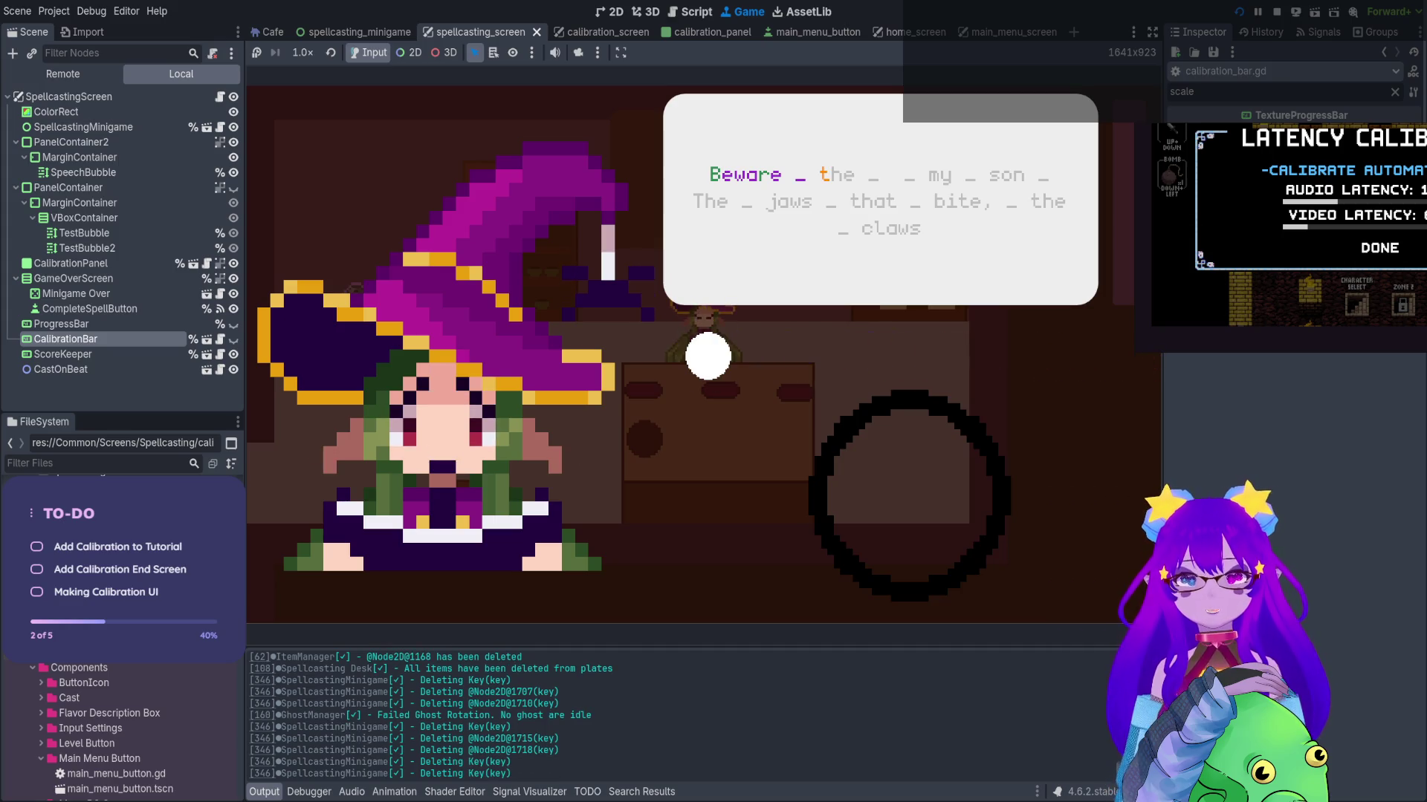
{"action": "key", "text": "h"}
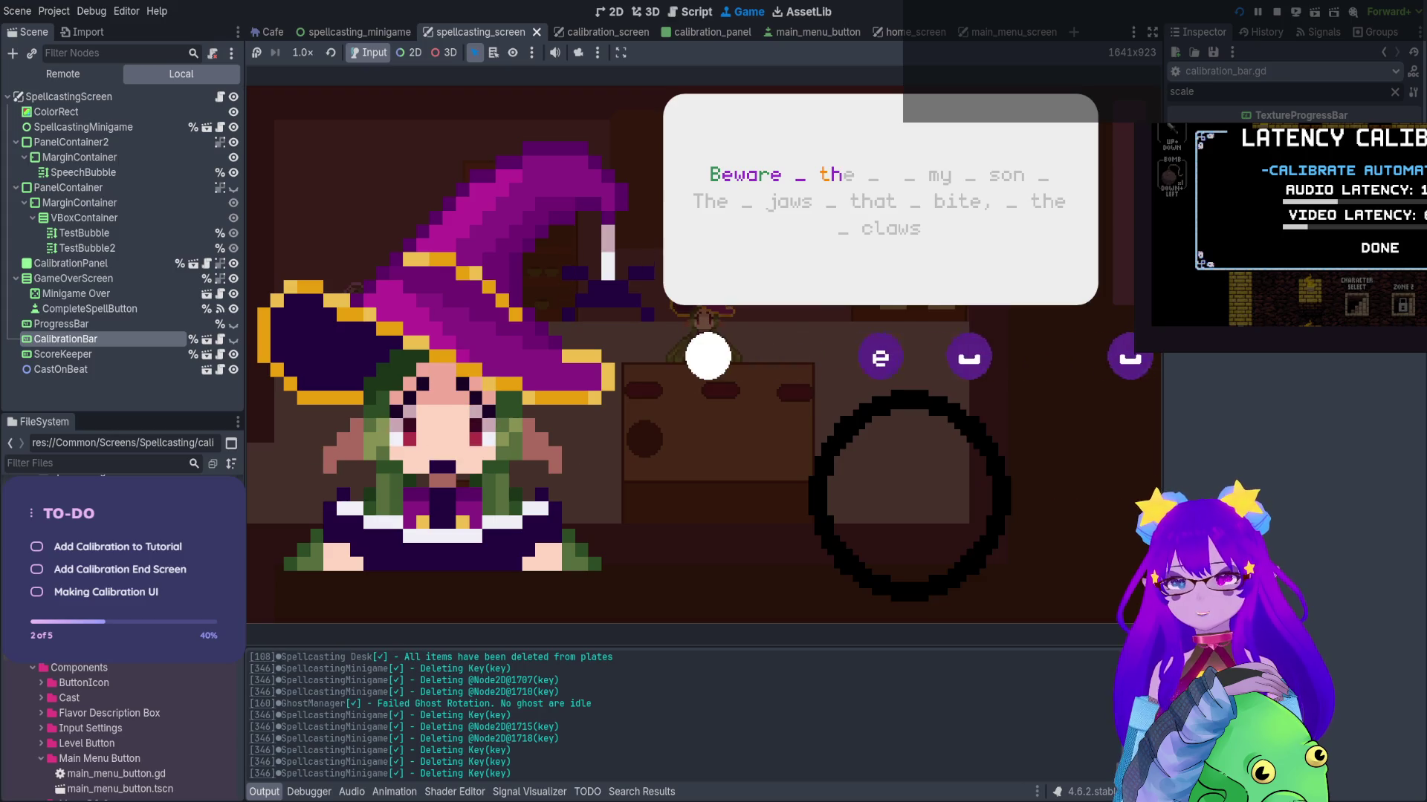
{"action": "key", "text": "e"}
{"action": "key", "text": "space"}
{"action": "key", "text": "m"}
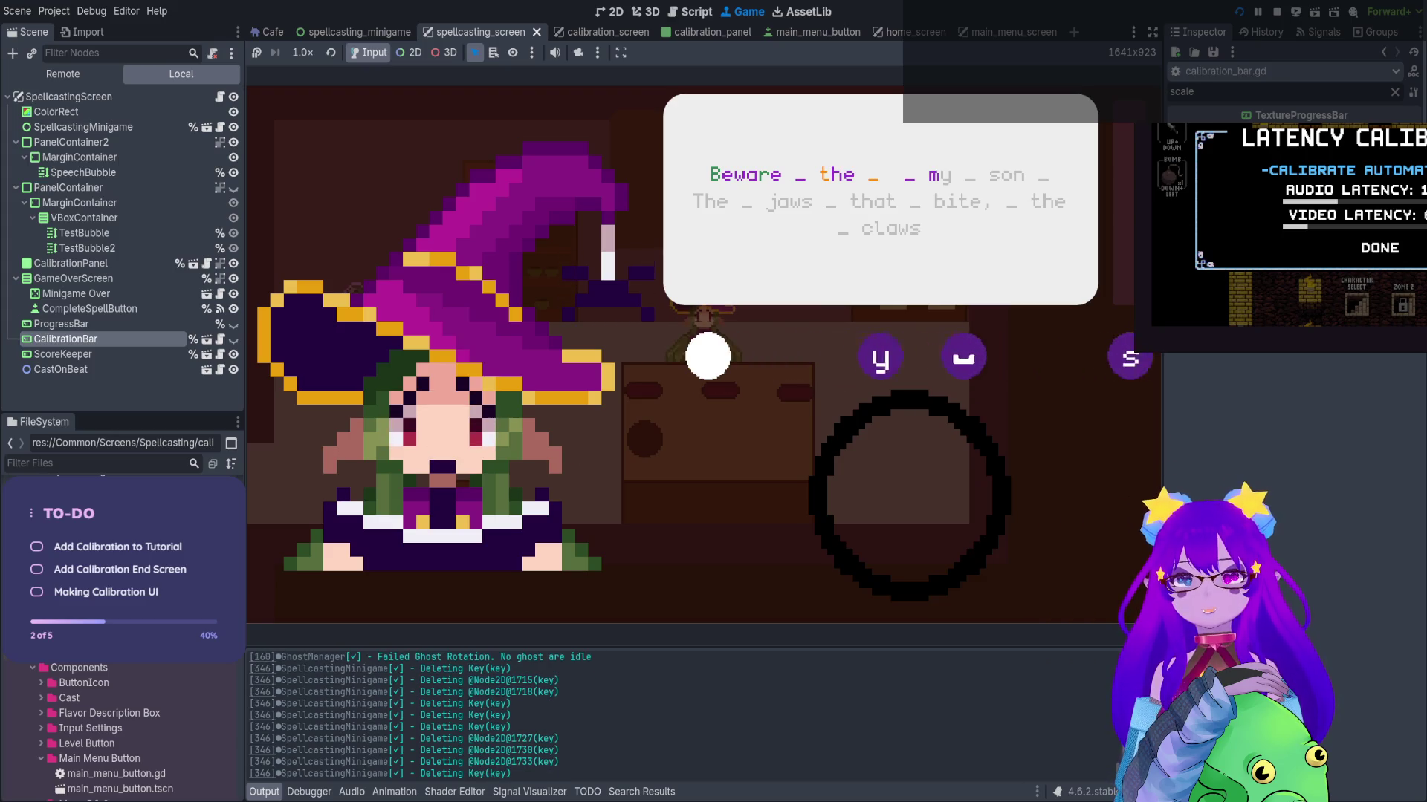
{"action": "key", "text": "y"}
{"action": "key", "text": "space"}
{"action": "key", "text": "s"}
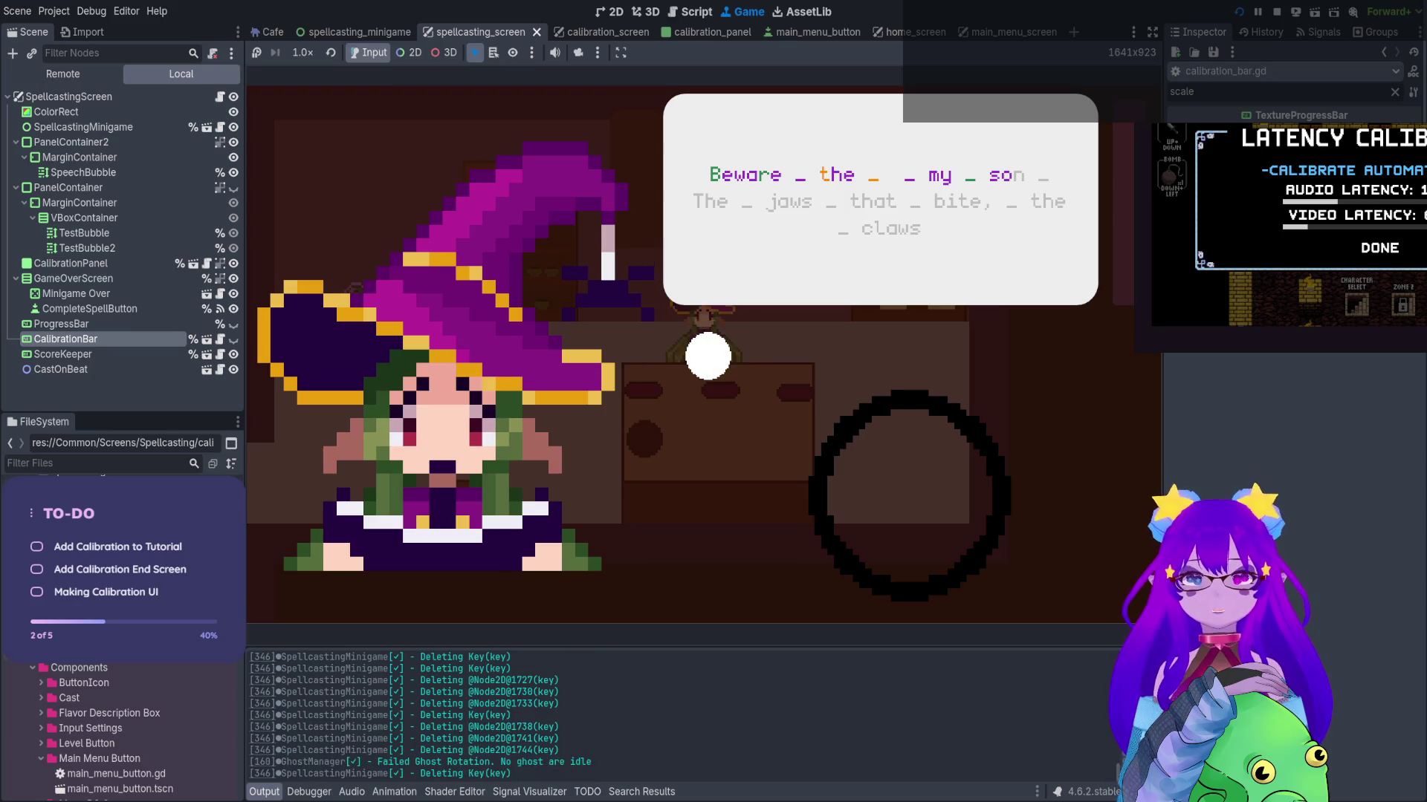
{"action": "key", "text": "n"}
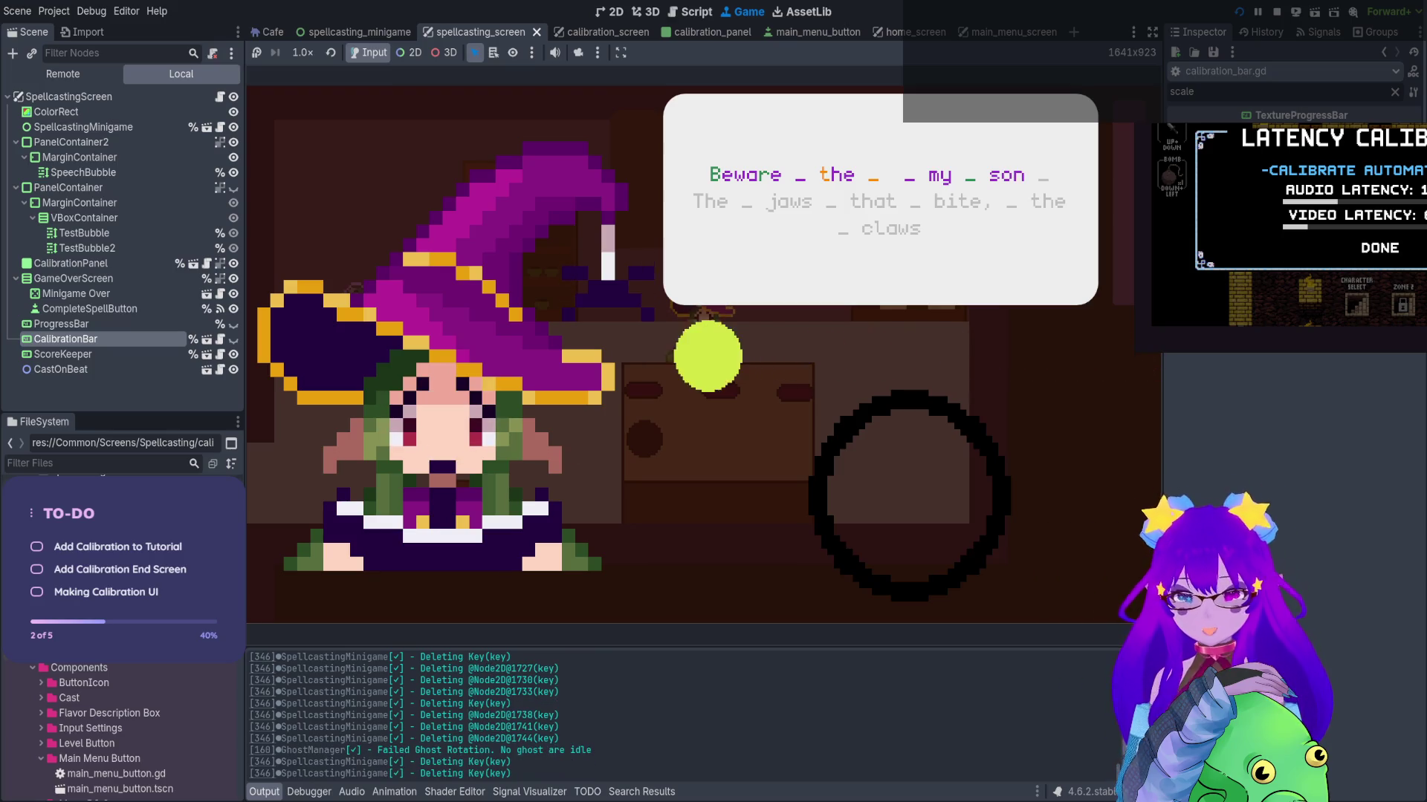
{"action": "key", "text": "space"}
Type the remaining notes 'The jaws that bite, the claws' to finish the verse
{"action": "key", "text": "t"}
{"action": "key", "text": "h"}
{"action": "key", "text": "e"}
{"action": "key", "text": "space"}
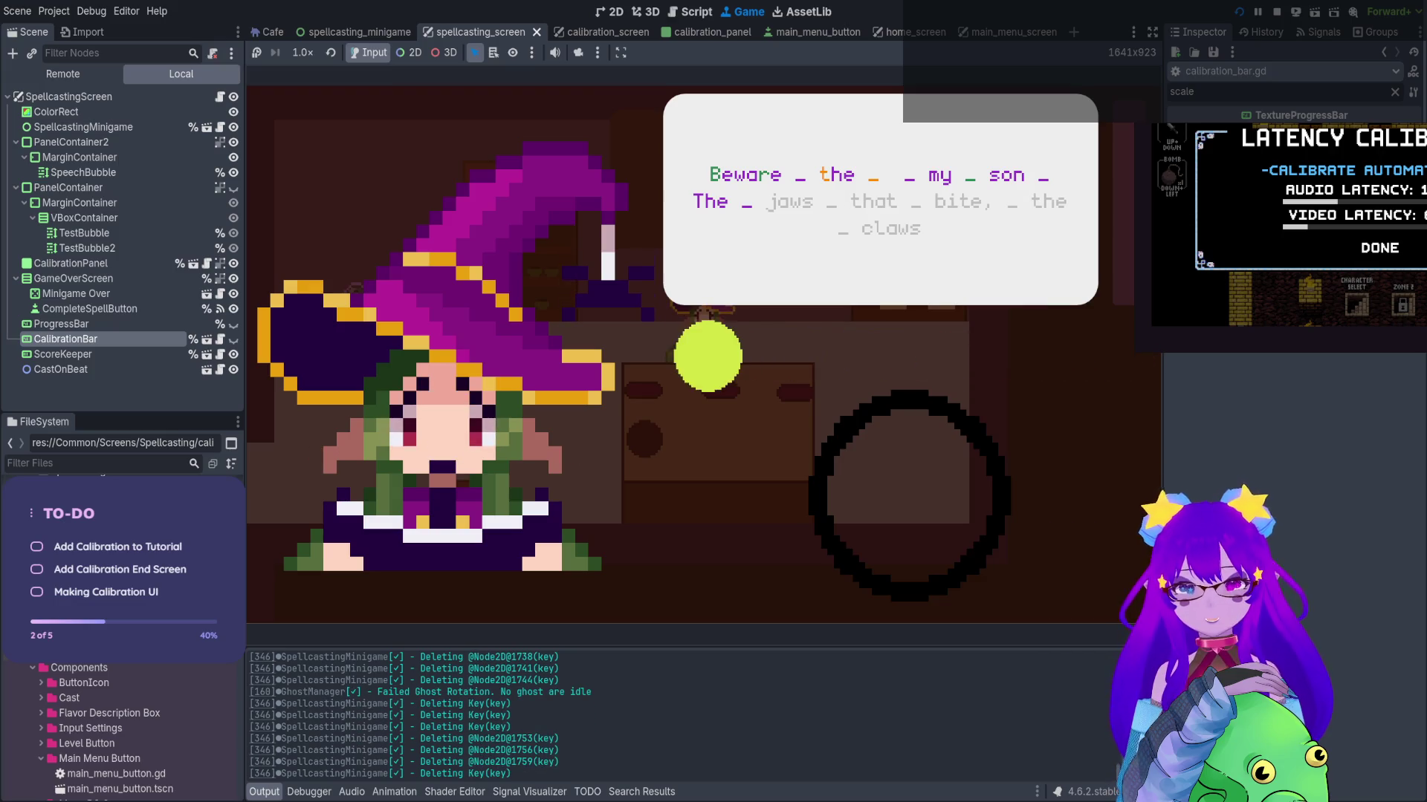
{"action": "key", "text": "j"}
{"action": "key", "text": "a"}
{"action": "key", "text": "w"}
{"action": "key", "text": "s"}
{"action": "key", "text": "space"}
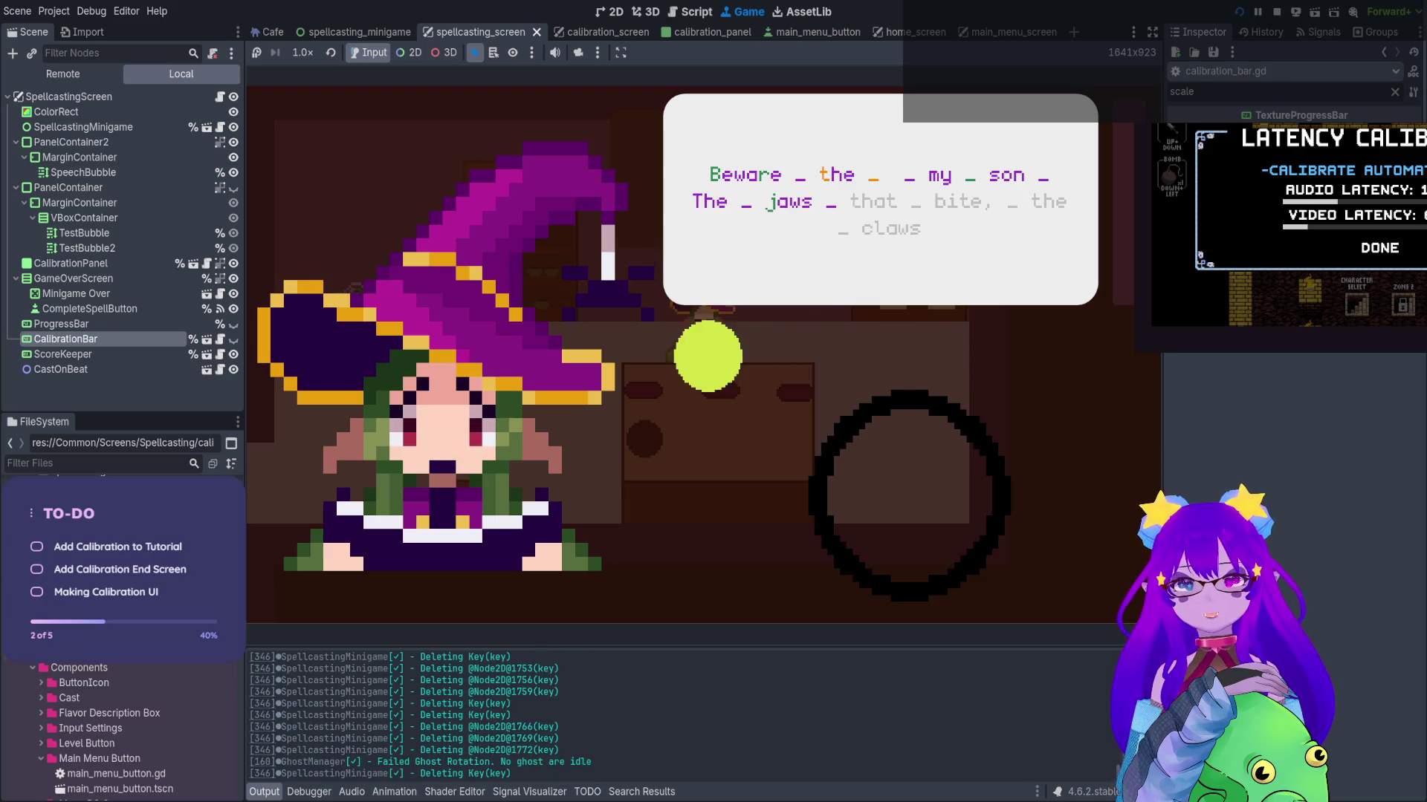
{"action": "key", "text": "t"}
{"action": "key", "text": "h"}
{"action": "key", "text": "a"}
{"action": "key", "text": "t"}
{"action": "key", "text": "space"}
{"action": "key", "text": "b"}
{"action": "key", "text": "i"}
{"action": "key", "text": "t"}
{"action": "key", "text": "e"}
{"action": "key", "text": "comma"}
{"action": "key", "text": "space"}
{"action": "key", "text": "t"}
{"action": "key", "text": "h"}
{"action": "key", "text": "e"}
{"action": "key", "text": "space"}
{"action": "key", "text": "c"}
{"action": "key", "text": "l"}
{"action": "key", "text": "a"}
{"action": "key", "text": "w"}
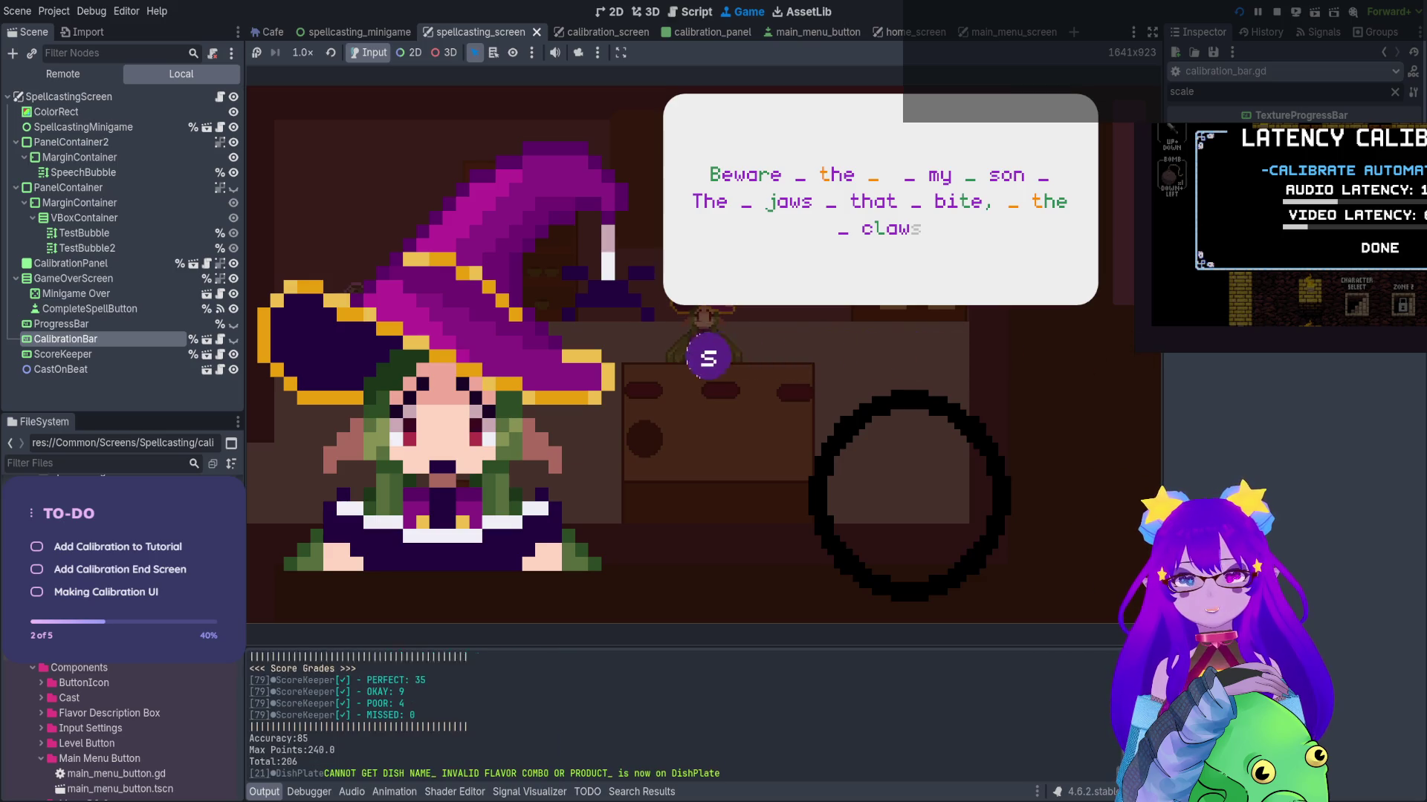
{"action": "key", "text": "s"}
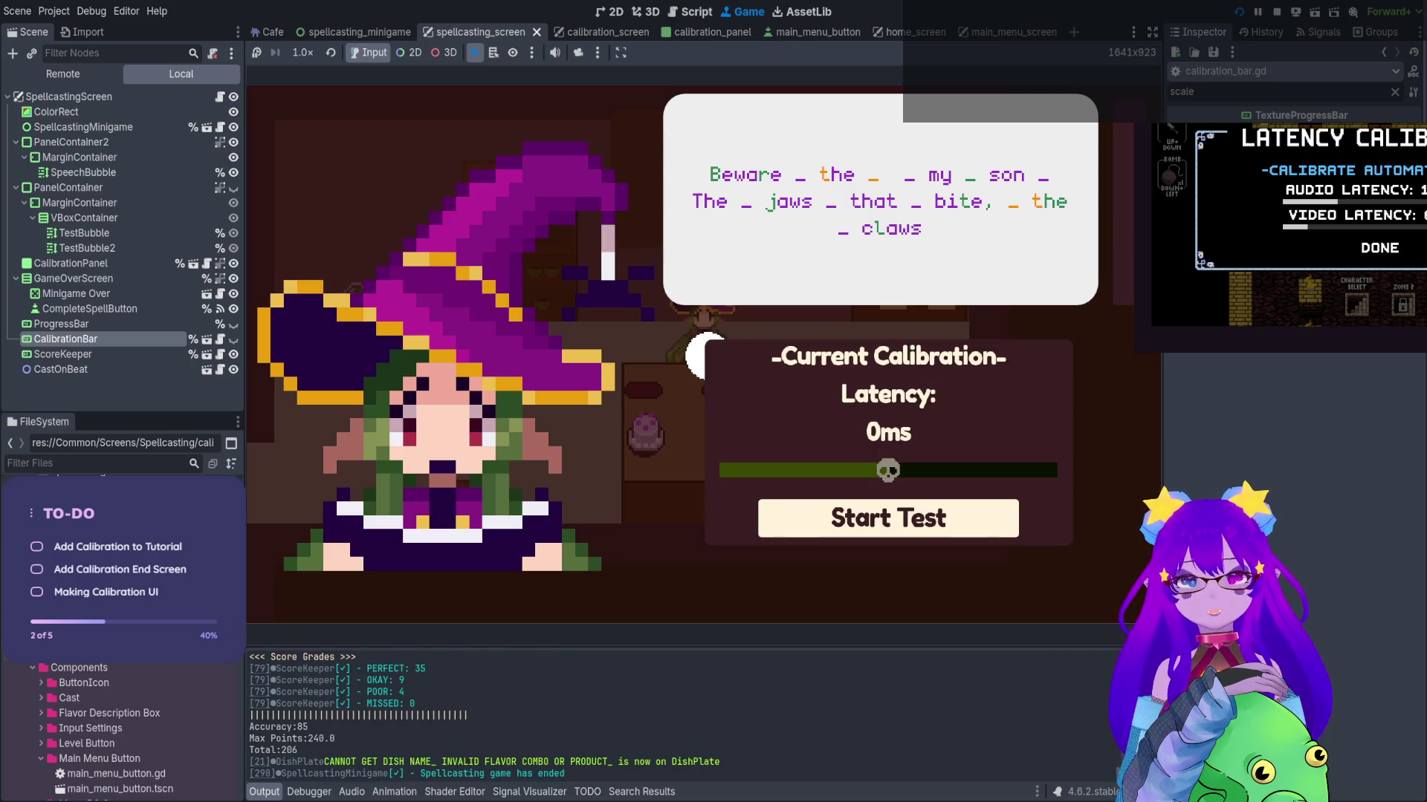
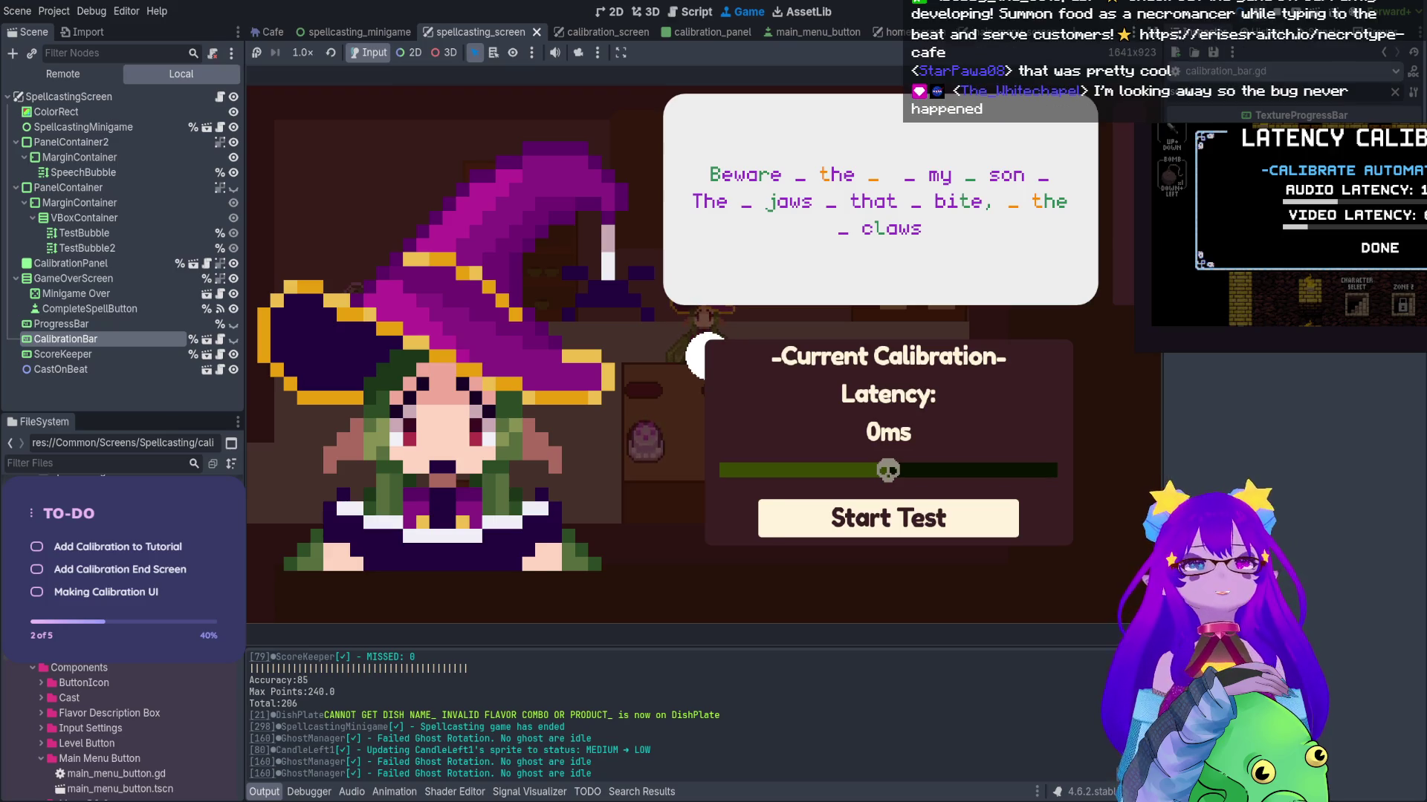
Stop the game, delete the blank lines above _reset in calibration_bar.gd, and show the 2D scene
{"action": "key", "text": "F8"}
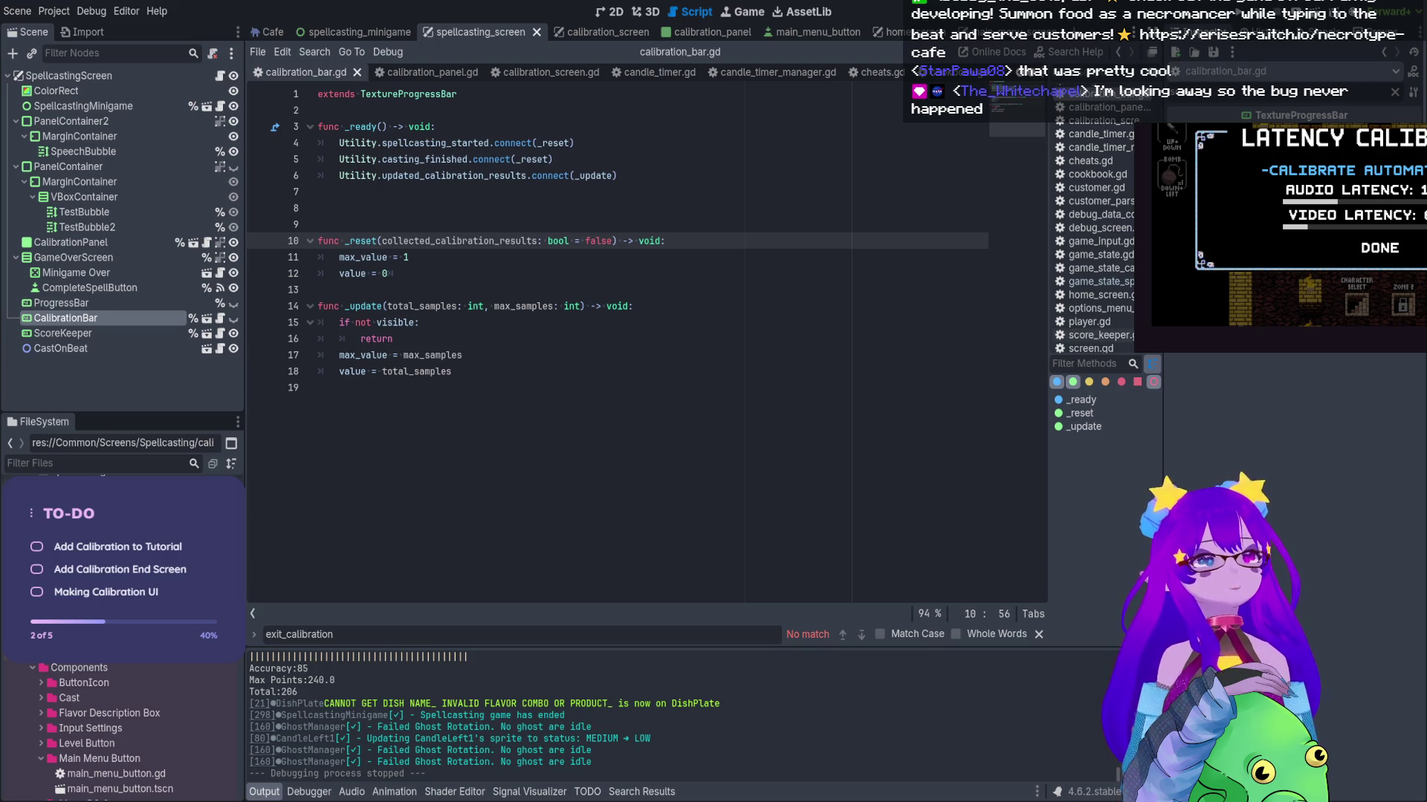
{"action": "key", "text": "ctrl+End"}
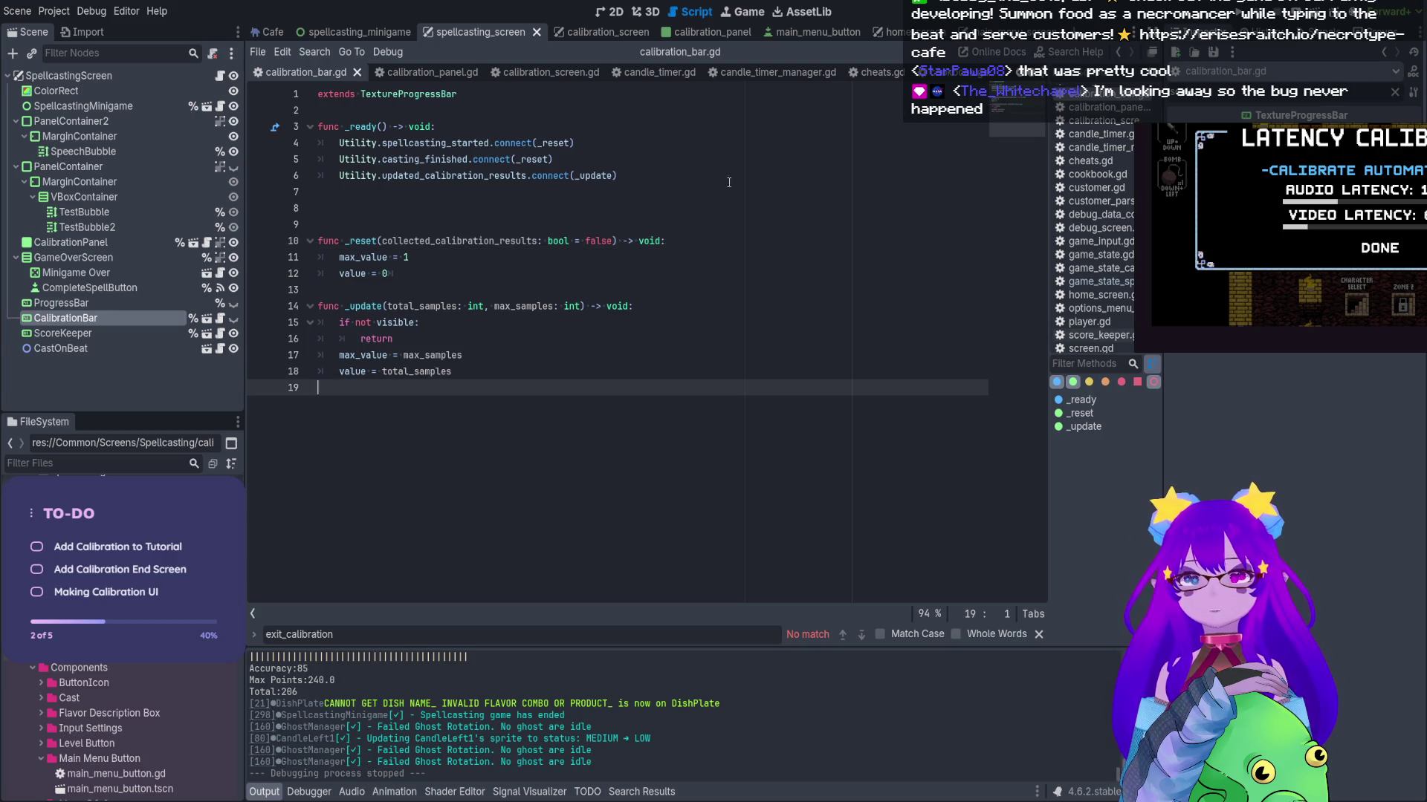
{"action": "left_click", "coordinate": [578, 230]}
{"action": "key", "text": "BackSpace"}
{"action": "key", "text": "BackSpace"}
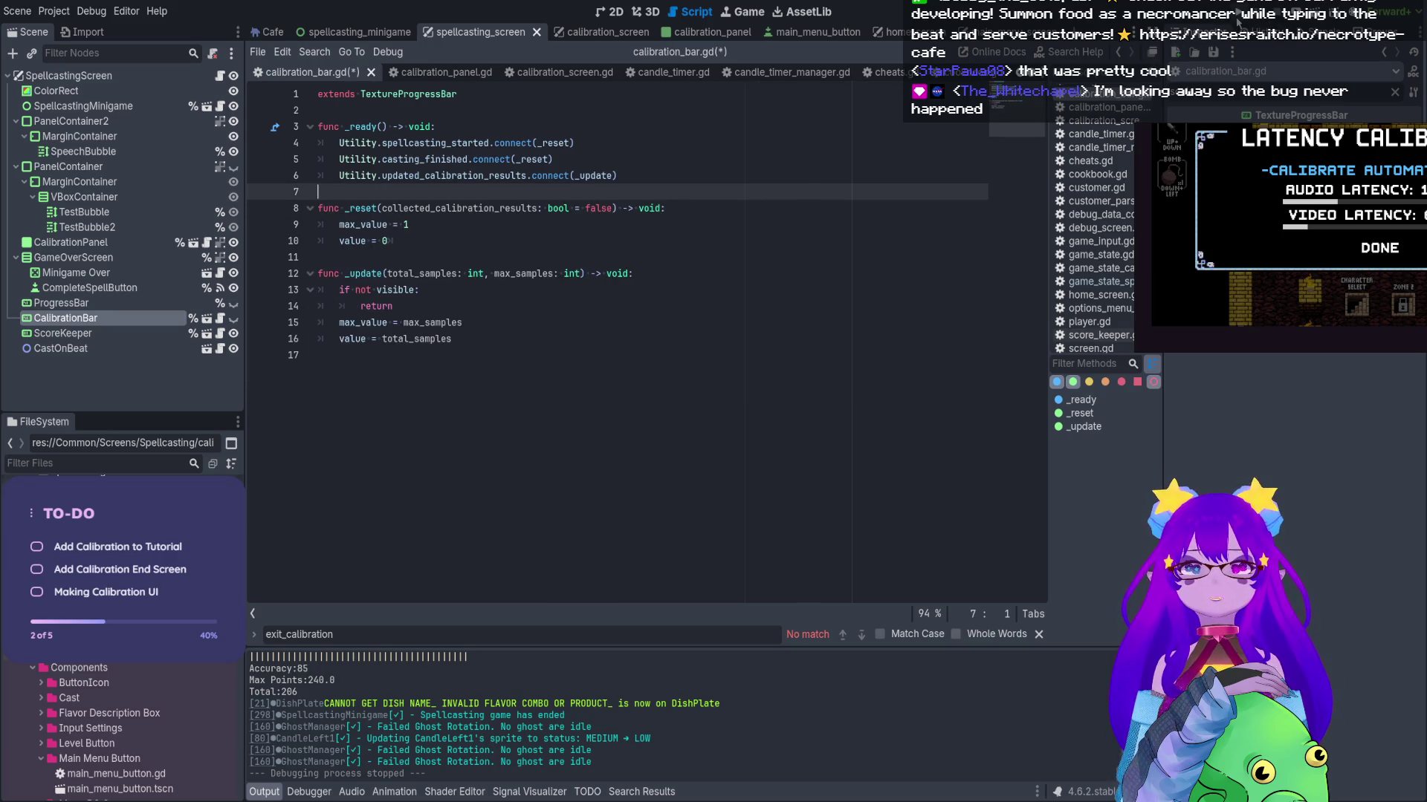
{"action": "left_click", "coordinate": [611, 11]}
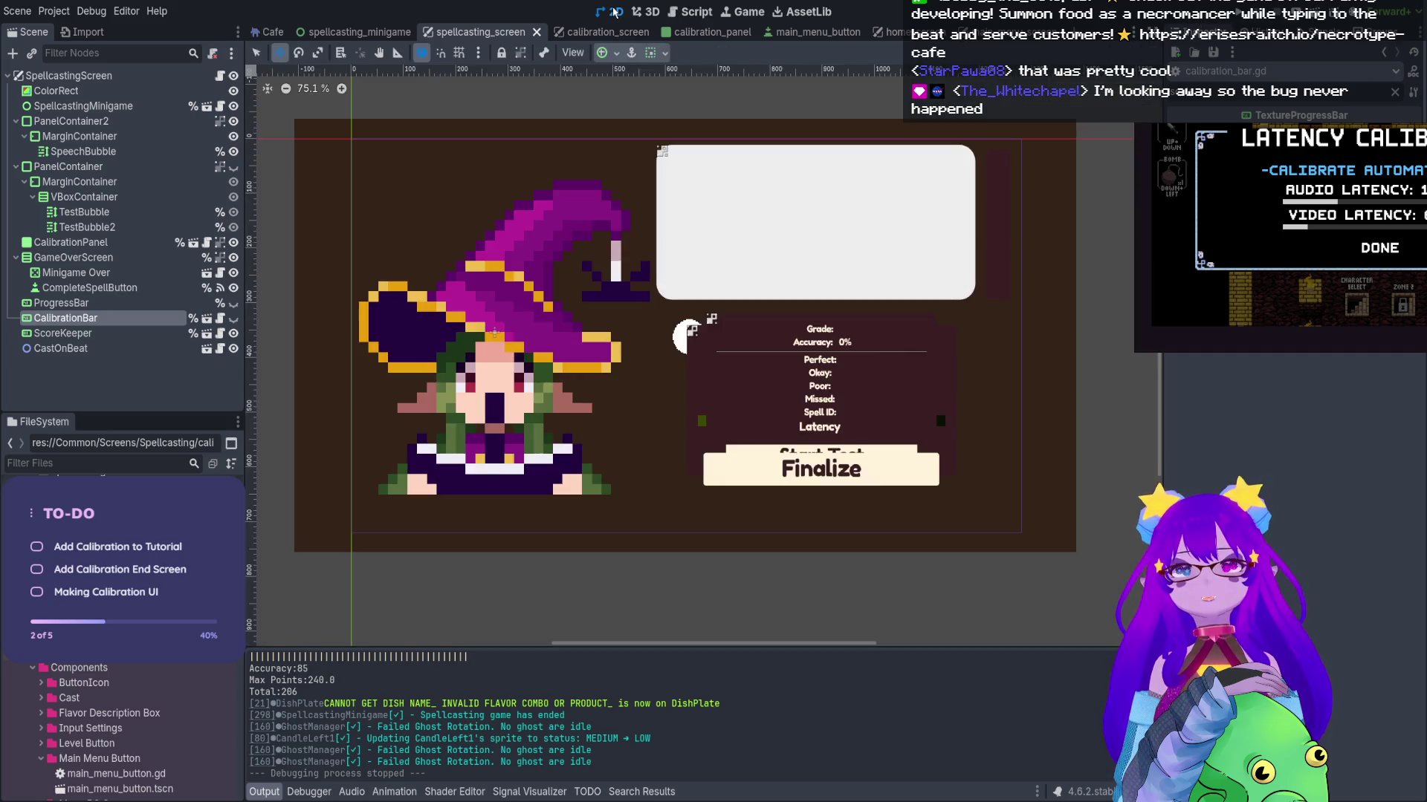
Inspect the spellcasting_minigame scene, then open the spellcasting_screen script
{"action": "scroll", "coordinate": [676, 296], "scroll_direction": "up", "scroll_amount": 4}
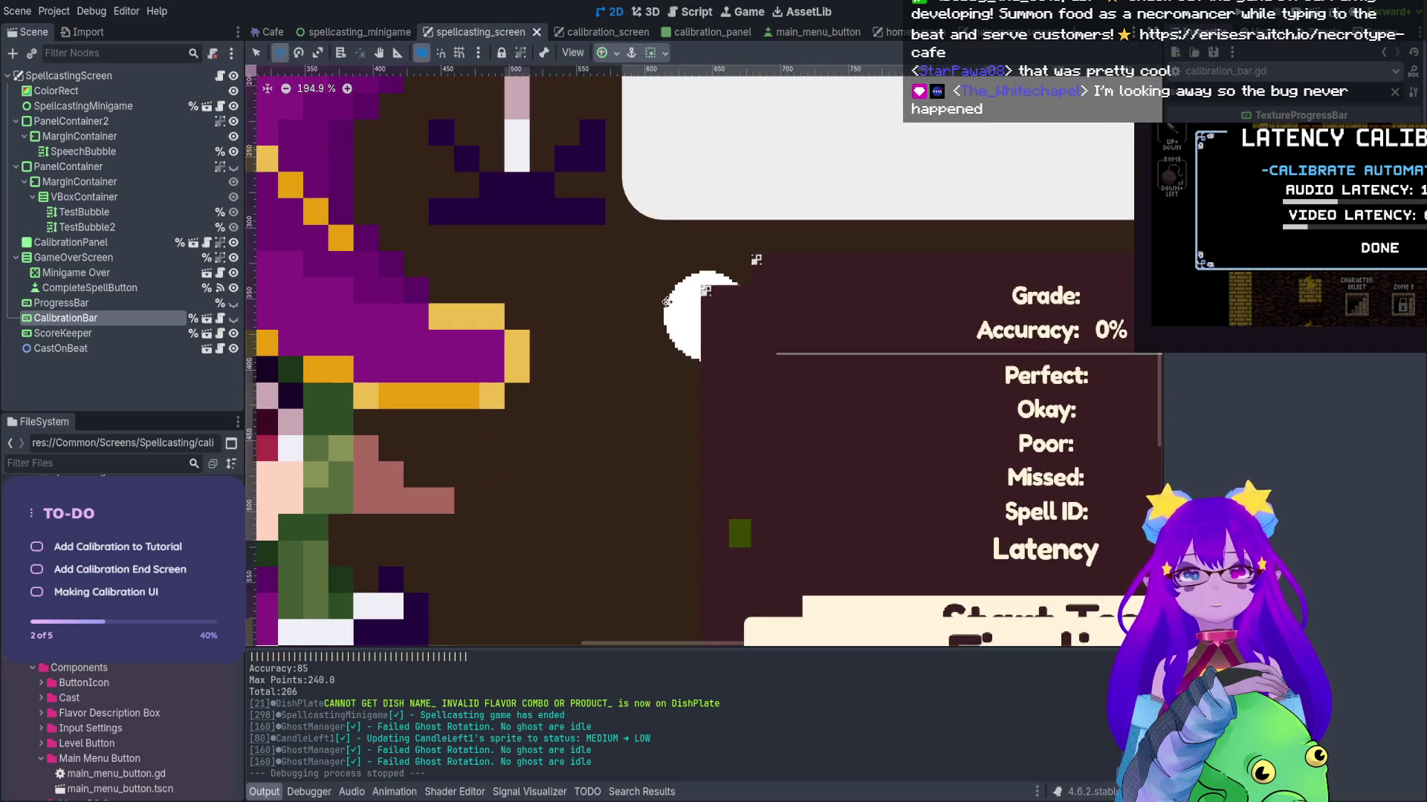
{"action": "mouse_move", "coordinate": [701, 280]}
{"action": "left_mouse_down"}
{"action": "mouse_move", "coordinate": [680, 272]}
{"action": "mouse_move", "coordinate": [657, 290]}
{"action": "left_mouse_up"}
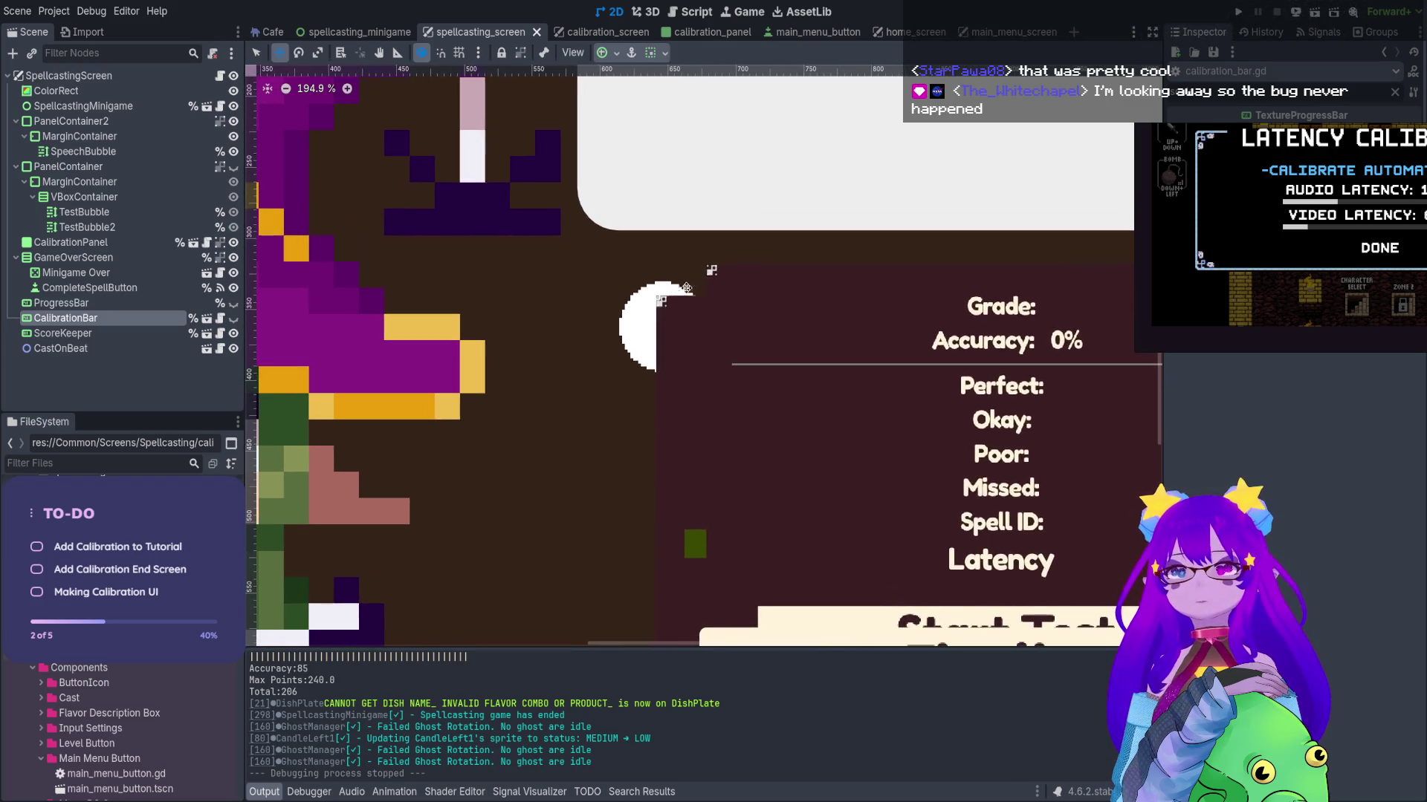
{"action": "left_click", "coordinate": [334, 32]}
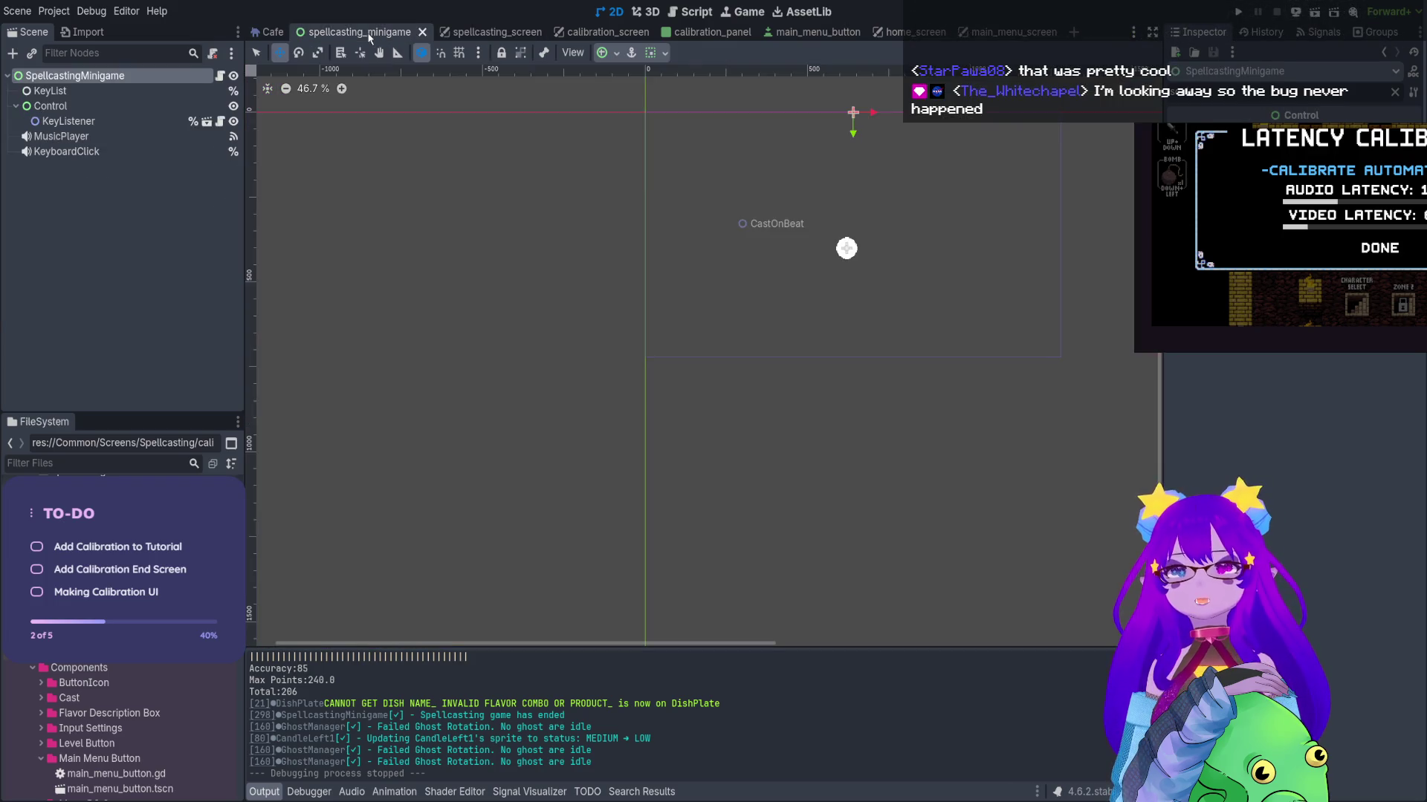
{"action": "mouse_move", "coordinate": [746, 140]}
{"action": "left_mouse_down"}
{"action": "mouse_move", "coordinate": [650, 207]}
{"action": "mouse_move", "coordinate": [641, 232]}
{"action": "left_mouse_up"}
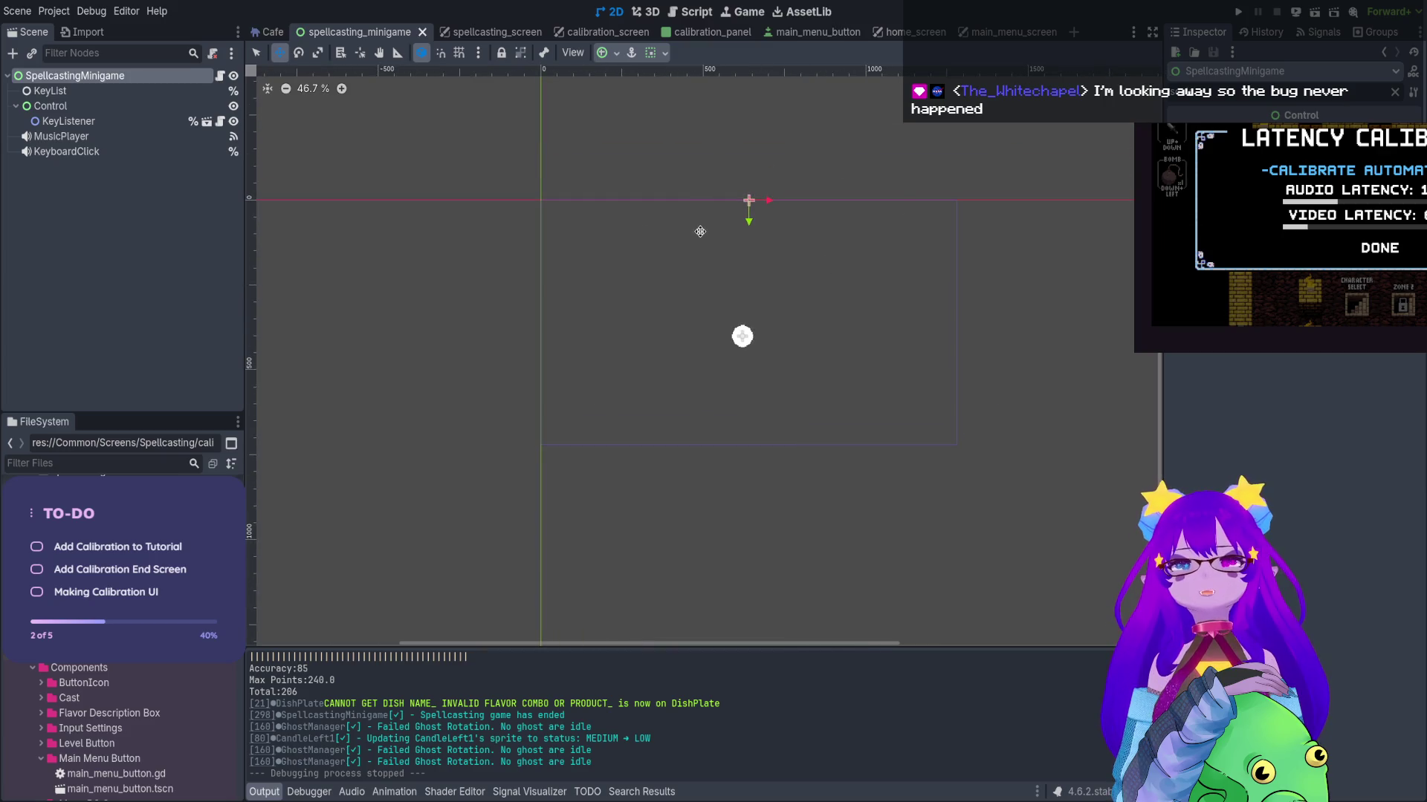
{"action": "left_click", "coordinate": [520, 31]}
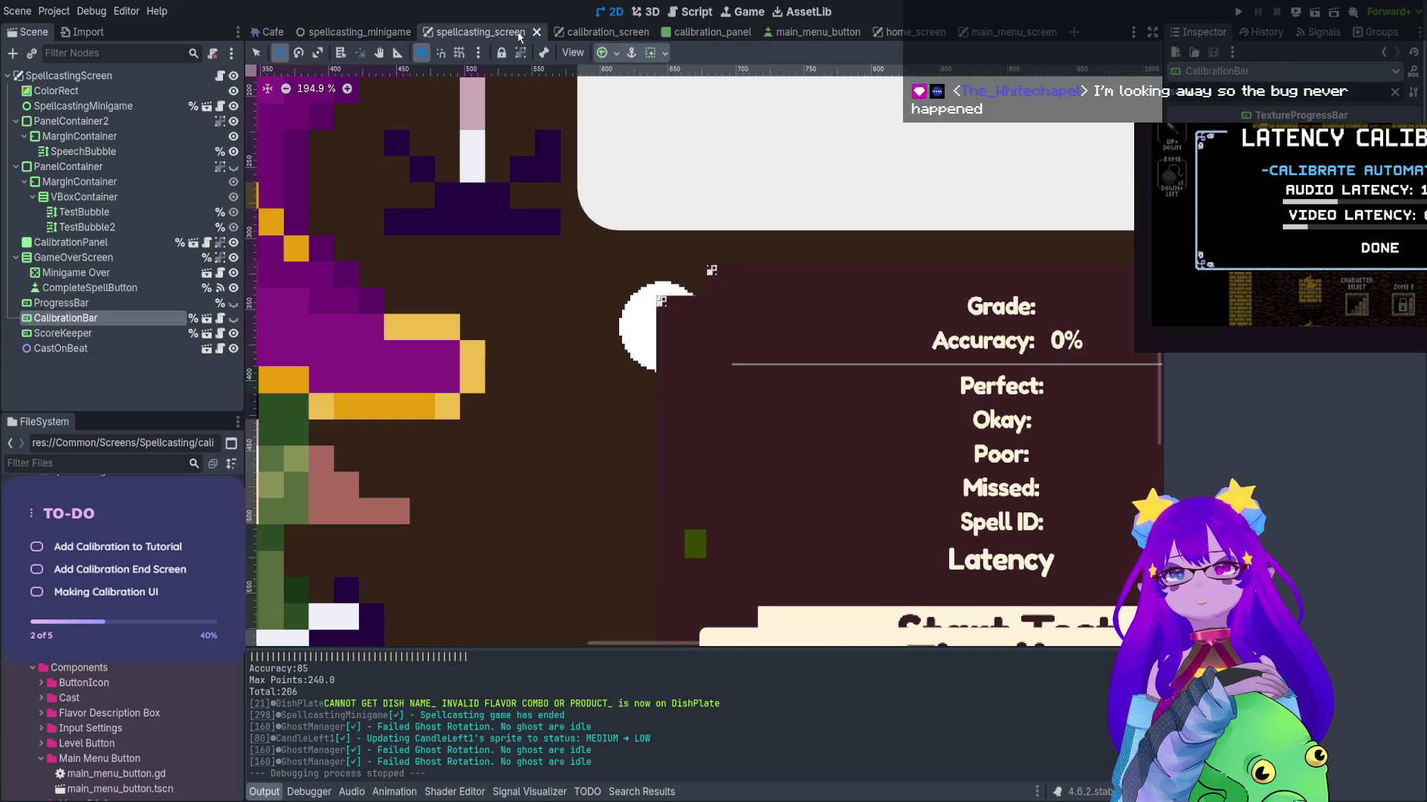
{"action": "left_click", "coordinate": [220, 77]}
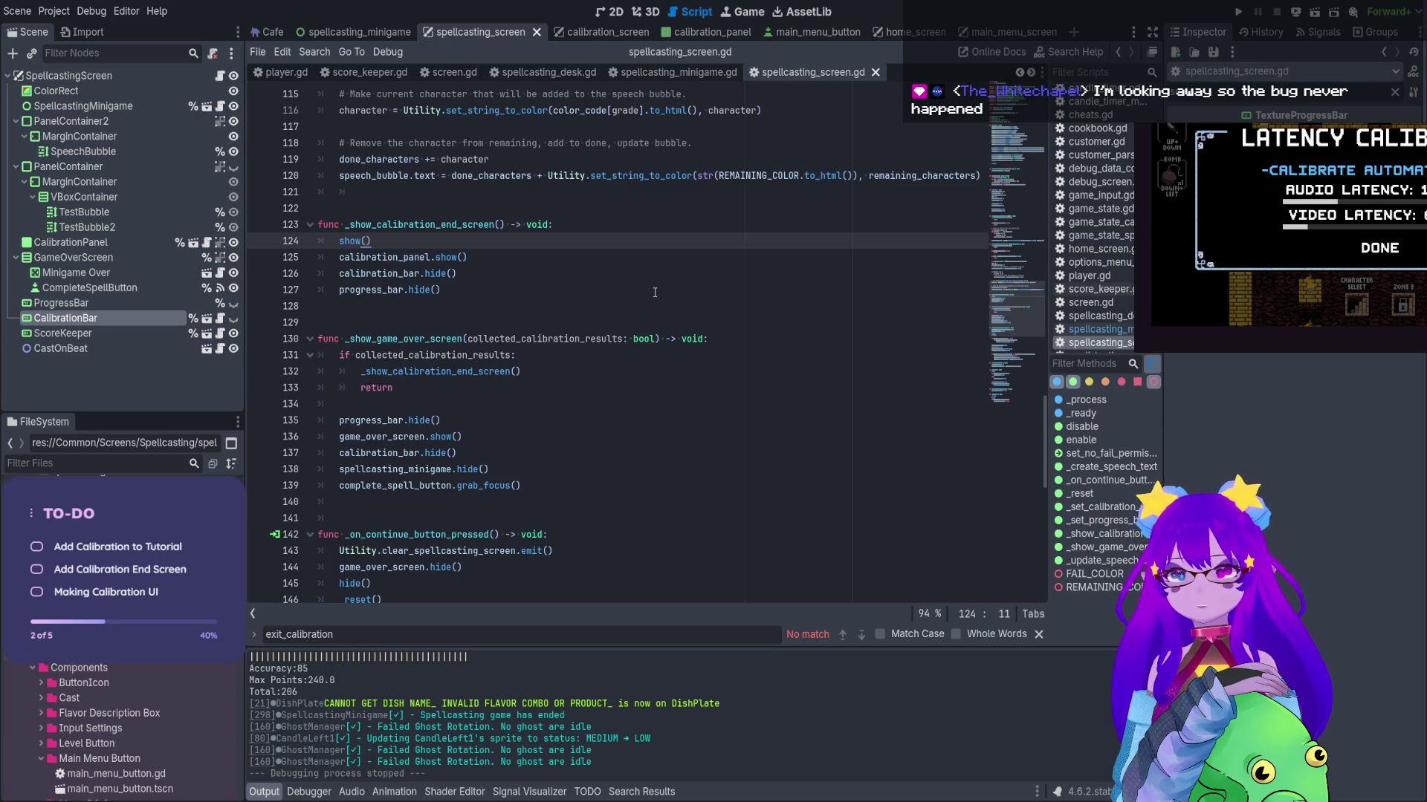
Move the calibration_bar and minigame hide() lines to the top of _show_game_over_screen
{"action": "scroll", "coordinate": [654, 292], "scroll_direction": "down", "scroll_amount": 2}
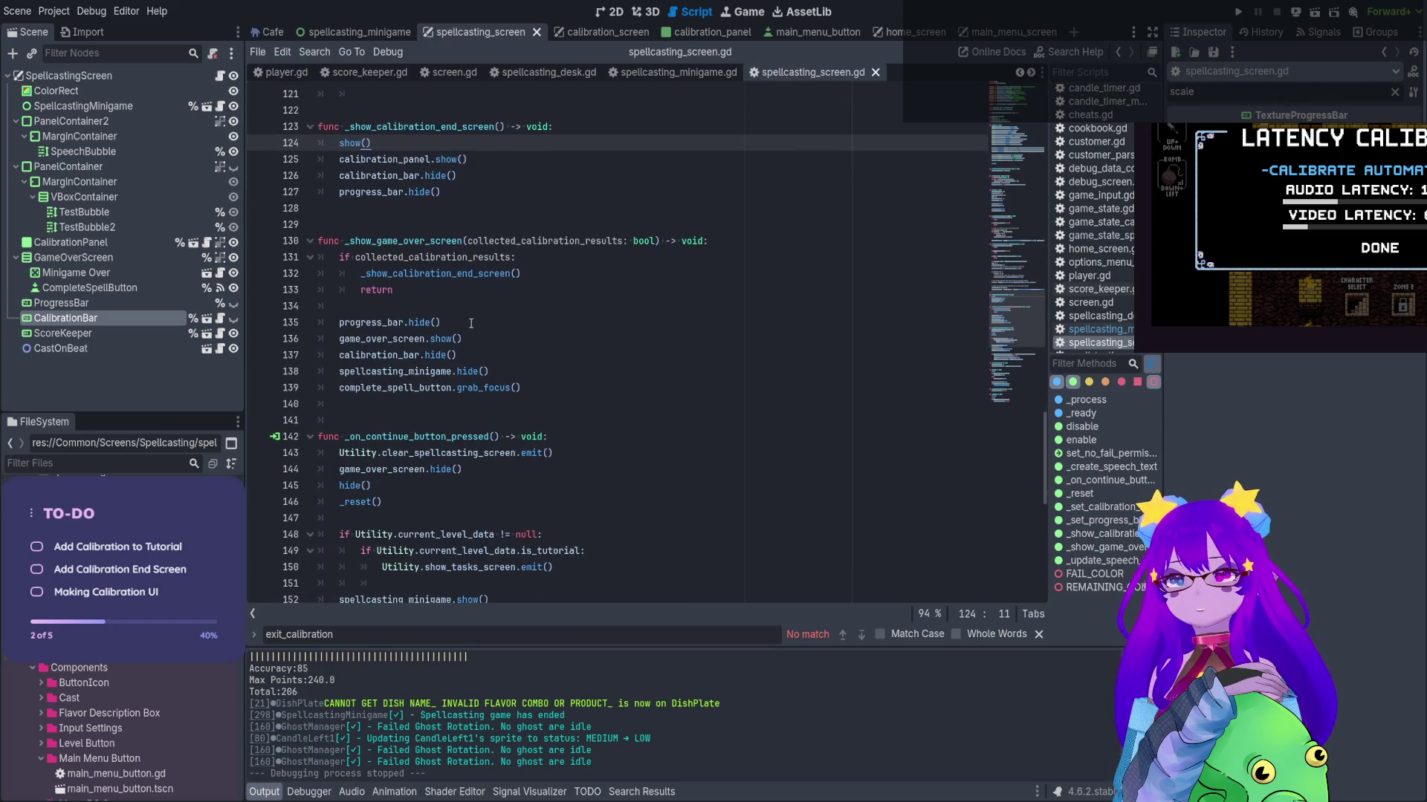
{"action": "left_click", "coordinate": [469, 324]}
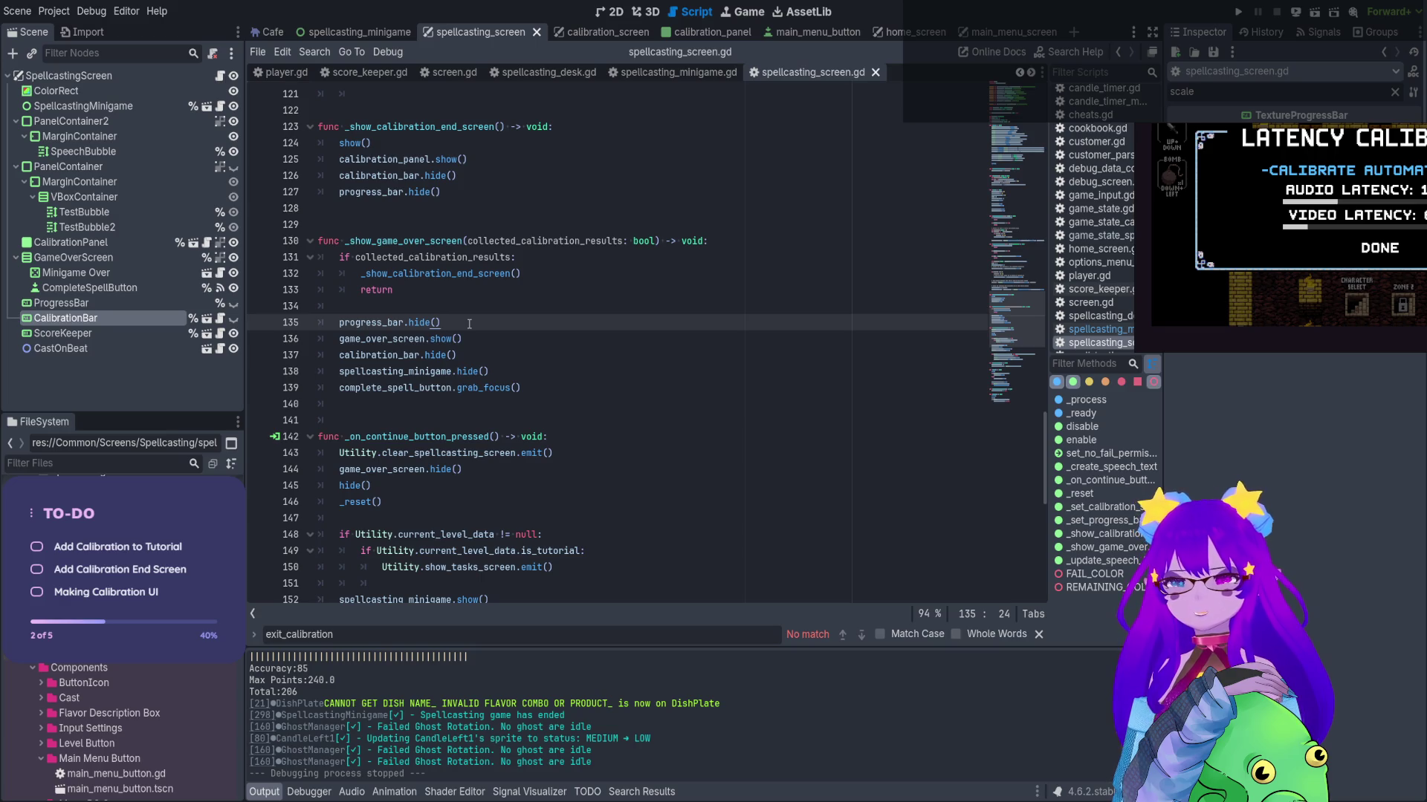
{"action": "scroll", "coordinate": [469, 324], "scroll_direction": "up", "scroll_amount": 1}
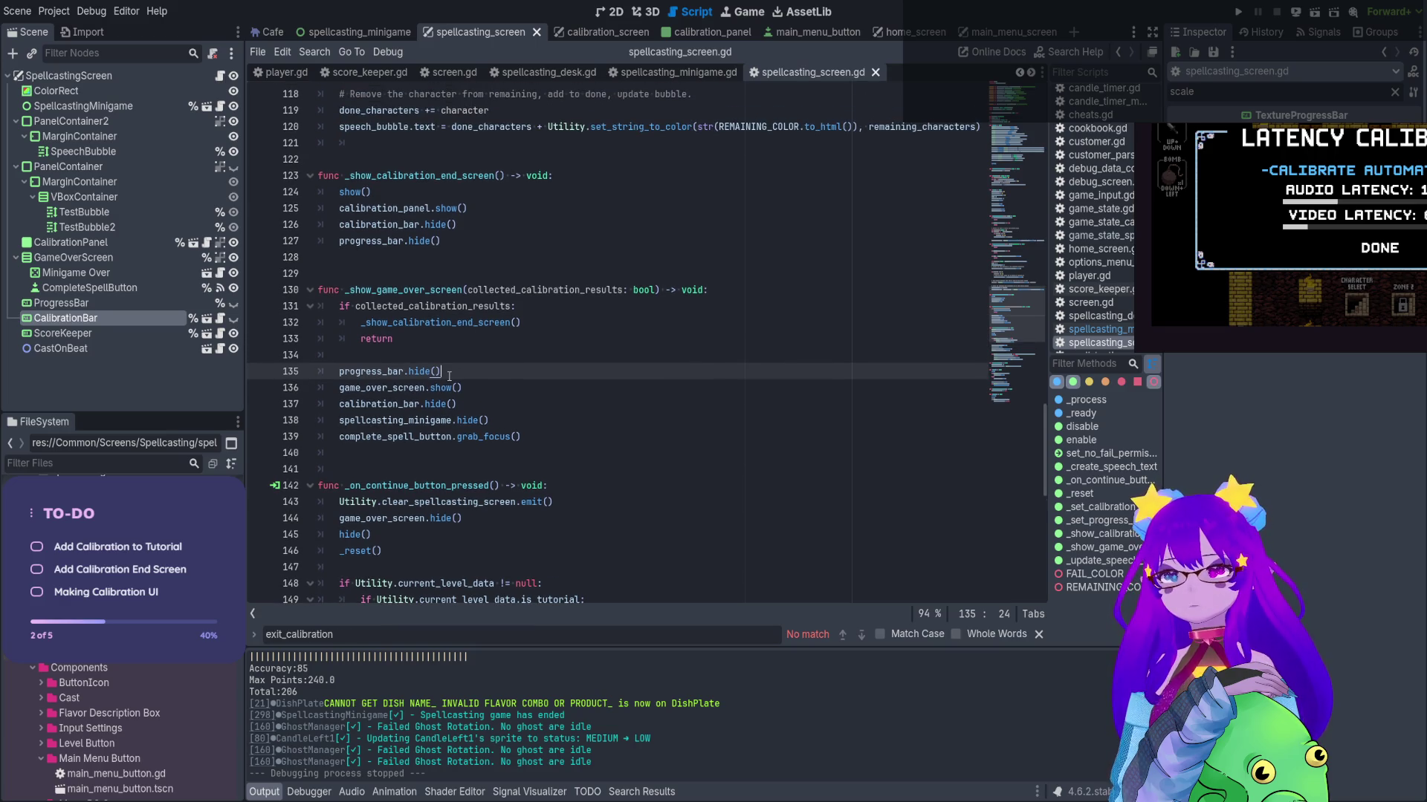
{"action": "left_click", "coordinate": [470, 389]}
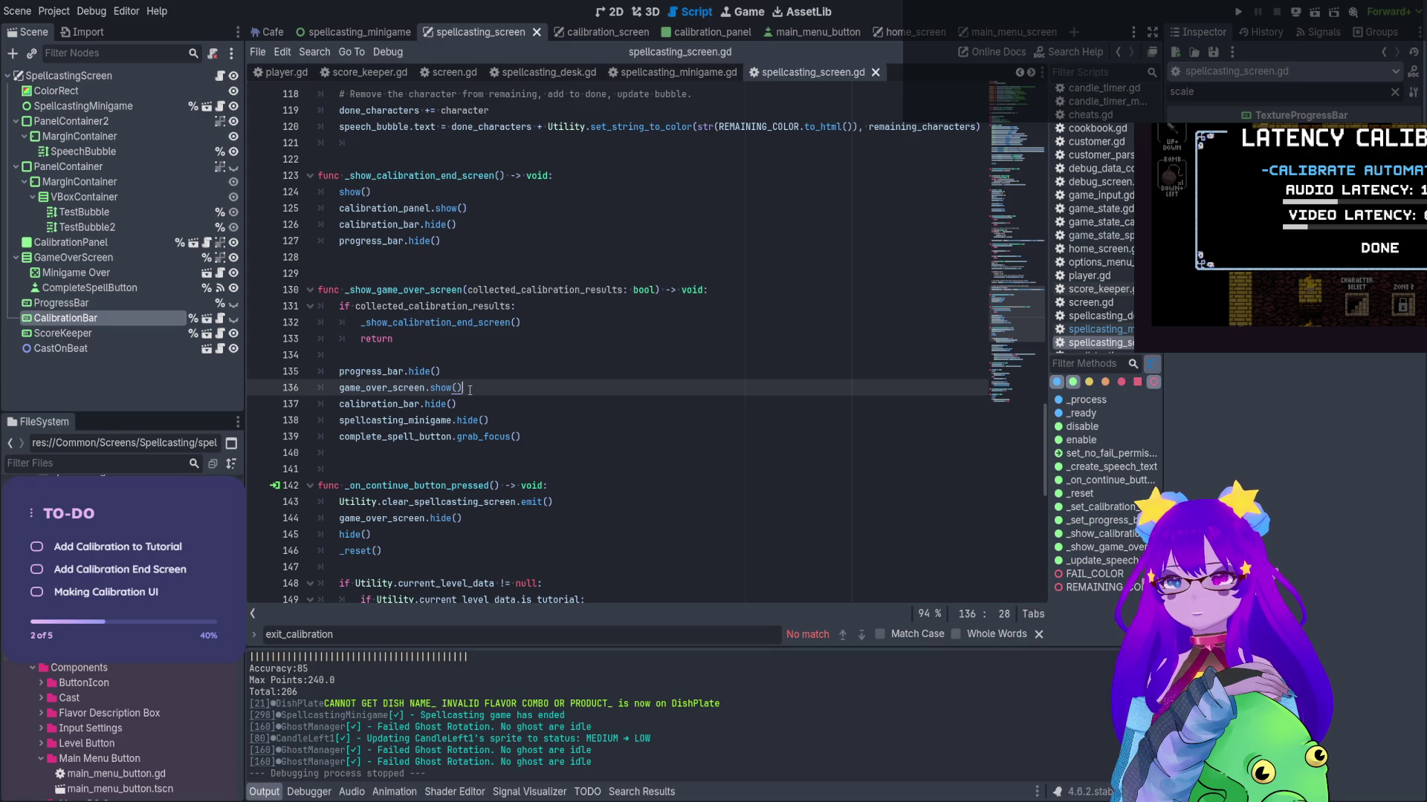
{"action": "left_click", "coordinate": [468, 407]}
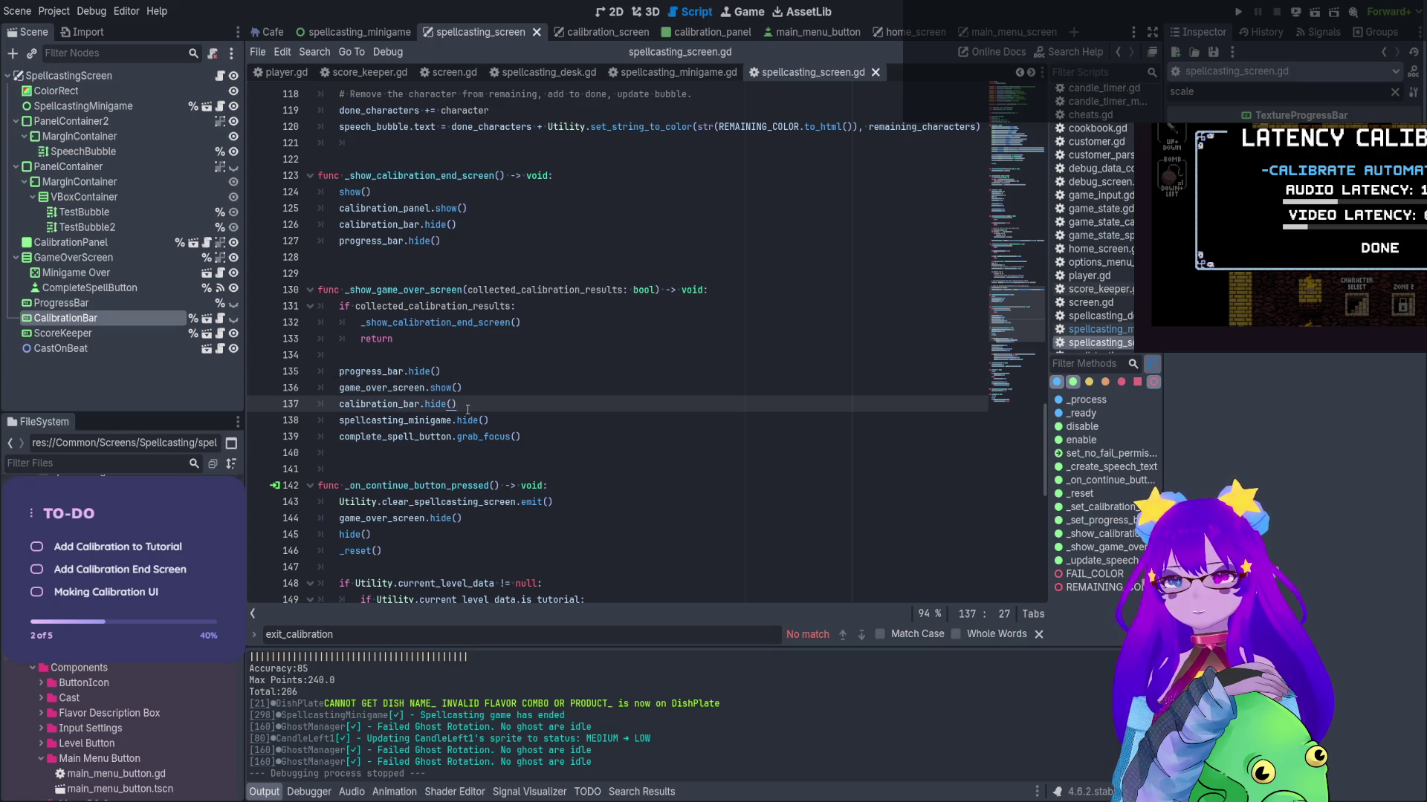
{"action": "left_click_drag", "start_coordinate": [497, 421], "coordinate": [319, 403]}
{"action": "key", "text": "BackSpace"}
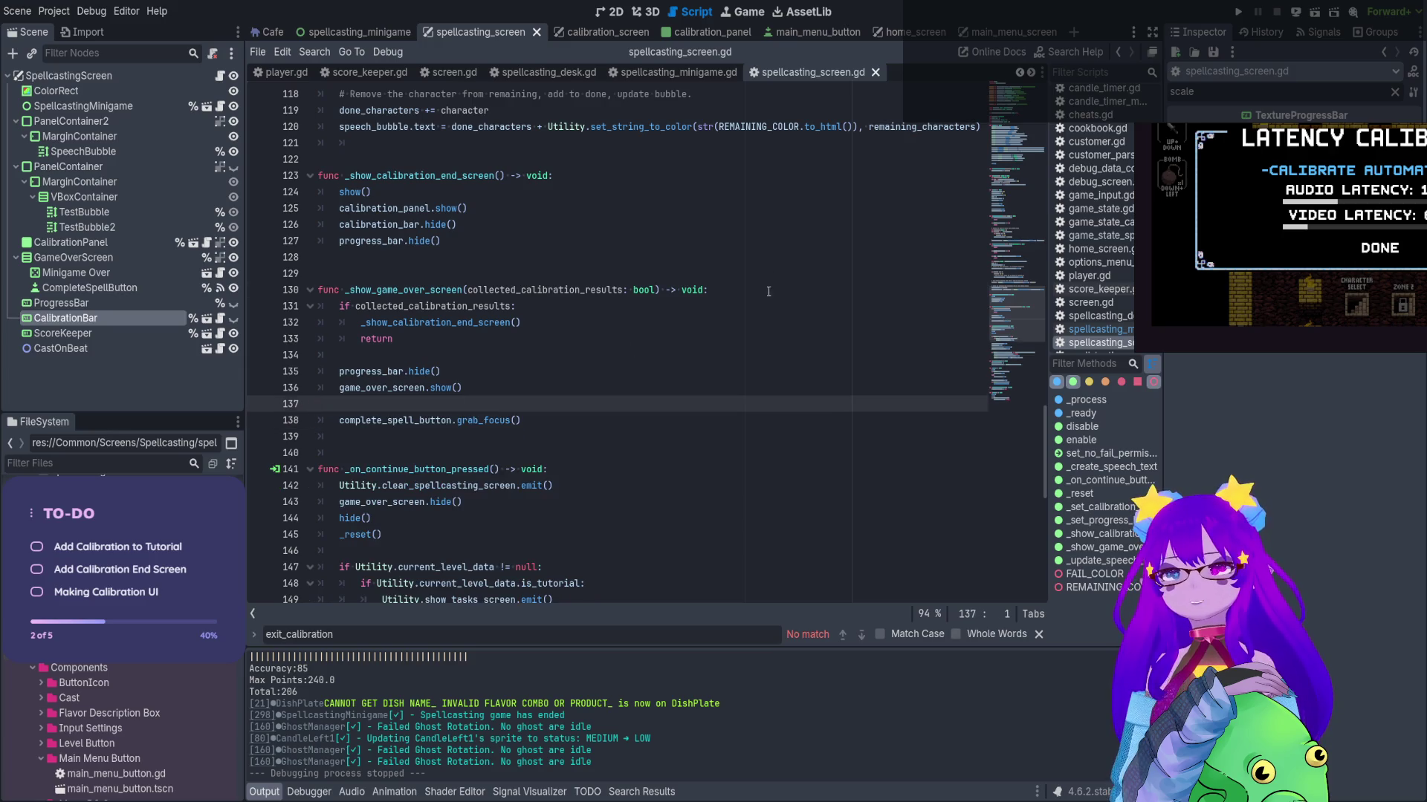
{"action": "left_click", "coordinate": [358, 306]}
{"action": "key", "text": "ctrl+v"}
Move progress_bar.hide() below calibration_bar.hide() and fix its indentation
{"action": "left_click", "coordinate": [341, 307]}
{"action": "left_click_drag", "start_coordinate": [442, 421], "coordinate": [319, 420]}
{"action": "key", "text": "BackSpace"}
{"action": "left_click", "coordinate": [505, 307]}
{"action": "key", "text": "Return"}
{"action": "key", "text": "ctrl+v"}
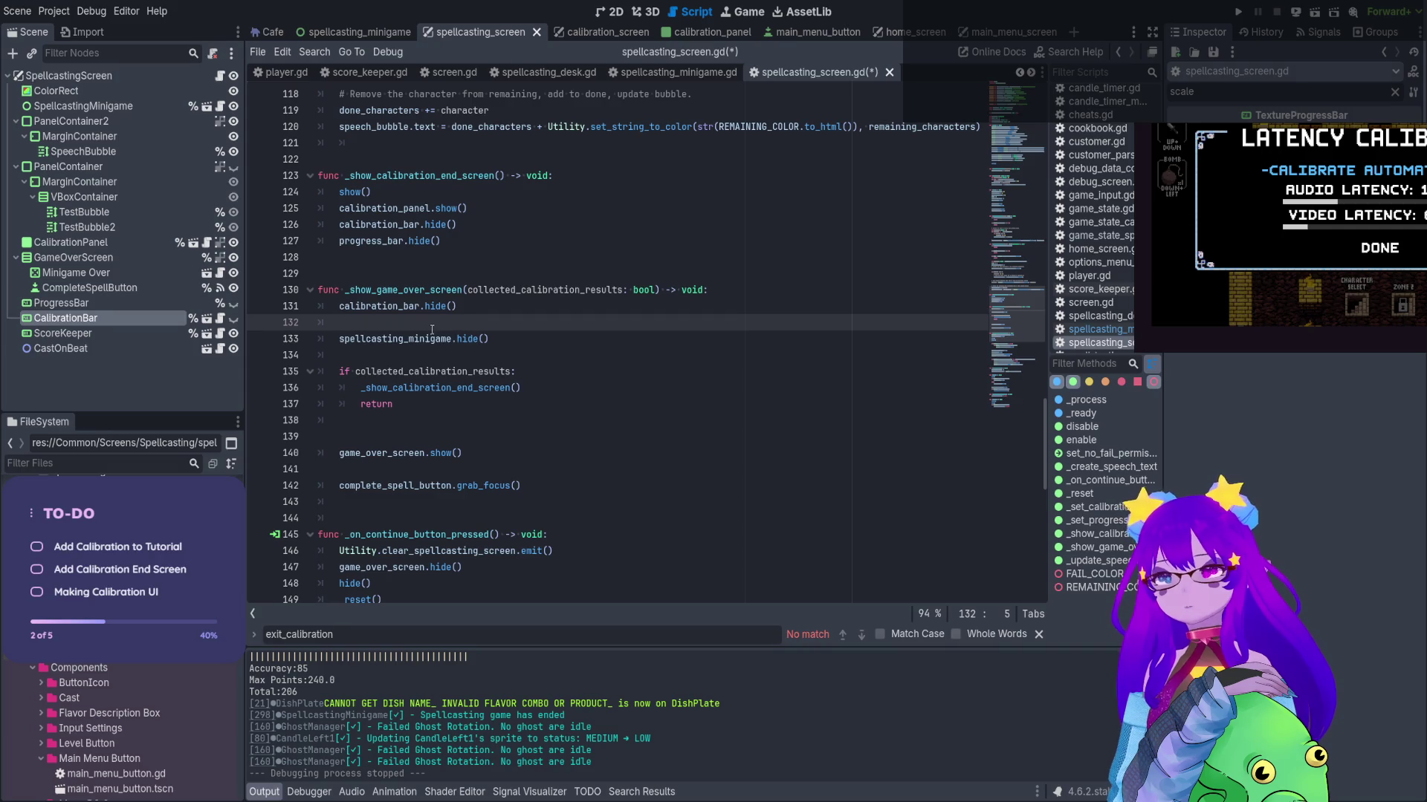
{"action": "left_click_drag", "start_coordinate": [355, 338], "coordinate": [350, 329]}
{"action": "left_click", "coordinate": [361, 323]}
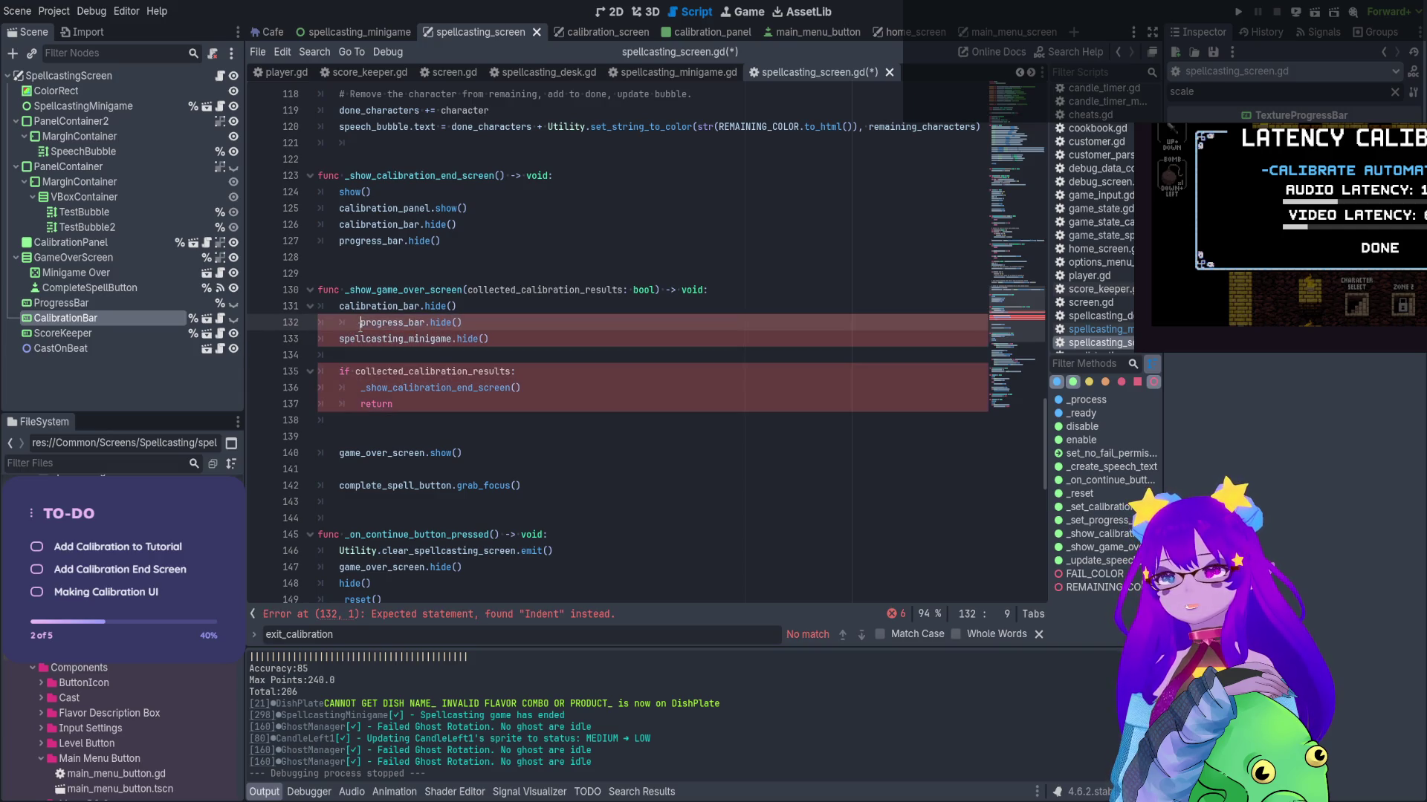
{"action": "key", "text": "BackSpace"}
Delete the leftover blank lines near game_over_screen.show(), save the script, and run the project
{"action": "left_click", "coordinate": [379, 436]}
{"action": "left_click", "coordinate": [379, 469]}
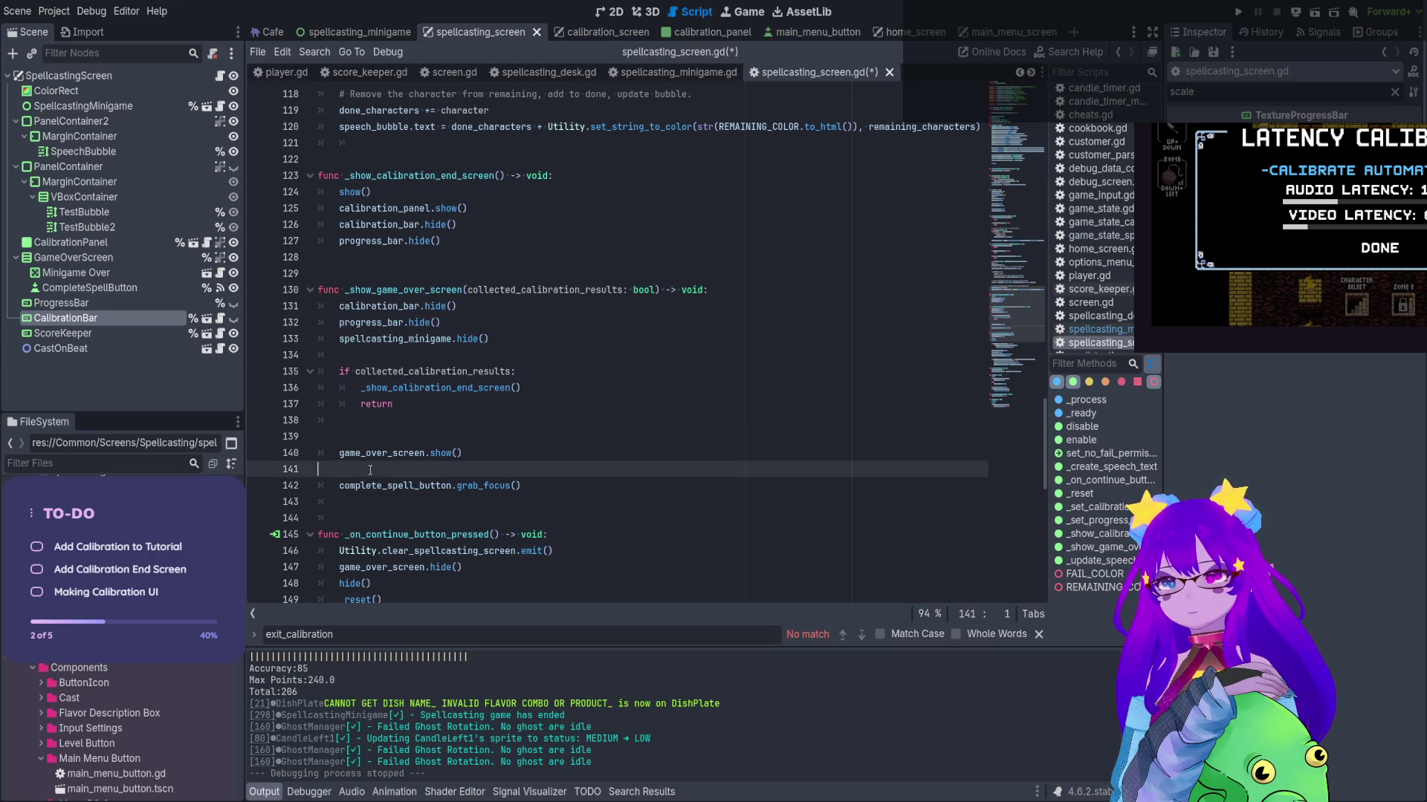
{"action": "key", "text": "BackSpace"}
{"action": "left_click", "coordinate": [389, 426]}
{"action": "key", "text": "BackSpace"}
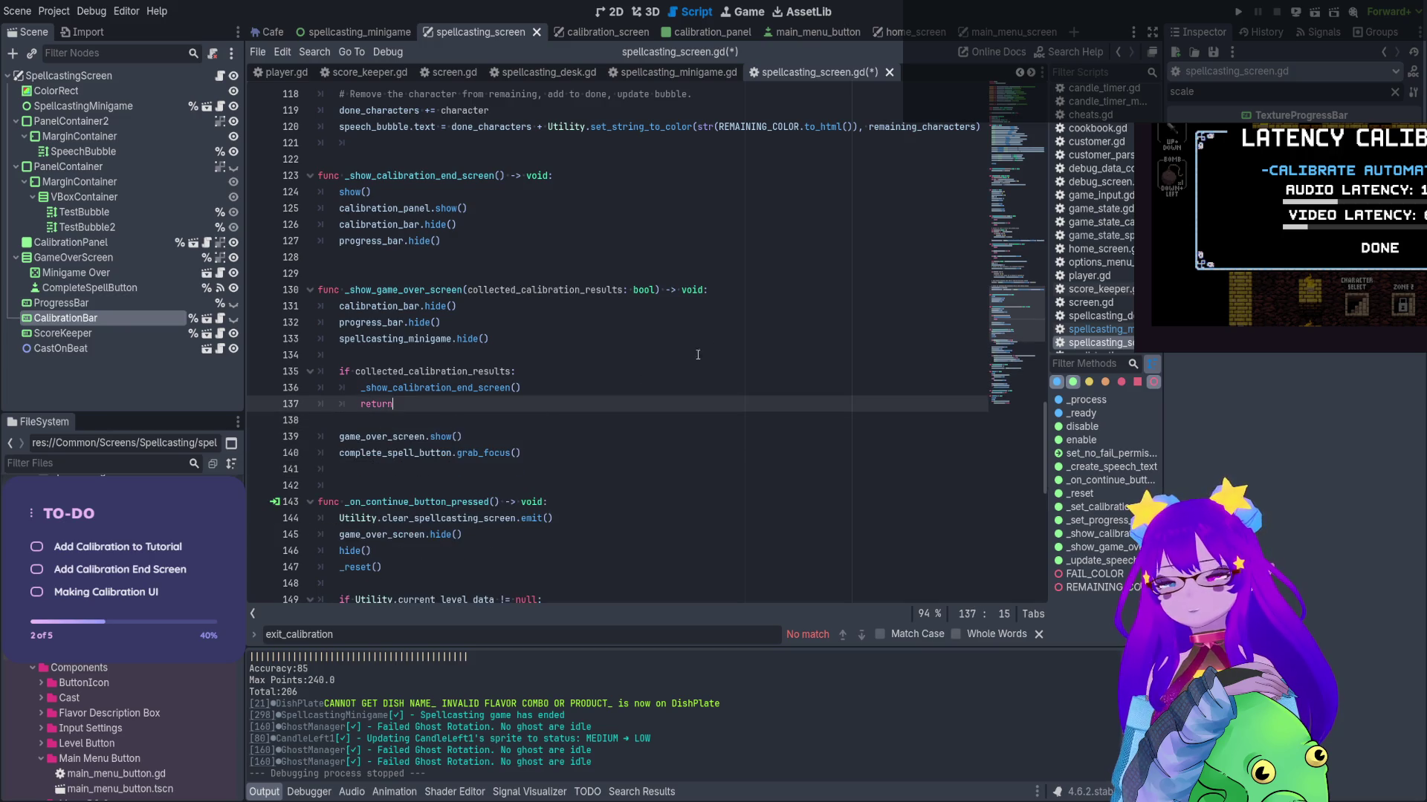
{"action": "left_click", "coordinate": [719, 339]}
{"action": "key", "text": "ctrl+s"}
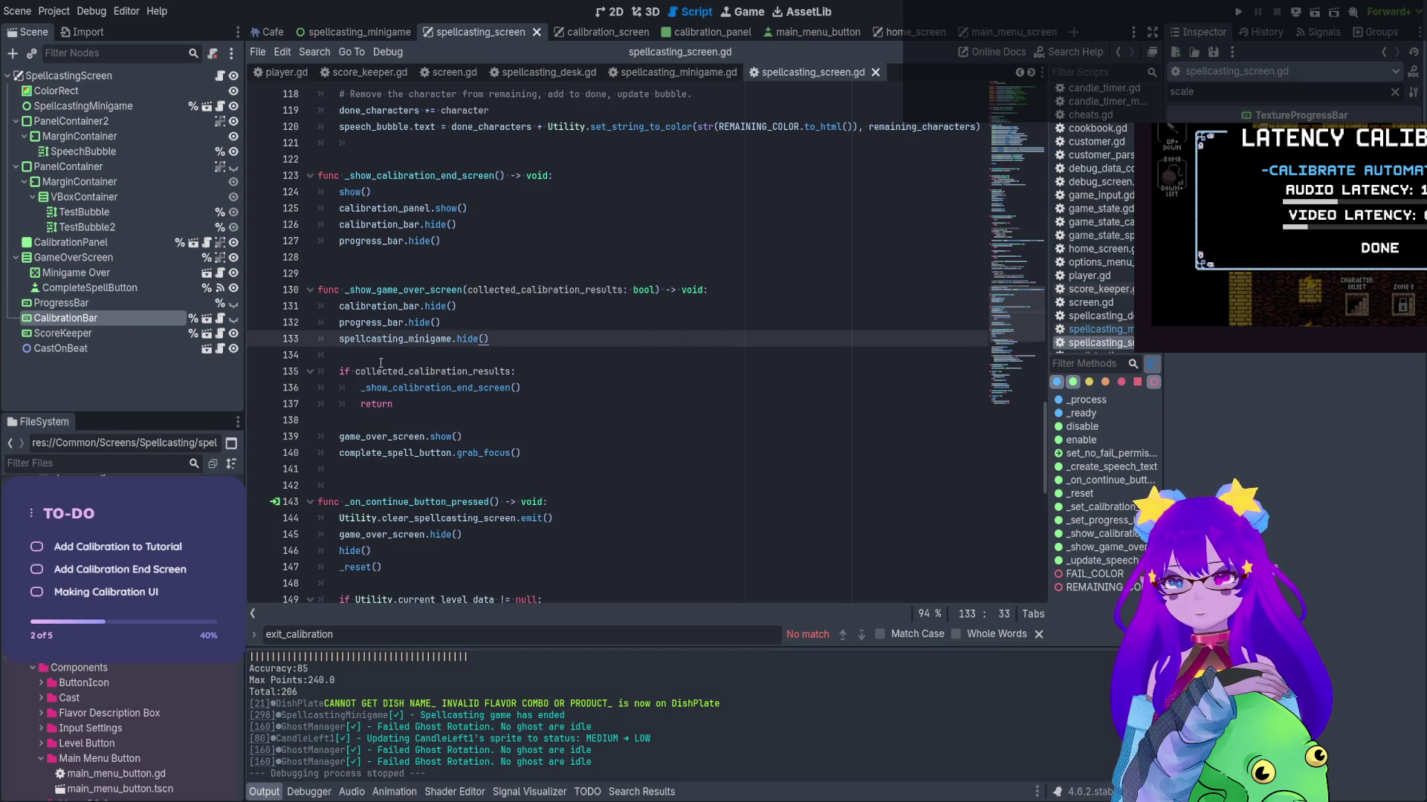
{"action": "key", "text": "F5"}
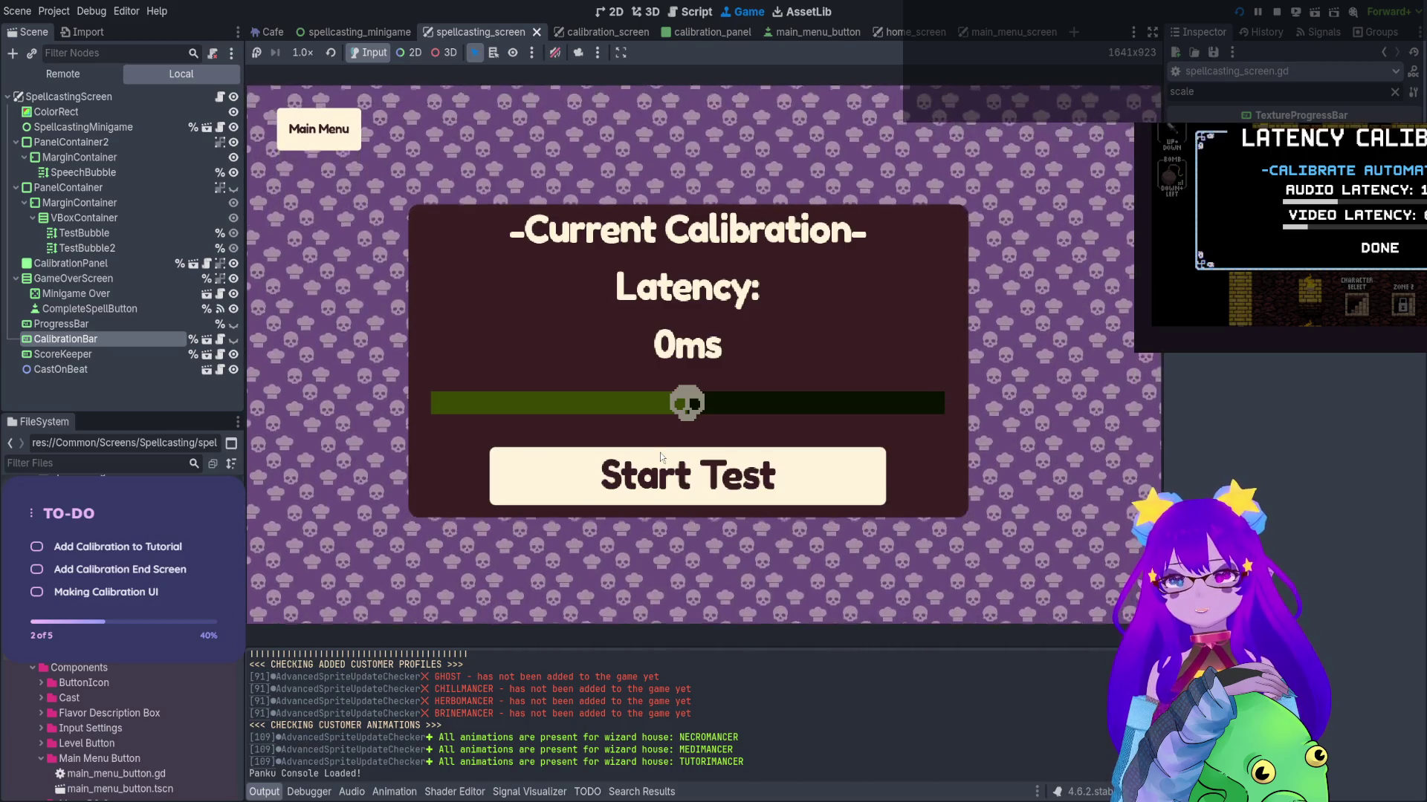
Start the calibration test, tap along, return to the main menu, and stop the game
{"action": "key", "text": "space"}
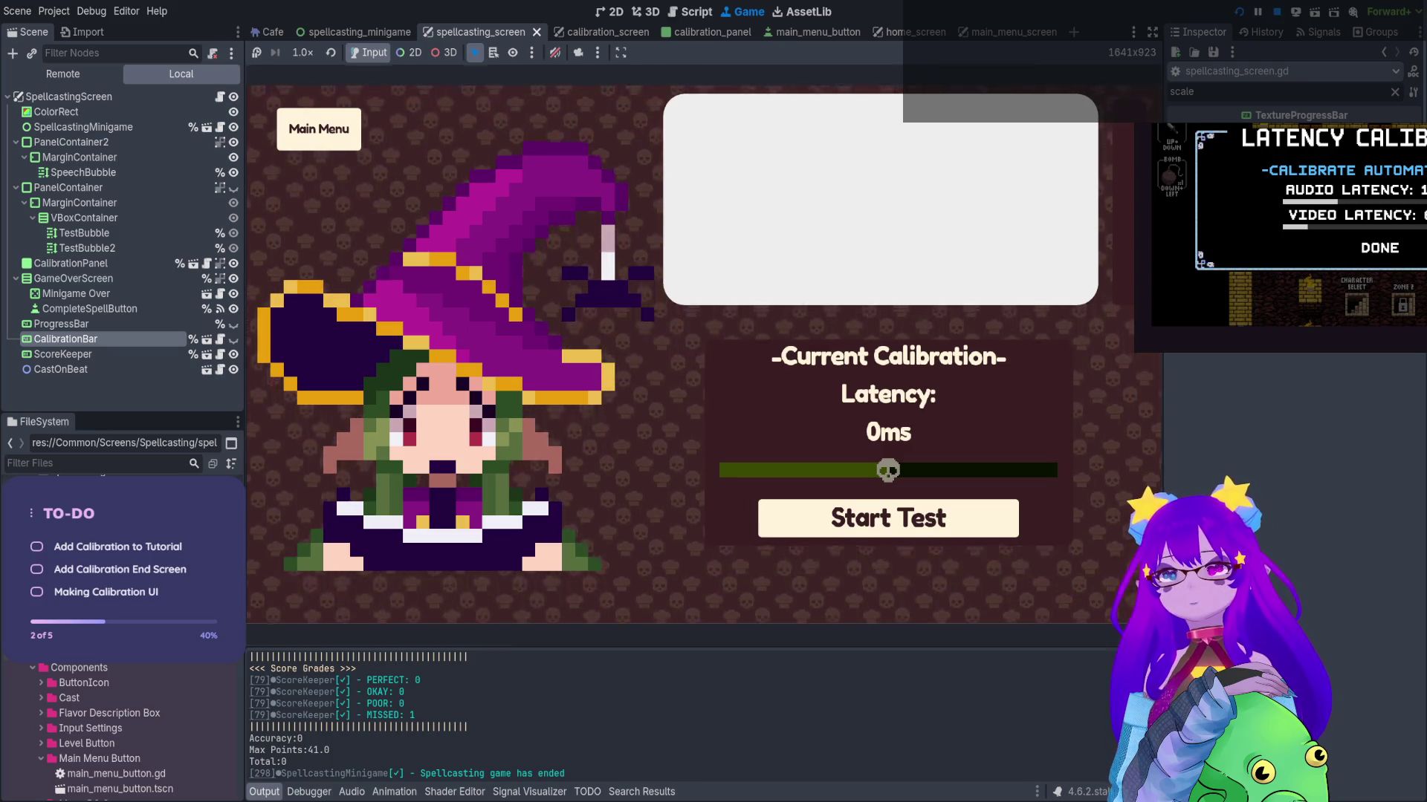
{"action": "key", "text": "F8"}
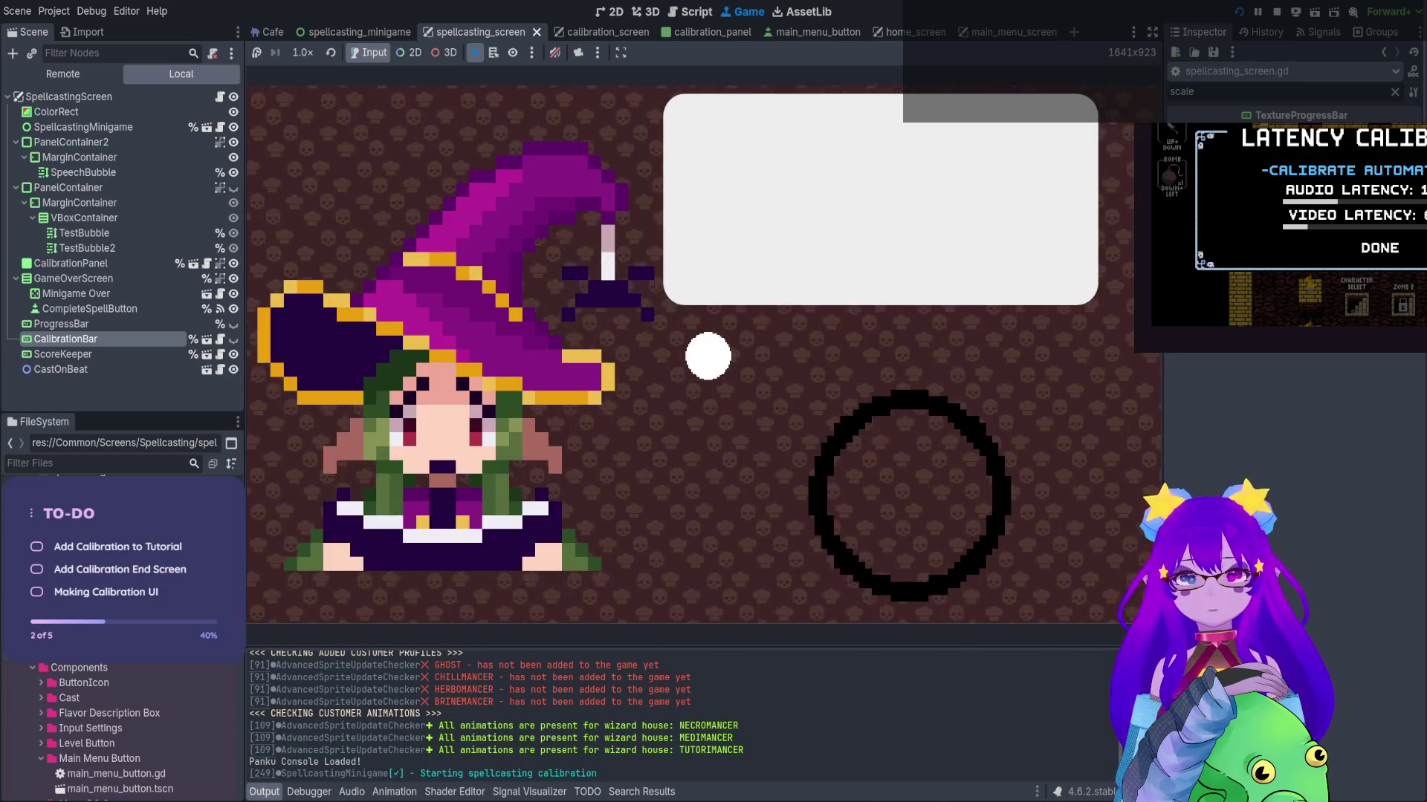
{"action": "key", "text": "space"}
{"action": "key", "text": "space"}
{"action": "key", "text": "space"}
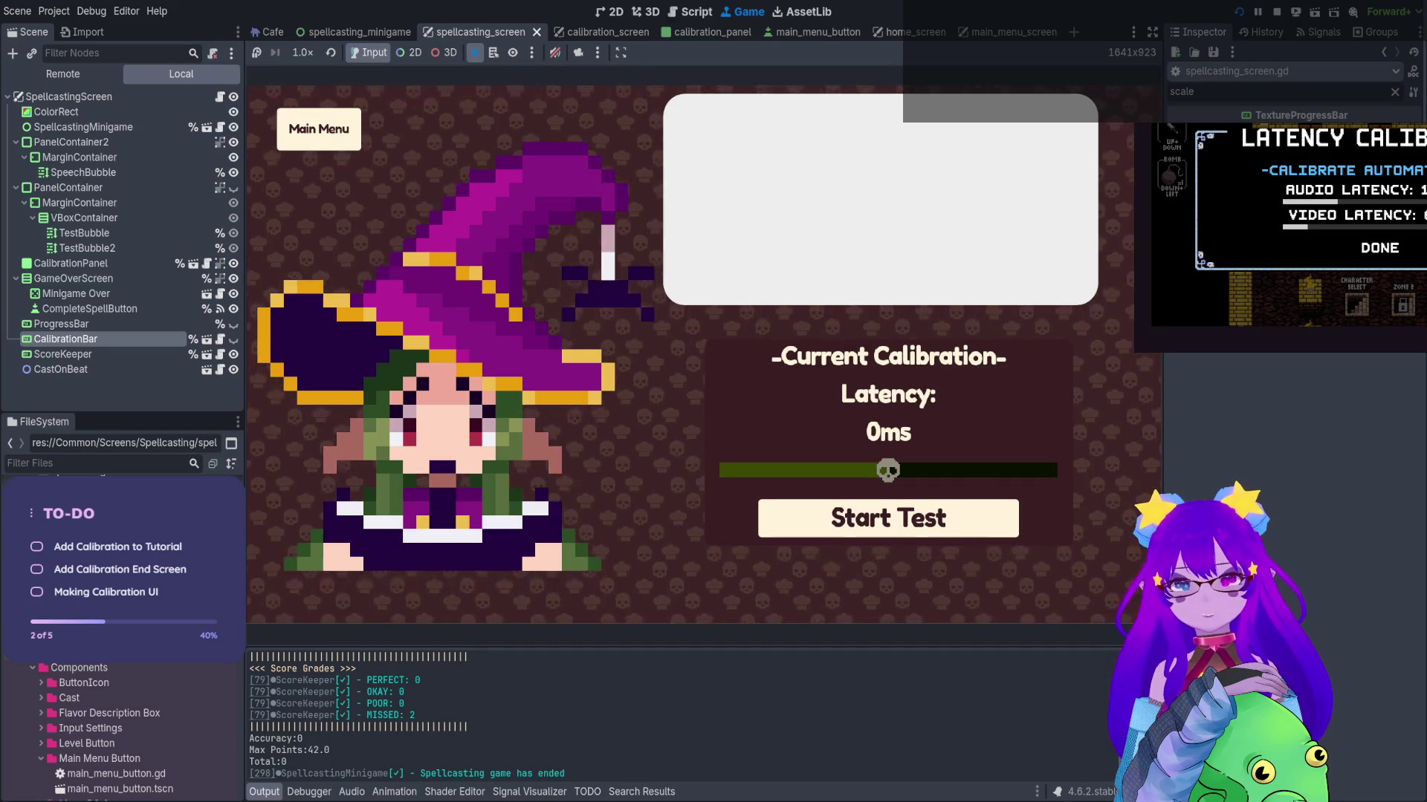
{"action": "key", "text": "Tab"}
{"action": "key", "text": "Return"}
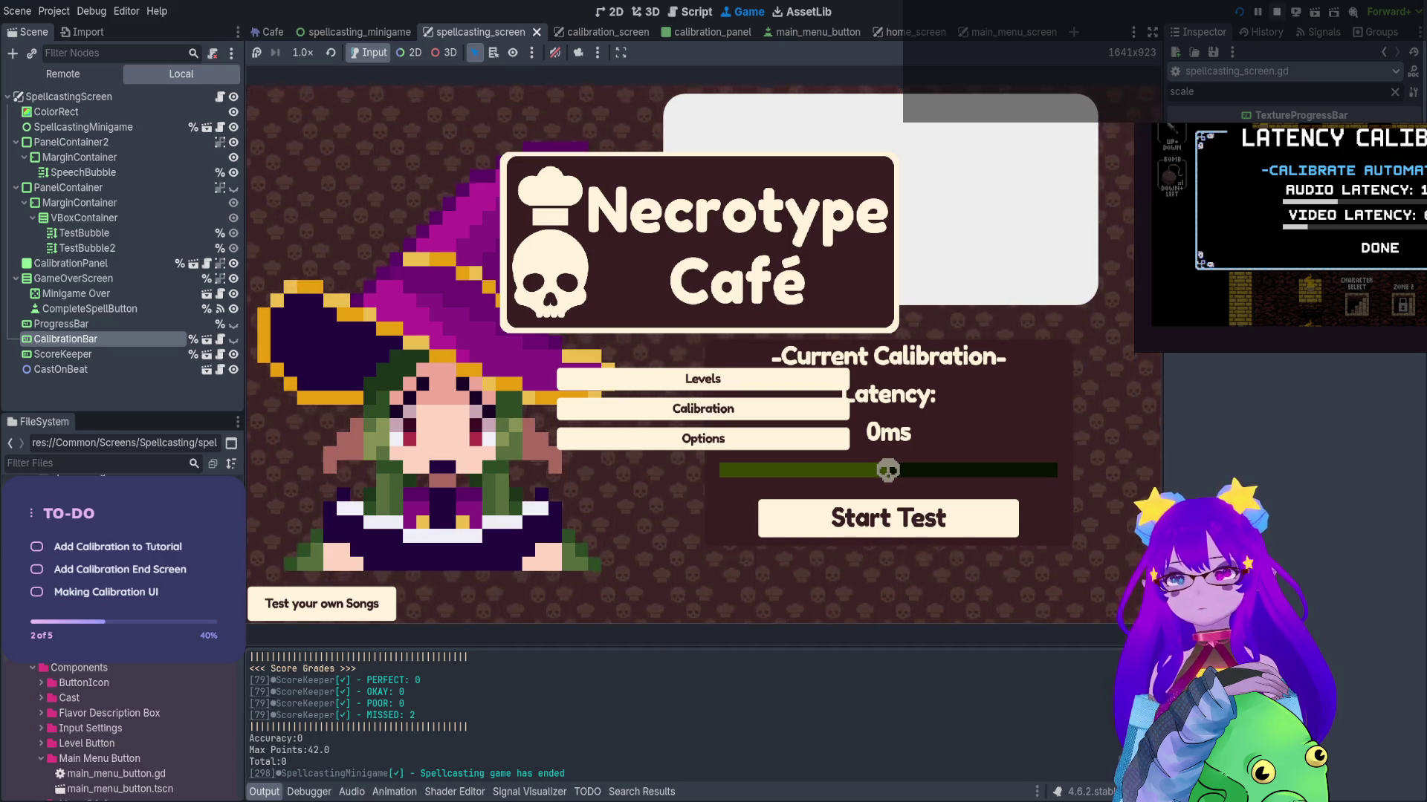
{"action": "key", "text": "F8"}
Review the main_menu_screen scene's 2D layout and its script
{"action": "left_click", "coordinate": [1003, 32]}
{"action": "left_click", "coordinate": [609, 12]}
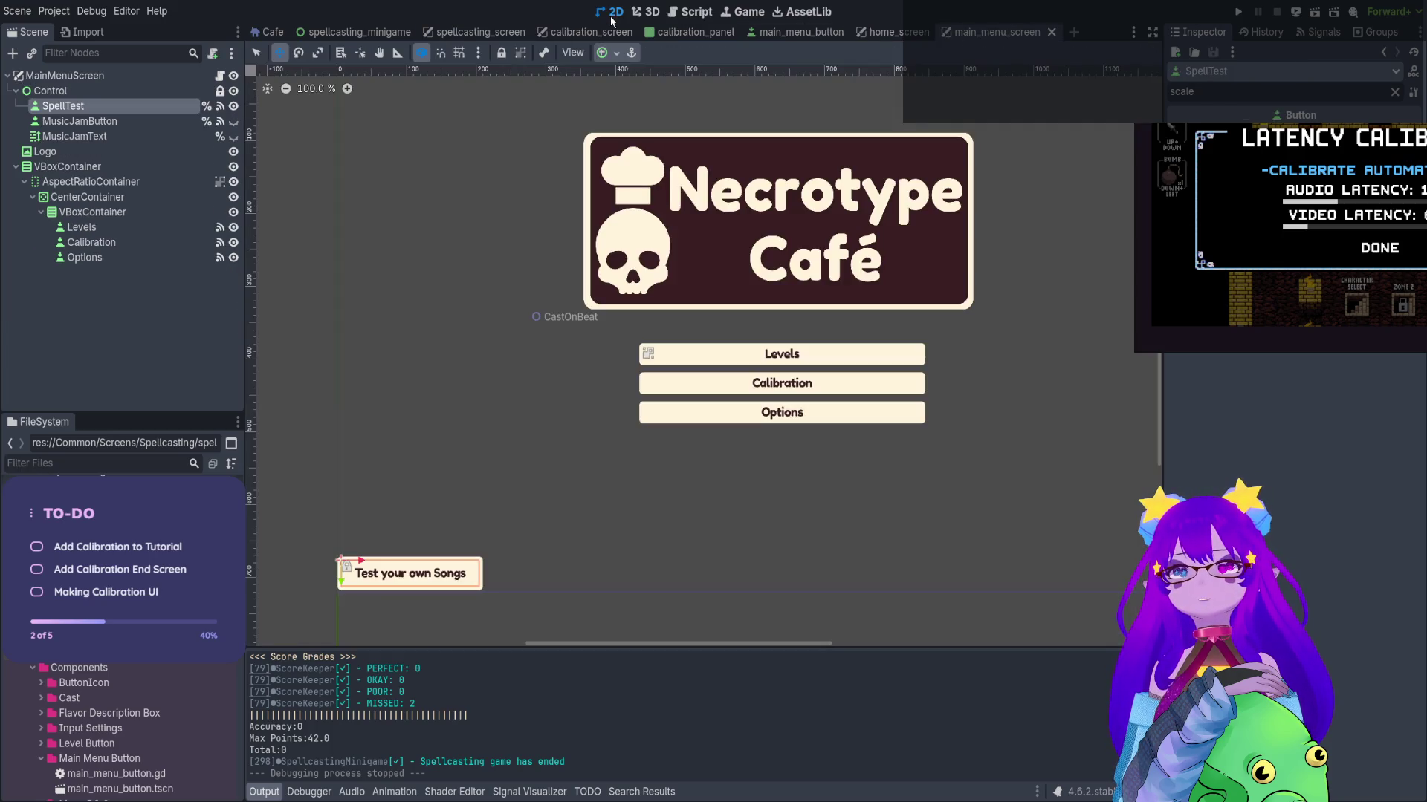
{"action": "scroll", "coordinate": [502, 269], "scroll_direction": "left", "scroll_amount": 2}
{"action": "scroll", "coordinate": [502, 270], "scroll_direction": "down", "scroll_amount": 1}
{"action": "left_click", "coordinate": [220, 75]}
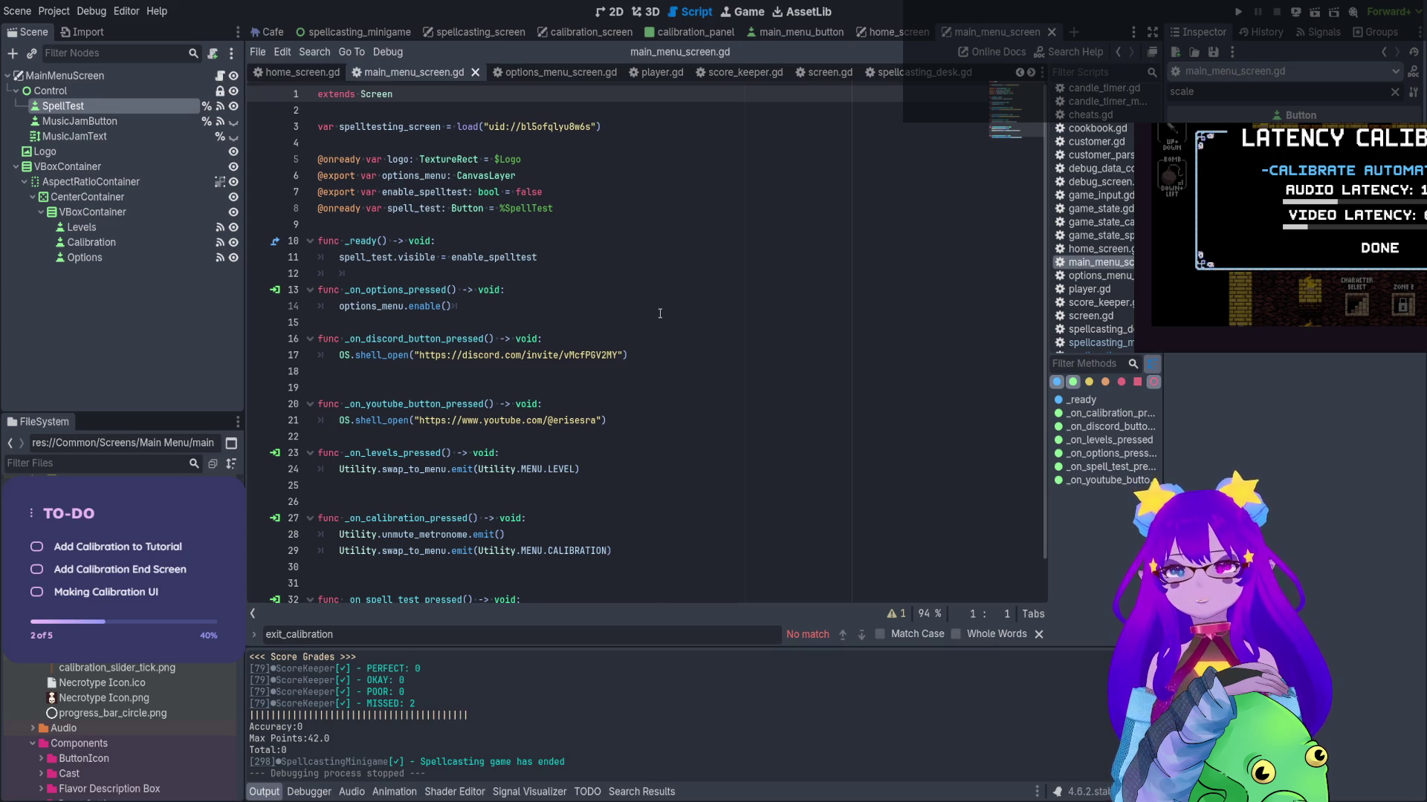
{"action": "left_click", "coordinate": [608, 12]}
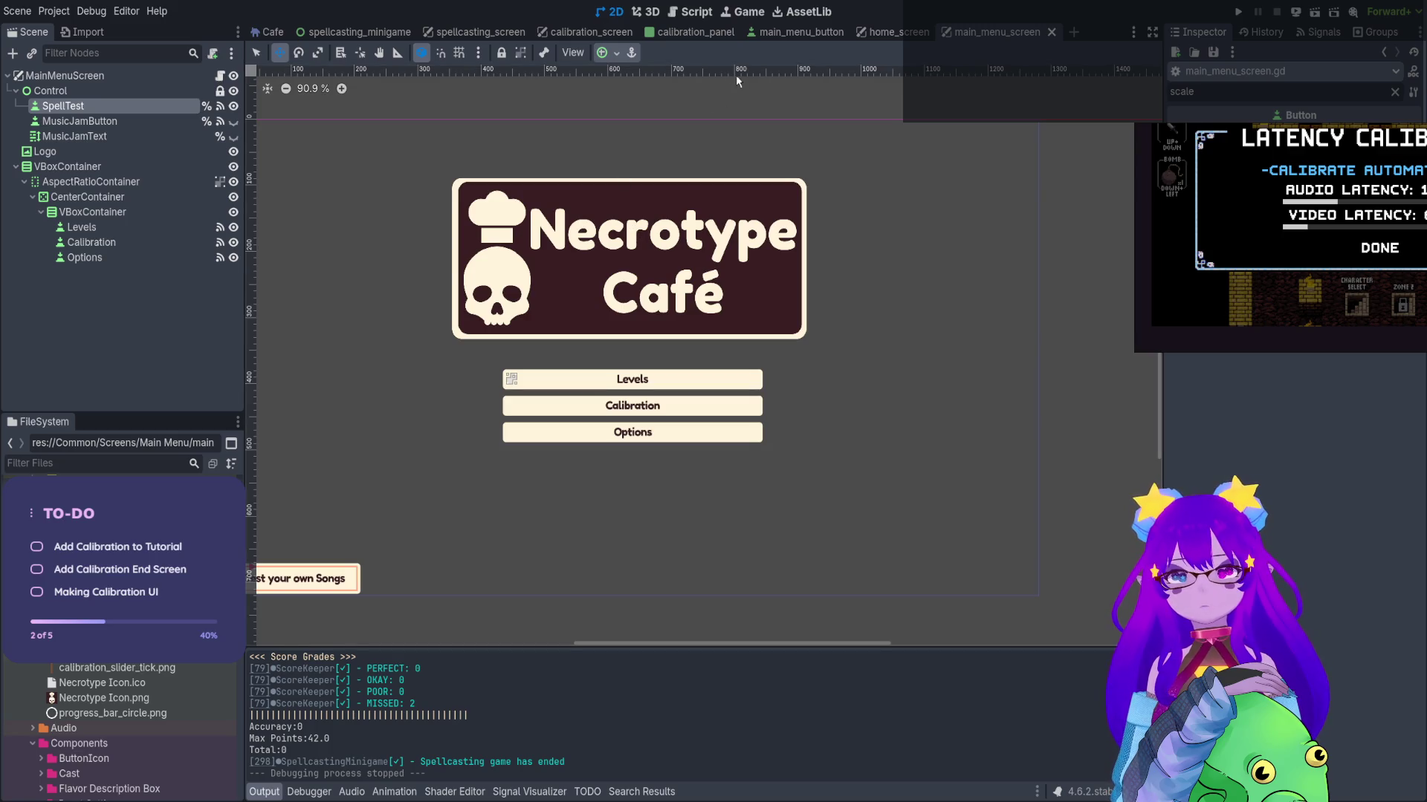
Select the swap_to_menu emit call in main_menu_button.gd and check its signal in utility.gd
{"action": "left_click", "coordinate": [769, 33]}
{"action": "left_click", "coordinate": [220, 77]}
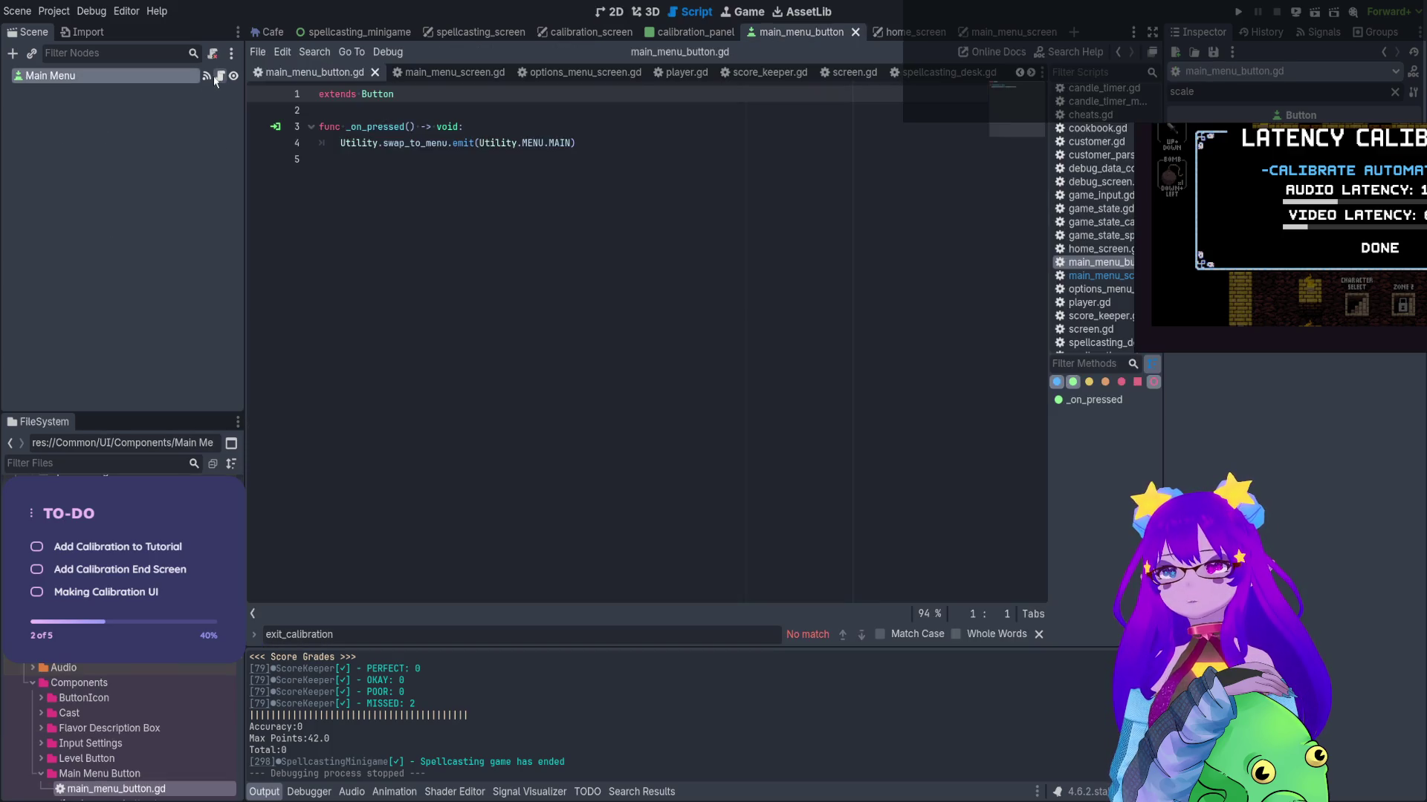
{"action": "left_click", "coordinate": [607, 142]}
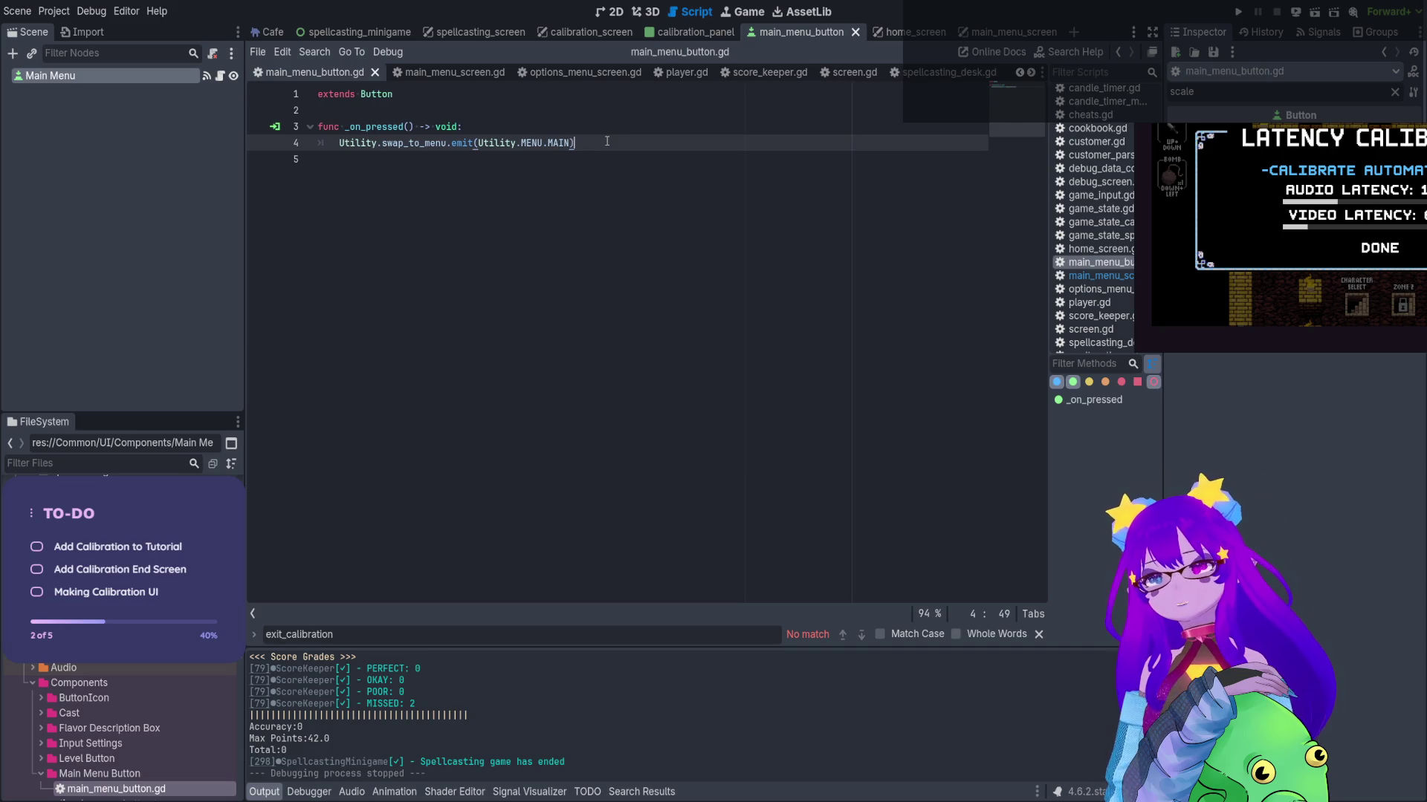
{"action": "left_click_drag", "start_coordinate": [607, 142], "coordinate": [340, 143]}
{"action": "key", "text": "ctrl+c"}
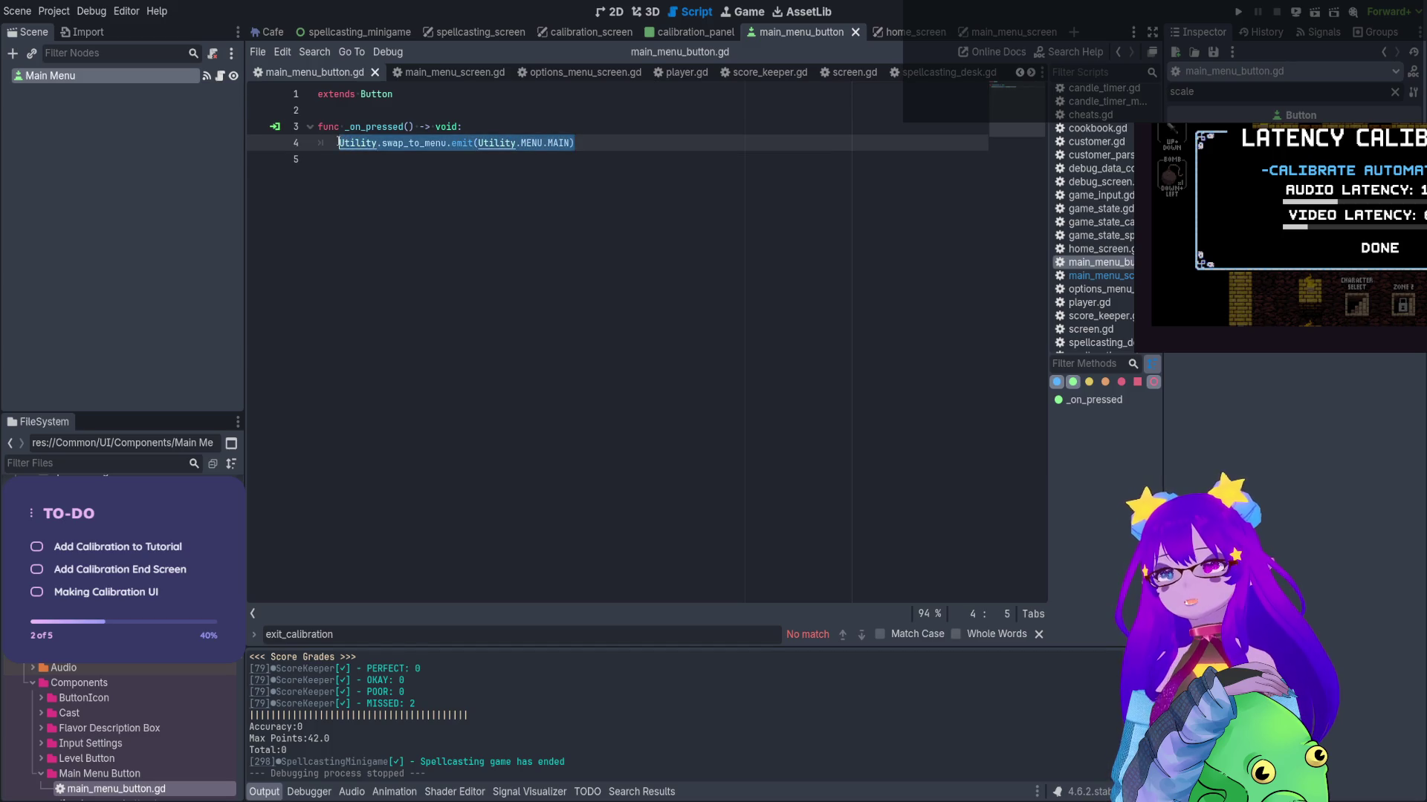
{"action": "left_click", "coordinate": [376, 148], "text": "ctrl"}
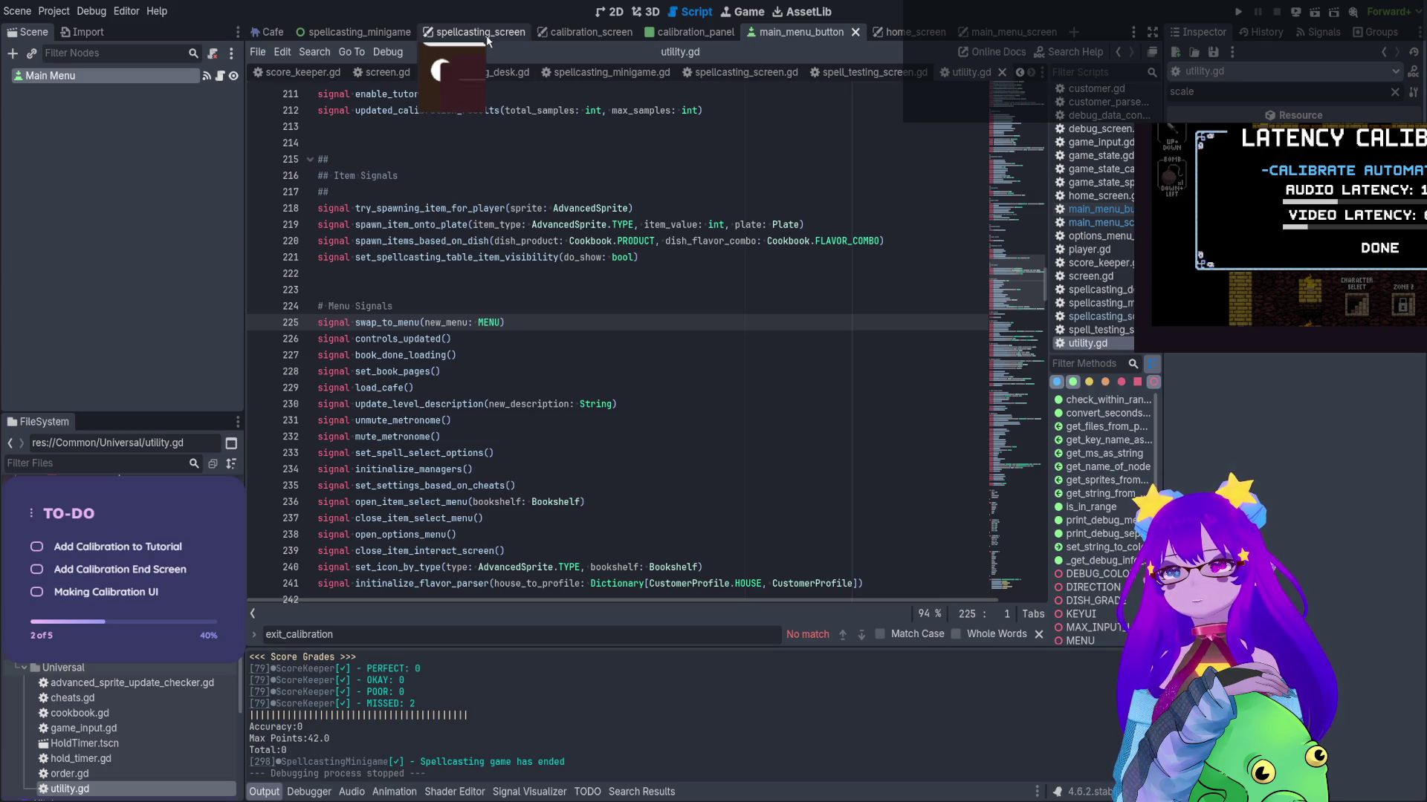
{"action": "left_click", "coordinate": [587, 32]}
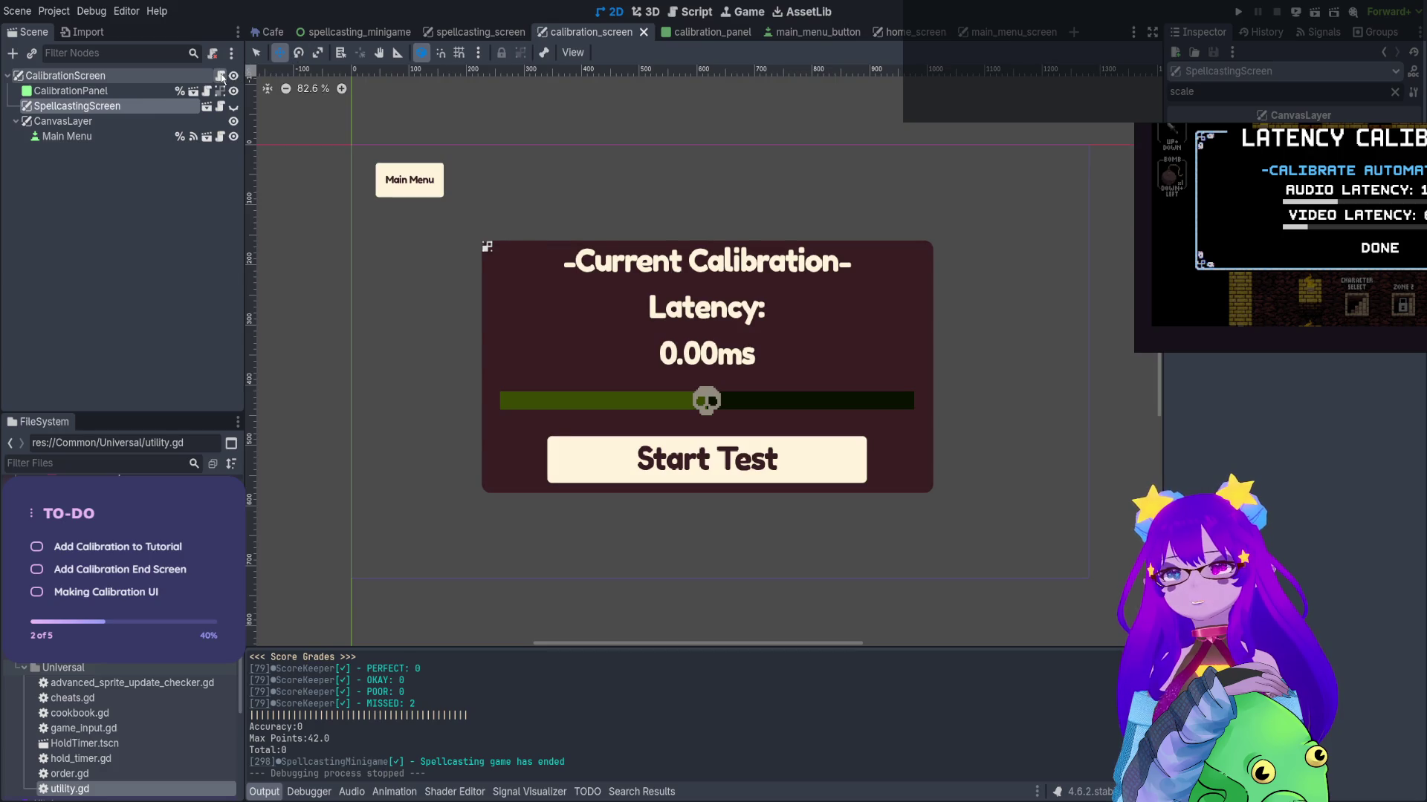
Paste the copied swap_to_menu emit call as line 13 of _ready in calibration_screen.gd
{"action": "left_click", "coordinate": [221, 75]}
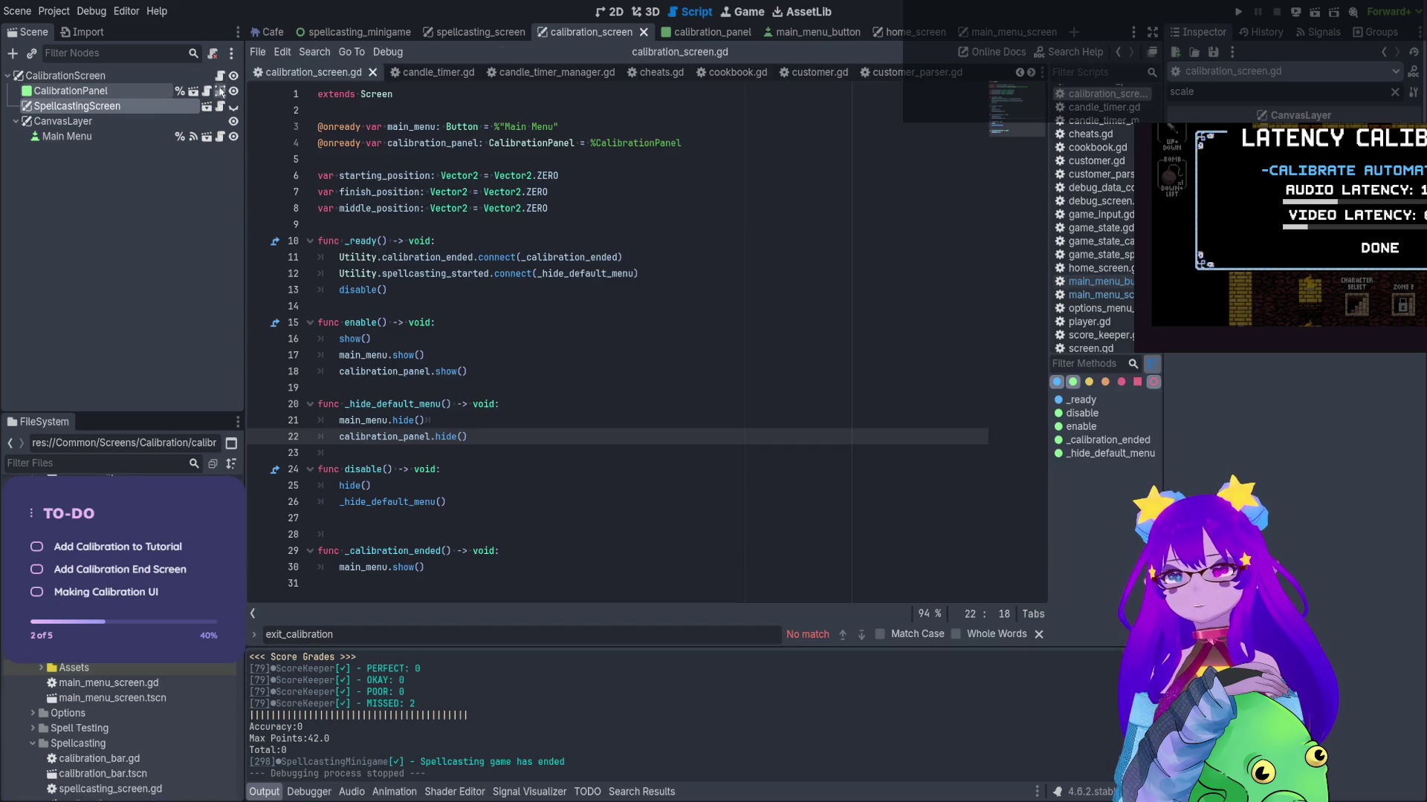
{"action": "left_click", "coordinate": [660, 280]}
{"action": "key", "text": "Return"}
{"action": "key", "text": "ctrl+v"}
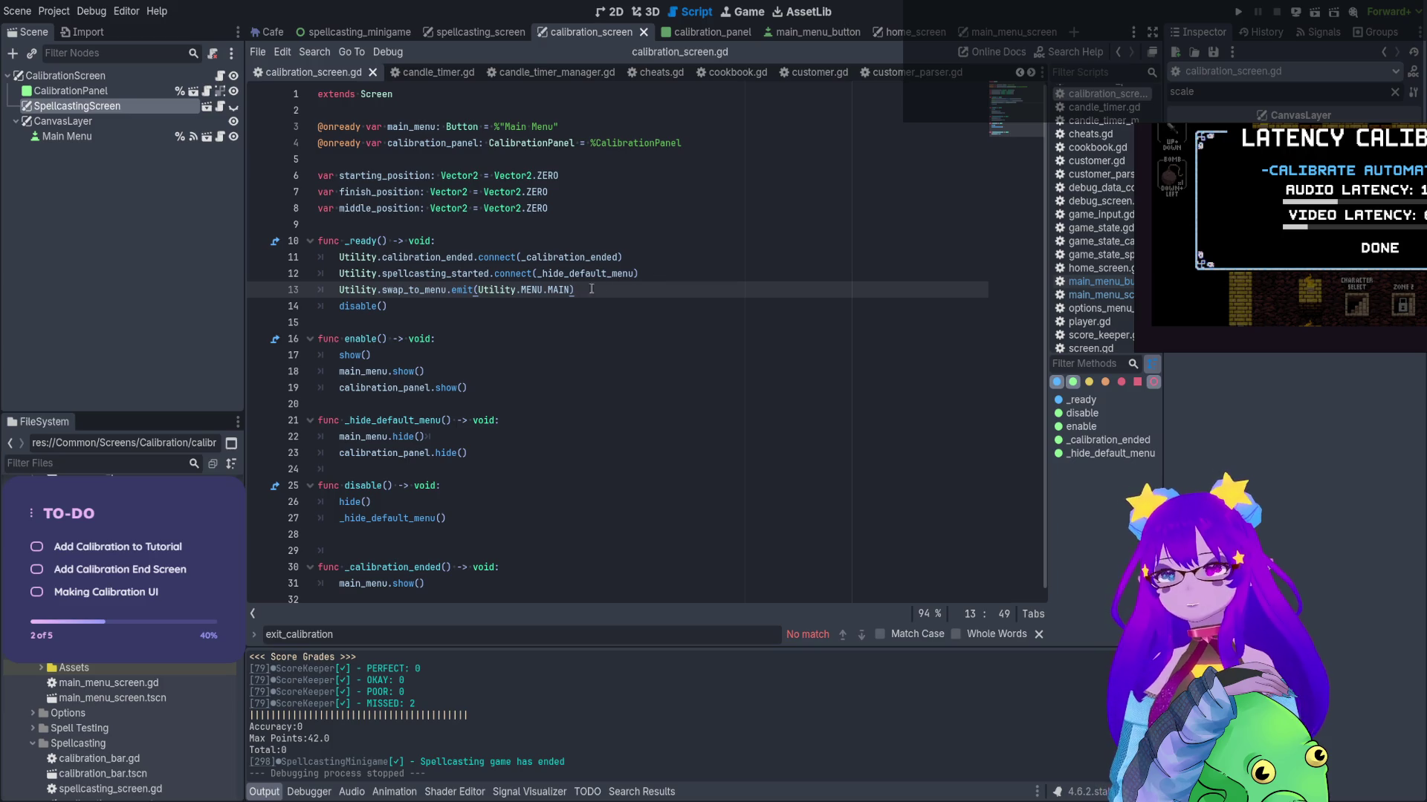
Declare func _hide_after_menu_press() -> void: and begin an 'if menu ==' condition
{"action": "left_click", "coordinate": [394, 322]}
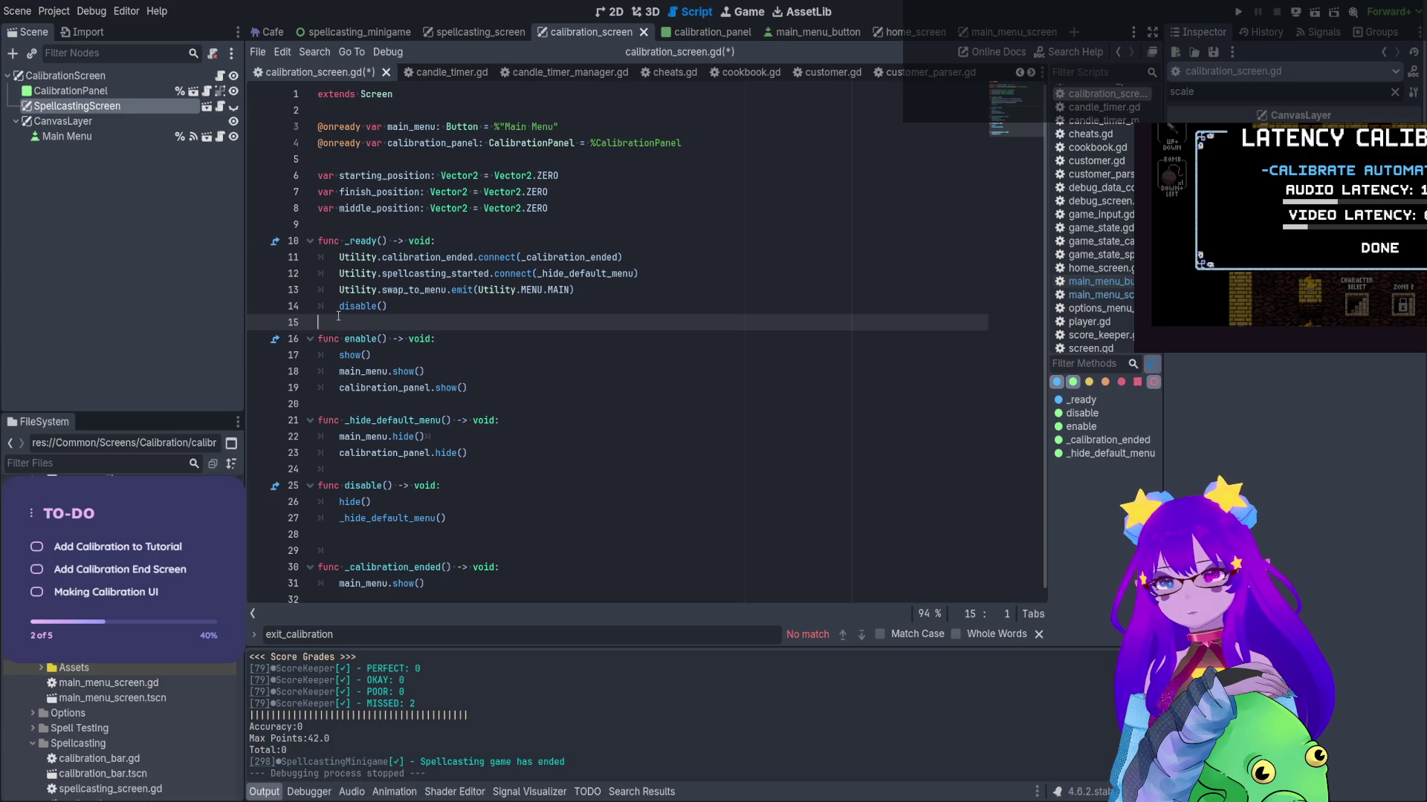
{"action": "key", "text": "Return"}
{"action": "key", "text": "Return"}
{"action": "key", "text": "Up"}
{"action": "type", "text": "func _"}
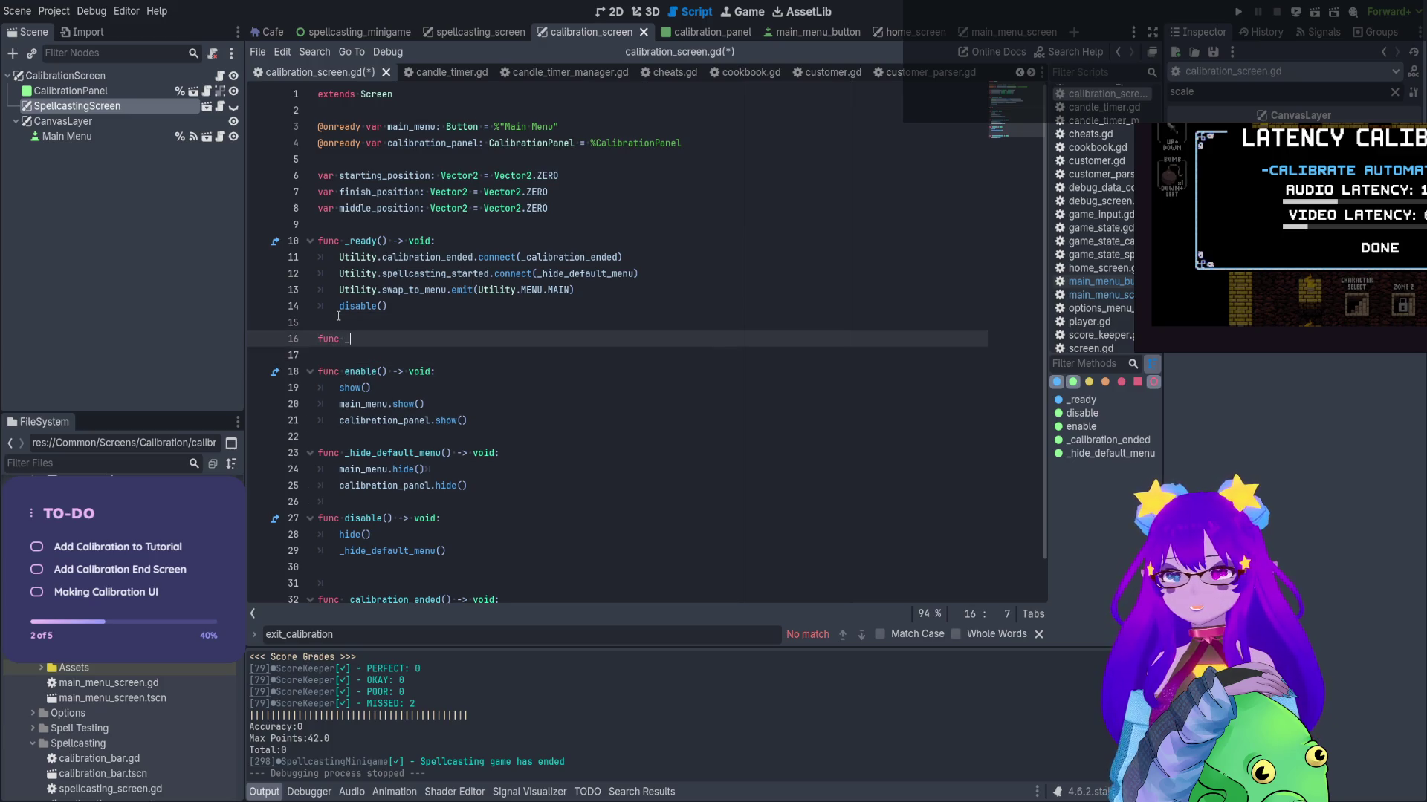
{"action": "type", "text": "hide_after_menu_"}
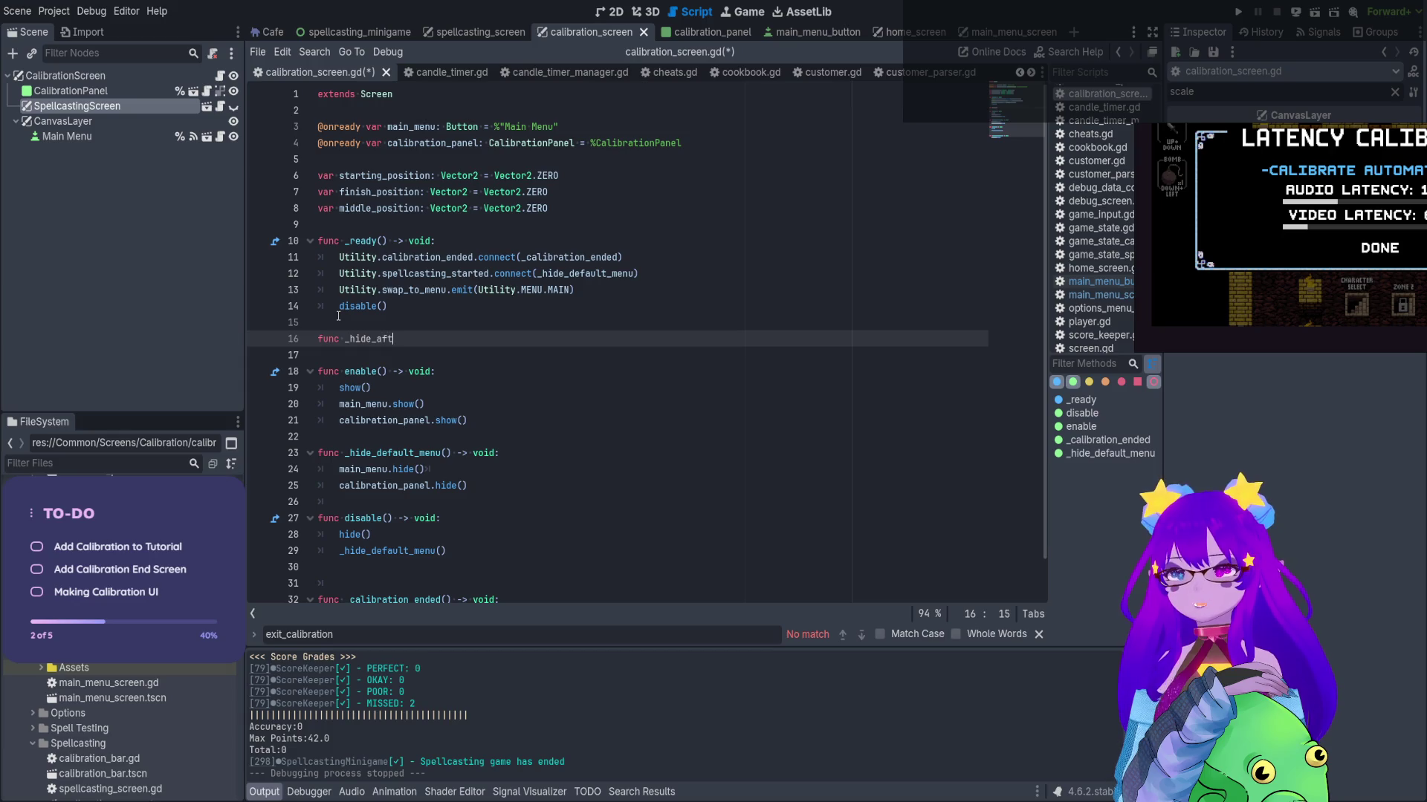
{"action": "type", "text": "press() -"}
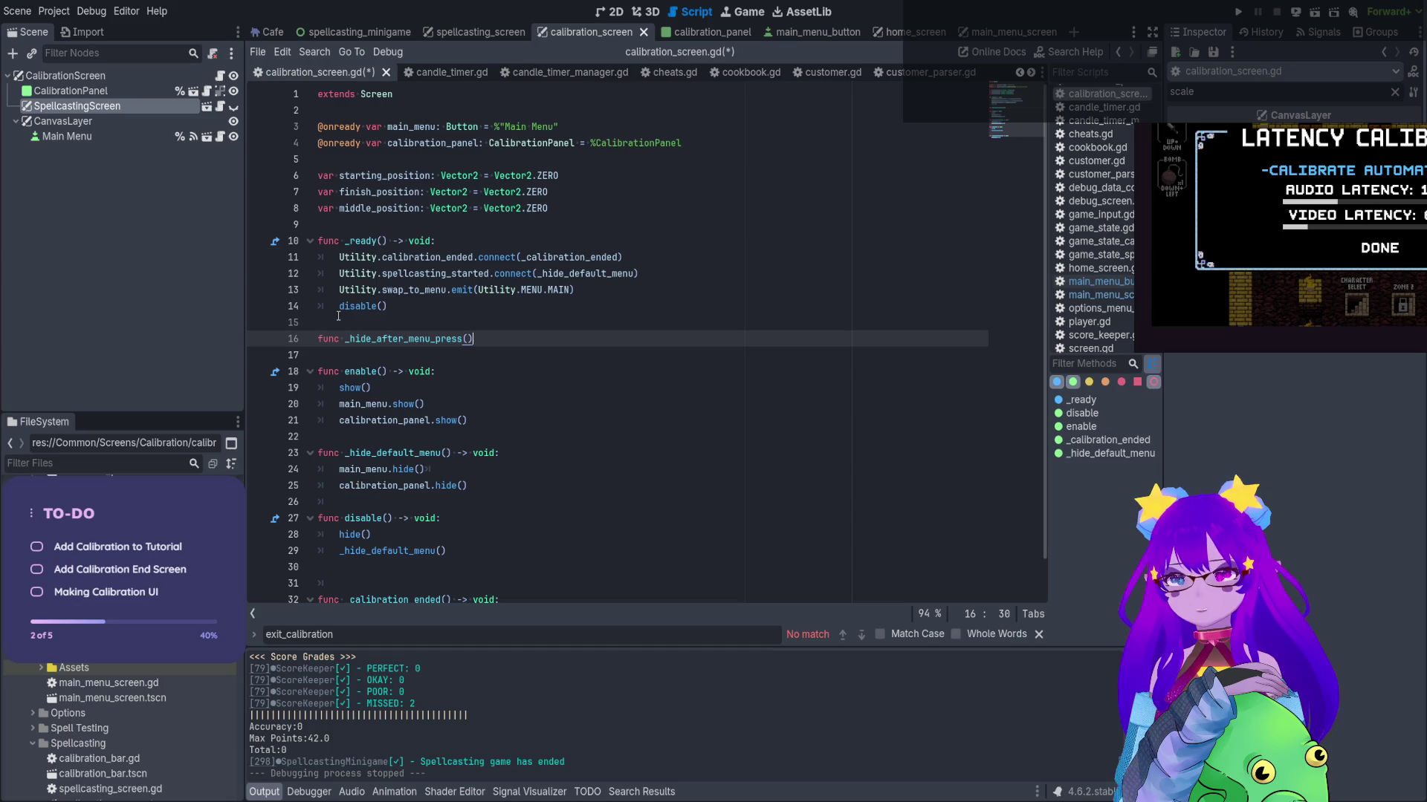
{"action": "type", "text": "> void:"}
{"action": "key", "text": "Return"}
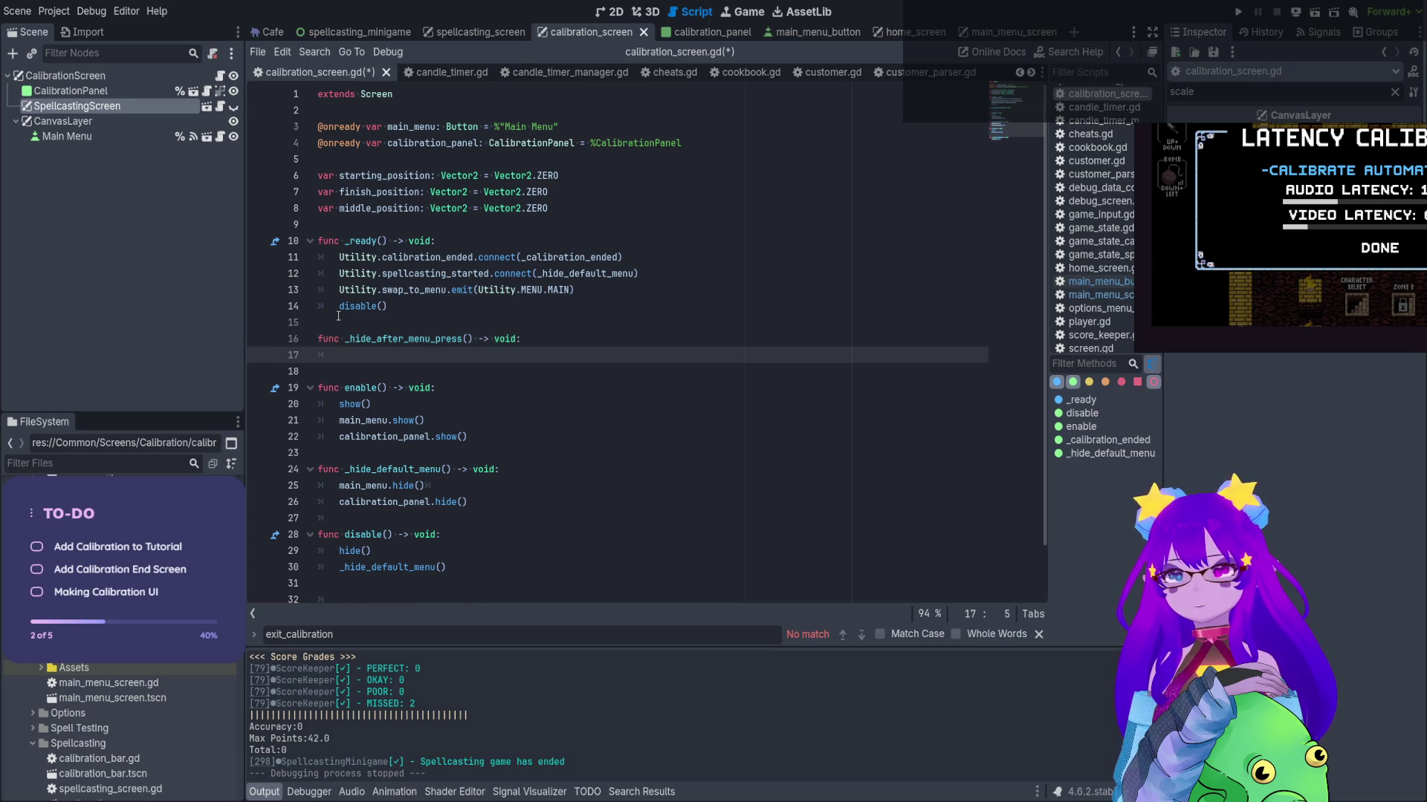
{"action": "type", "text": "if m,"}
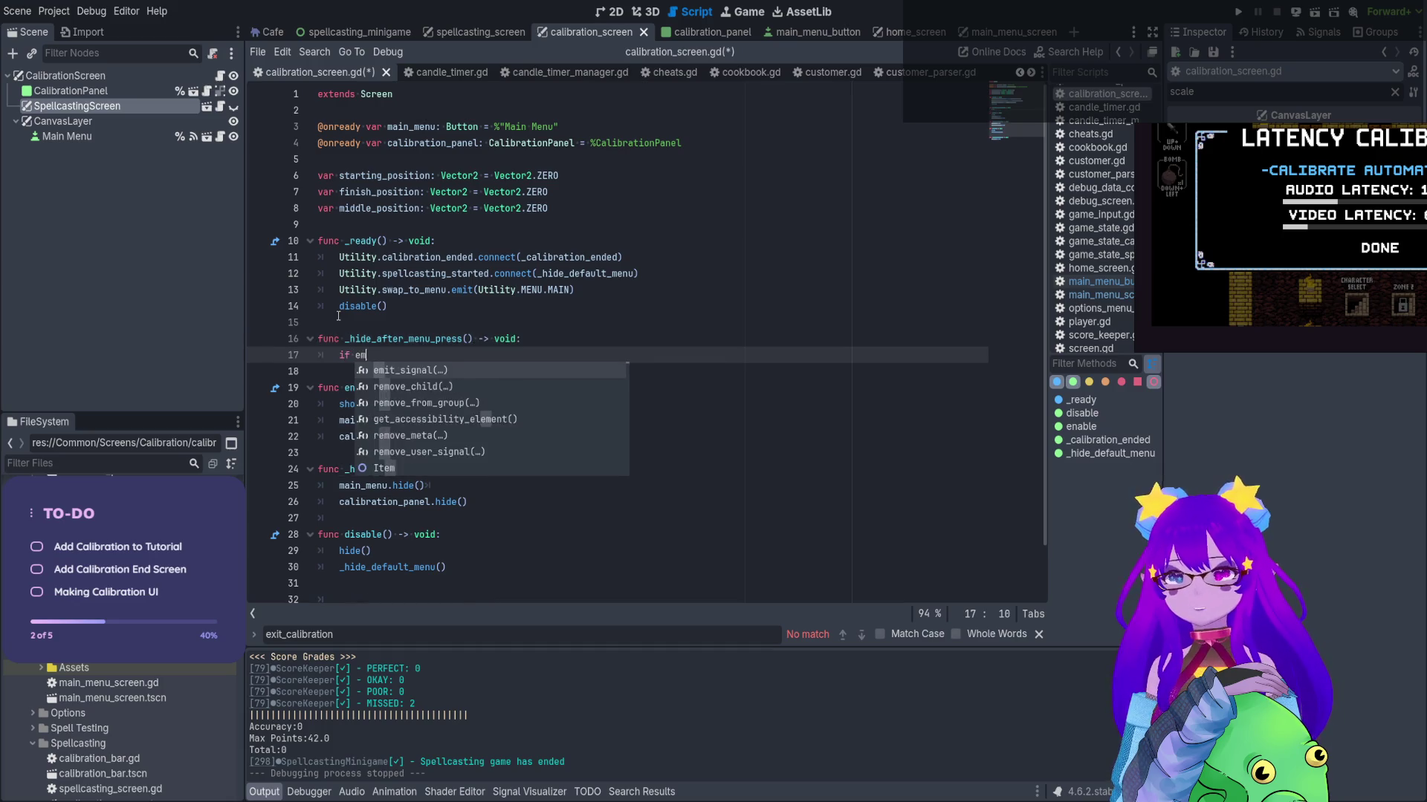
{"action": "key", "text": "BackSpace"}
{"action": "type", "text": "enu =="}
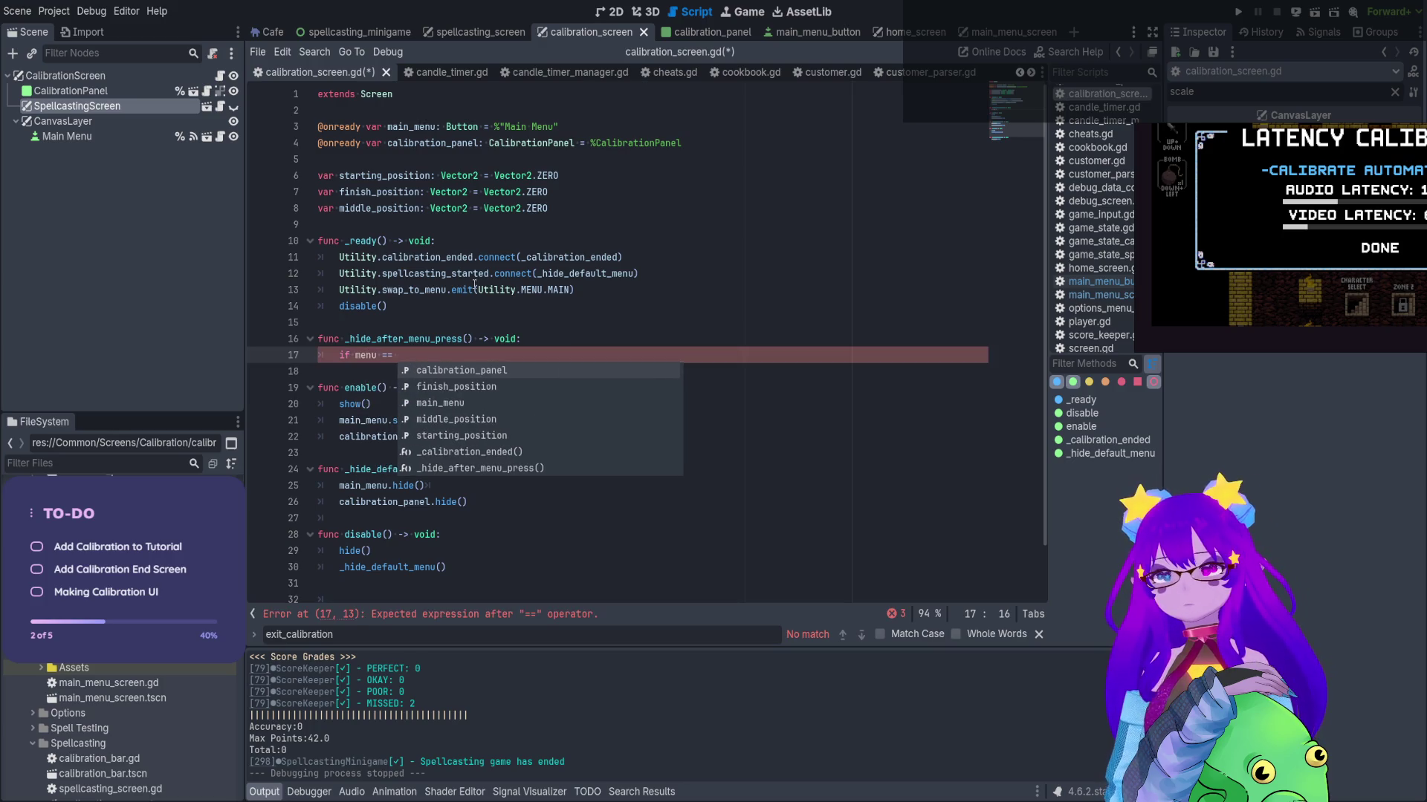
Complete the comparison with Utility.MENU.MAIN taken from the emit call, with a pass body
{"action": "left_click_drag", "start_coordinate": [479, 290], "coordinate": [573, 290]}
{"action": "key", "text": "ctrl+c"}
{"action": "key", "text": "BackSpace"}
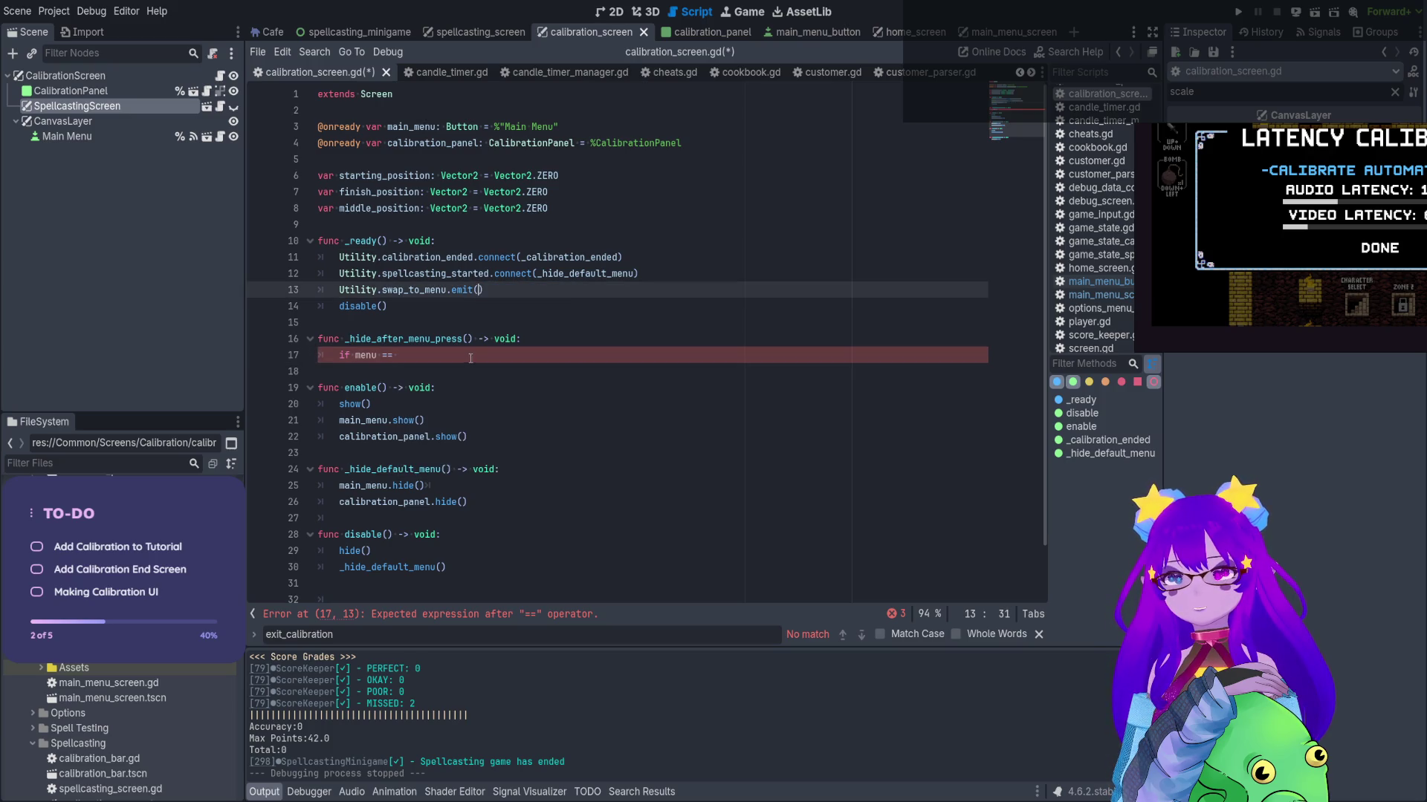
{"action": "left_click", "coordinate": [469, 362]}
{"action": "key", "text": "ctrl+v"}
{"action": "type", "text": ":"}
{"action": "key", "text": "Return"}
{"action": "type", "text": "pass"}
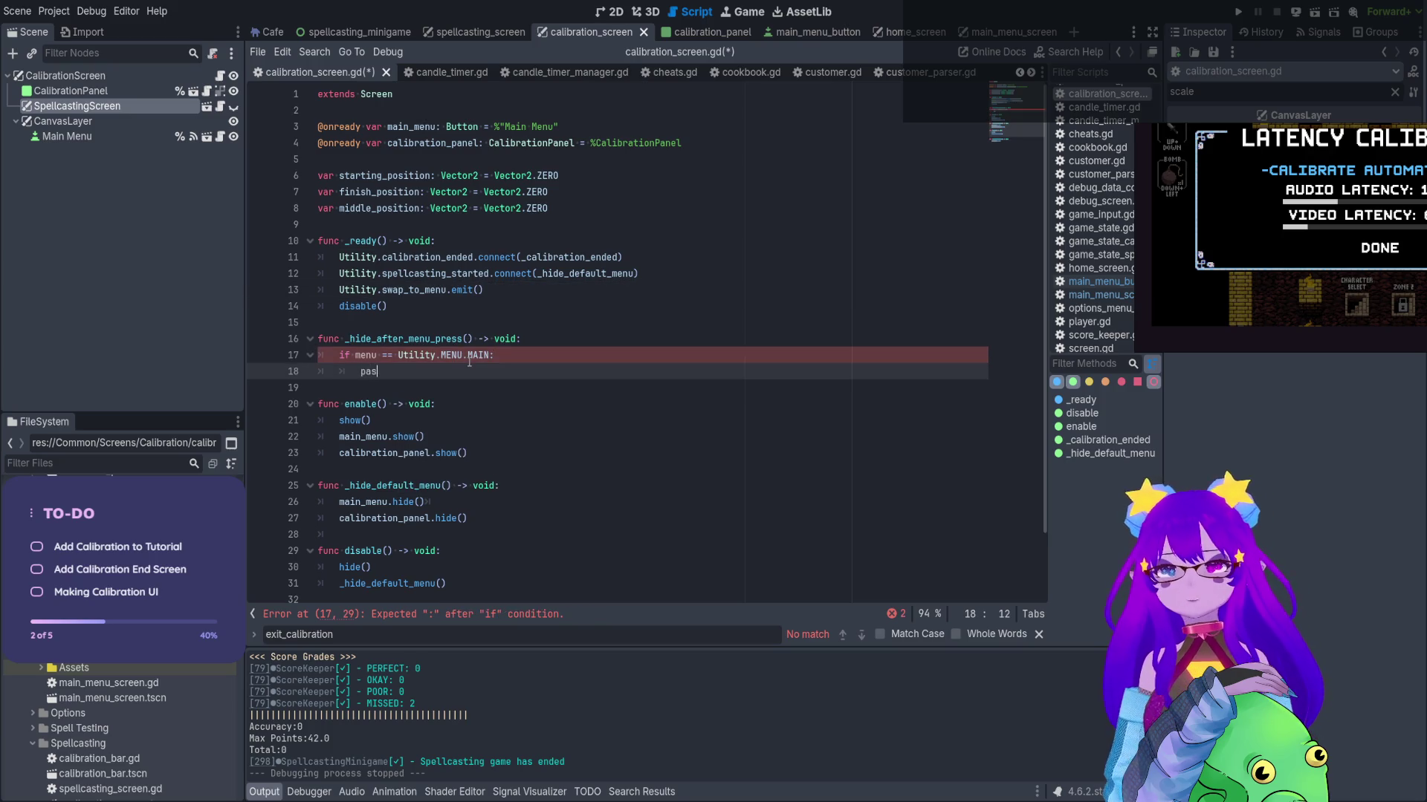
Add the 'menu: Utility.MENU' parameter and change the check to not-equal
{"action": "left_click", "coordinate": [467, 339]}
{"action": "type", "text": "menu: "}
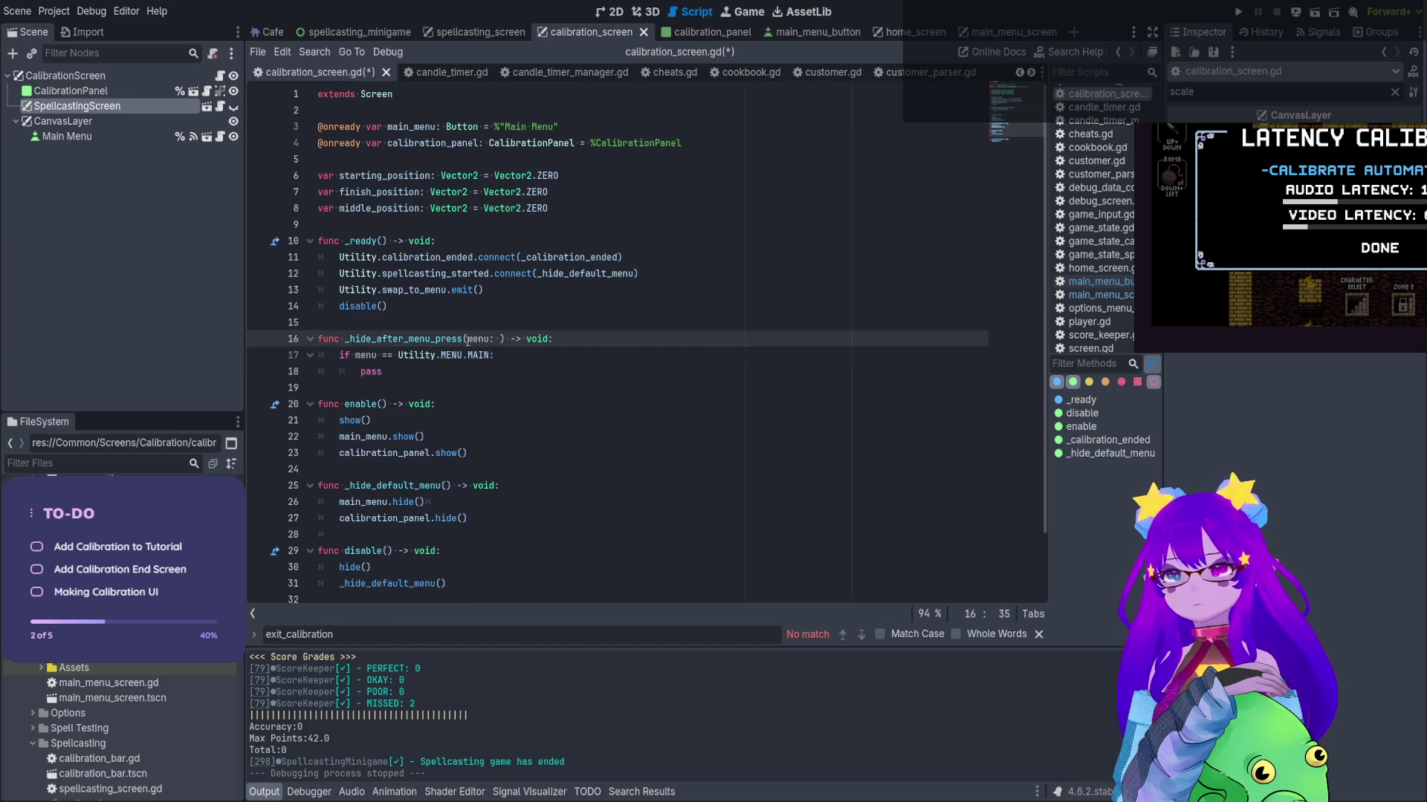
{"action": "type", "text": "Utility.MENU"}
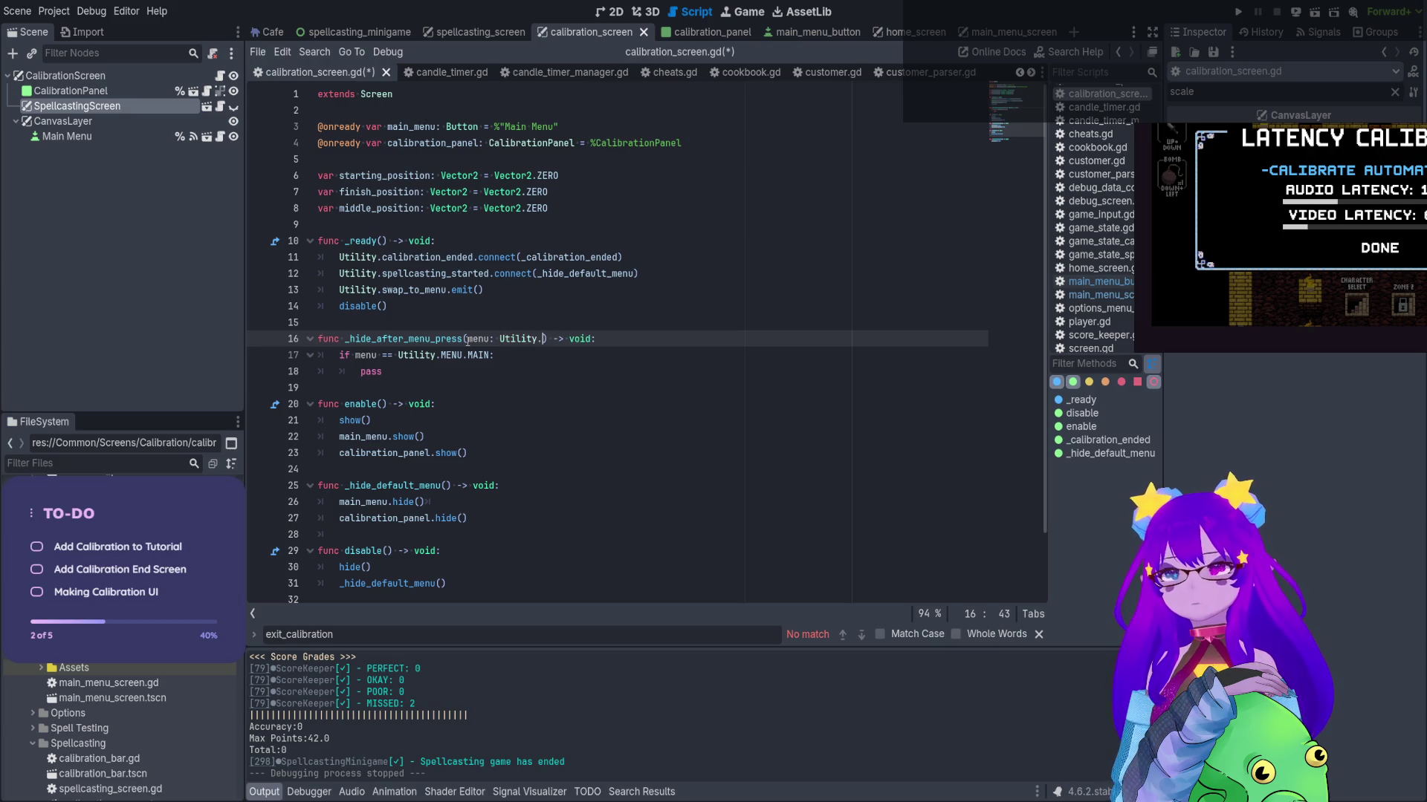
{"action": "double_click", "coordinate": [372, 370]}
{"action": "left_click", "coordinate": [383, 355]}
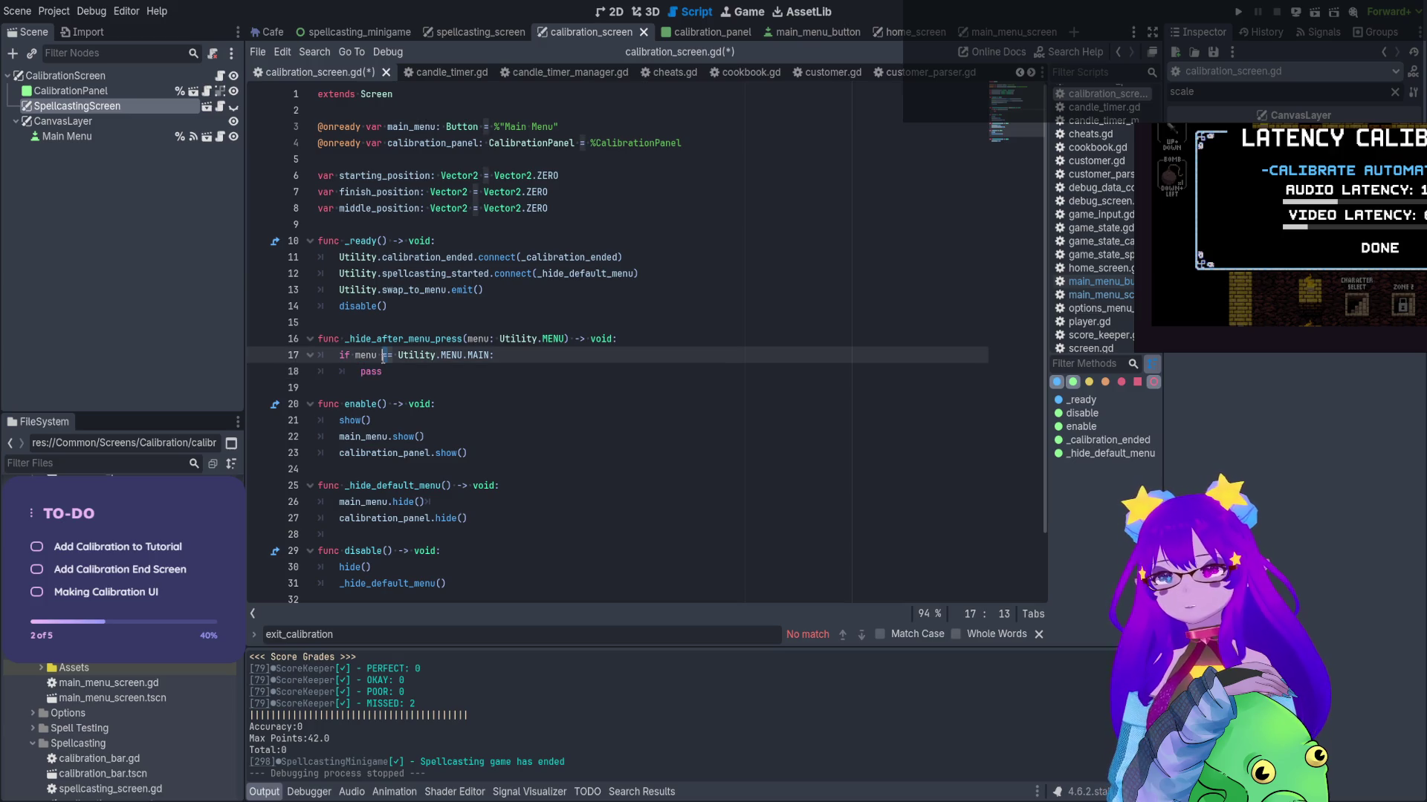
{"action": "key", "text": "Delete"}
{"action": "type", "text": "!"}
Replace pass with return, add a disable() call, save, and run the project
{"action": "double_click", "coordinate": [380, 371]}
{"action": "type", "text": "return"}
{"action": "key", "text": "Return"}
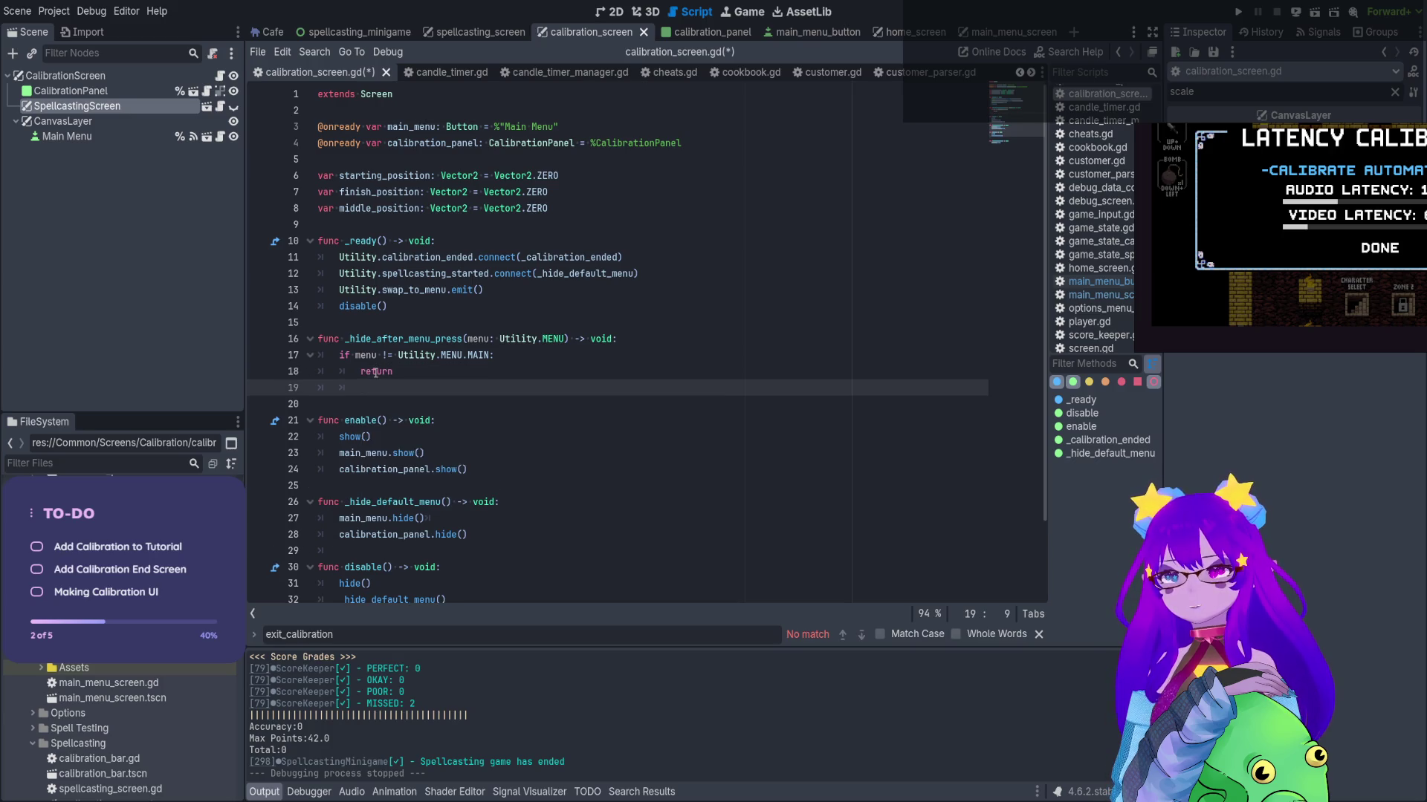
{"action": "key", "text": "Return"}
{"action": "type", "text": "dis"}
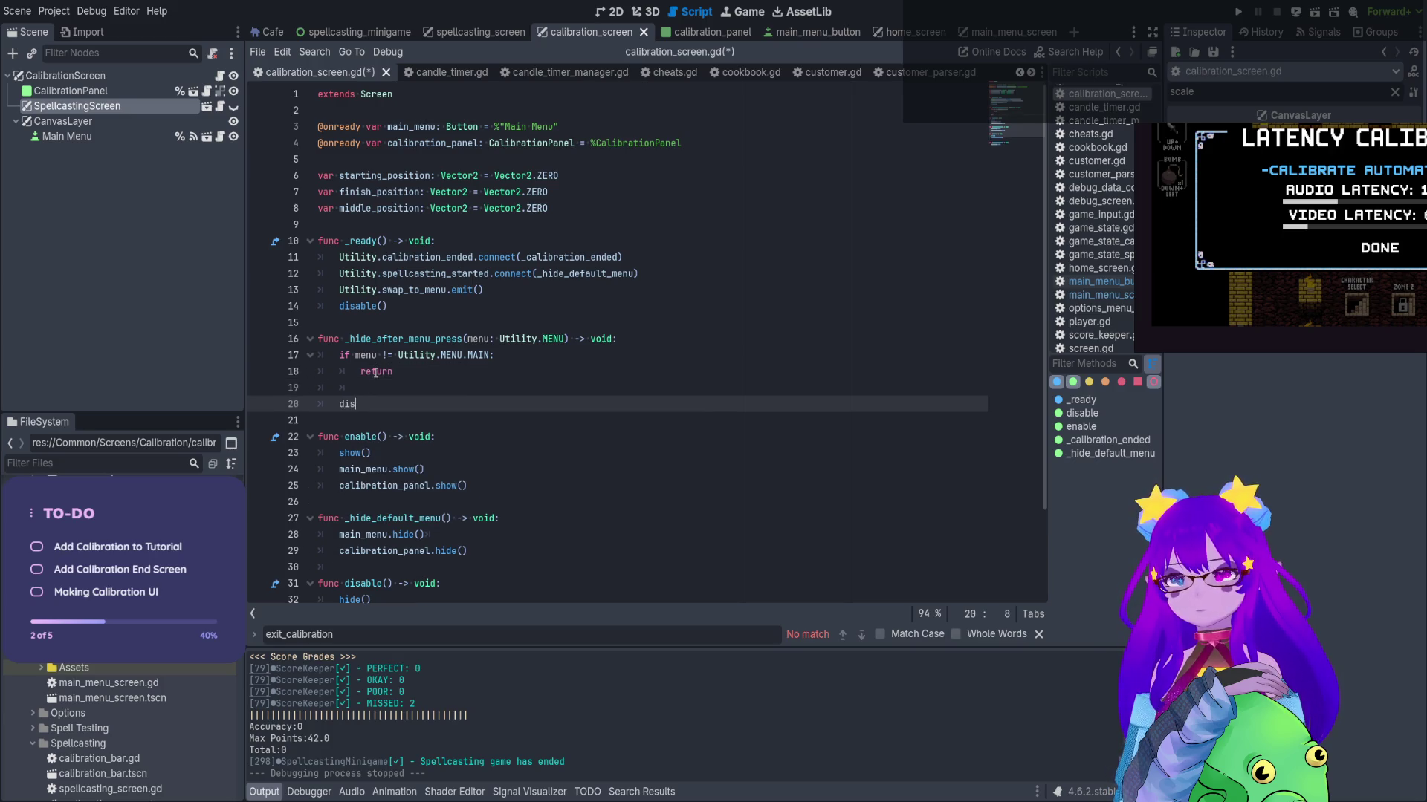
{"action": "key", "text": "Return"}
{"action": "key", "text": "ctrl+s"}
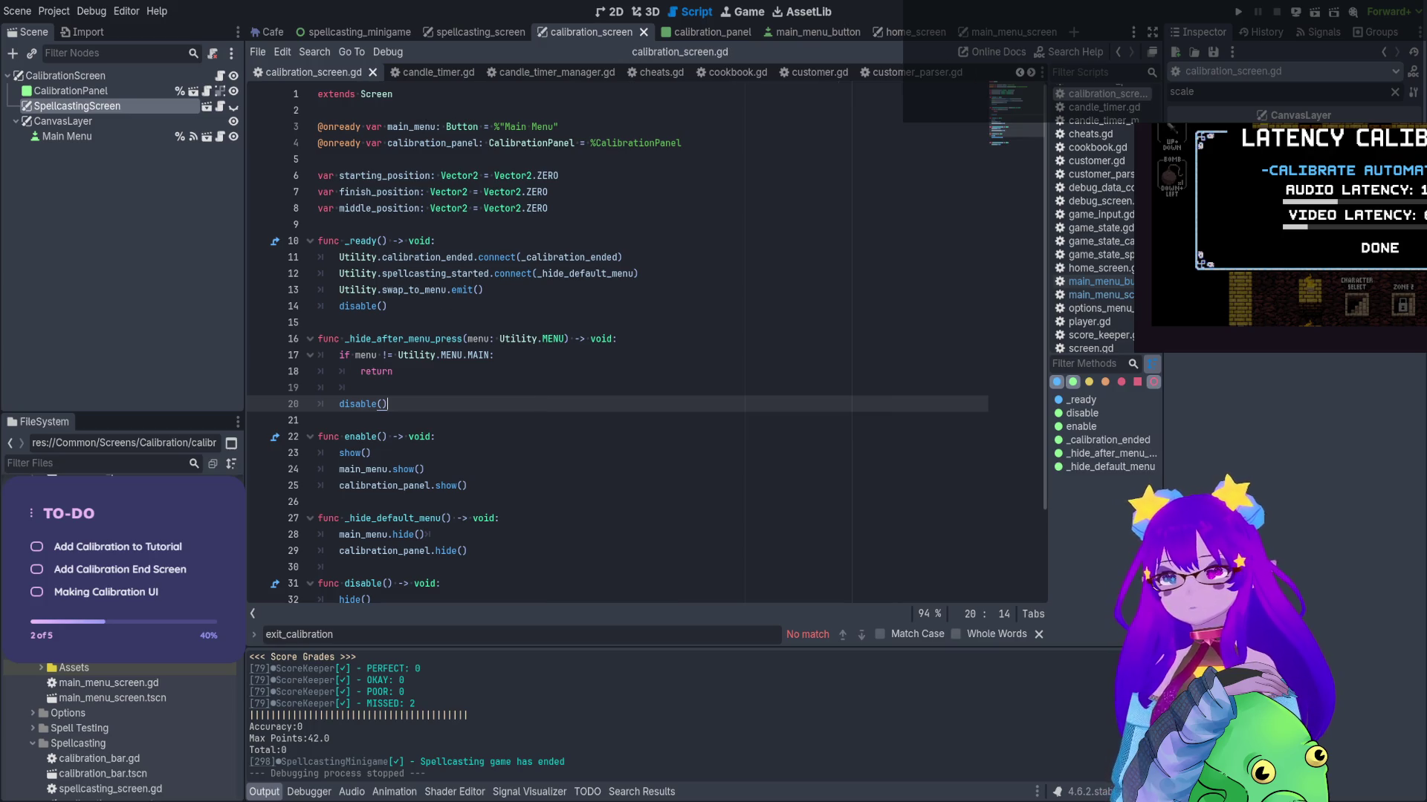
{"action": "left_click", "coordinate": [1234, 12]}
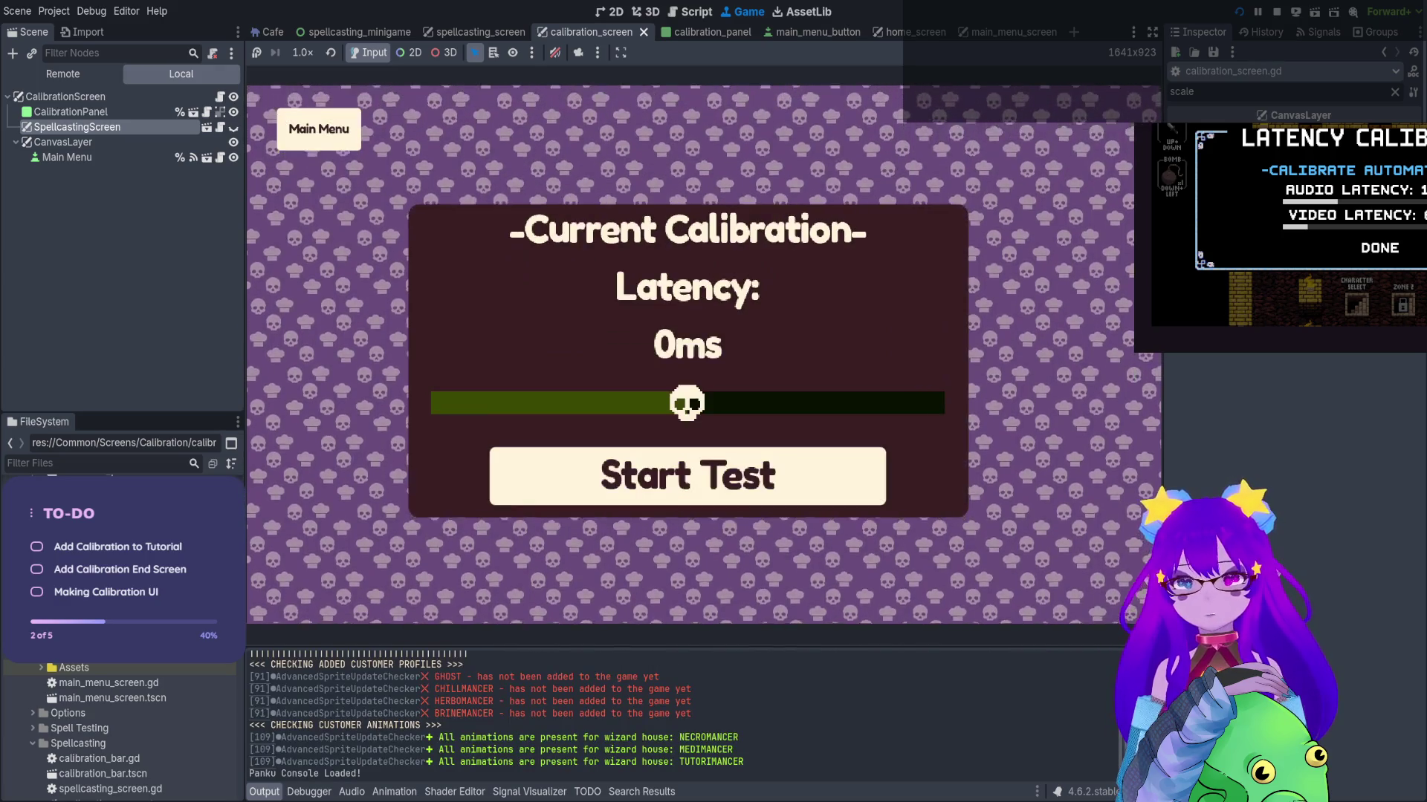
Test the calibration start and the Main Menu return, stopping the game after each run
{"action": "key", "text": "Return"}
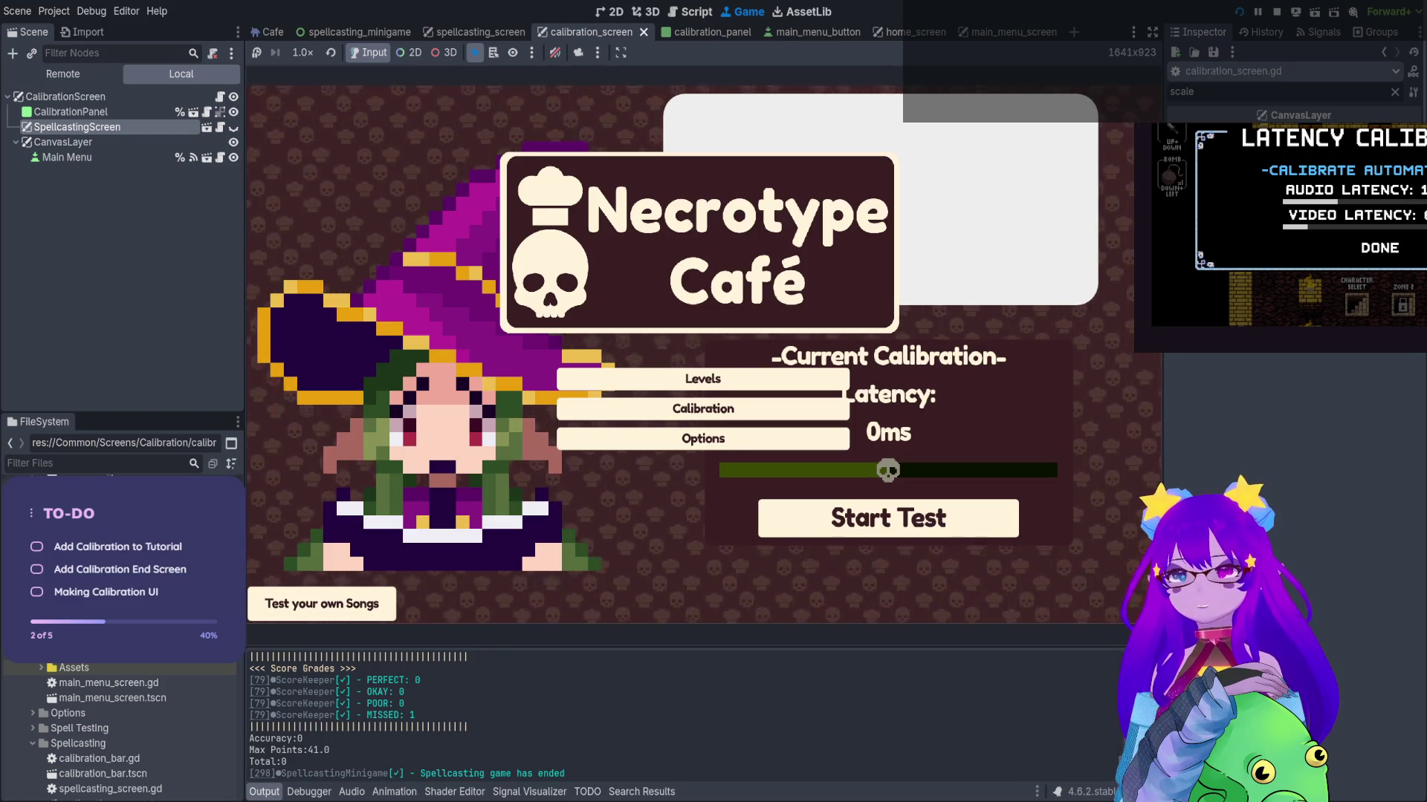
{"action": "left_click", "coordinate": [1273, 13]}
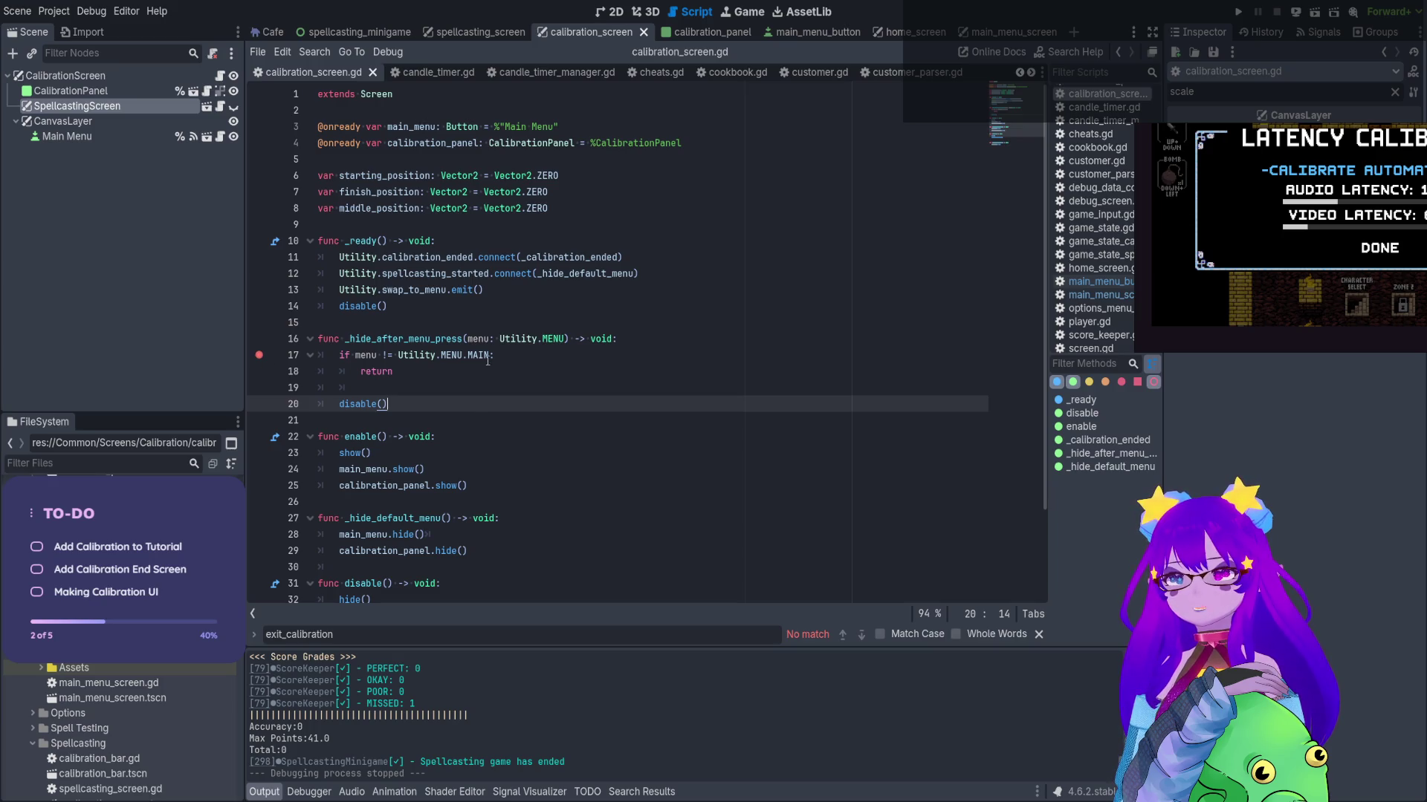
{"action": "left_click", "coordinate": [1237, 12]}
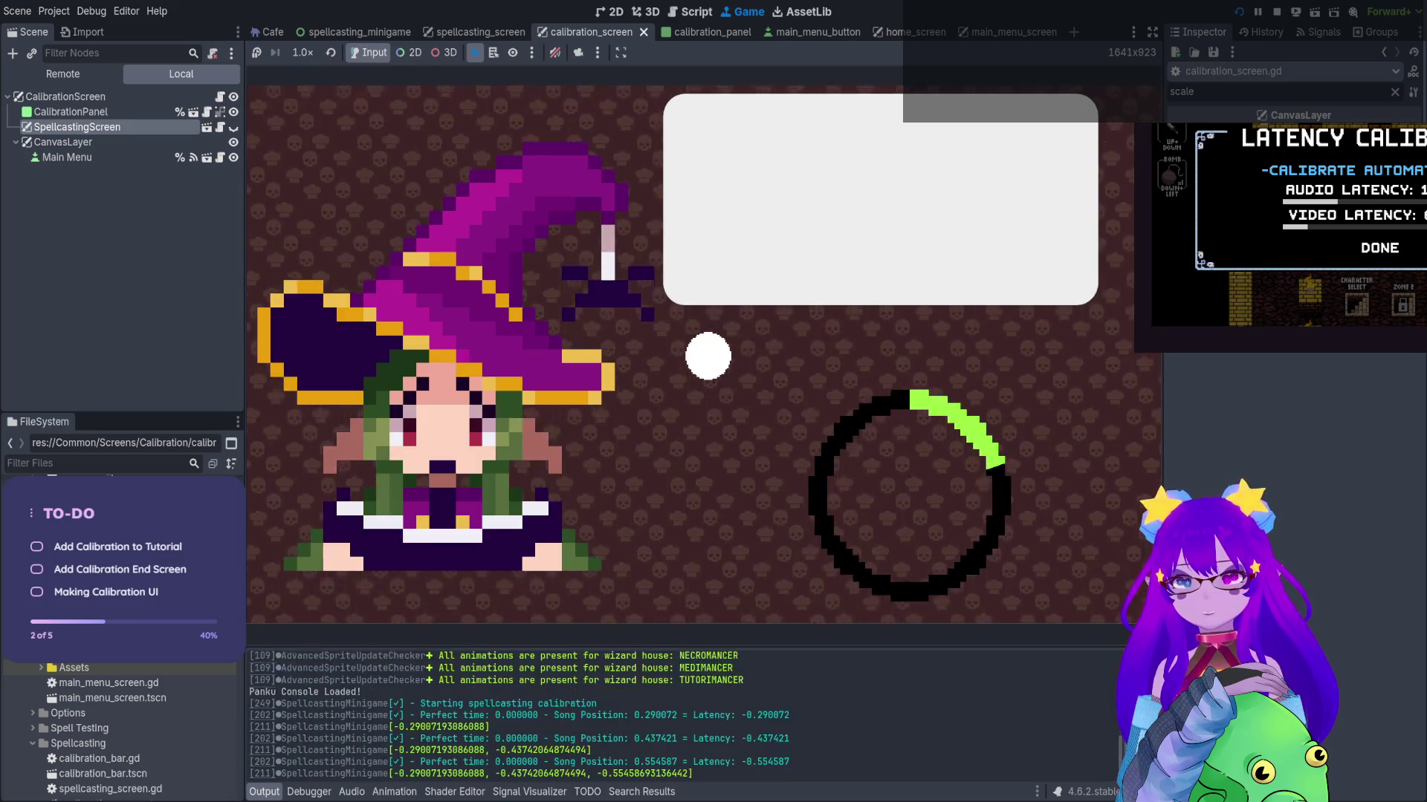
{"action": "left_click", "coordinate": [318, 128]}
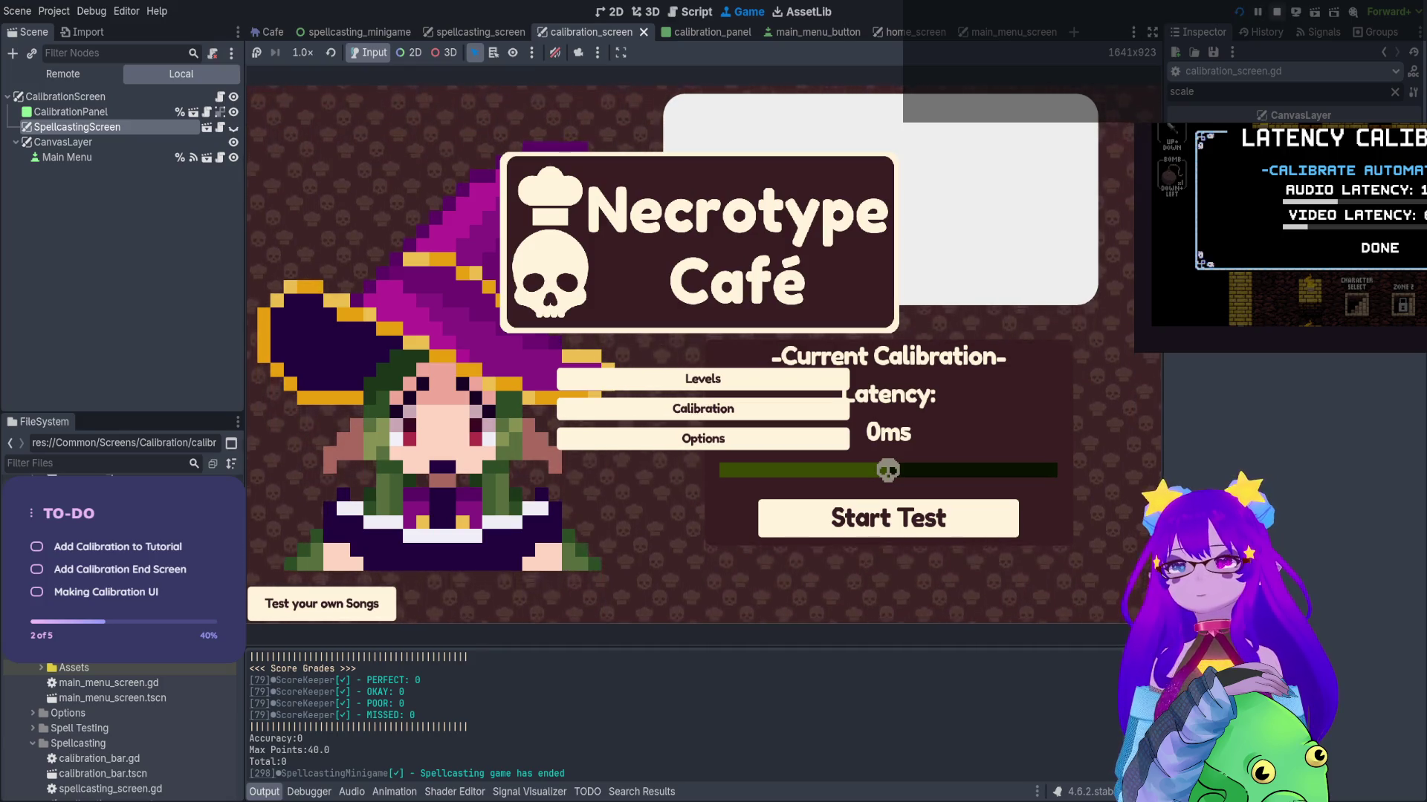
{"action": "key", "text": "F8"}
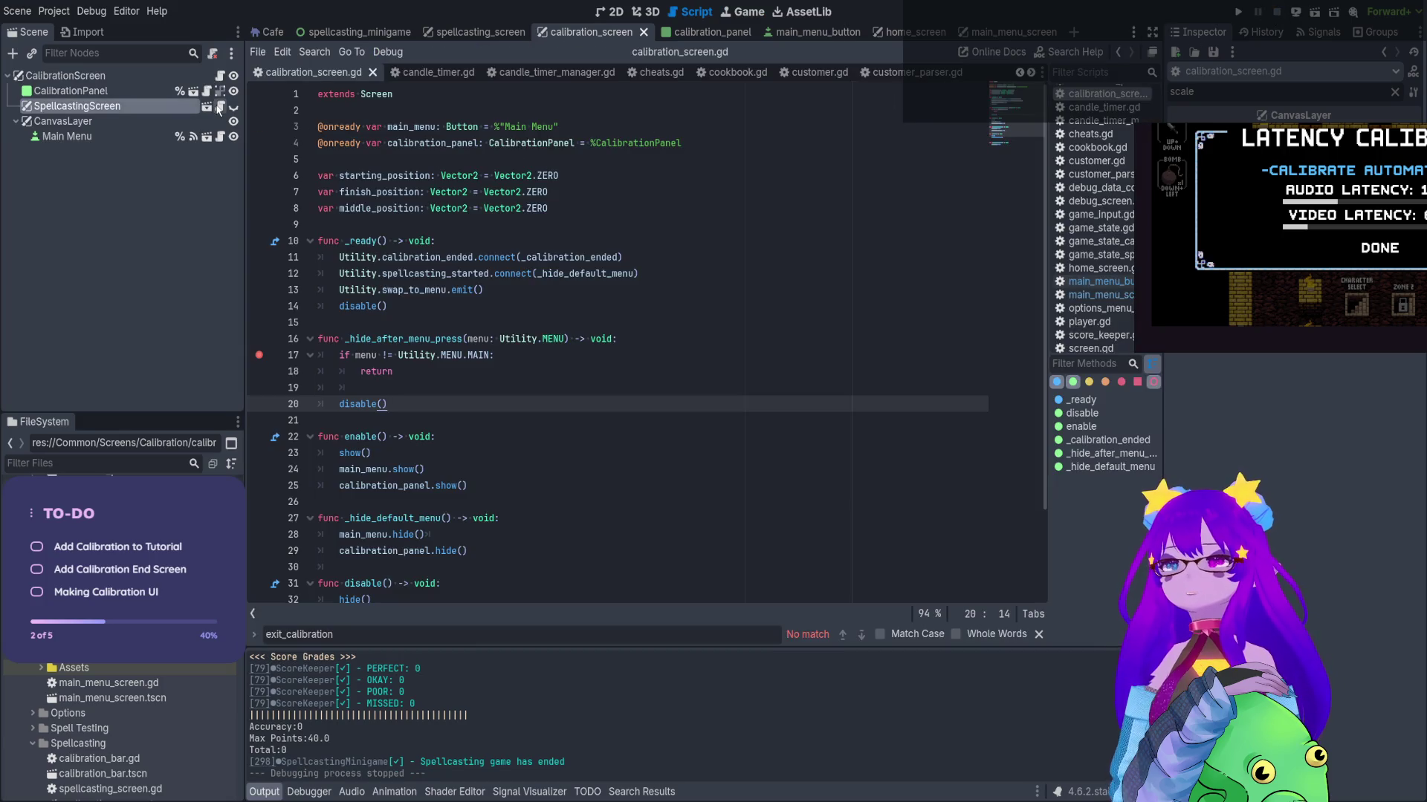
Open main_menu_button.gd and look over its swap_to_menu call on line 4
{"action": "left_click", "coordinate": [220, 137]}
{"action": "left_click_drag", "start_coordinate": [339, 143], "coordinate": [425, 142]}
{"action": "left_click", "coordinate": [424, 142]}
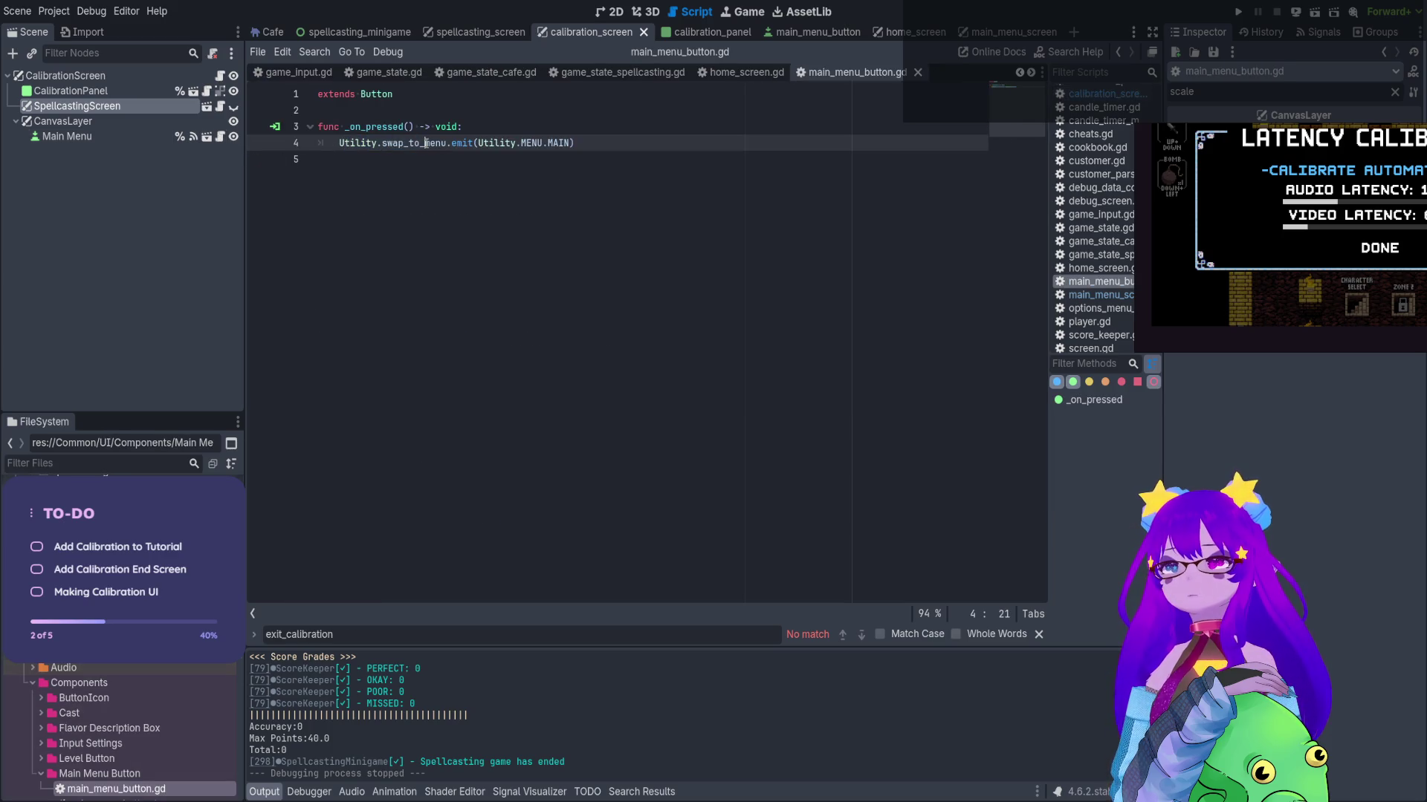
Change line 13 to connect swap_to_menu to _hide_after_menu_press instead of emitting it
{"action": "left_click", "coordinate": [223, 82]}
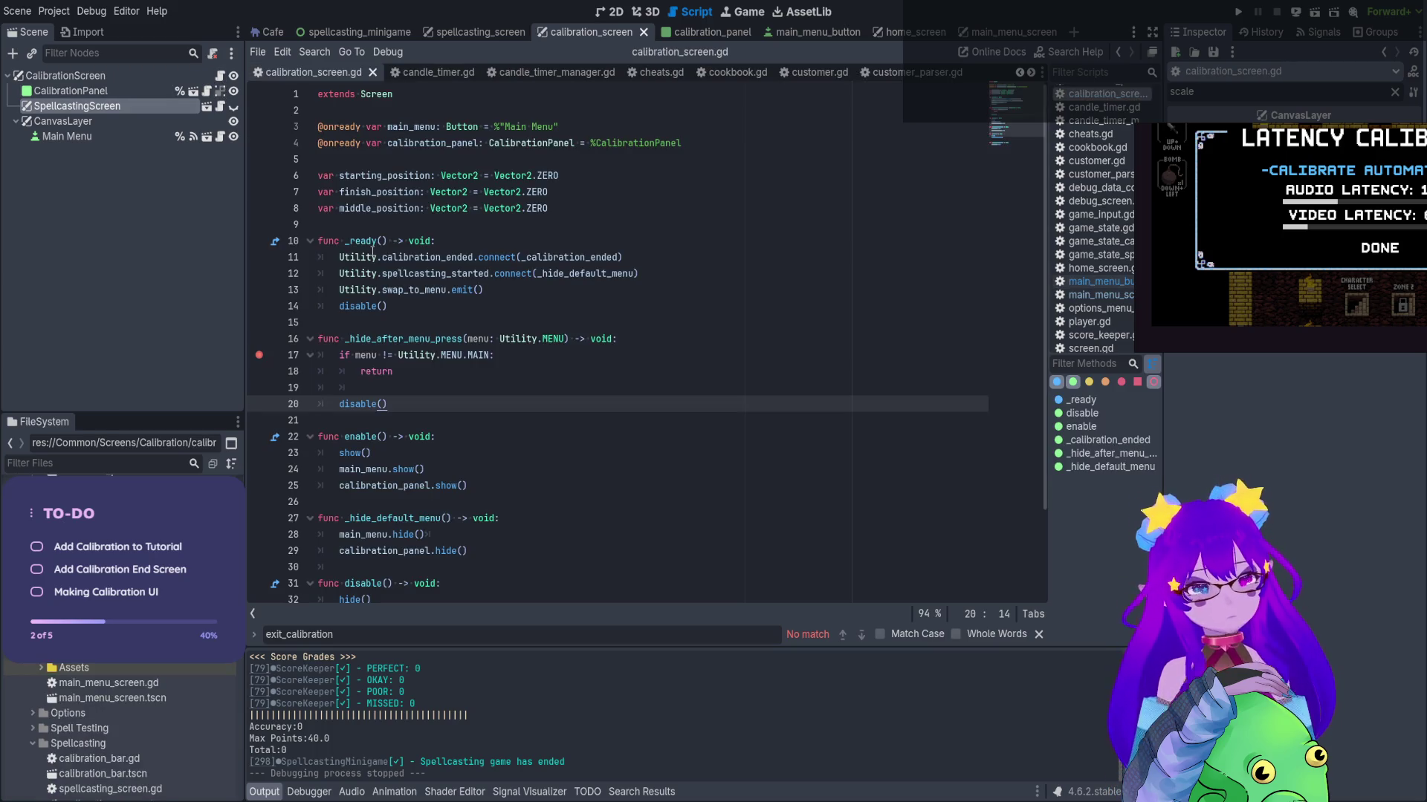
{"action": "left_click", "coordinate": [393, 340]}
{"action": "left_click", "coordinate": [477, 290]}
{"action": "type", "text": "_hide_after_menu_press"}
{"action": "double_click", "coordinate": [462, 290]}
{"action": "type", "text": "nect"}
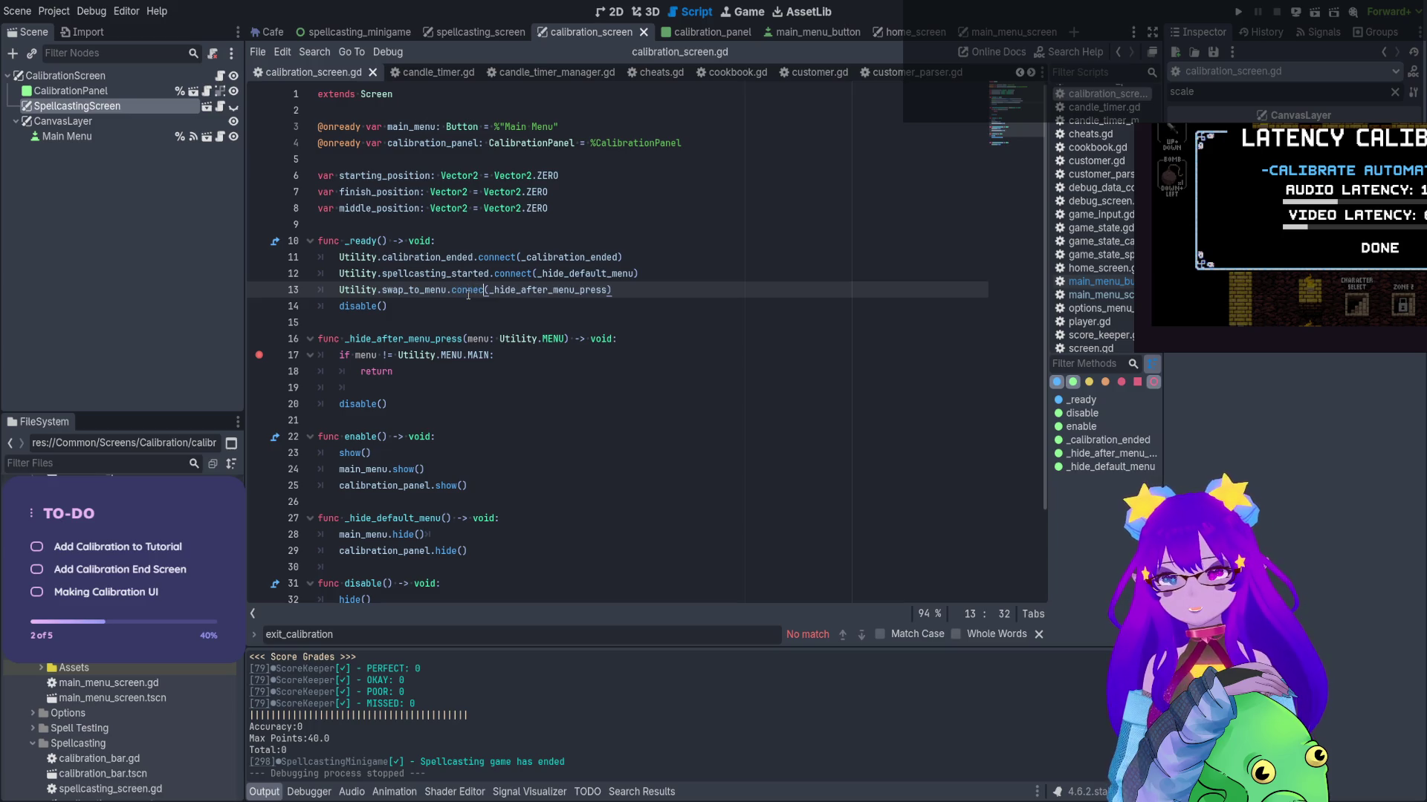
{"action": "key", "text": "Escape"}
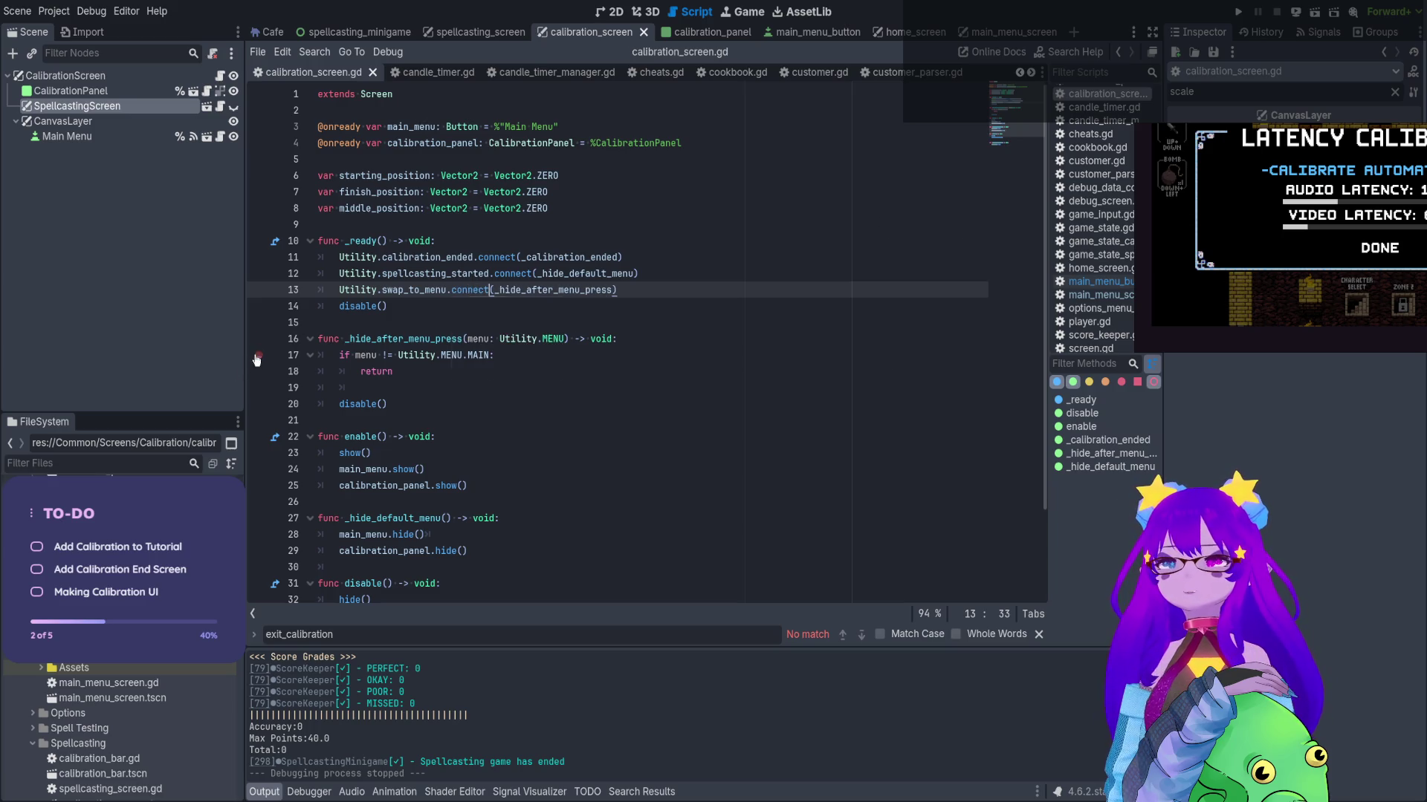
{"action": "key", "text": "Down"}
{"action": "key", "text": "Down"}
{"action": "key", "text": "Down"}
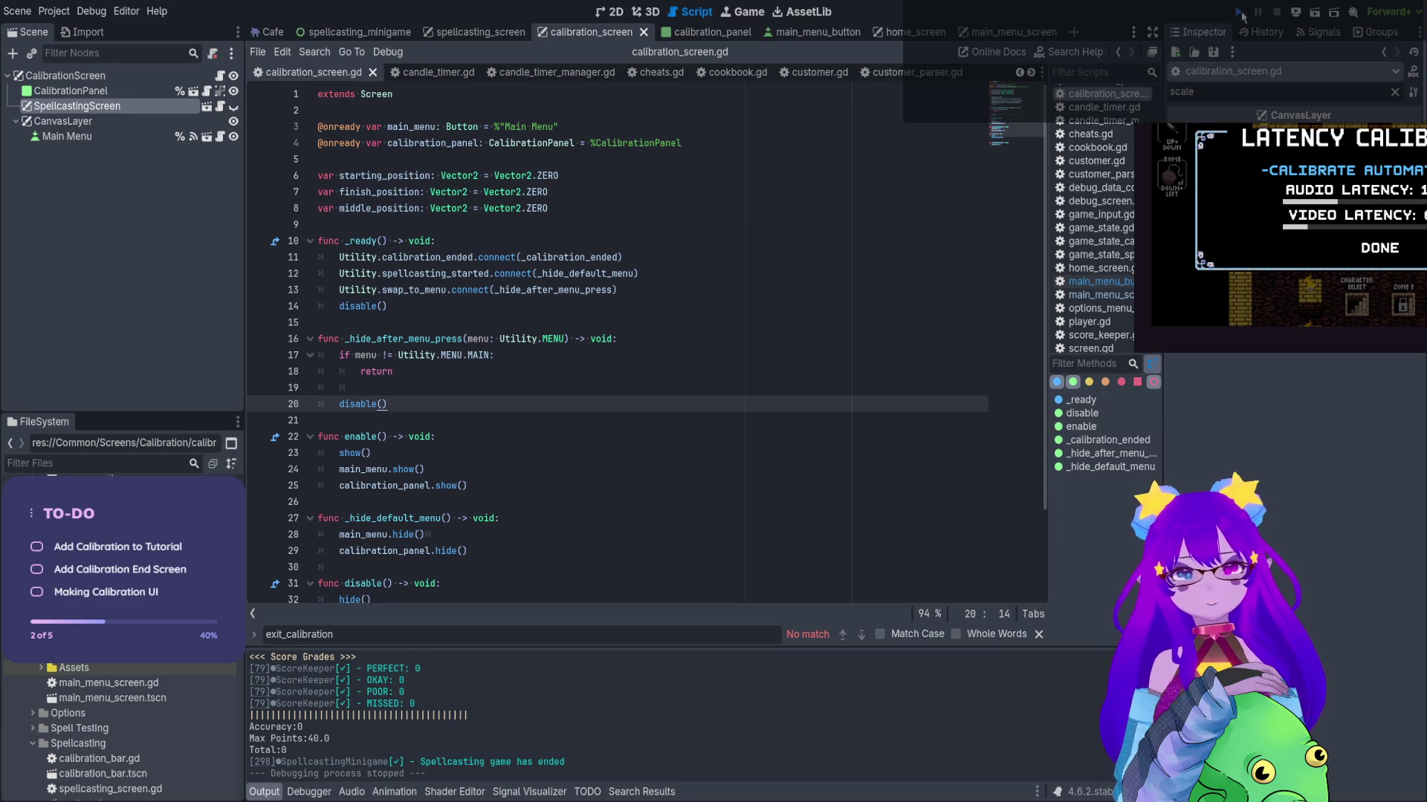
Test-run the game: start calibration, back out to the main menu, then stop
{"action": "left_click", "coordinate": [1239, 12]}
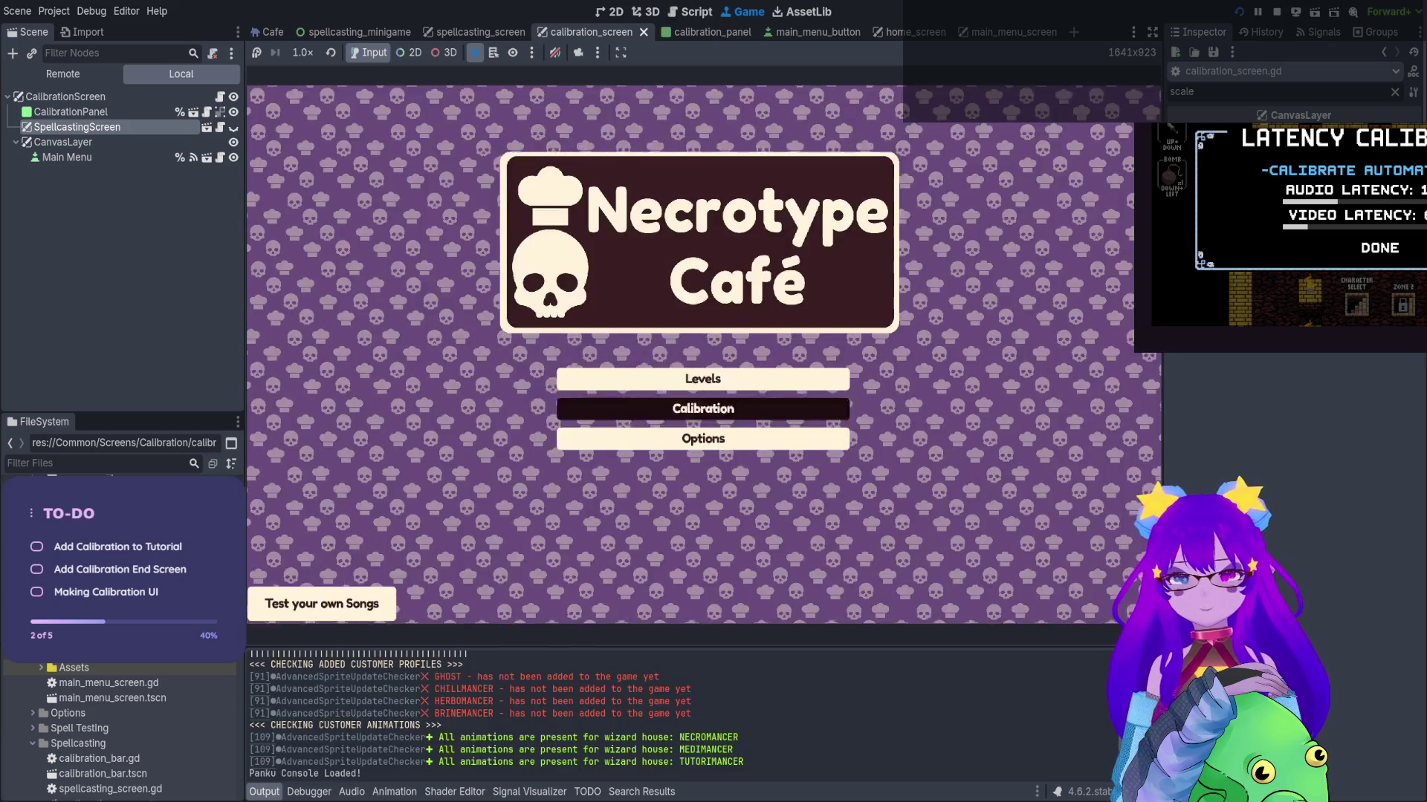
{"action": "key", "text": "Return"}
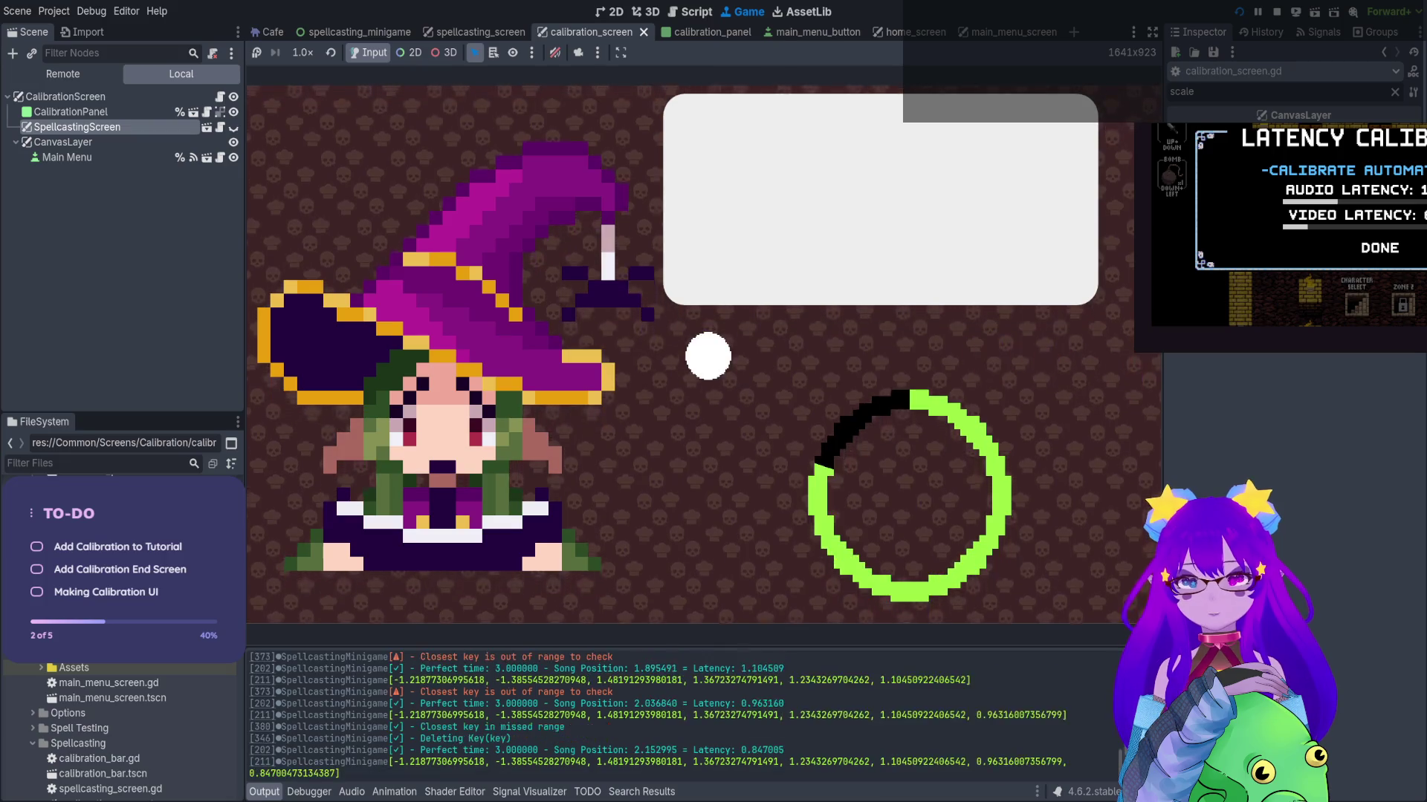
{"action": "key", "text": "Escape"}
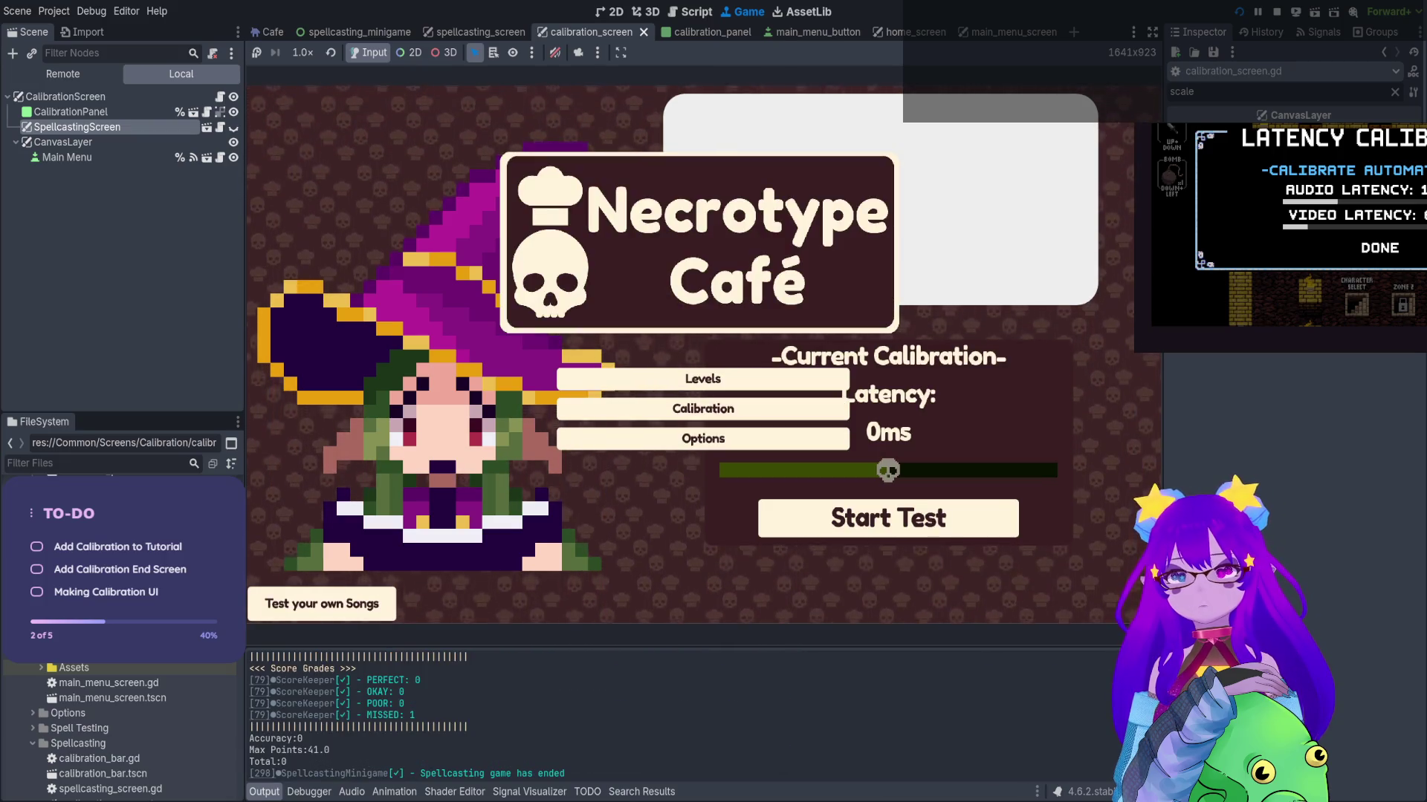
{"action": "key", "text": "F8"}
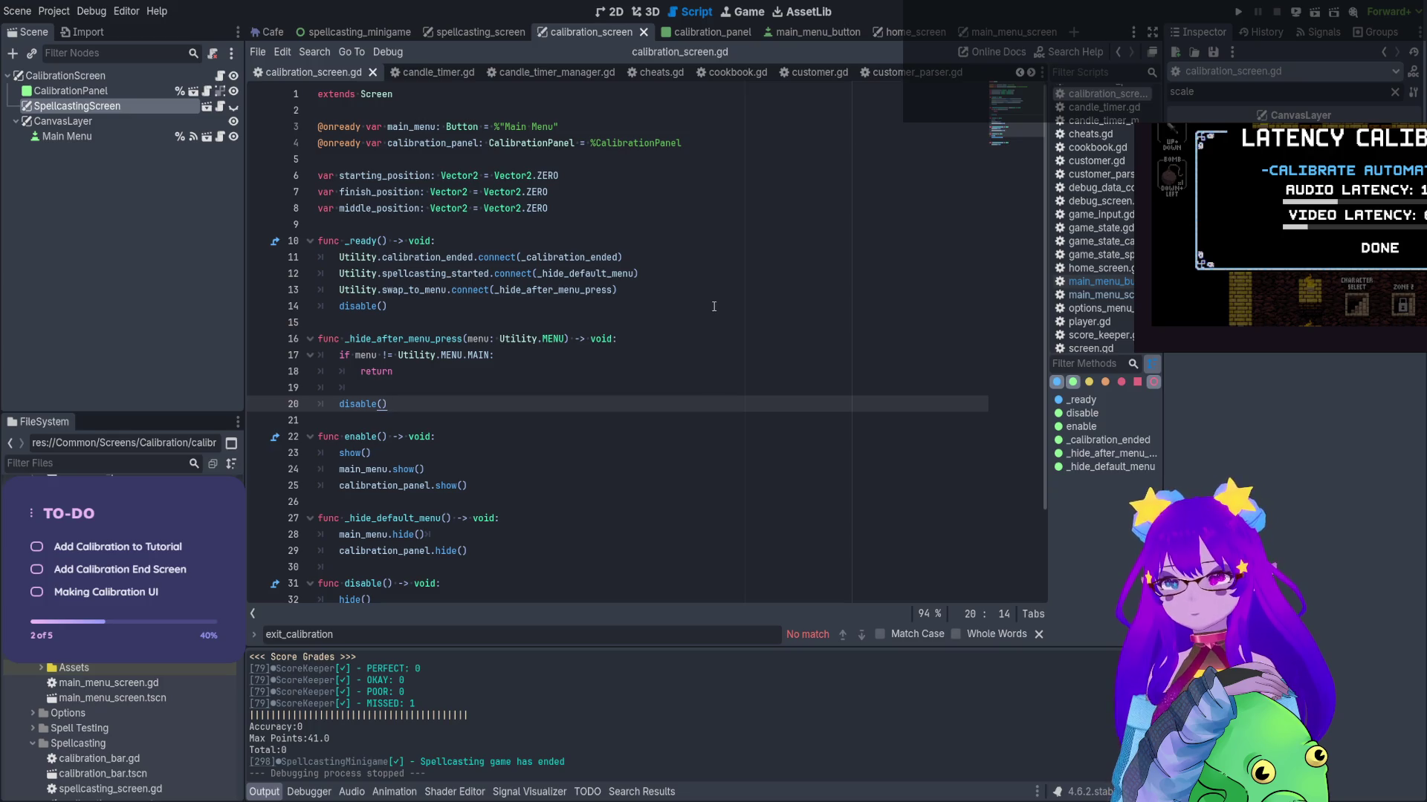
Set a breakpoint on line 17 of calibration_screen.gd and run the game again
{"action": "left_click", "coordinate": [421, 291]}
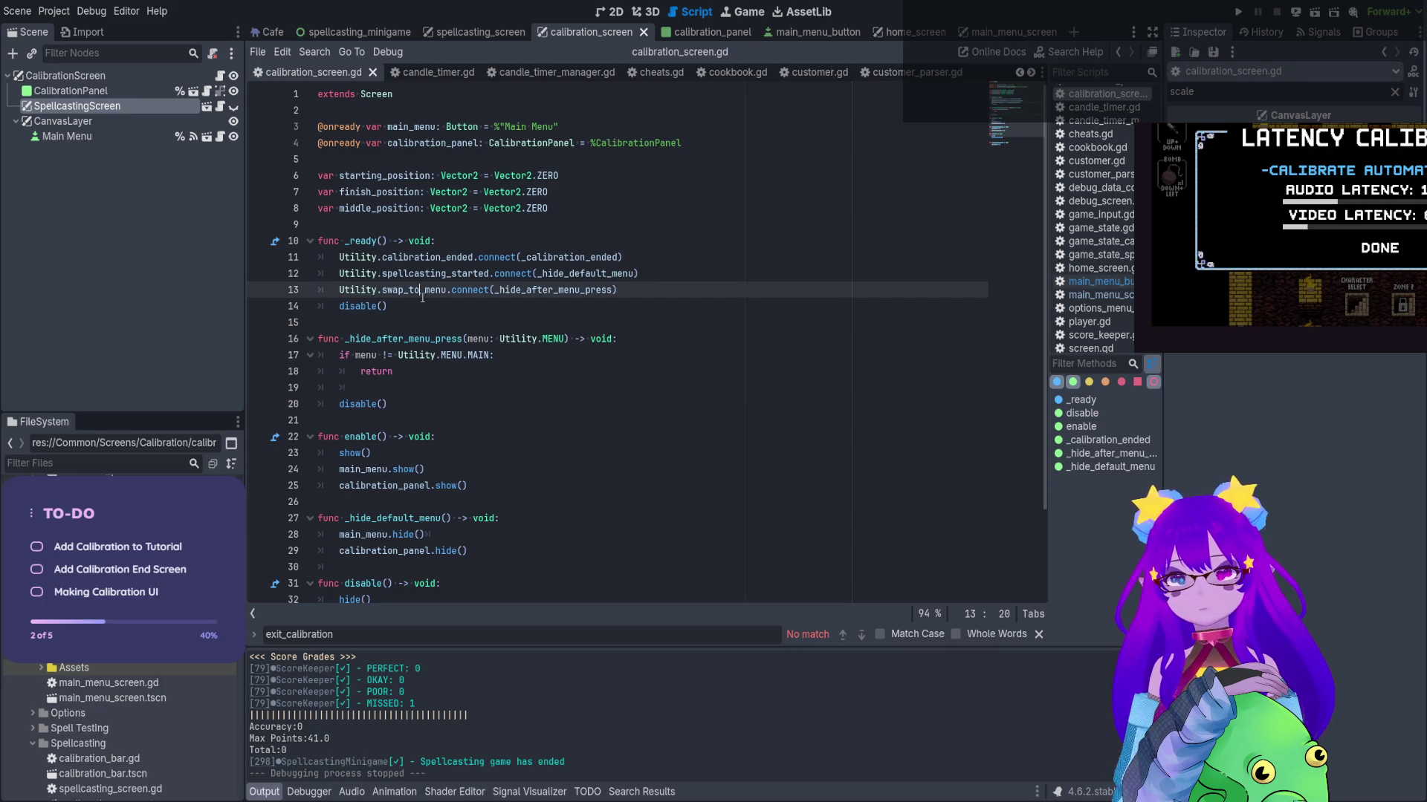
{"action": "left_click", "coordinate": [537, 289]}
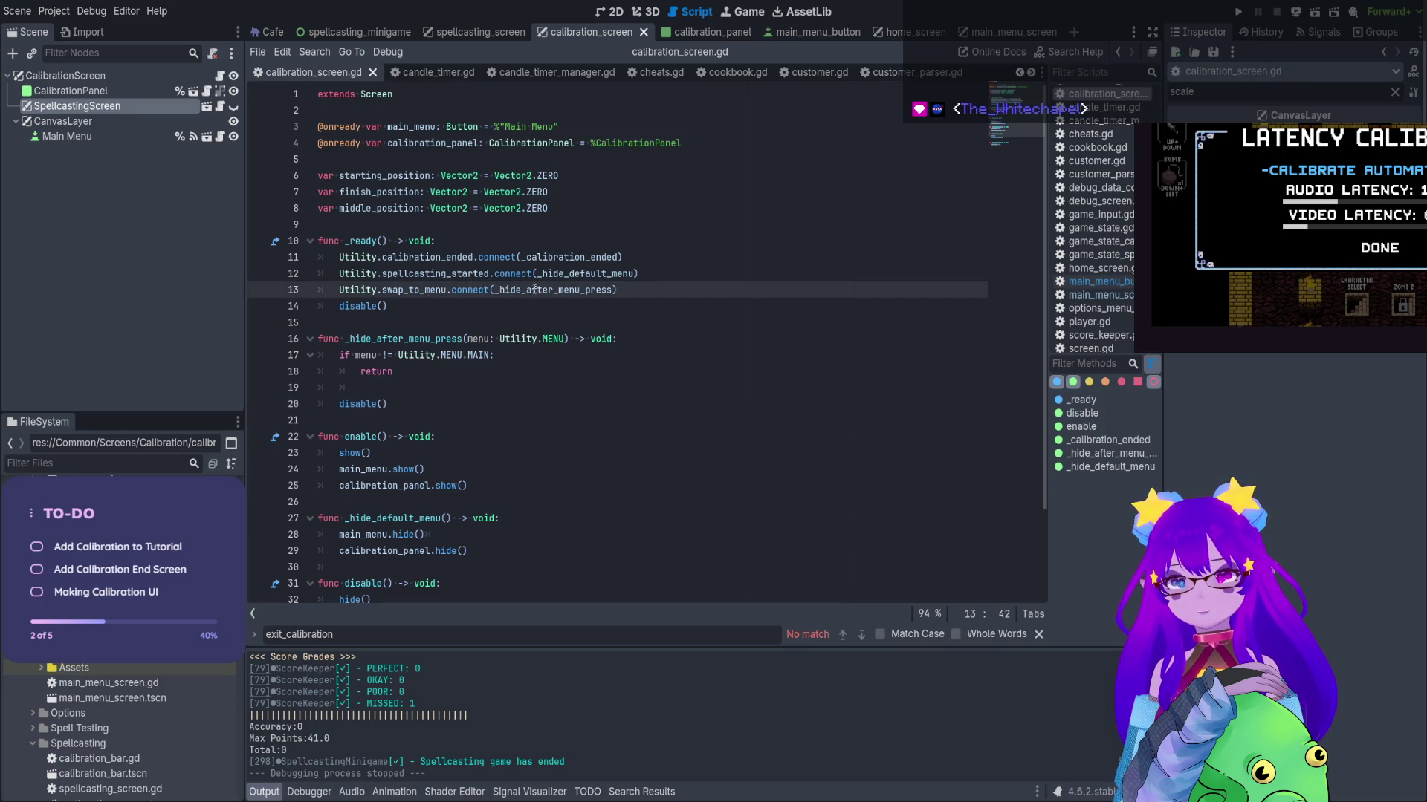
{"action": "left_click", "coordinate": [260, 357]}
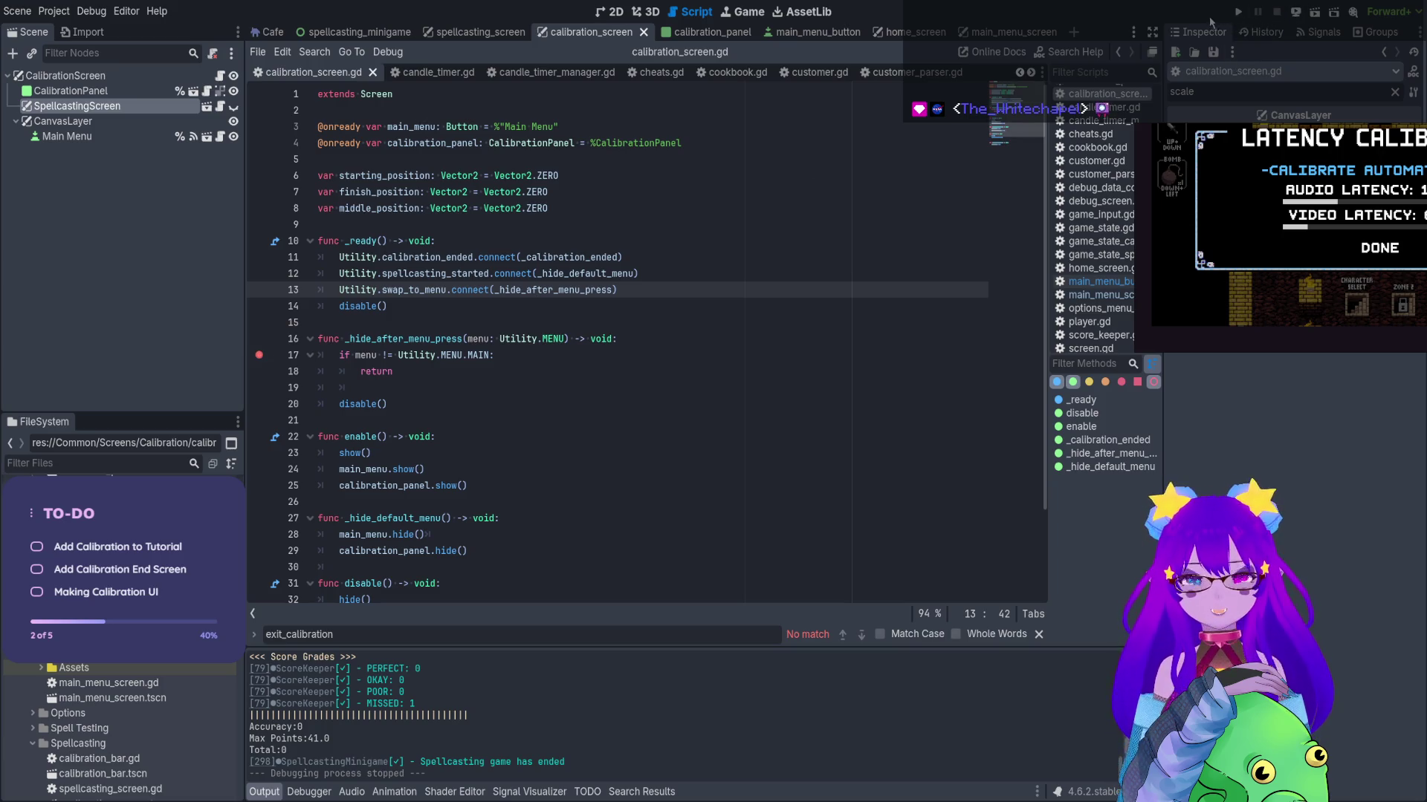
{"action": "left_click", "coordinate": [1235, 13]}
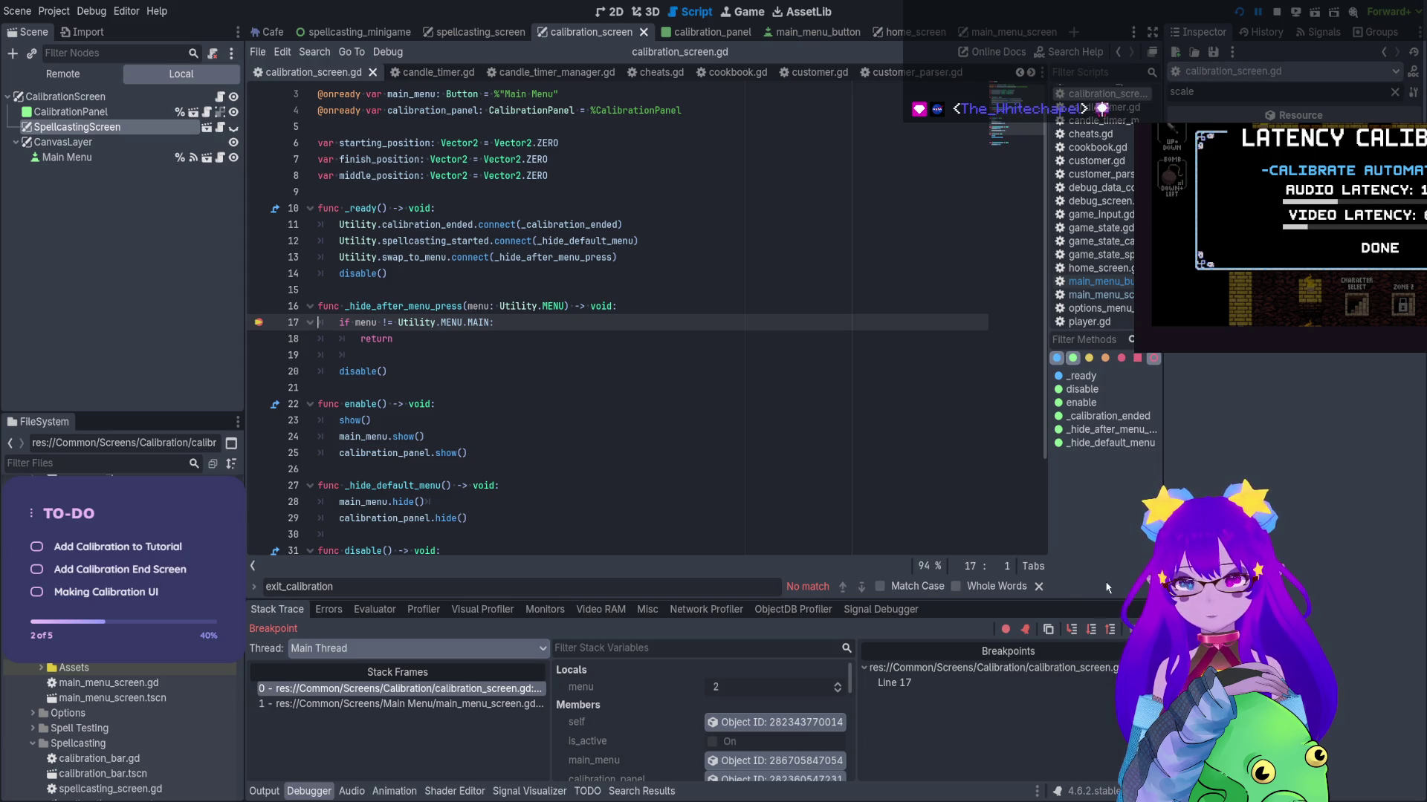
Step from the breakpoint into disable(), resume, and return to the main menu in-game
{"action": "left_click", "coordinate": [1072, 630]}
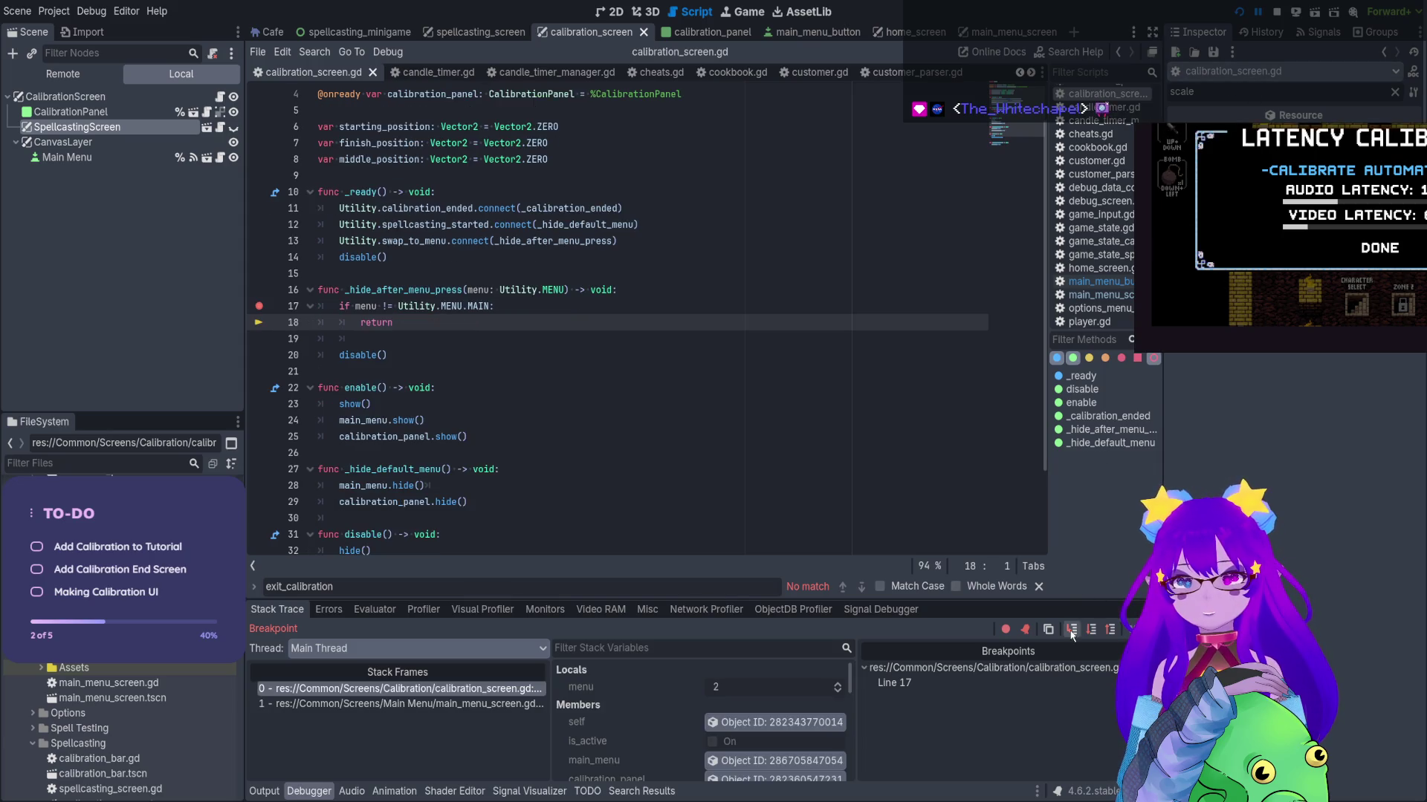
{"action": "left_click", "coordinate": [1072, 630]}
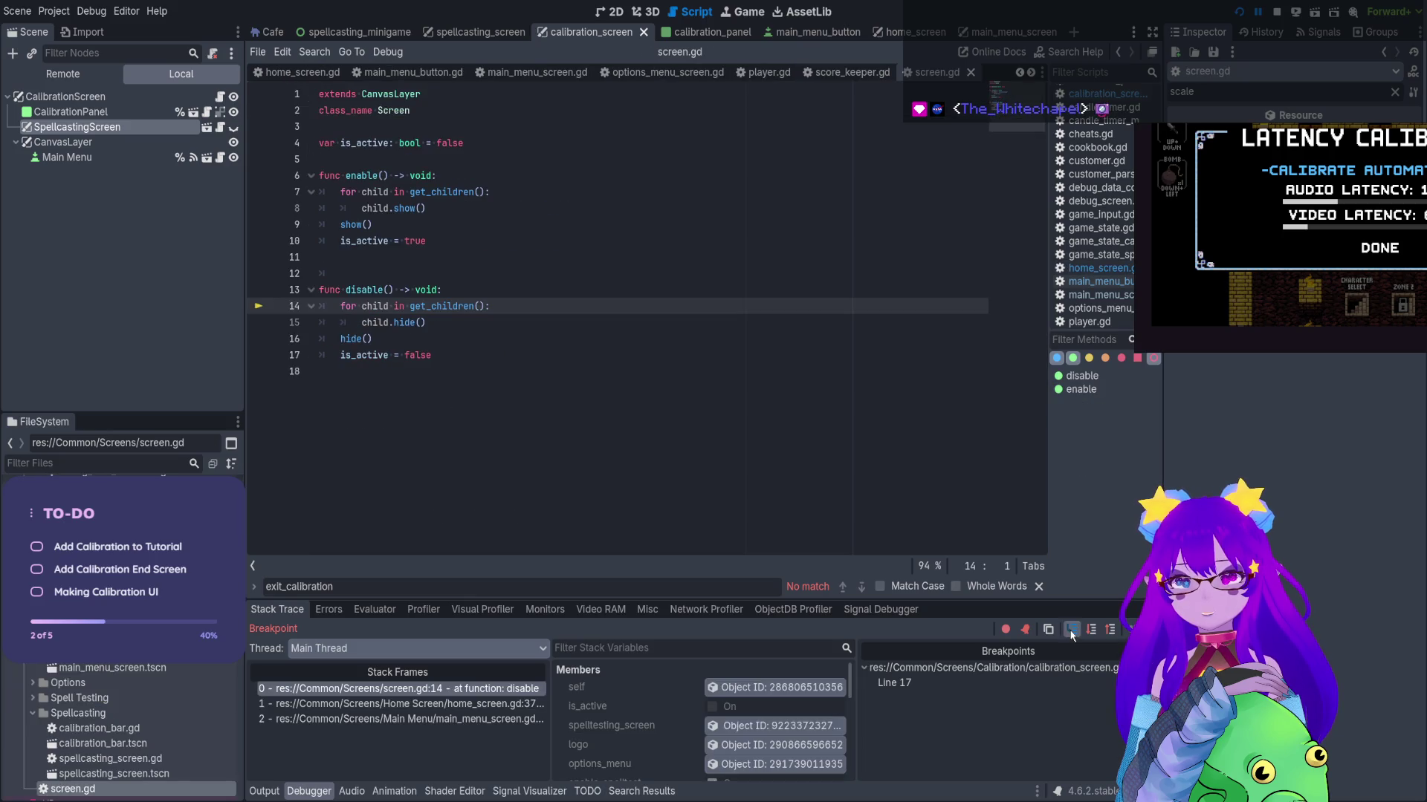
{"action": "left_click", "coordinate": [1072, 630]}
{"action": "key", "text": "F12"}
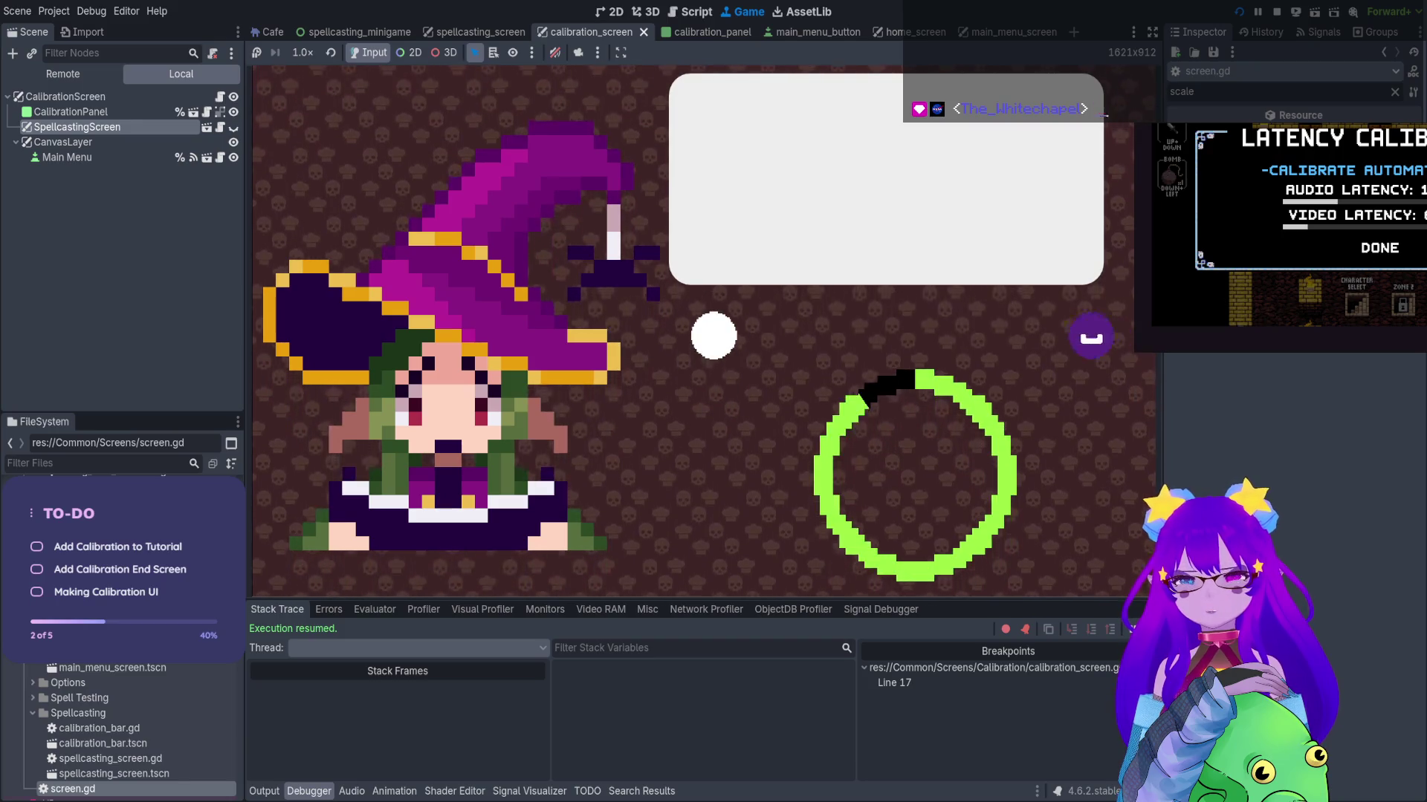
{"action": "left_click", "coordinate": [339, 113]}
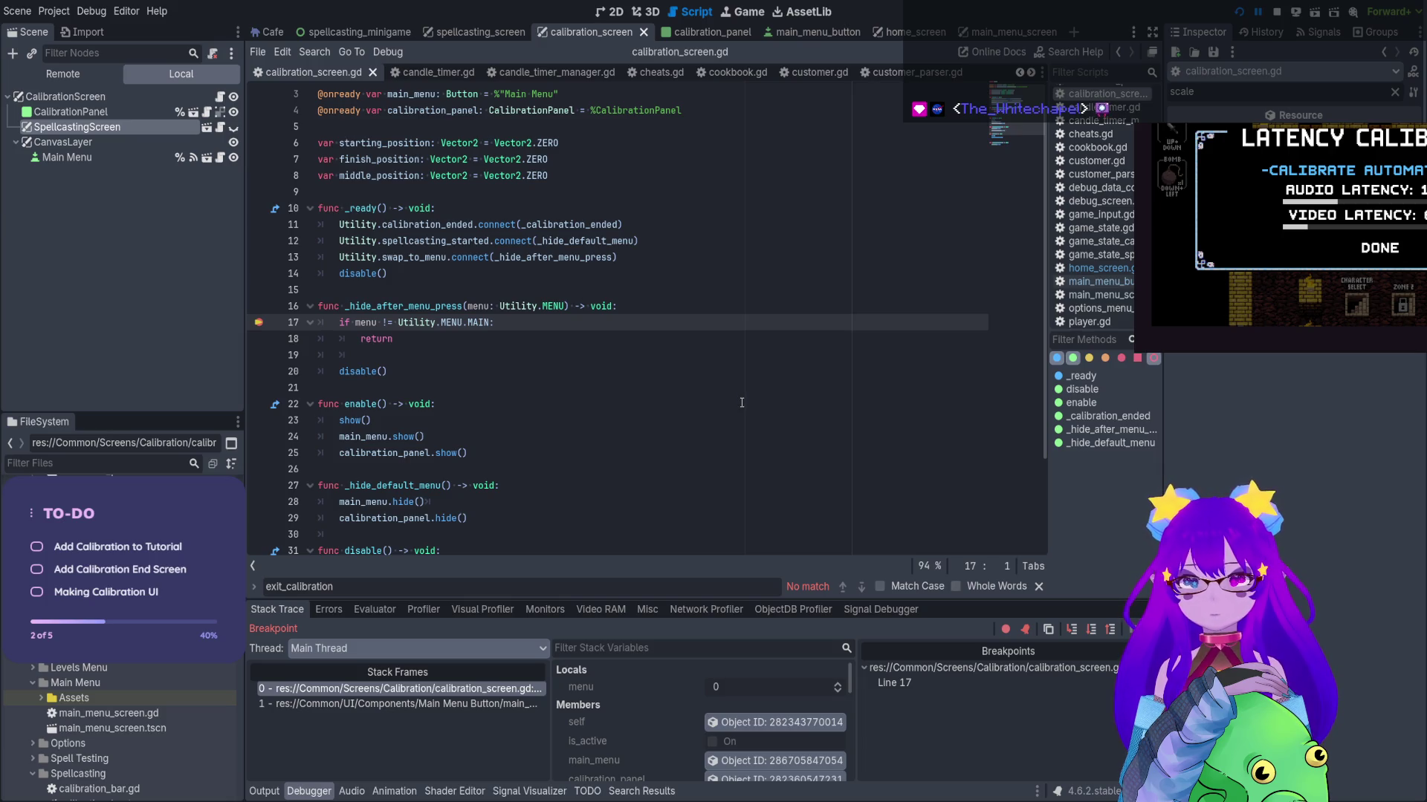
{"action": "scroll", "coordinate": [741, 403], "scroll_direction": "down", "scroll_amount": 1}
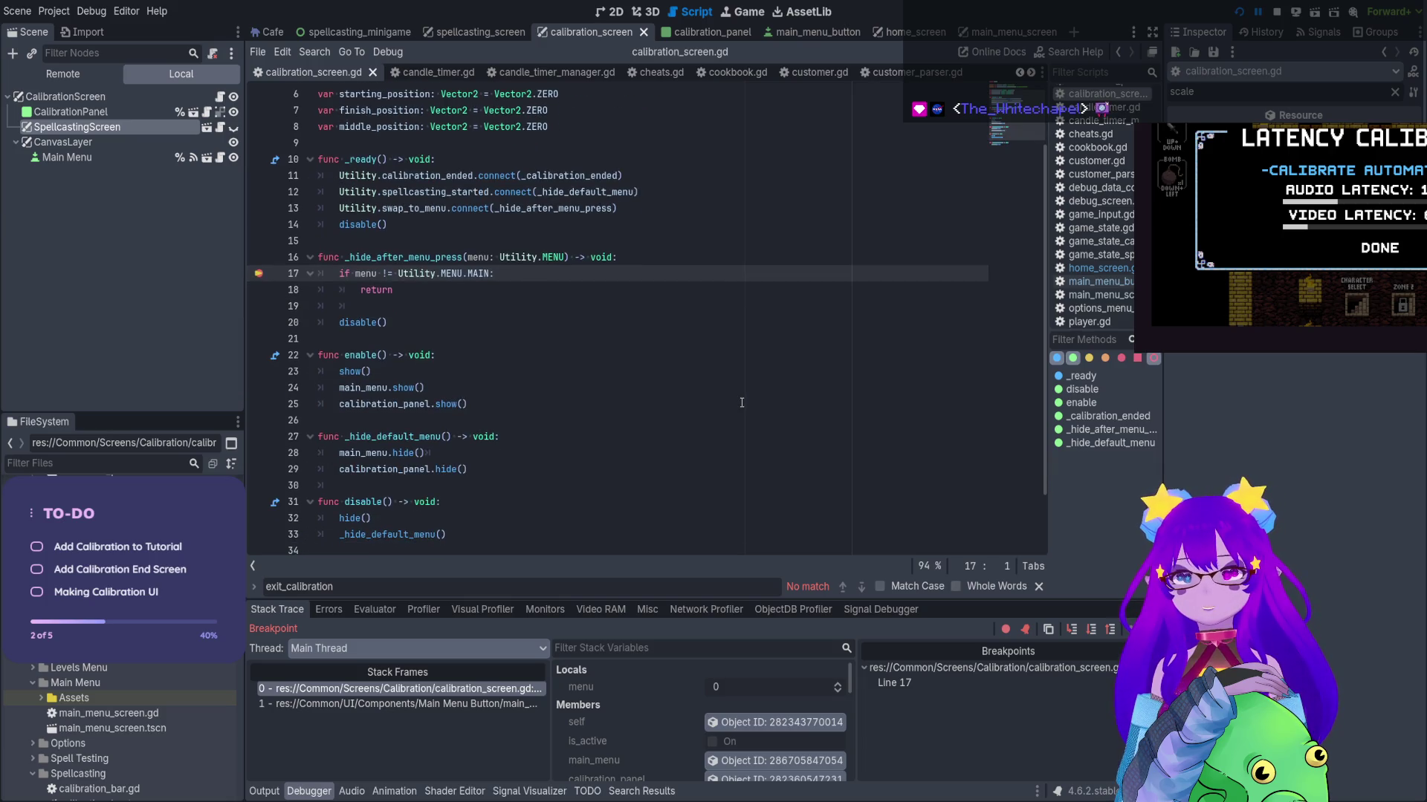
Step through the menu check, disable() and _hide_default_menu, stop debugging, and add a line after hide()
{"action": "left_click", "coordinate": [1070, 629]}
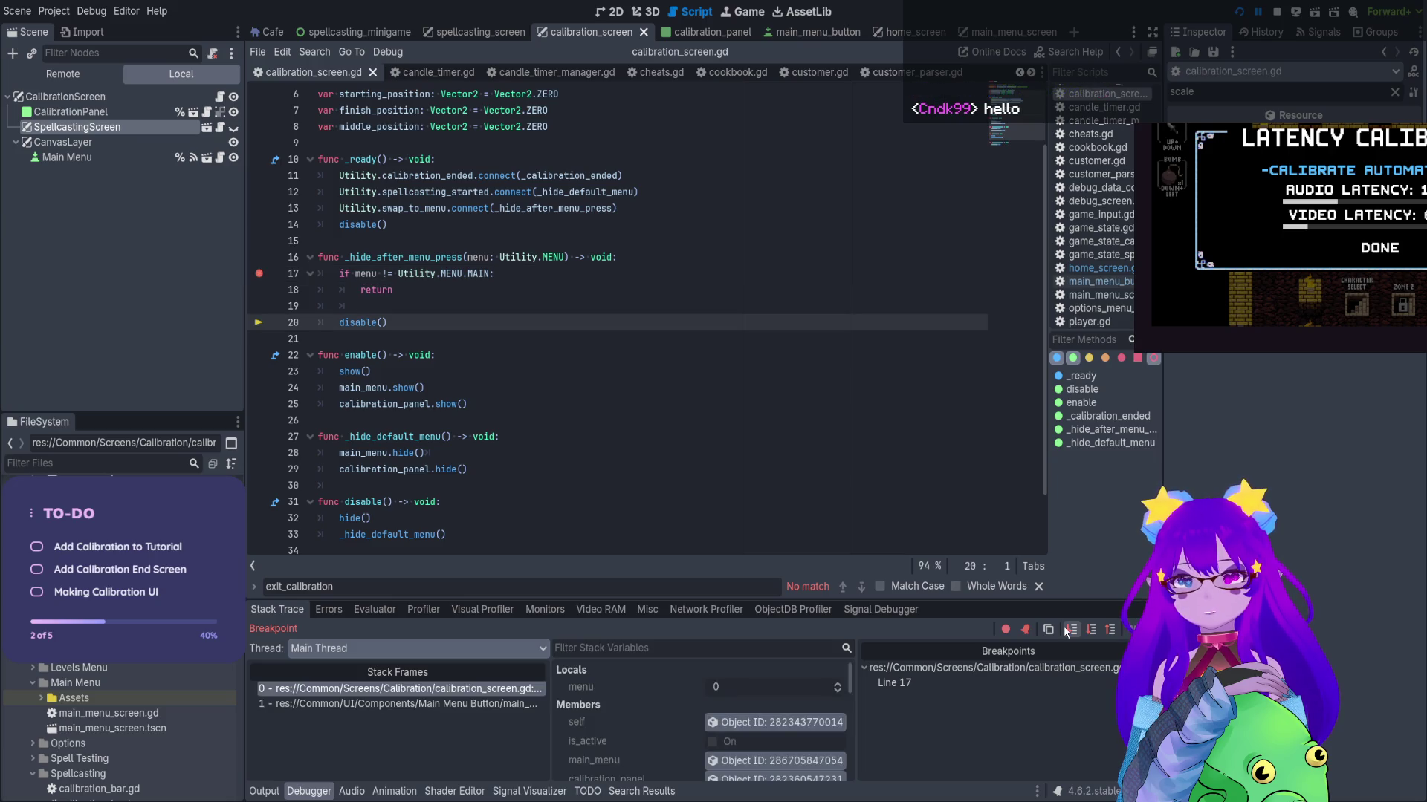
{"action": "left_click", "coordinate": [1067, 631]}
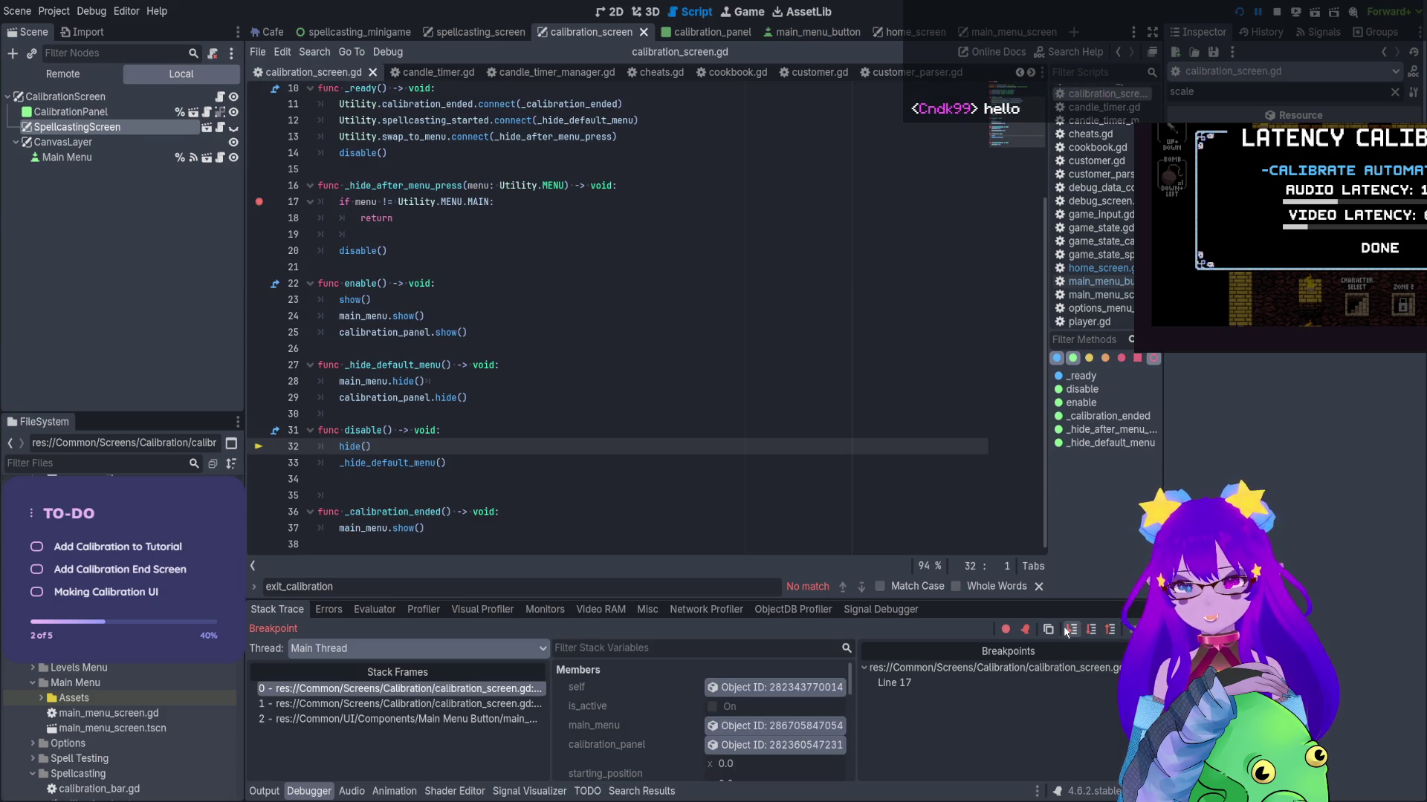
{"action": "left_click", "coordinate": [1068, 631]}
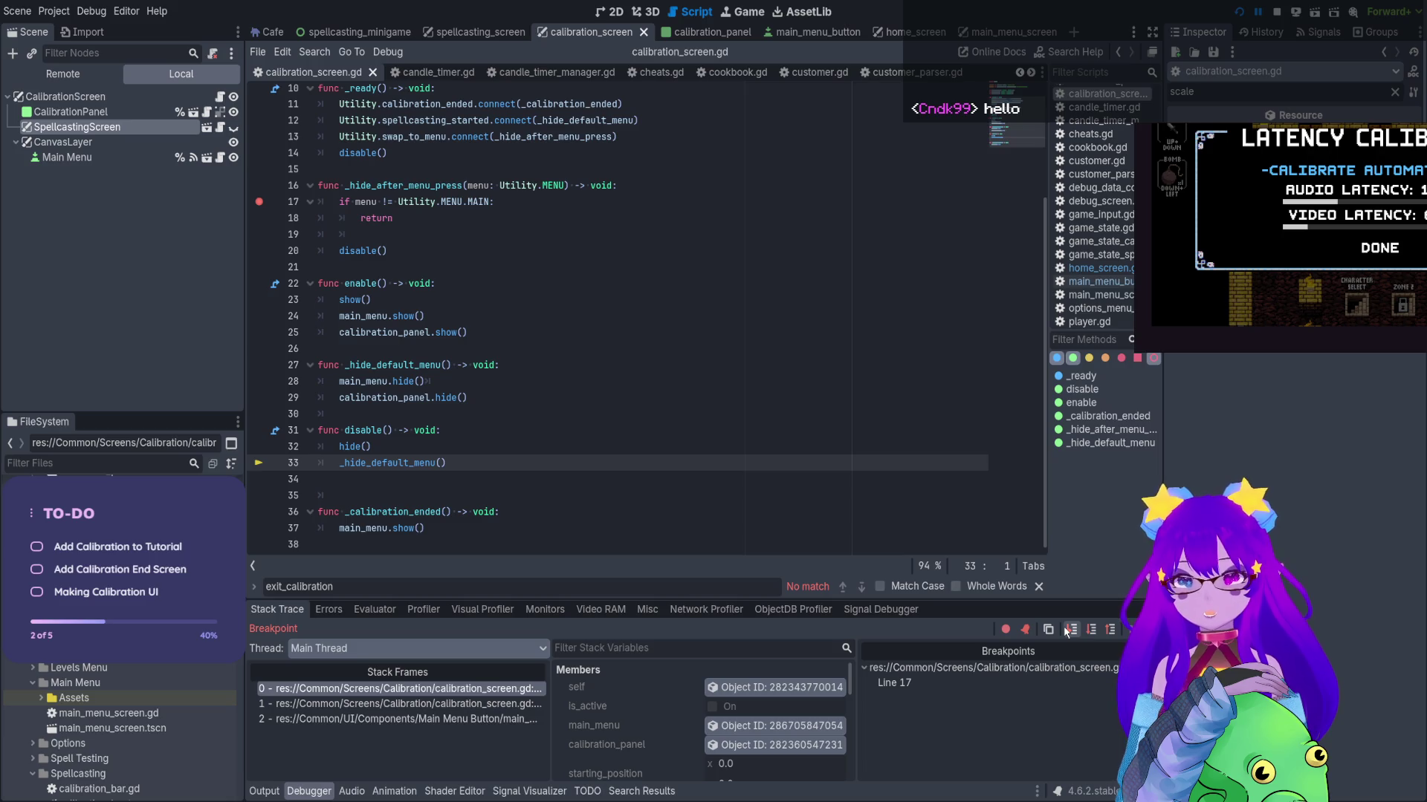
{"action": "left_click", "coordinate": [1068, 631]}
{"action": "left_click", "coordinate": [1067, 631]}
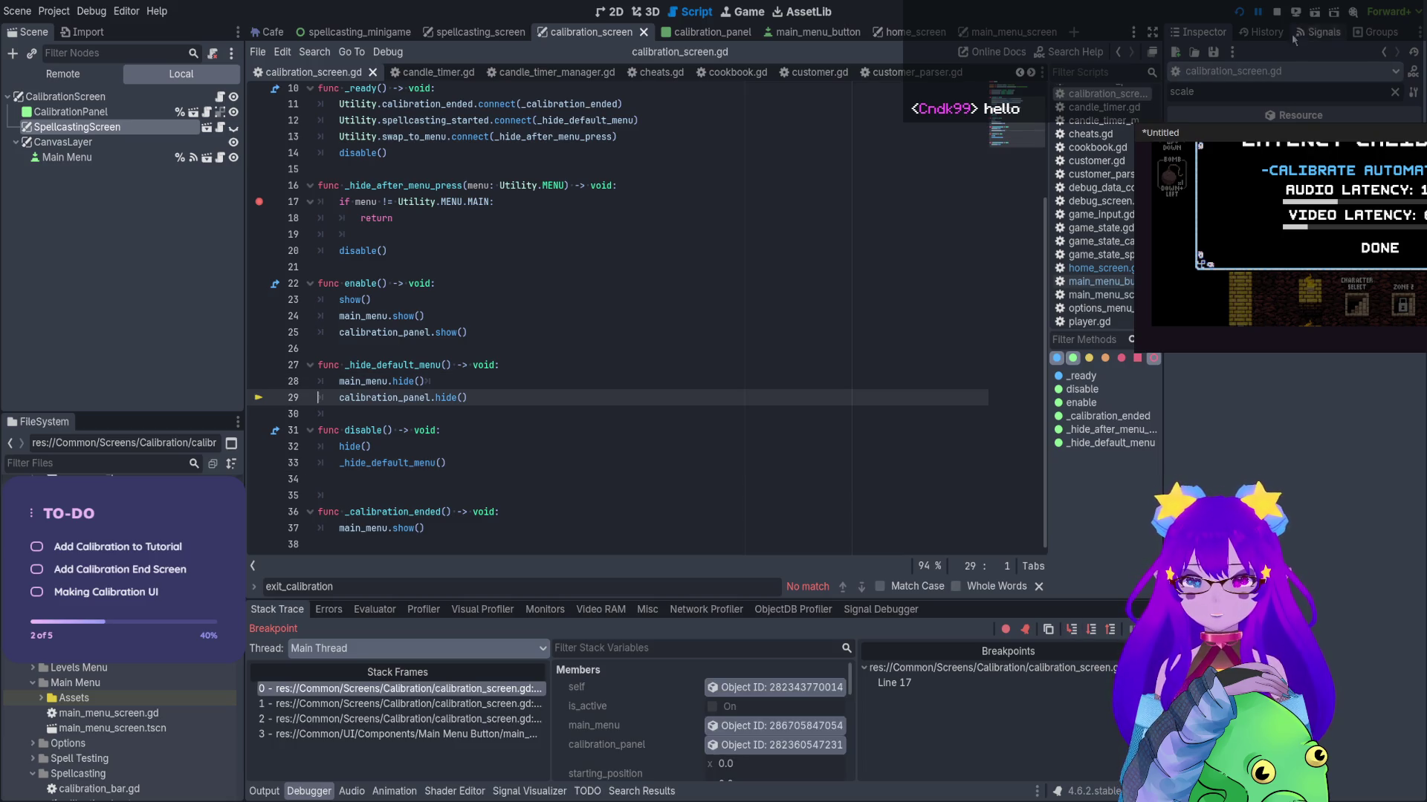
{"action": "left_click", "coordinate": [1277, 13]}
{"action": "left_click", "coordinate": [470, 448]}
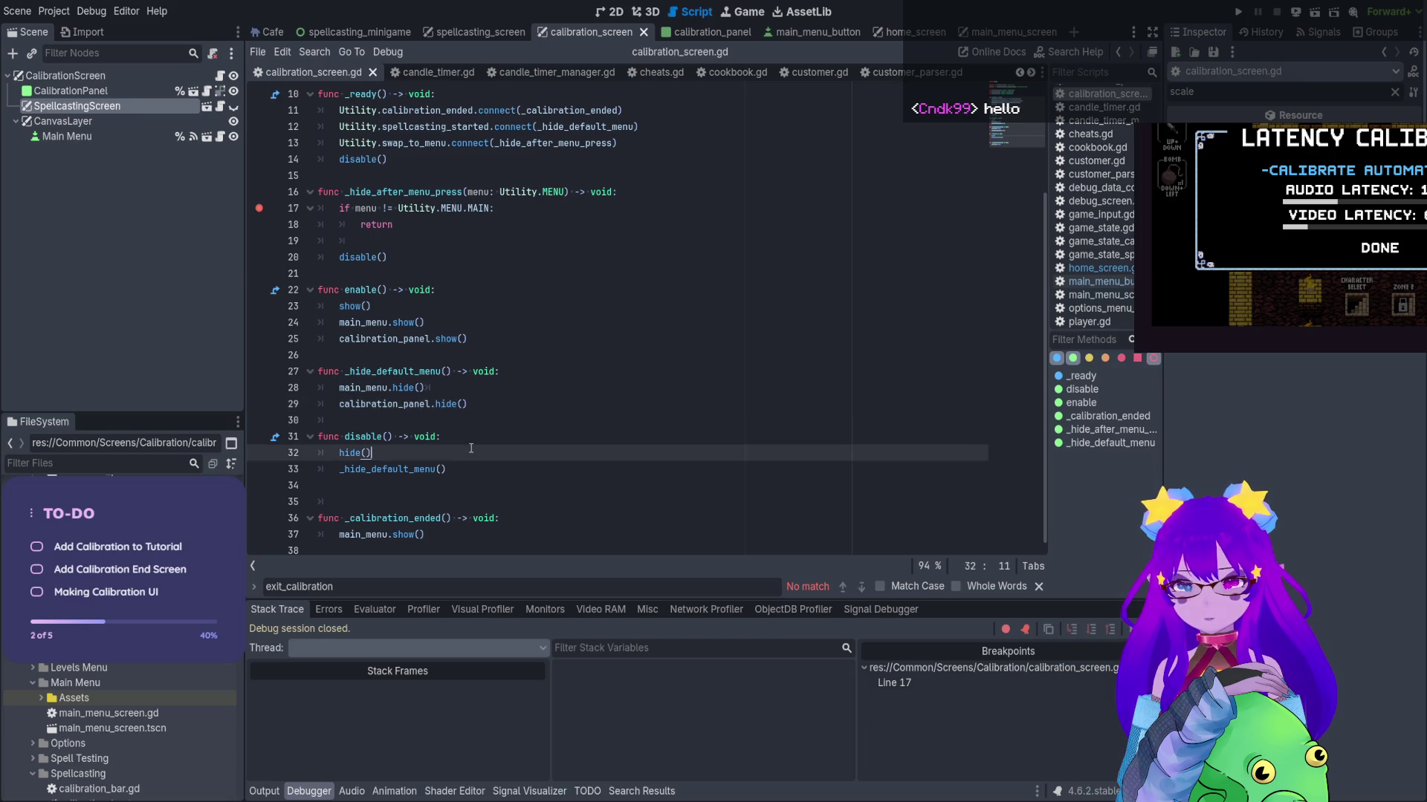
{"action": "key", "text": "Return"}
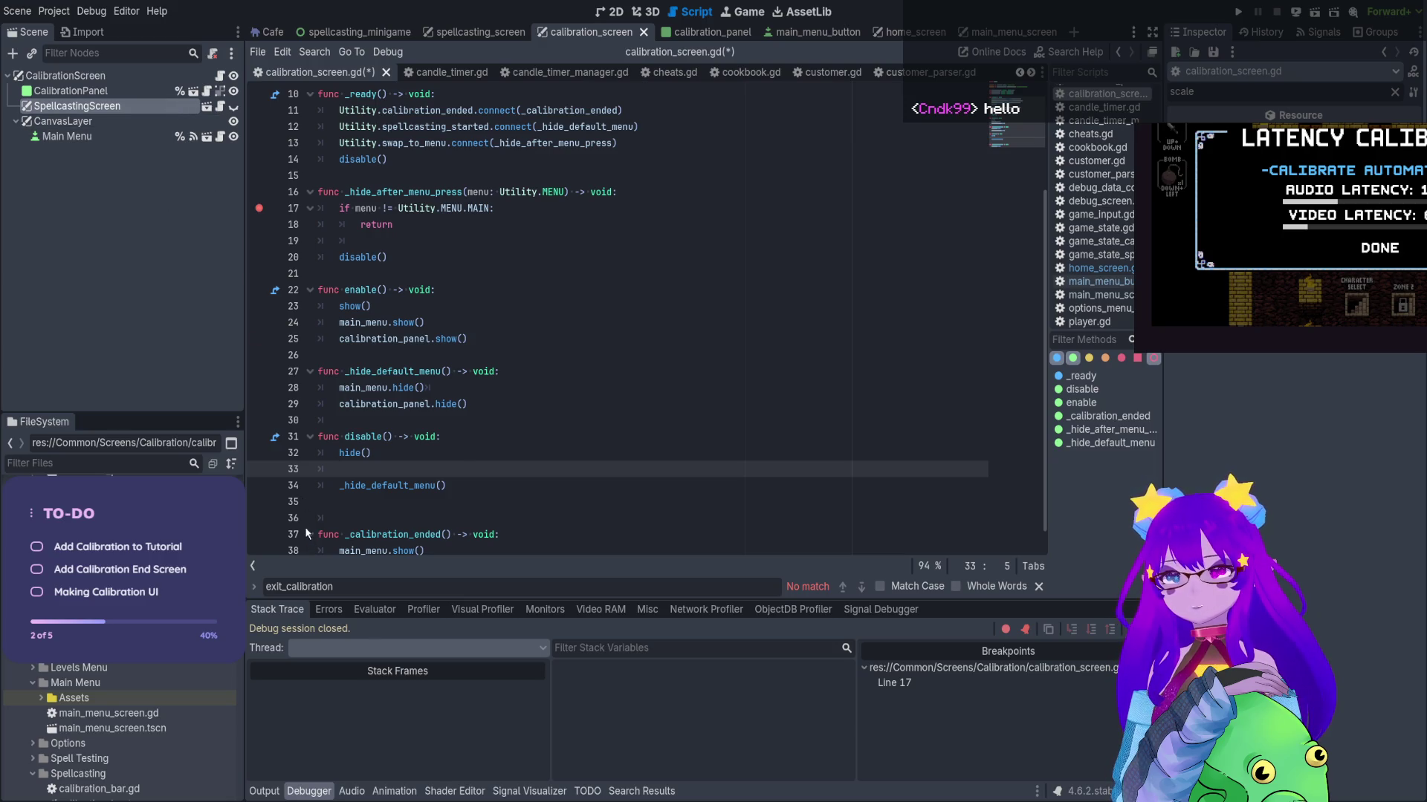
Add an onready spellcasting_screen variable for the SpellcastingScreen node on line 5
{"action": "scroll", "coordinate": [533, 305], "scroll_direction": "up", "scroll_amount": 3}
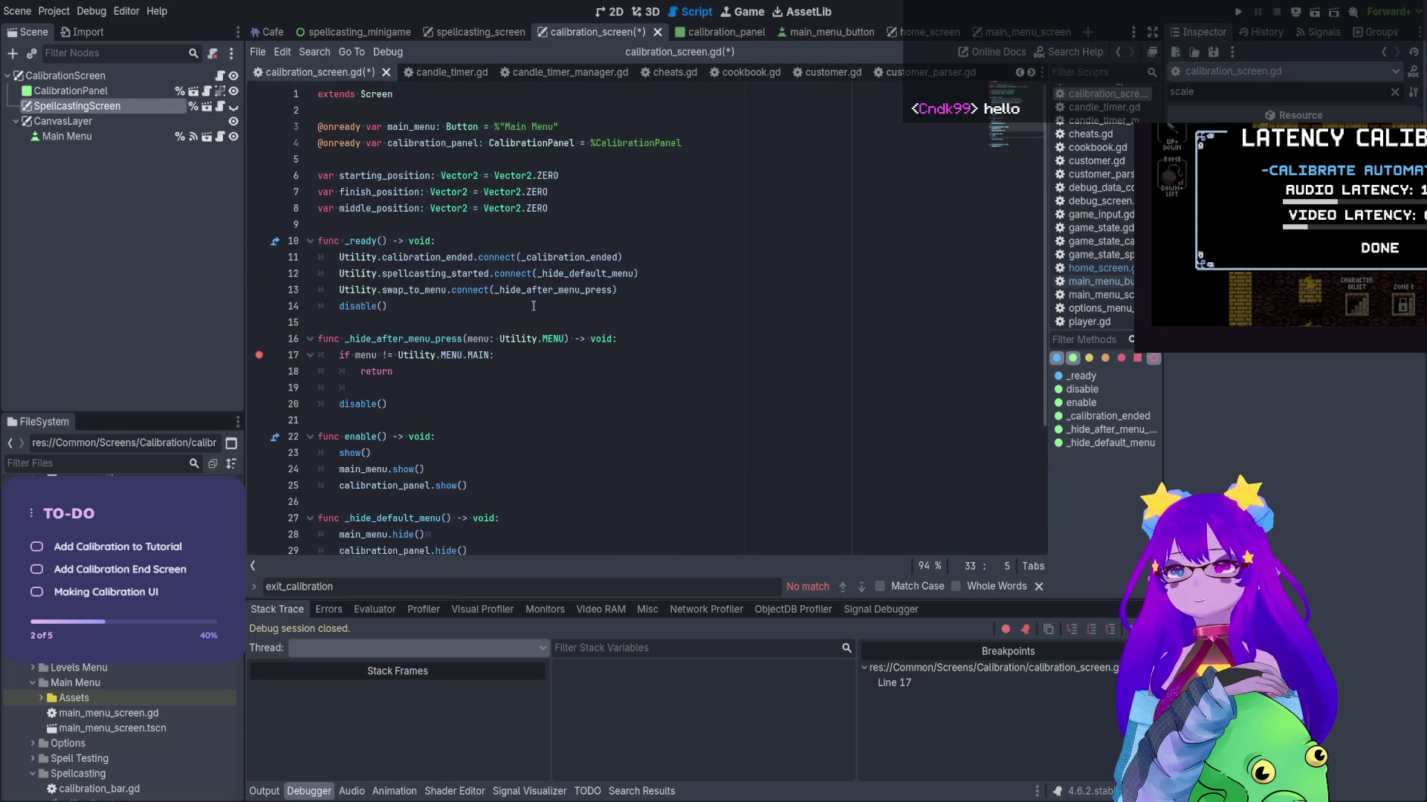
{"action": "left_click", "coordinate": [702, 127]}
{"action": "left_click", "coordinate": [735, 149]}
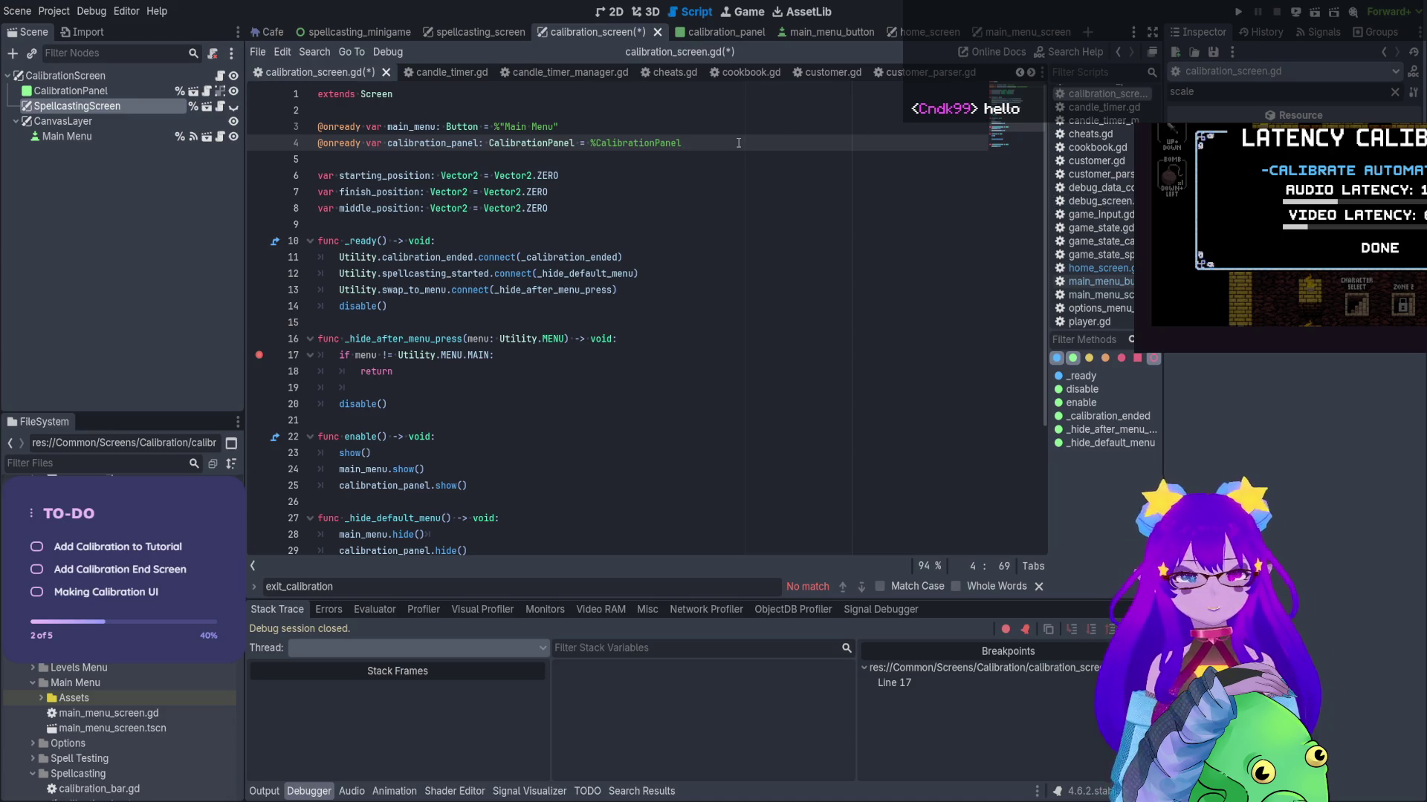
{"action": "key", "text": "Return"}
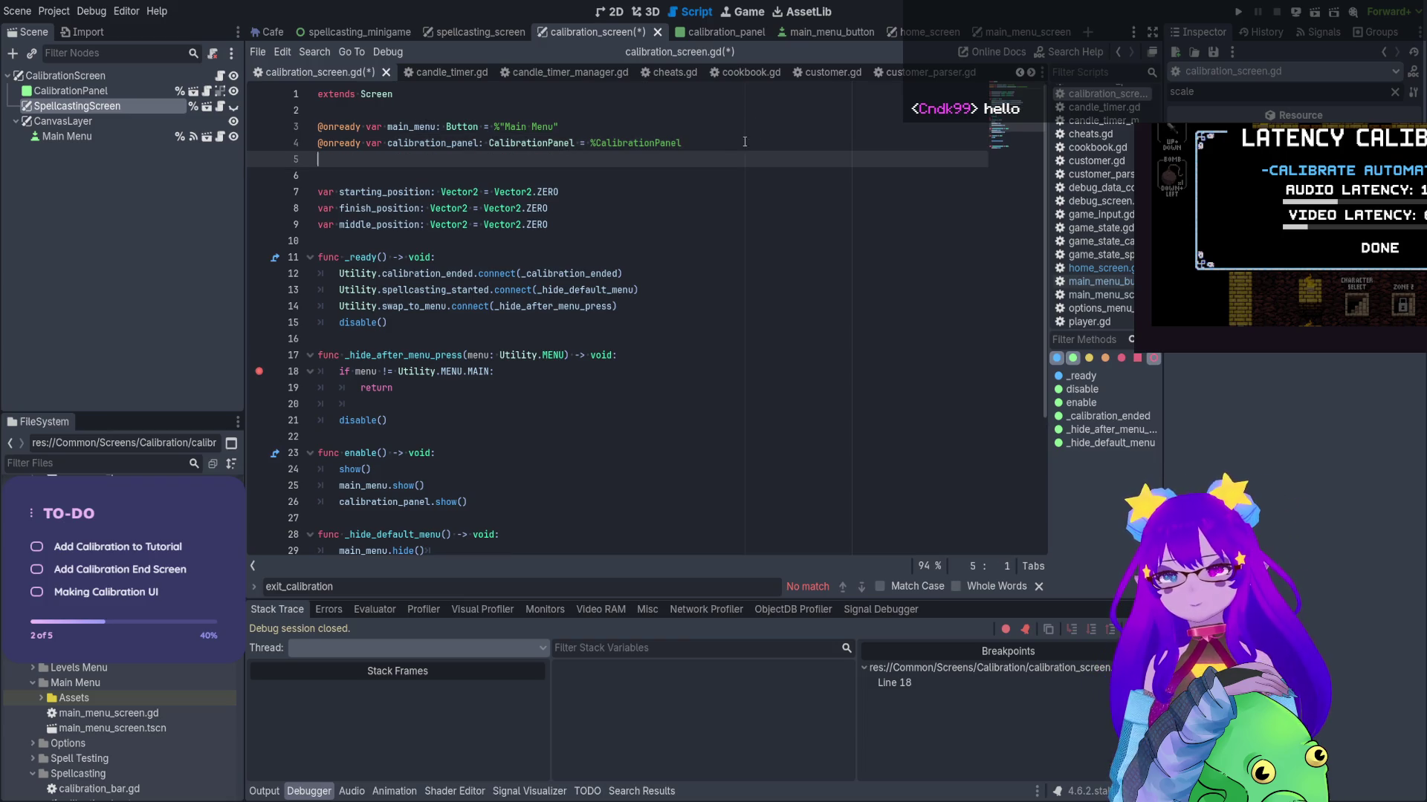
{"action": "left_click_drag", "start_coordinate": [109, 107], "coordinate": [427, 159]}
{"action": "key", "text": "ctrl+z"}
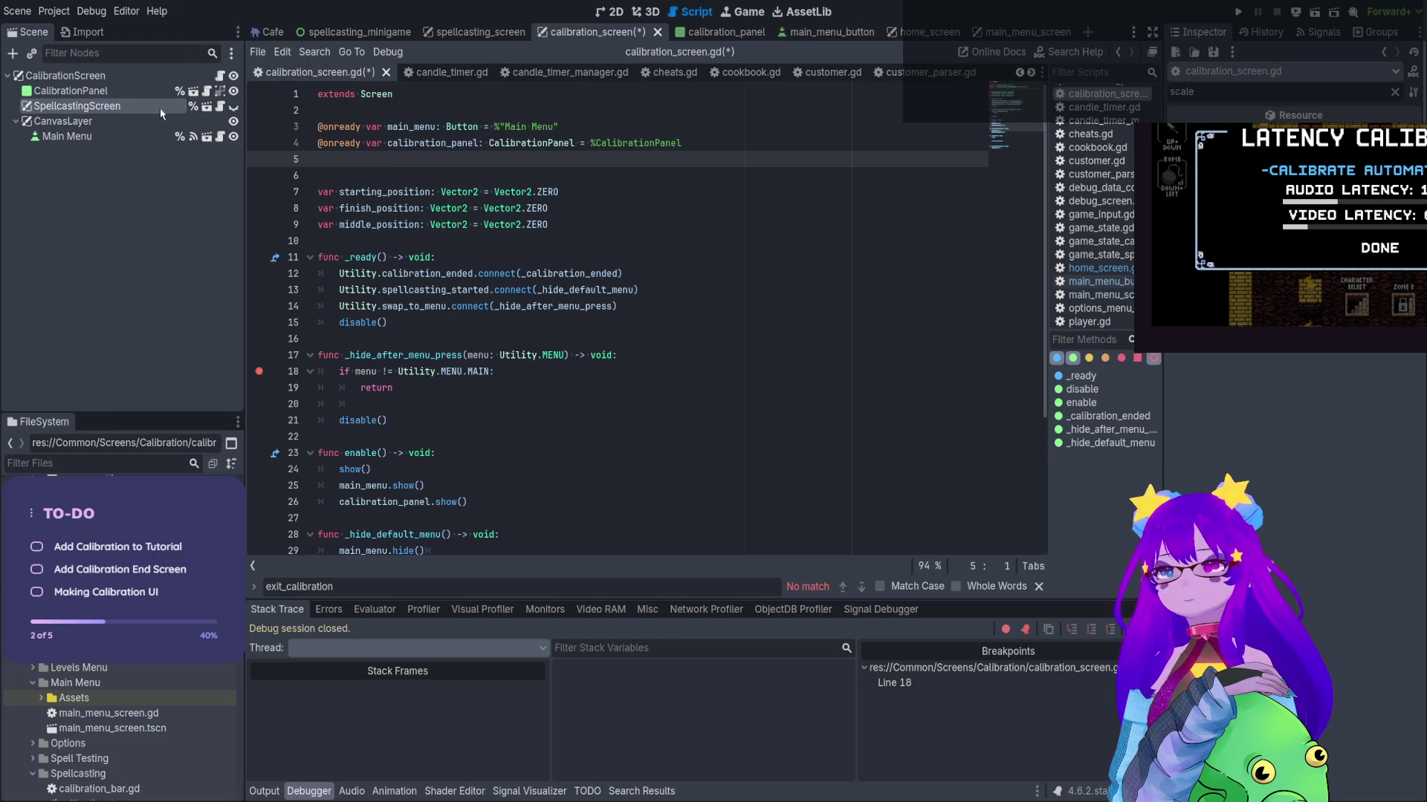
{"action": "left_click_drag", "start_coordinate": [78, 104], "coordinate": [424, 149]}
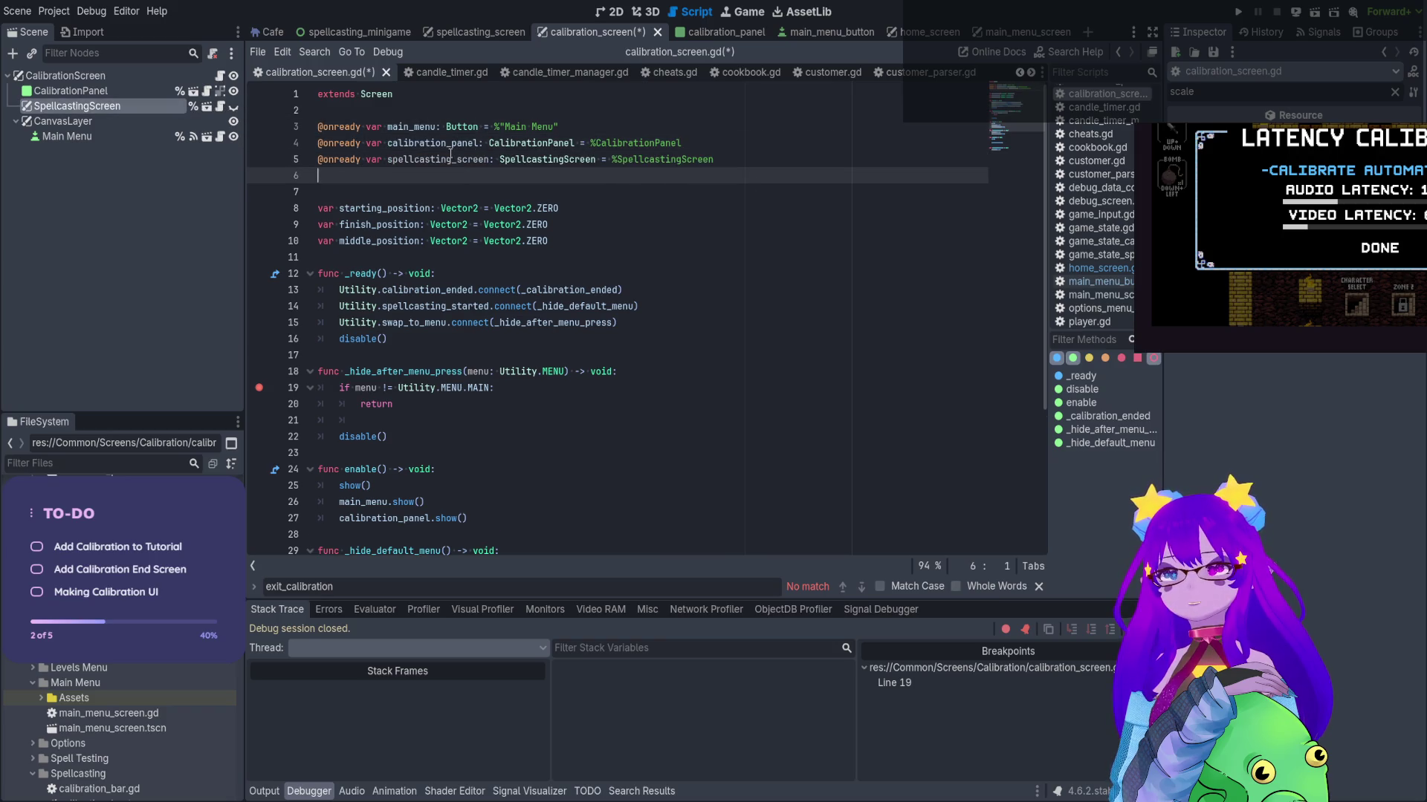
{"action": "left_click", "coordinate": [488, 159]}
Add spellcasting_screen.hide() inside disable() and save calibration_screen.gd
{"action": "scroll", "coordinate": [489, 334], "scroll_direction": "down", "scroll_amount": 4}
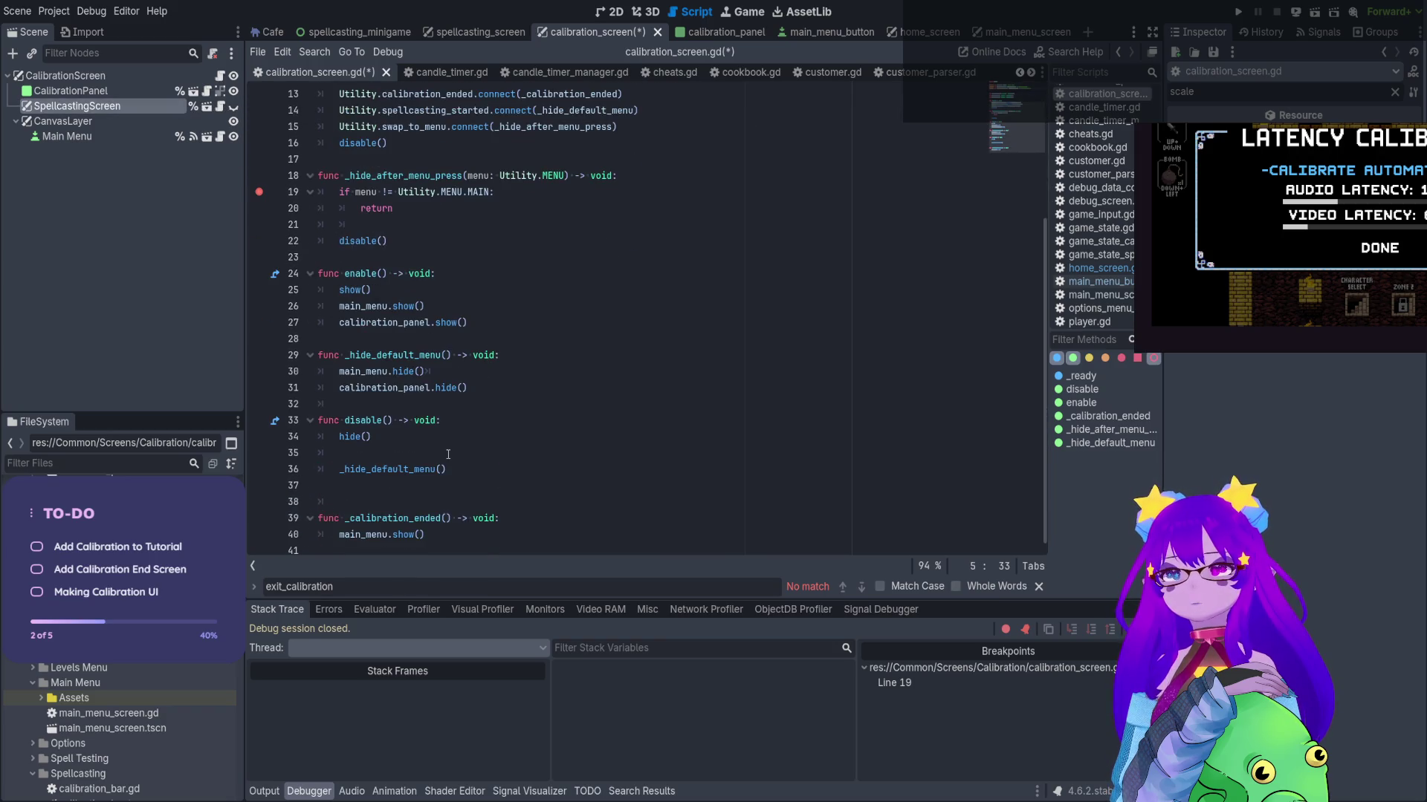
{"action": "left_click", "coordinate": [448, 454]}
{"action": "type", "text": "spellcasting_screen"}
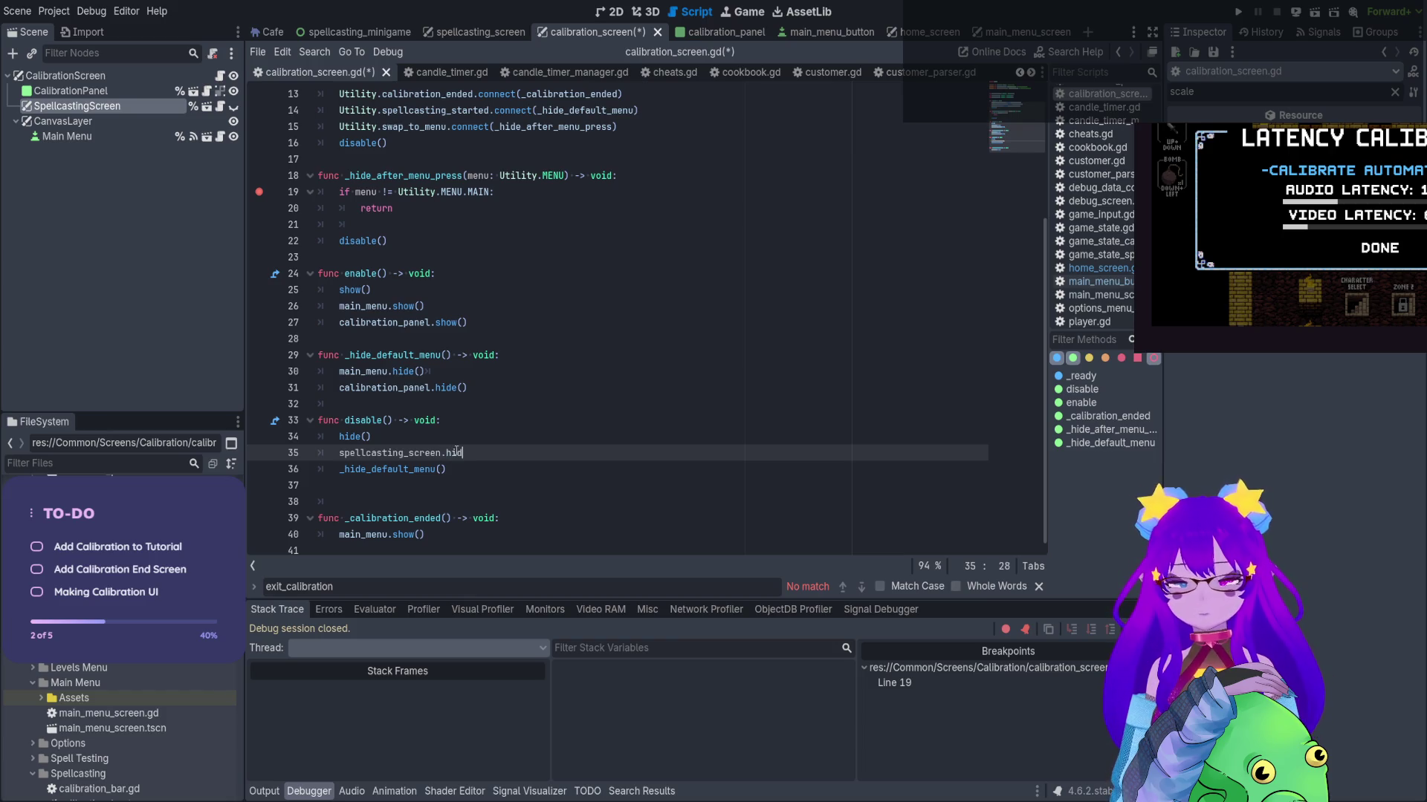
{"action": "left_click", "coordinate": [577, 219]}
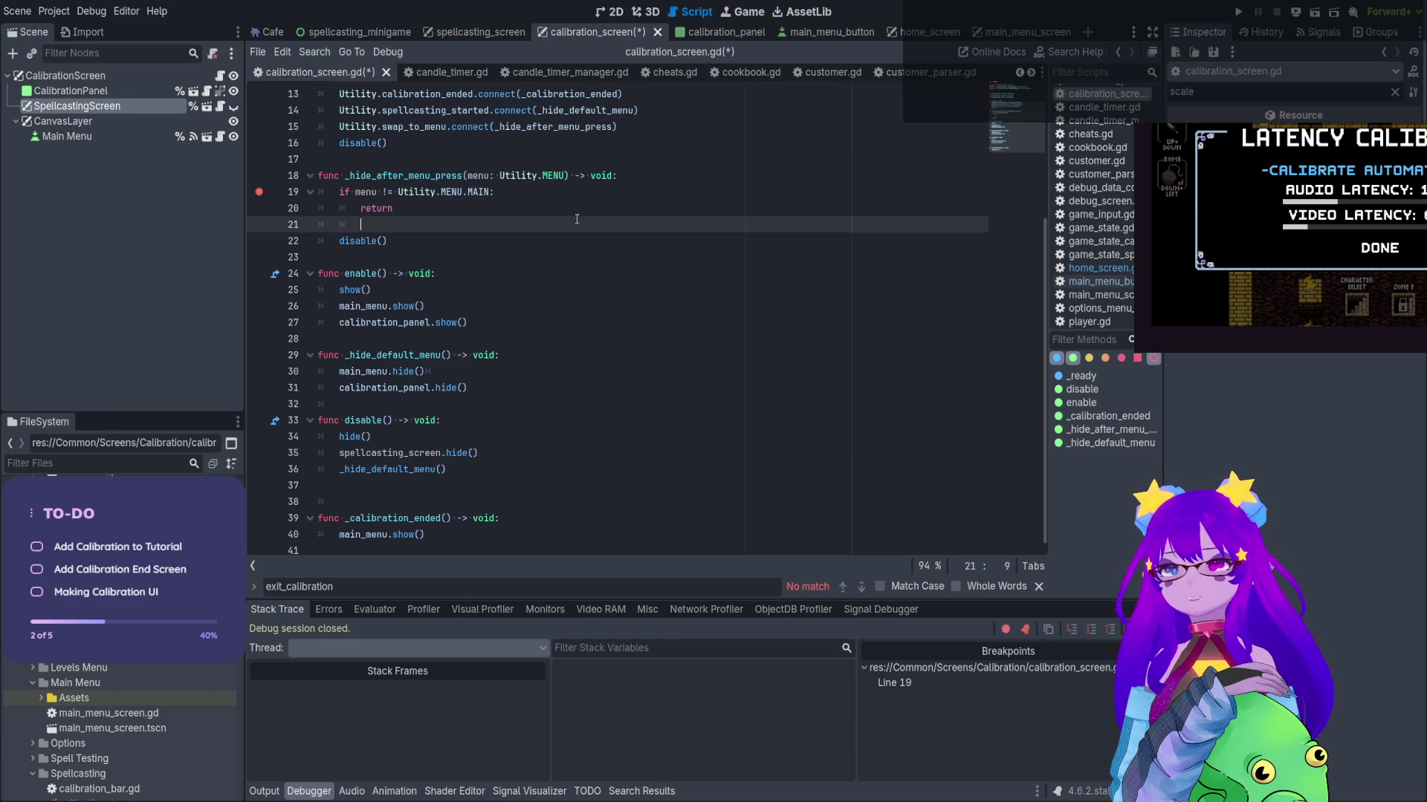
{"action": "key", "text": "ctrl+s"}
Remove the line 19 breakpoint and comment out the _hide_after_menu_press function
{"action": "scroll", "coordinate": [401, 221], "scroll_direction": "up", "scroll_amount": 2}
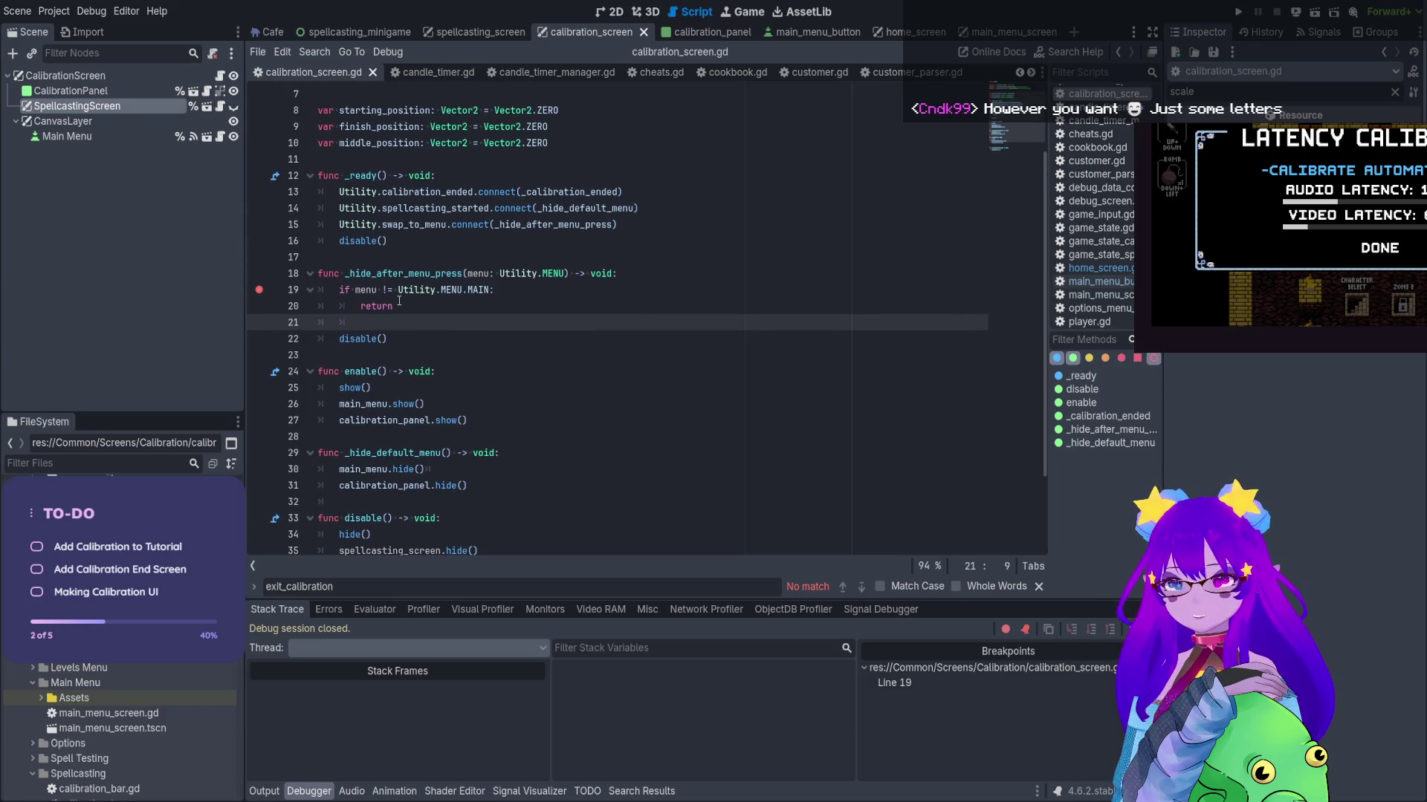
{"action": "scroll", "coordinate": [399, 301], "scroll_direction": "down", "scroll_amount": 2}
{"action": "scroll", "coordinate": [399, 312], "scroll_direction": "up", "scroll_amount": 3}
{"action": "scroll", "coordinate": [400, 335], "scroll_direction": "down", "scroll_amount": 1}
{"action": "left_click", "coordinate": [258, 294]}
{"action": "left_click_drag", "start_coordinate": [405, 339], "coordinate": [289, 274]}
{"action": "key", "text": "ctrl+k"}
Comment out the swap_to_menu connection in _ready and run the game to test it
{"action": "left_click", "coordinate": [338, 208]}
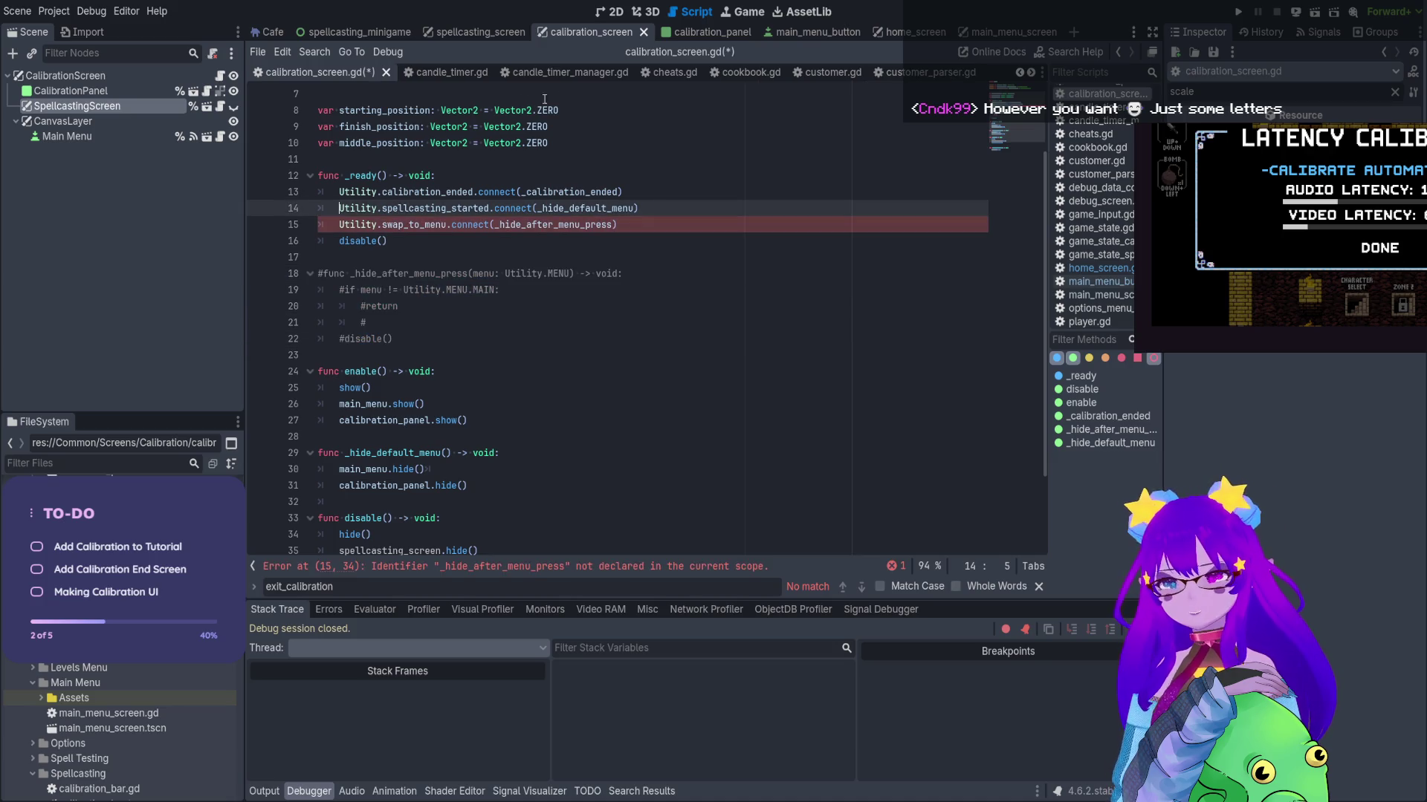
{"action": "left_click", "coordinate": [336, 222]}
{"action": "key", "text": "ctrl+k"}
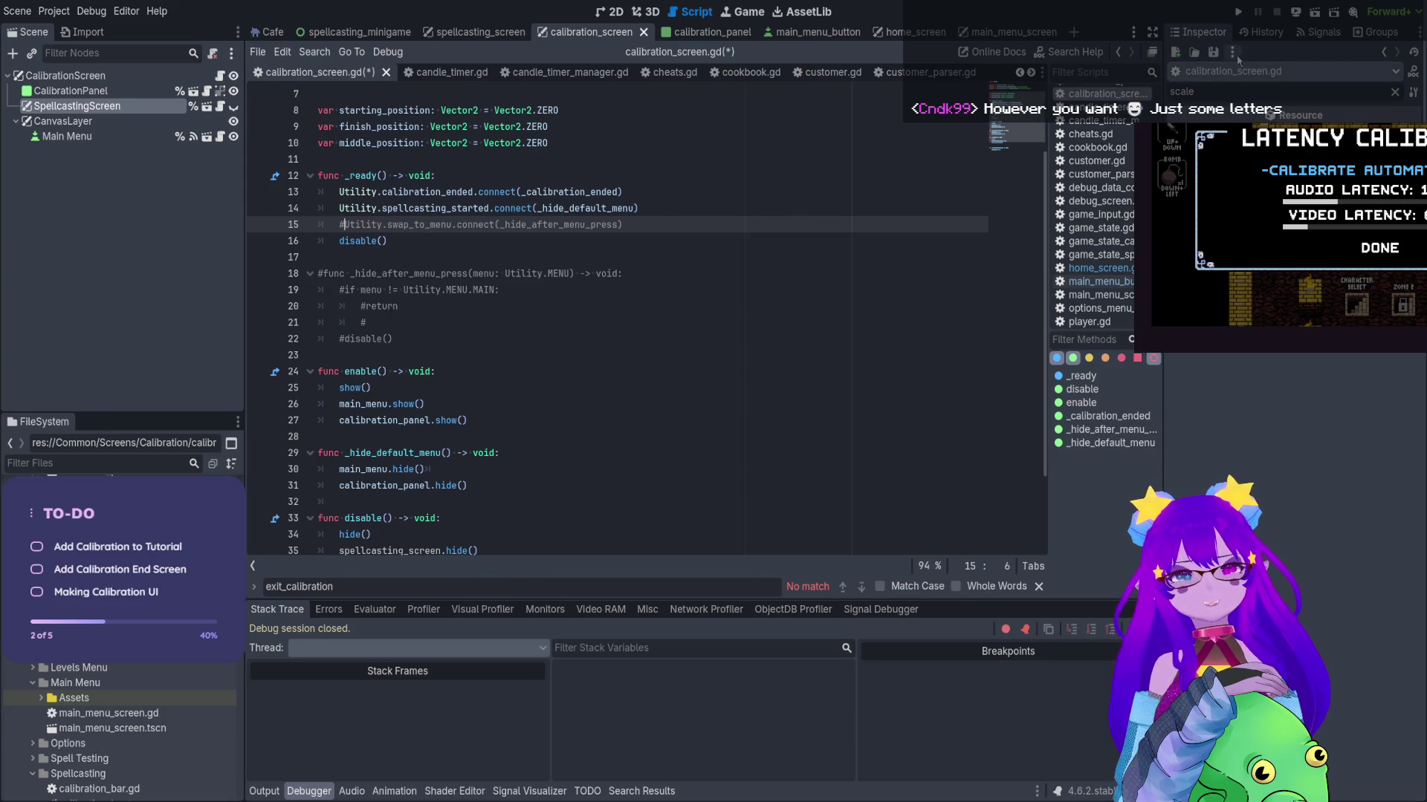
{"action": "key", "text": "F6"}
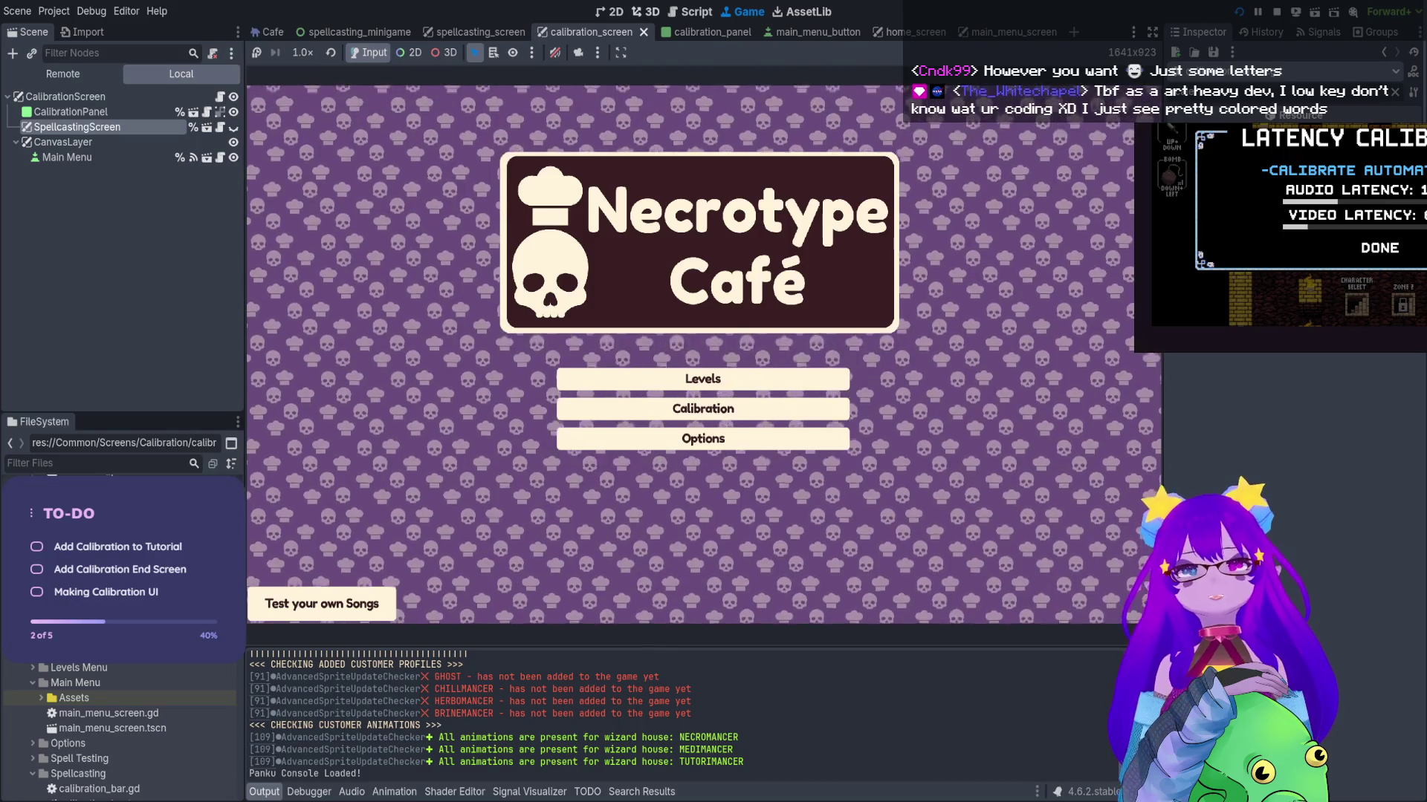
{"action": "left_click", "coordinate": [680, 13]}
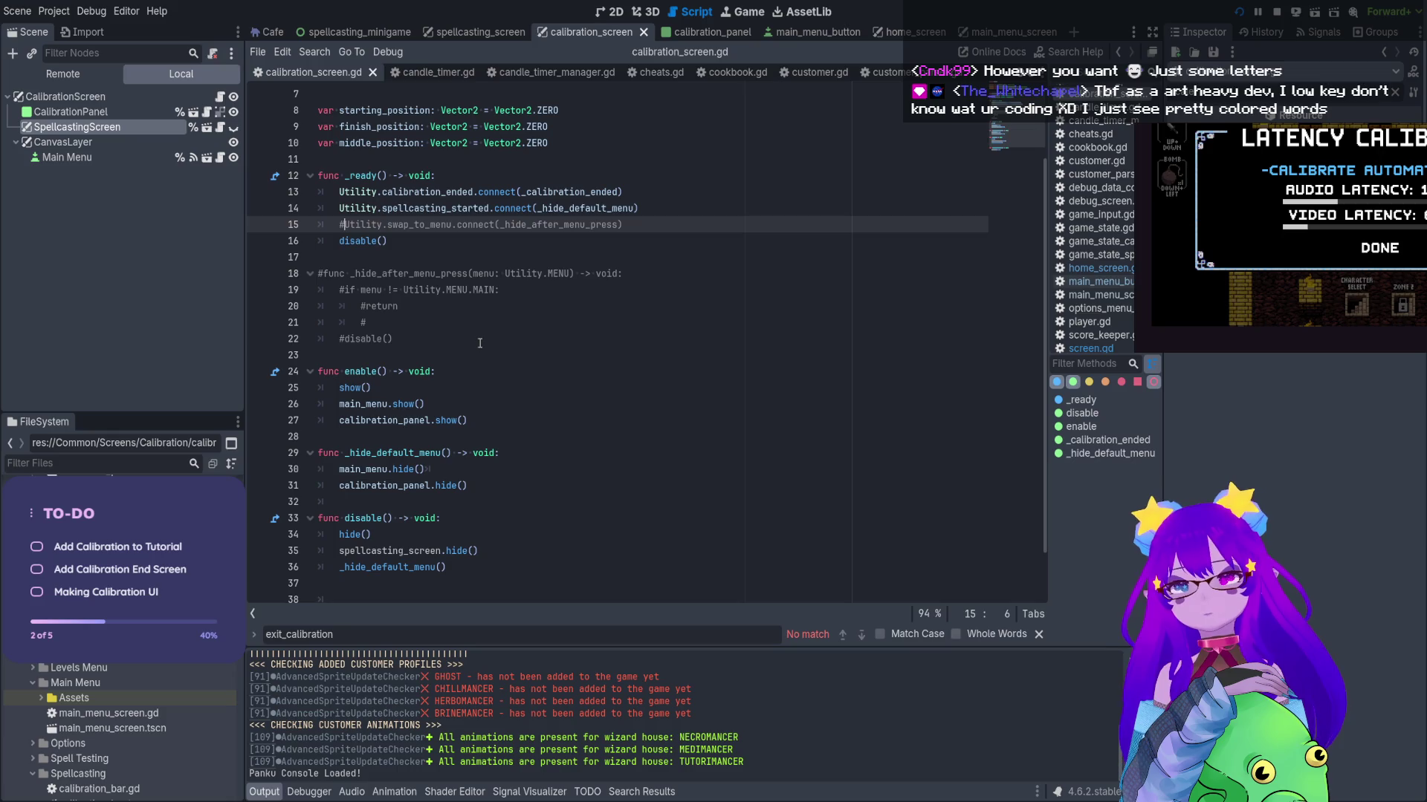
Look up where swap_to_menu is defined in utility.gd, then return to calibration_screen.gd
{"action": "scroll", "coordinate": [505, 480], "scroll_direction": "down", "scroll_amount": 1}
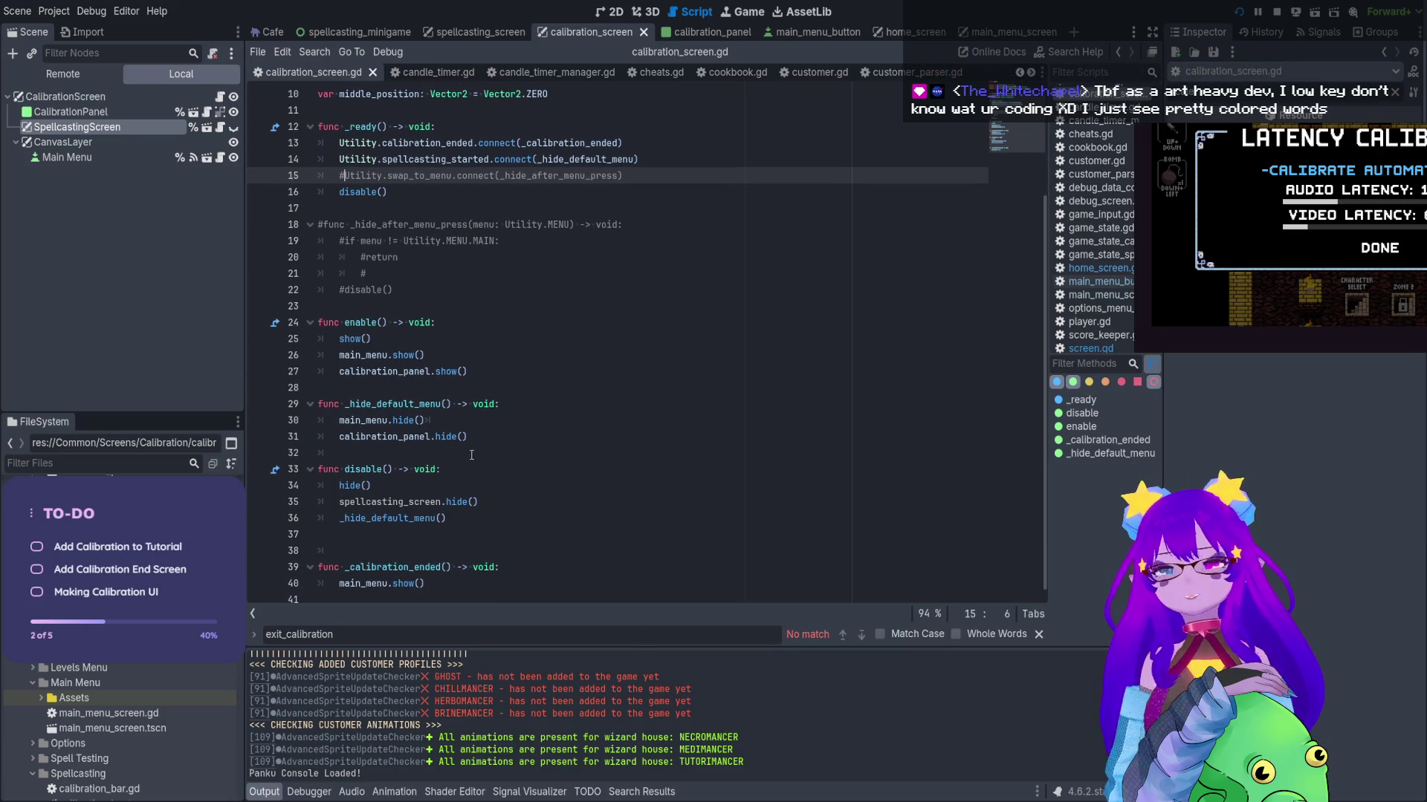
{"action": "left_click", "coordinate": [796, 145]}
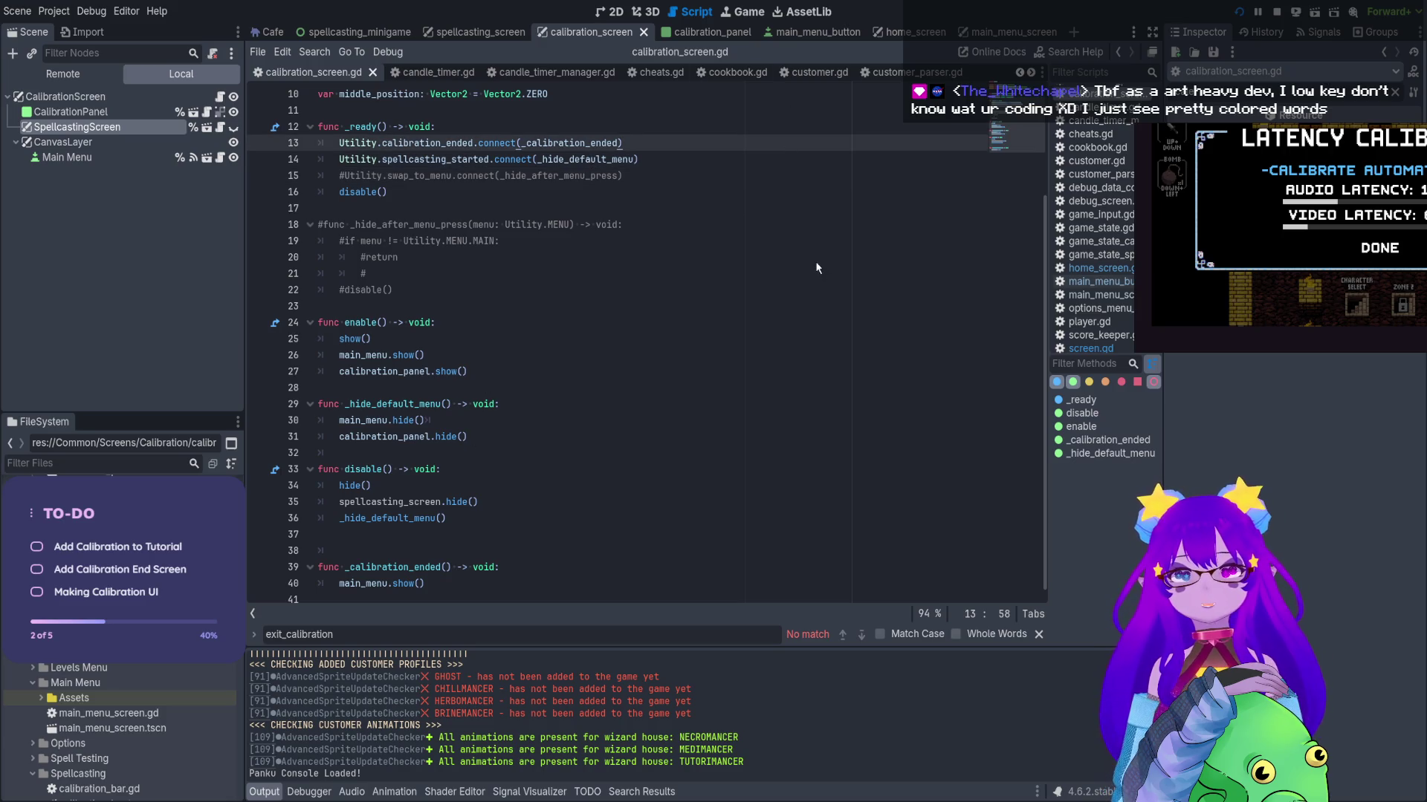
{"action": "key", "text": "alt+Left"}
{"action": "mouse_move", "coordinate": [1022, 291]}
{"action": "left_mouse_down"}
{"action": "mouse_move", "coordinate": [1048, 167]}
{"action": "mouse_move", "coordinate": [1017, 508]}
{"action": "mouse_move", "coordinate": [1001, 522]}
{"action": "left_mouse_up"}
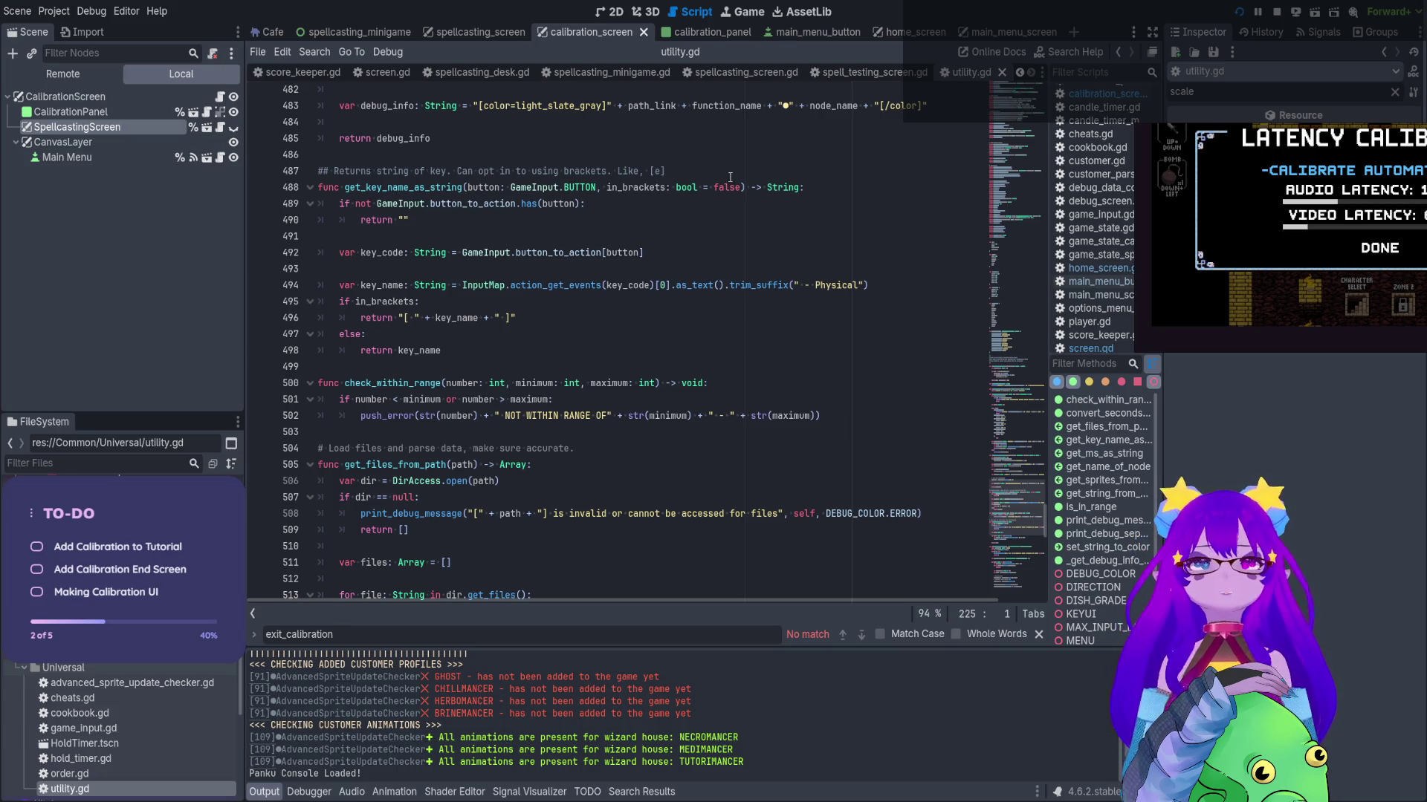
{"action": "left_click", "coordinate": [1002, 72]}
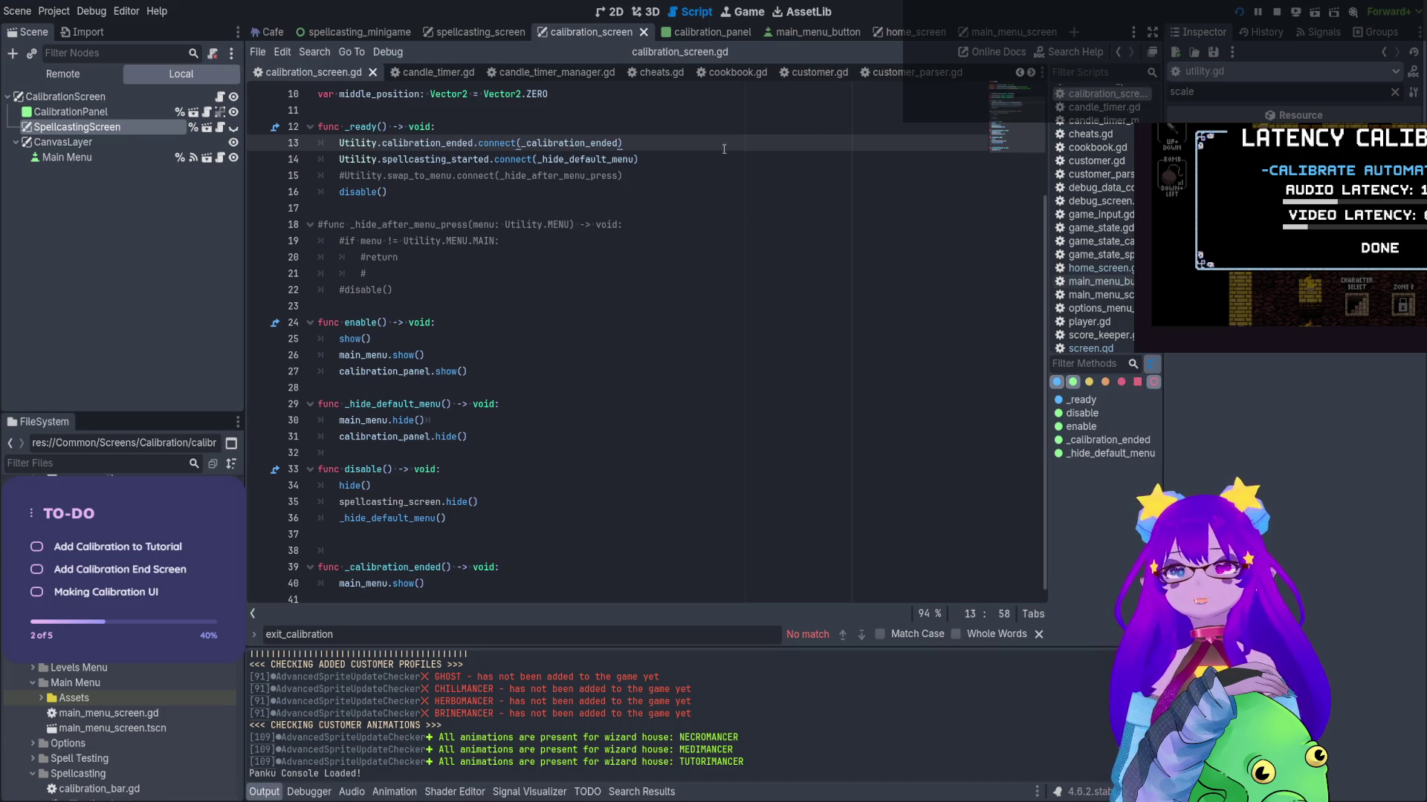
Restart the game and go from the calibration screen back to the main menu
{"action": "left_click", "coordinate": [464, 440]}
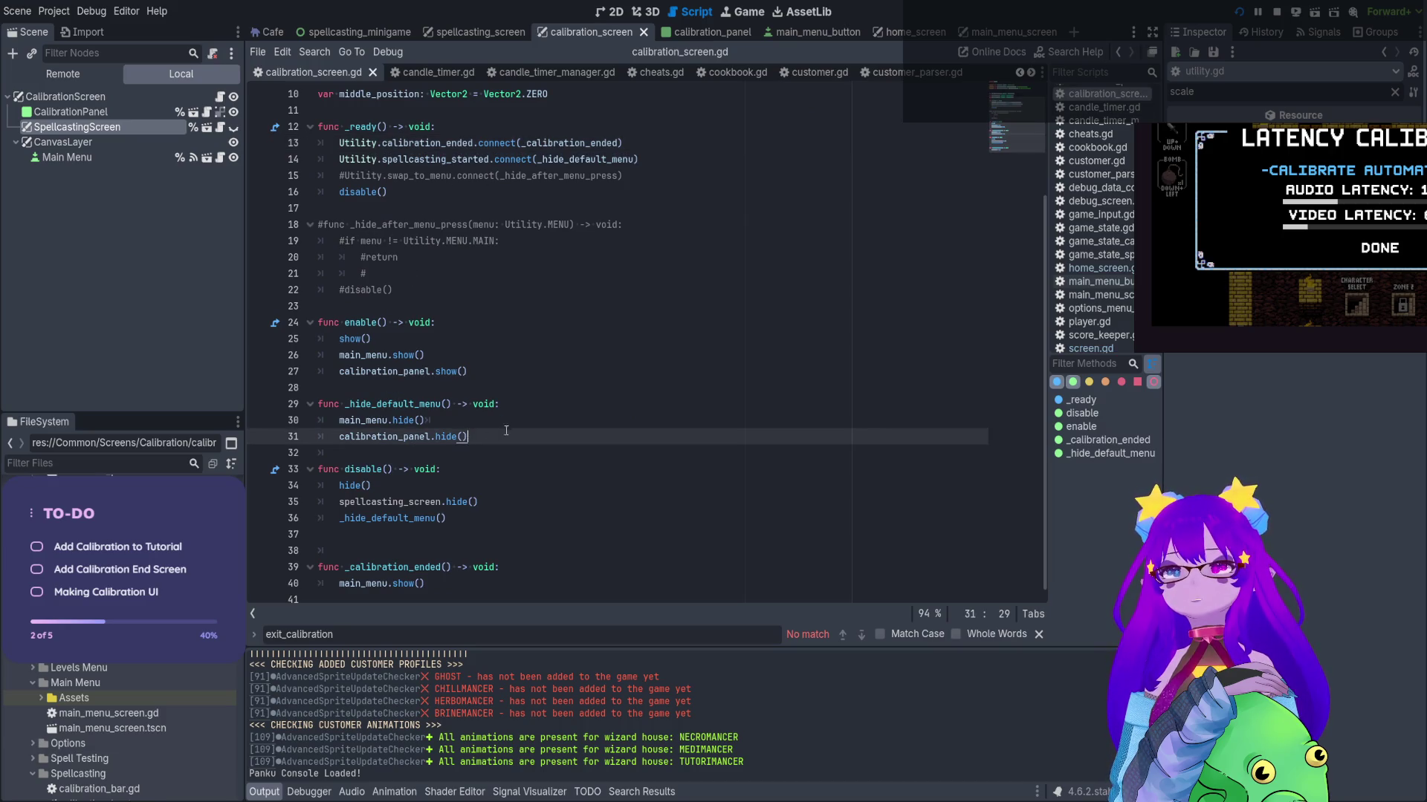
{"action": "left_click", "coordinate": [482, 502]}
{"action": "left_click", "coordinate": [1276, 12]}
{"action": "left_click", "coordinate": [1237, 12]}
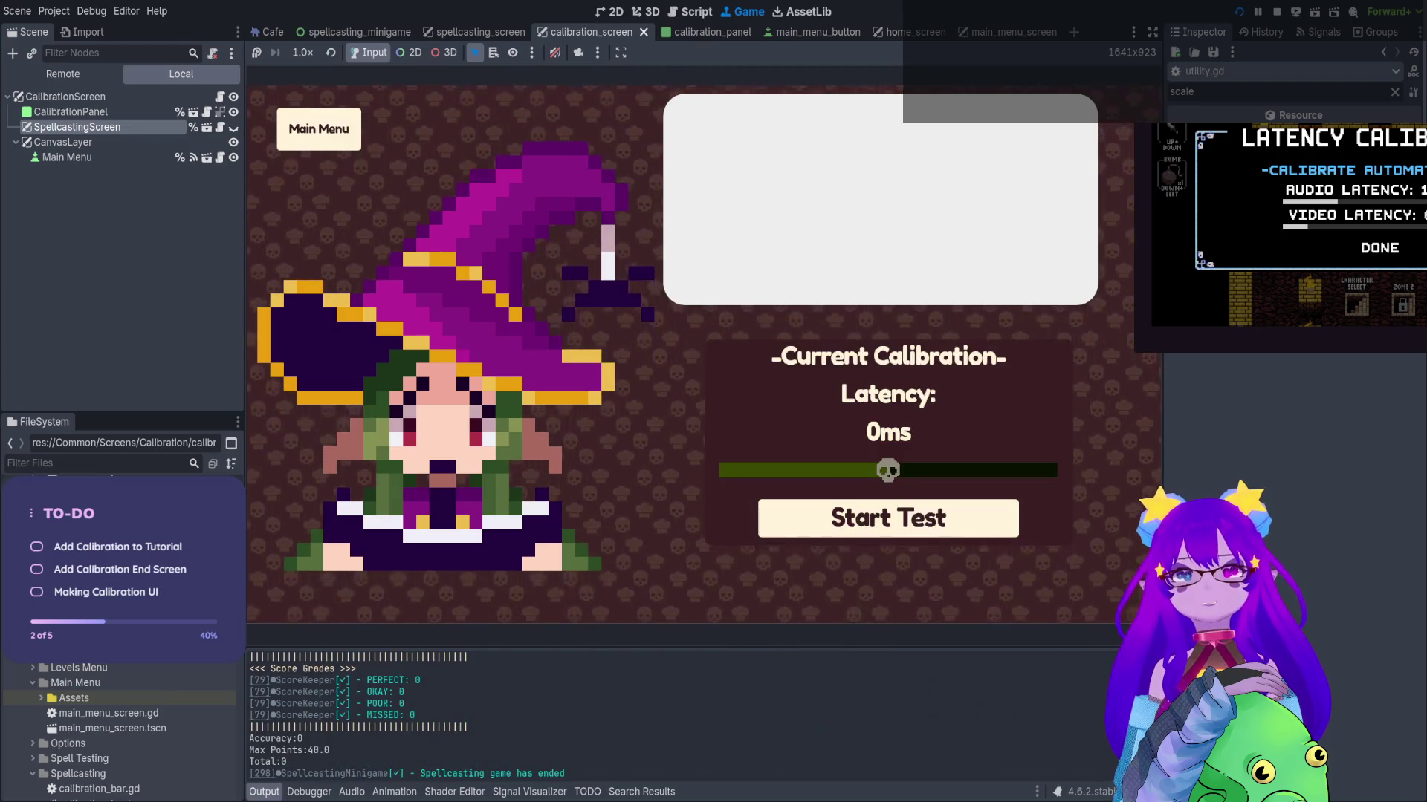
{"action": "left_click", "coordinate": [319, 128]}
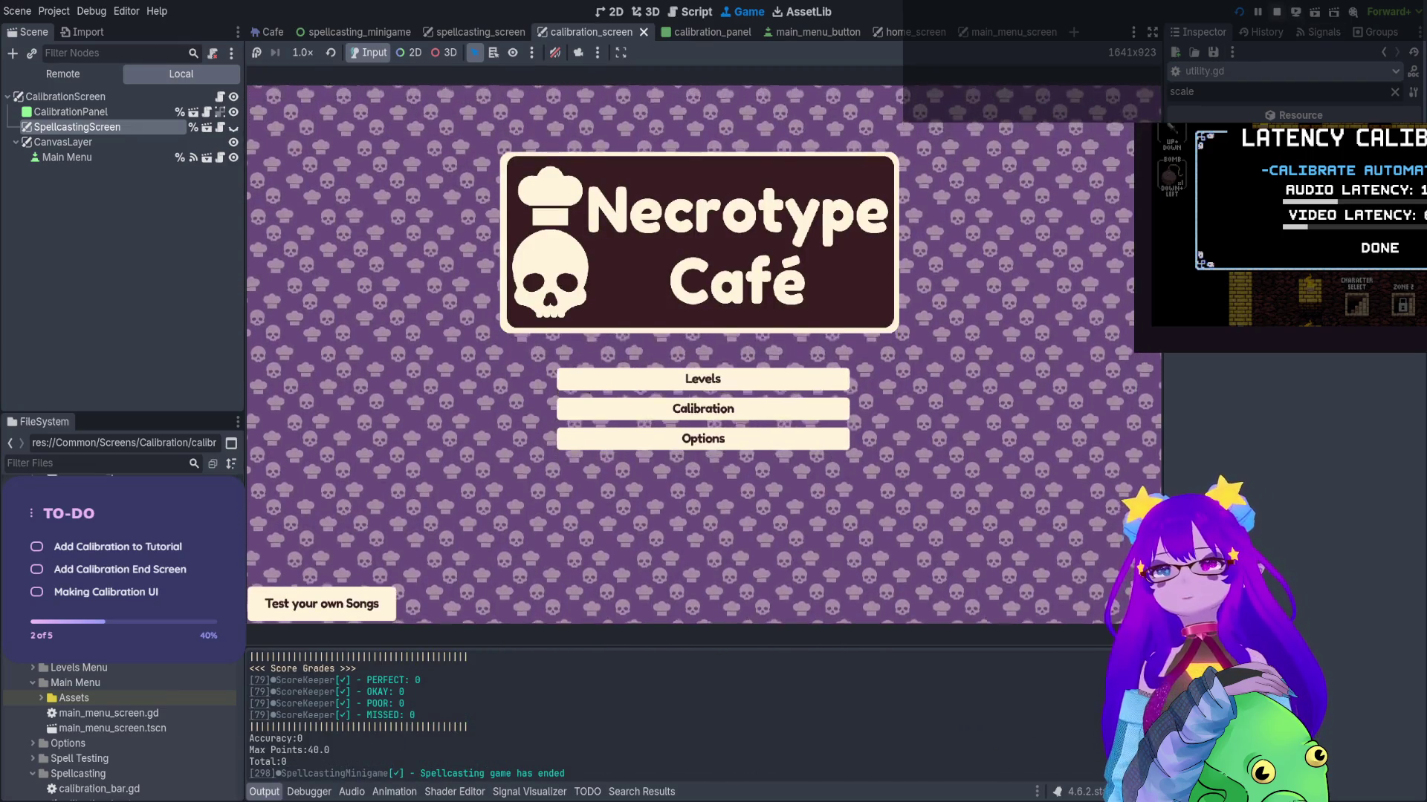
Delete the commented-out _hide_after_menu_press function and the commented swap_to_menu connection line
{"action": "left_click", "coordinate": [1275, 13]}
{"action": "left_click_drag", "start_coordinate": [462, 289], "coordinate": [319, 225]}
{"action": "key", "text": "BackSpace"}
{"action": "key", "text": "BackSpace"}
{"action": "key", "text": "BackSpace"}
{"action": "triple_click", "coordinate": [677, 166]}
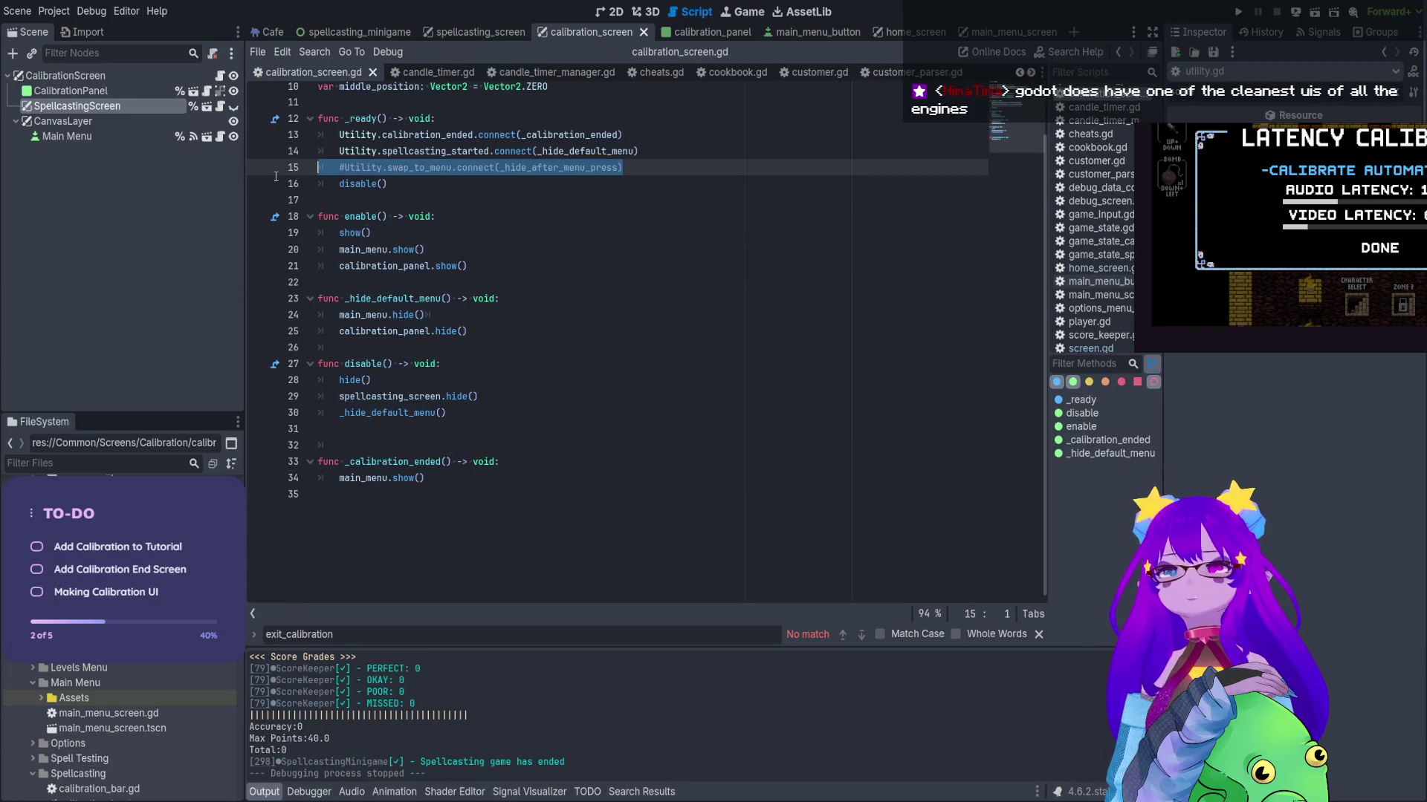
{"action": "key", "text": "BackSpace"}
Add blank spacing lines between the functions, save, and run the calibration test once
{"action": "left_click", "coordinate": [342, 183]}
{"action": "key", "text": "Return"}
{"action": "left_click", "coordinate": [520, 283]}
{"action": "key", "text": "Return"}
{"action": "left_click", "coordinate": [520, 363]}
{"action": "key", "text": "Return"}
{"action": "left_click", "coordinate": [585, 305]}
{"action": "key", "text": "ctrl+s"}
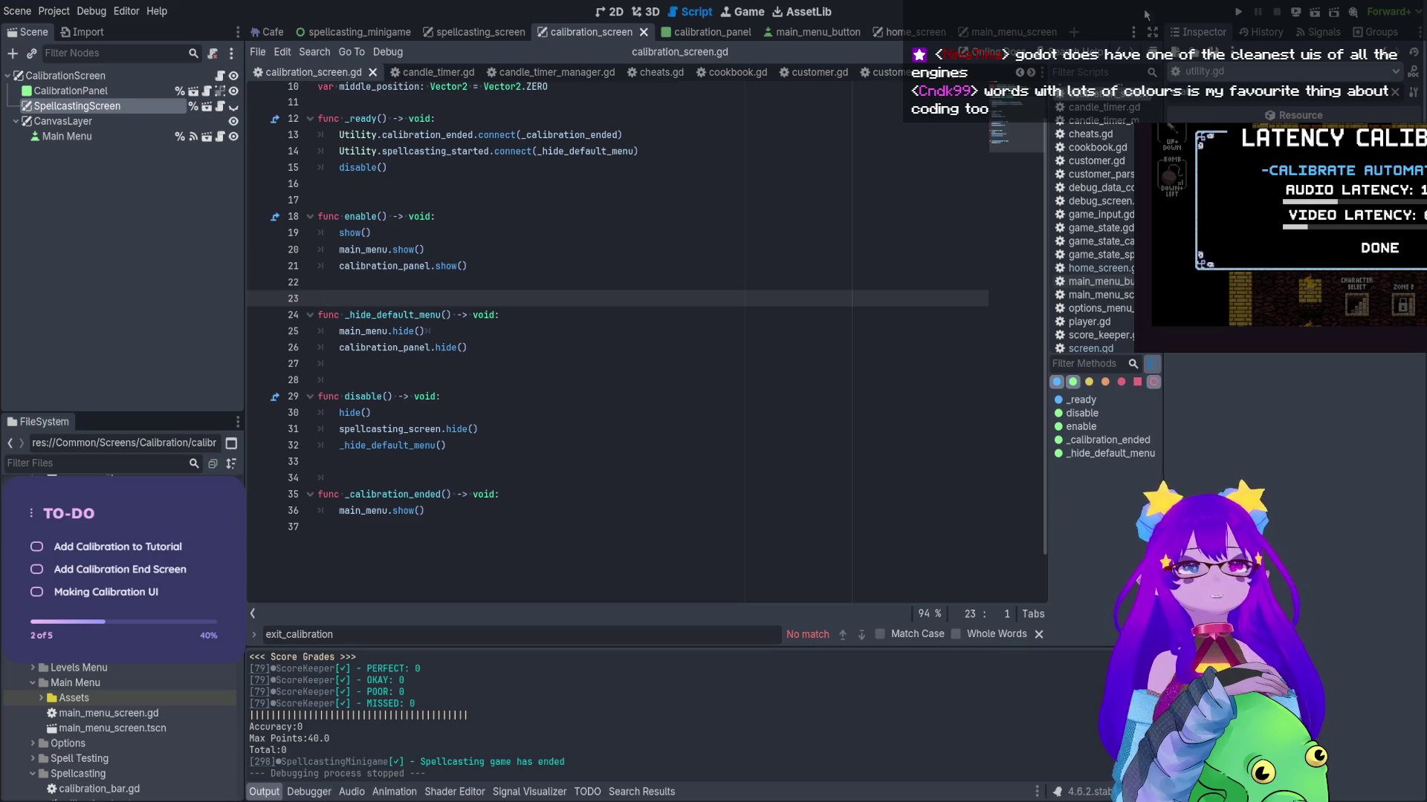
{"action": "left_click", "coordinate": [1233, 13]}
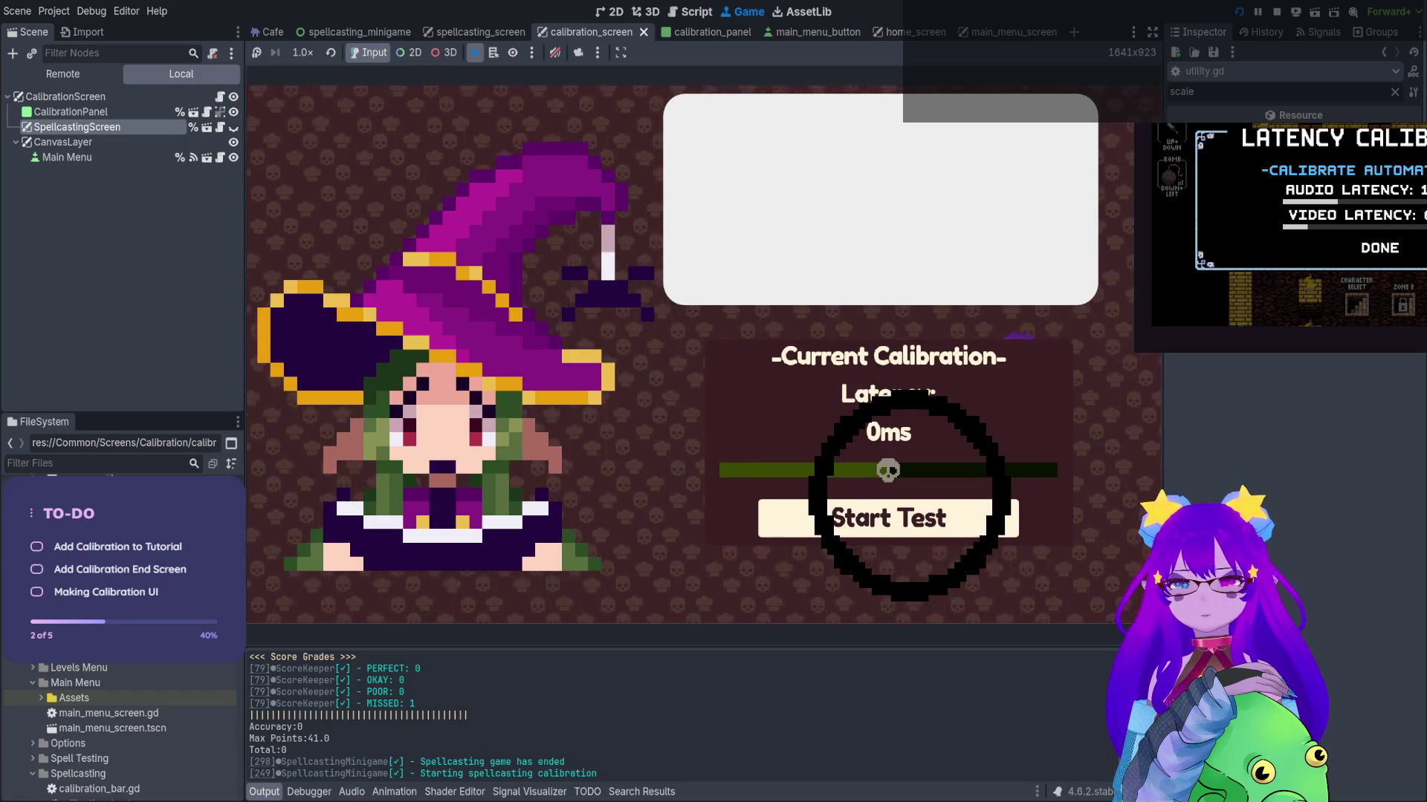
{"action": "left_click", "coordinate": [1277, 11]}
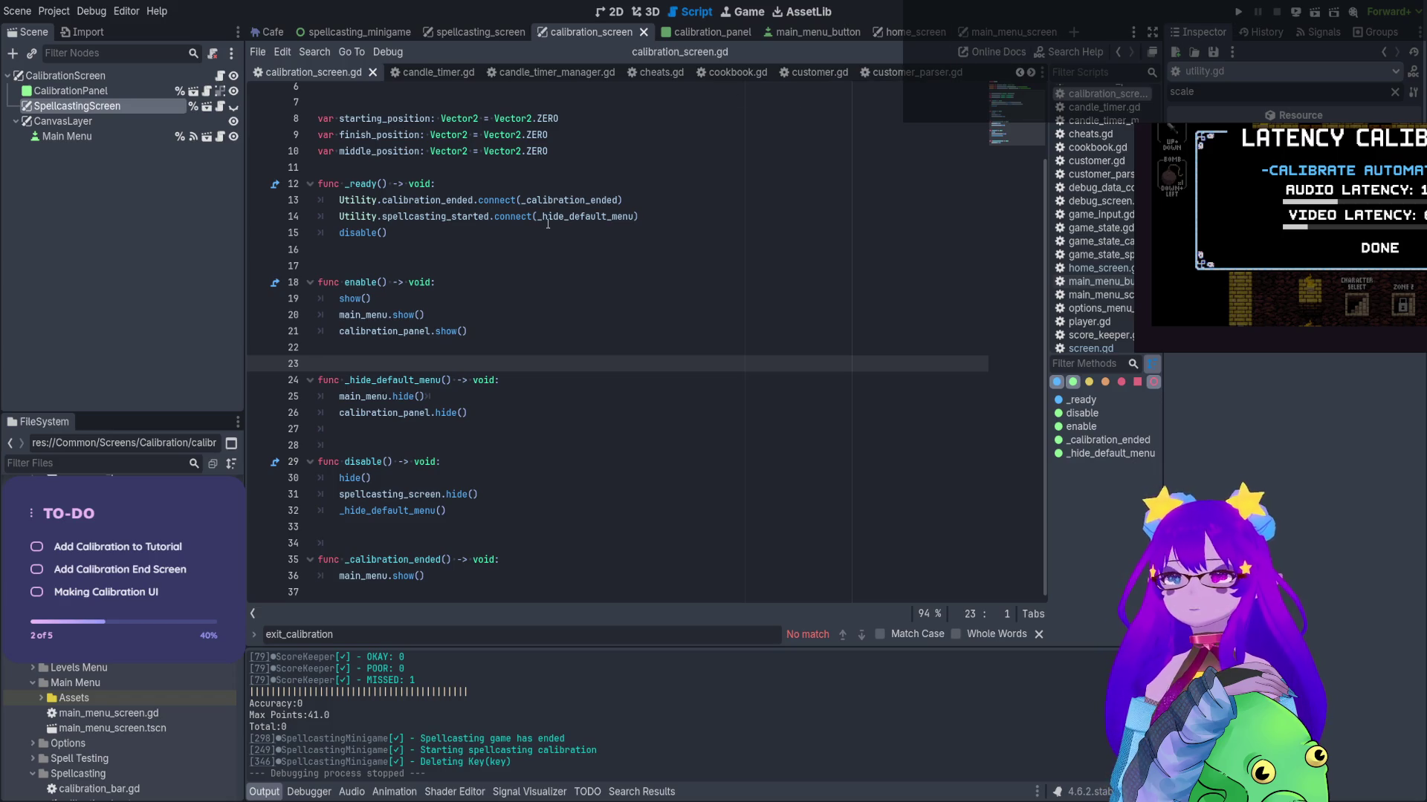
Paste a disable() call as the first line of enable() and relaunch the game
{"action": "left_click_drag", "start_coordinate": [393, 462], "coordinate": [344, 461]}
{"action": "key", "text": "ctrl+c"}
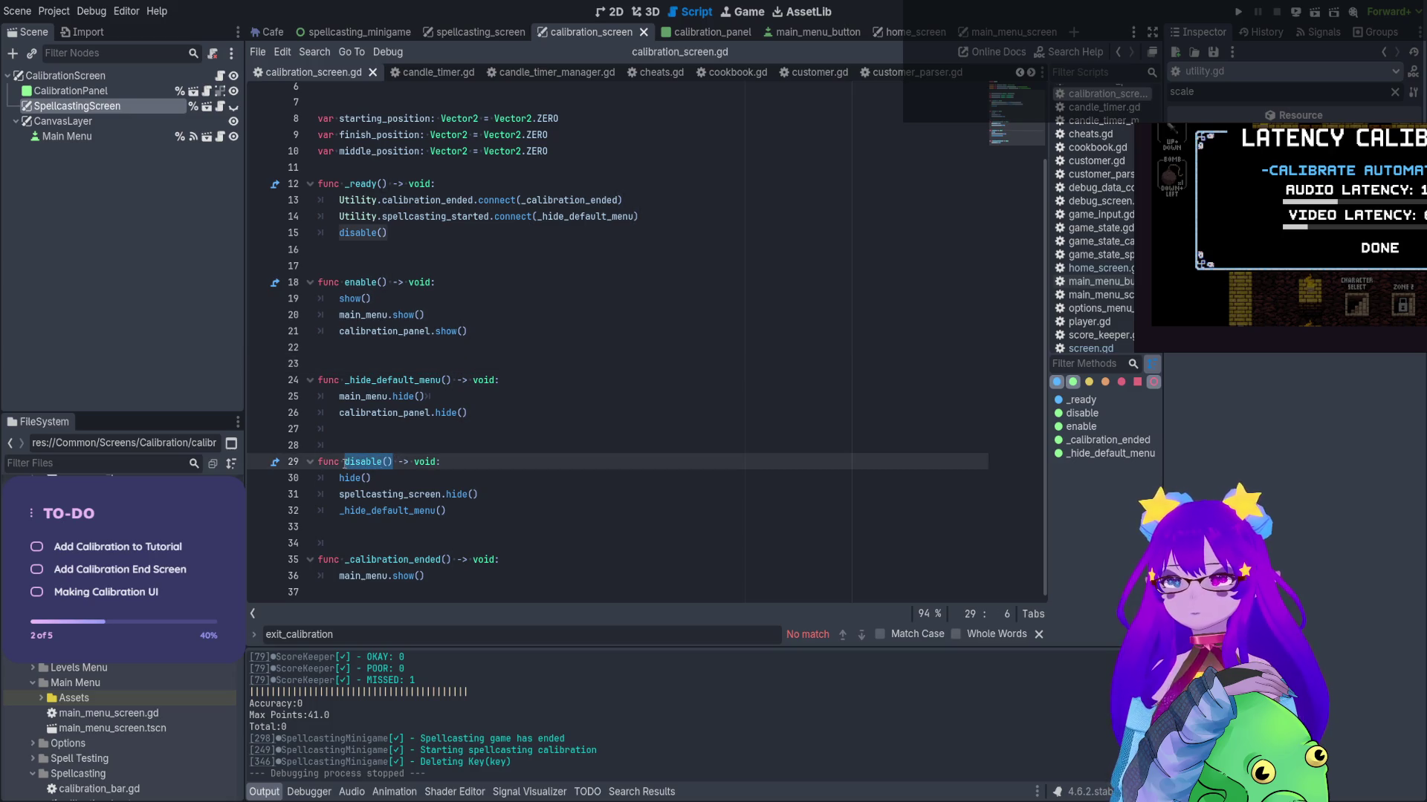
{"action": "left_click", "coordinate": [476, 281]}
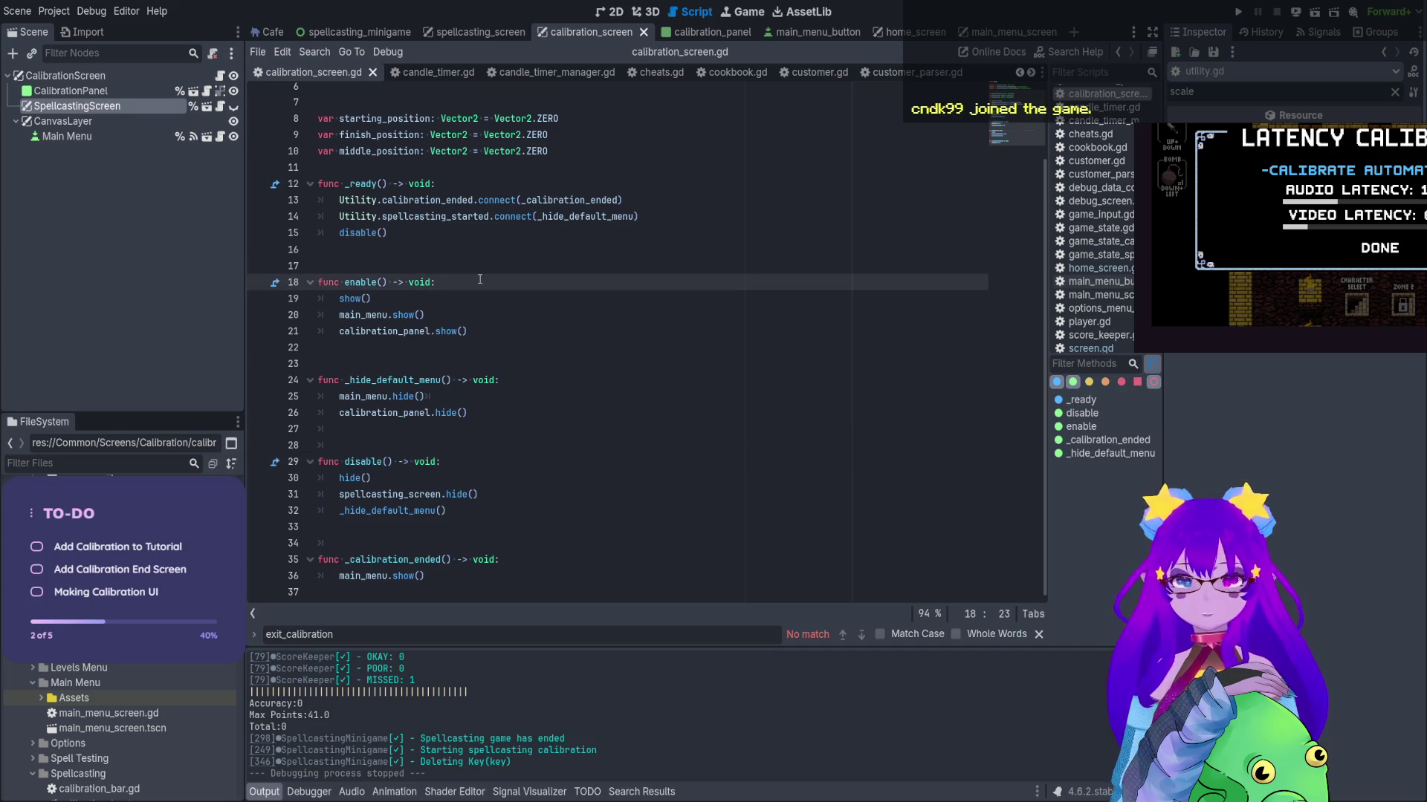
{"action": "key", "text": "Return"}
{"action": "key", "text": "ctrl+v"}
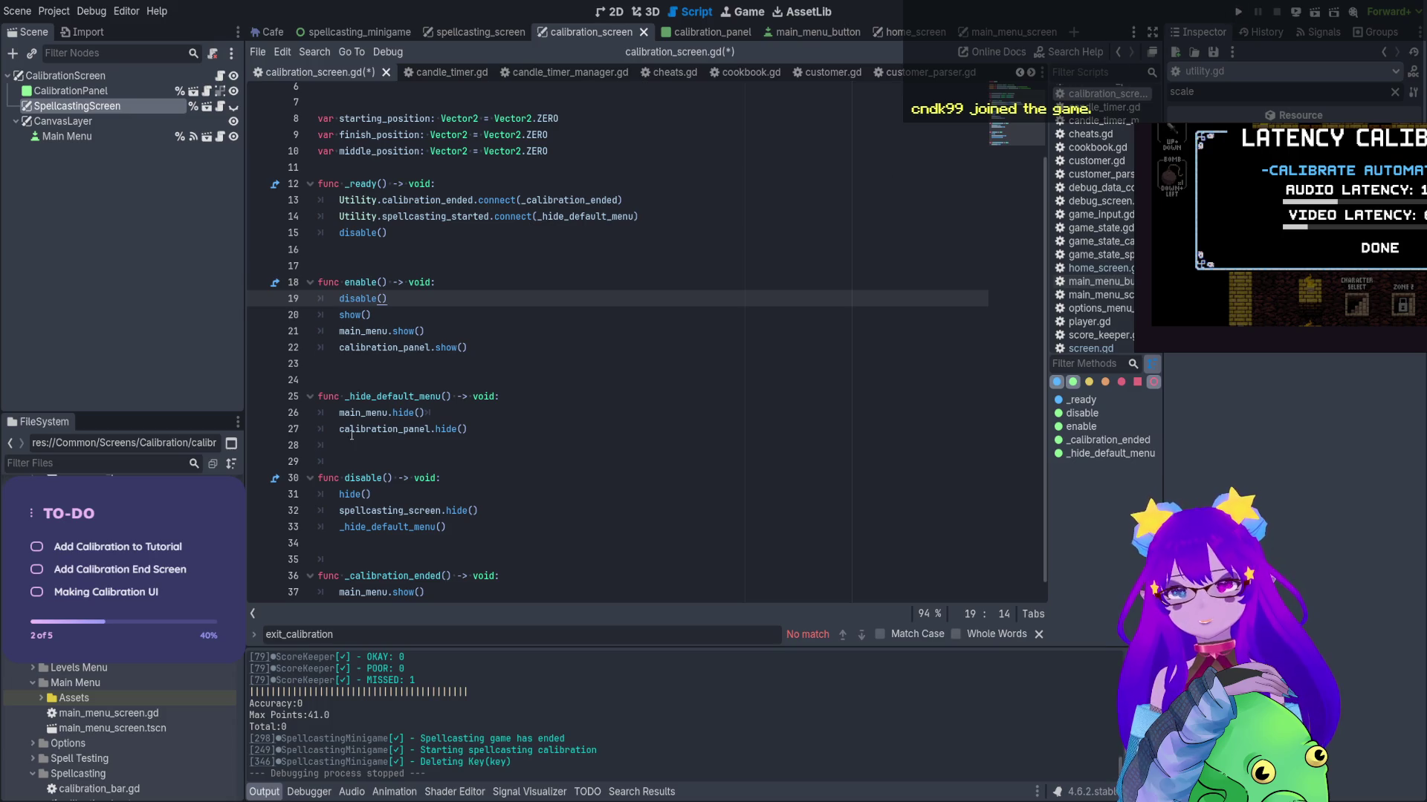
{"action": "scroll", "coordinate": [931, 82], "scroll_direction": "down", "scroll_amount": 1}
{"action": "left_click", "coordinate": [1238, 12]}
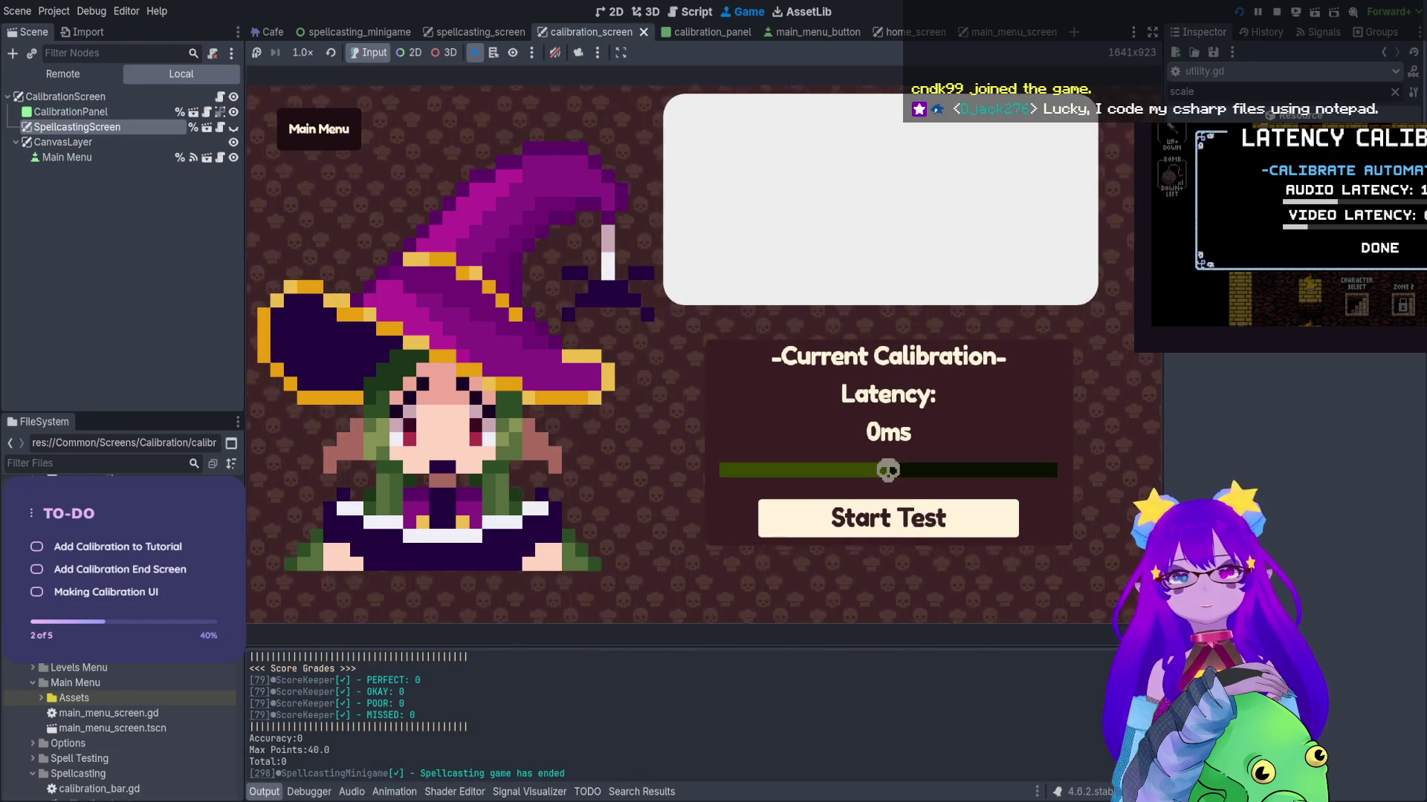
In the running game, open Calibration, start the test, then stop the game with F8
{"action": "key", "text": "Down"}
{"action": "key", "text": "Return"}
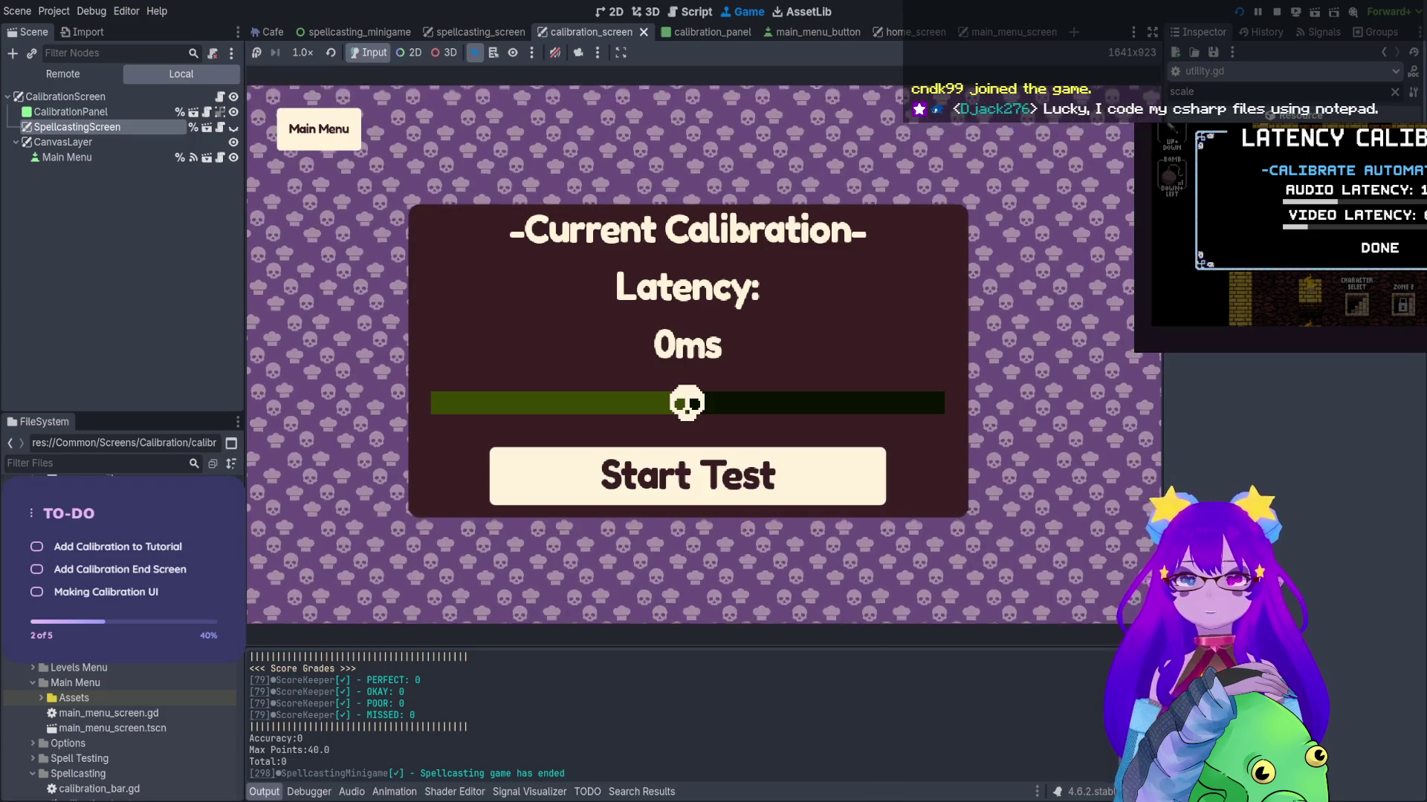
{"action": "key", "text": "Escape"}
{"action": "key", "text": "Return"}
{"action": "key", "text": "Return"}
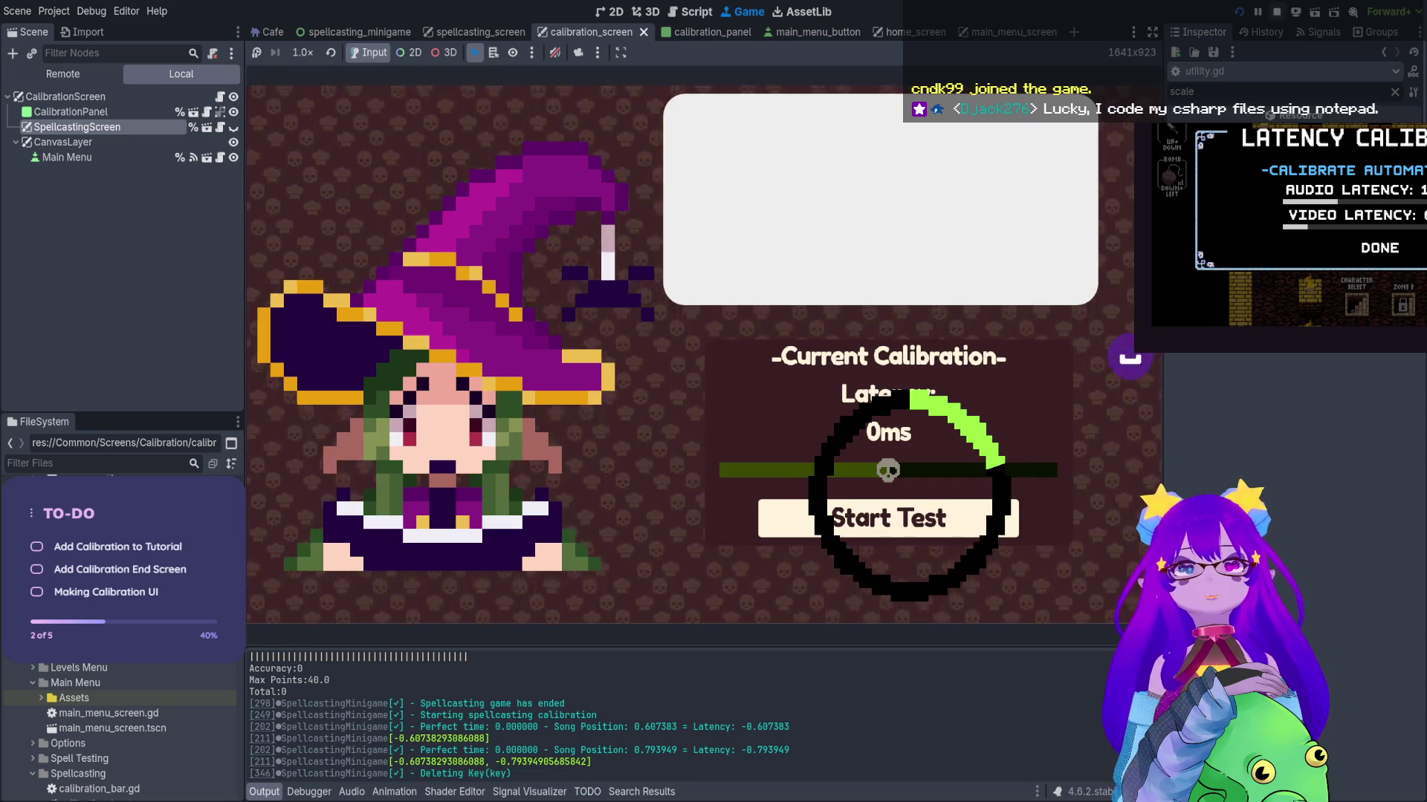
{"action": "key", "text": "F8"}
Inspect the spellcasting_started, _hide_default_menu and disable names, then relaunch the game
{"action": "scroll", "coordinate": [457, 261], "scroll_direction": "up", "scroll_amount": 1}
{"action": "scroll", "coordinate": [460, 266], "scroll_direction": "down", "scroll_amount": 1}
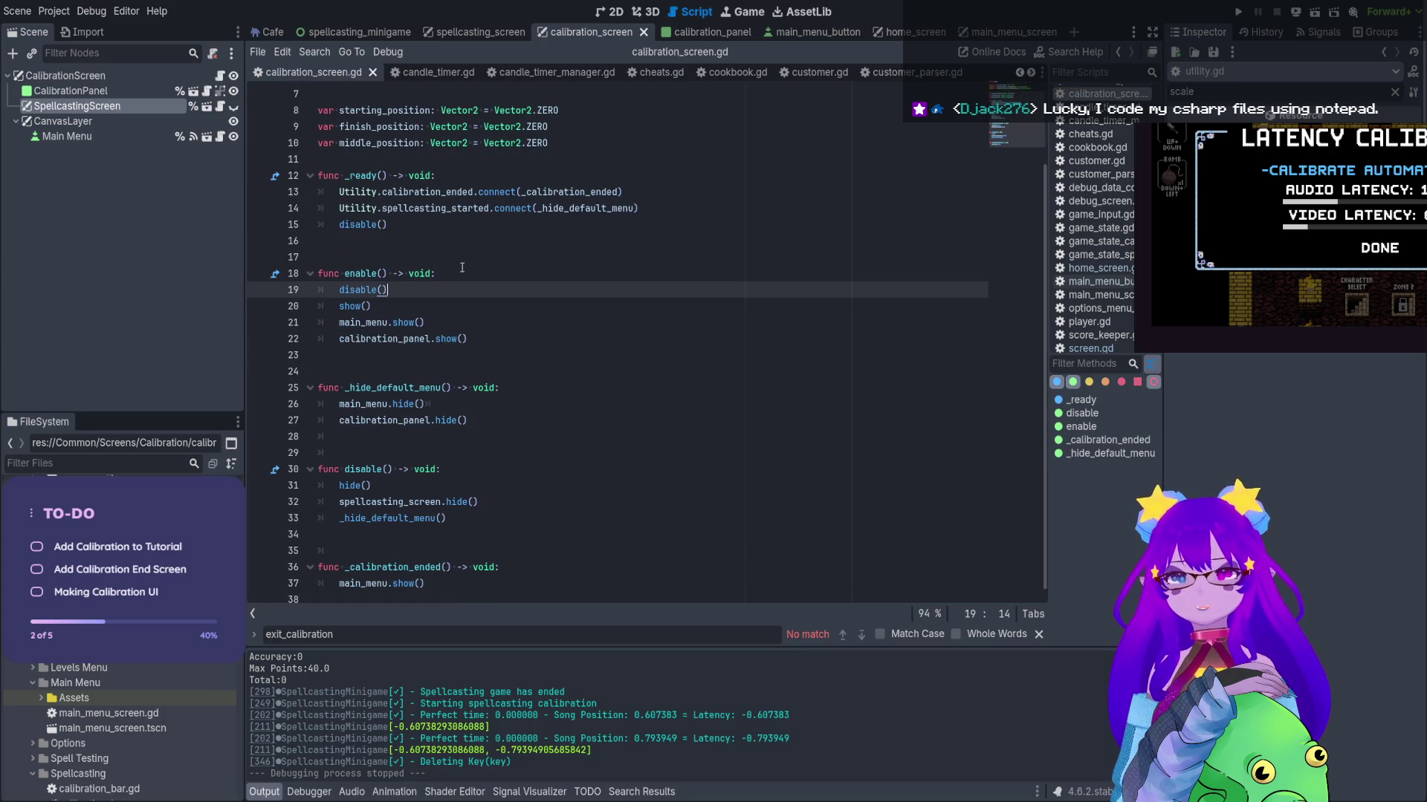
{"action": "double_click", "coordinate": [469, 209]}
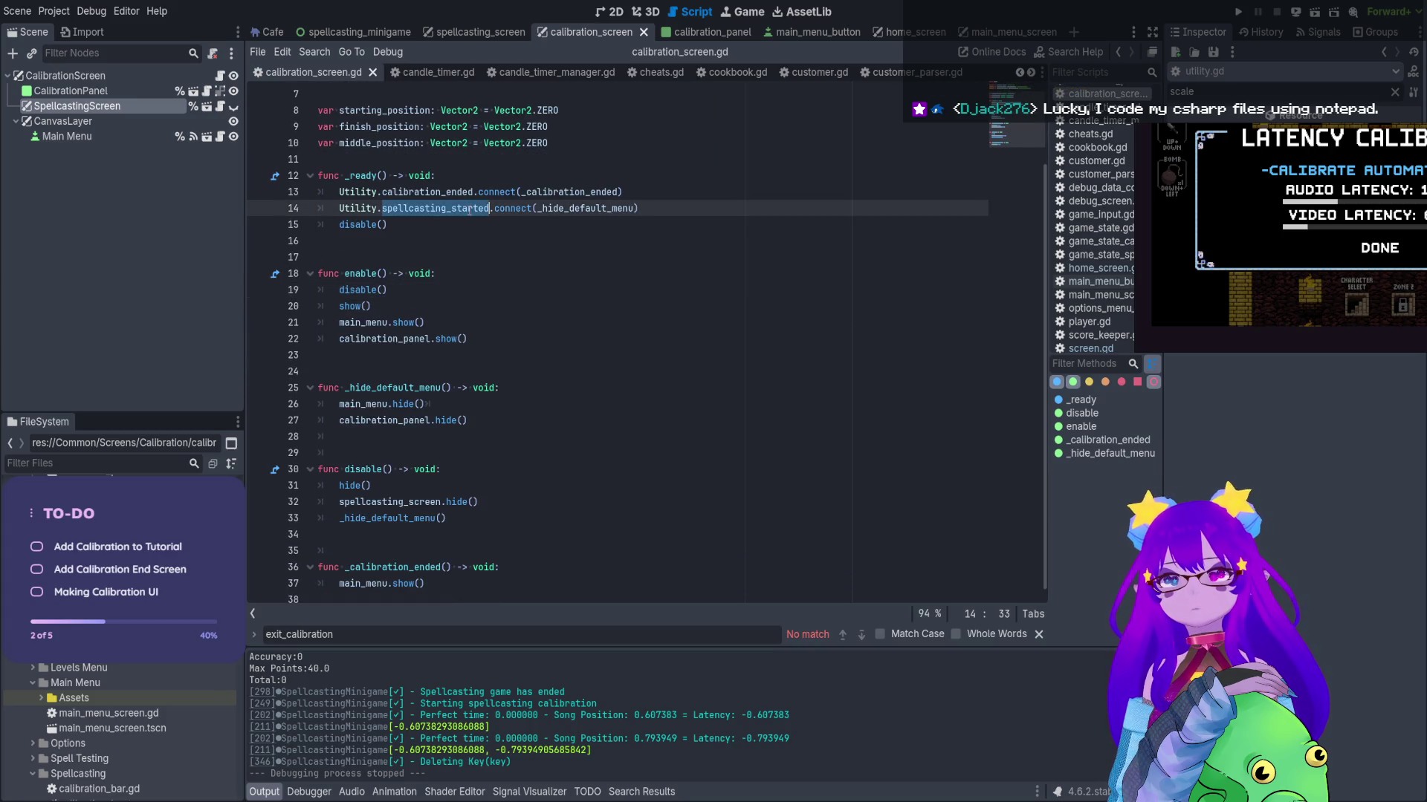
{"action": "double_click", "coordinate": [617, 209]}
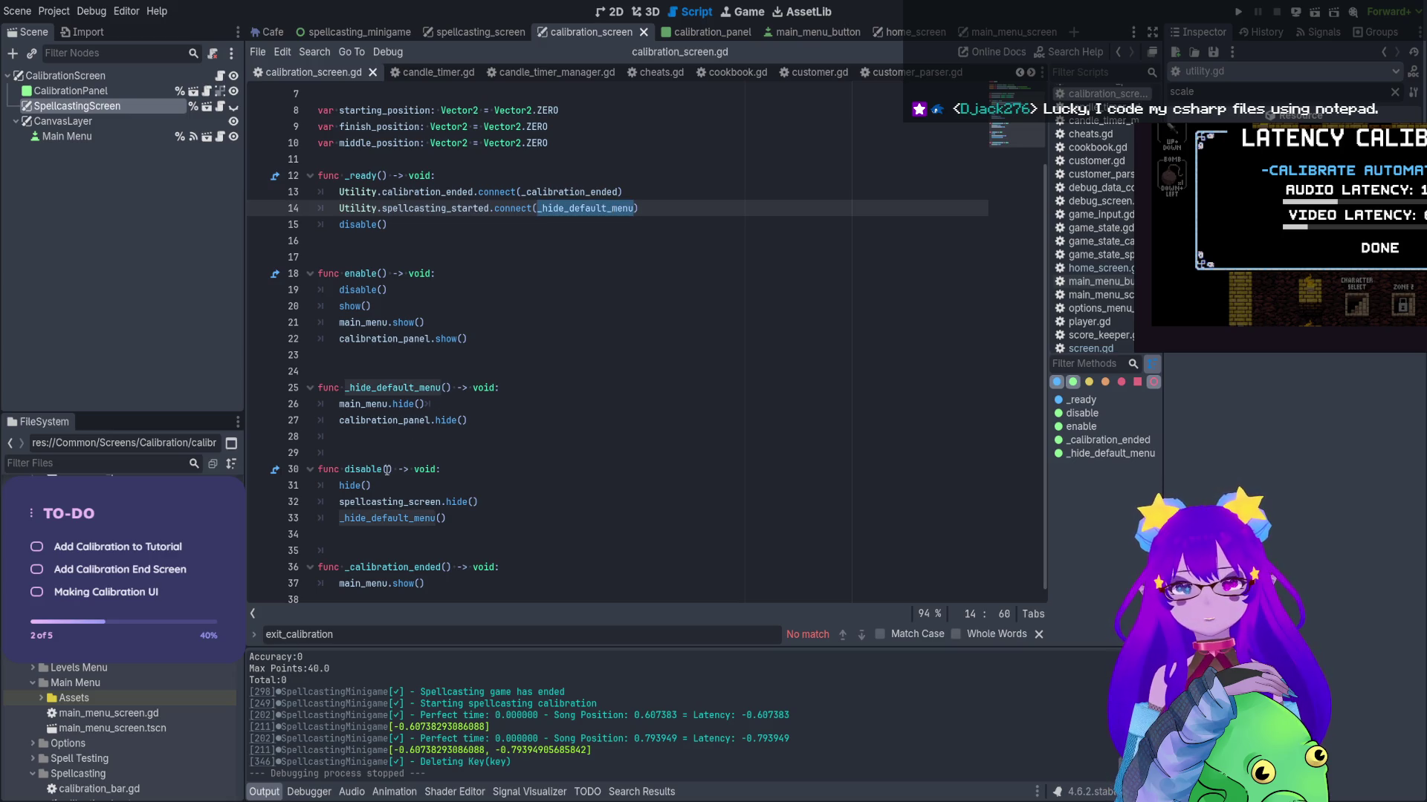
{"action": "left_click_drag", "start_coordinate": [392, 470], "coordinate": [344, 470]}
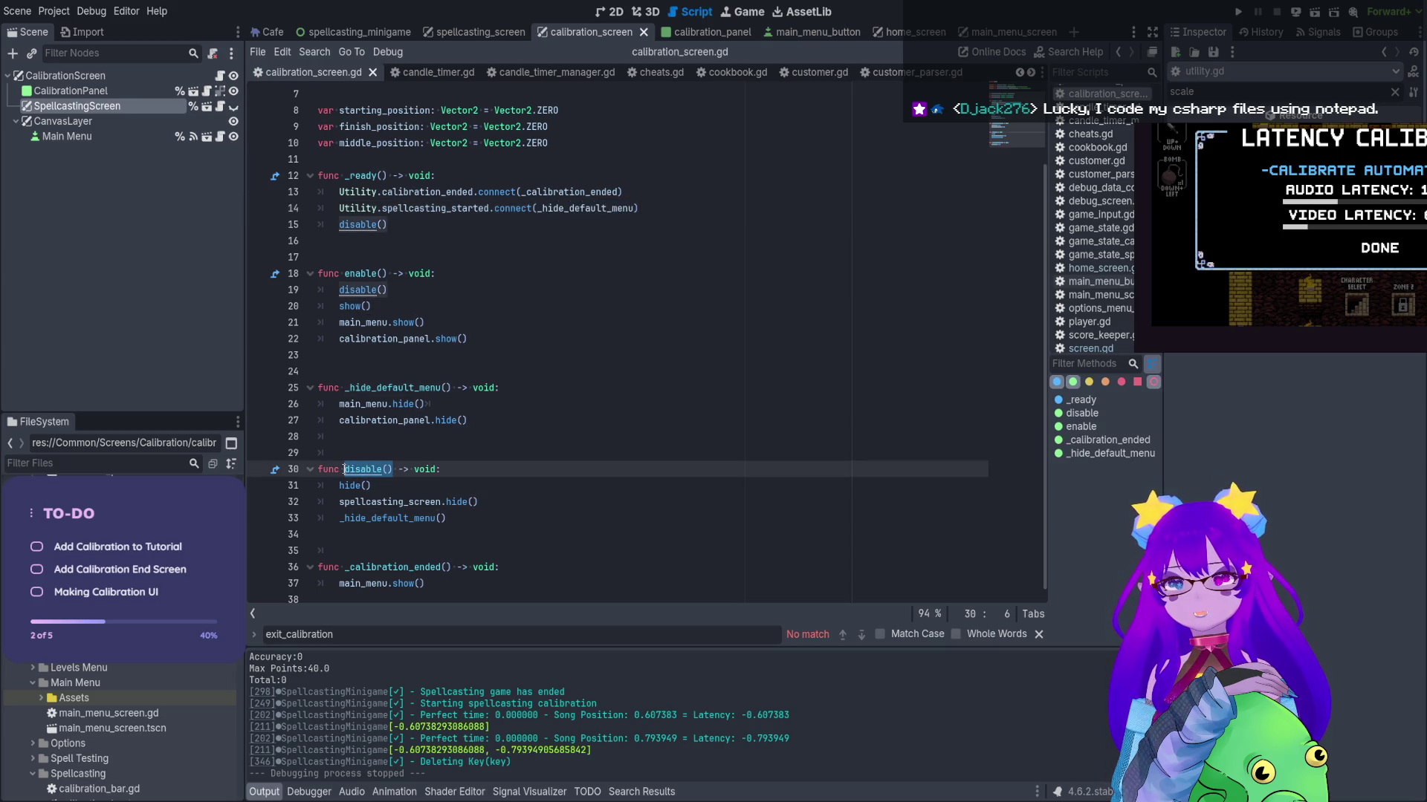
{"action": "double_click", "coordinate": [625, 209]}
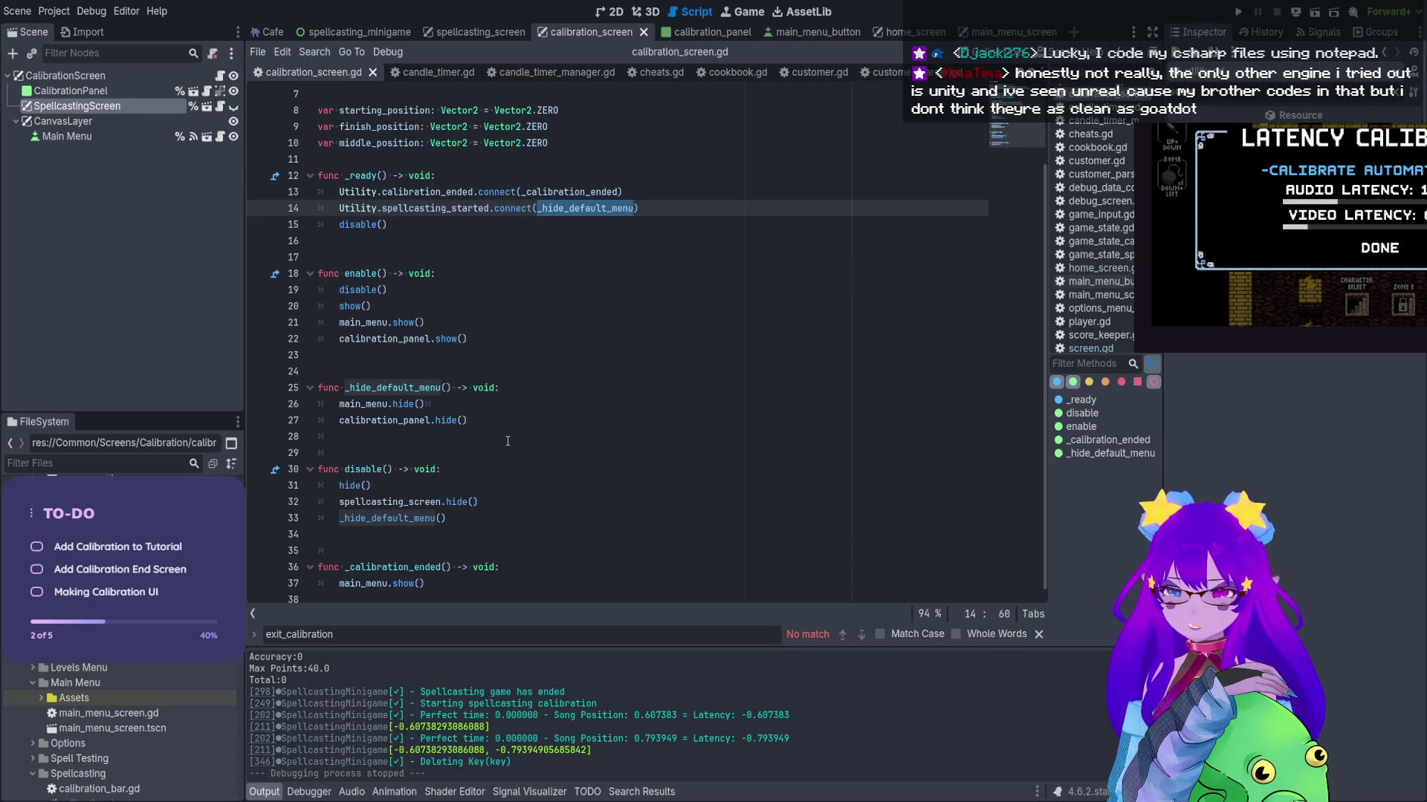
{"action": "left_click", "coordinate": [1238, 12]}
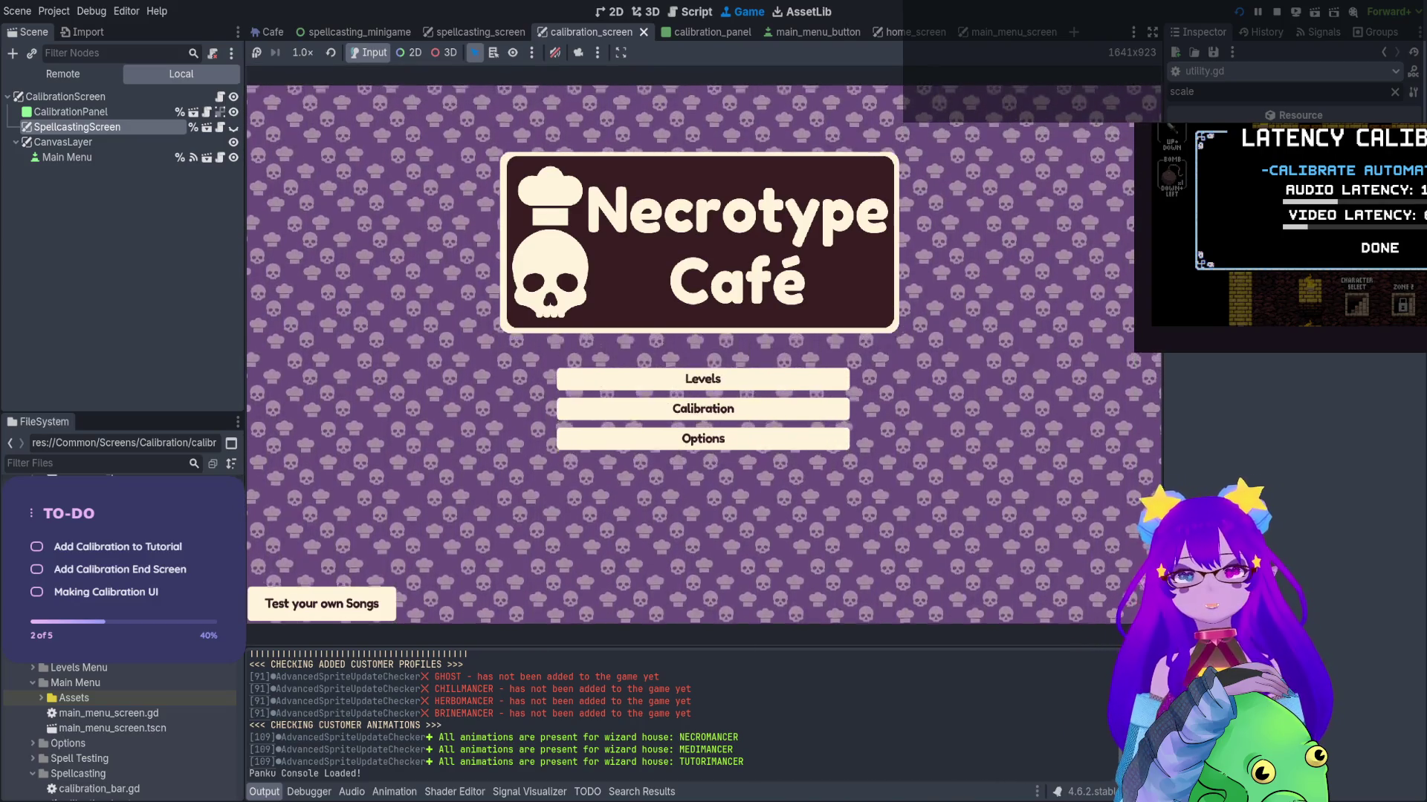
{"action": "key", "text": "Return"}
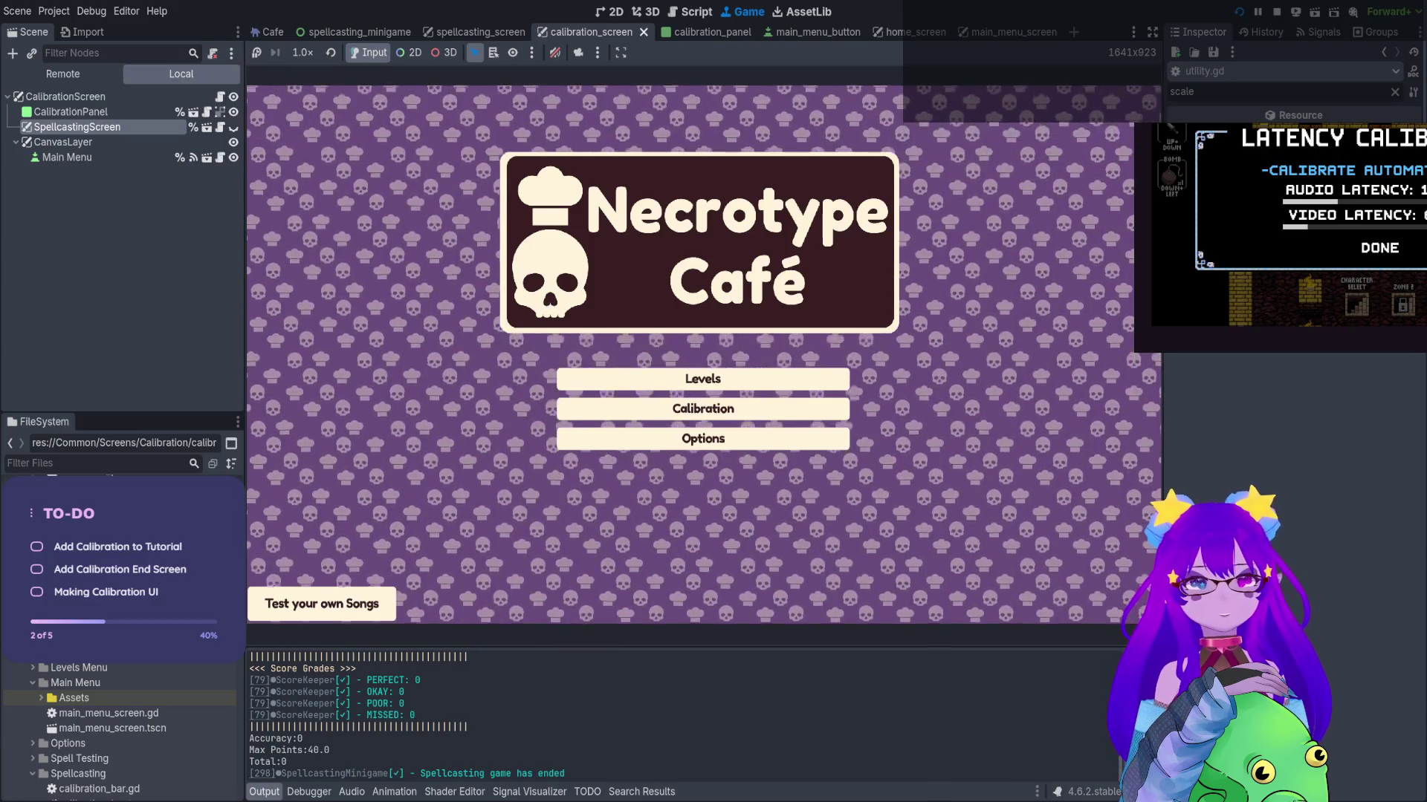
Open Calibration, start the latency test, then stop the game with F8
{"action": "key", "text": "Return"}
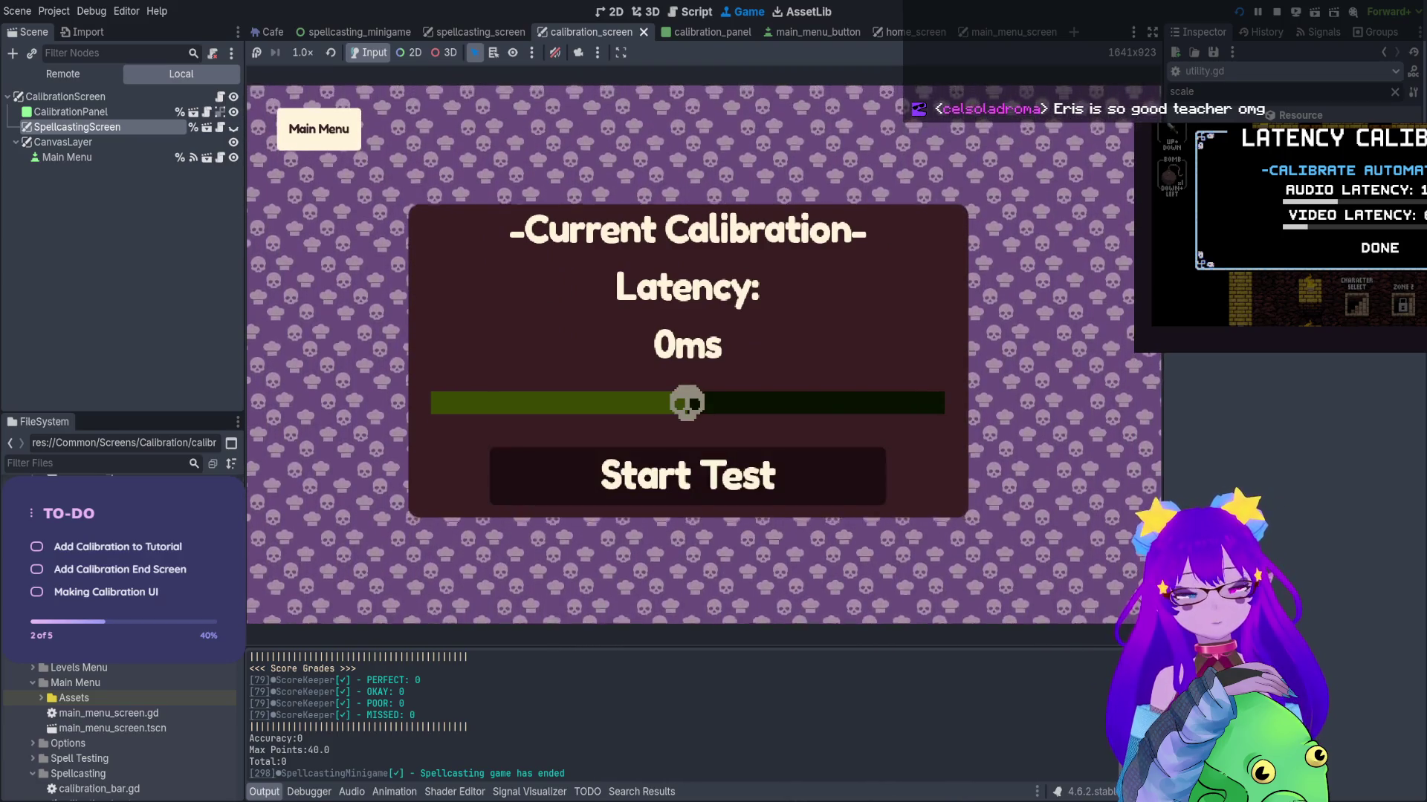
{"action": "key", "text": "Return"}
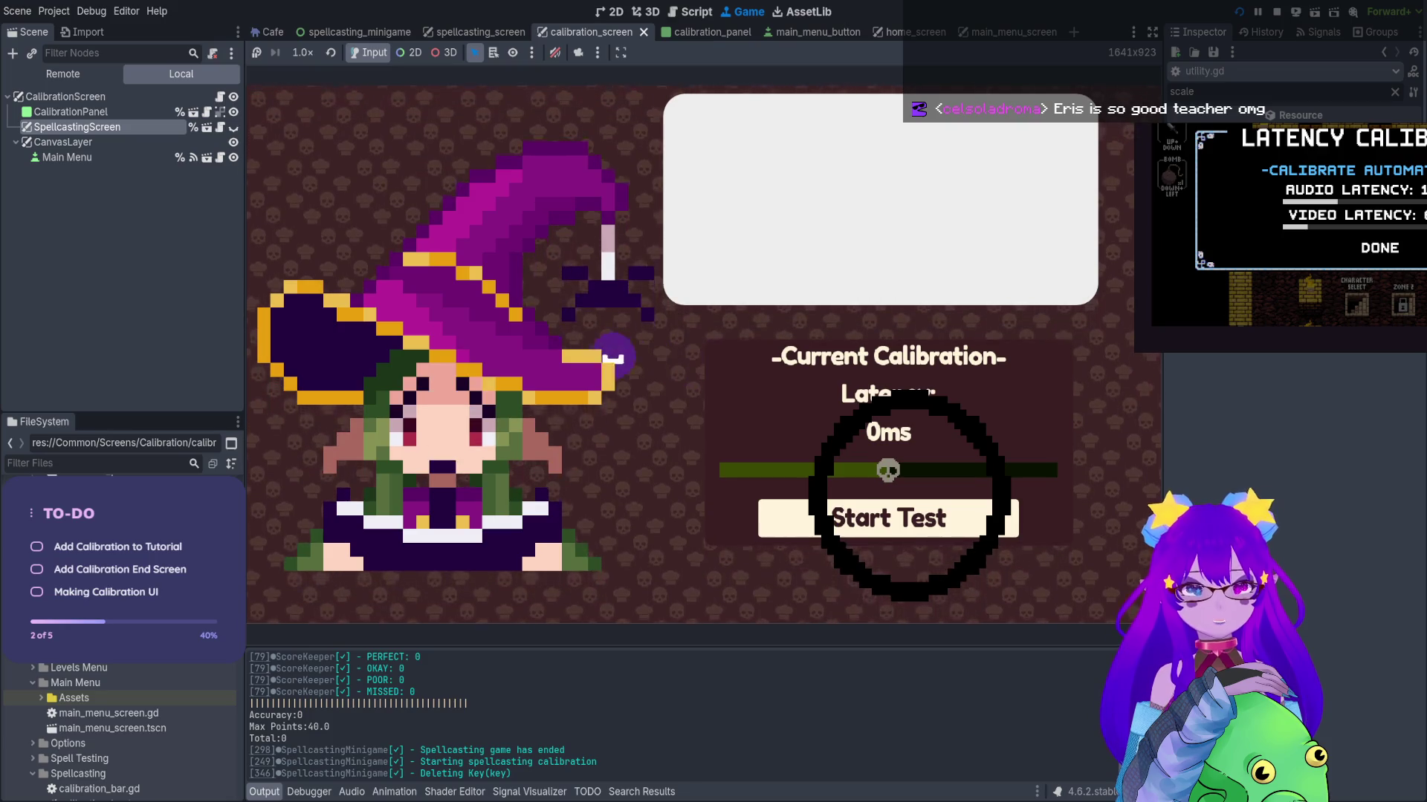
{"action": "key", "text": "F8"}
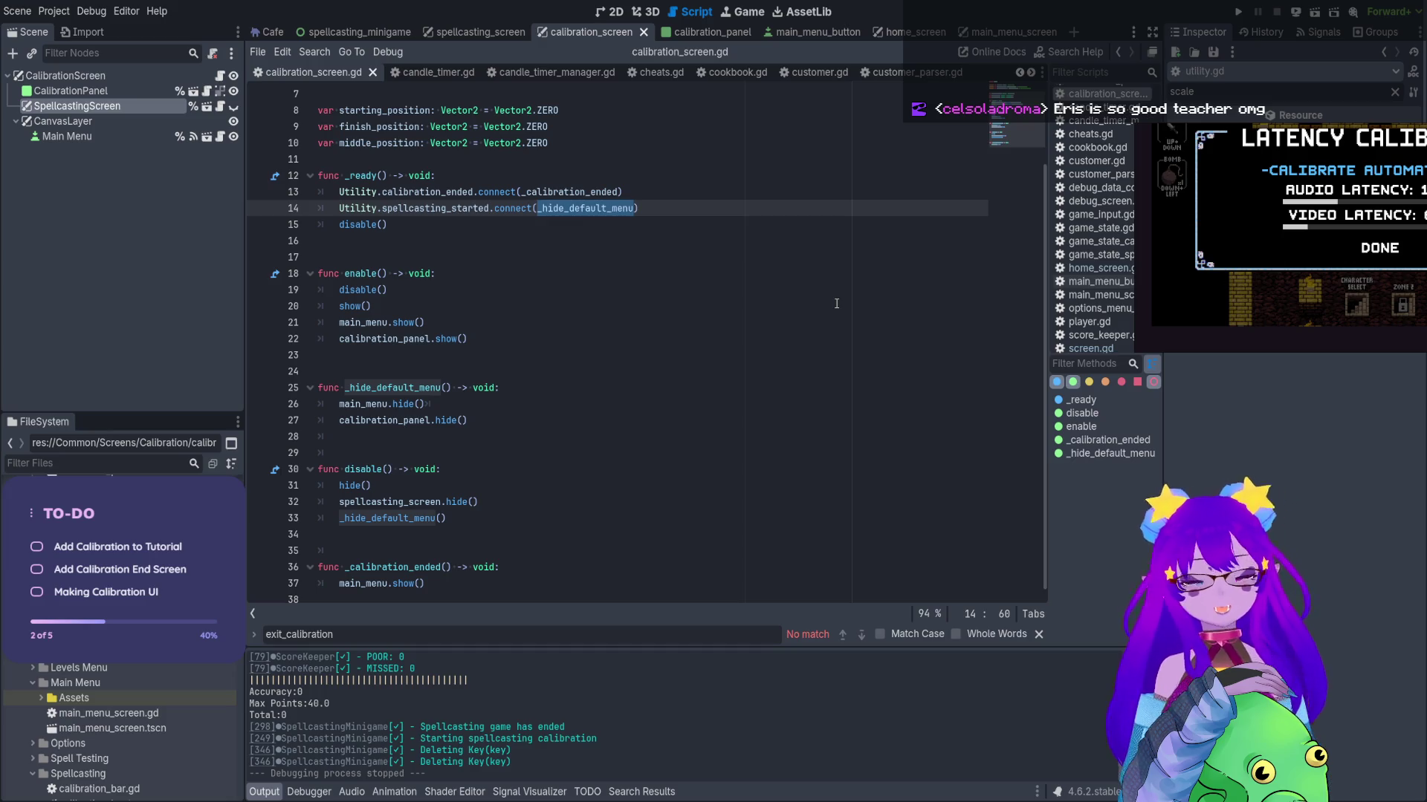
Review enable() in calibration_screen.gd, then switch to the calibration_panel scene
{"action": "left_click", "coordinate": [674, 272]}
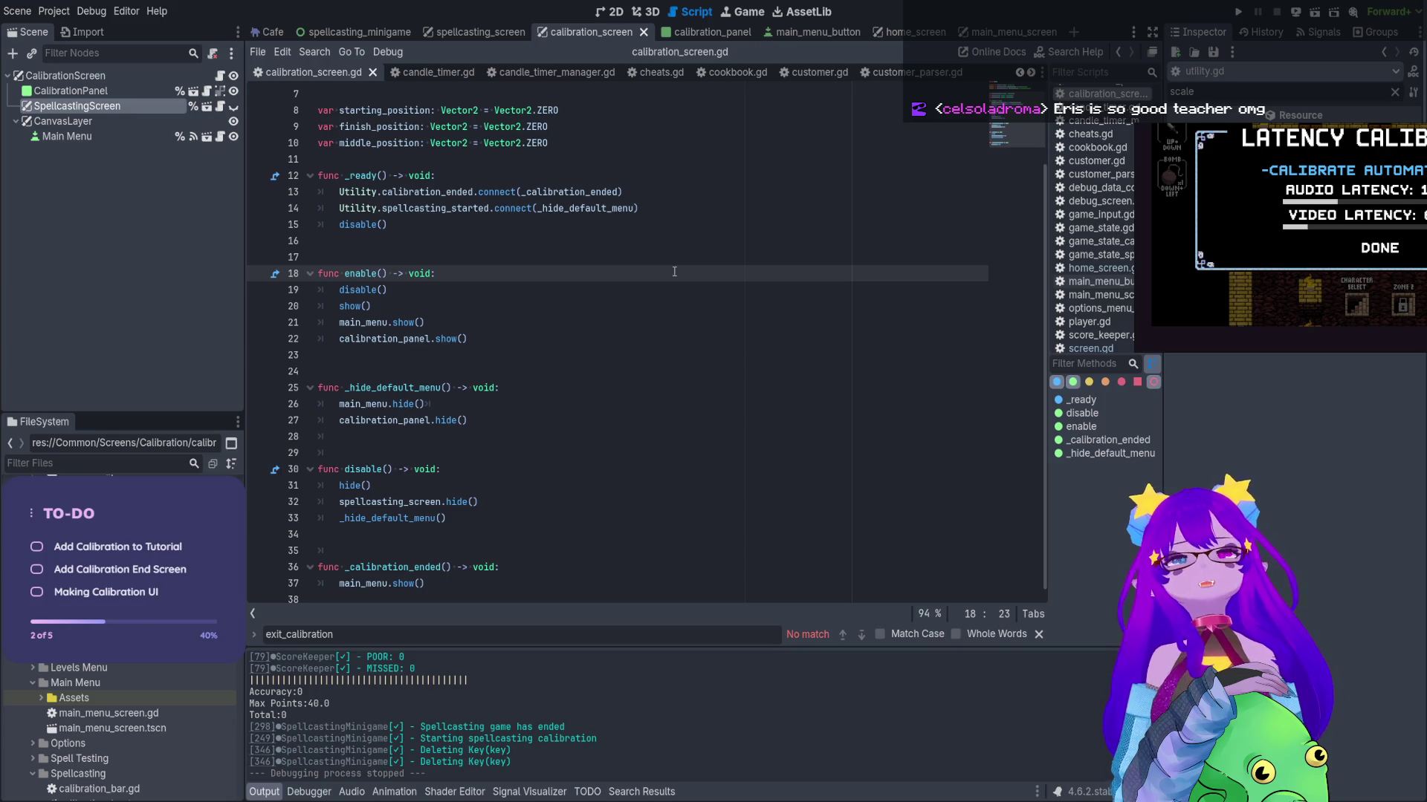
{"action": "left_click", "coordinate": [632, 243]}
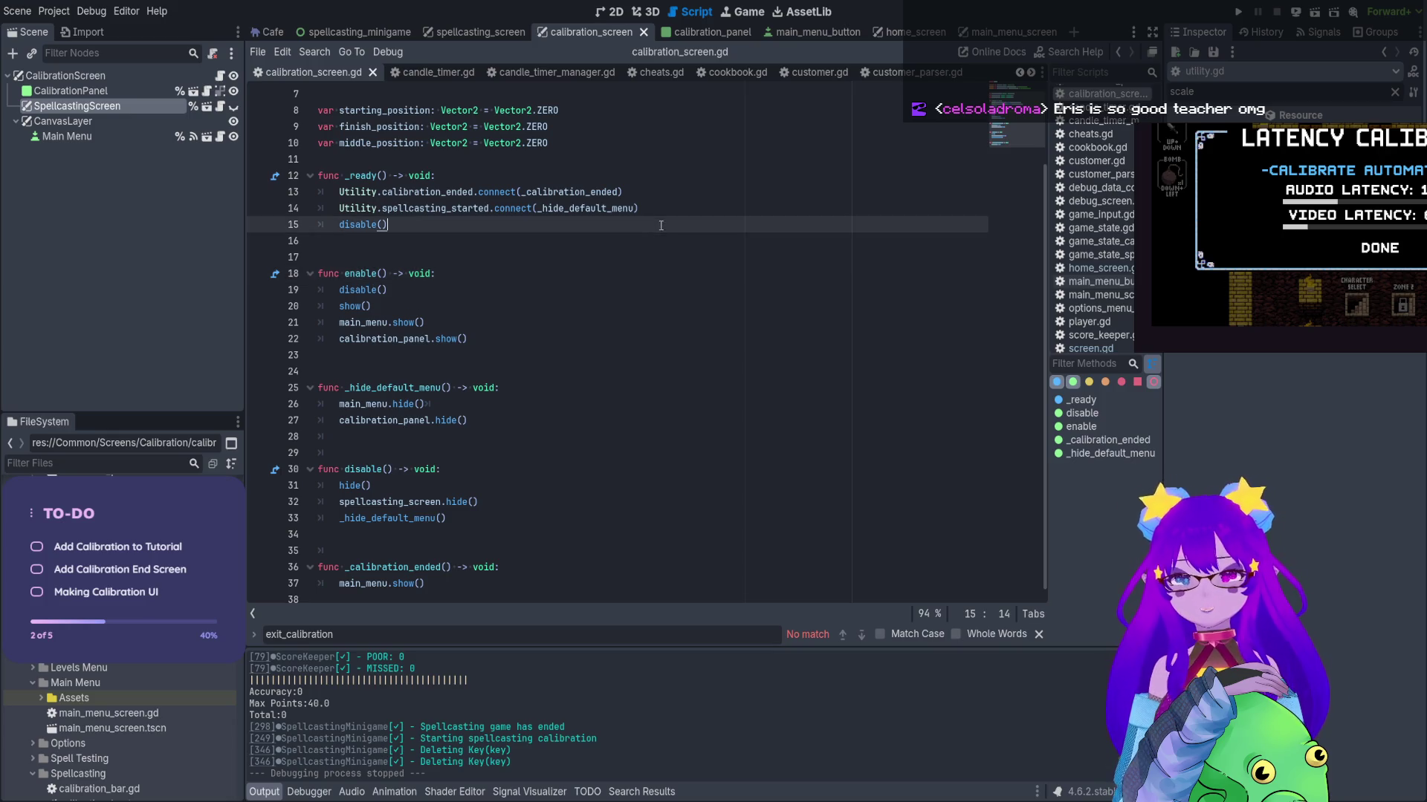
{"action": "left_click", "coordinate": [447, 370]}
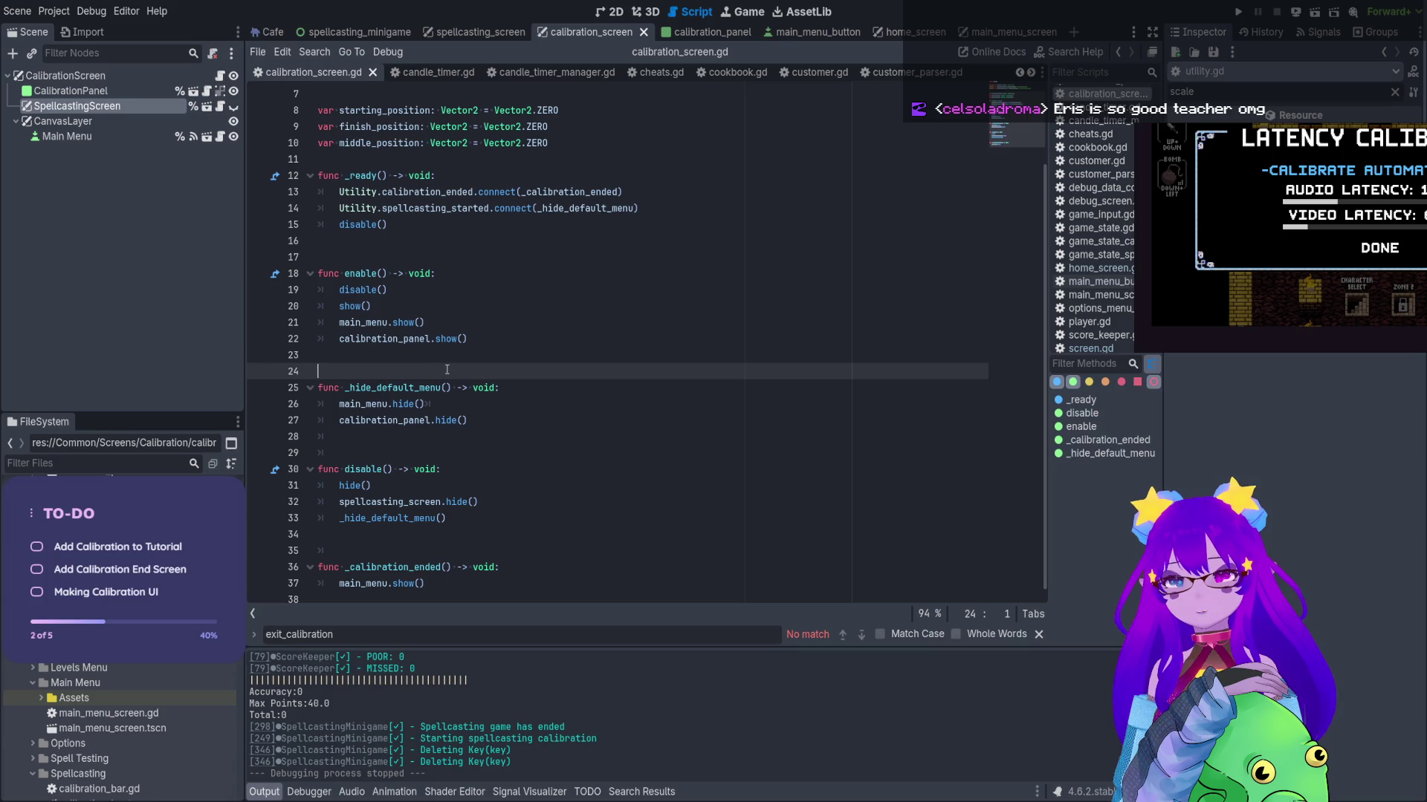
{"action": "left_click", "coordinate": [220, 76]}
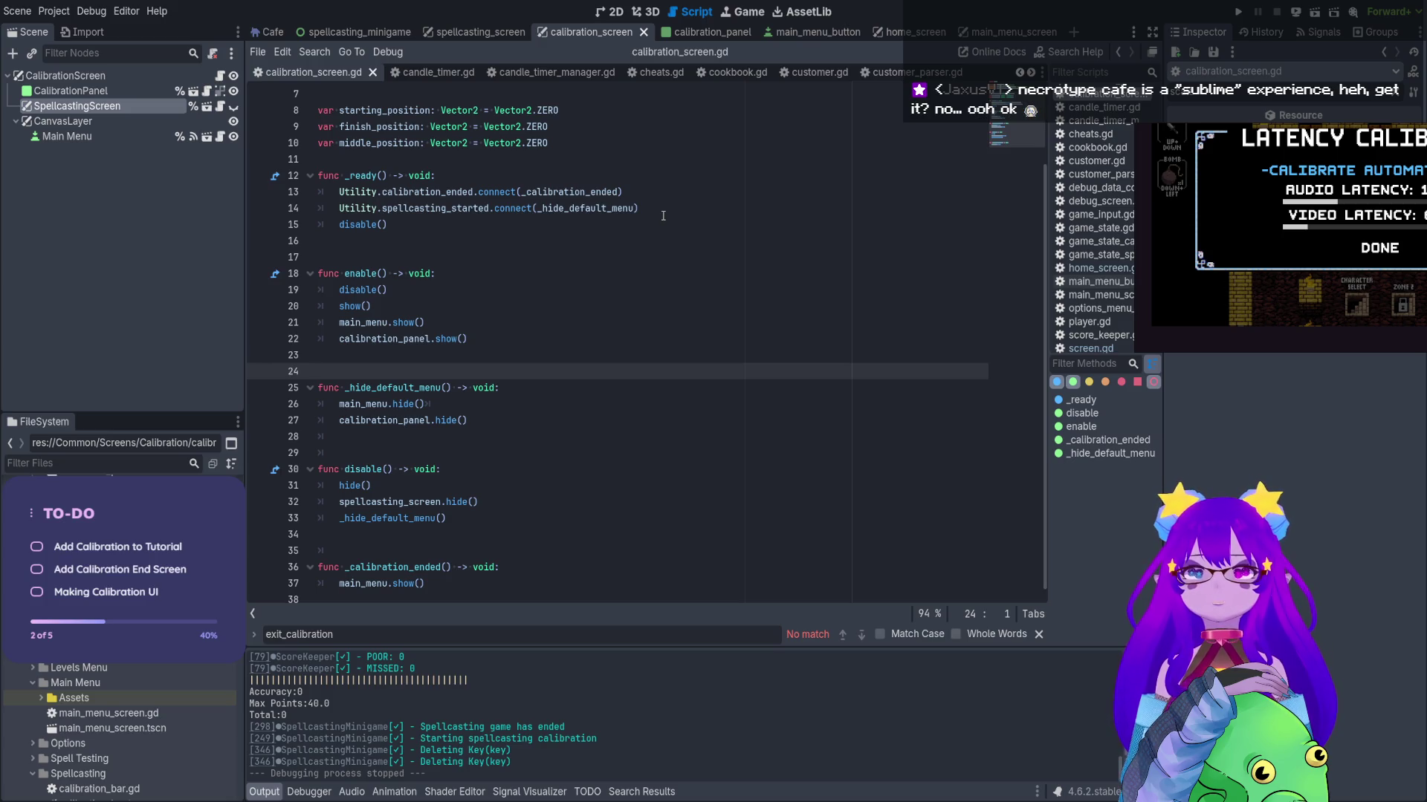
{"action": "left_click", "coordinate": [731, 41]}
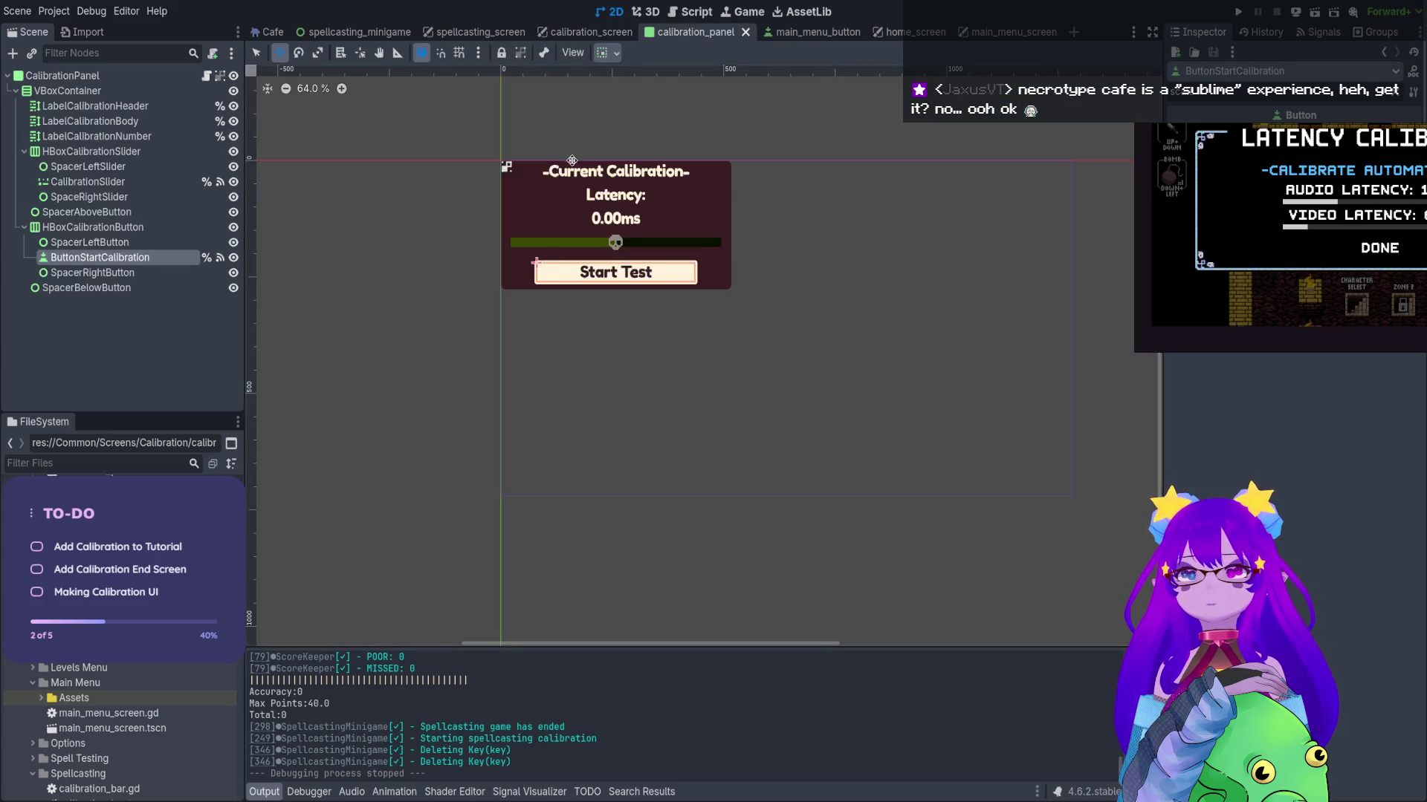
View calibration_panel.gd, then open main_menu_button.gd from the main_menu_button scene
{"action": "scroll", "coordinate": [660, 303], "scroll_direction": "up", "scroll_amount": 3}
{"action": "scroll", "coordinate": [660, 304], "scroll_direction": "up", "scroll_amount": 3}
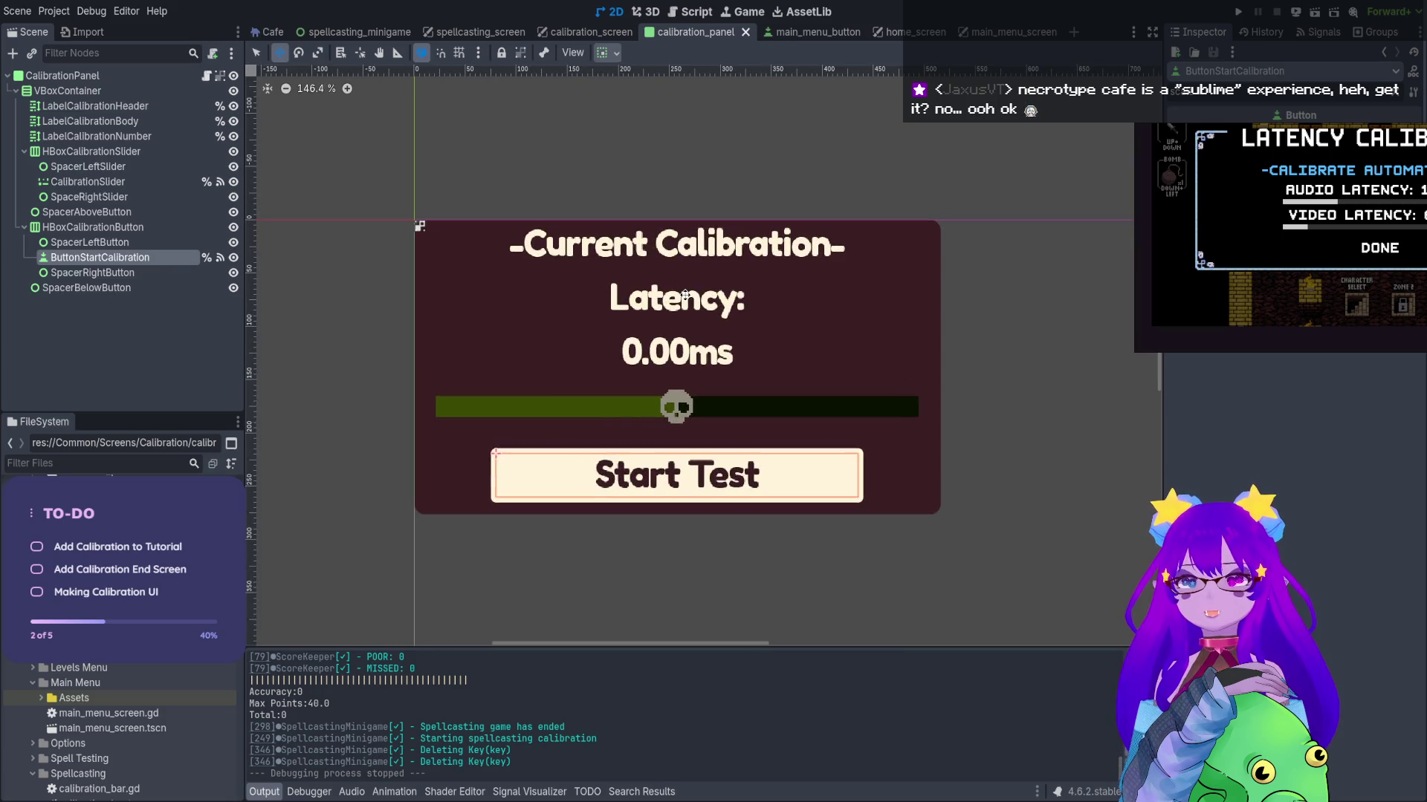
{"action": "left_click", "coordinate": [206, 76]}
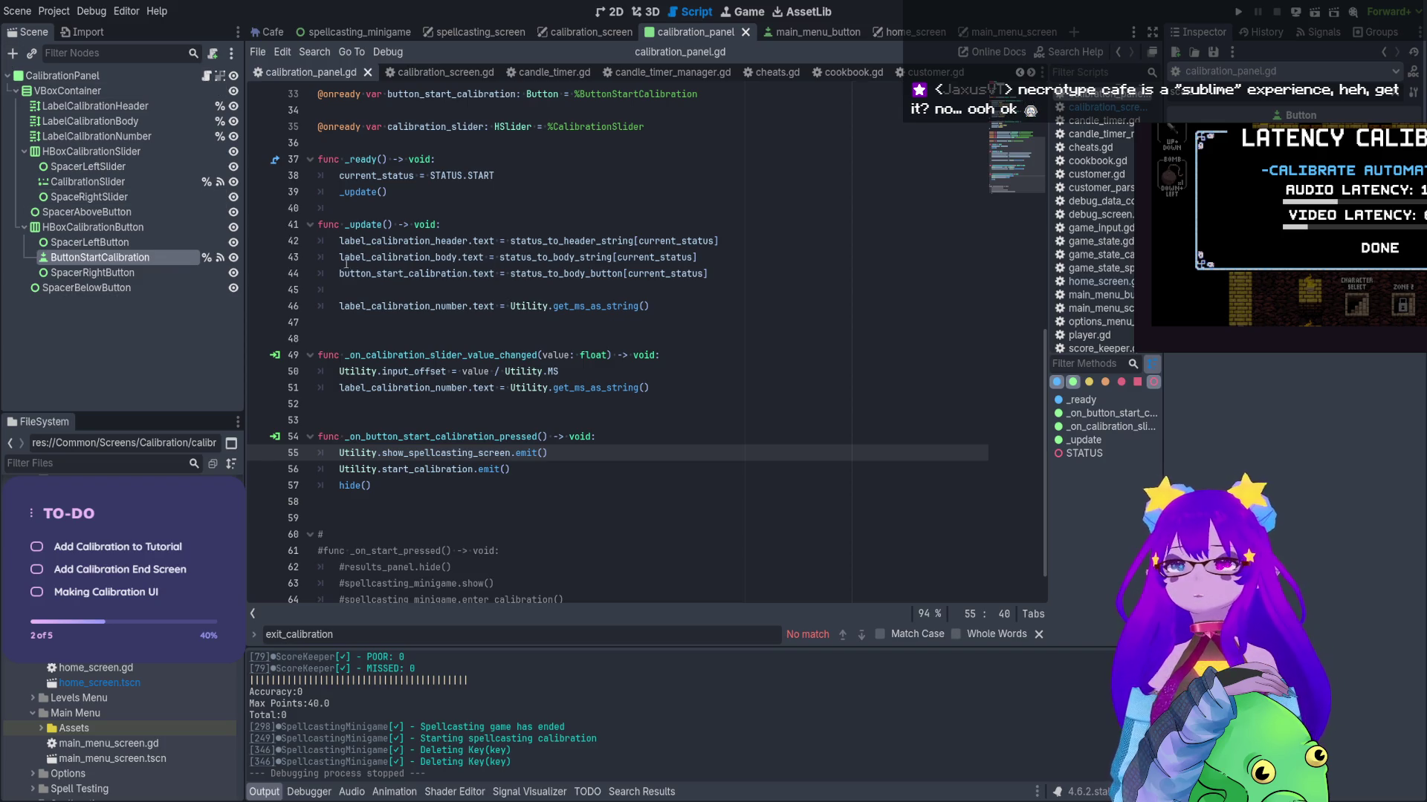
{"action": "scroll", "coordinate": [346, 263], "scroll_direction": "down", "scroll_amount": 1}
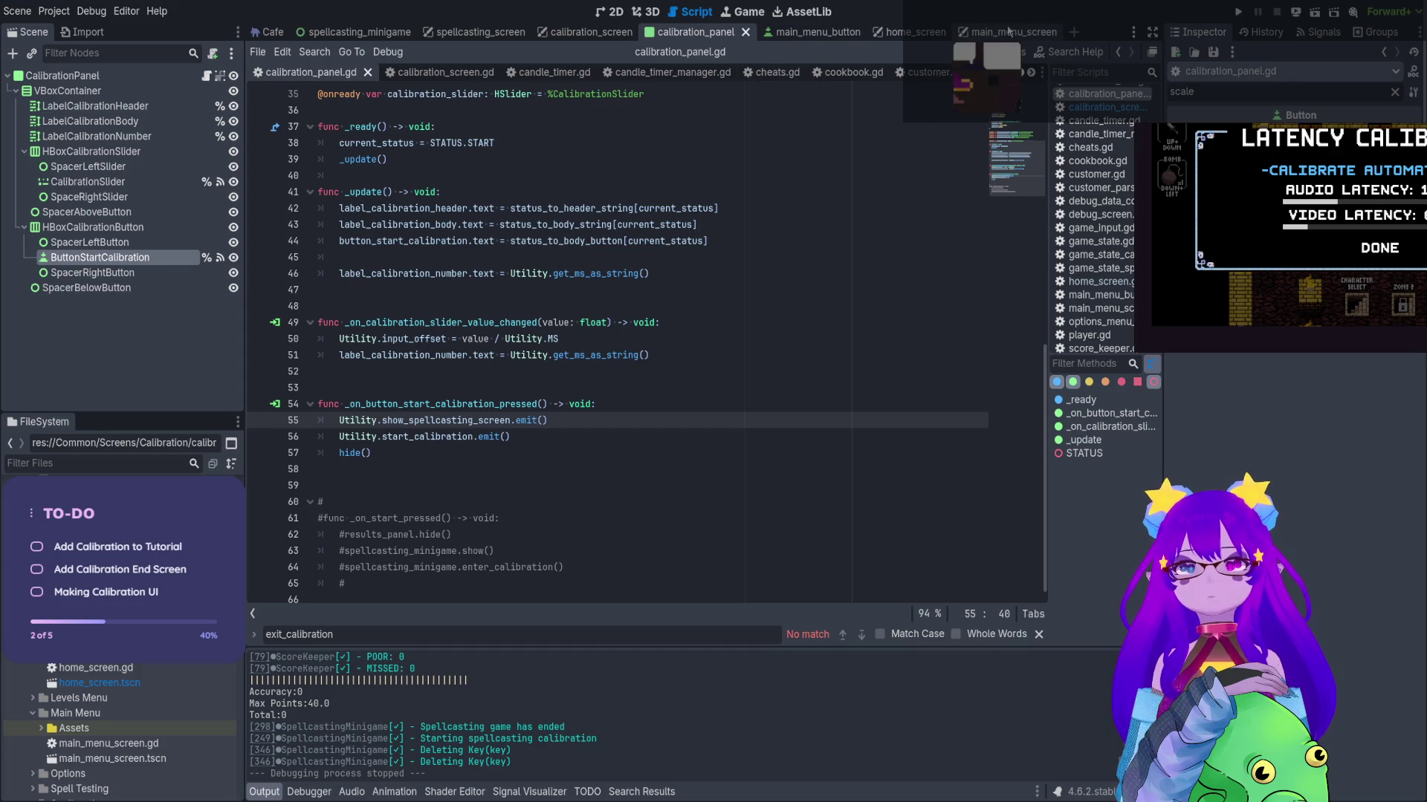
{"action": "left_click", "coordinate": [835, 33]}
{"action": "left_click", "coordinate": [219, 75]}
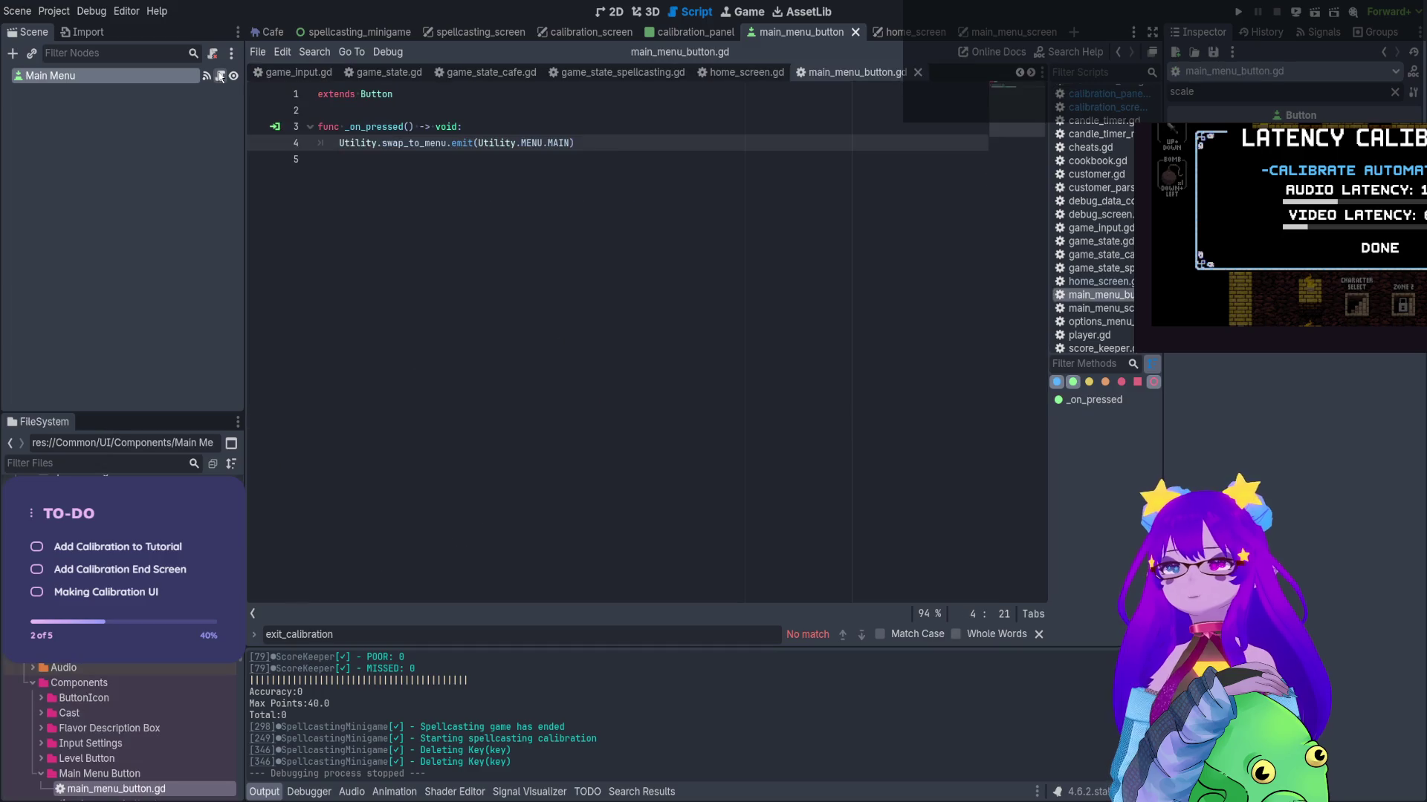
Add Utility.main_menu_button_pressed.emit() in _on_pressed, save, then open swap_to_menu's definition
{"action": "left_click", "coordinate": [653, 153]}
{"action": "left_click", "coordinate": [641, 149]}
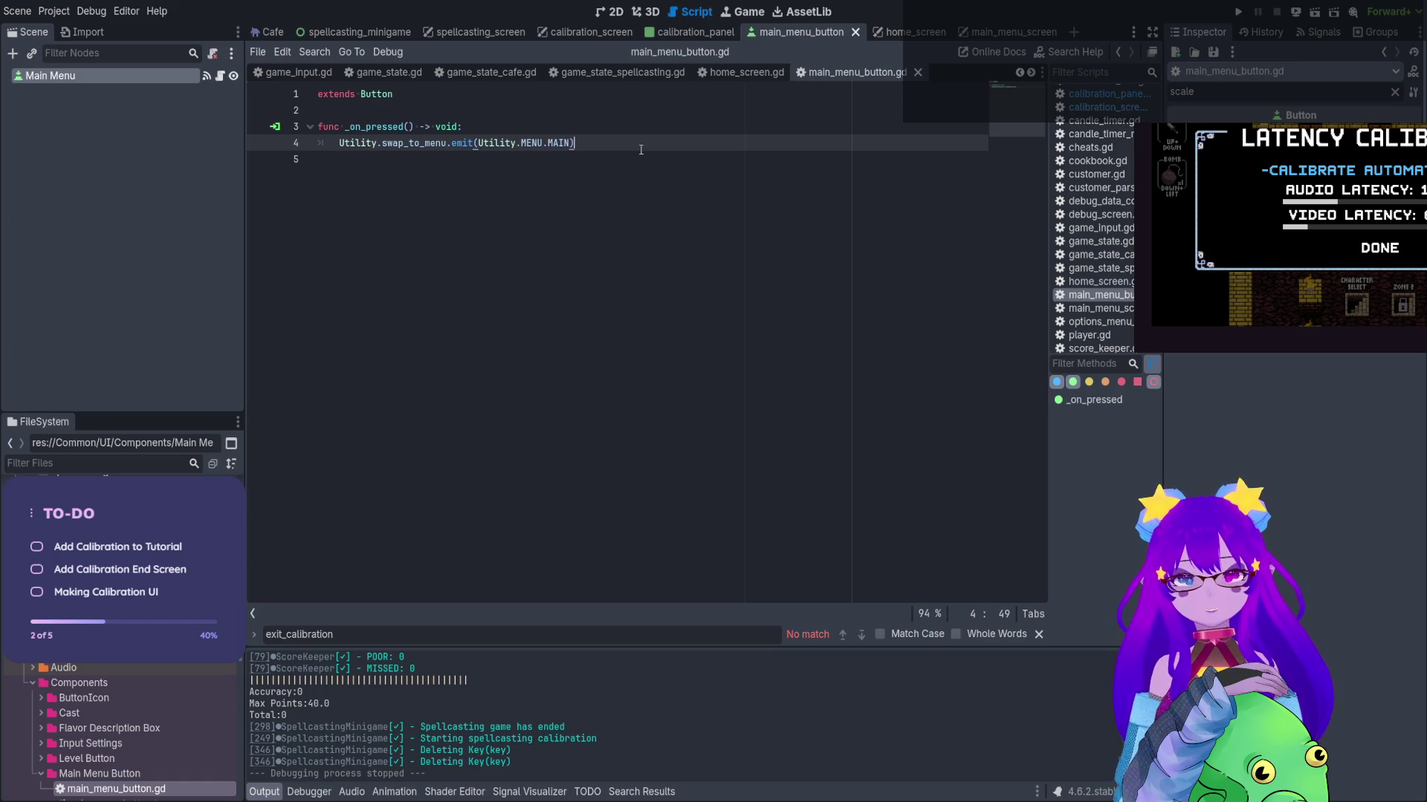
{"action": "key", "text": "Return"}
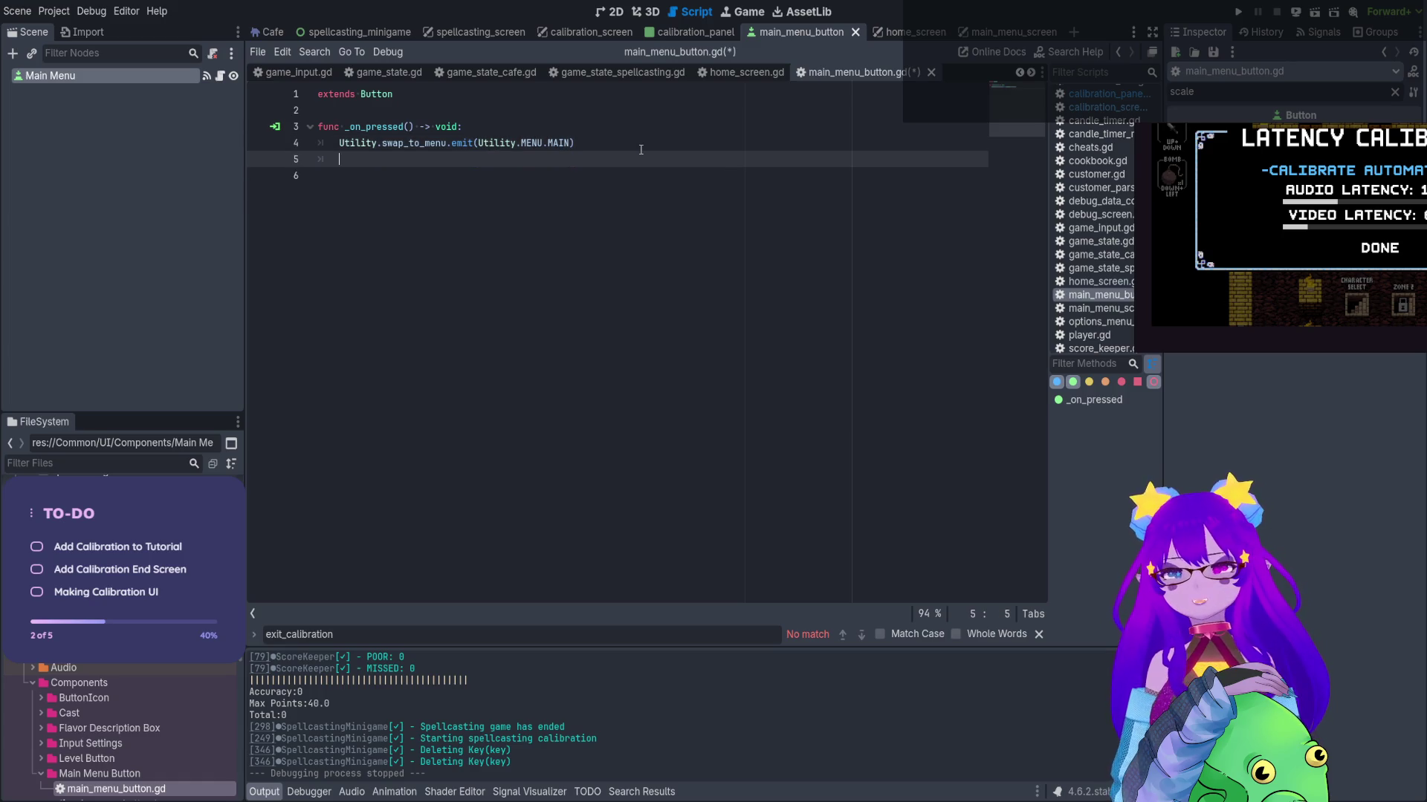
{"action": "type", "text": "Utility"}
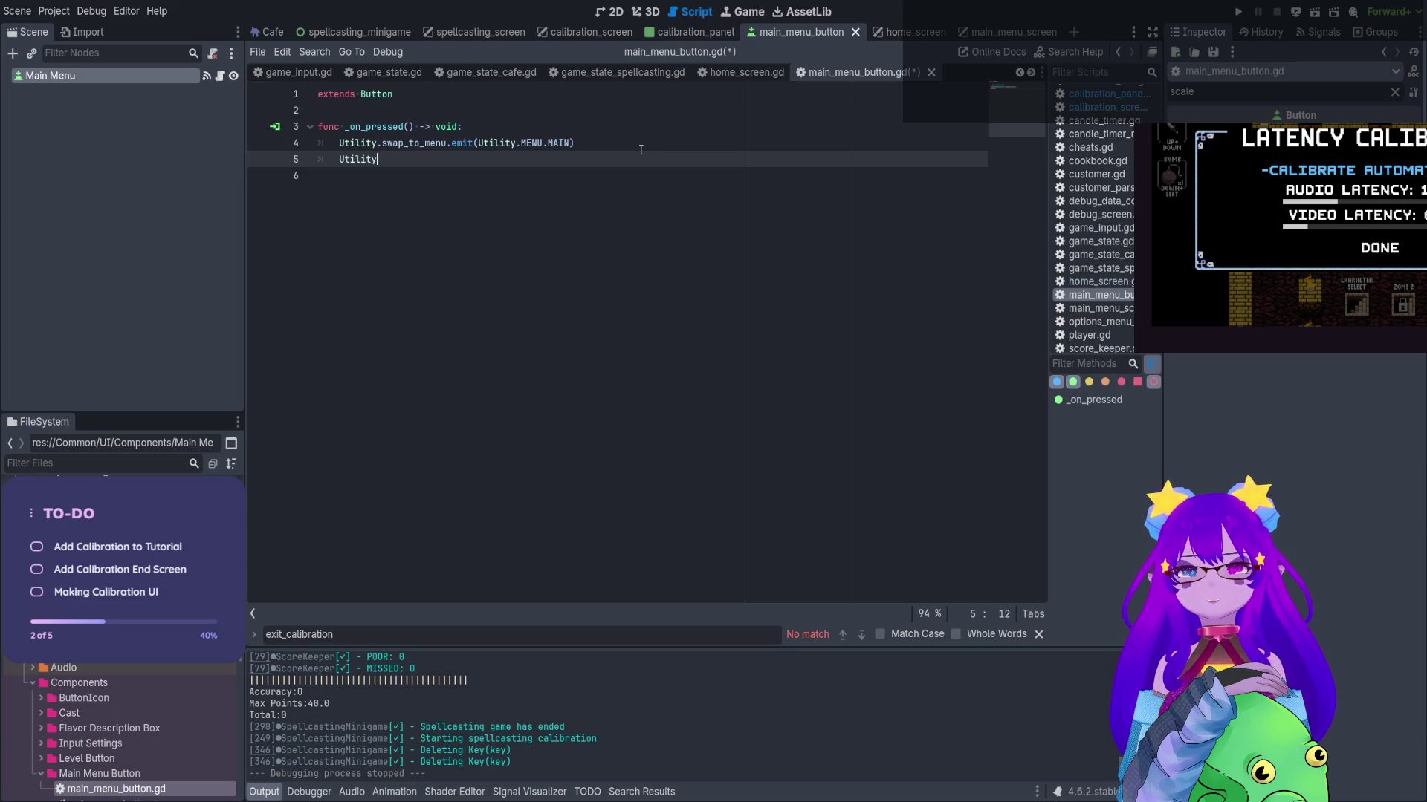
{"action": "type", "text": ".main_n"}
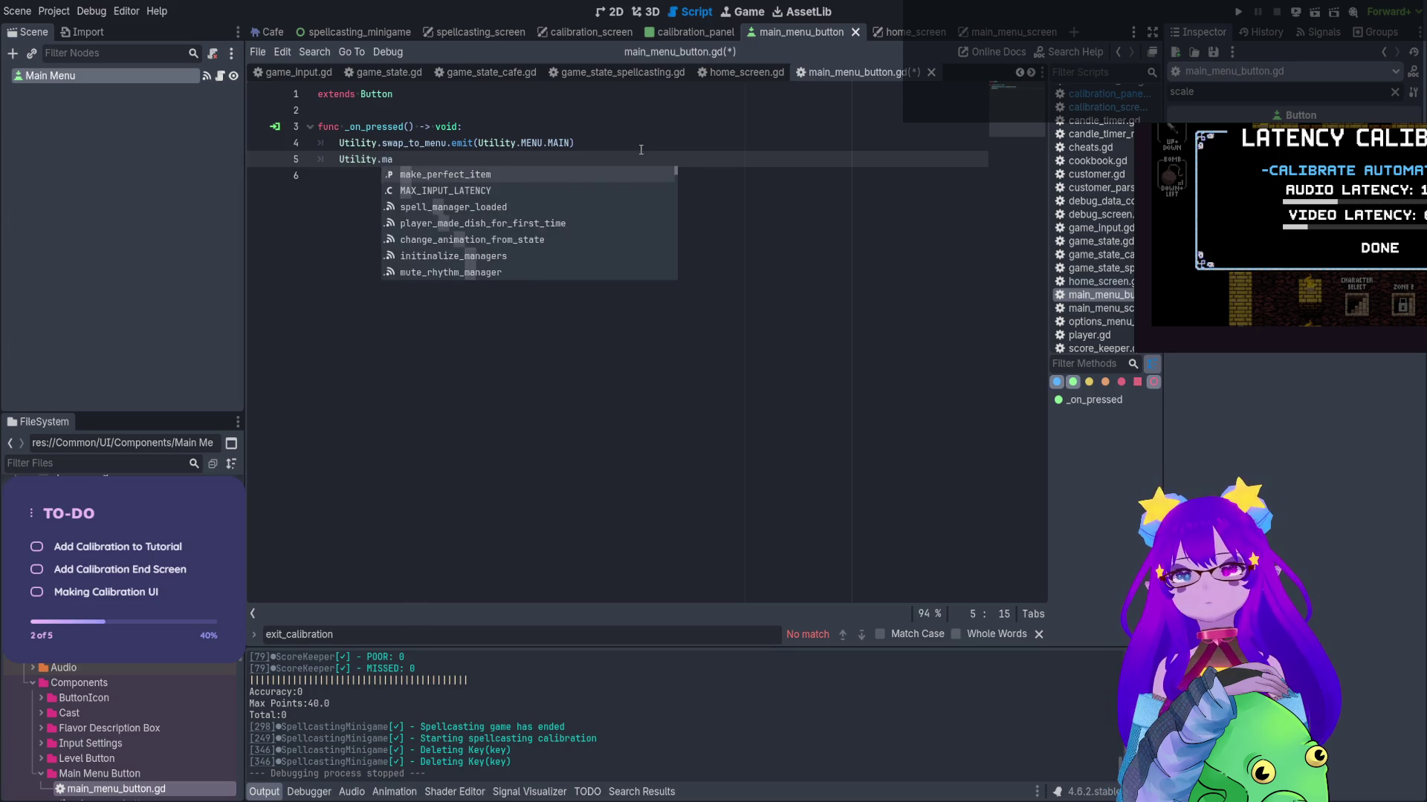
{"action": "key", "text": "BackSpace"}
{"action": "key", "text": "BackSpace"}
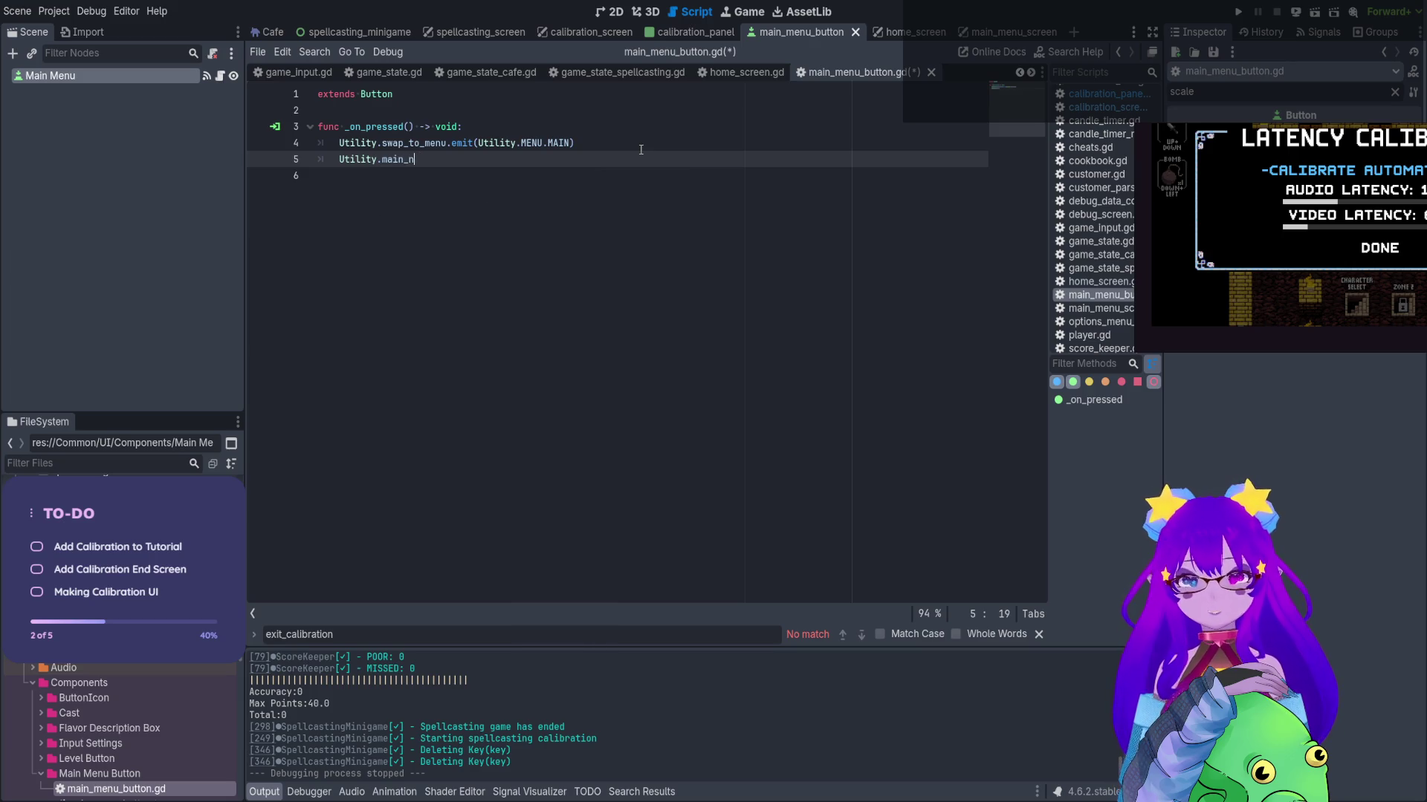
{"action": "type", "text": "menu_button_pressed.emit("}
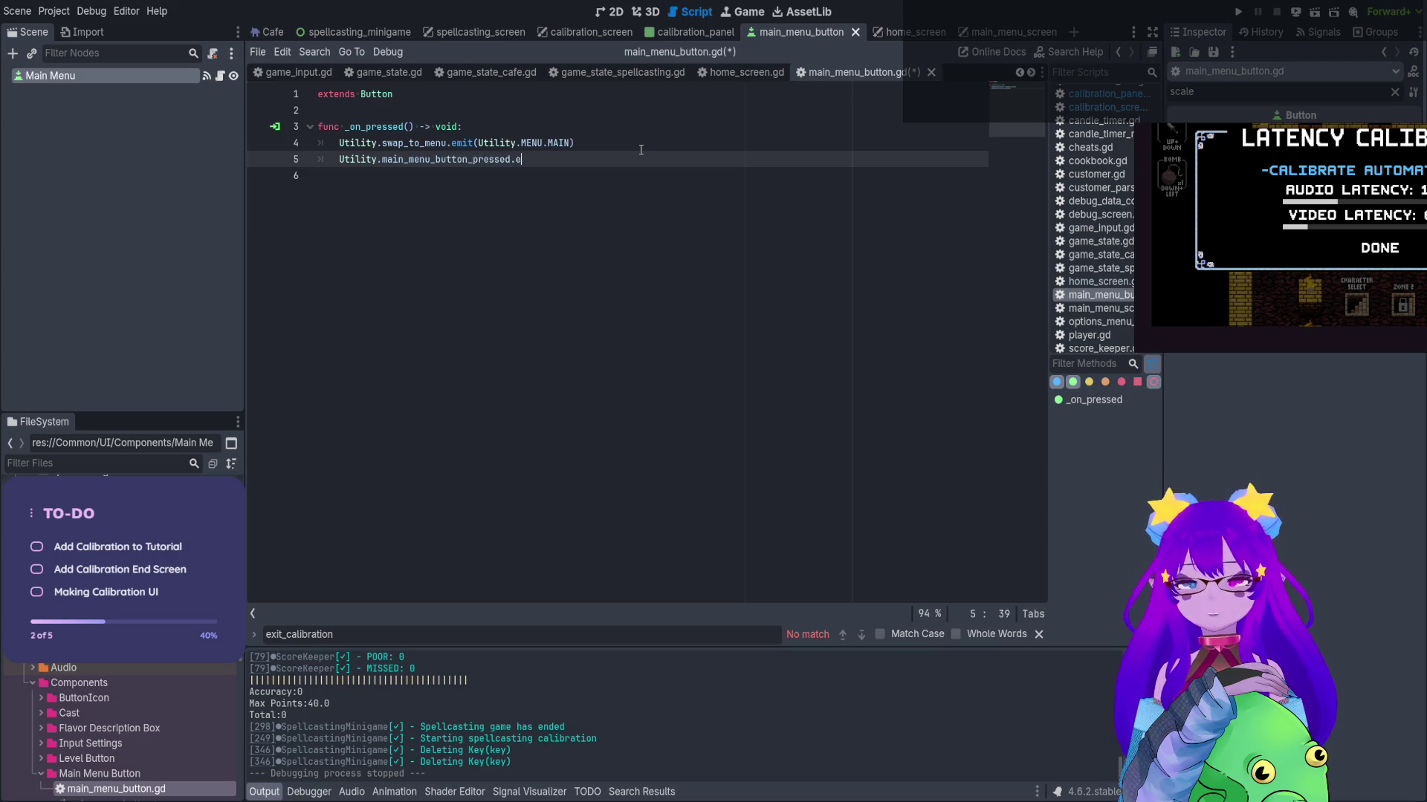
{"action": "key", "text": "ctrl+s"}
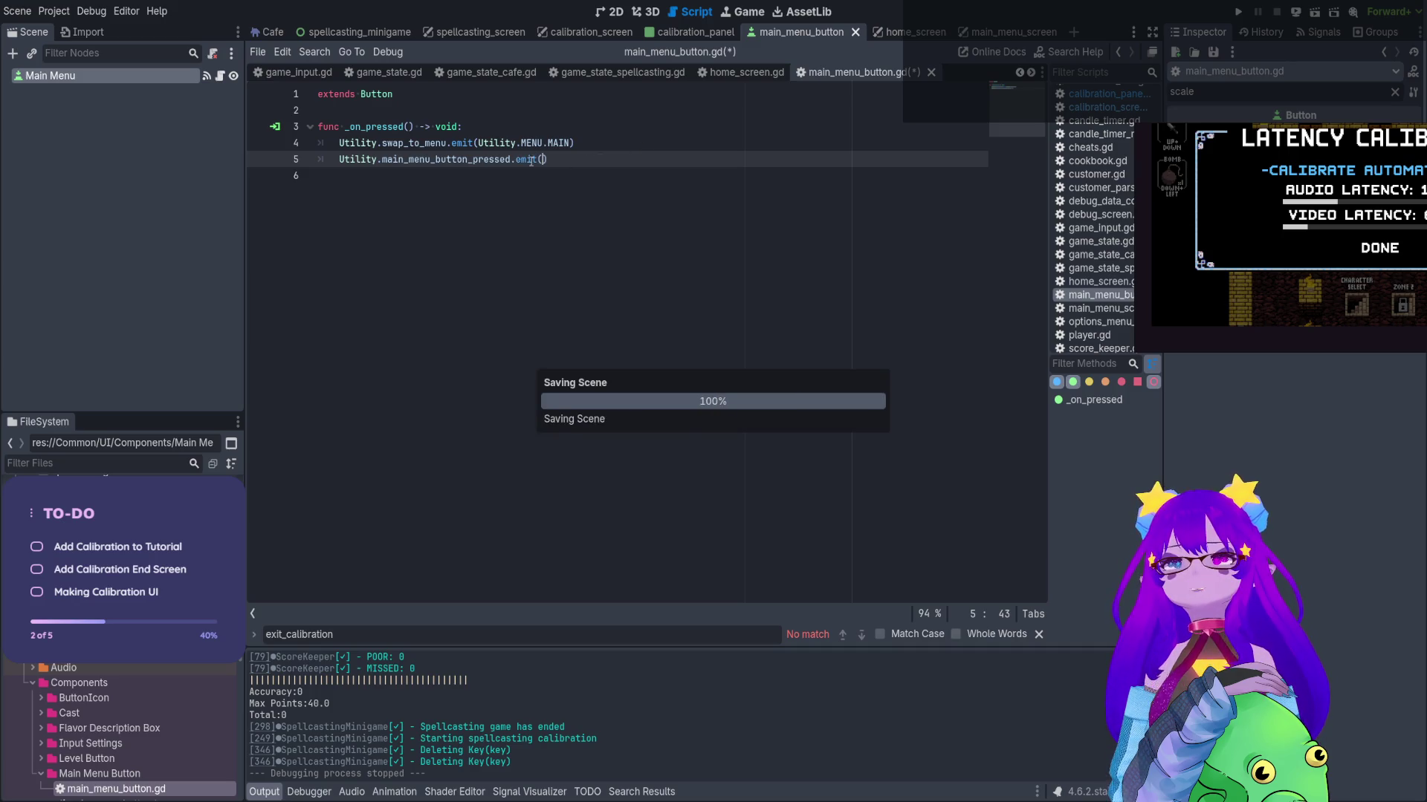
{"action": "left_click", "coordinate": [411, 143]}
{"action": "left_click", "coordinate": [411, 143], "text": "ctrl"}
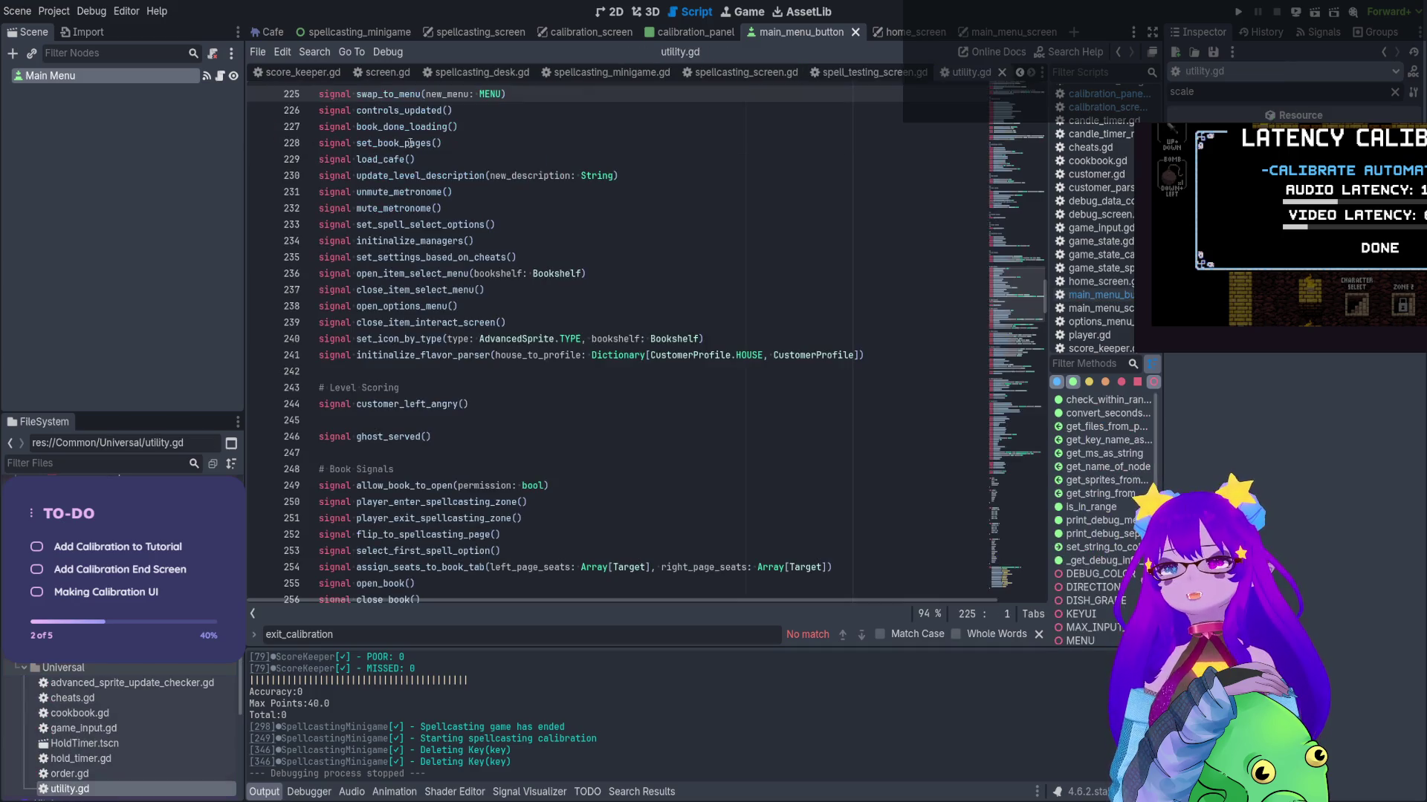
Declare signal main_menu_button_pressed() after line 241 of utility.gd and save
{"action": "scroll", "coordinate": [1031, 185], "scroll_direction": "up", "scroll_amount": 20}
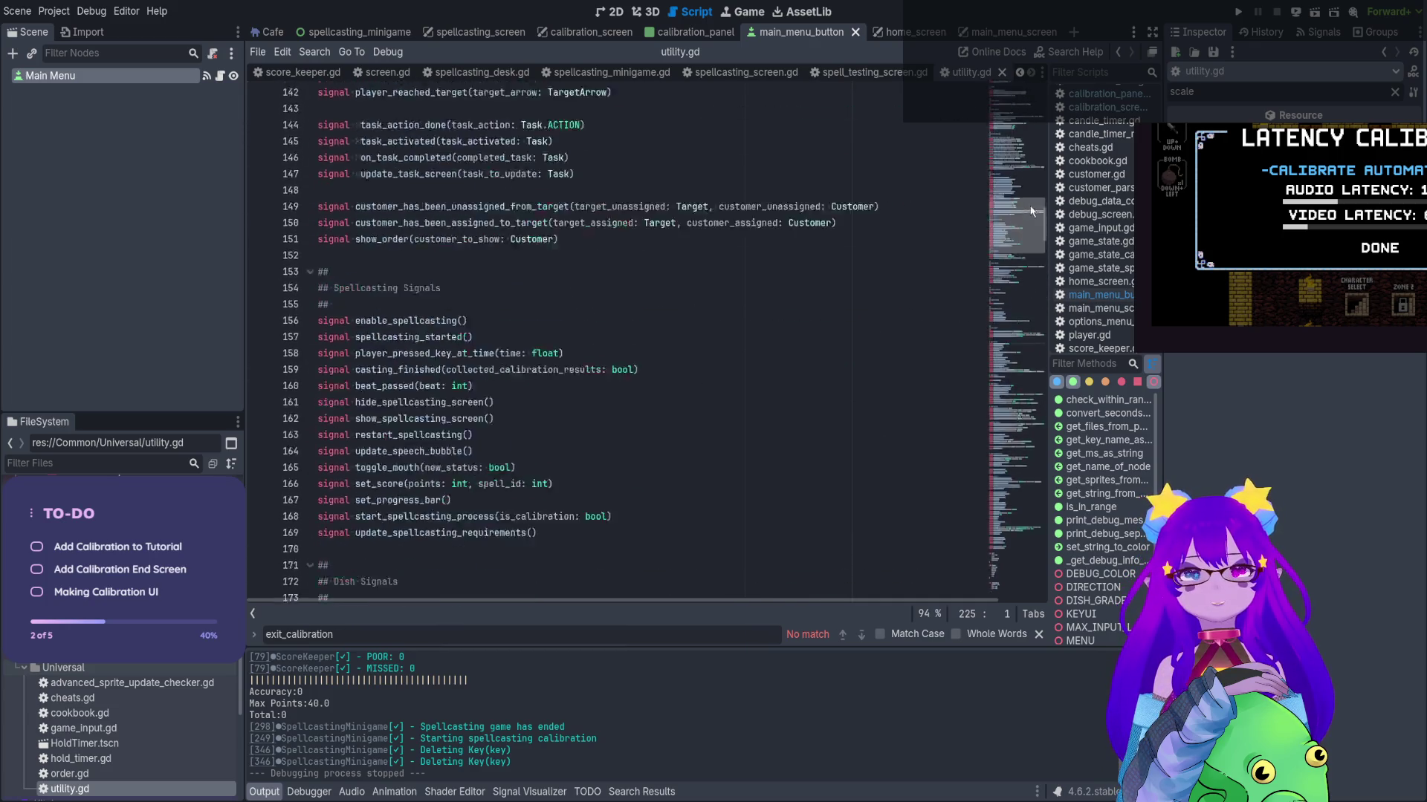
{"action": "mouse_move", "coordinate": [1031, 181]}
{"action": "left_mouse_down"}
{"action": "mouse_move", "coordinate": [1040, 130]}
{"action": "mouse_move", "coordinate": [1053, 230]}
{"action": "mouse_move", "coordinate": [1040, 287]}
{"action": "left_mouse_up"}
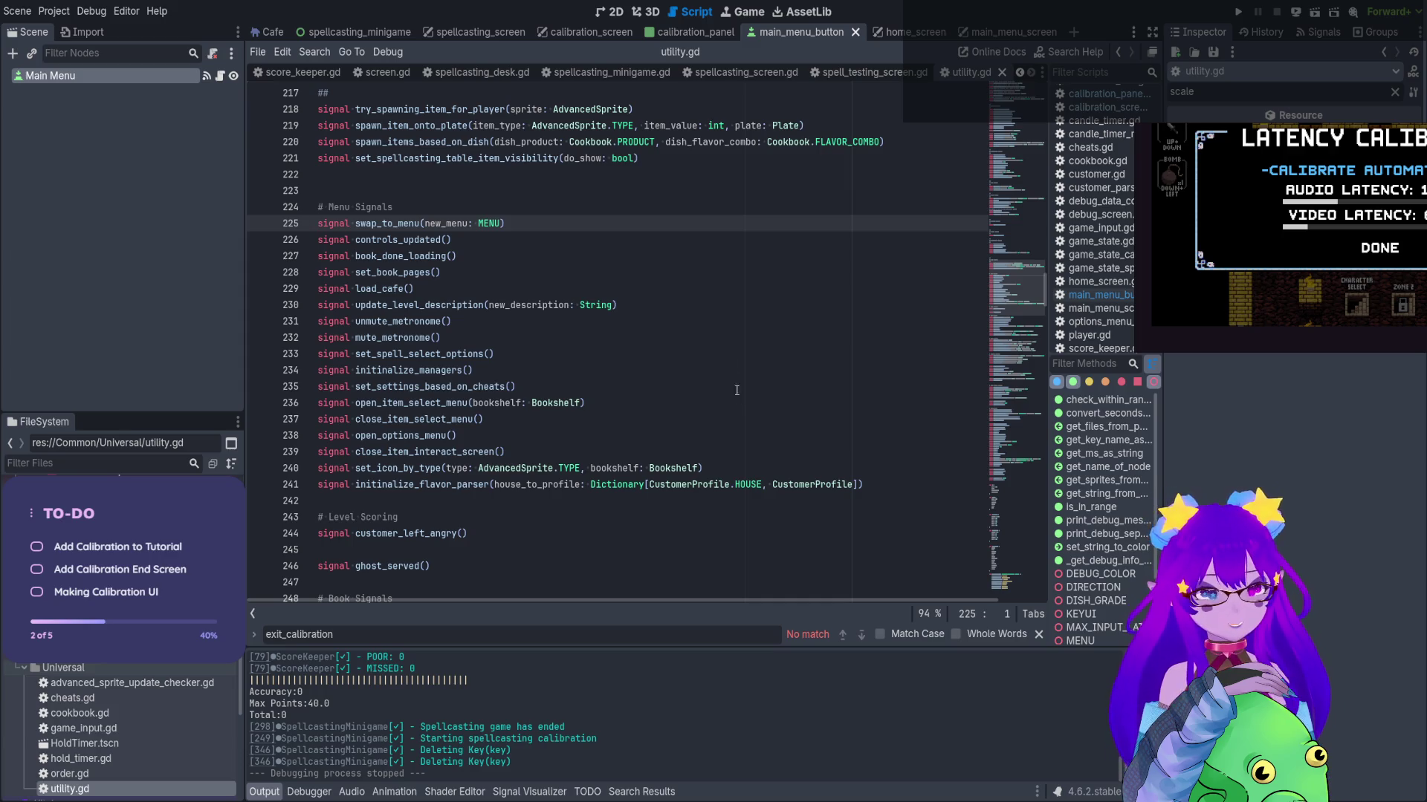
{"action": "left_click", "coordinate": [903, 481]}
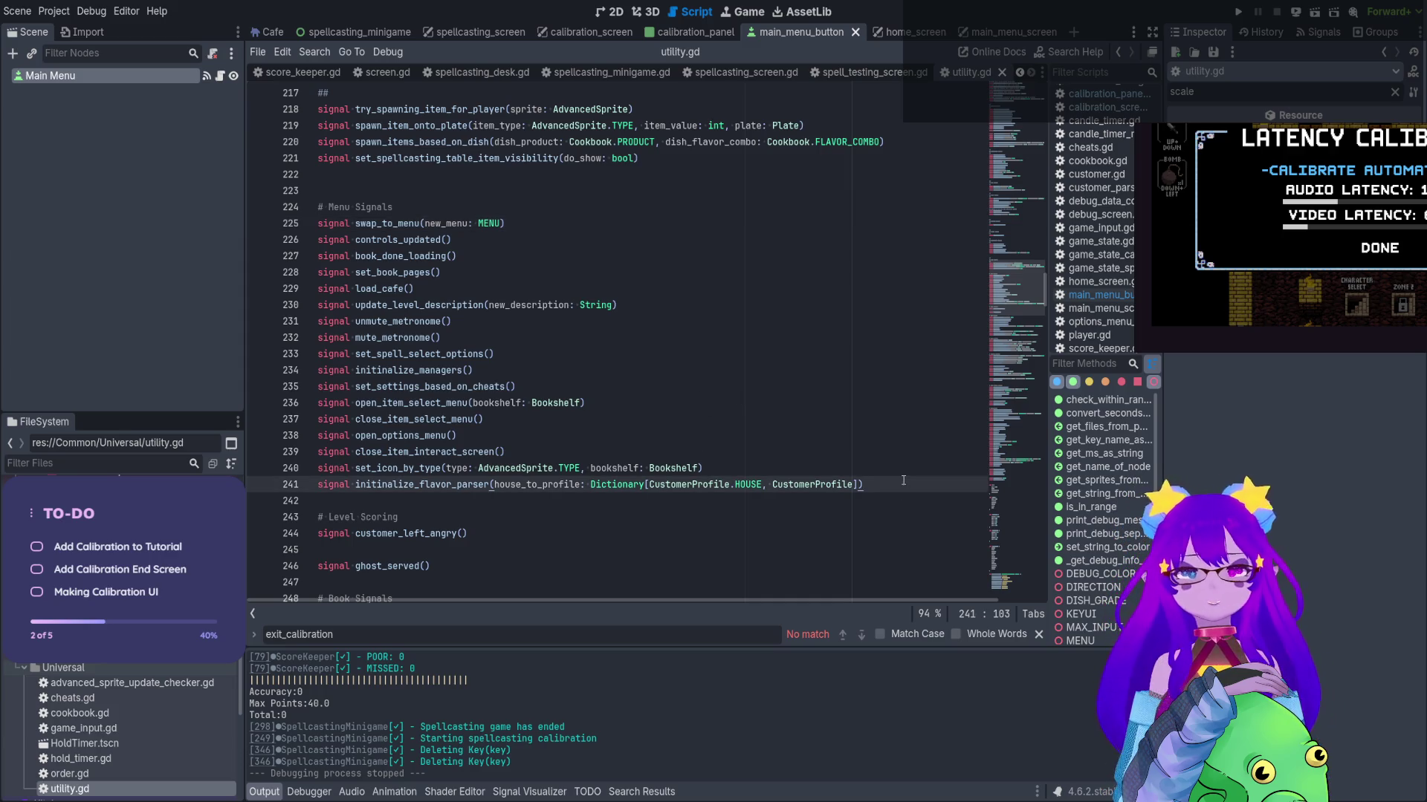
{"action": "key", "text": "Return"}
{"action": "type", "text": "si"}
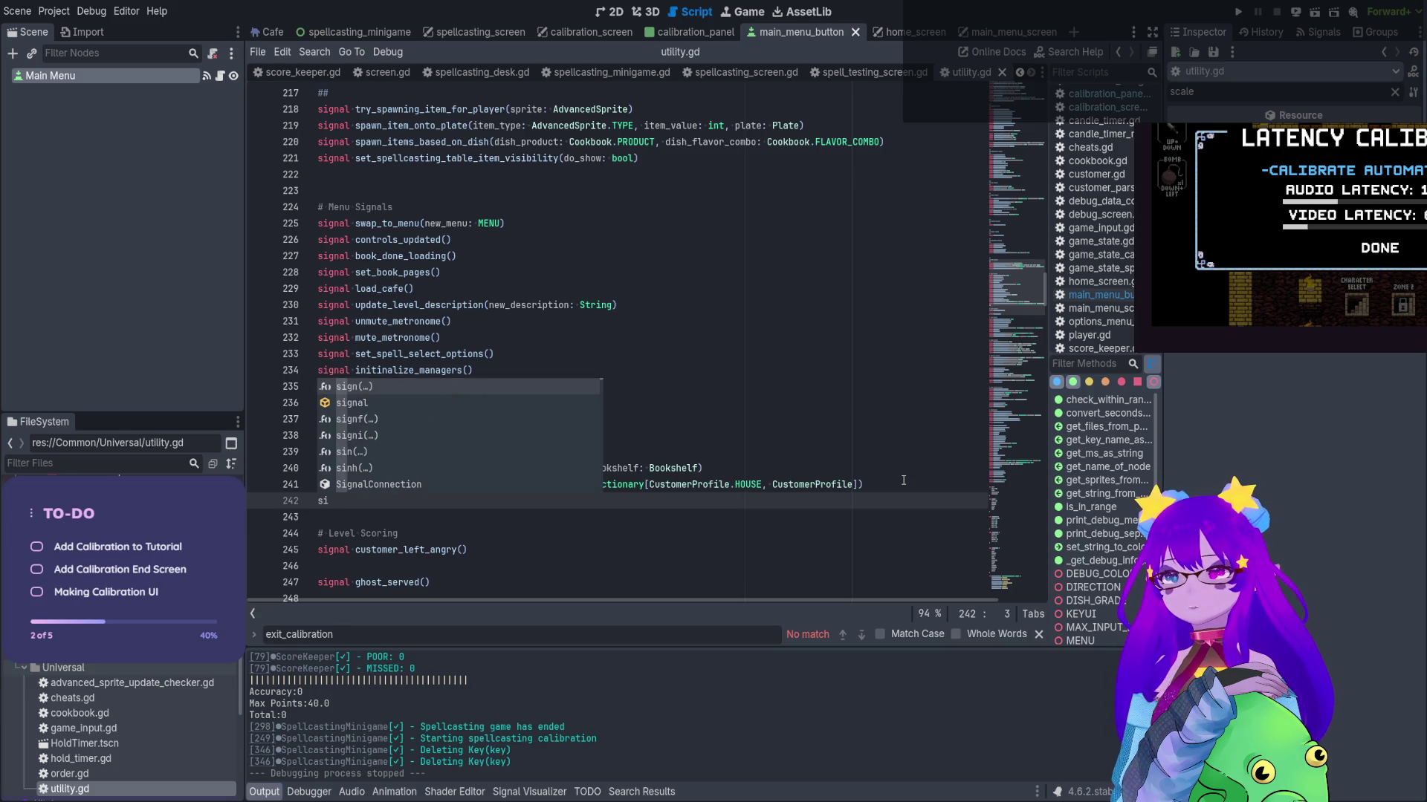
{"action": "type", "text": "gn"}
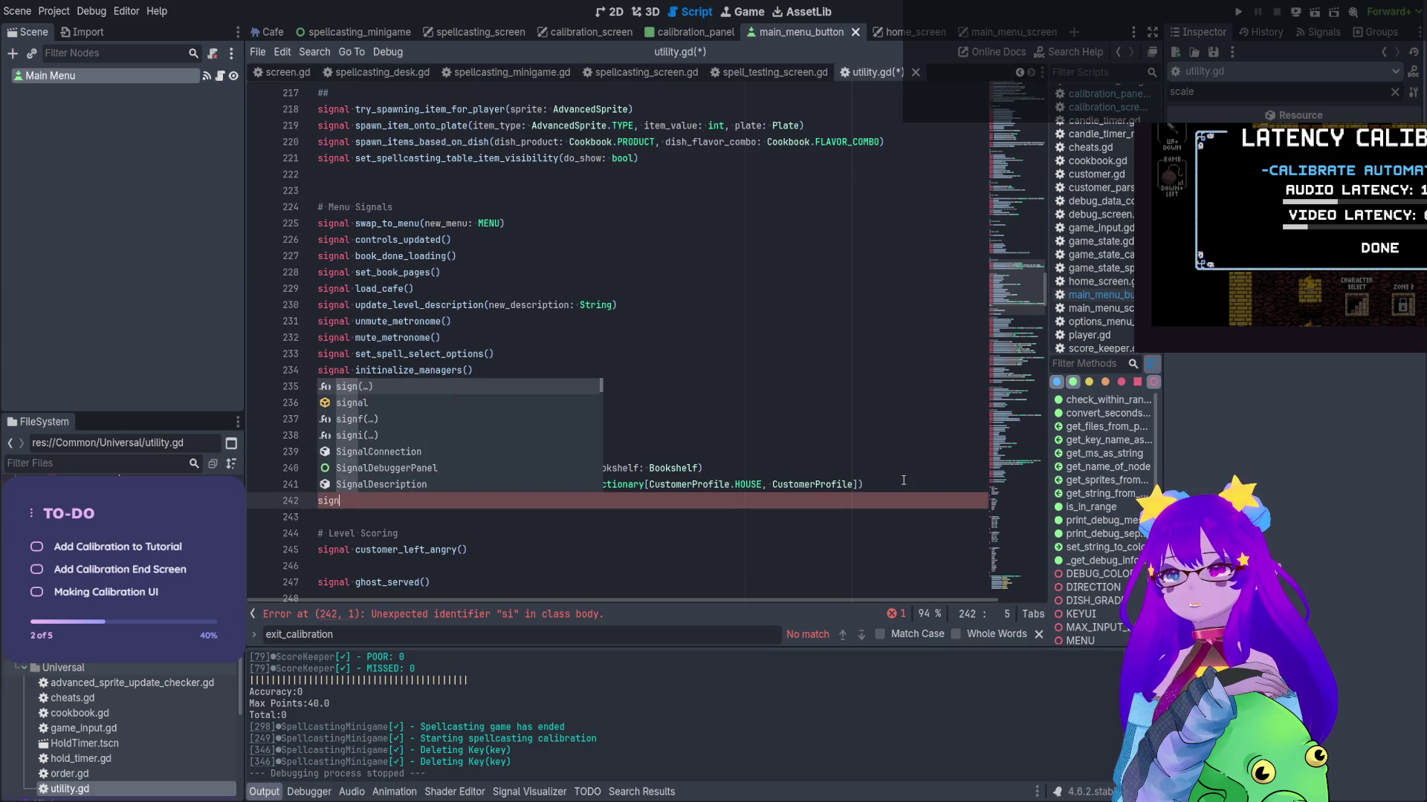
{"action": "type", "text": "al main_menu_button_pressed)"}
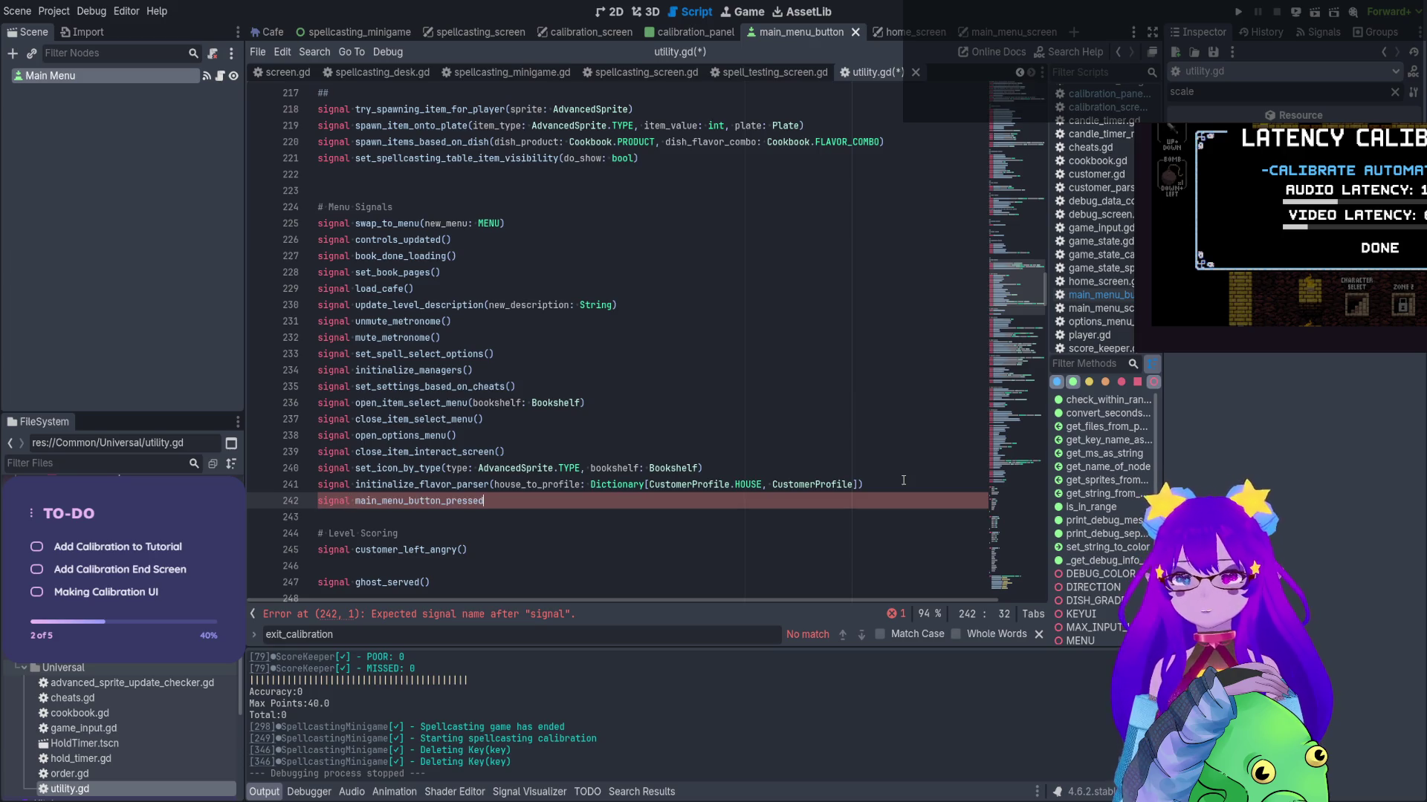
{"action": "key", "text": "BackSpace"}
{"action": "type", "text": "("}
{"action": "key", "text": "ctrl+s"}
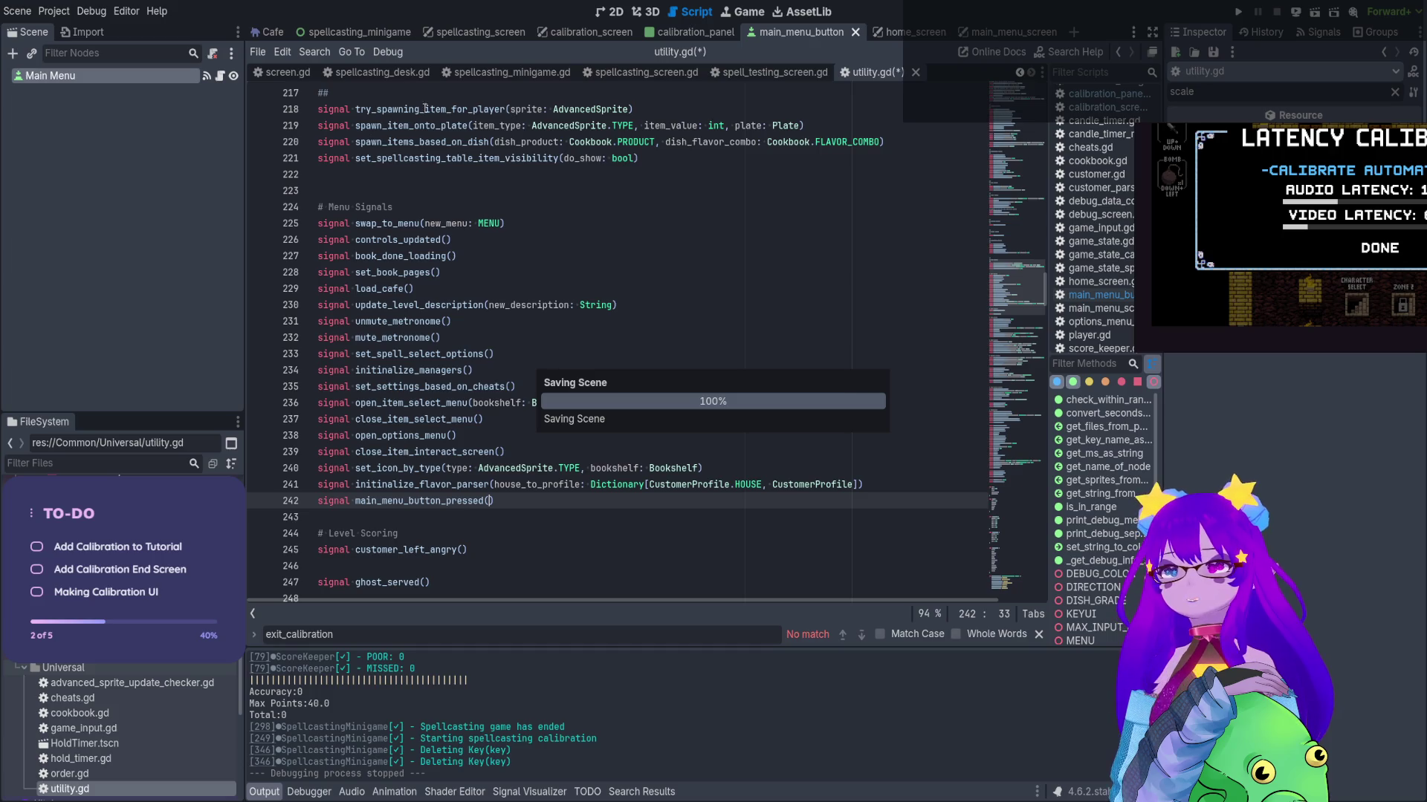
Connect Utility.main_menu_button_pressed to hide in calibration_panel.gd's _ready, then run the game
{"action": "left_click", "coordinate": [691, 32]}
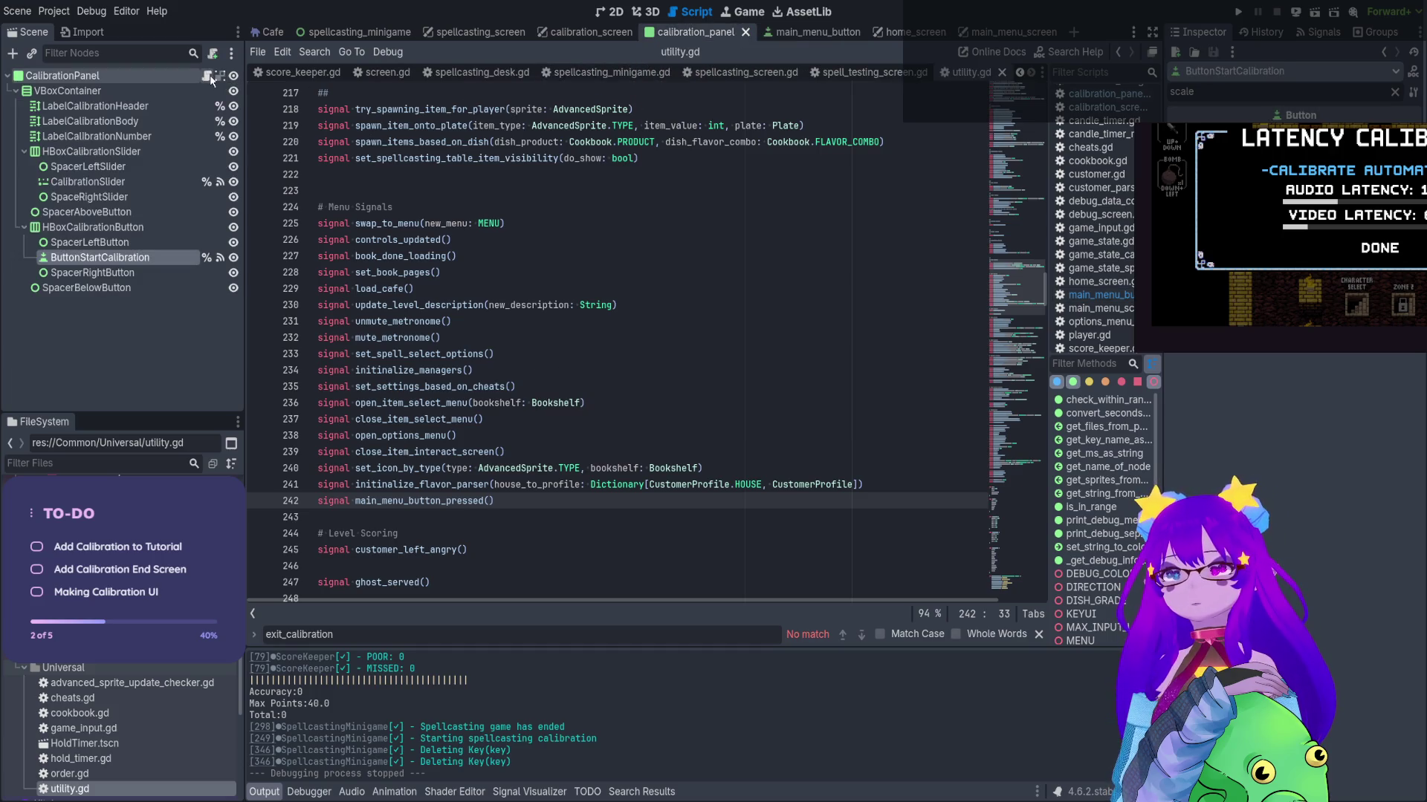
{"action": "left_click", "coordinate": [208, 77]}
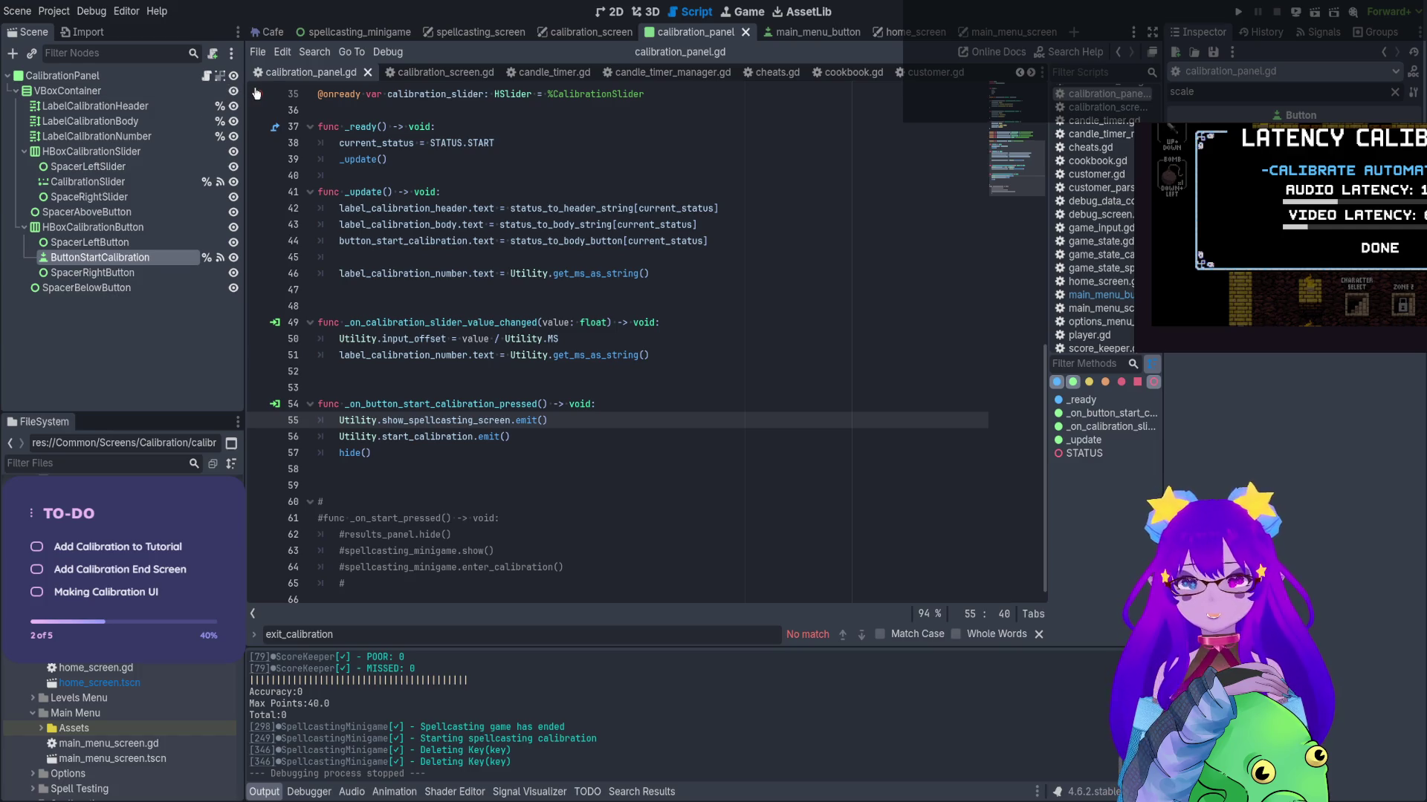
{"action": "left_click", "coordinate": [440, 155]}
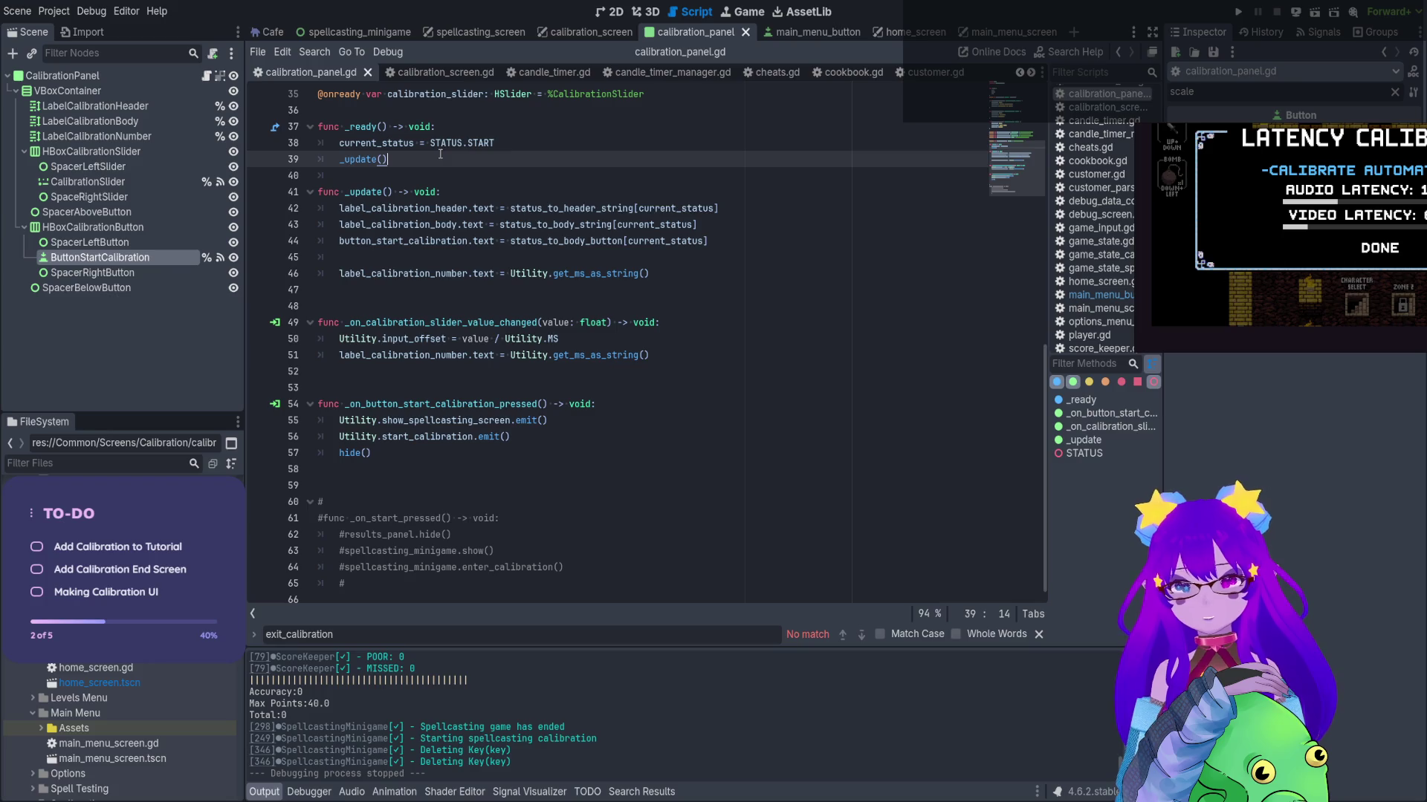
{"action": "left_click", "coordinate": [518, 145]}
{"action": "key", "text": "Return"}
{"action": "type", "text": "Ut"}
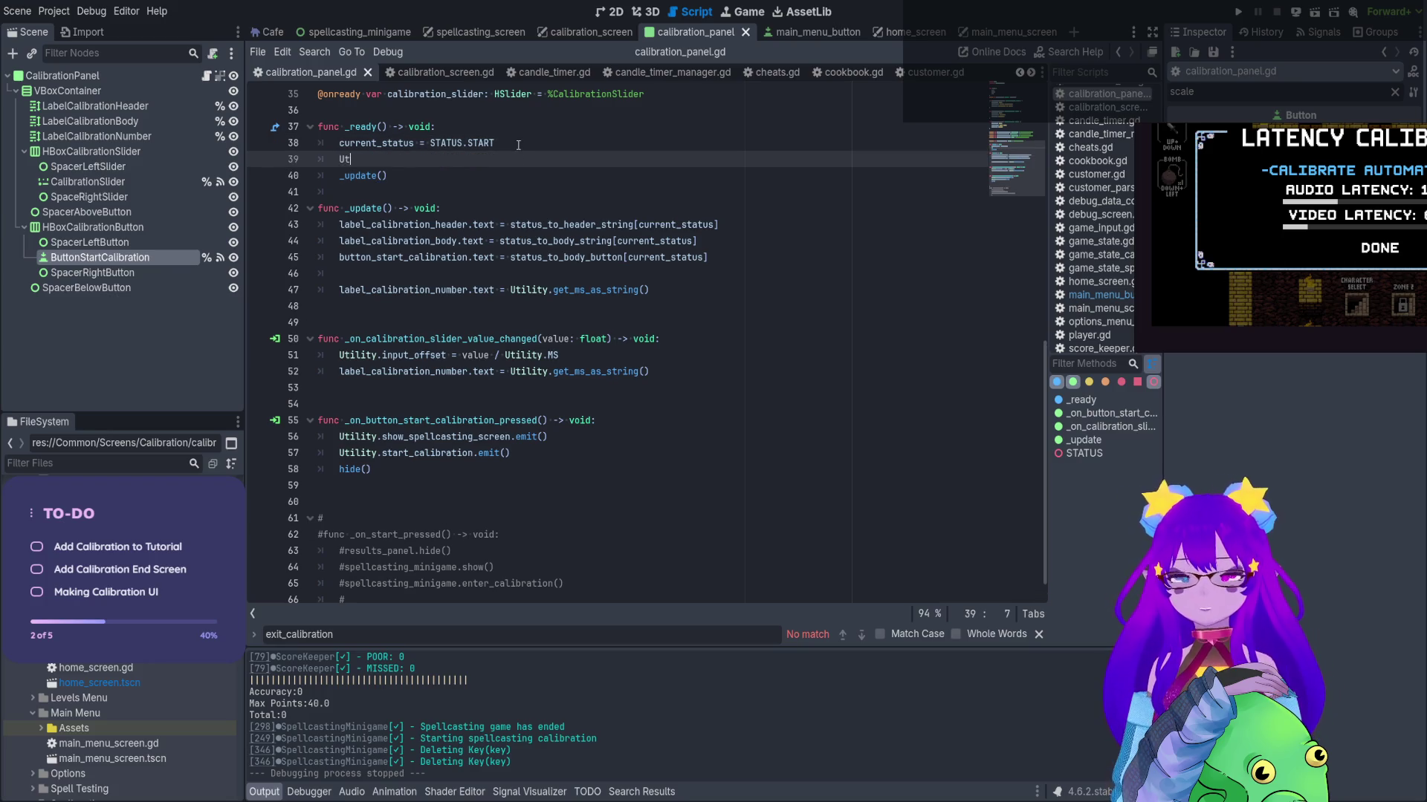
{"action": "type", "text": "ility.main_menu_button_pressed"}
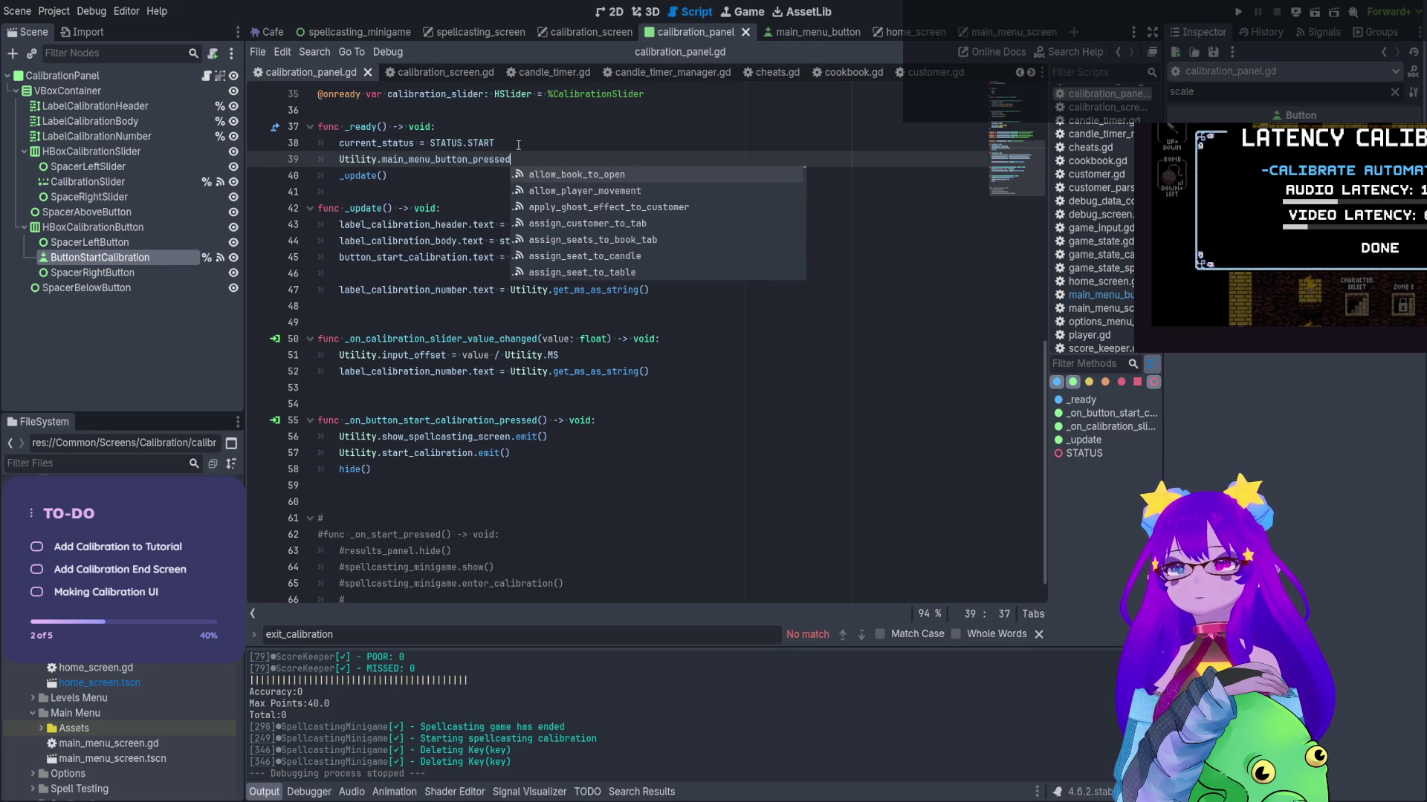
{"action": "type", "text": ".co"}
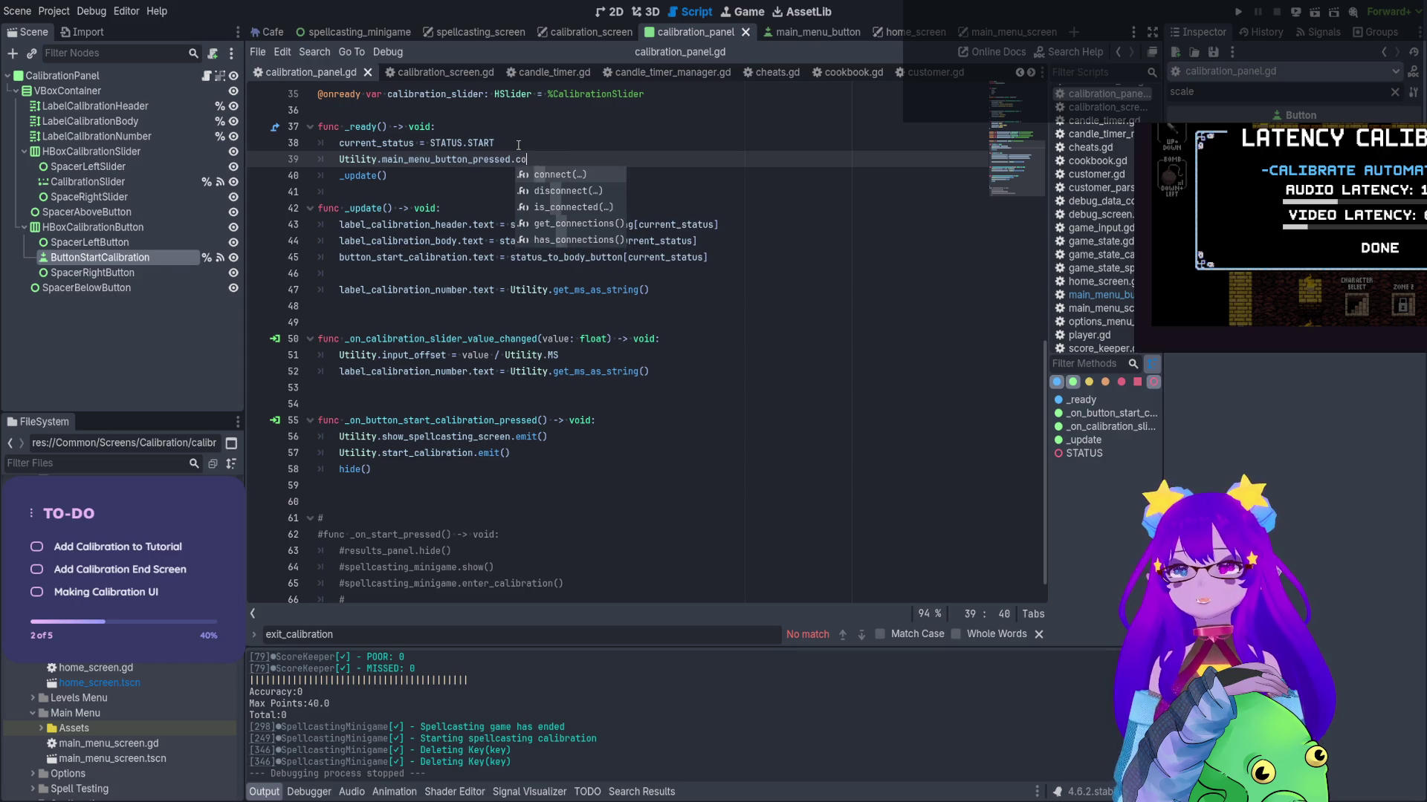
{"action": "type", "text": "nnect(hide"}
{"action": "key", "text": "Escape"}
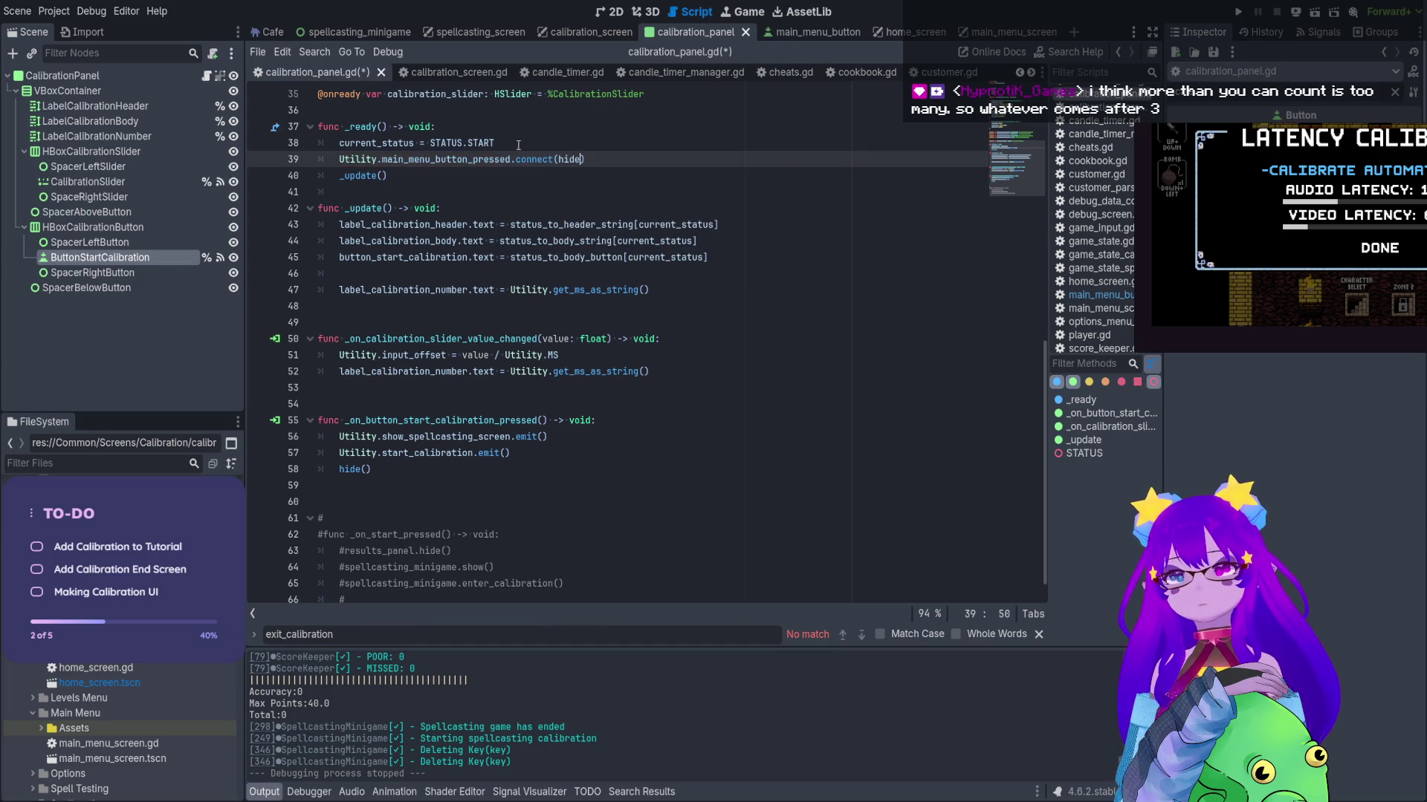
{"action": "scroll", "coordinate": [524, 276], "scroll_direction": "down", "scroll_amount": 1}
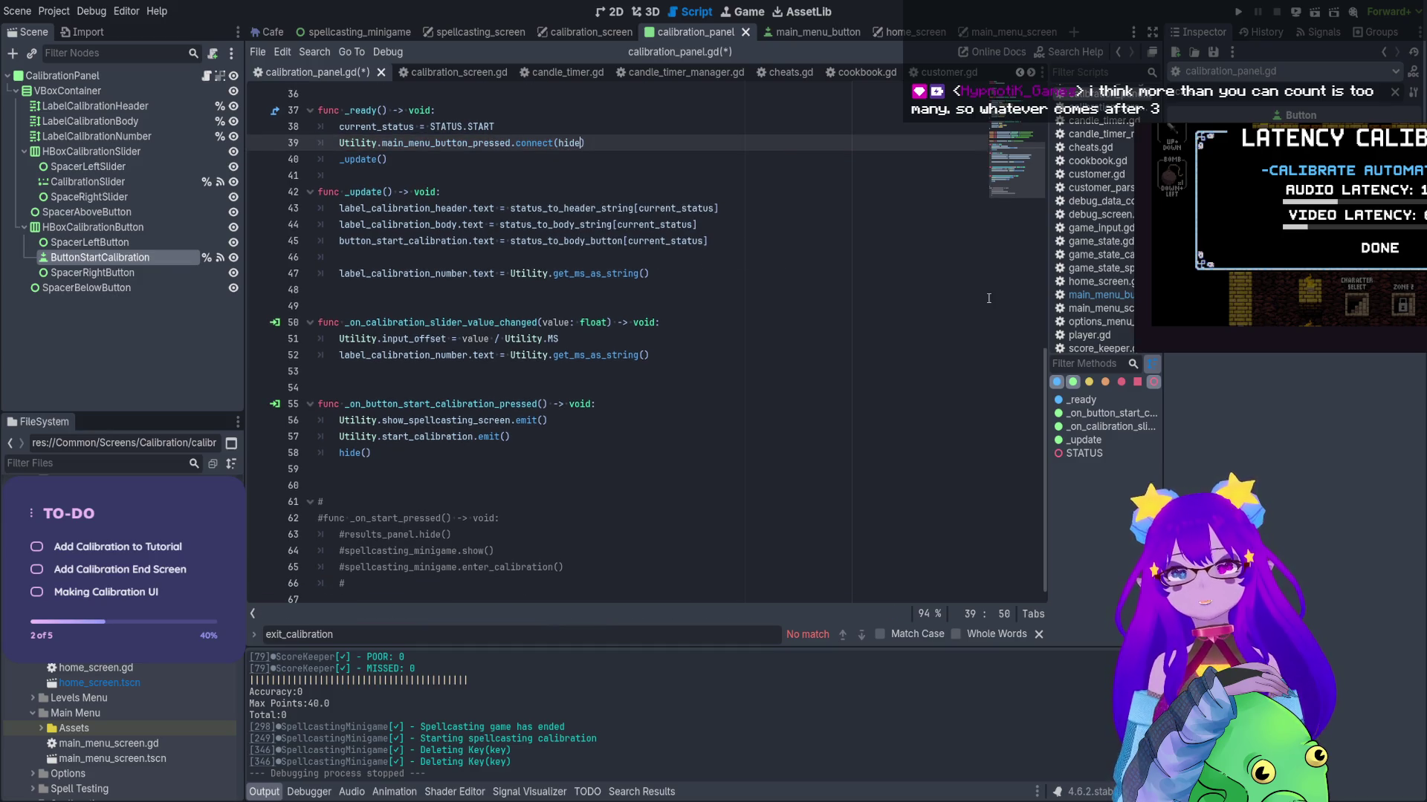
{"action": "left_click", "coordinate": [1238, 12]}
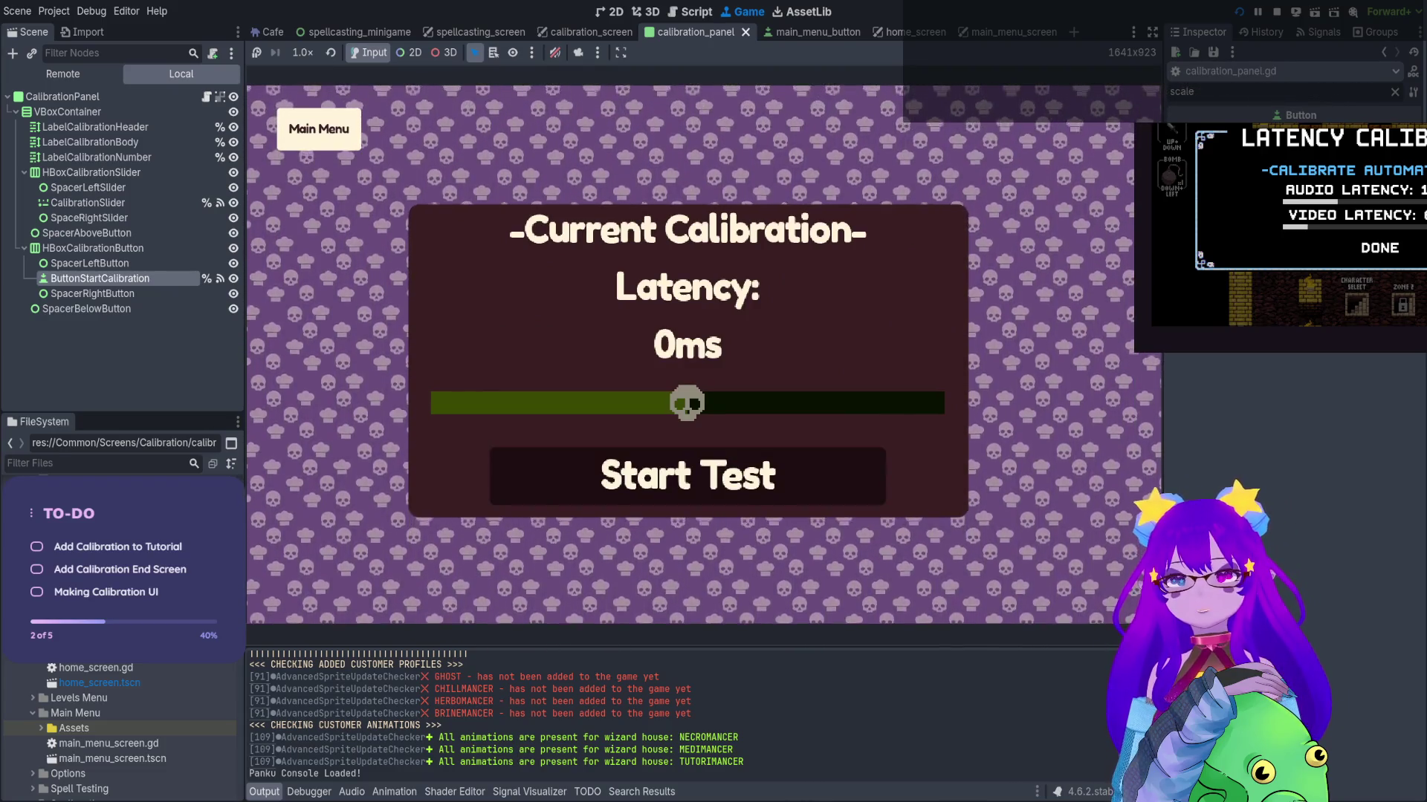
Run a calibration test from the main menu, hit four notes to log latencies, then stop the game
{"action": "key", "text": "Return"}
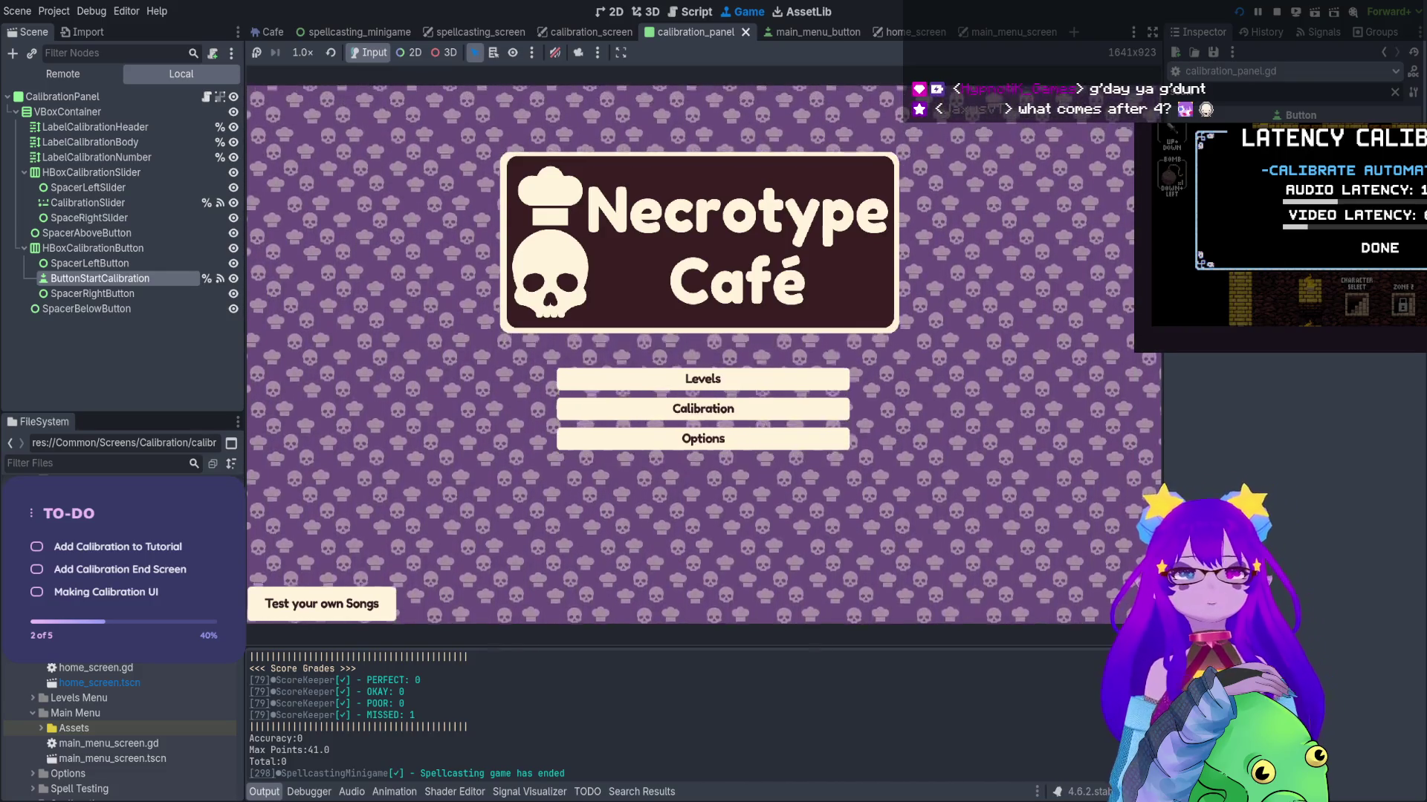
{"action": "key", "text": "Return"}
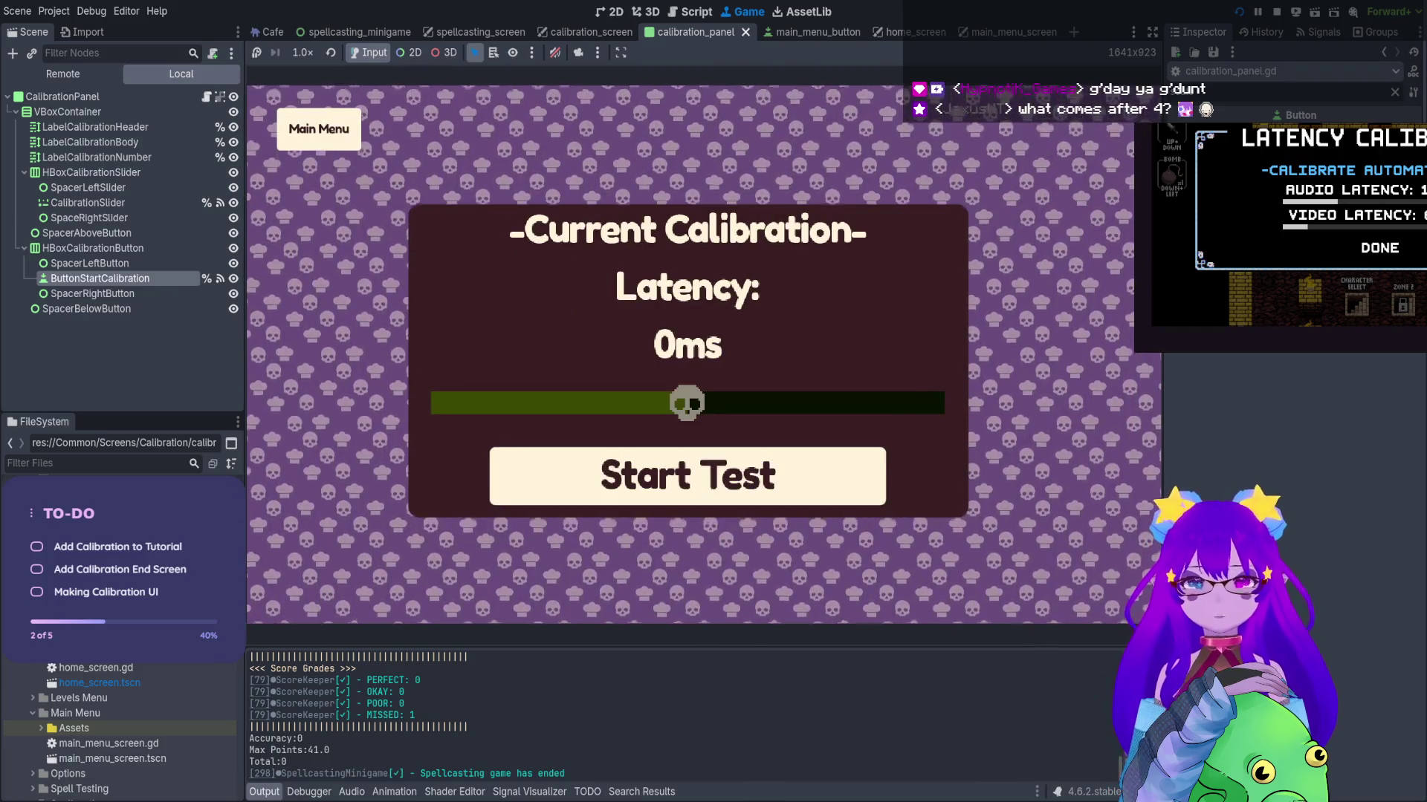
{"action": "key", "text": "Return"}
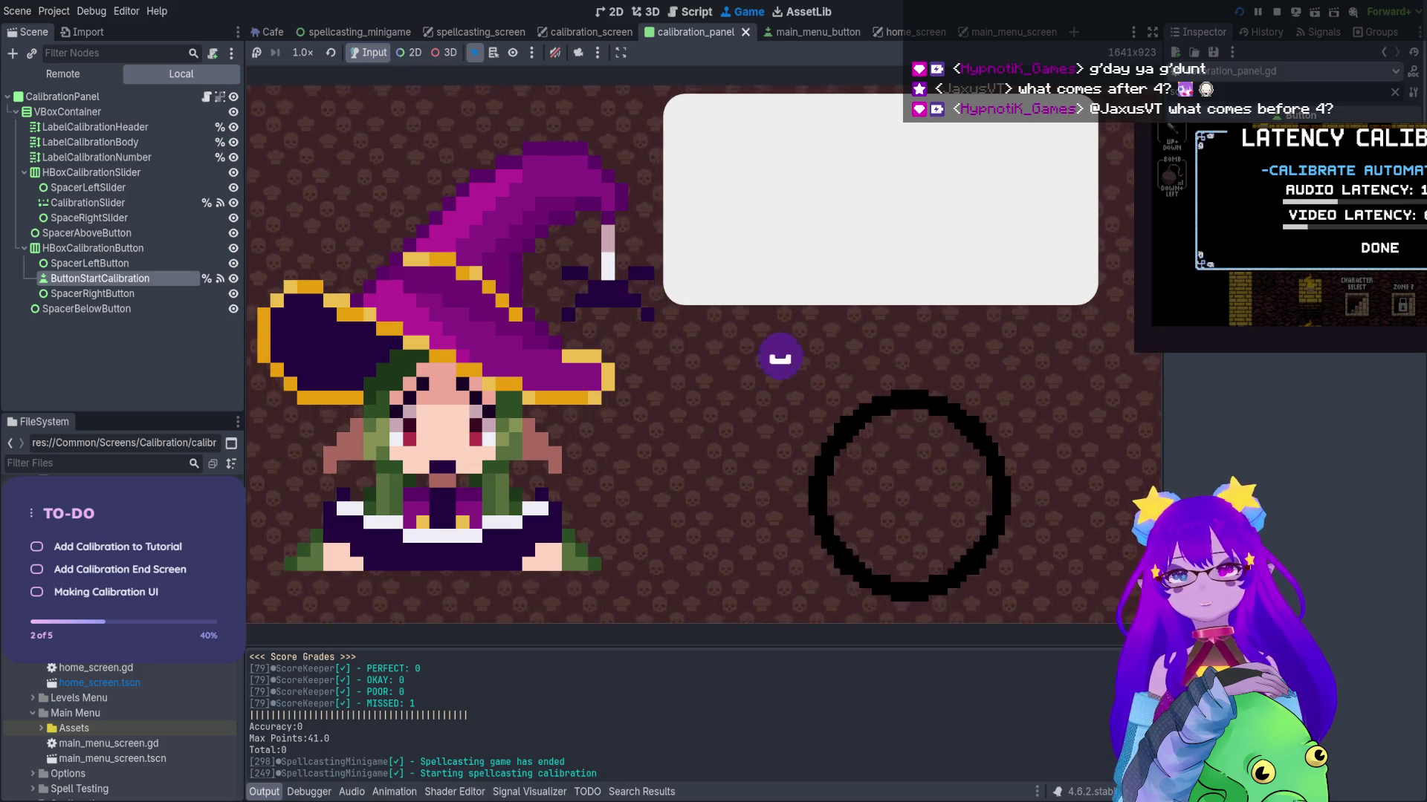
{"action": "key", "text": "space"}
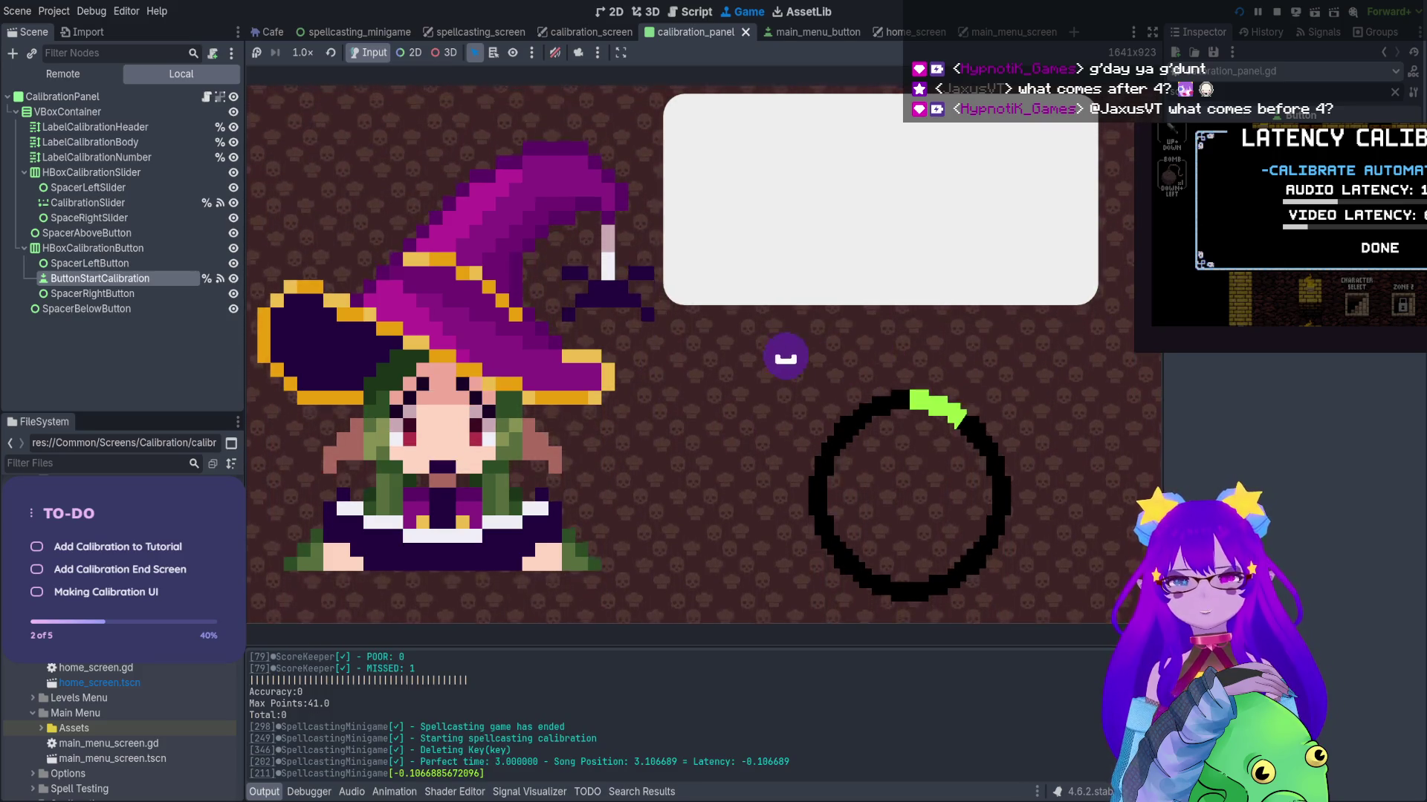
{"action": "key", "text": "space"}
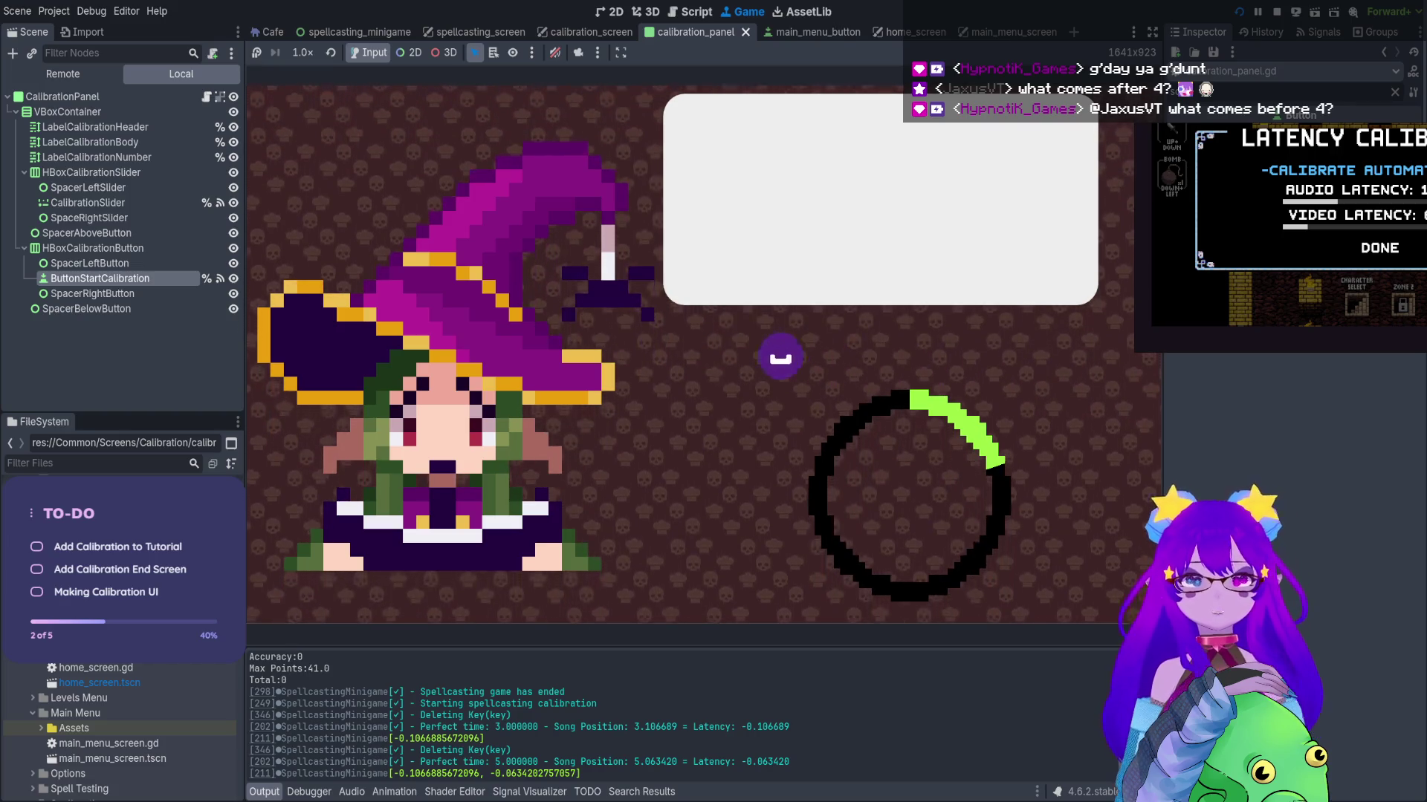
{"action": "key", "text": "space"}
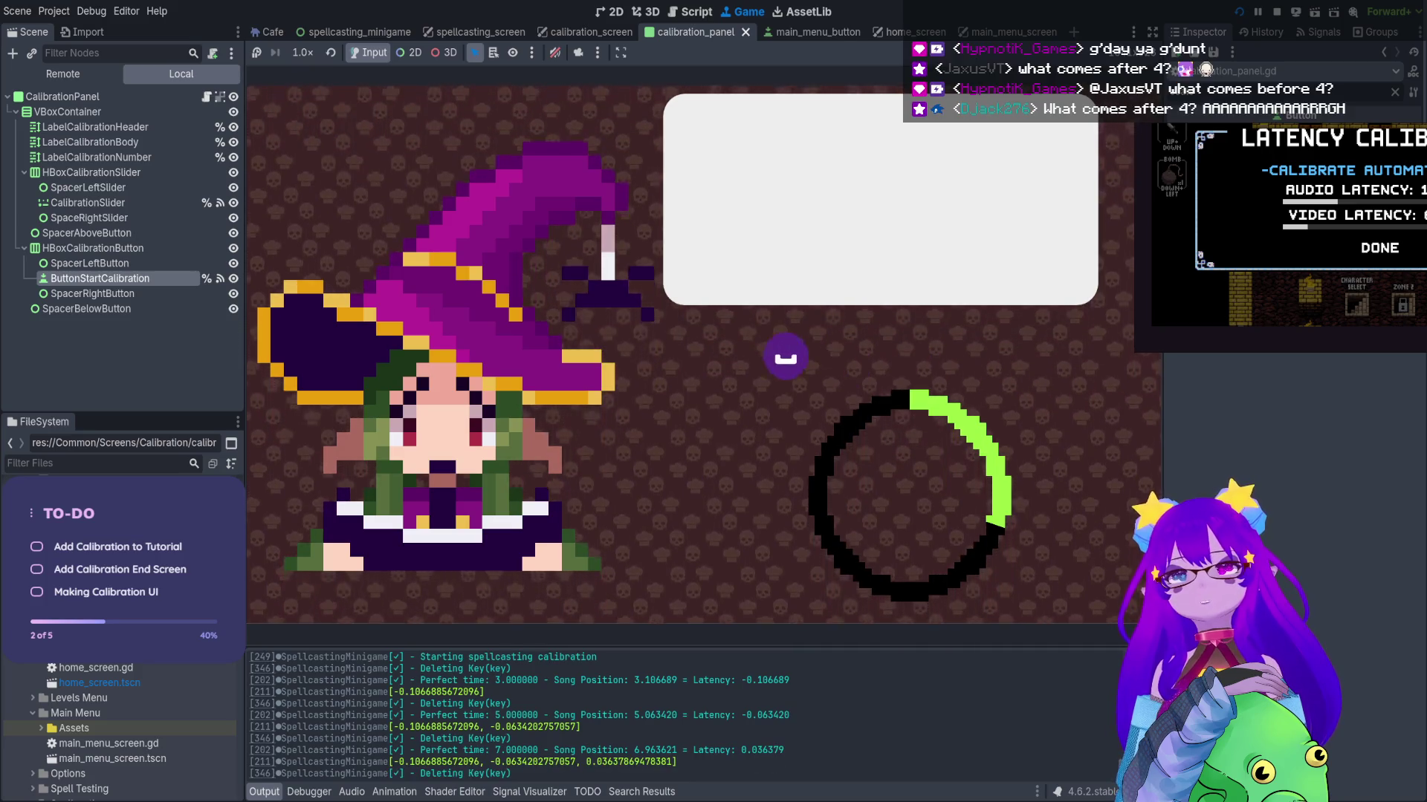
{"action": "key", "text": "space"}
{"action": "key", "text": "F8"}
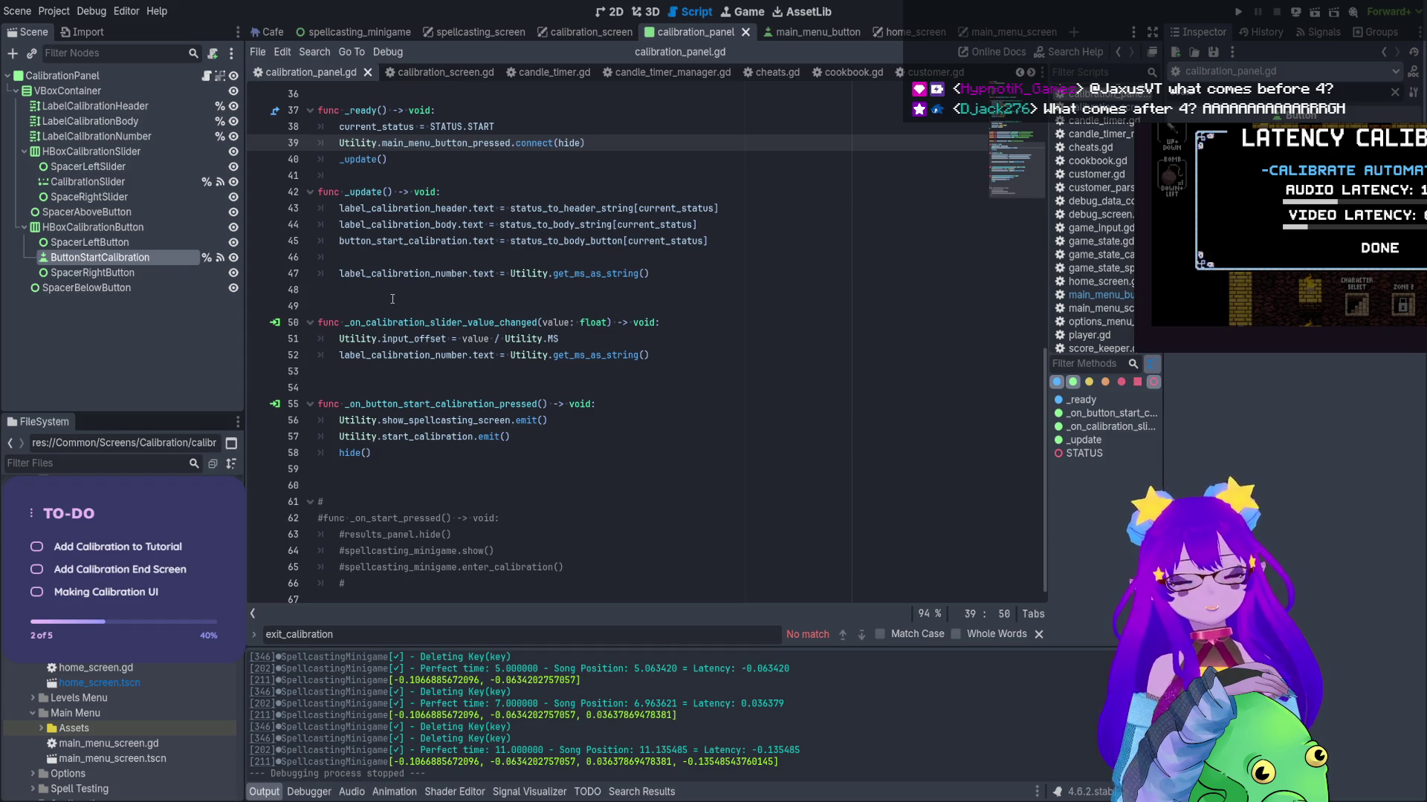
Switch to the spellcasting_screen scene in the 2D view and open its spellcasting_screen.gd script
{"action": "scroll", "coordinate": [621, 365], "scroll_direction": "up", "scroll_amount": 4}
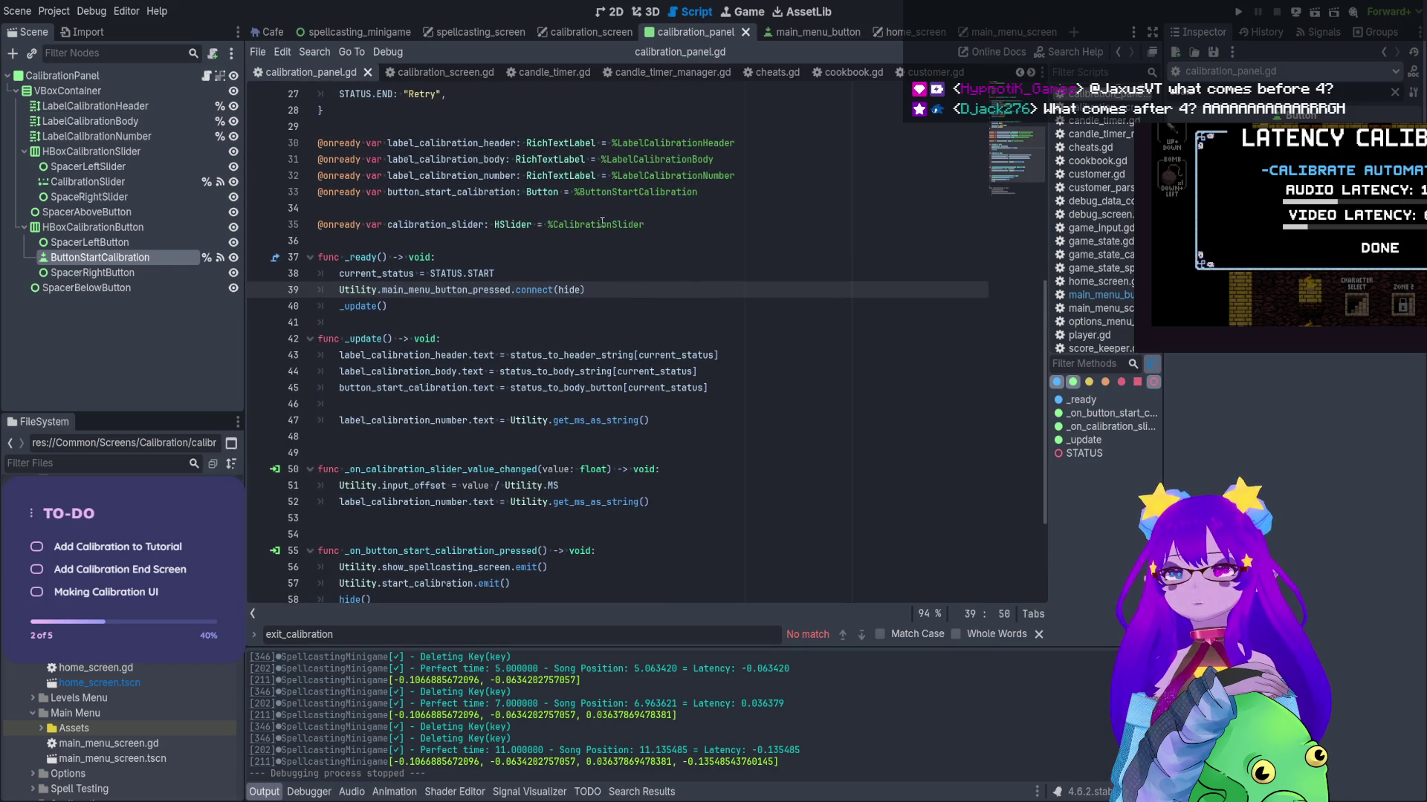
{"action": "scroll", "coordinate": [606, 240], "scroll_direction": "down", "scroll_amount": 4}
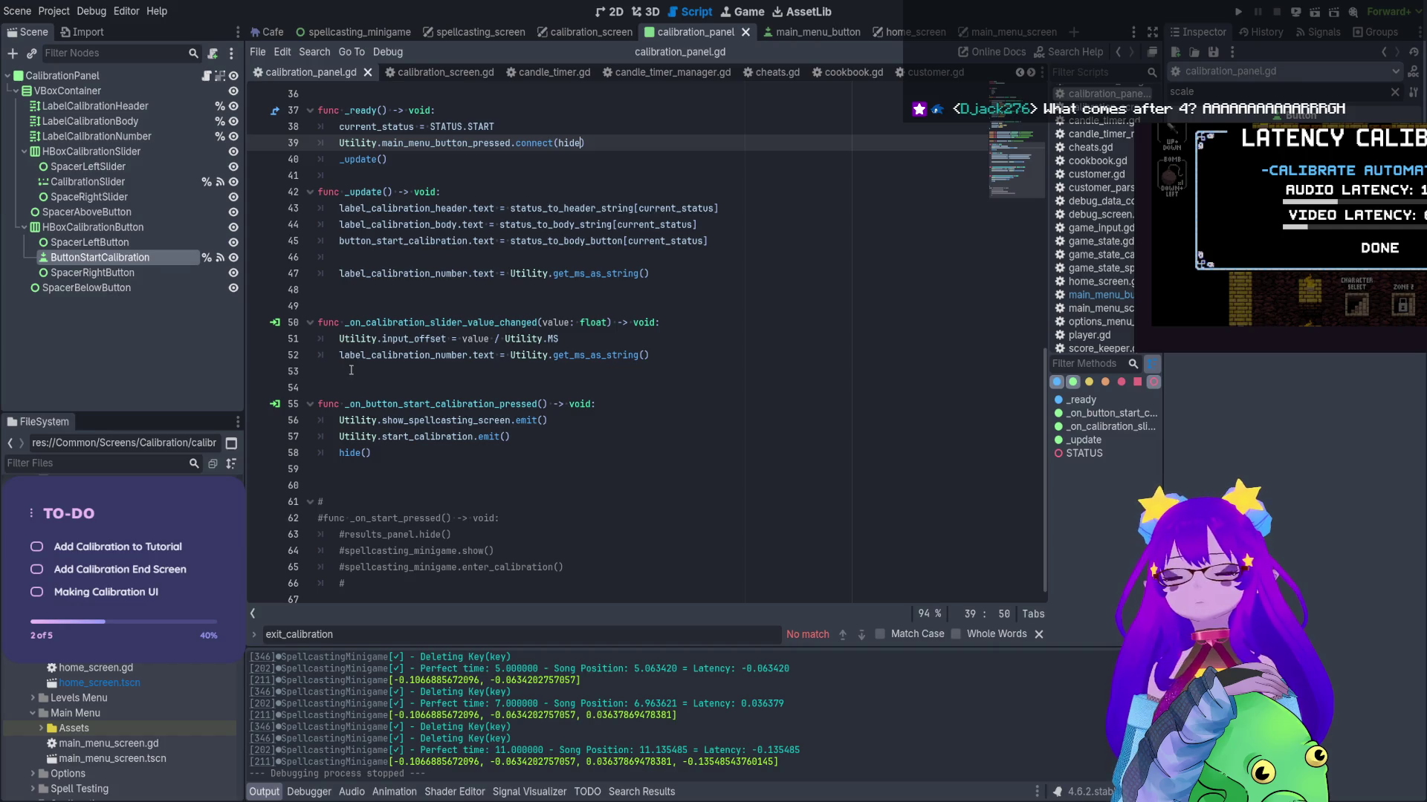
{"action": "scroll", "coordinate": [351, 373], "scroll_direction": "up", "scroll_amount": 5}
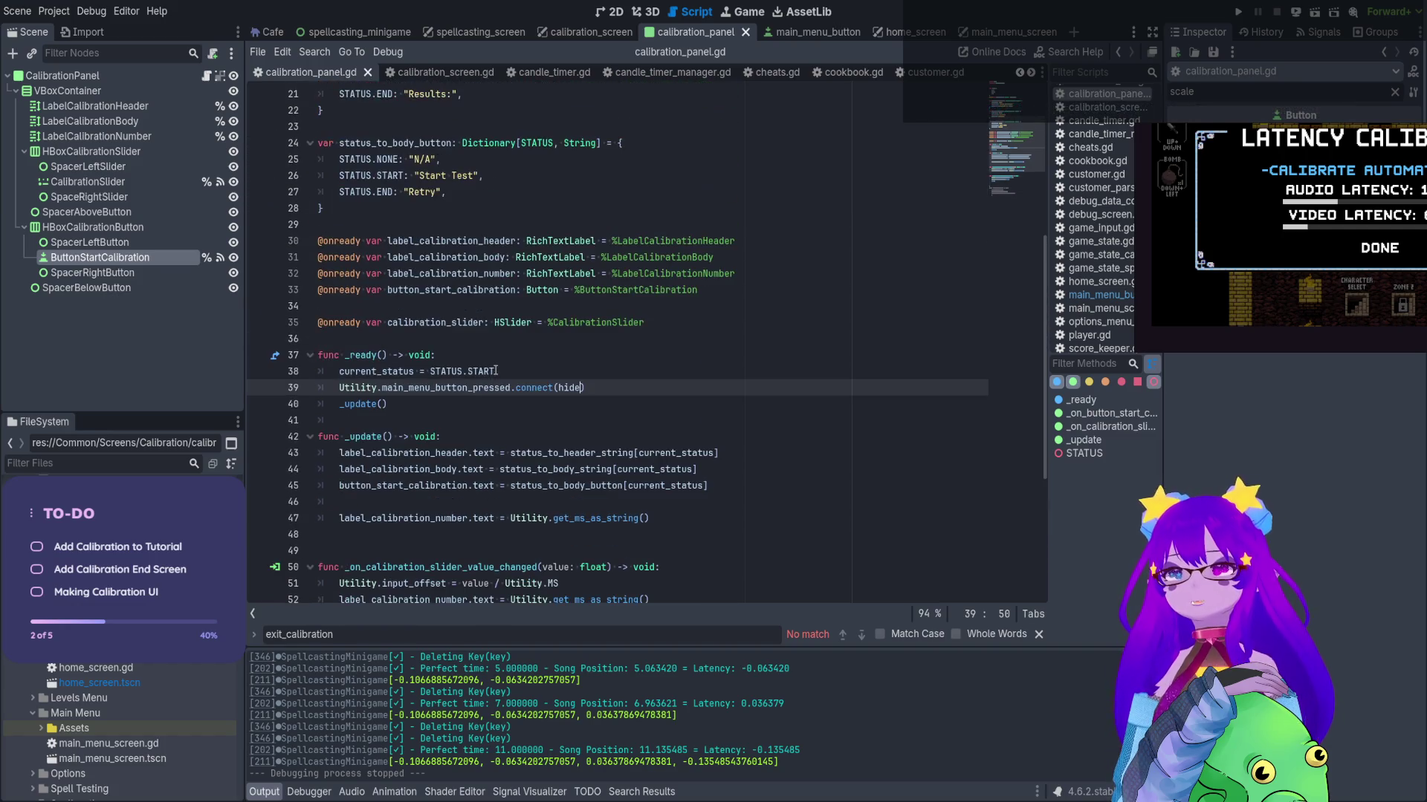
{"action": "left_click", "coordinate": [389, 35]}
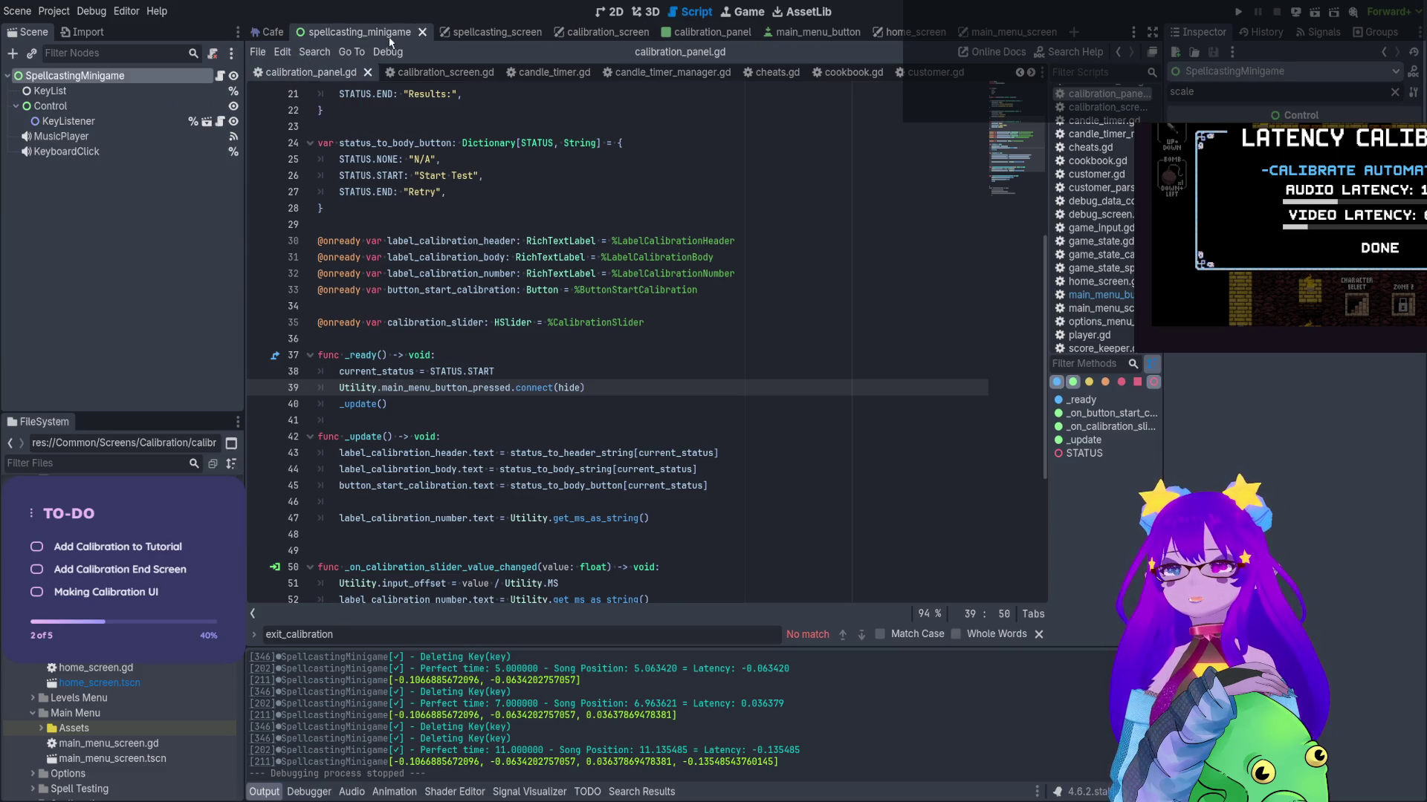
{"action": "left_click", "coordinate": [512, 35]}
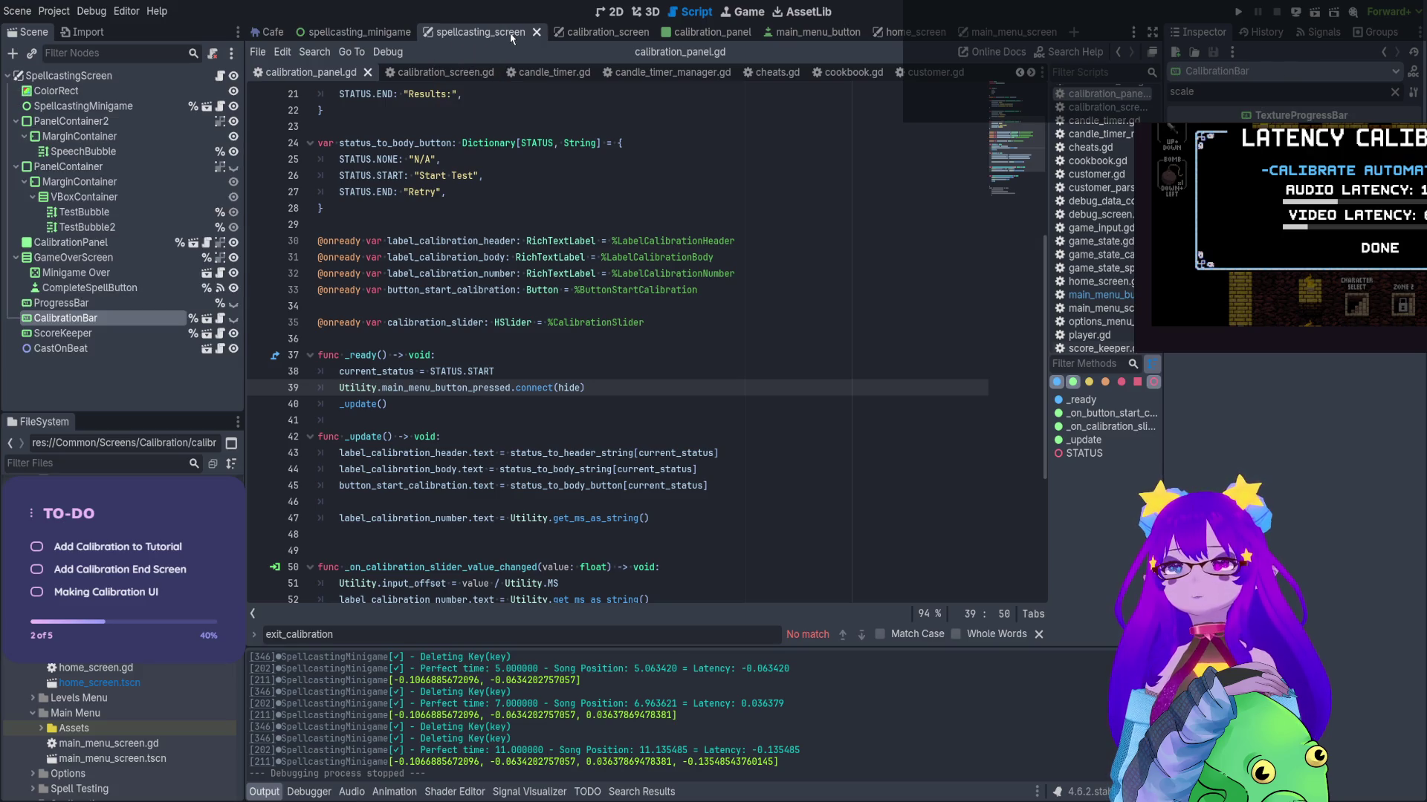
{"action": "left_click", "coordinate": [611, 12]}
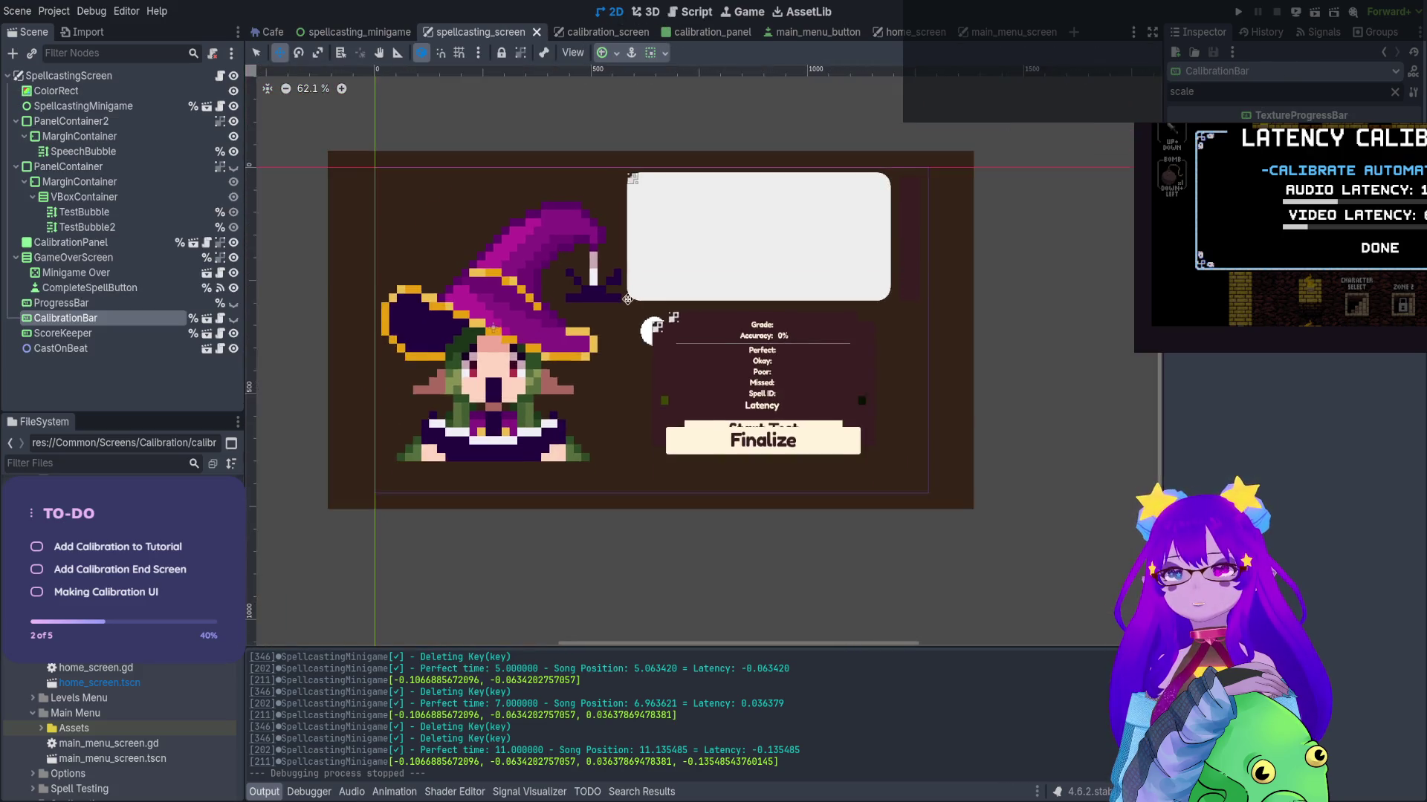
{"action": "scroll", "coordinate": [627, 299], "scroll_direction": "up", "scroll_amount": 2}
{"action": "left_click", "coordinate": [219, 76]}
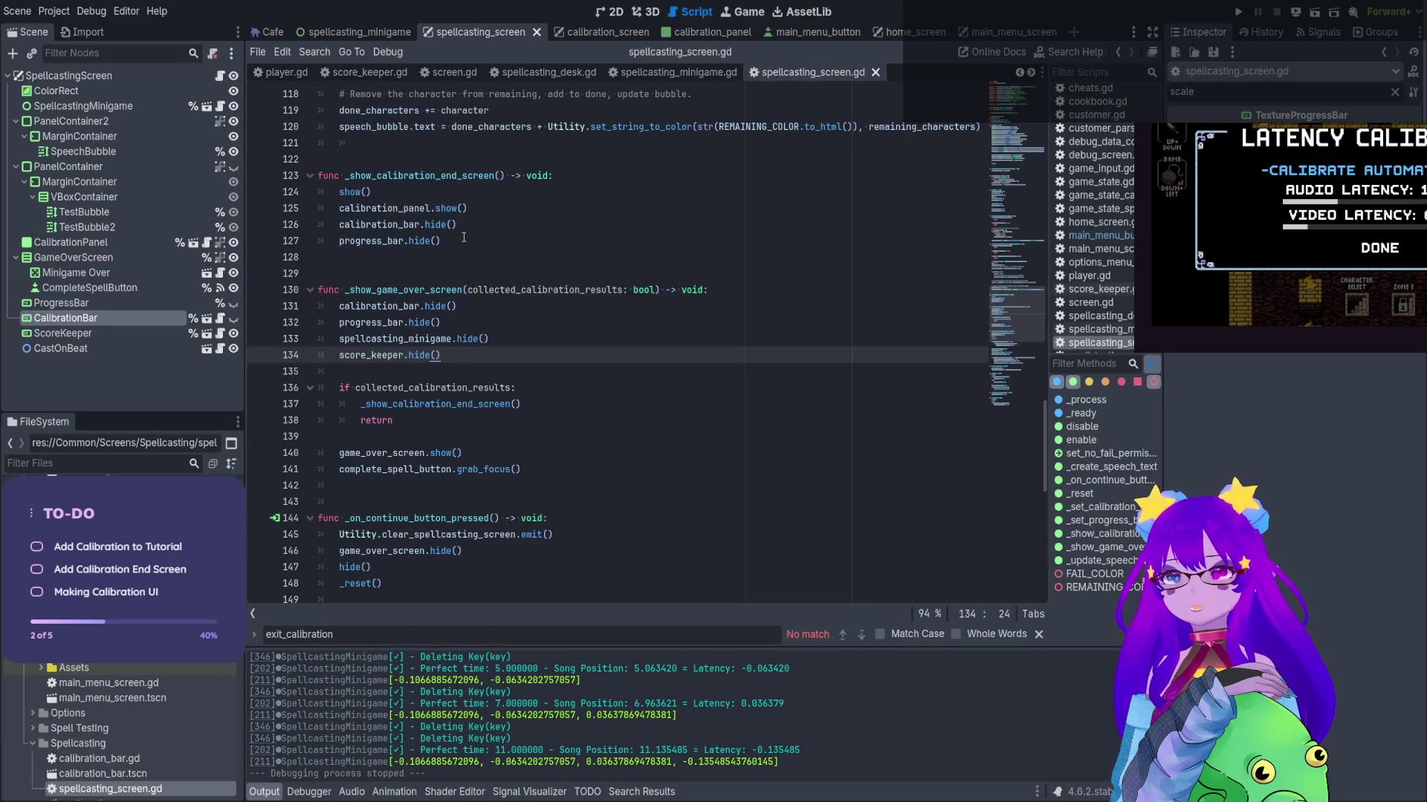
Browse spellcasting_screen.gd's functions and _ready connections, ending at the _create_speech_text definition on line 78
{"action": "scroll", "coordinate": [468, 326], "scroll_direction": "up", "scroll_amount": 4}
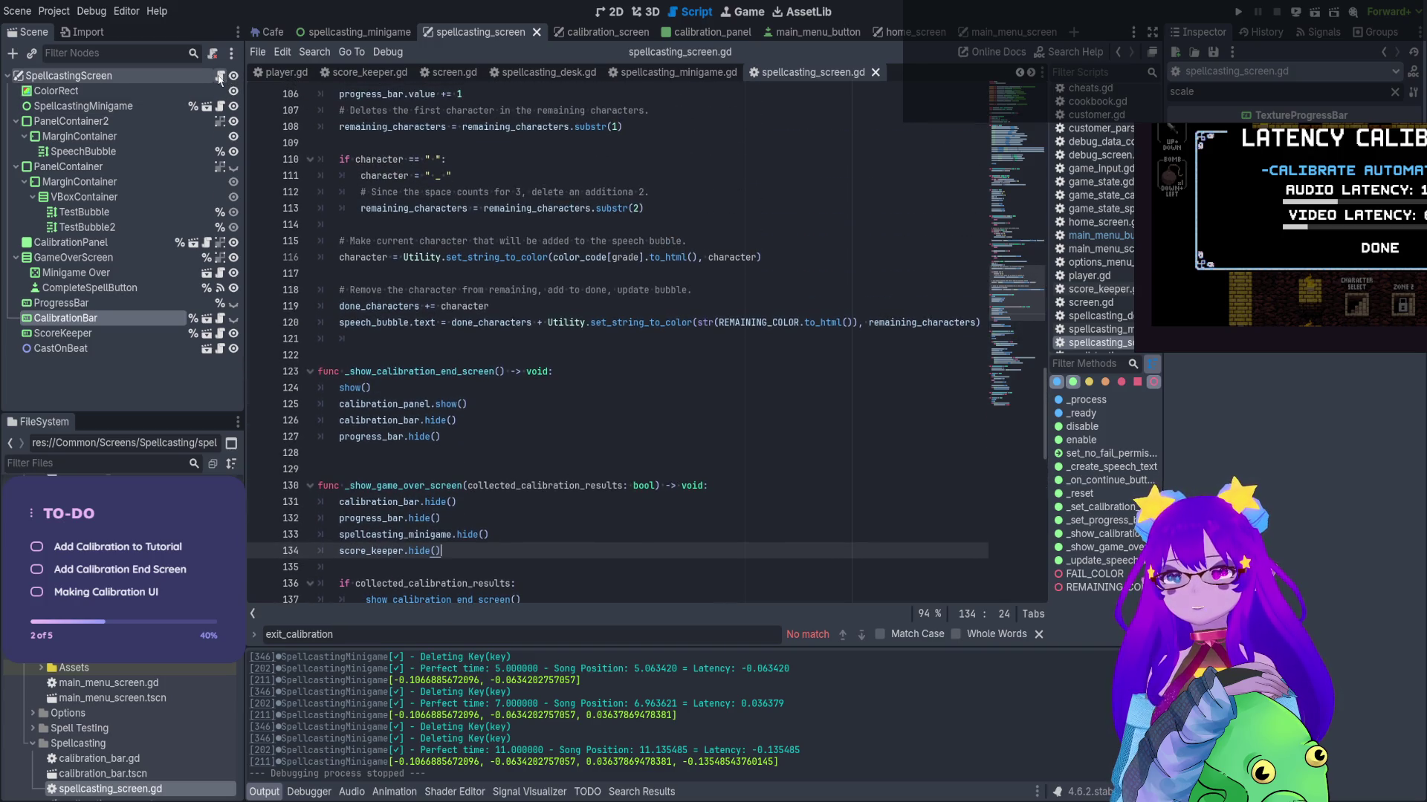
{"action": "scroll", "coordinate": [627, 363], "scroll_direction": "down", "scroll_amount": 5}
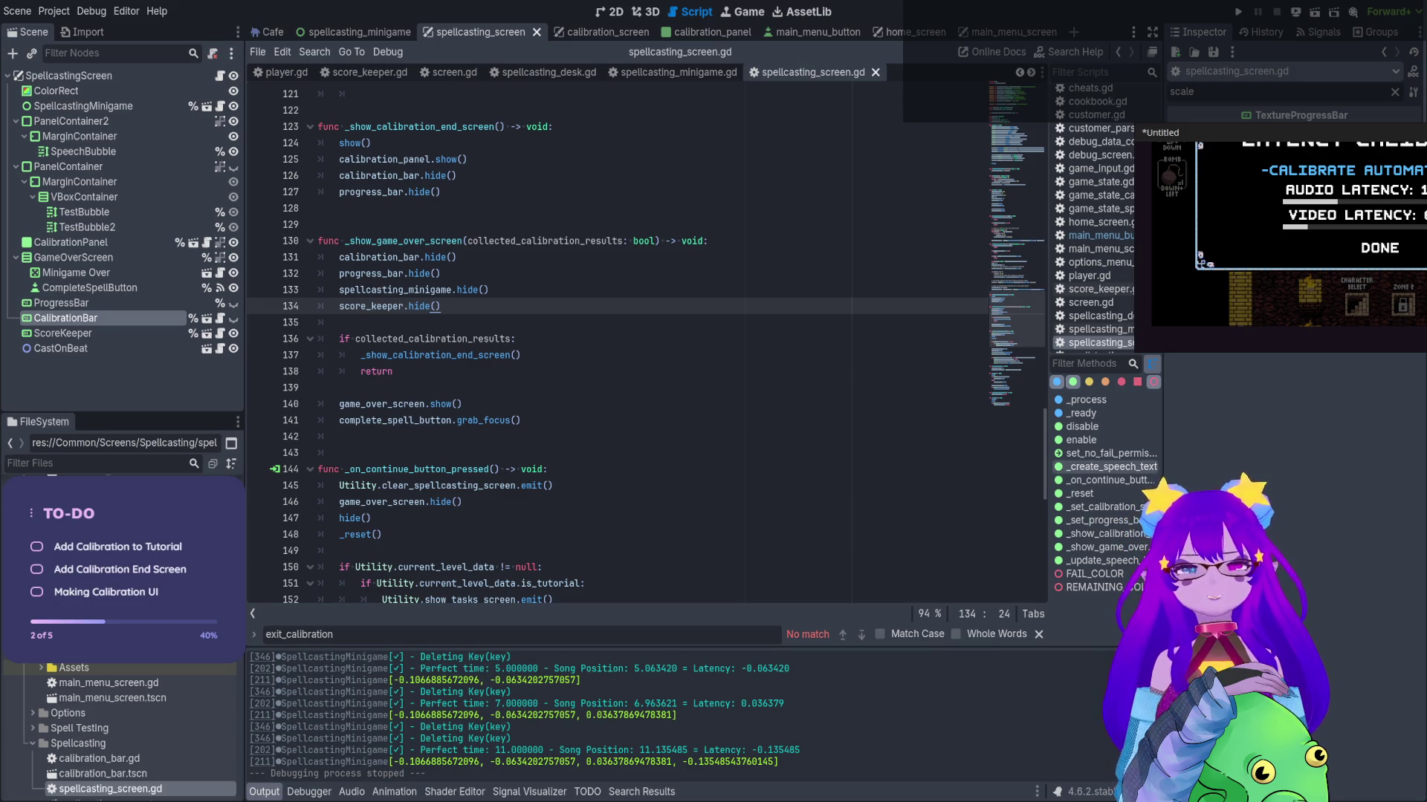
{"action": "left_click", "coordinate": [1099, 509]}
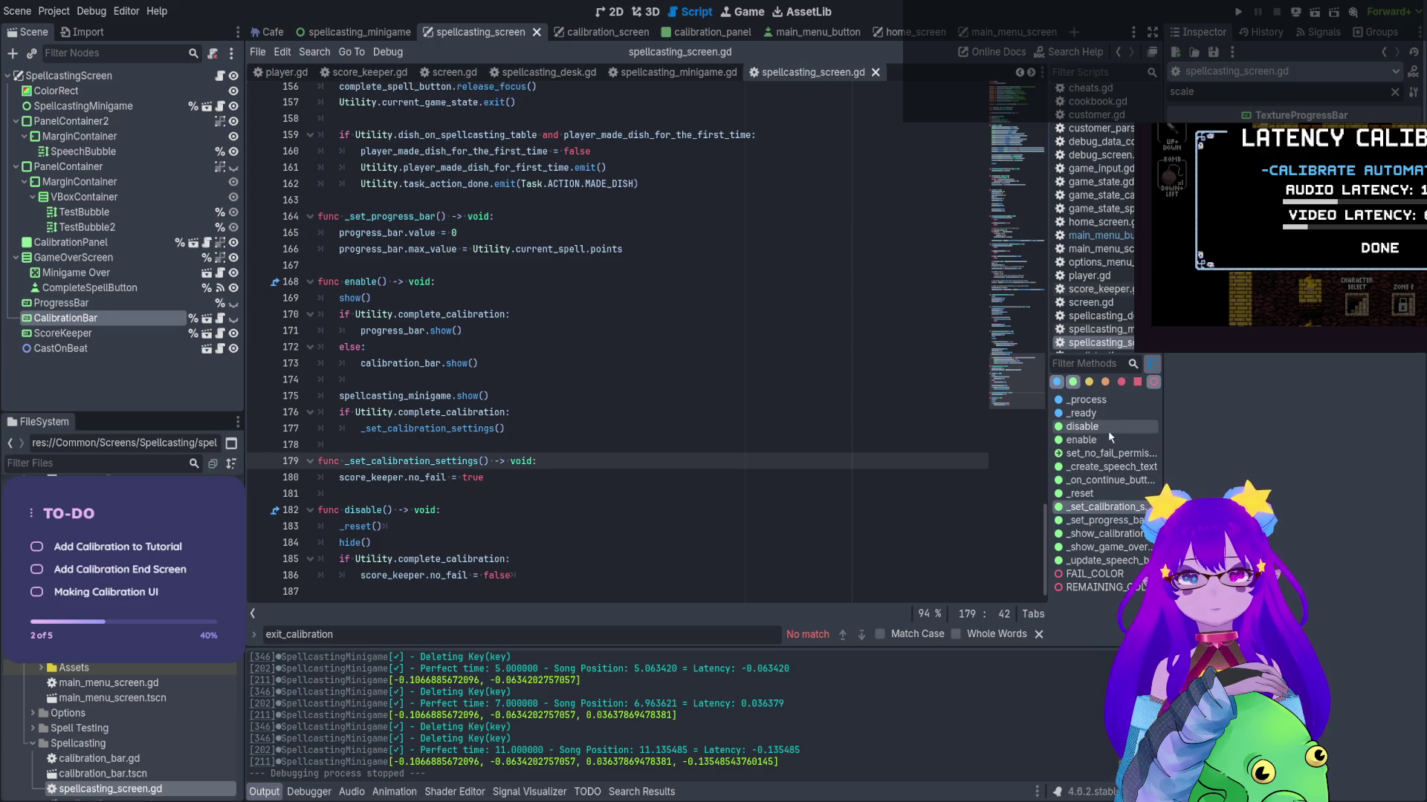
{"action": "left_click", "coordinate": [1107, 480]}
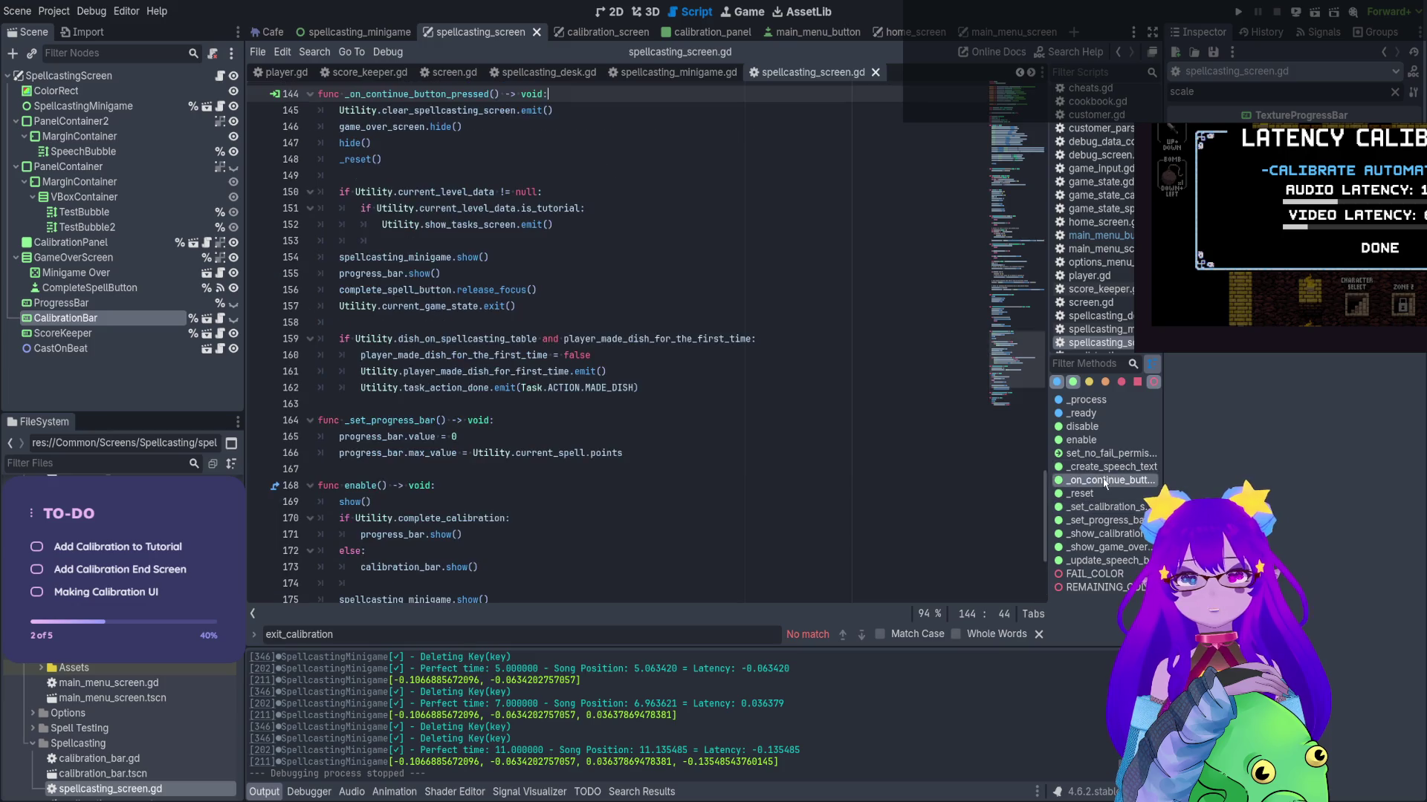
{"action": "left_click", "coordinate": [1082, 413]}
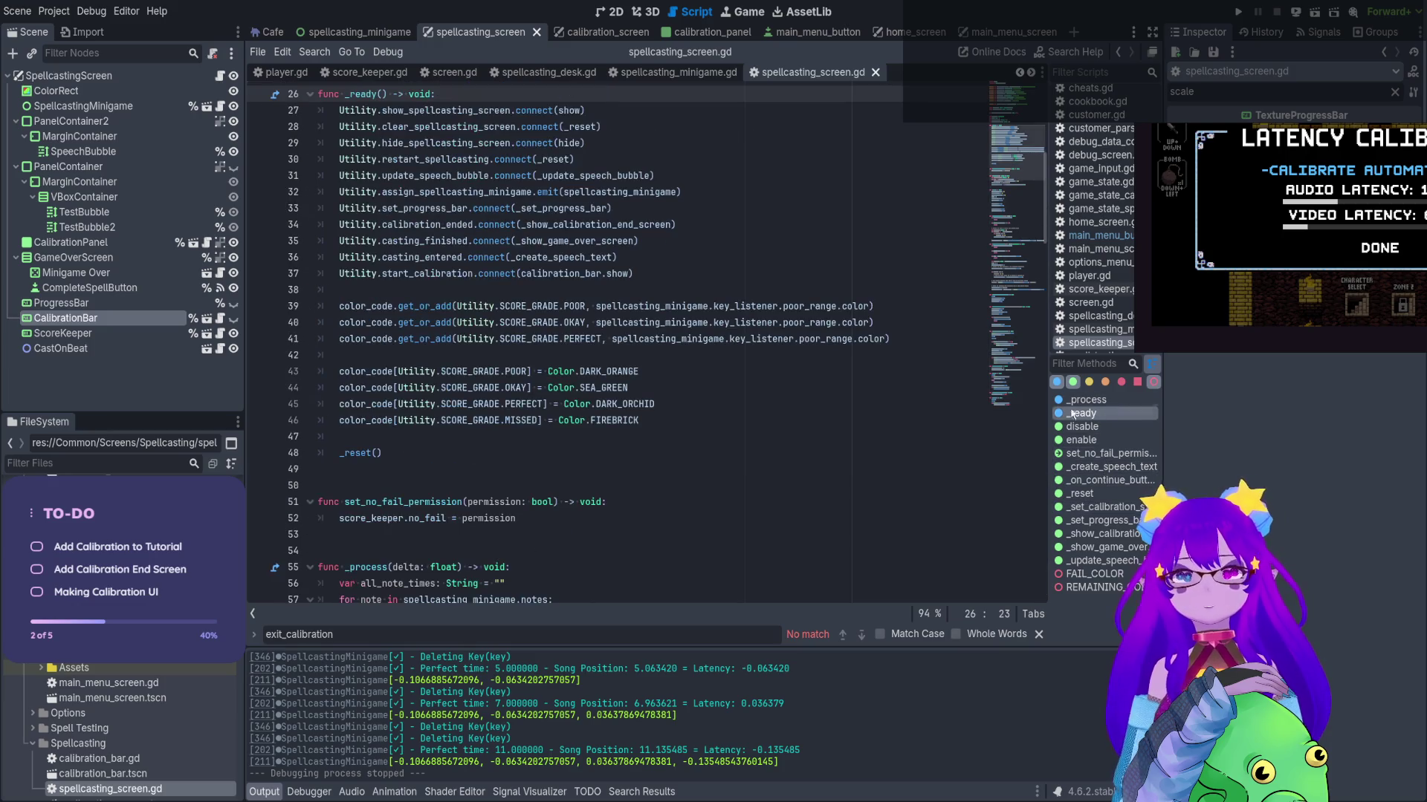
{"action": "left_click", "coordinate": [446, 208]}
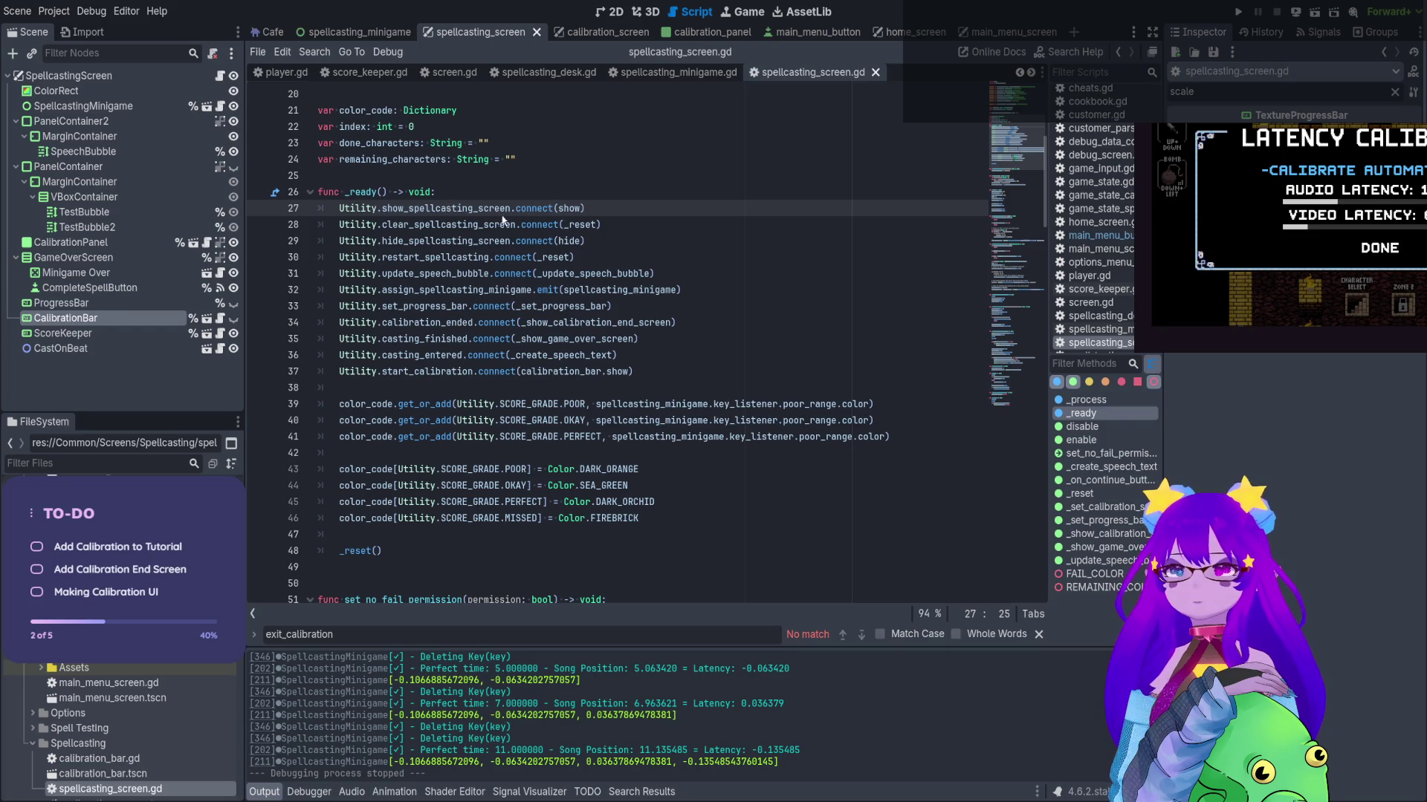
{"action": "left_click", "coordinate": [568, 202]}
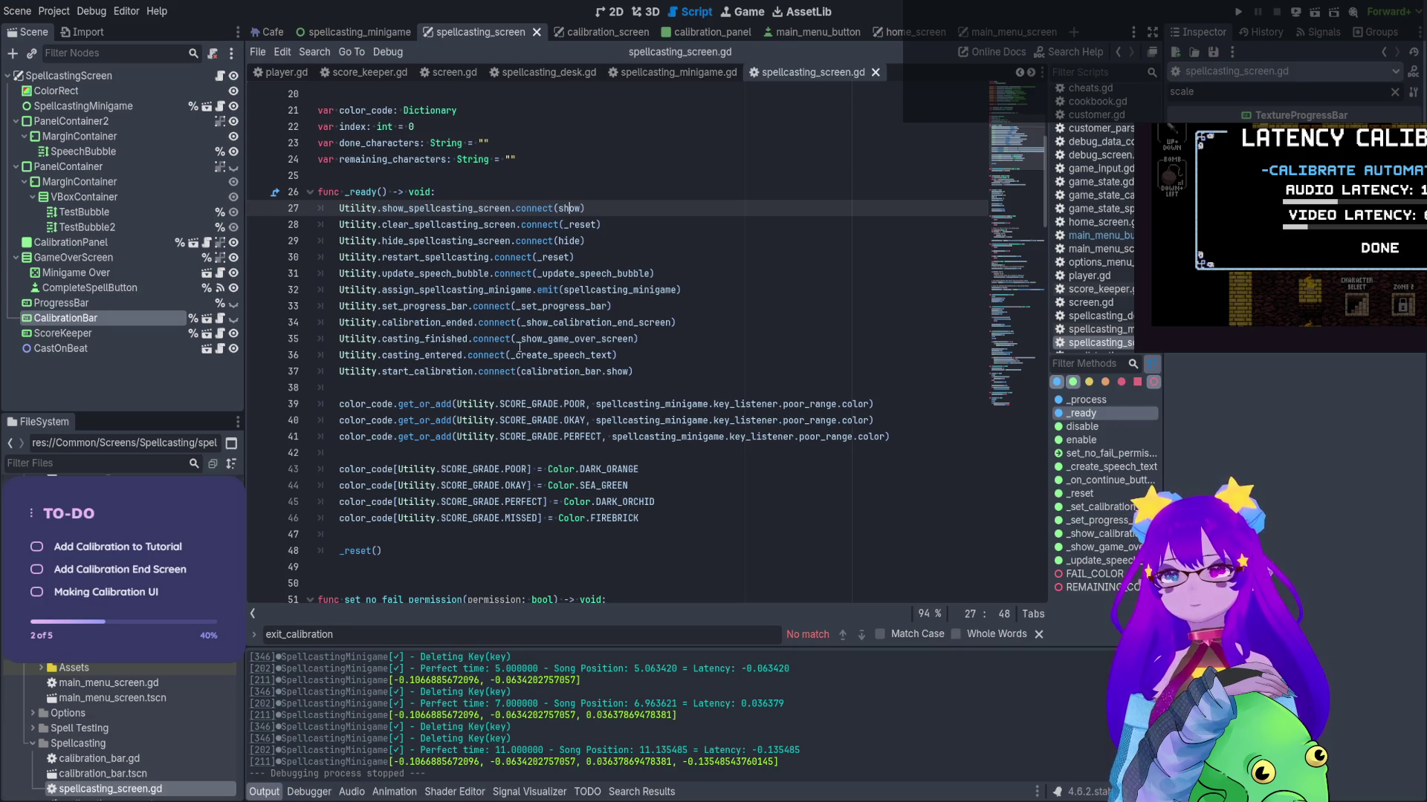
{"action": "left_click", "coordinate": [537, 358], "text": "ctrl"}
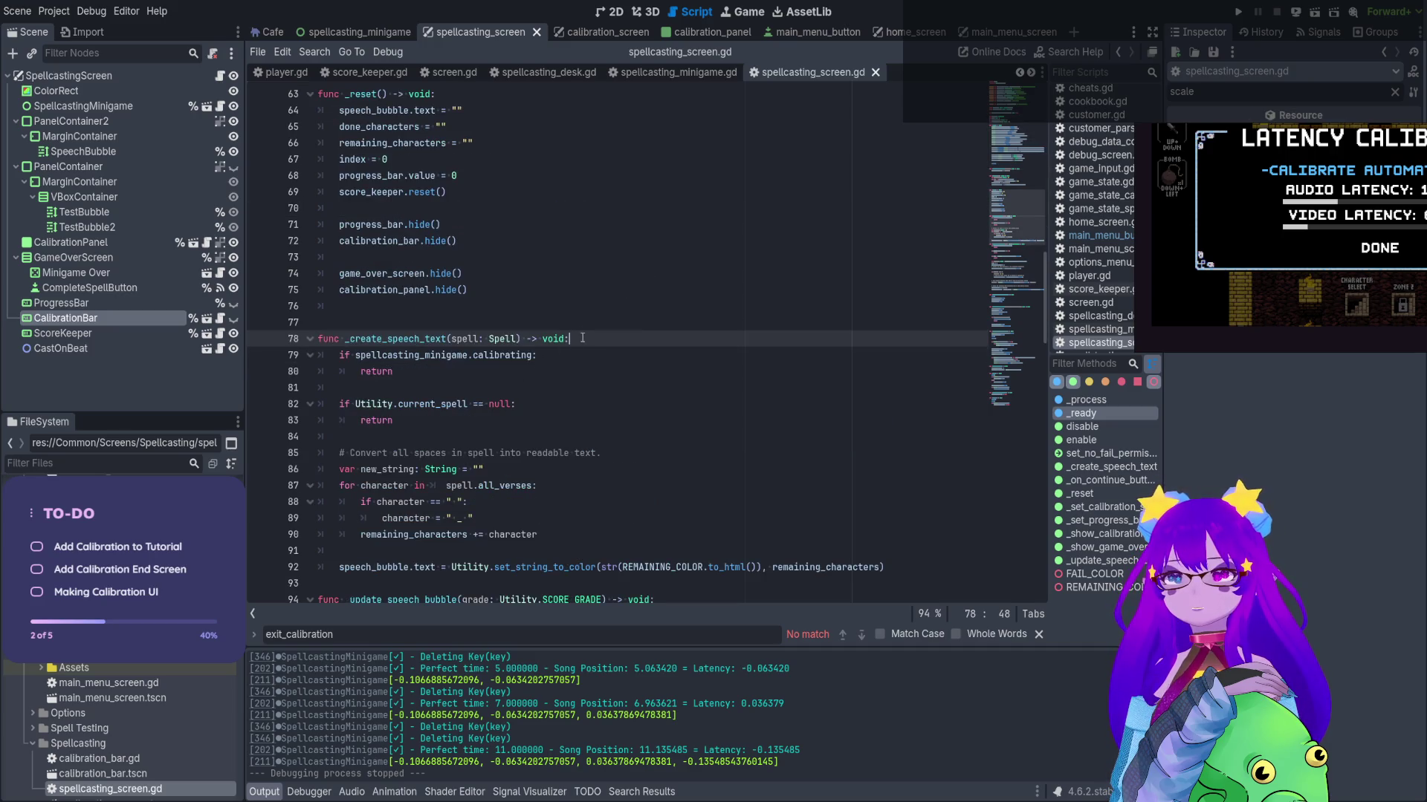
Add spellcasting_minigame.show() as the first line of _create_speech_text, save, and relaunch the game
{"action": "key", "text": "Return"}
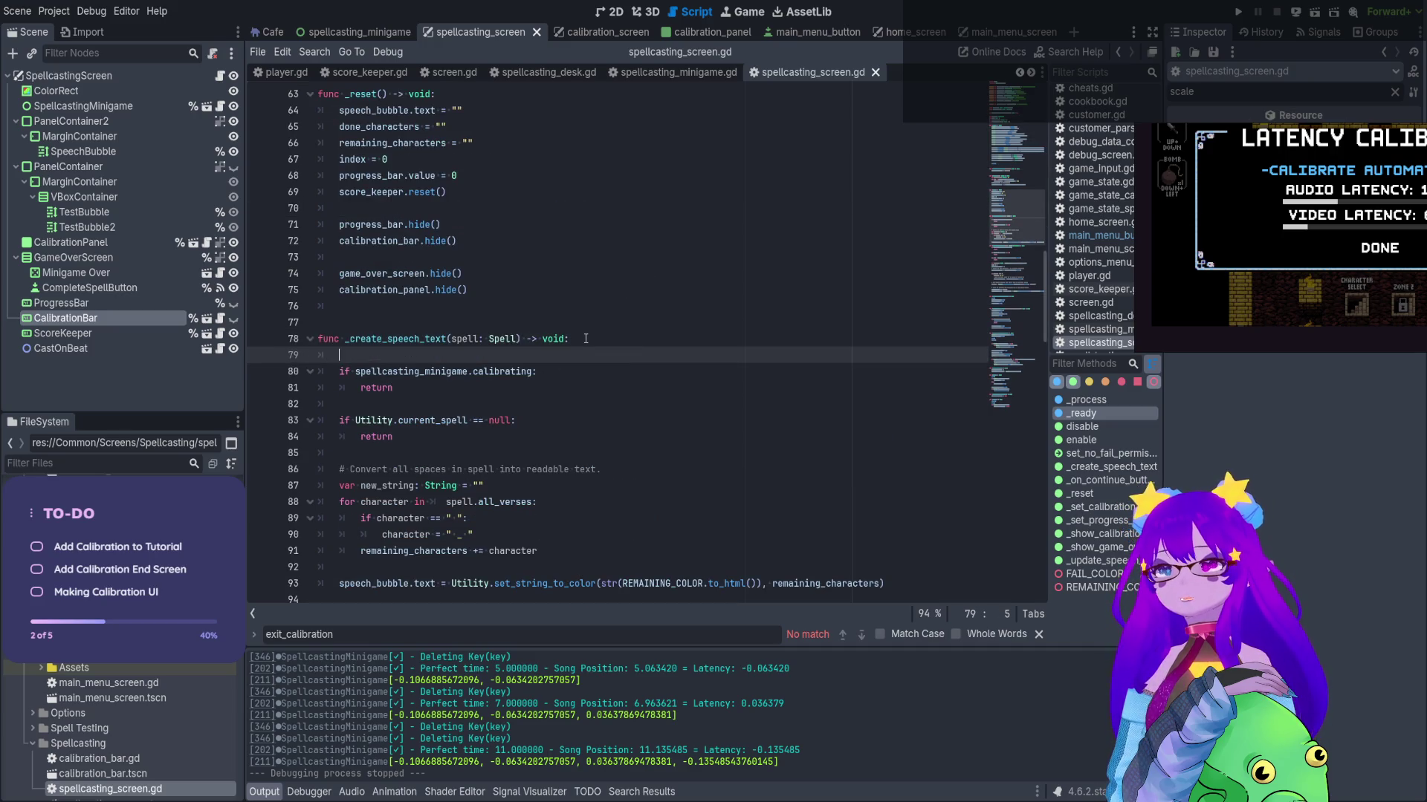
{"action": "type", "text": "spell"}
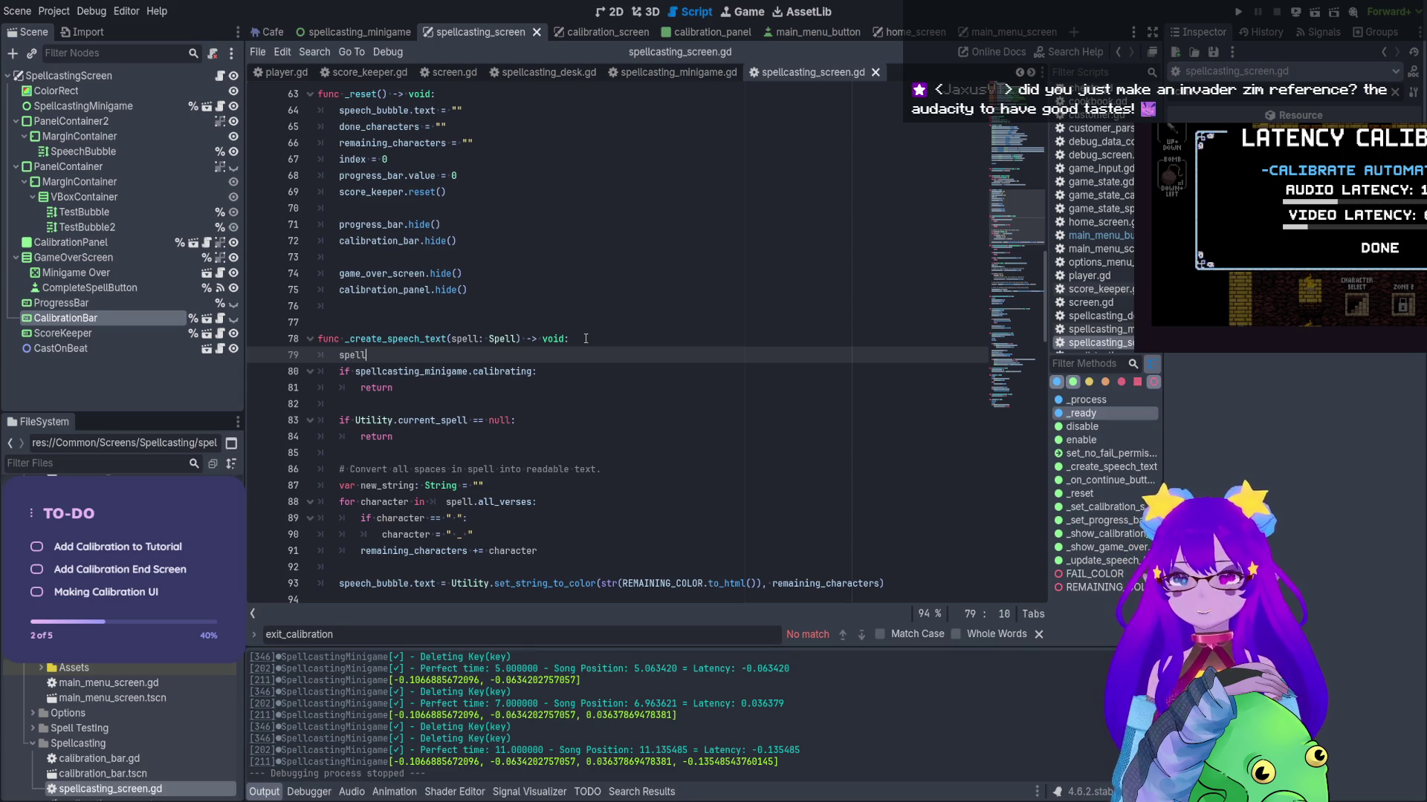
{"action": "key", "text": "Down"}
{"action": "key", "text": "Return"}
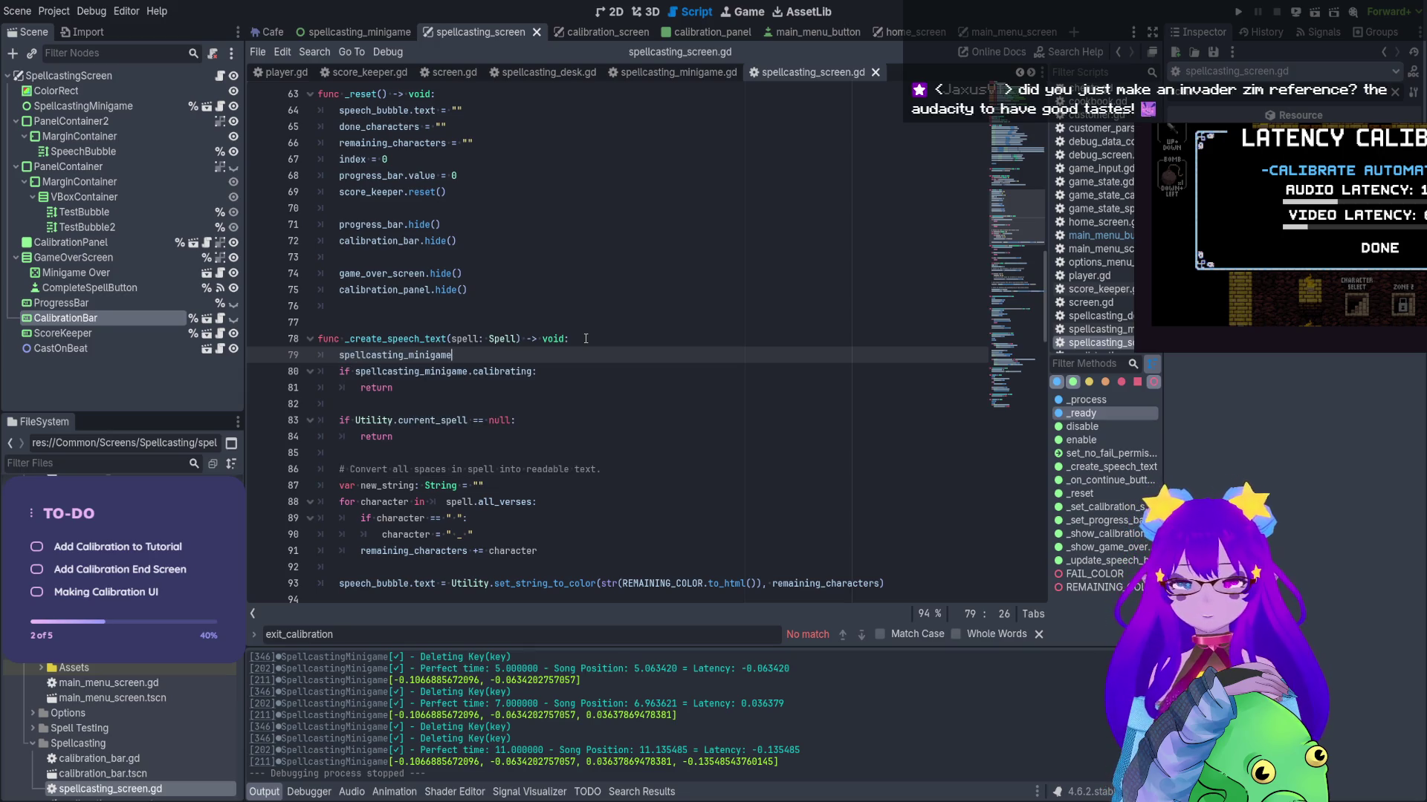
{"action": "type", "text": ".sh"}
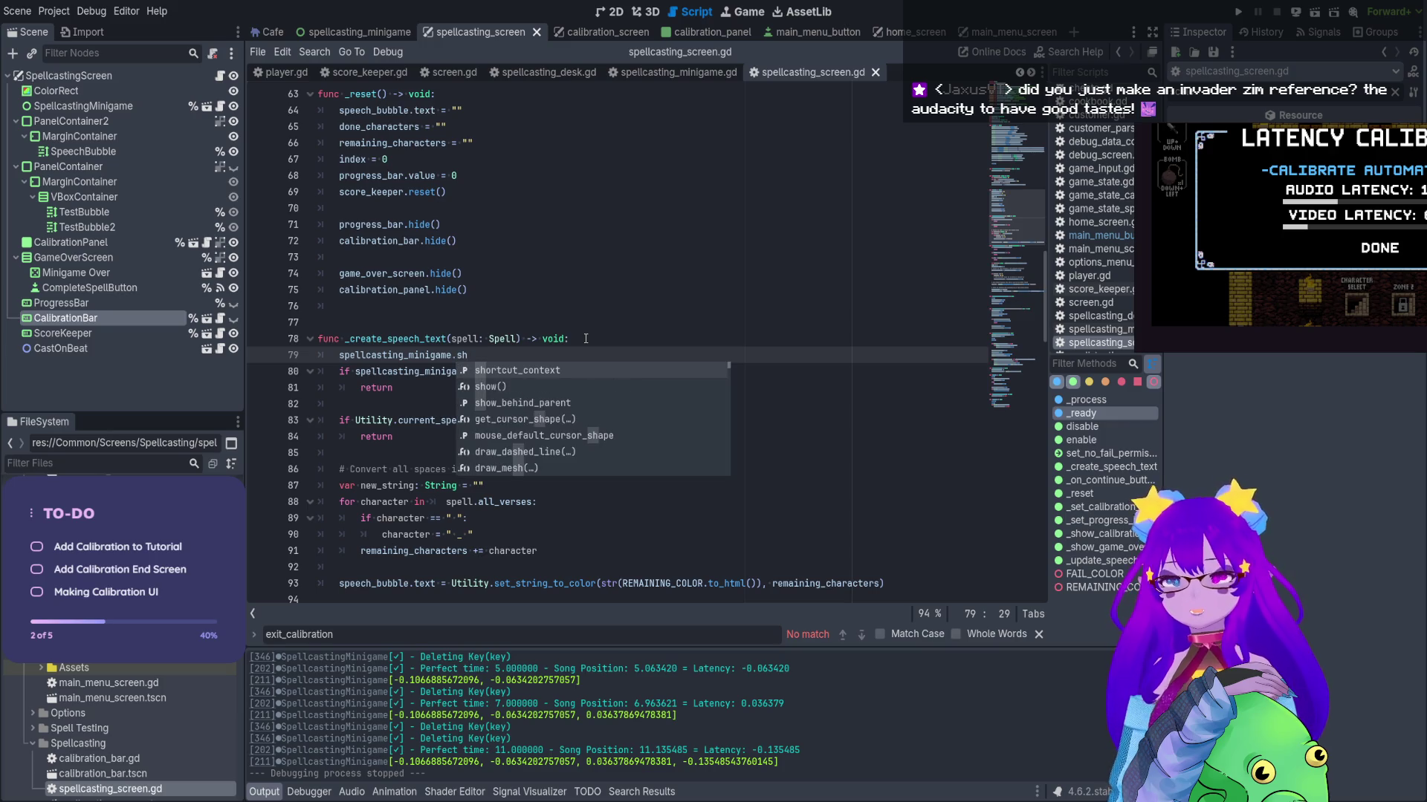
{"action": "type", "text": "o"}
{"action": "key", "text": "Return"}
{"action": "key", "text": "ctrl+s"}
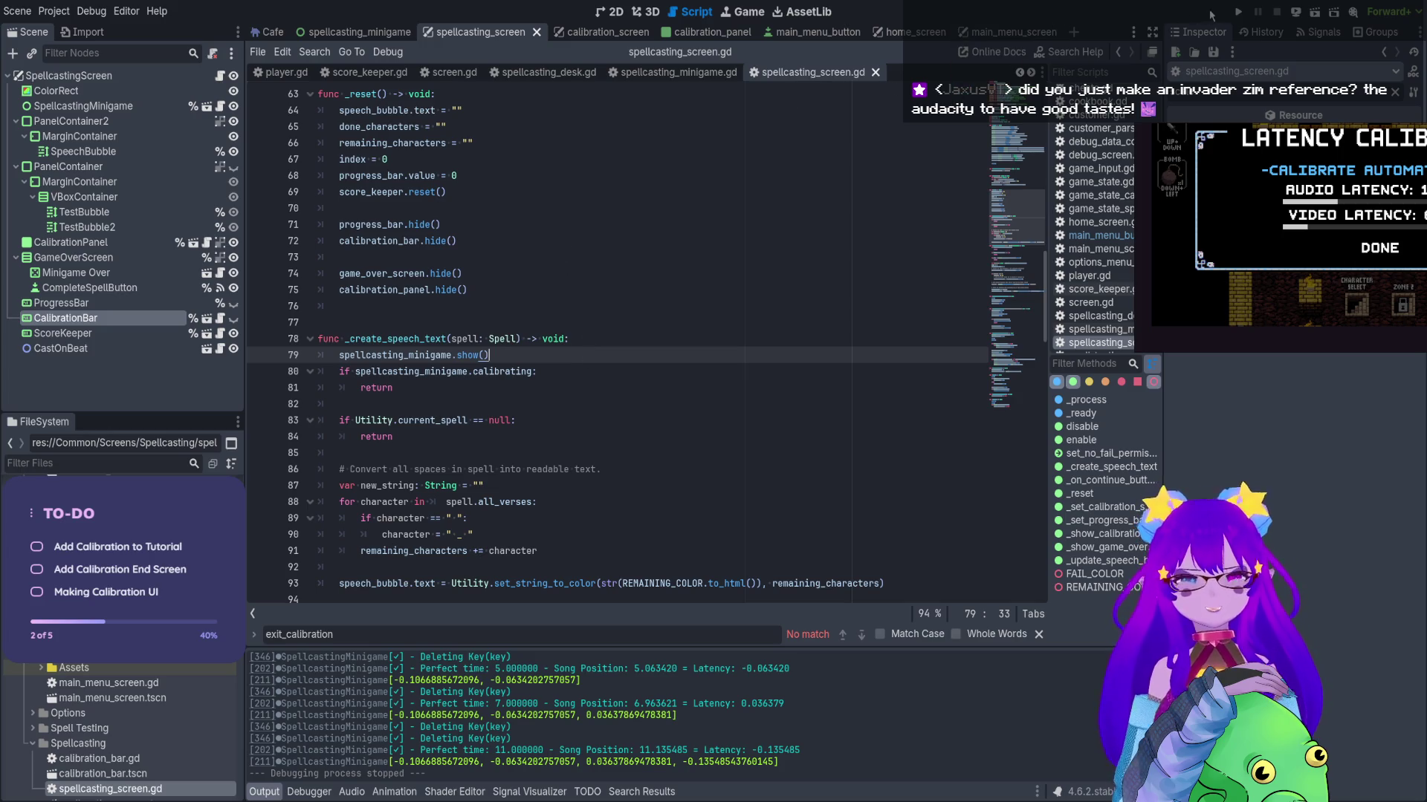
{"action": "left_click", "coordinate": [1238, 12]}
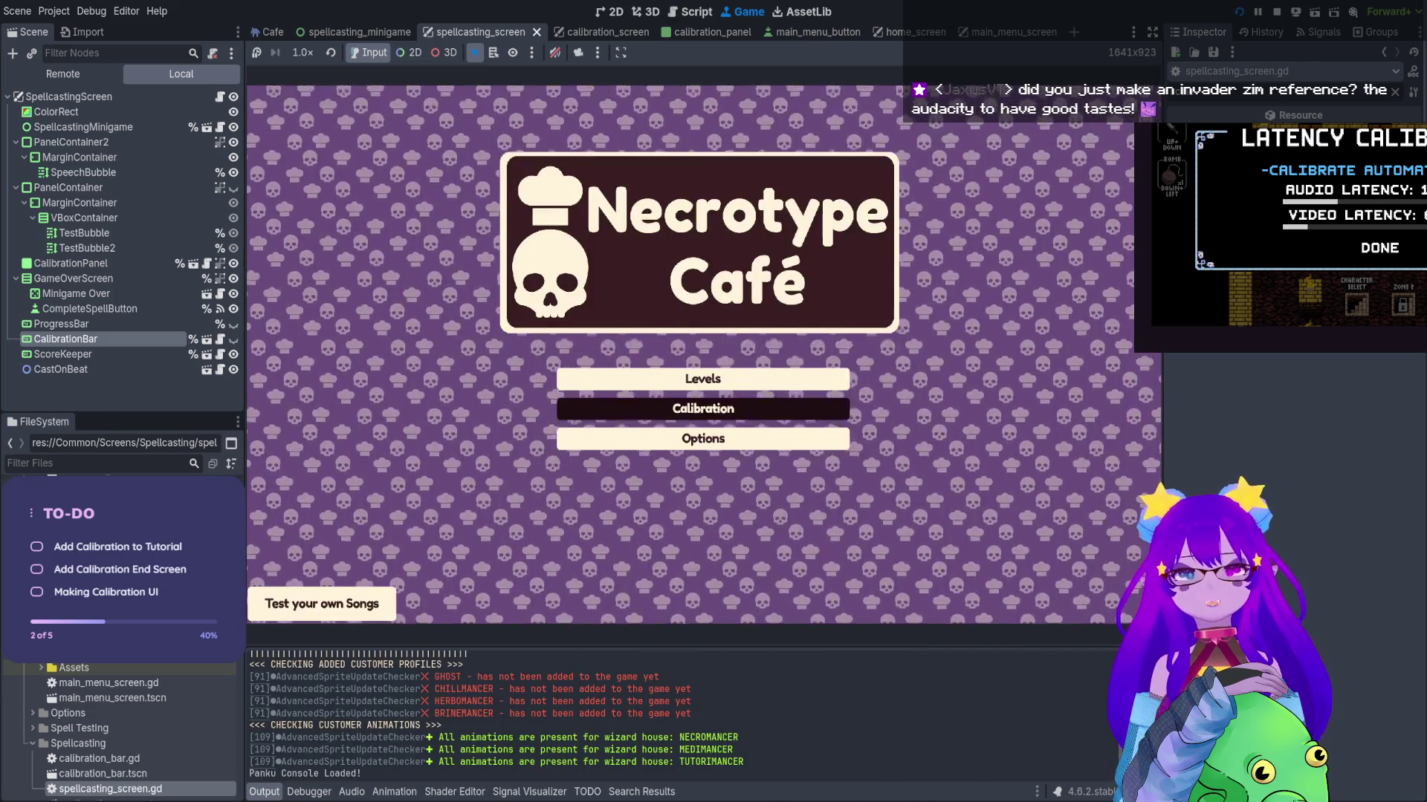
Start a calibration test, hit a note, return to the main menu and restart the test
{"action": "key", "text": "Return"}
{"action": "key", "text": "Return"}
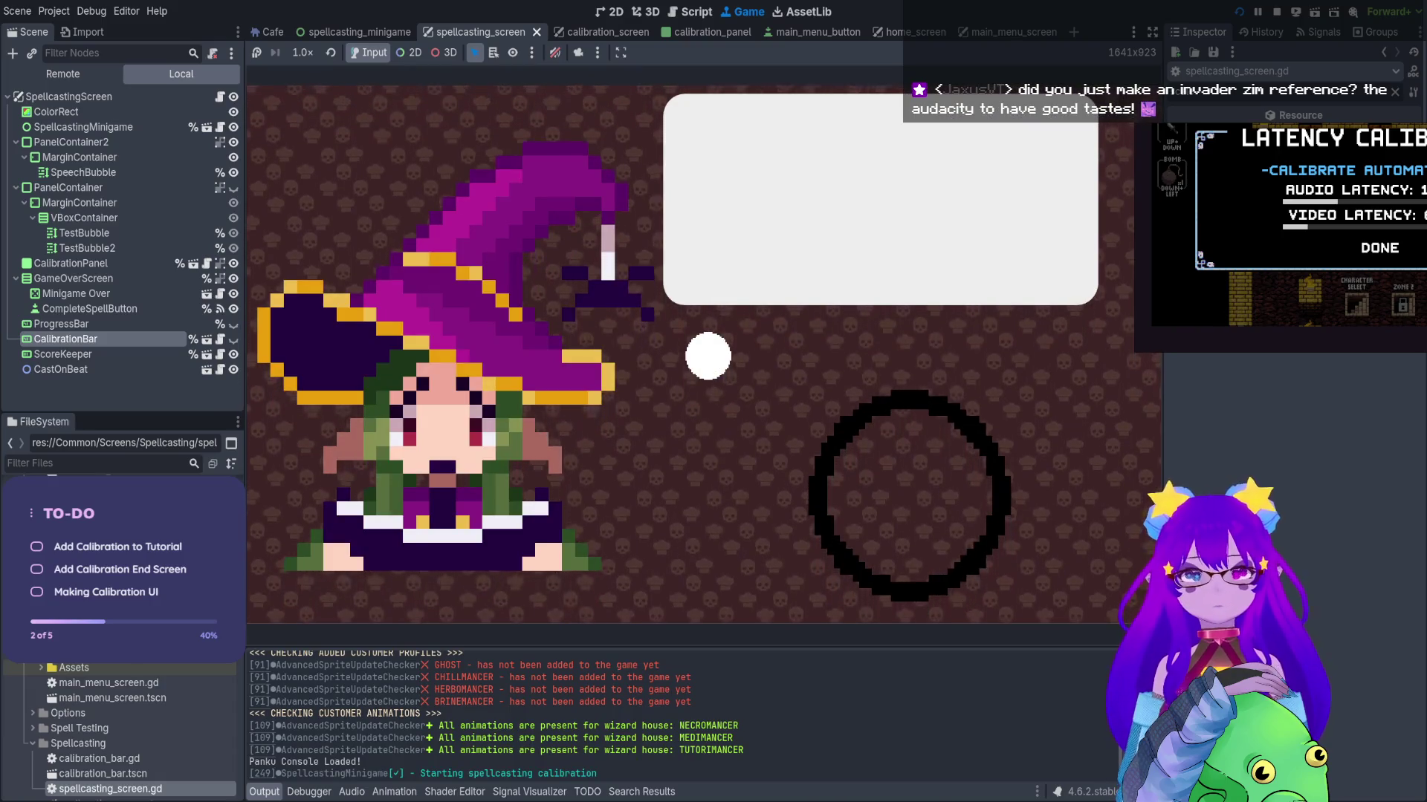
{"action": "key", "text": "space"}
{"action": "key", "text": "space"}
{"action": "key", "text": "space"}
{"action": "key", "text": "space"}
{"action": "key", "text": "space"}
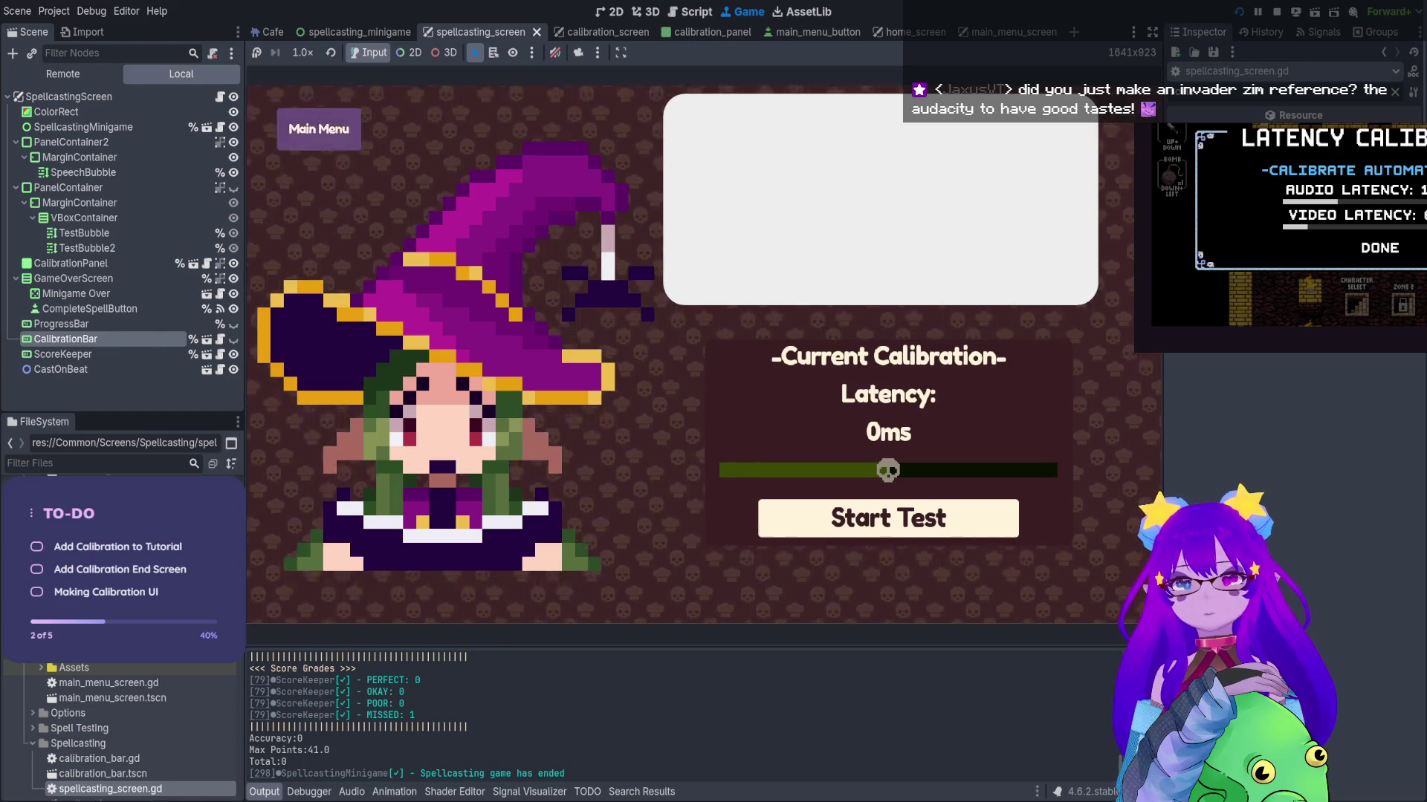
{"action": "key", "text": "Escape"}
{"action": "key", "text": "Return"}
{"action": "key", "text": "Return"}
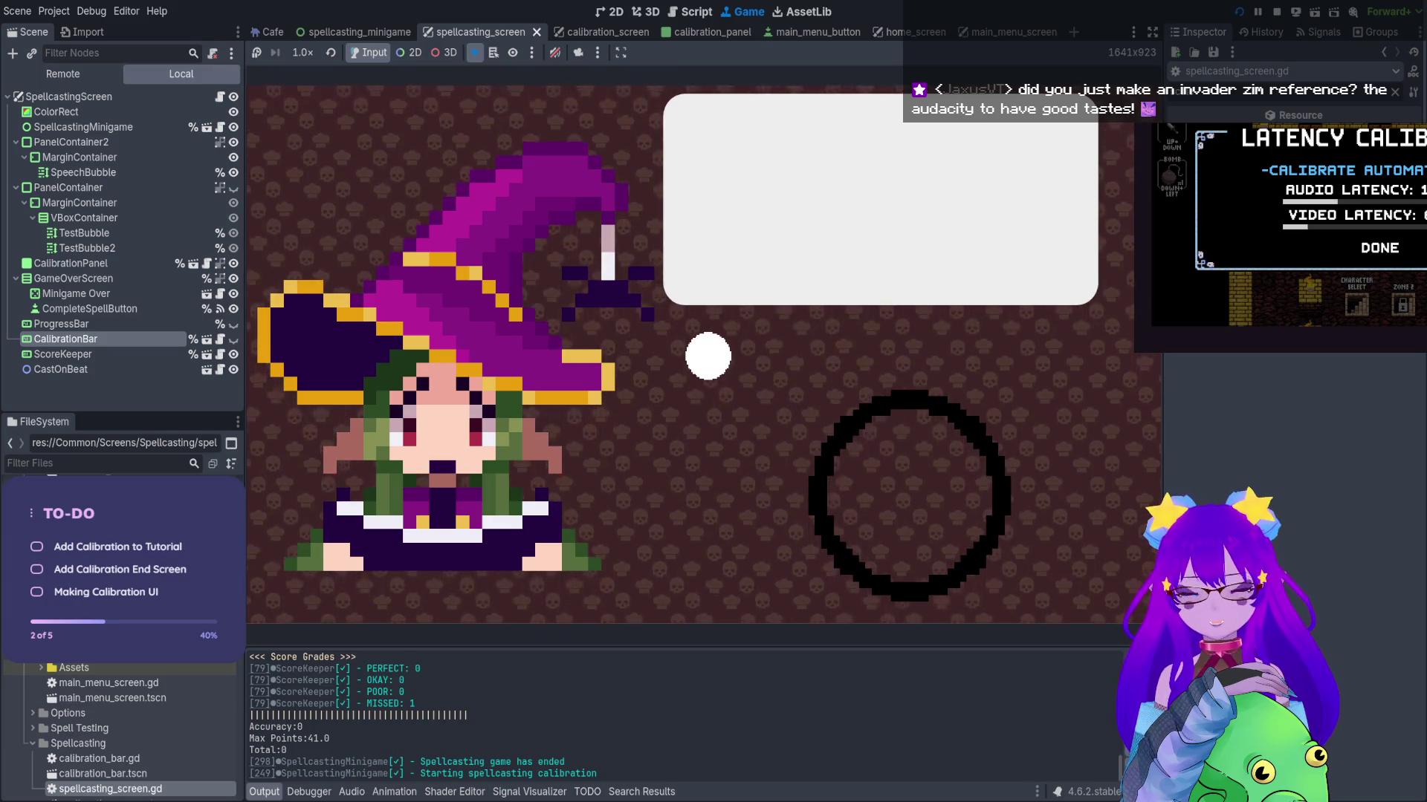
{"action": "key", "text": "space"}
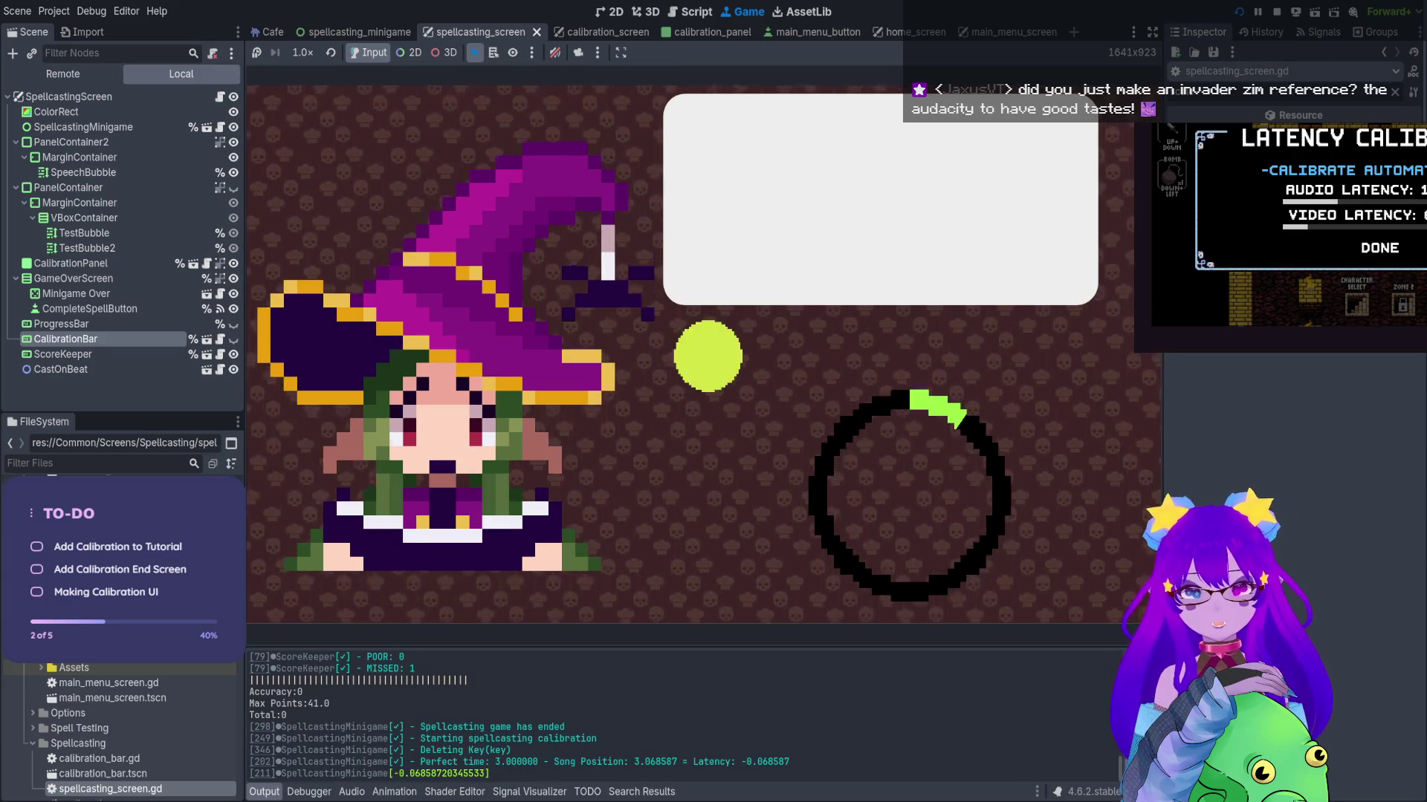
{"action": "key", "text": "space"}
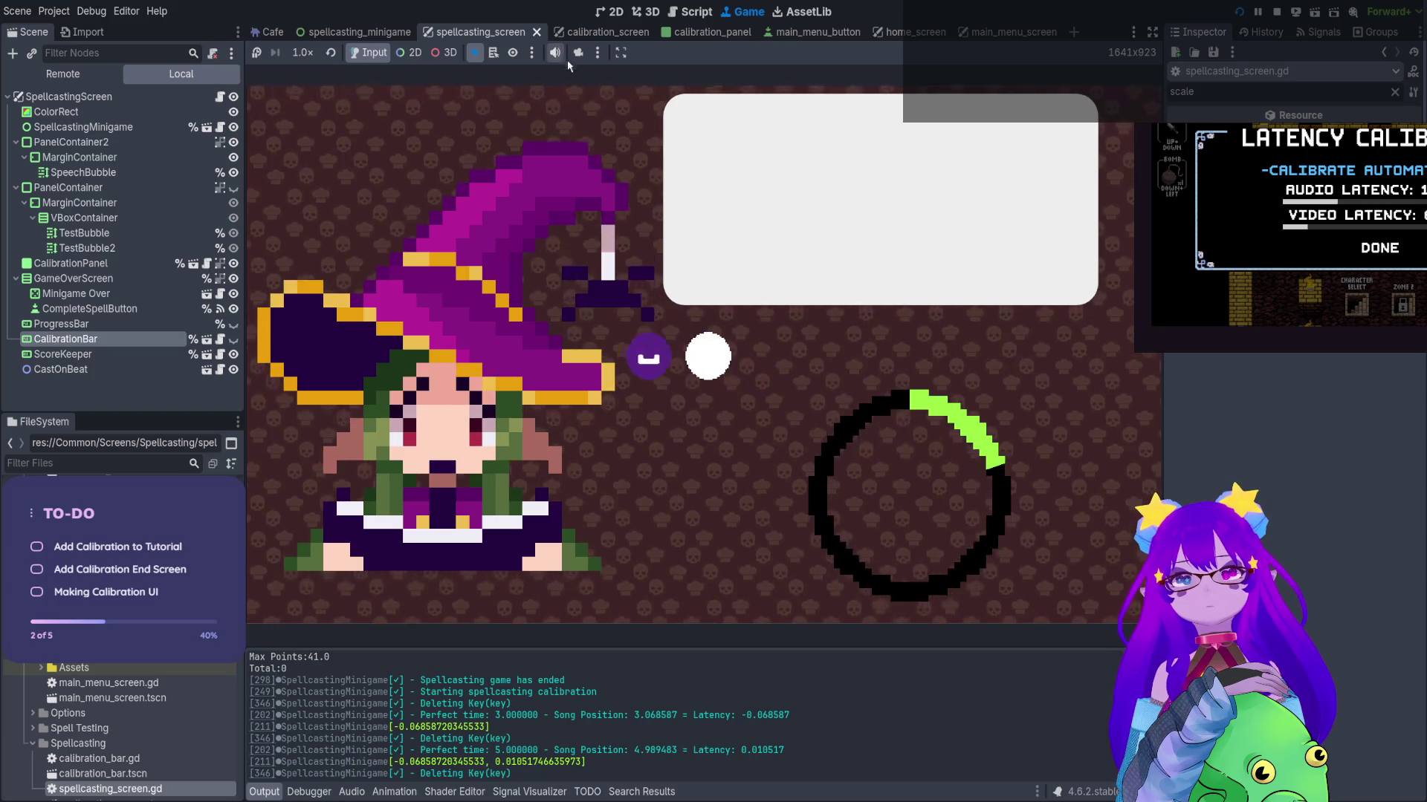
Unmute the game audio and run another calibration test, hitting notes until it ends
{"action": "left_click", "coordinate": [557, 54]}
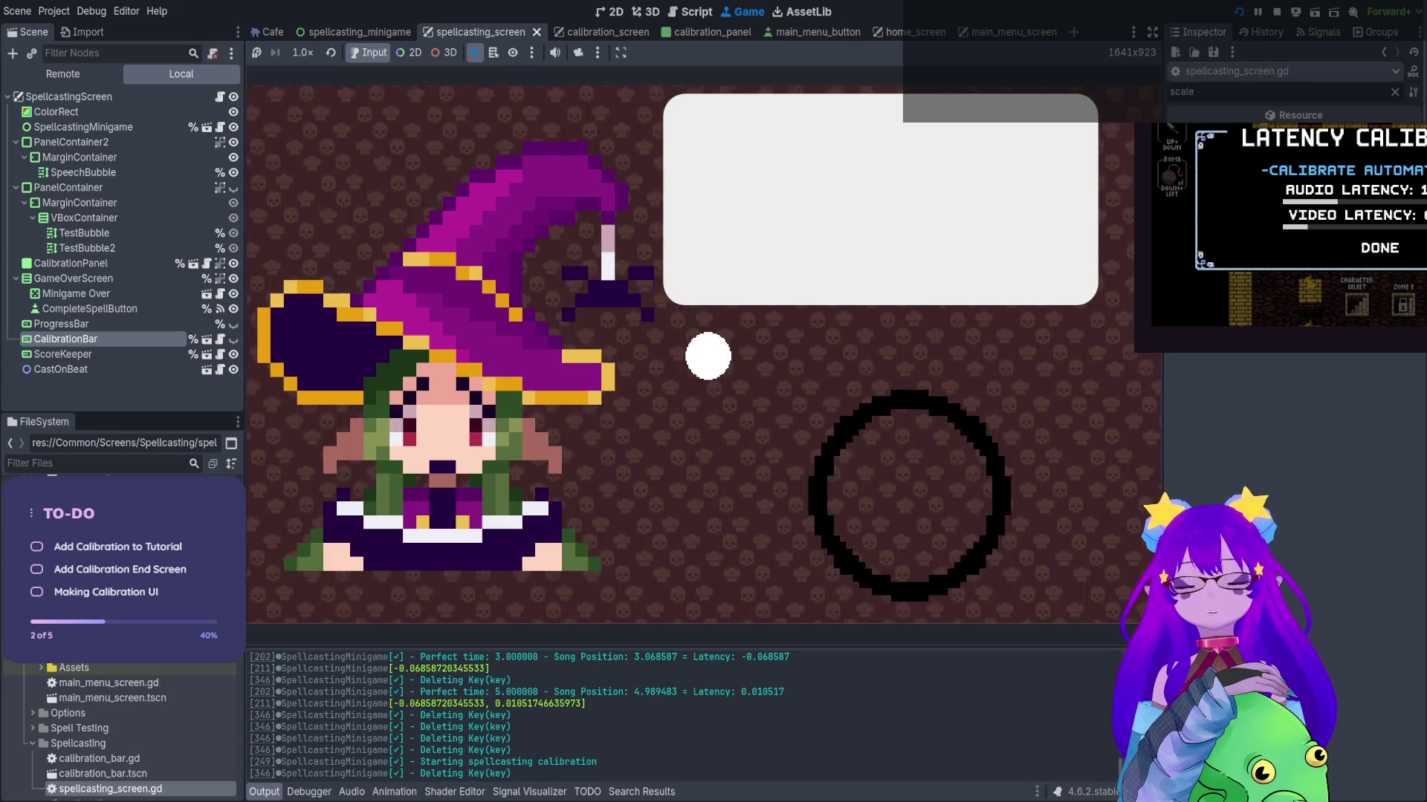
{"action": "key", "text": "space"}
{"action": "key", "text": "space"}
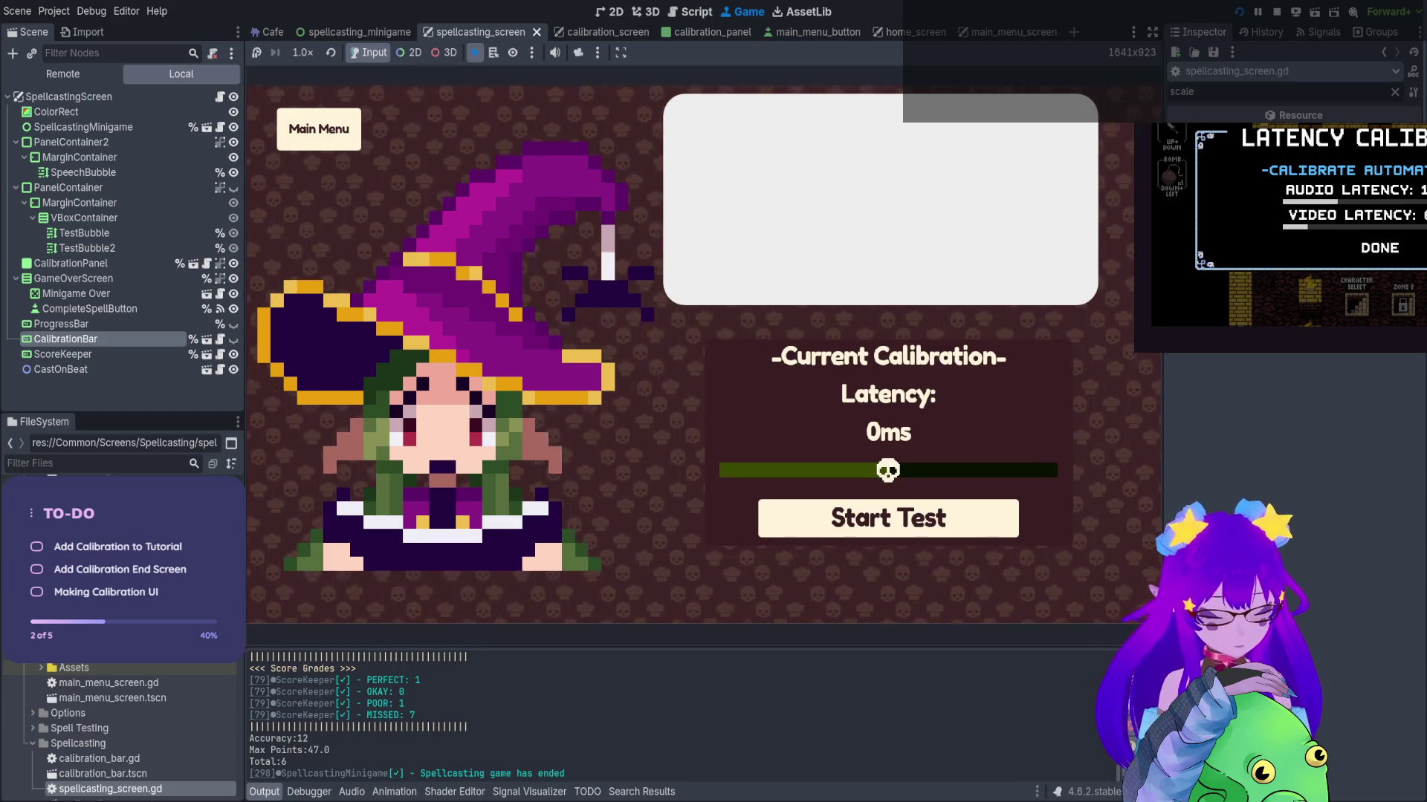
{"action": "key", "text": "Return"}
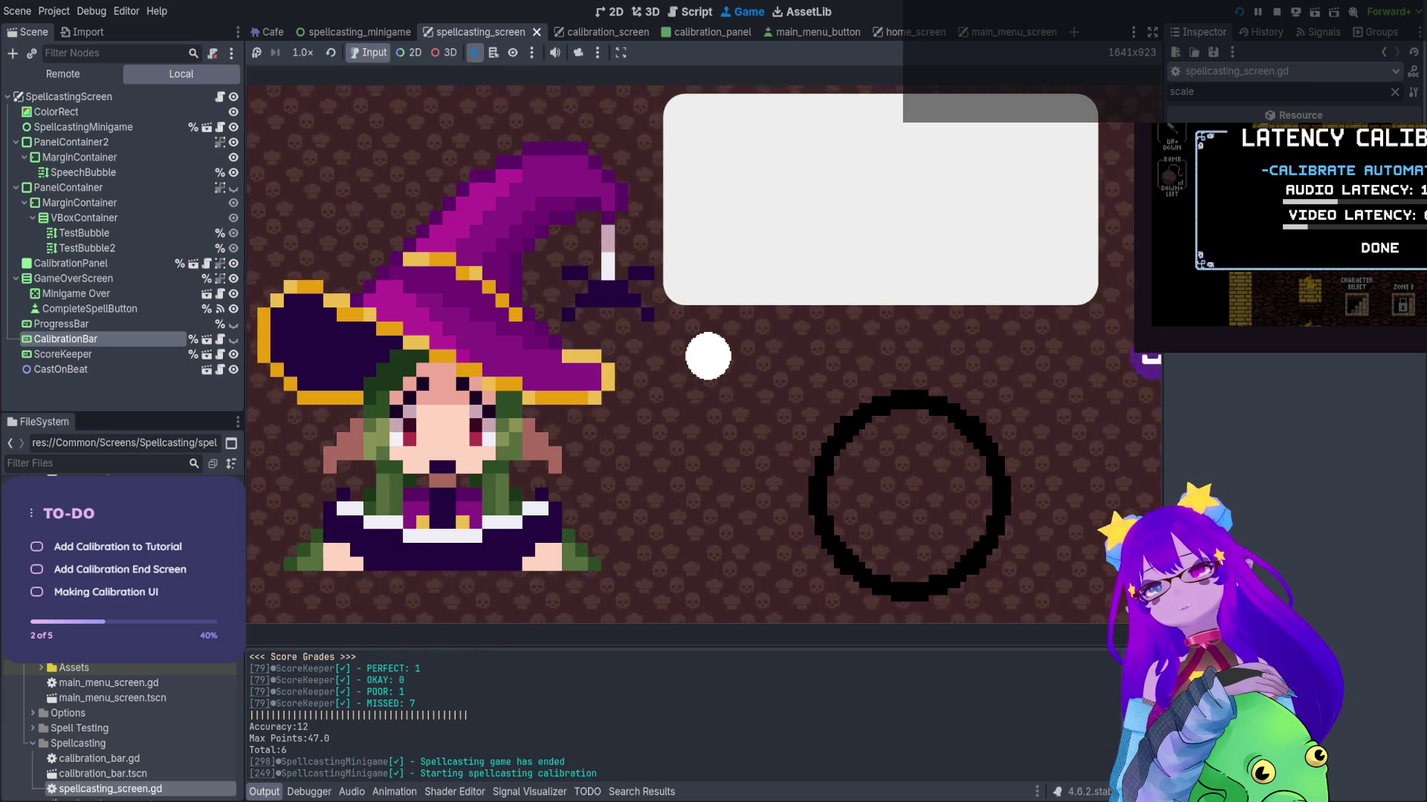
{"action": "key", "text": "space"}
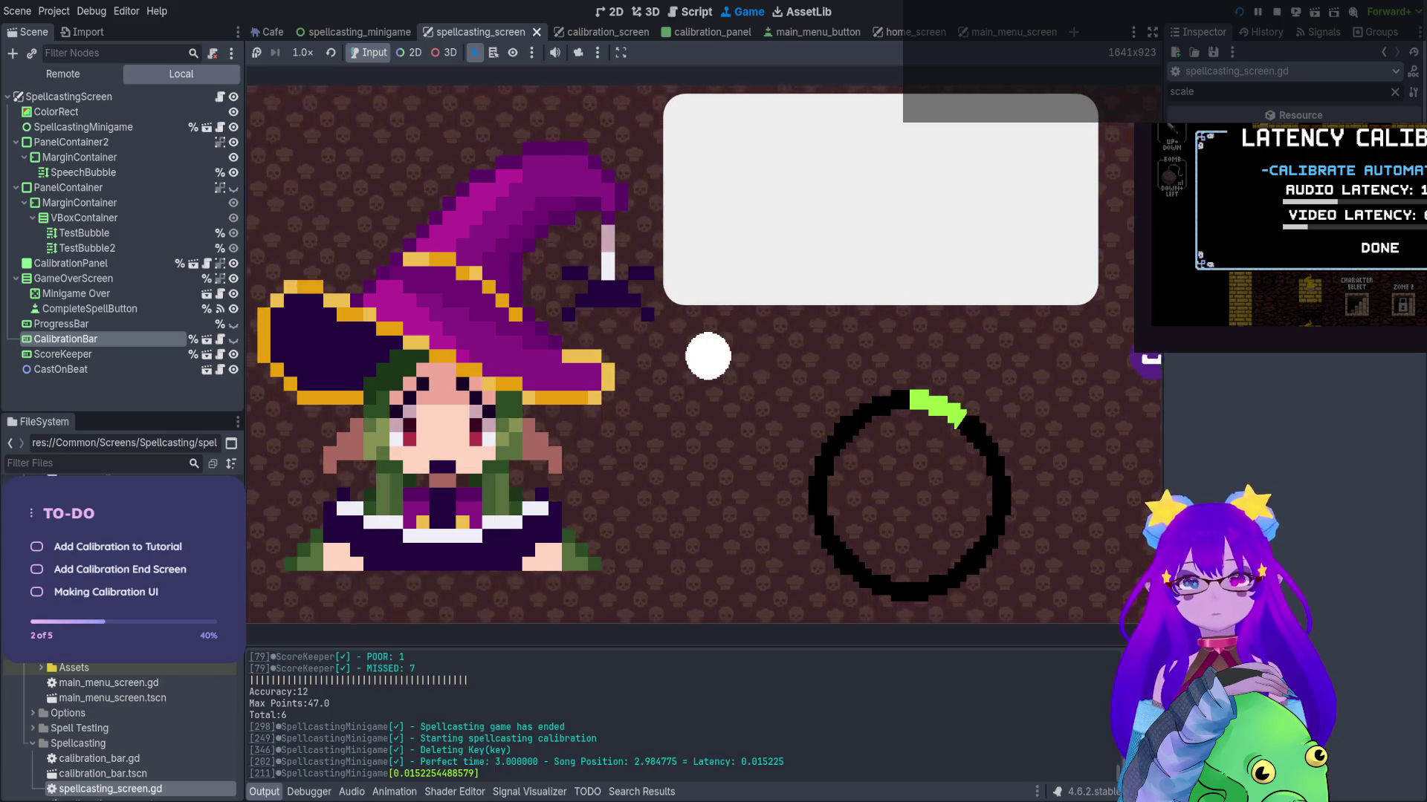
{"action": "key", "text": "space"}
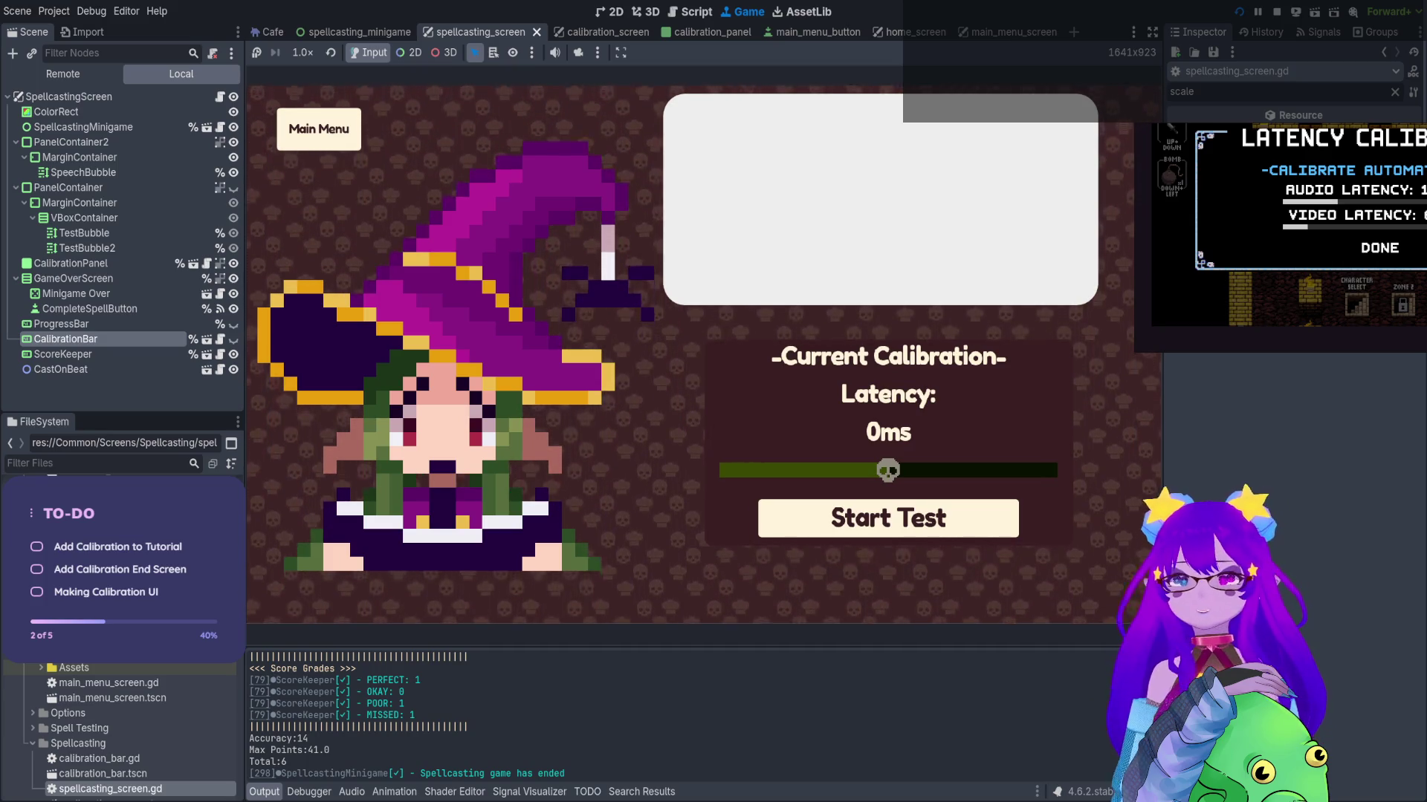
Revisit the main menu and Calibration screen, briefly starting a calibration test
{"action": "left_click", "coordinate": [319, 129]}
{"action": "left_click", "coordinate": [701, 408]}
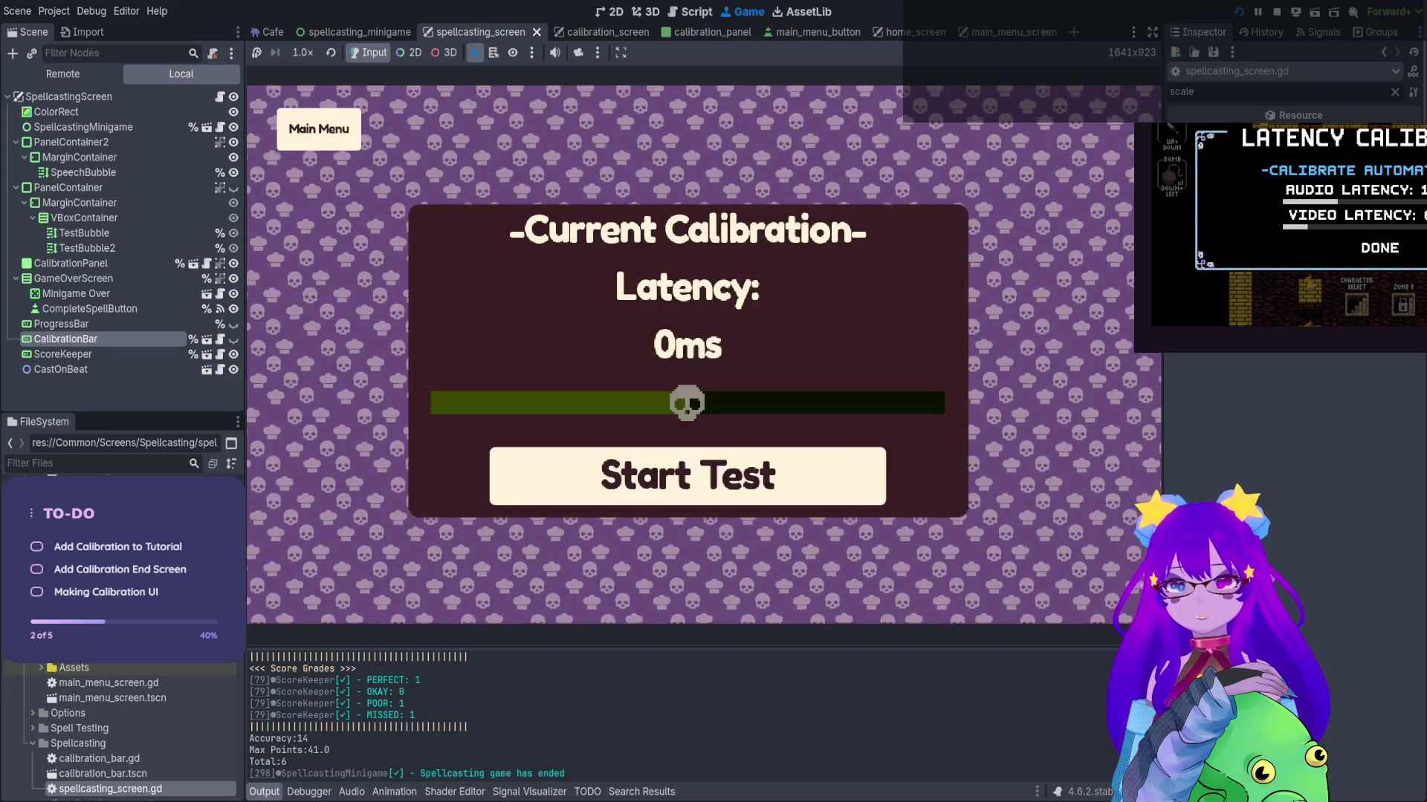
{"action": "key", "text": "space"}
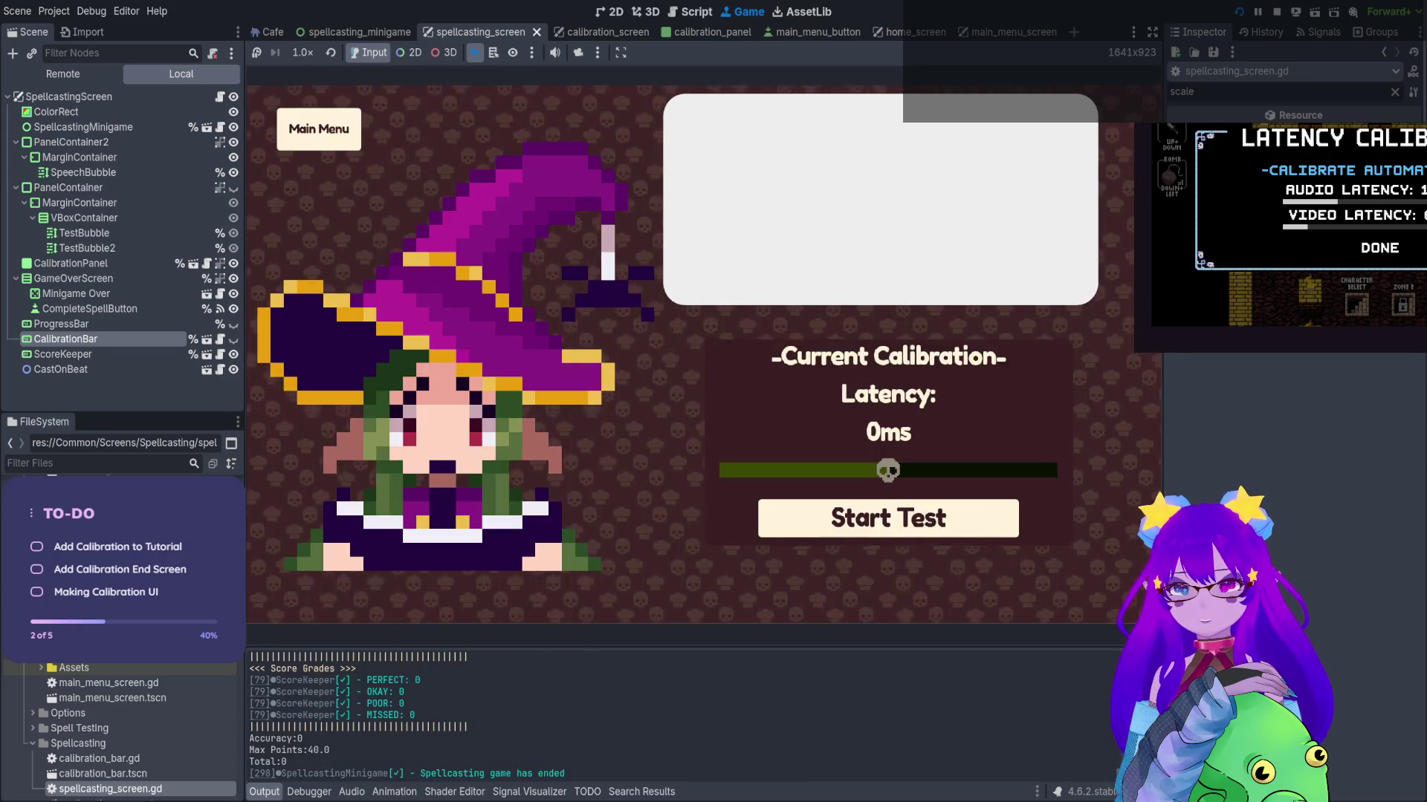
{"action": "left_click", "coordinate": [319, 129]}
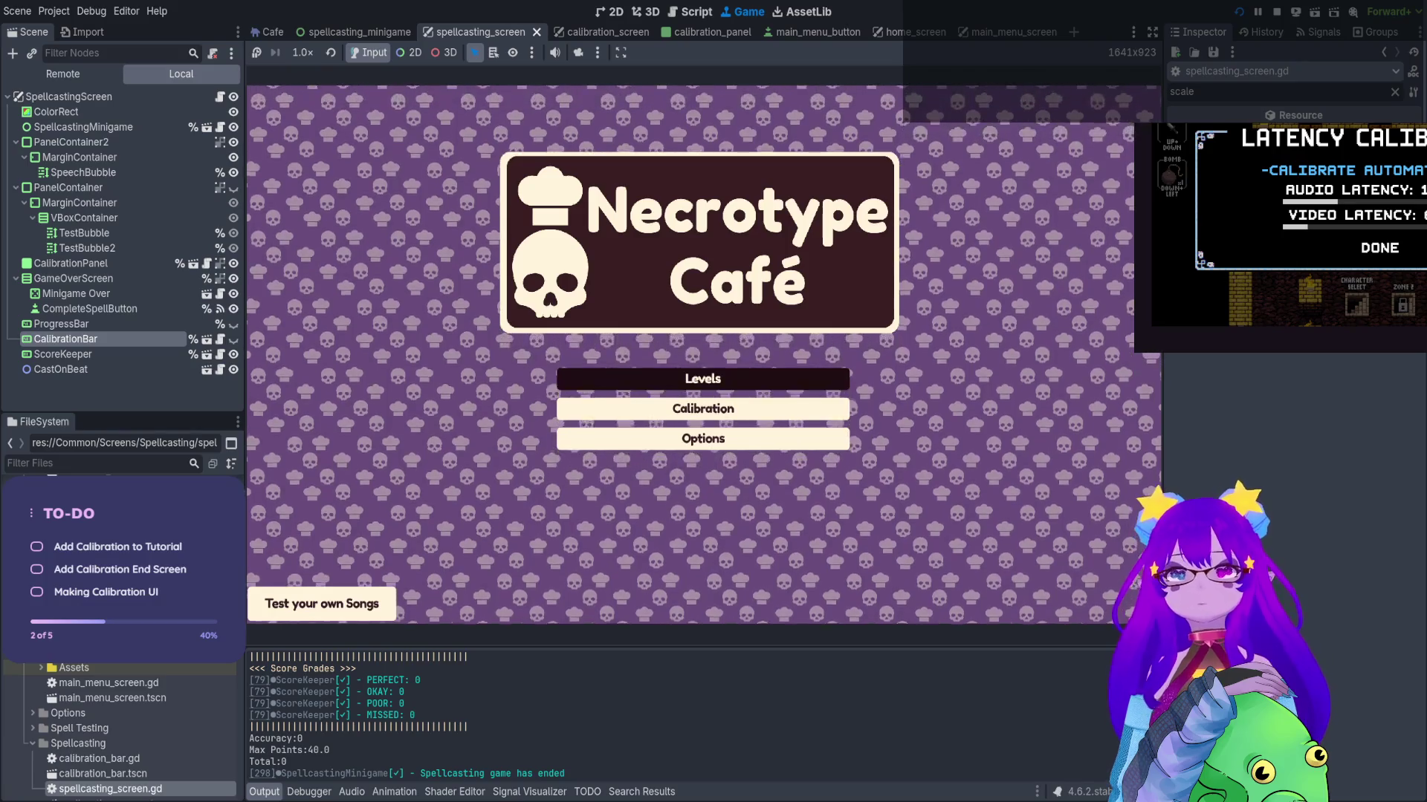
Load the café level, start spellcasting and type 'wit', then stop the game
{"action": "key", "text": "Return"}
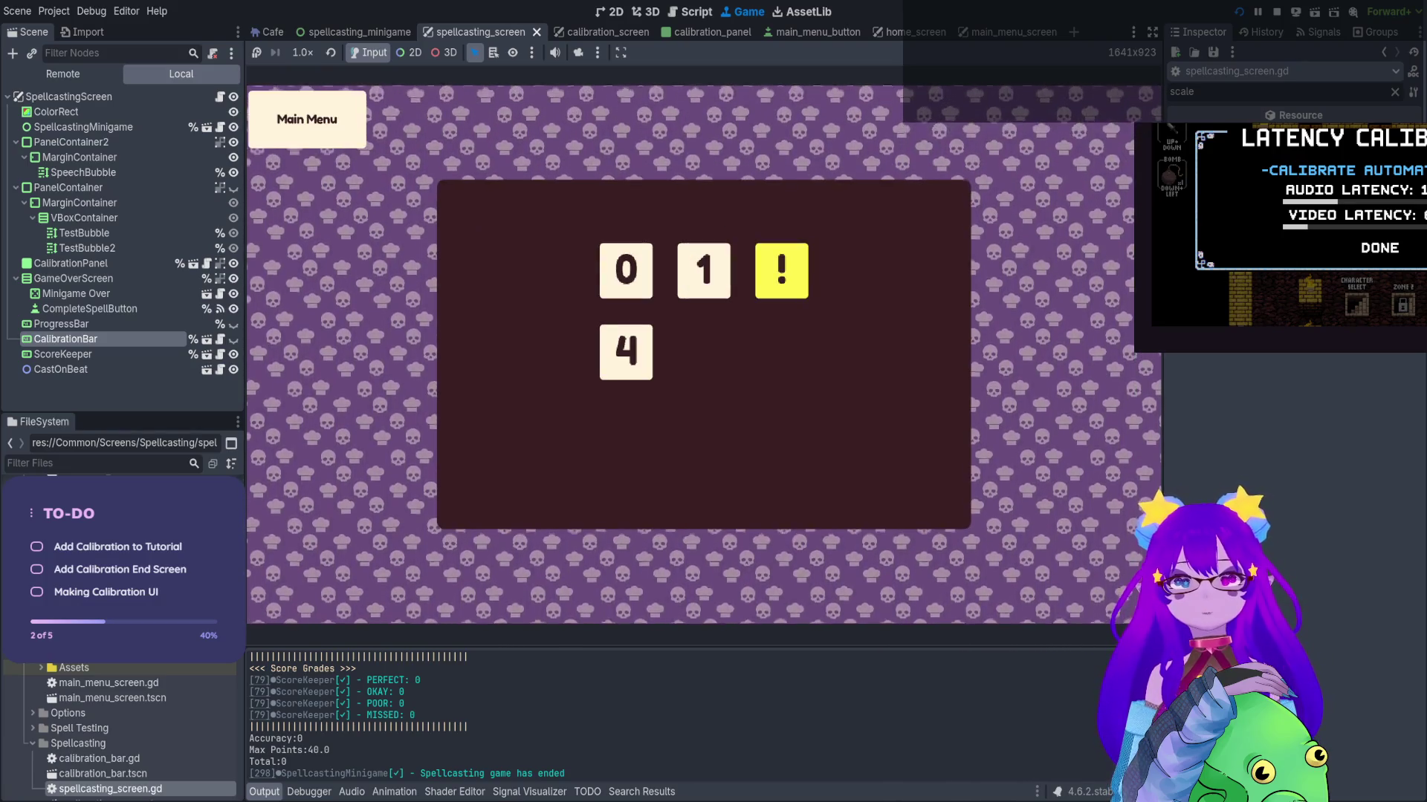
{"action": "key", "text": "Return"}
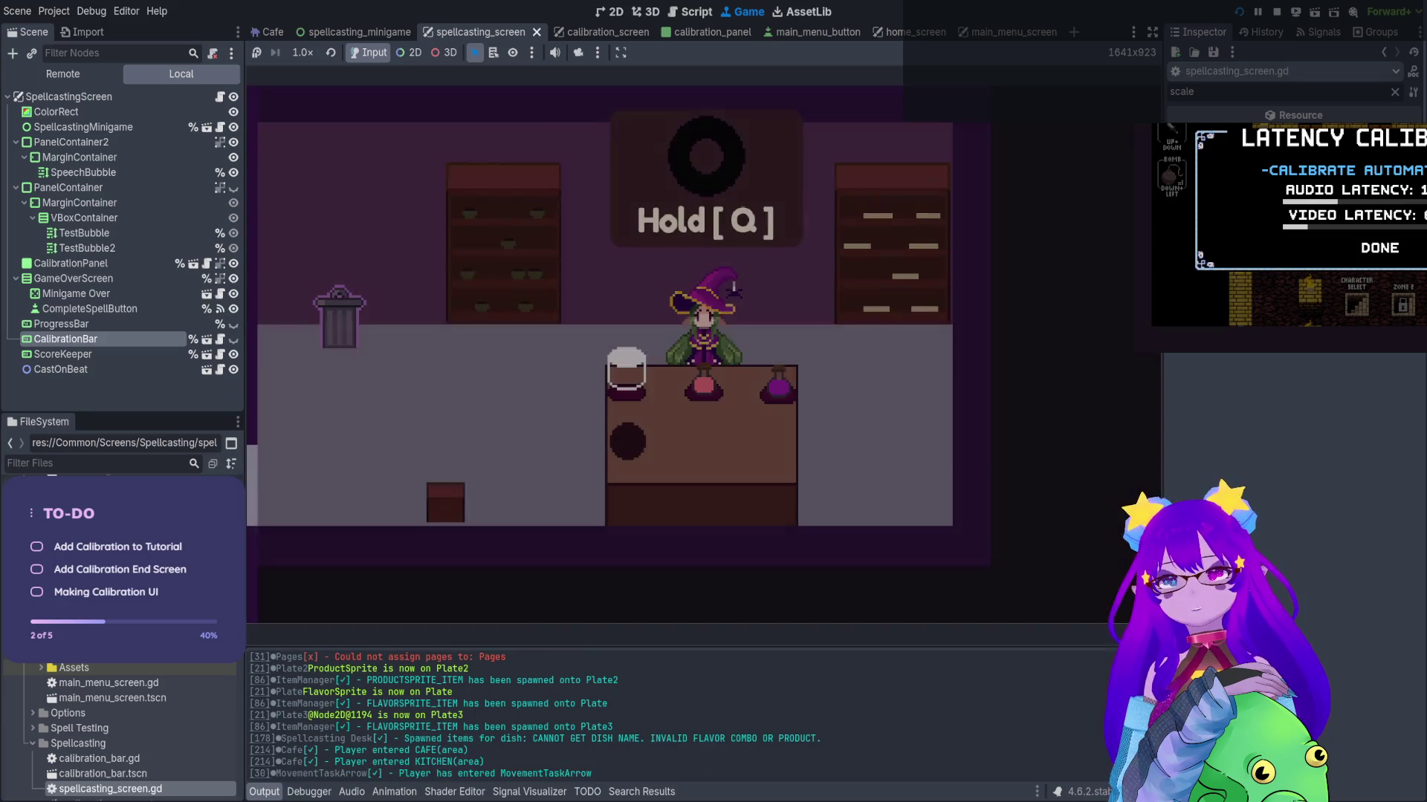
{"action": "key", "text": "q"}
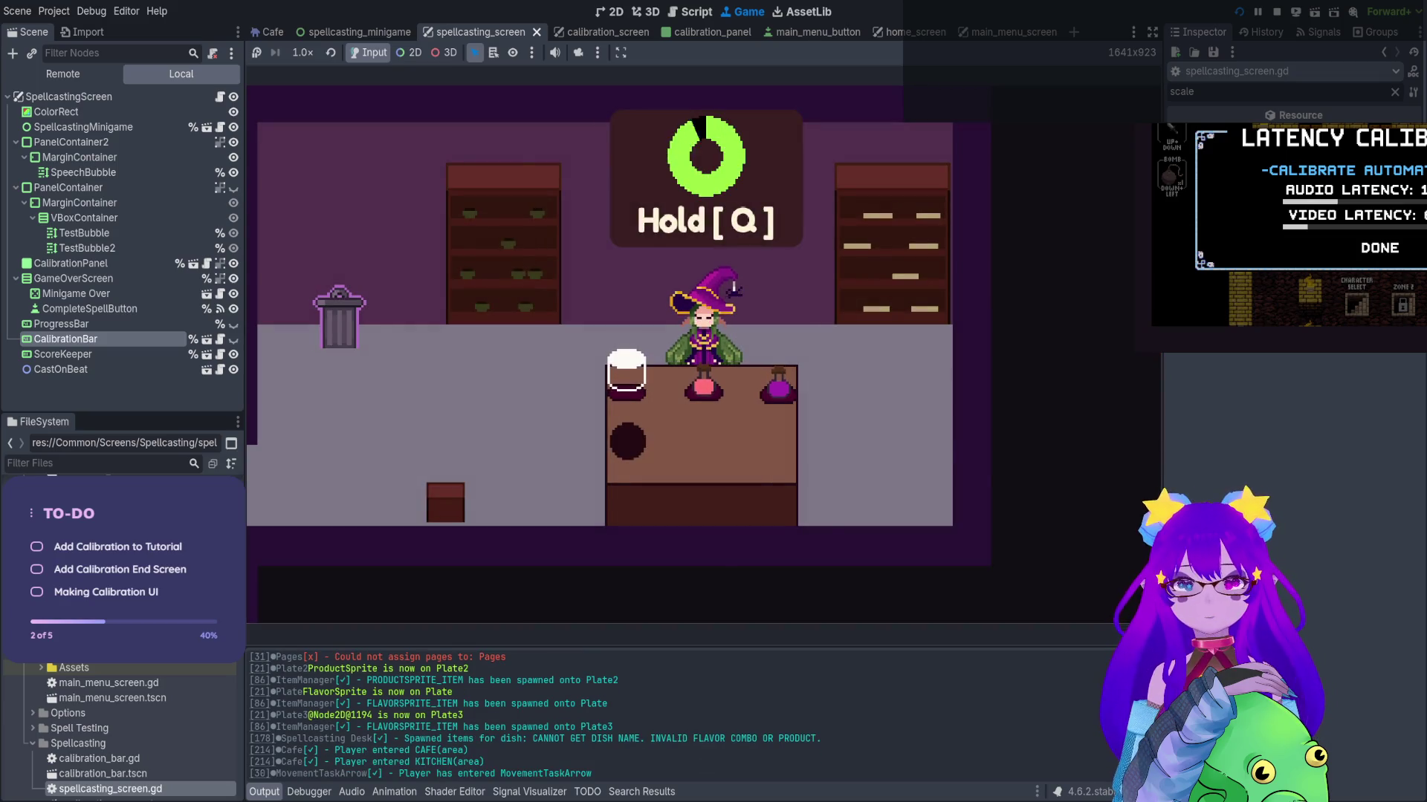
{"action": "type", "text": "wit"}
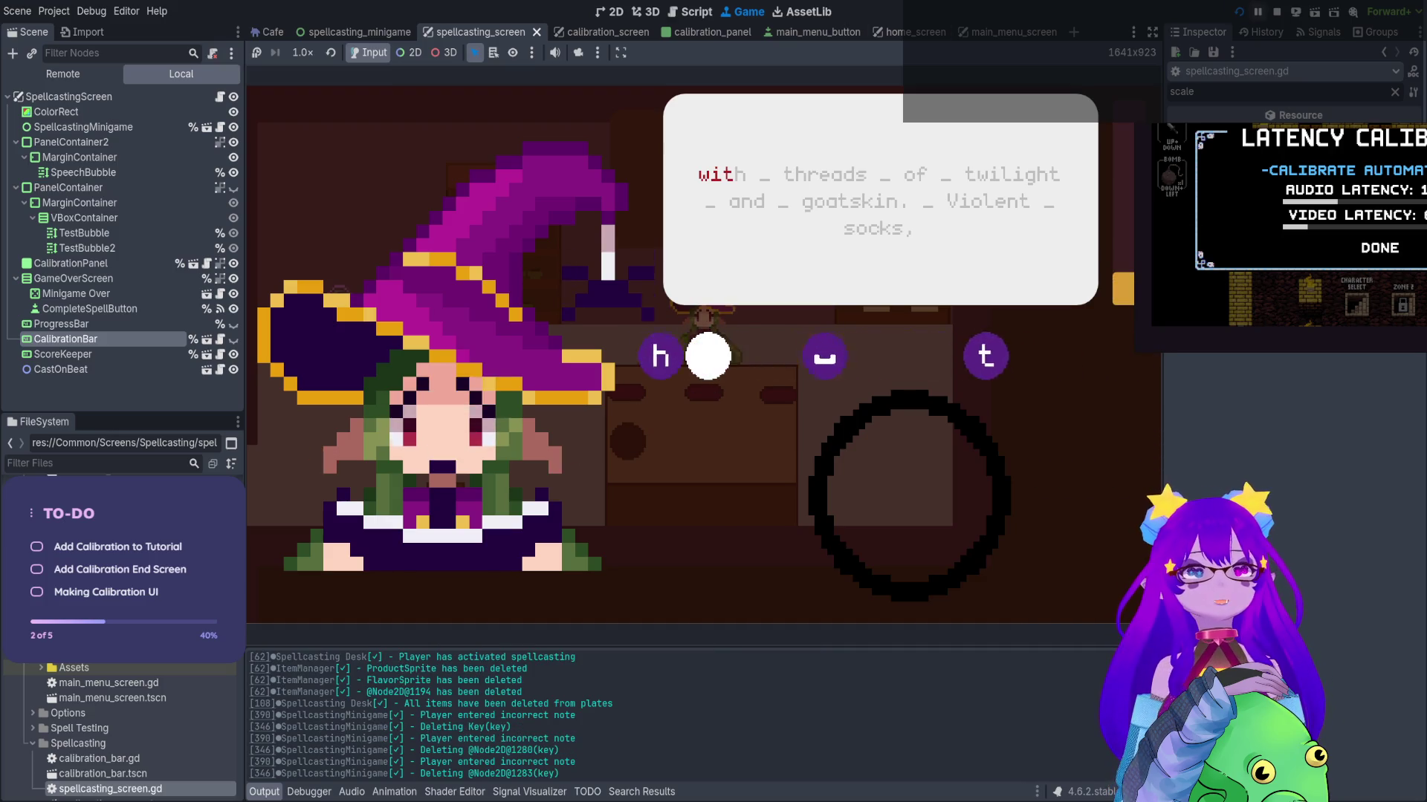
{"action": "left_click", "coordinate": [1277, 12]}
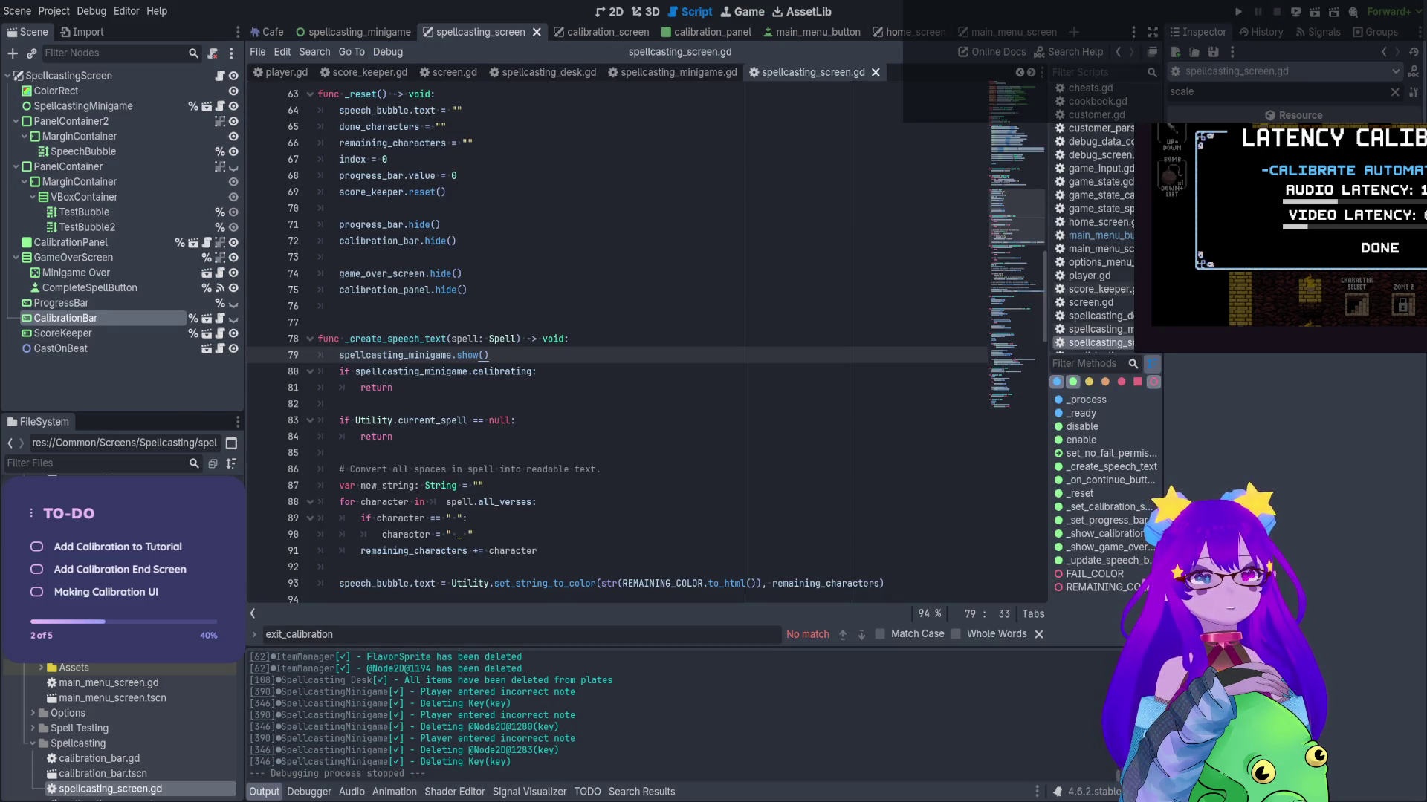
Review the casting_entered connection, _create_speech_text and the progress_bar hide line in _reset
{"action": "scroll", "coordinate": [617, 342], "scroll_direction": "up", "scroll_amount": 5}
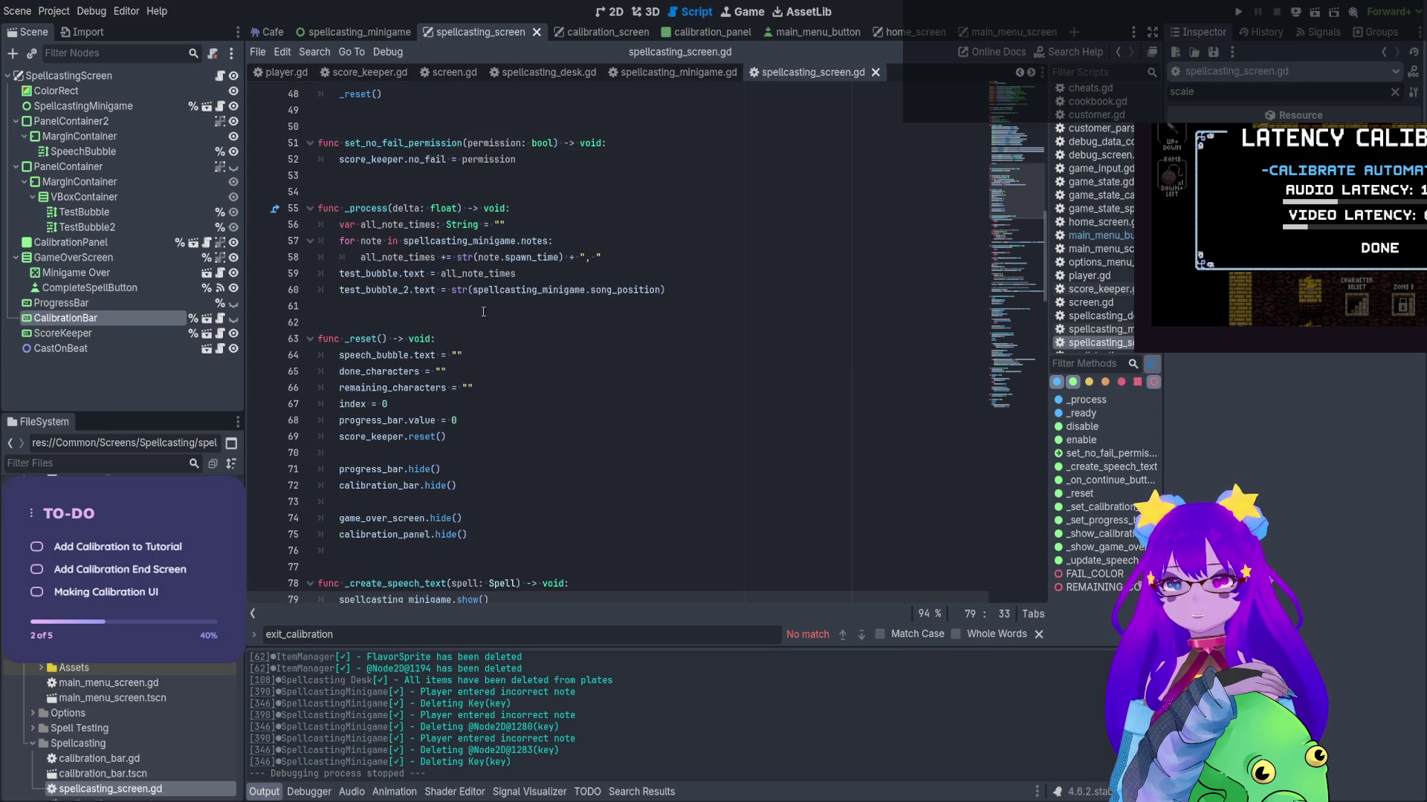
{"action": "scroll", "coordinate": [597, 411], "scroll_direction": "up", "scroll_amount": 9}
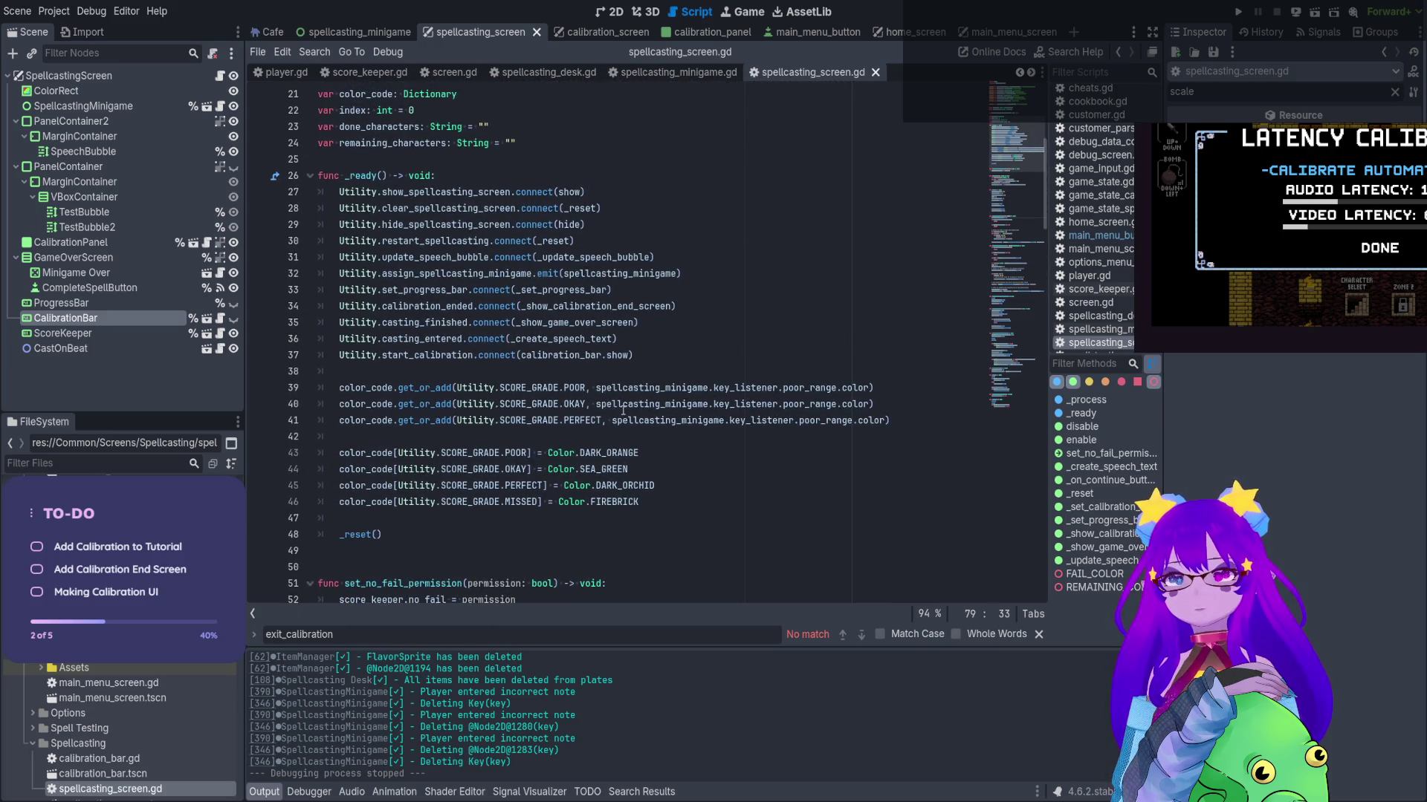
{"action": "left_click", "coordinate": [574, 338]}
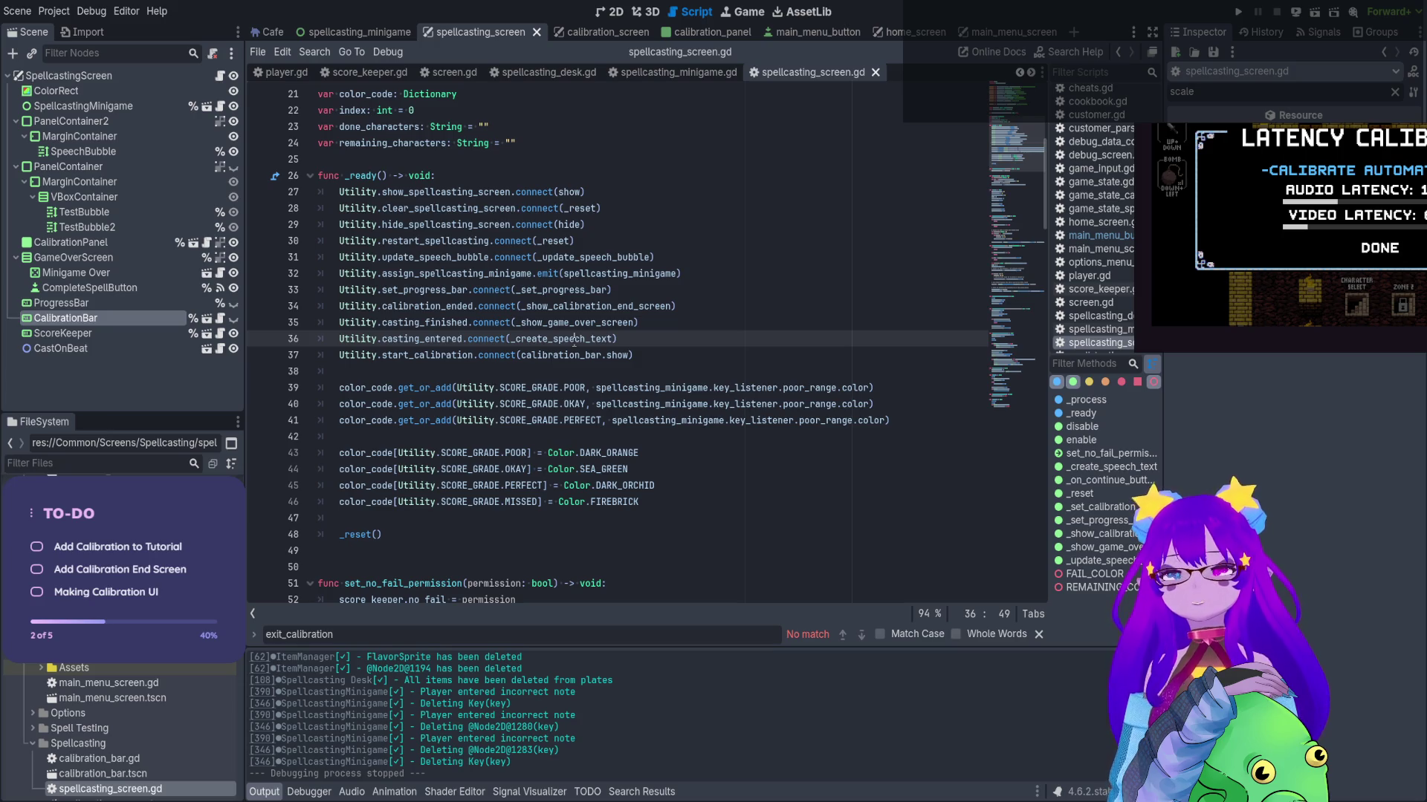
{"action": "left_click", "coordinate": [574, 340], "text": "ctrl"}
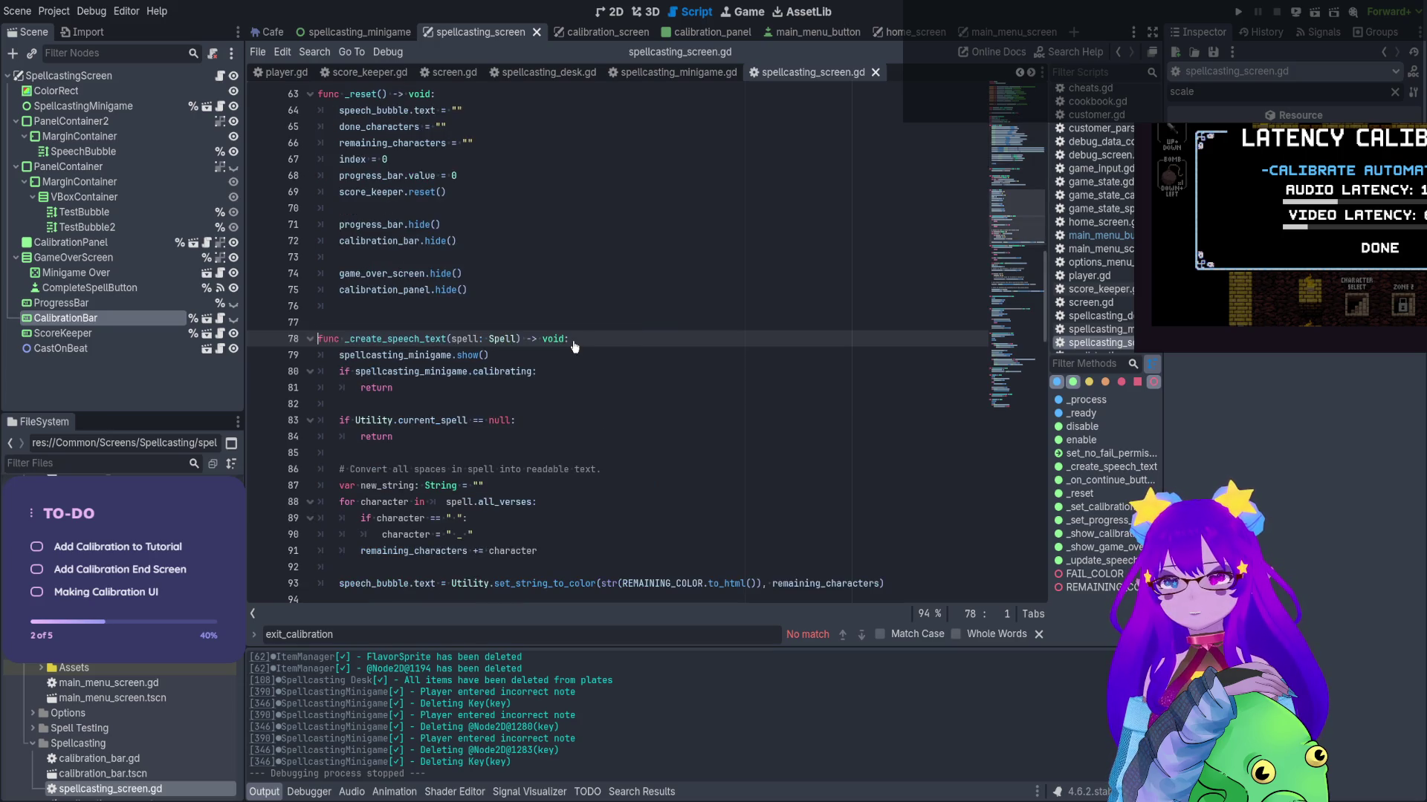
{"action": "scroll", "coordinate": [435, 405], "scroll_direction": "up", "scroll_amount": 1}
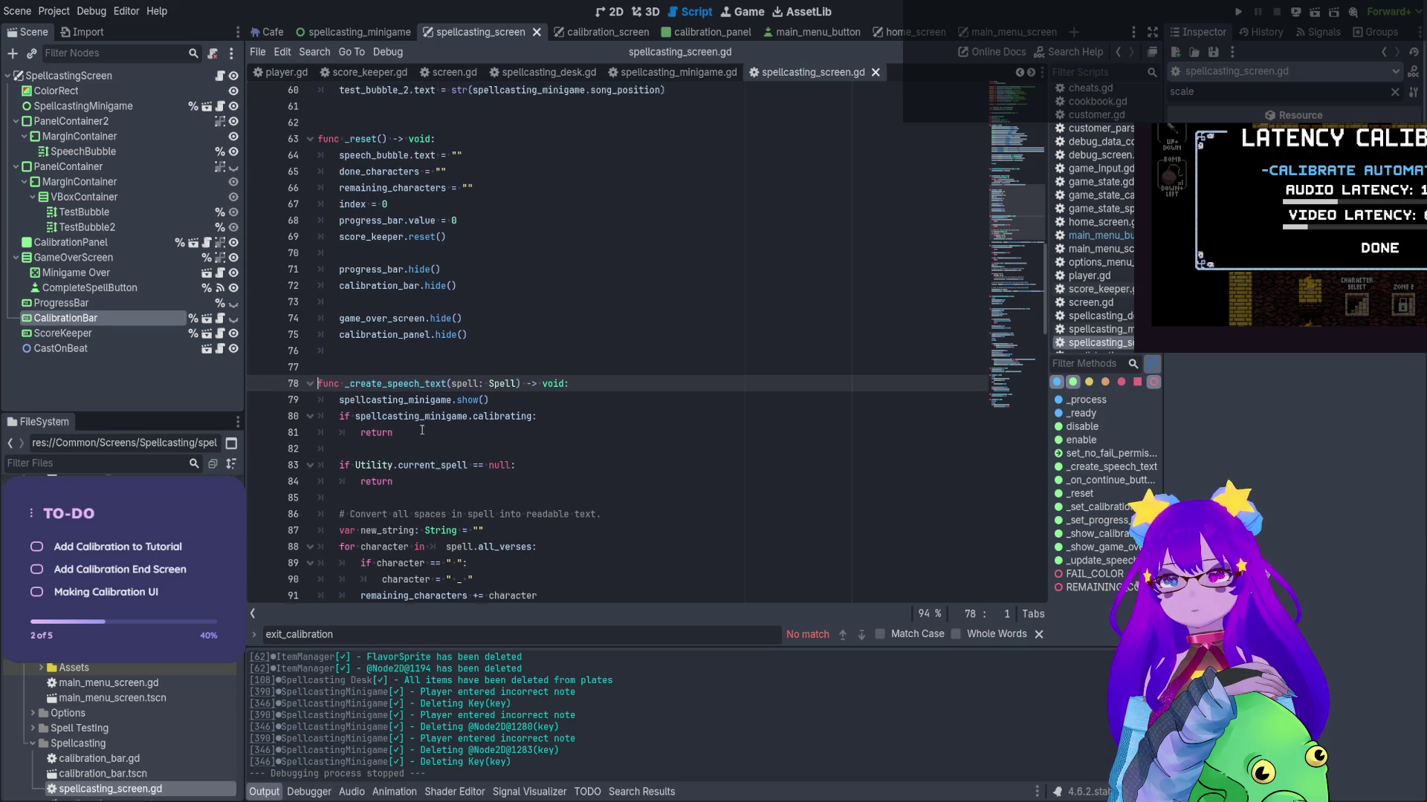
{"action": "scroll", "coordinate": [422, 430], "scroll_direction": "up", "scroll_amount": 2}
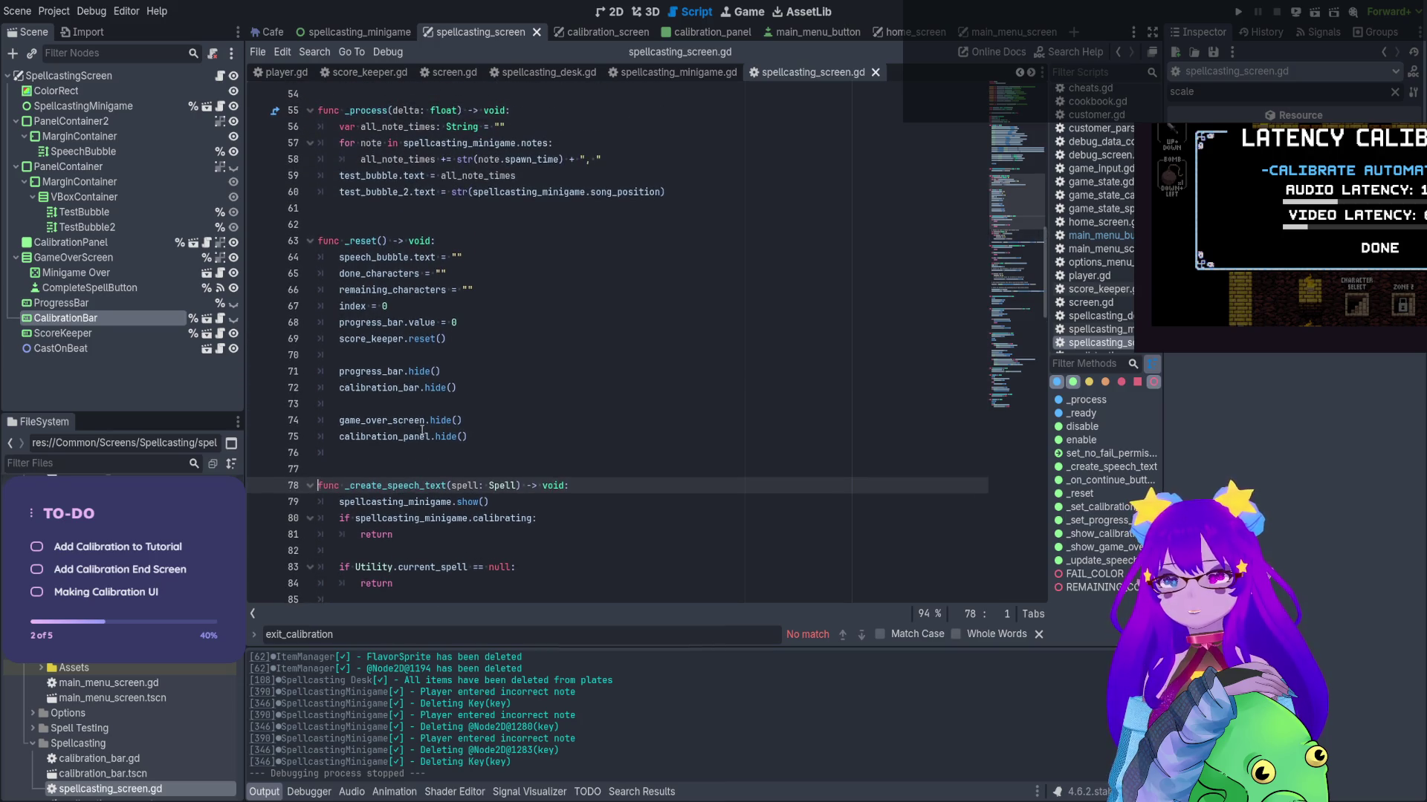
{"action": "left_click", "coordinate": [393, 371]}
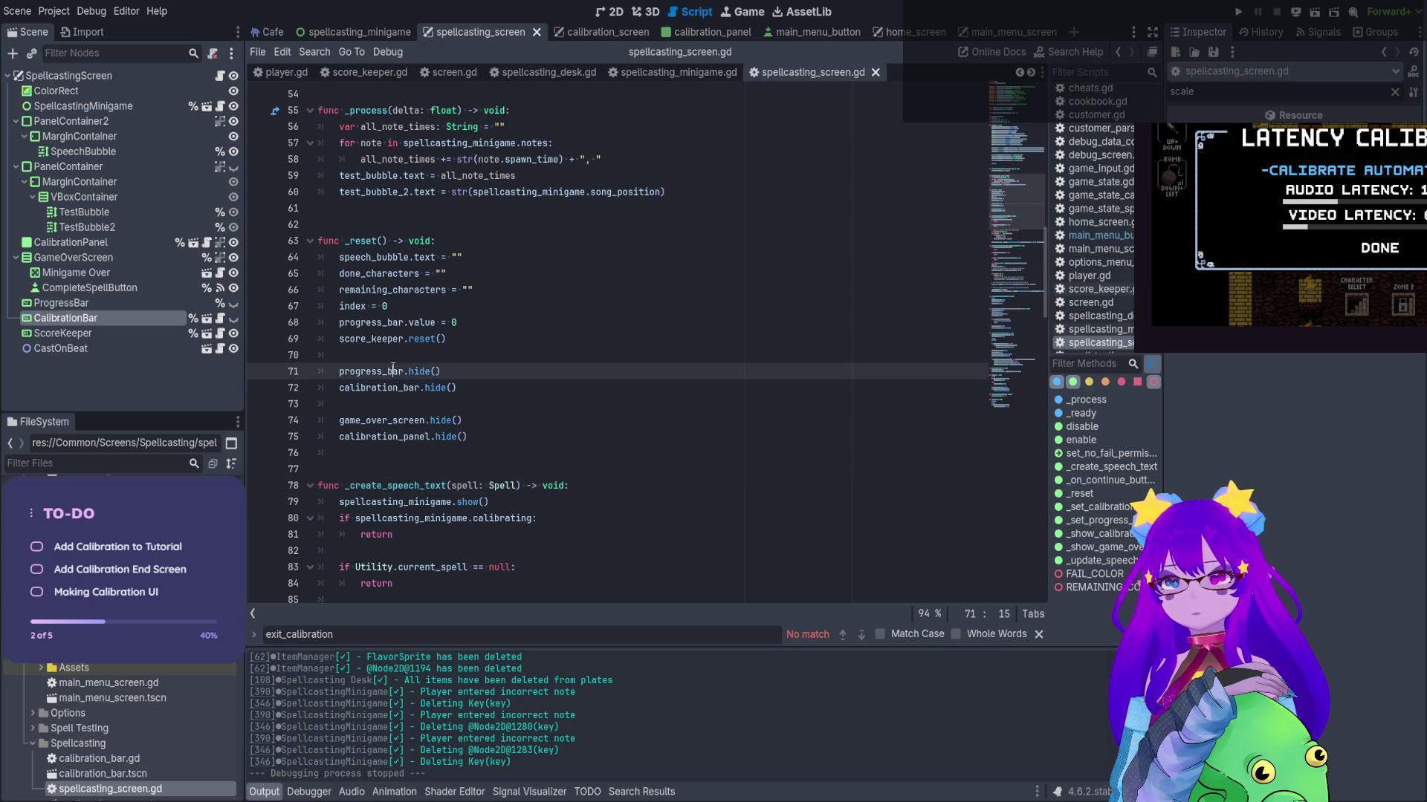
Search the script for calibration_bar and step through each of its occurrences
{"action": "double_click", "coordinate": [390, 371]}
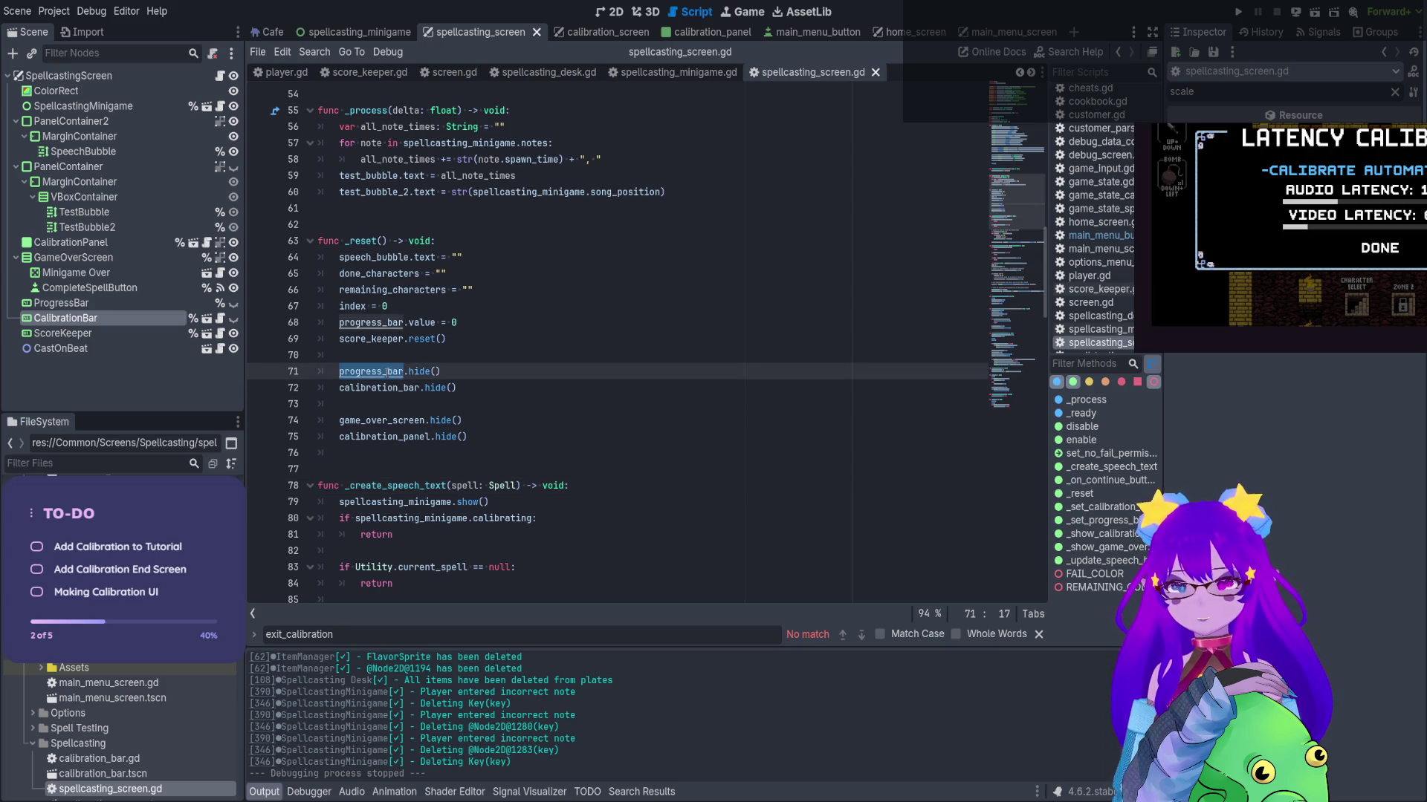
{"action": "double_click", "coordinate": [387, 387]}
{"action": "key", "text": "ctrl+f"}
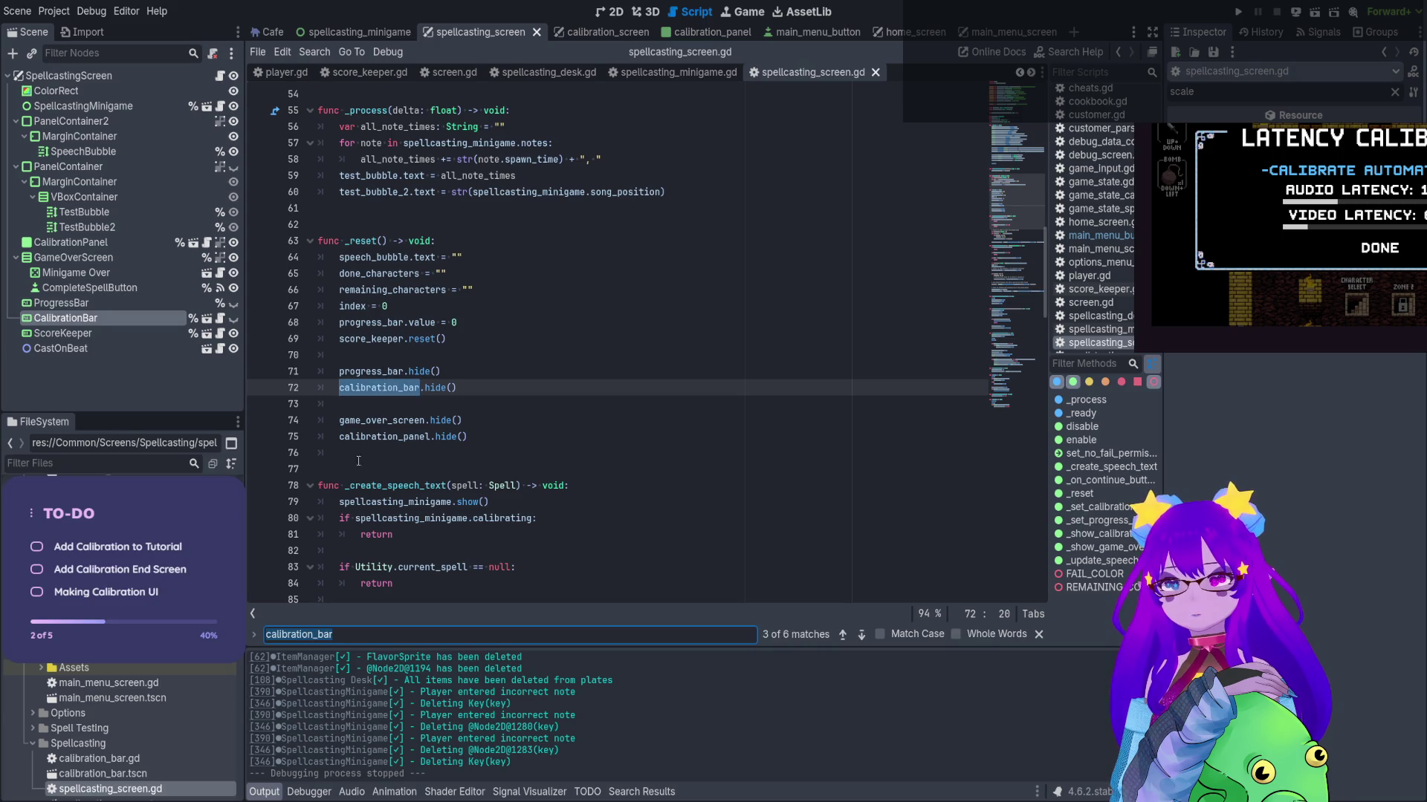
{"action": "left_click", "coordinate": [862, 635]}
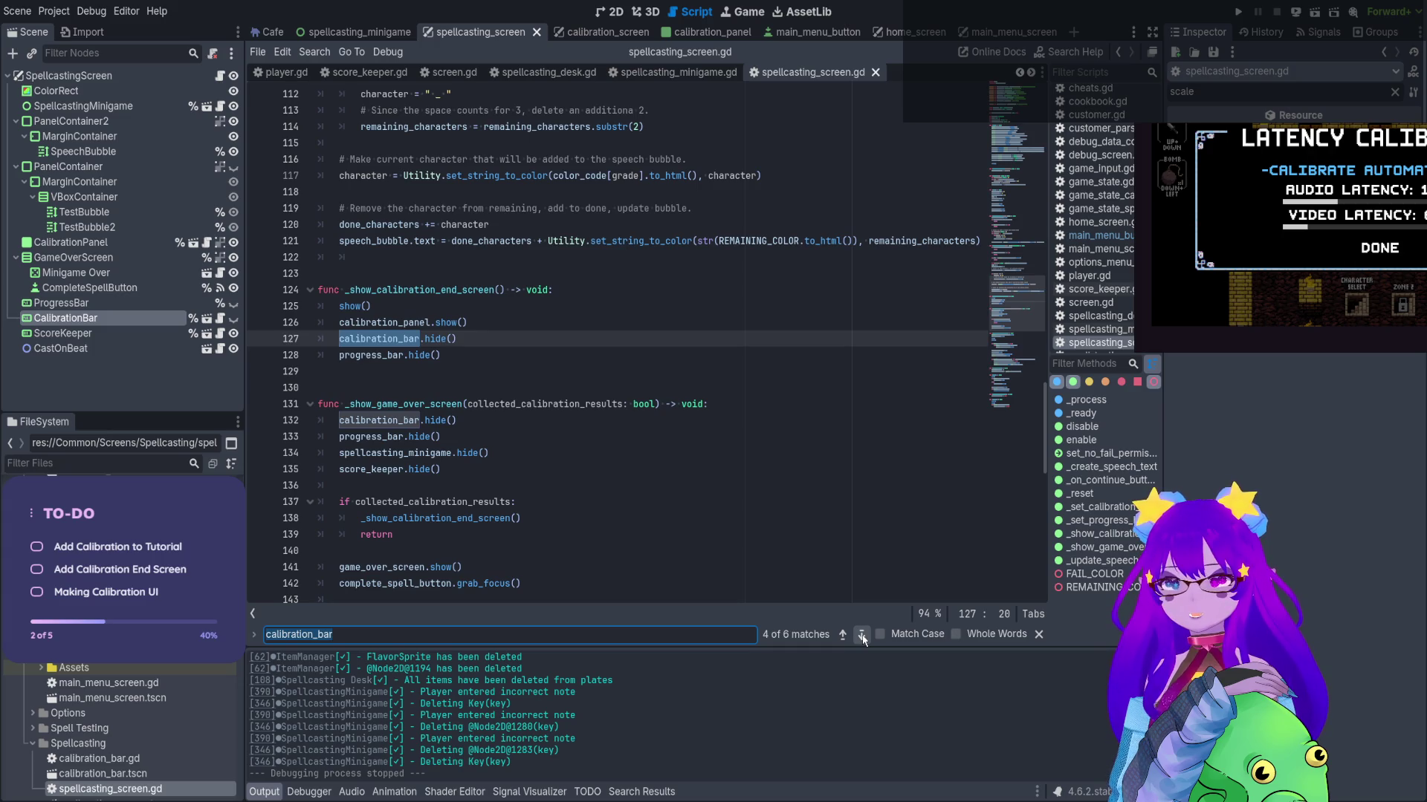
{"action": "left_click", "coordinate": [861, 635]}
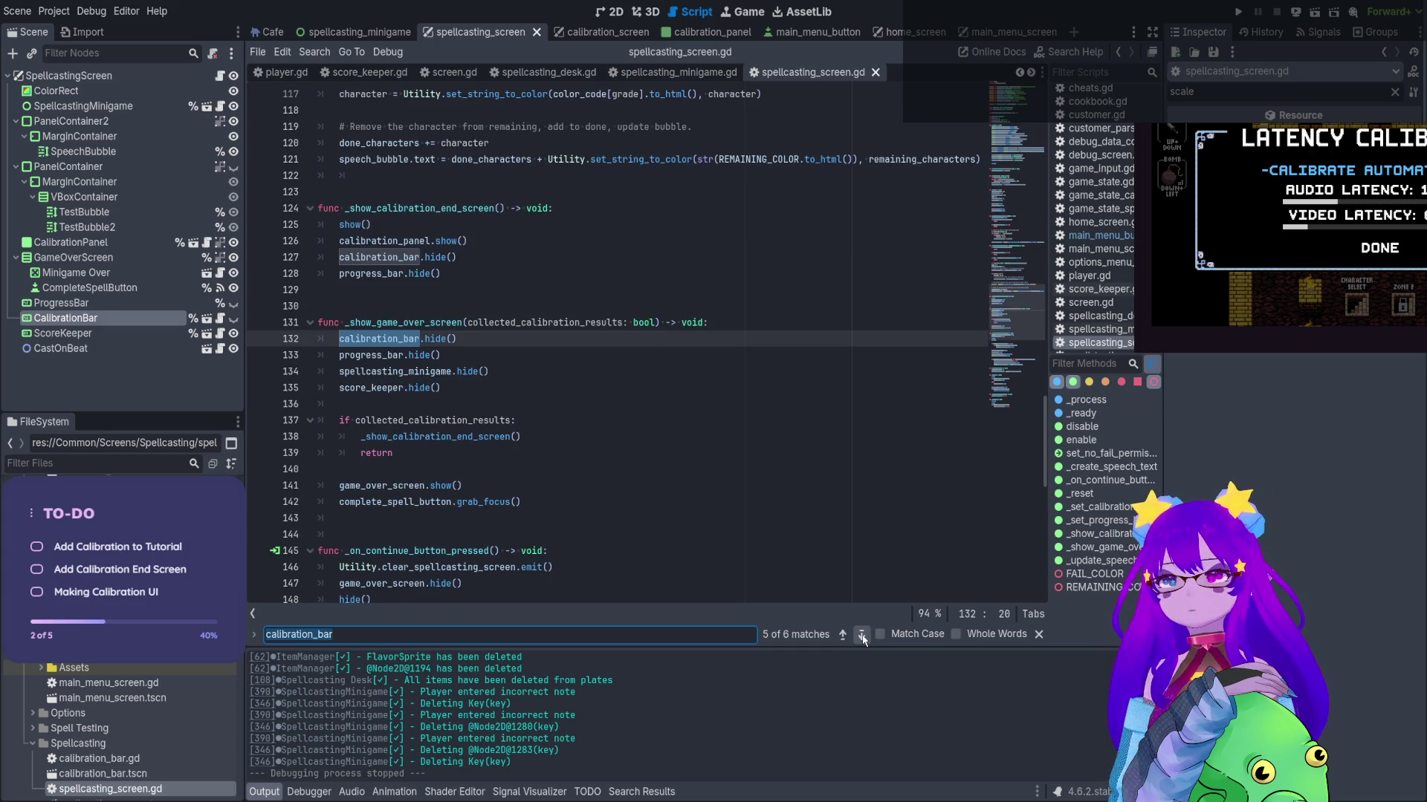
{"action": "left_click", "coordinate": [862, 635]}
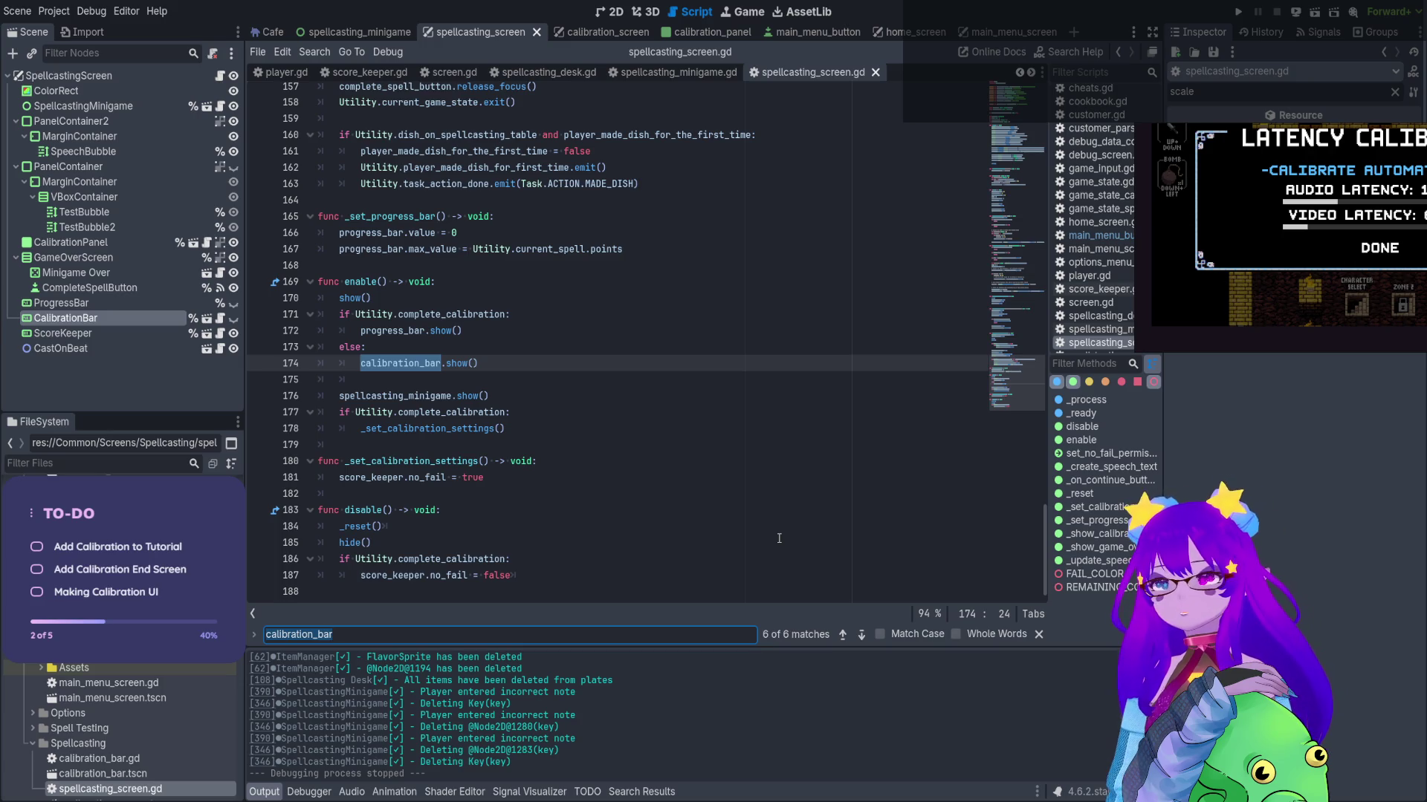
Insert 'not ' before Utility.complete_calibration on line 171 and run the game
{"action": "left_click", "coordinate": [357, 315]}
{"action": "type", "text": "not"}
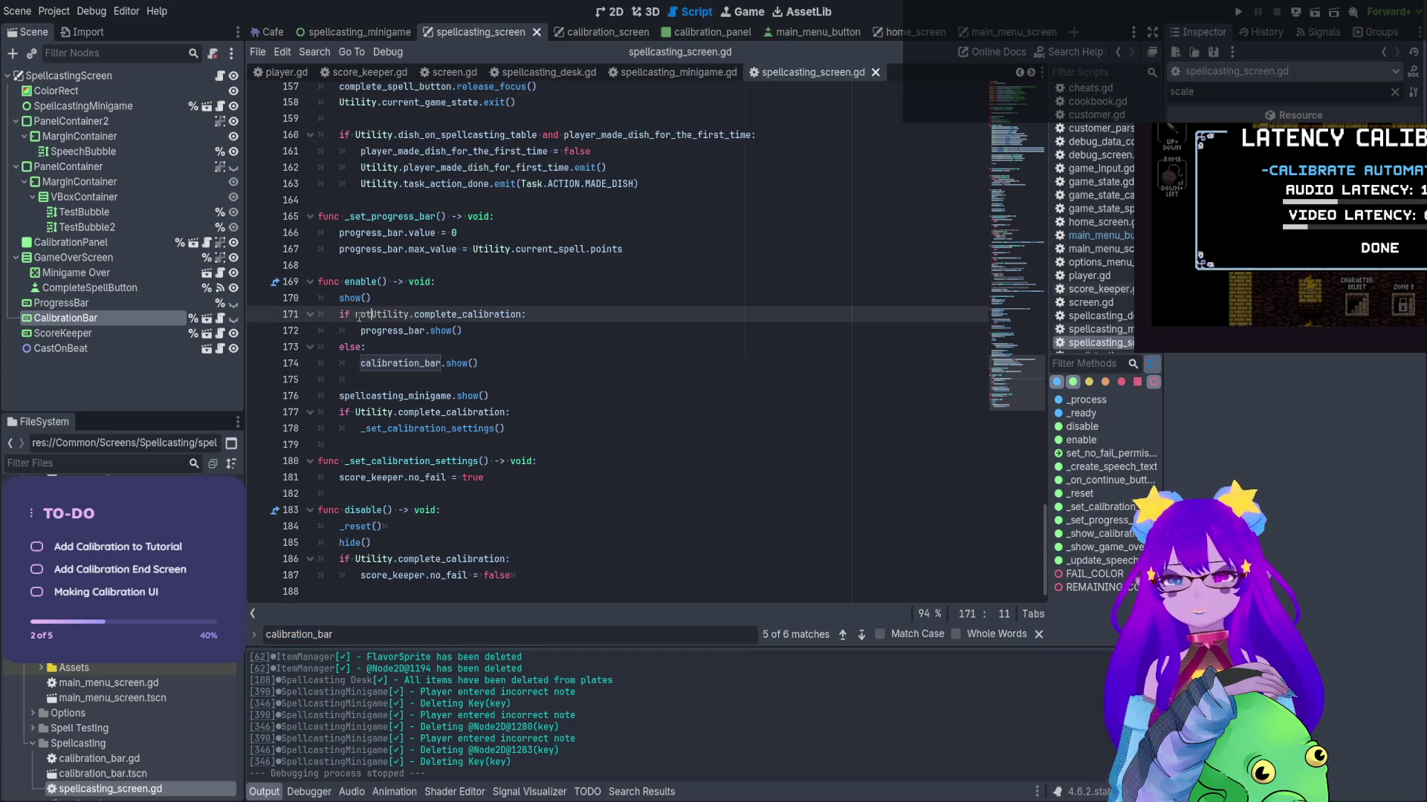
{"action": "left_click", "coordinate": [1239, 12]}
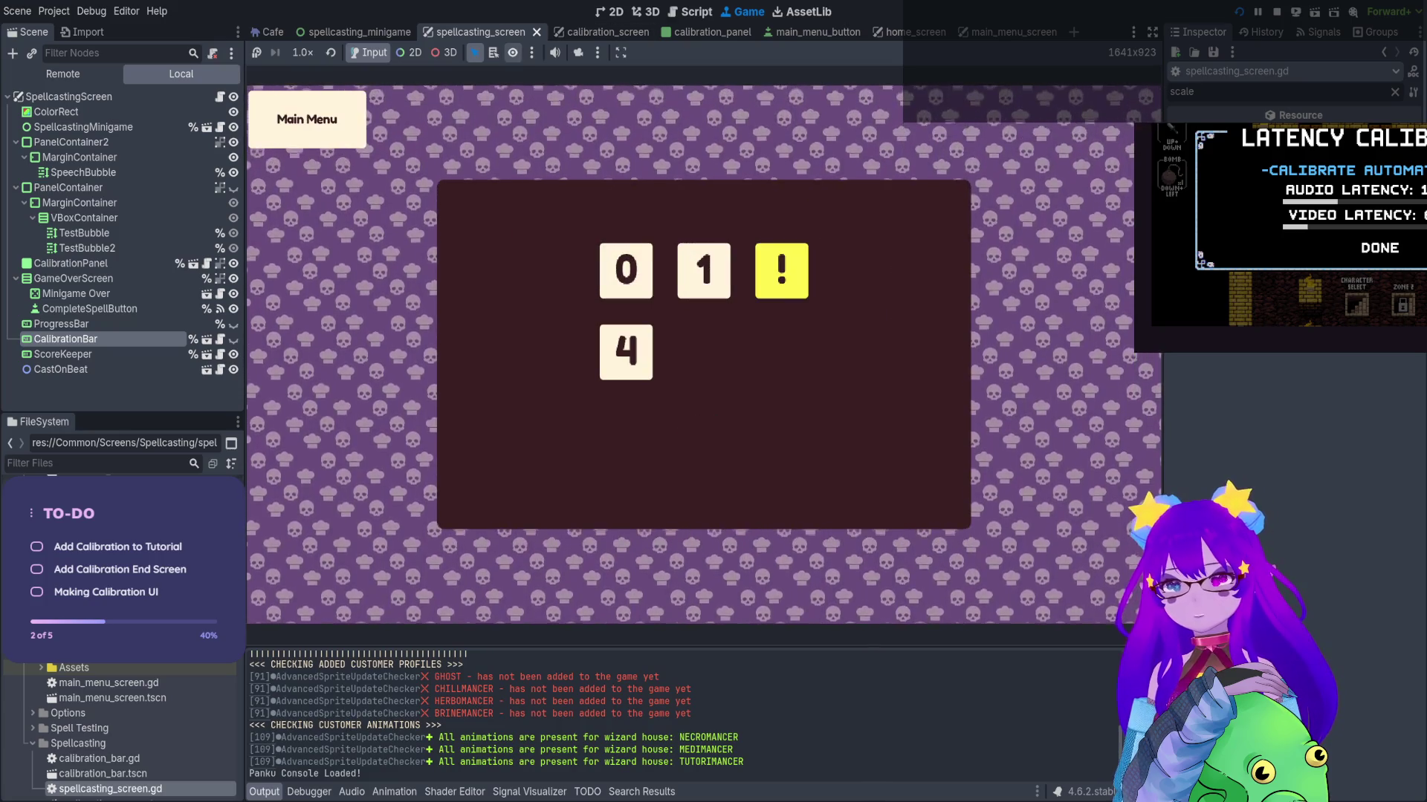
Play the tutorial level's spellcasting minigame briefly, then return to the main menu via pause
{"action": "left_click", "coordinate": [554, 52]}
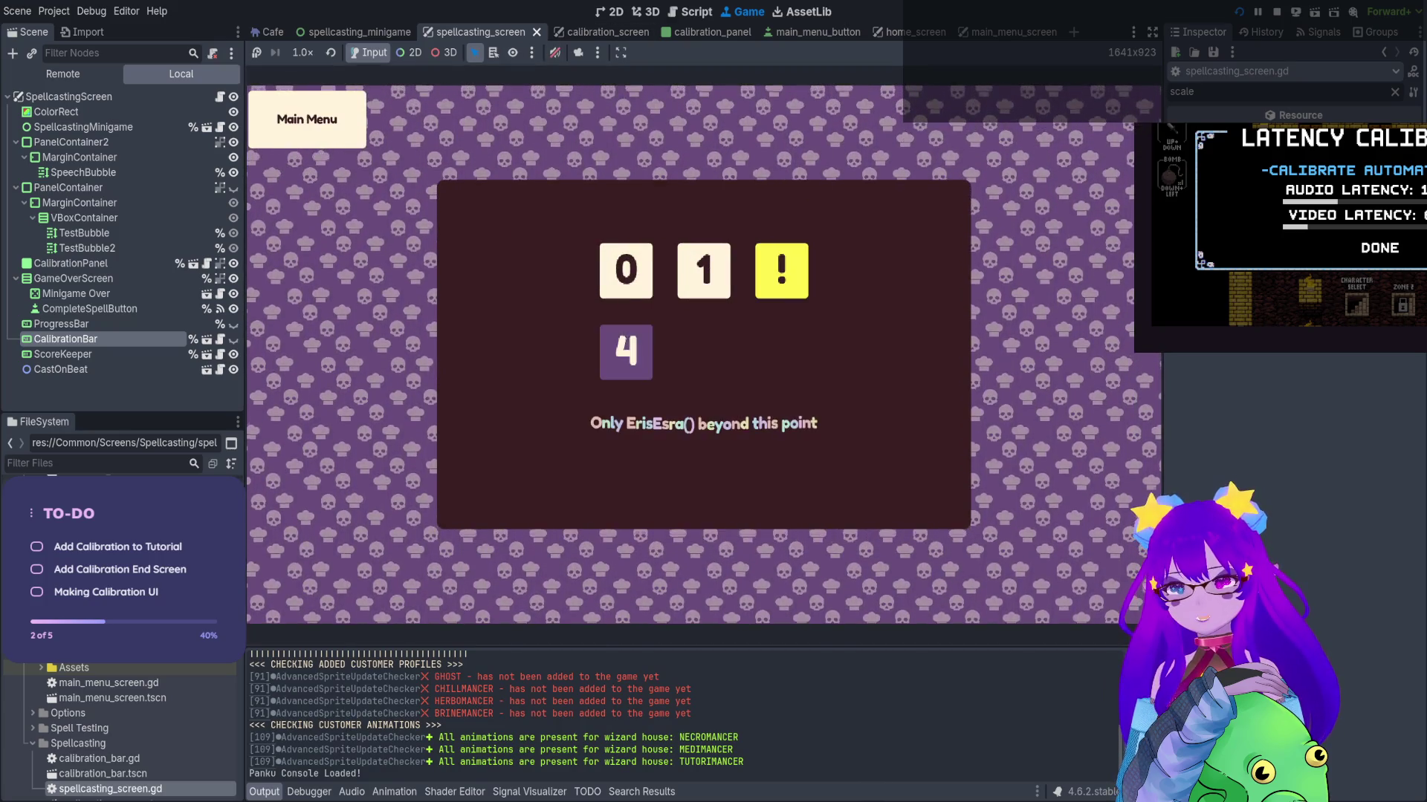
{"action": "key", "text": "q"}
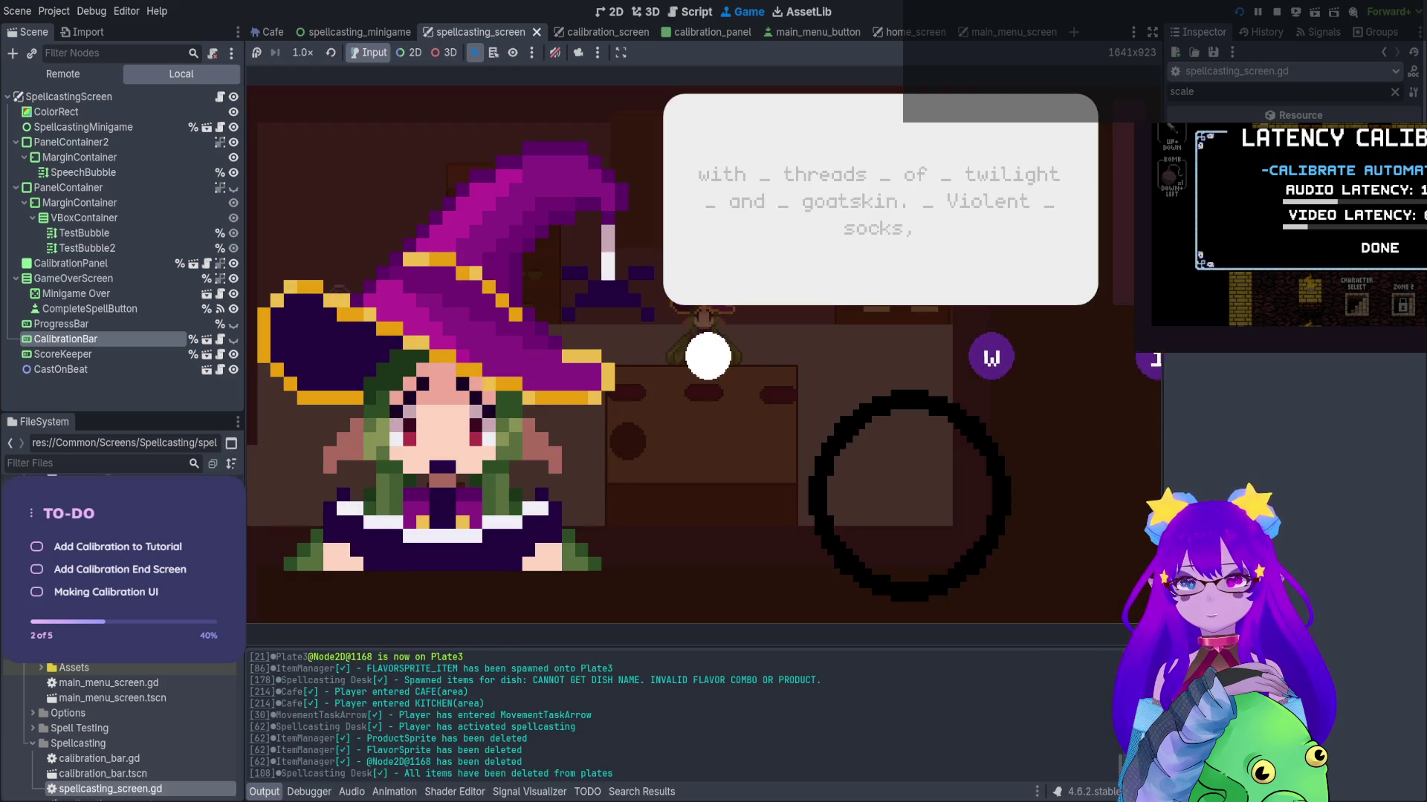
{"action": "key", "text": "w"}
{"action": "key", "text": "i"}
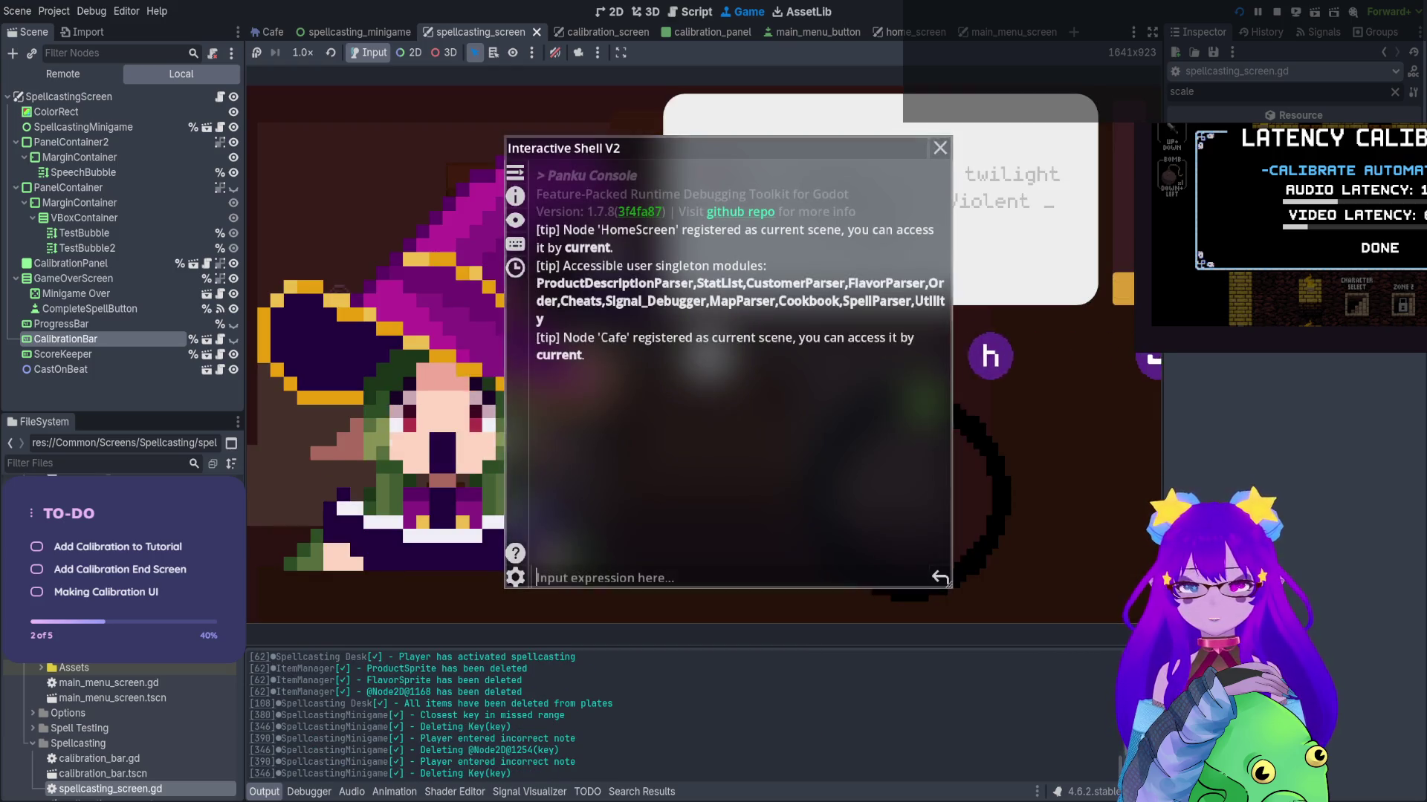
{"action": "key", "text": "Escape"}
{"action": "left_click", "coordinate": [453, 216]}
Reenter a level and walk the witch to the desk, then stop, relaunch and stop the game again
{"action": "key", "text": "Return"}
{"action": "key", "text": "Return"}
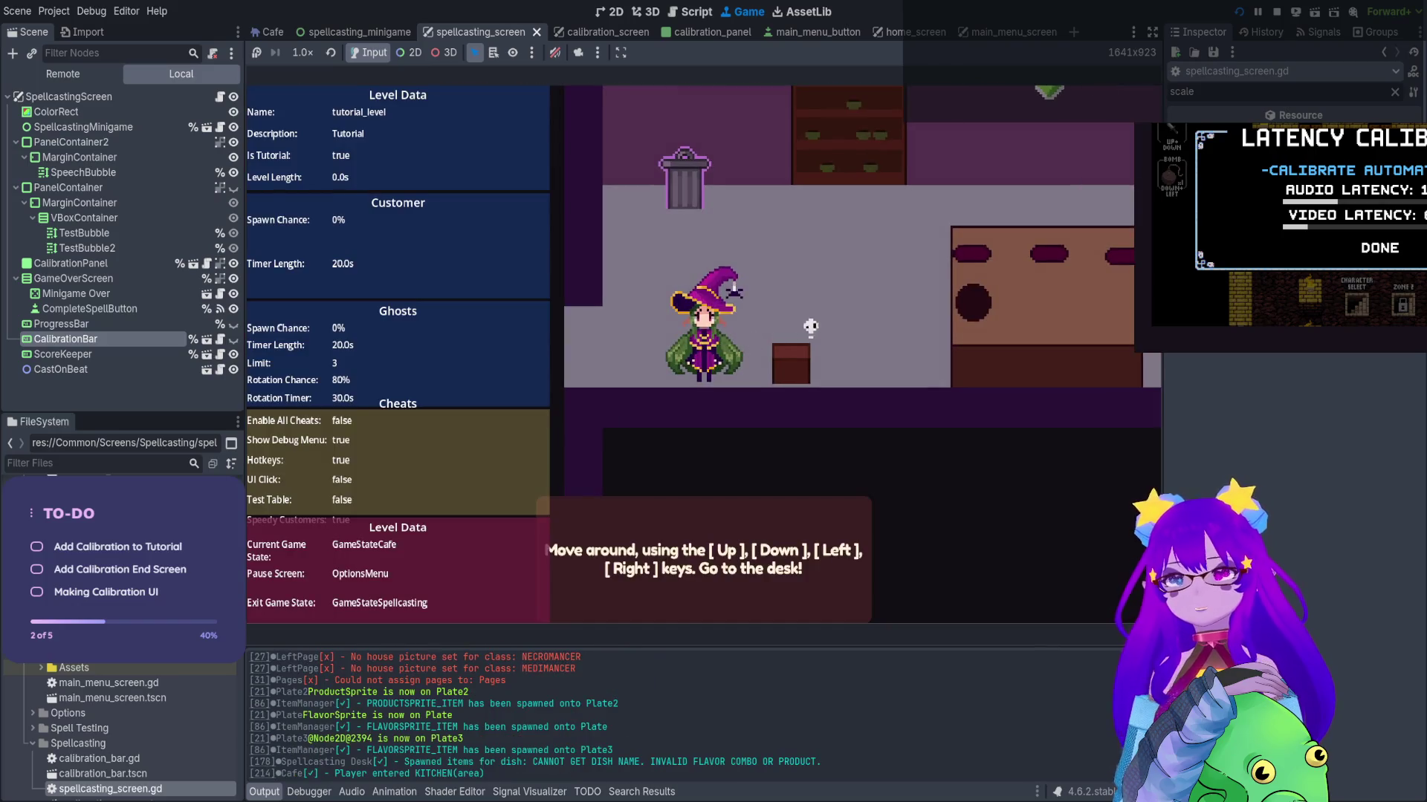
{"action": "key", "text": "Right"}
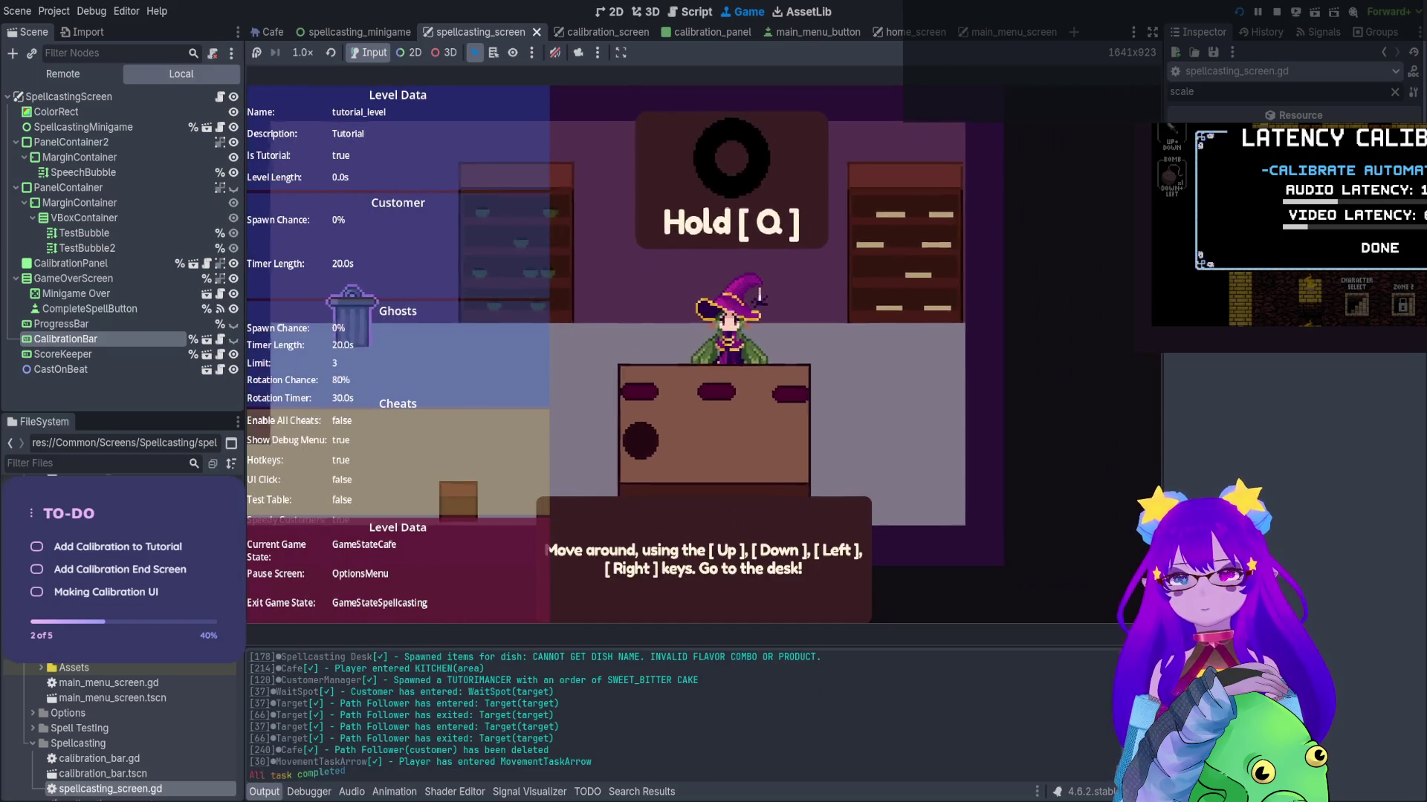
{"action": "key", "text": "q"}
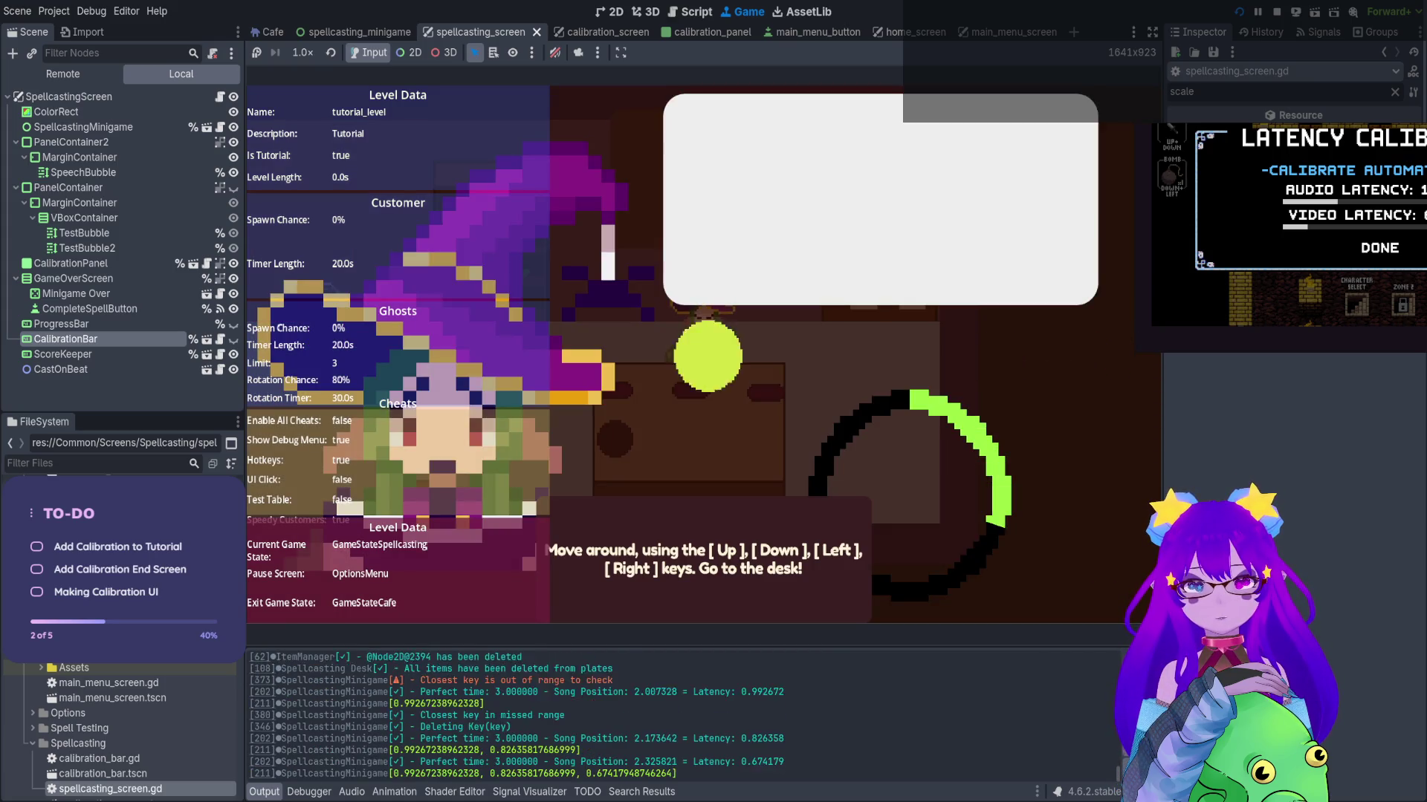
{"action": "key", "text": "Escape"}
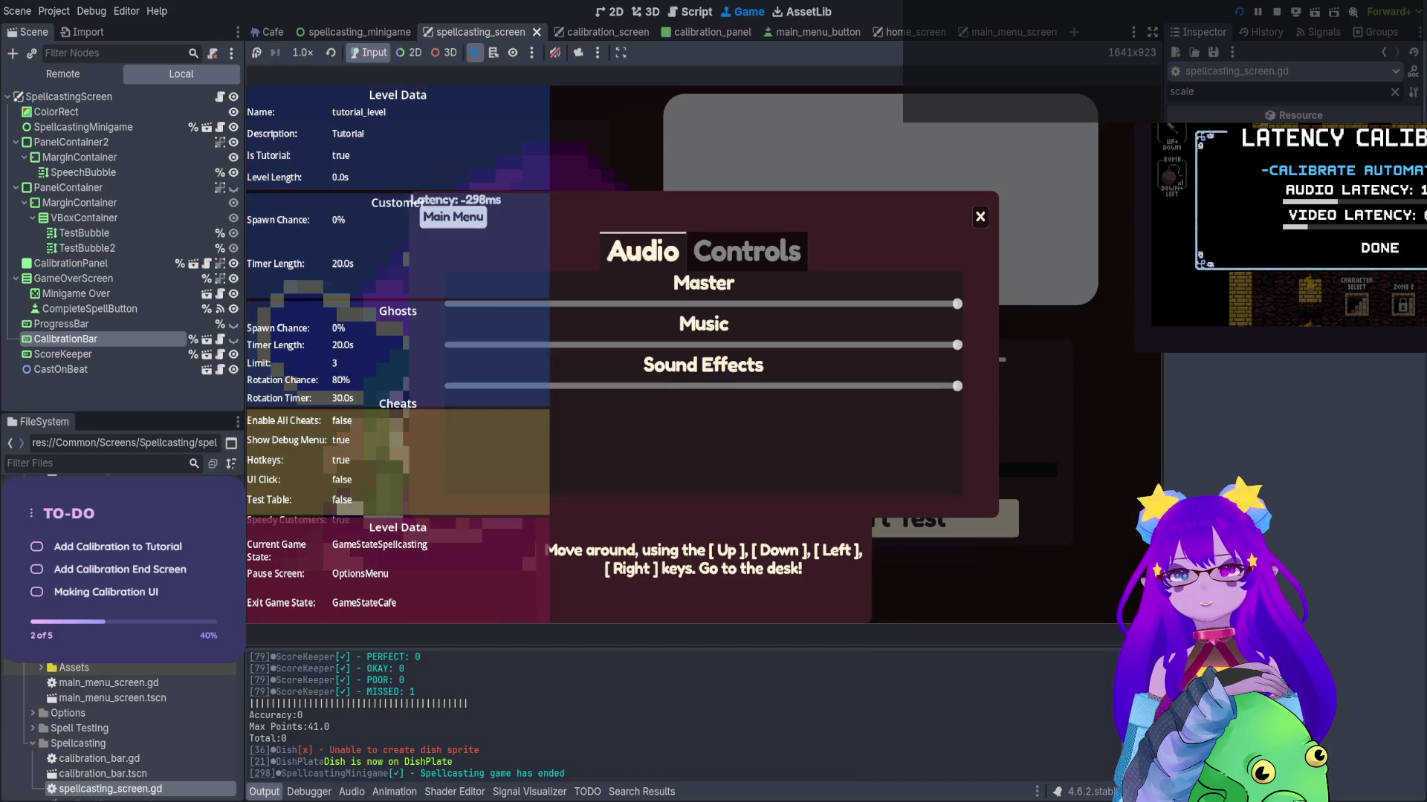
{"action": "left_click", "coordinate": [1277, 12]}
{"action": "key", "text": "F5"}
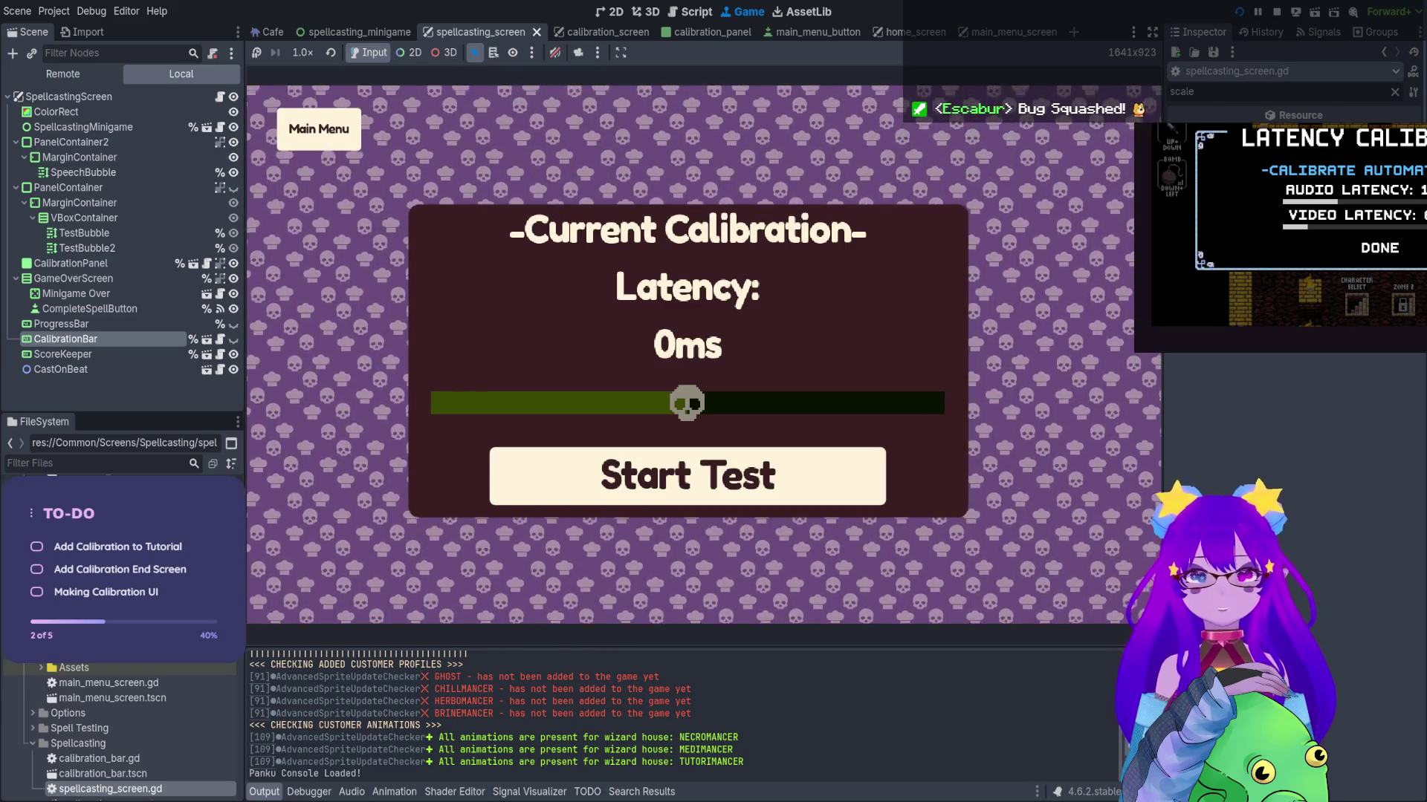
{"action": "left_click", "coordinate": [1276, 11]}
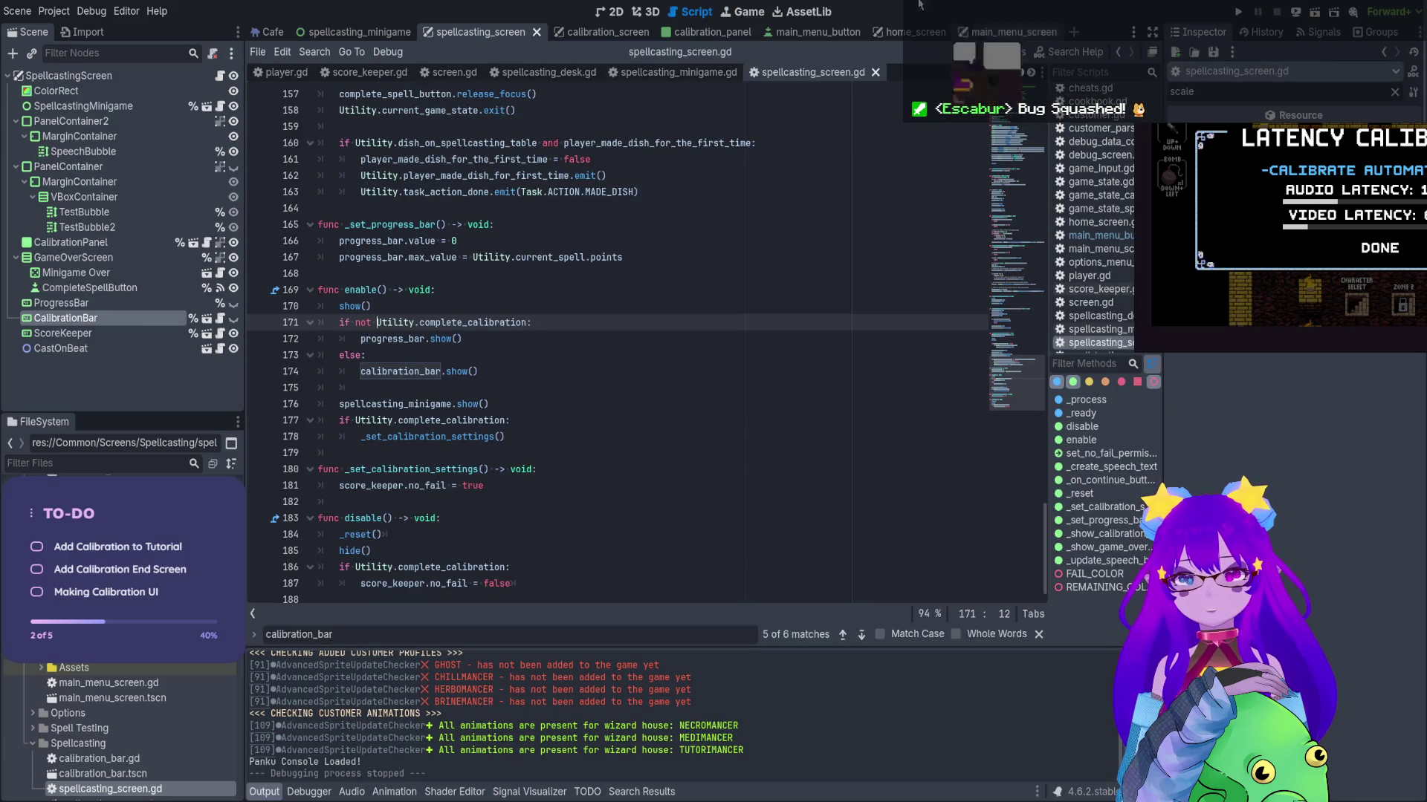
Switch to the calibration_panel scene, open calibration_panel.gd and review its _ready and _update functions
{"action": "left_click", "coordinate": [658, 33]}
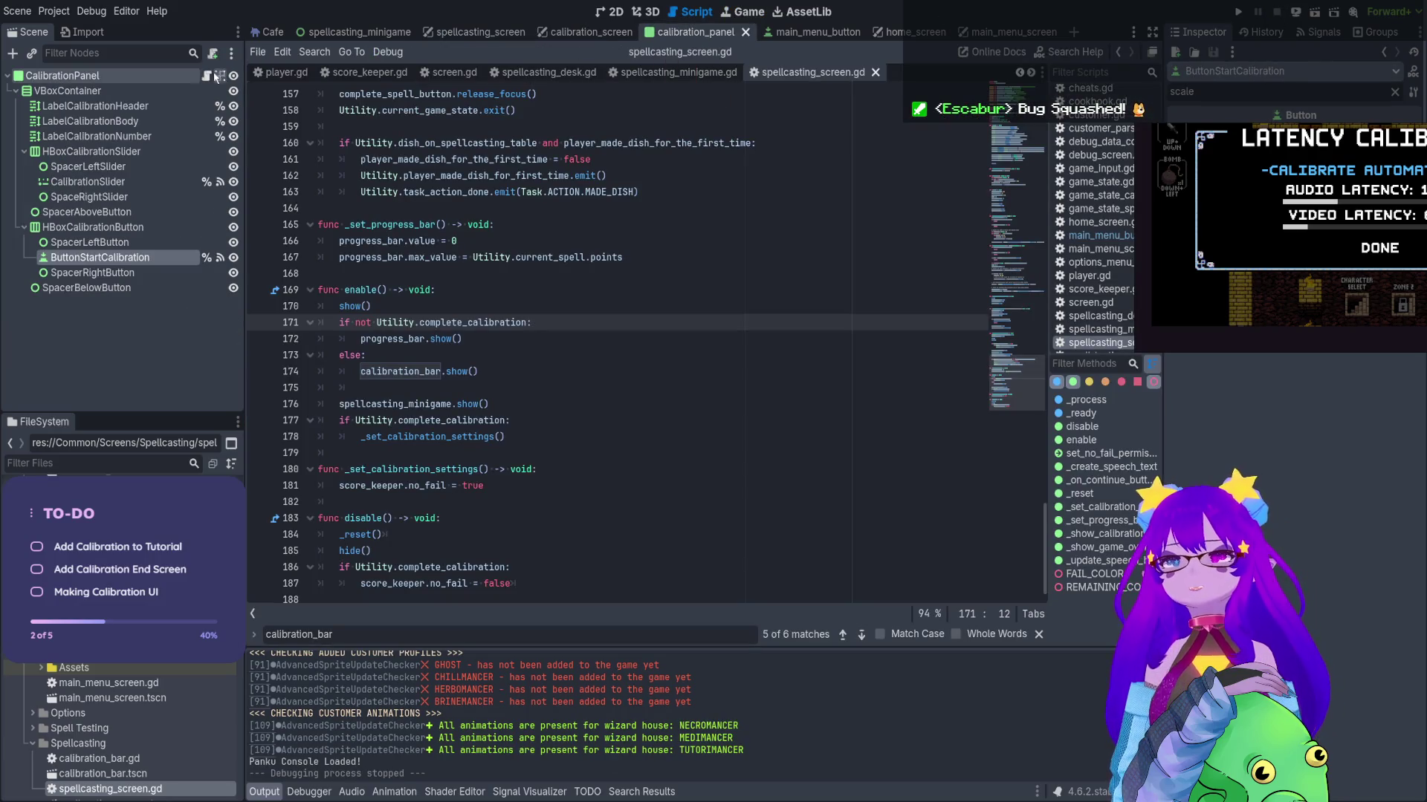
{"action": "left_click", "coordinate": [206, 75]}
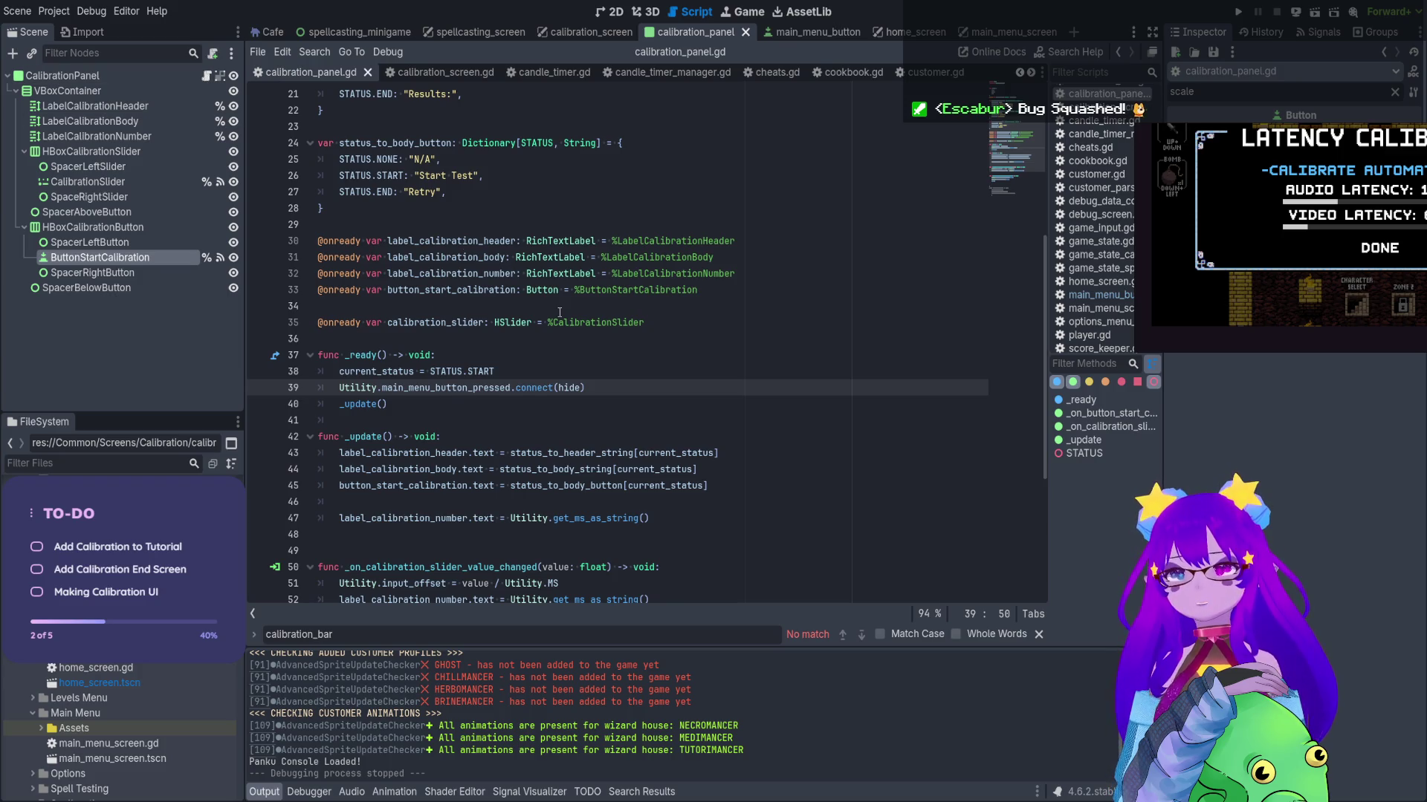
{"action": "scroll", "coordinate": [560, 312], "scroll_direction": "down", "scroll_amount": 4}
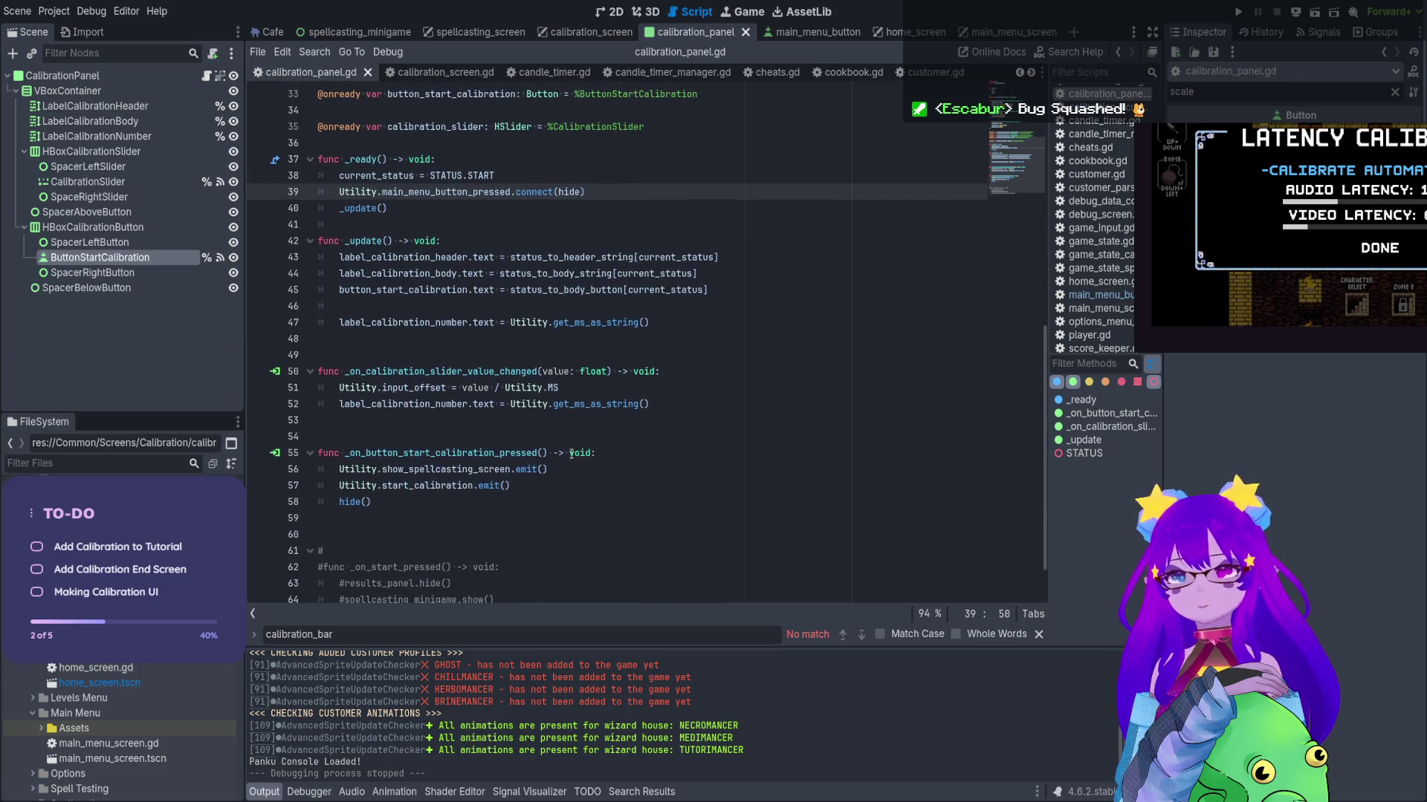
{"action": "scroll", "coordinate": [571, 454], "scroll_direction": "down", "scroll_amount": 1}
{"action": "left_click", "coordinate": [401, 188]}
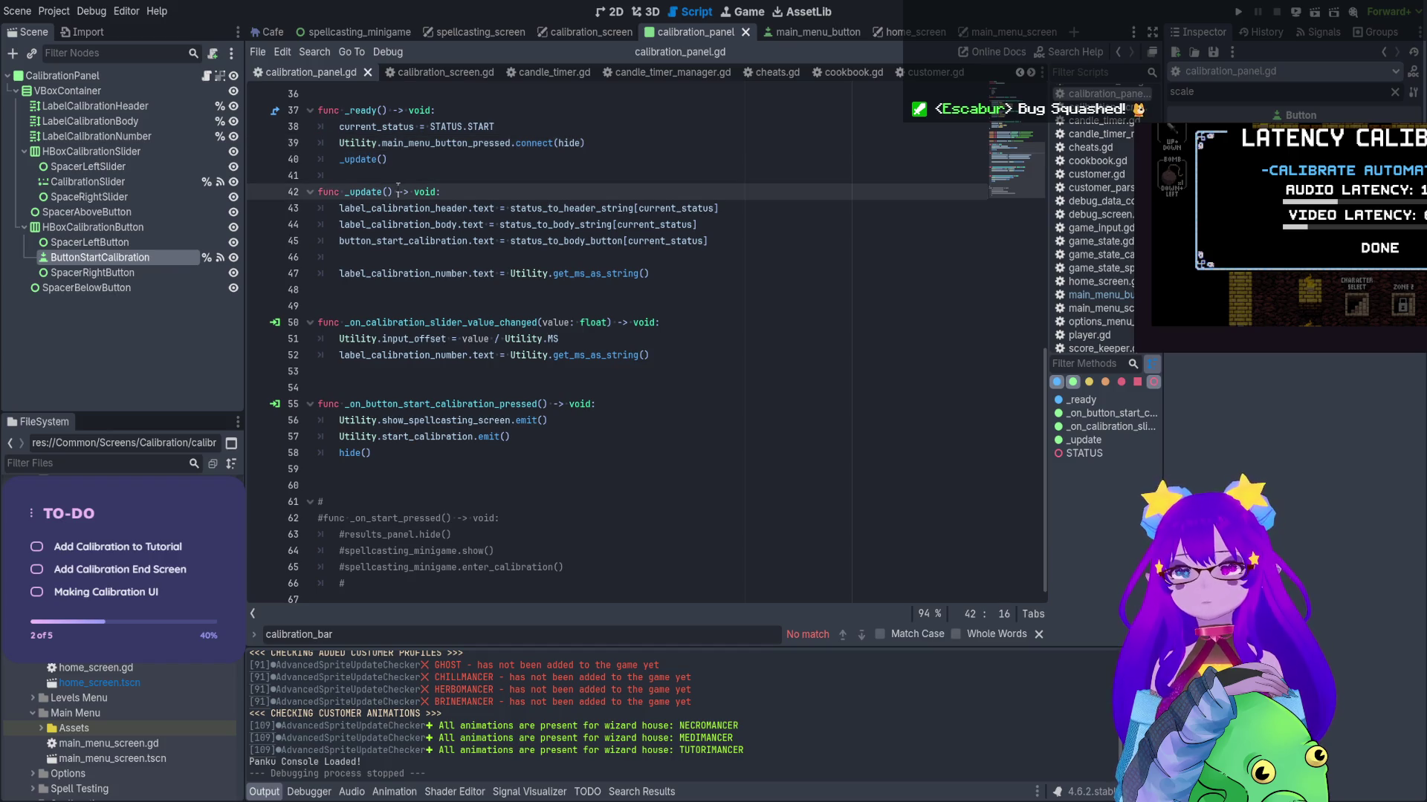
{"action": "scroll", "coordinate": [386, 223], "scroll_direction": "up", "scroll_amount": 2}
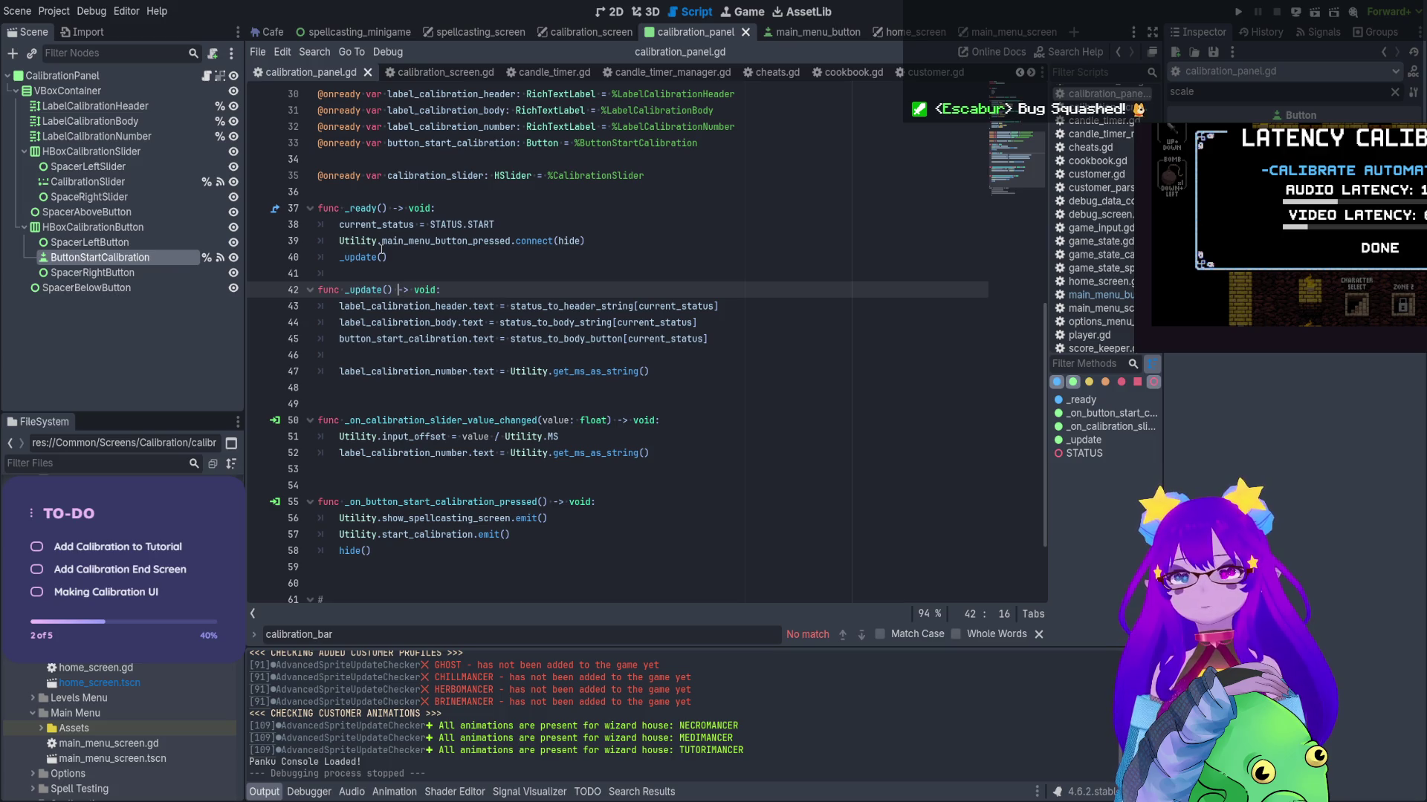
{"action": "scroll", "coordinate": [381, 249], "scroll_direction": "up", "scroll_amount": 2}
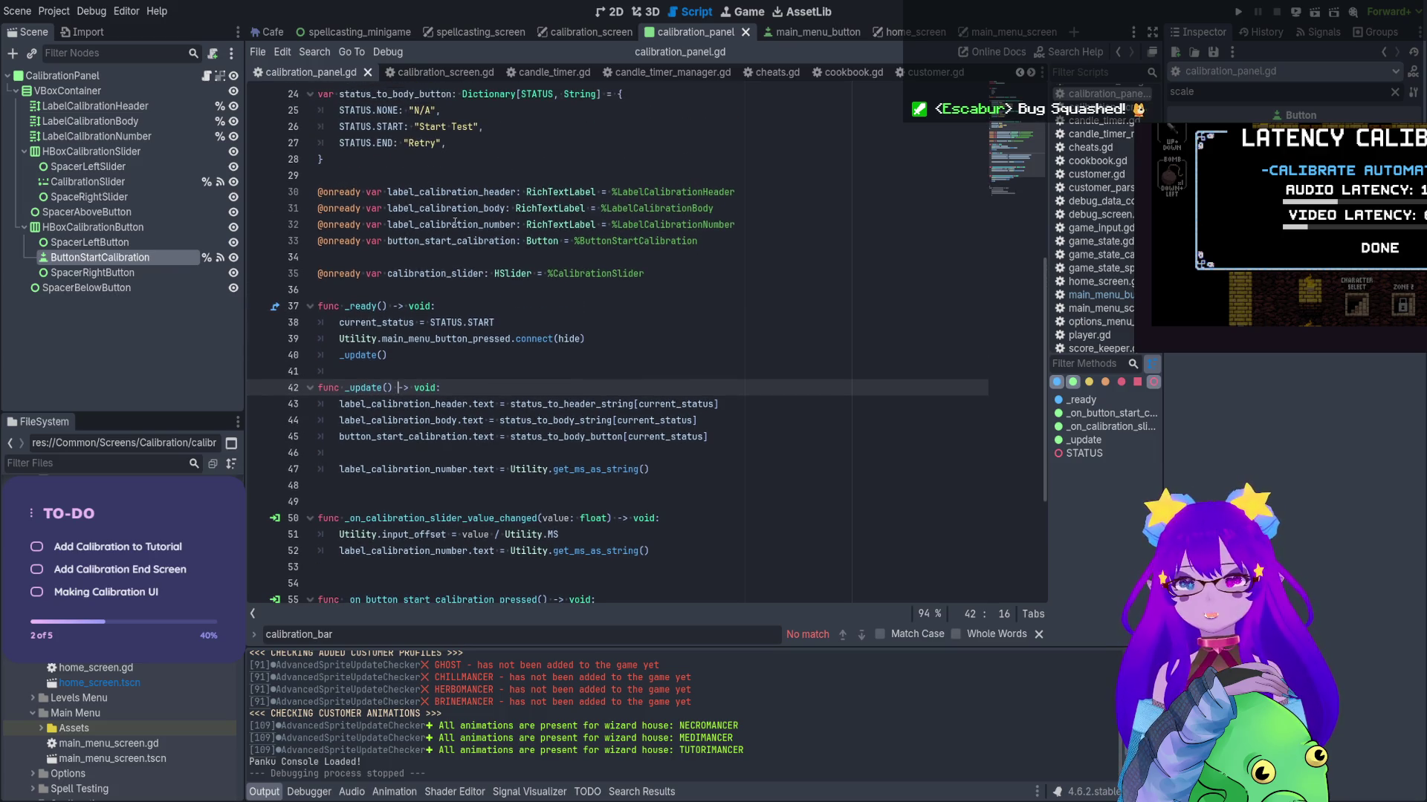
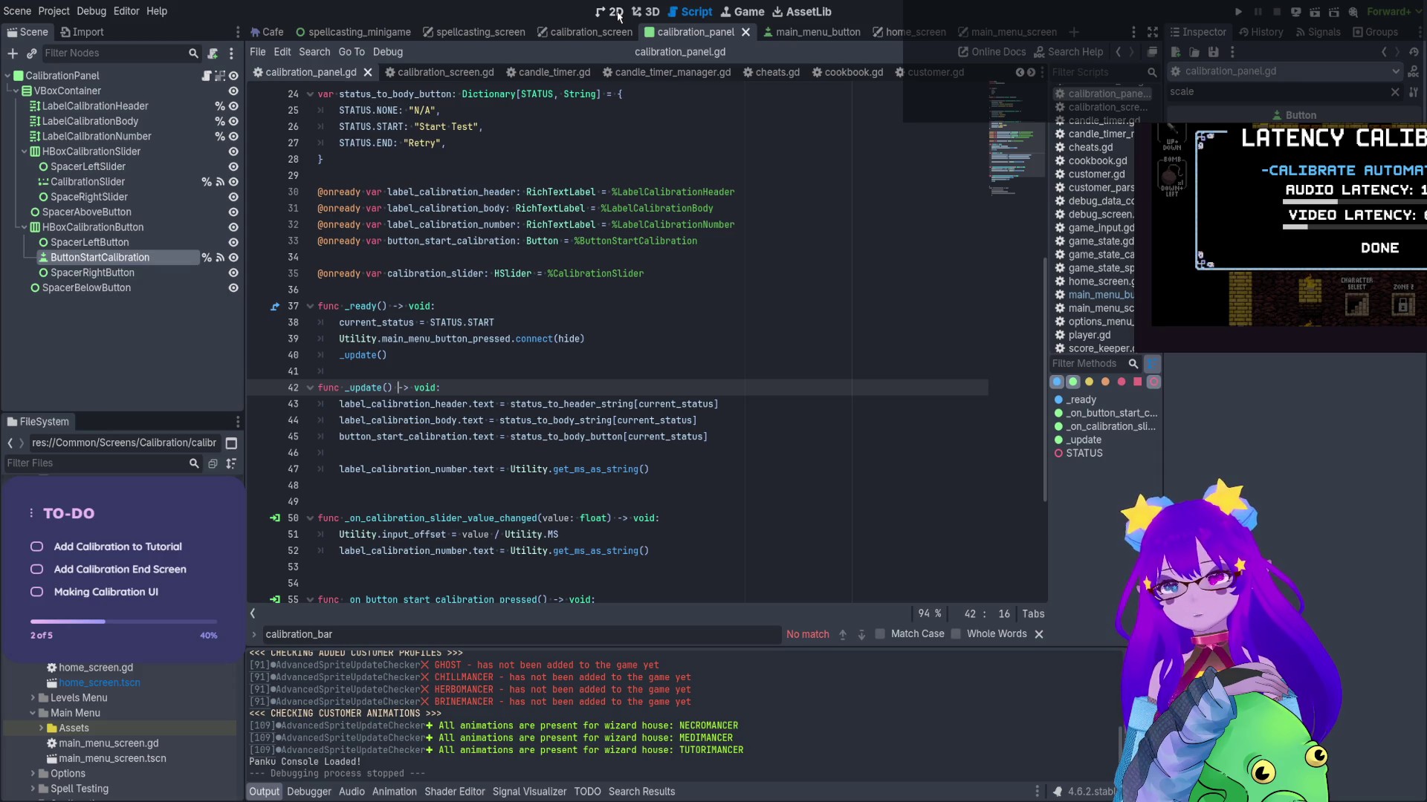
Below the main_menu_button_pressed connection, start a new line with Utility.casting_finished via autocomplete
{"action": "scroll", "coordinate": [540, 244], "scroll_direction": "down", "scroll_amount": 1}
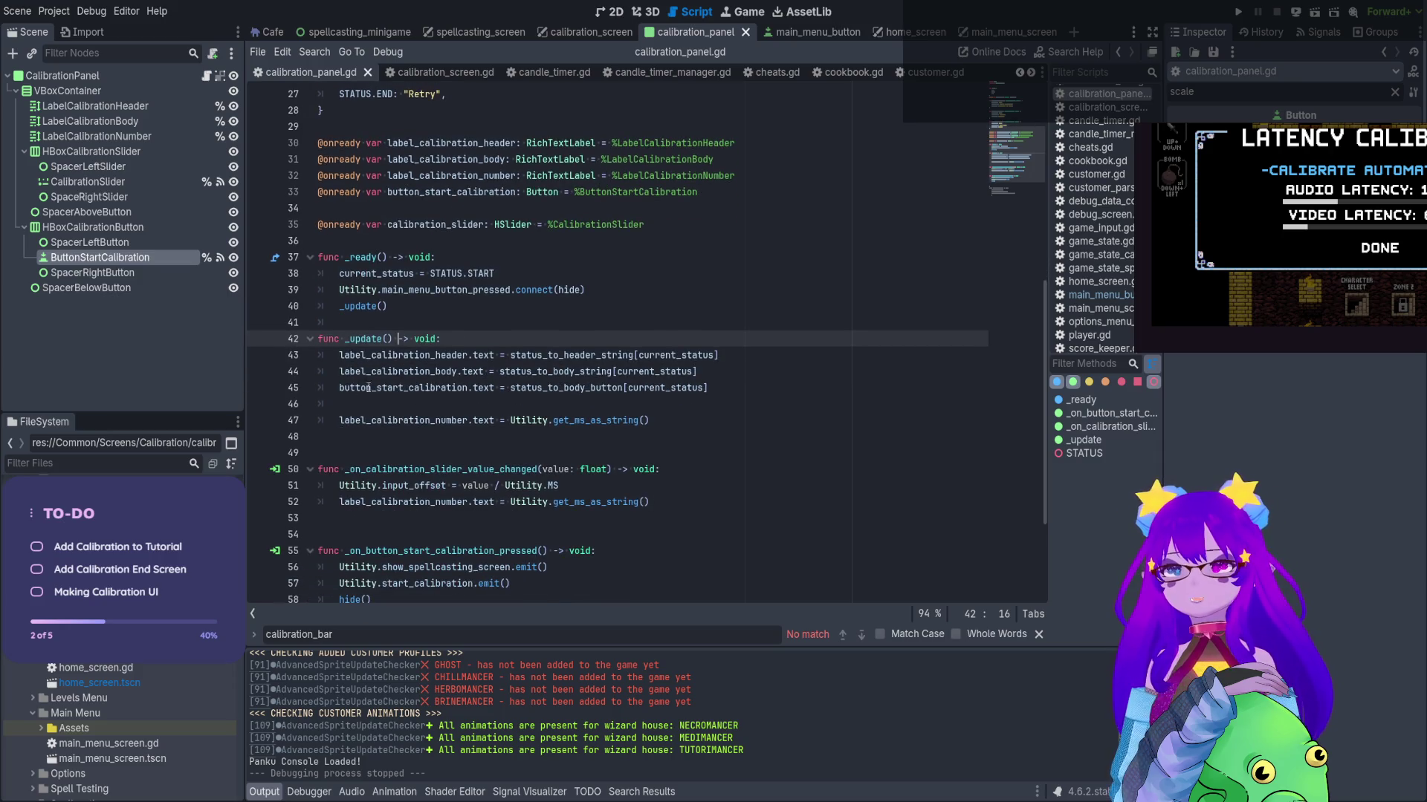
{"action": "left_click", "coordinate": [606, 289]}
{"action": "key", "text": "Return"}
{"action": "type", "text": "Uti"}
{"action": "key", "text": "Return"}
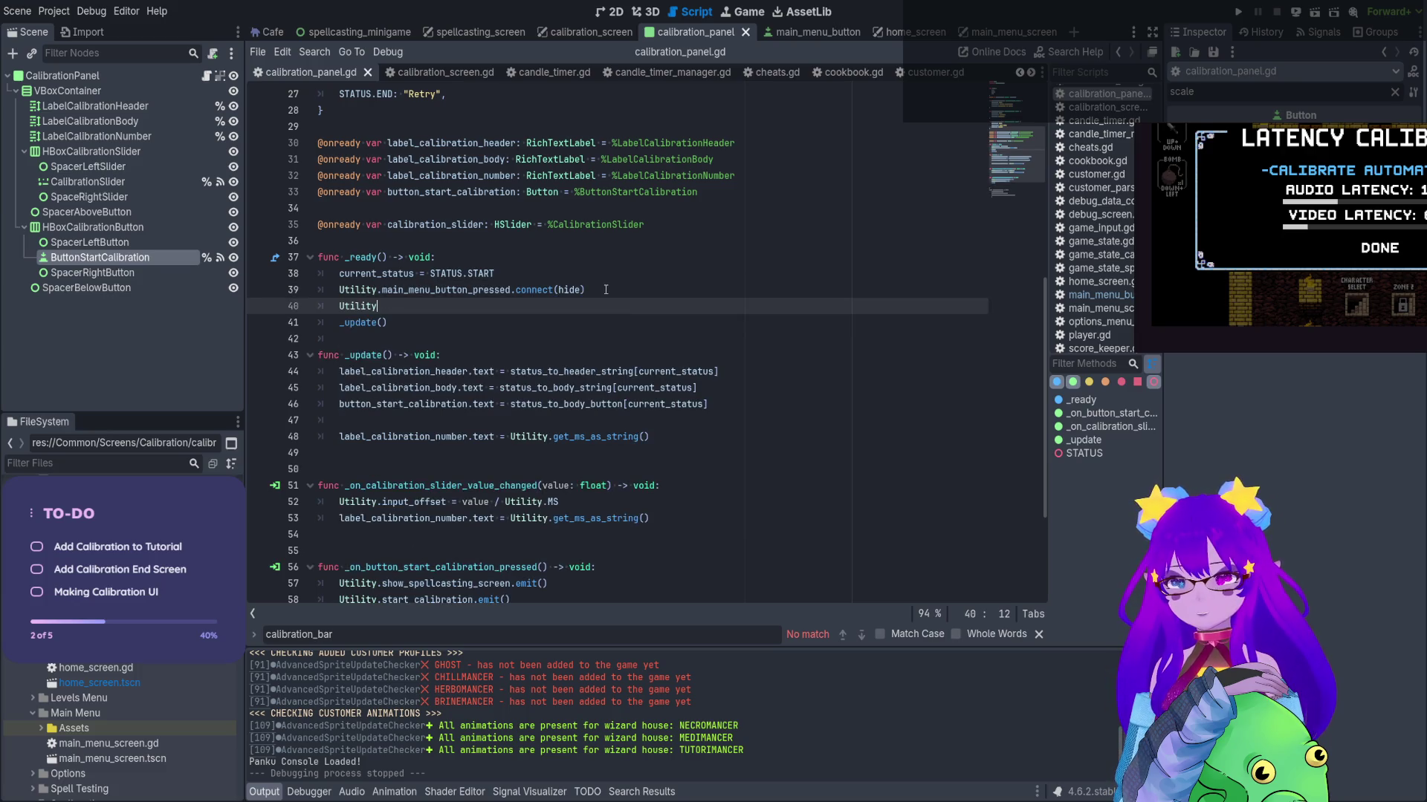
{"action": "type", "text": ".casting"}
{"action": "key", "text": "Down"}
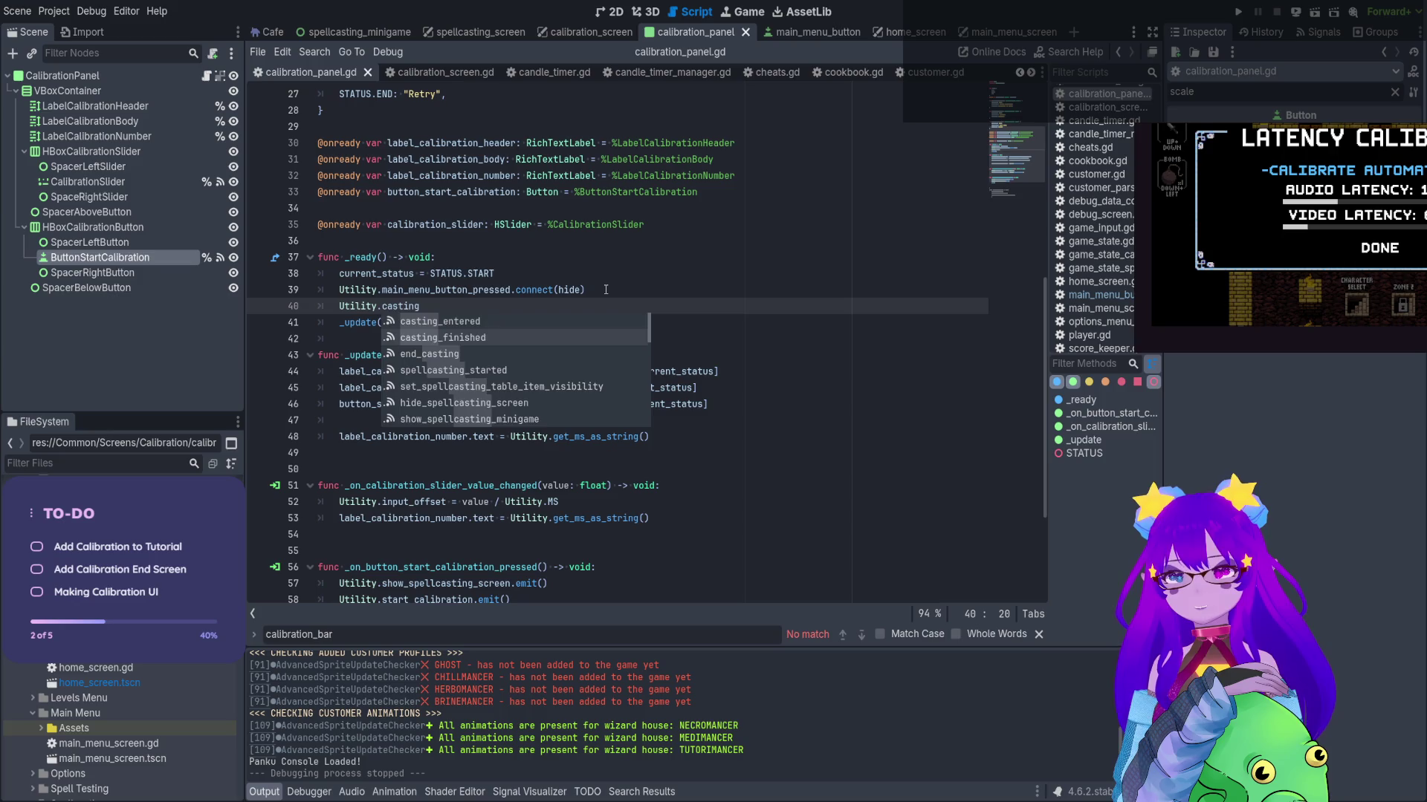
{"action": "key", "text": "Return"}
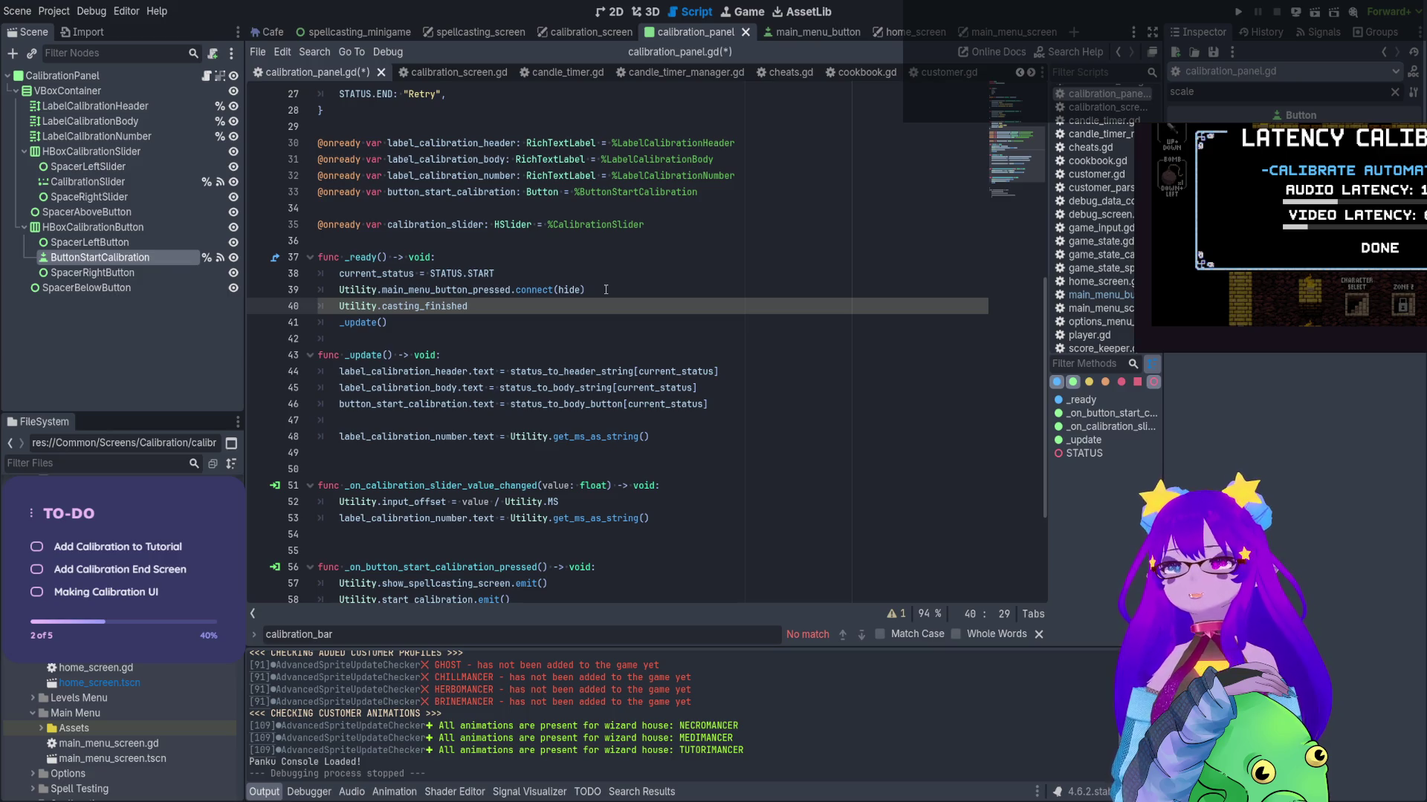
Finish the line as .connect(_update), correcting a wrong update_minimum_size completion
{"action": "type", "text": ".con"}
{"action": "key", "text": "Return"}
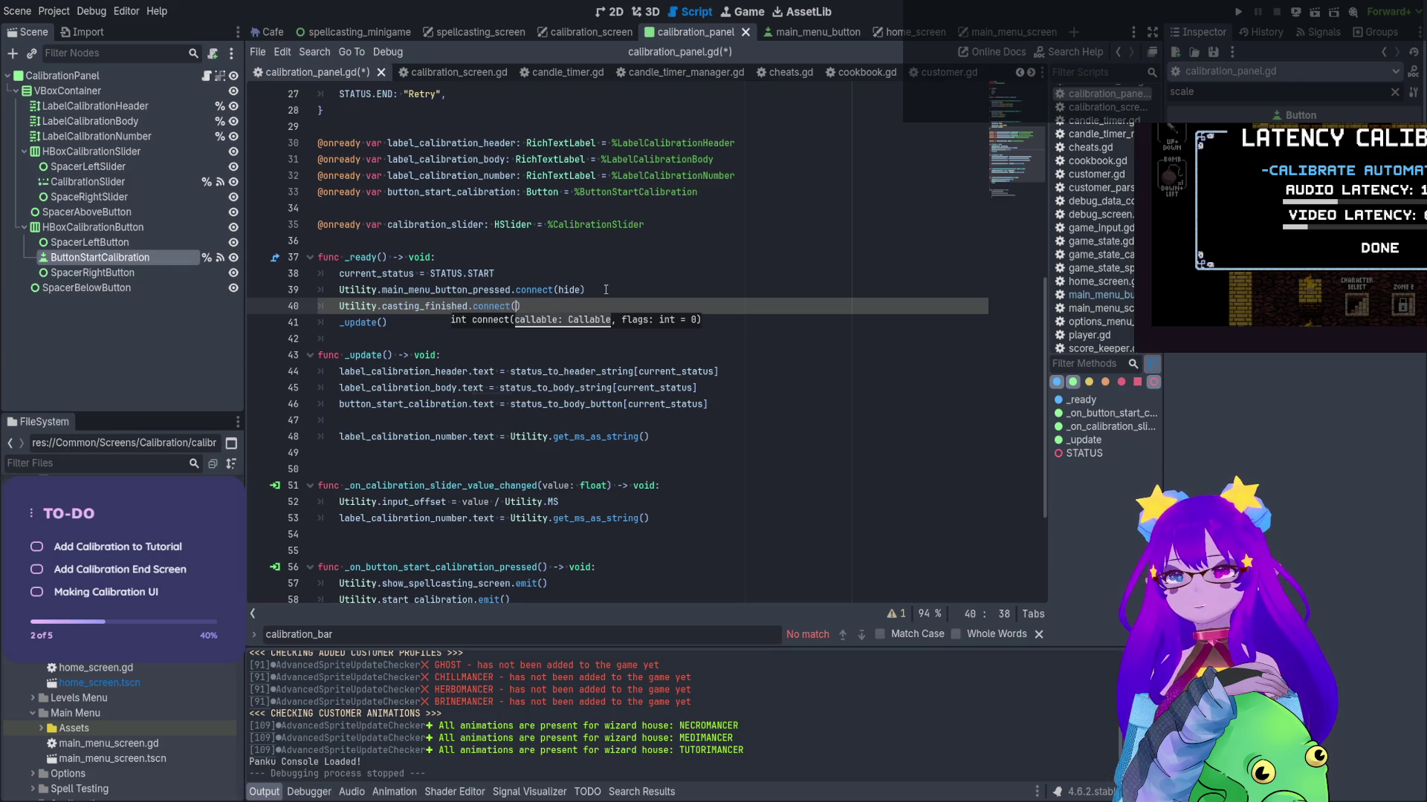
{"action": "type", "text": "up"}
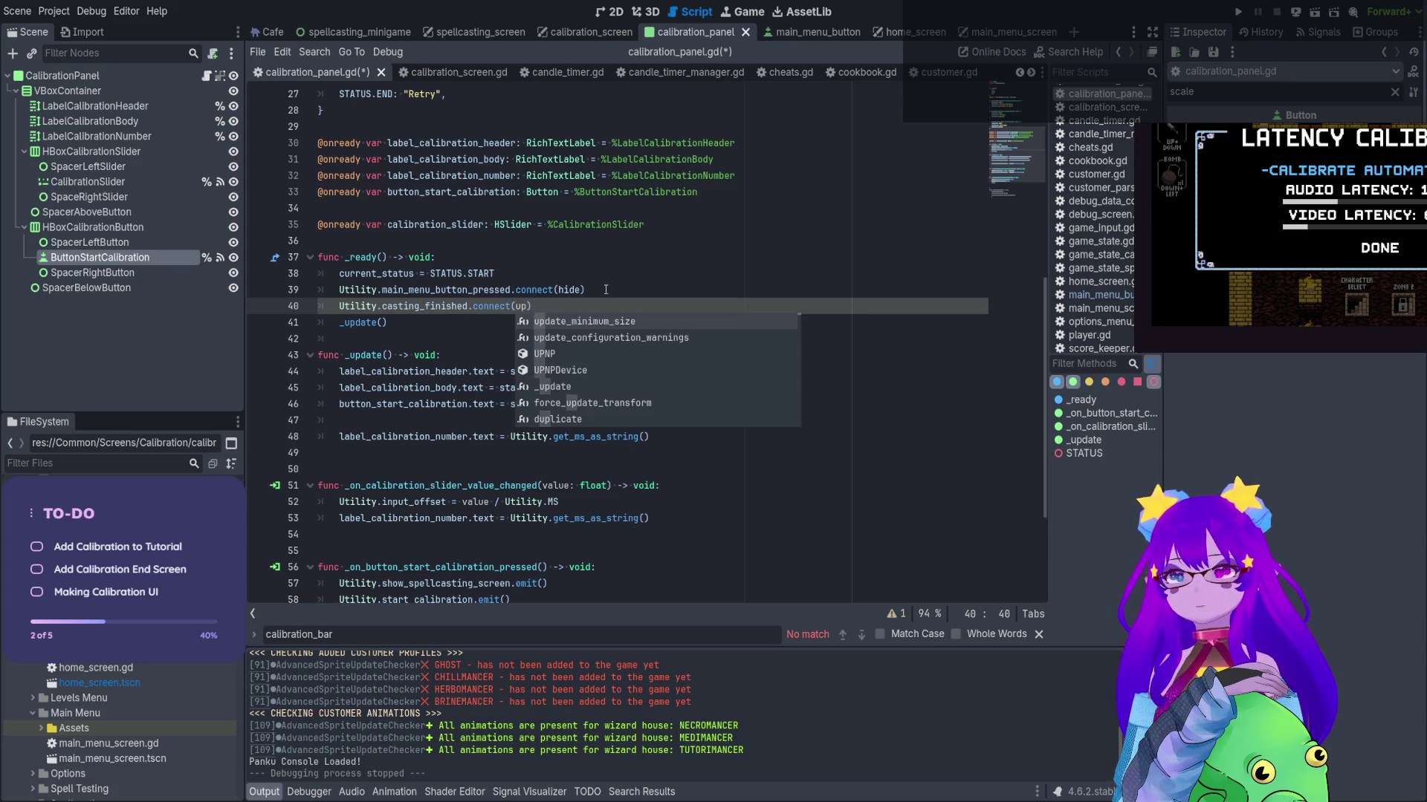
{"action": "key", "text": "Return"}
{"action": "key", "text": "BackSpace"}
{"action": "key", "text": "BackSpace"}
{"action": "key", "text": "BackSpace"}
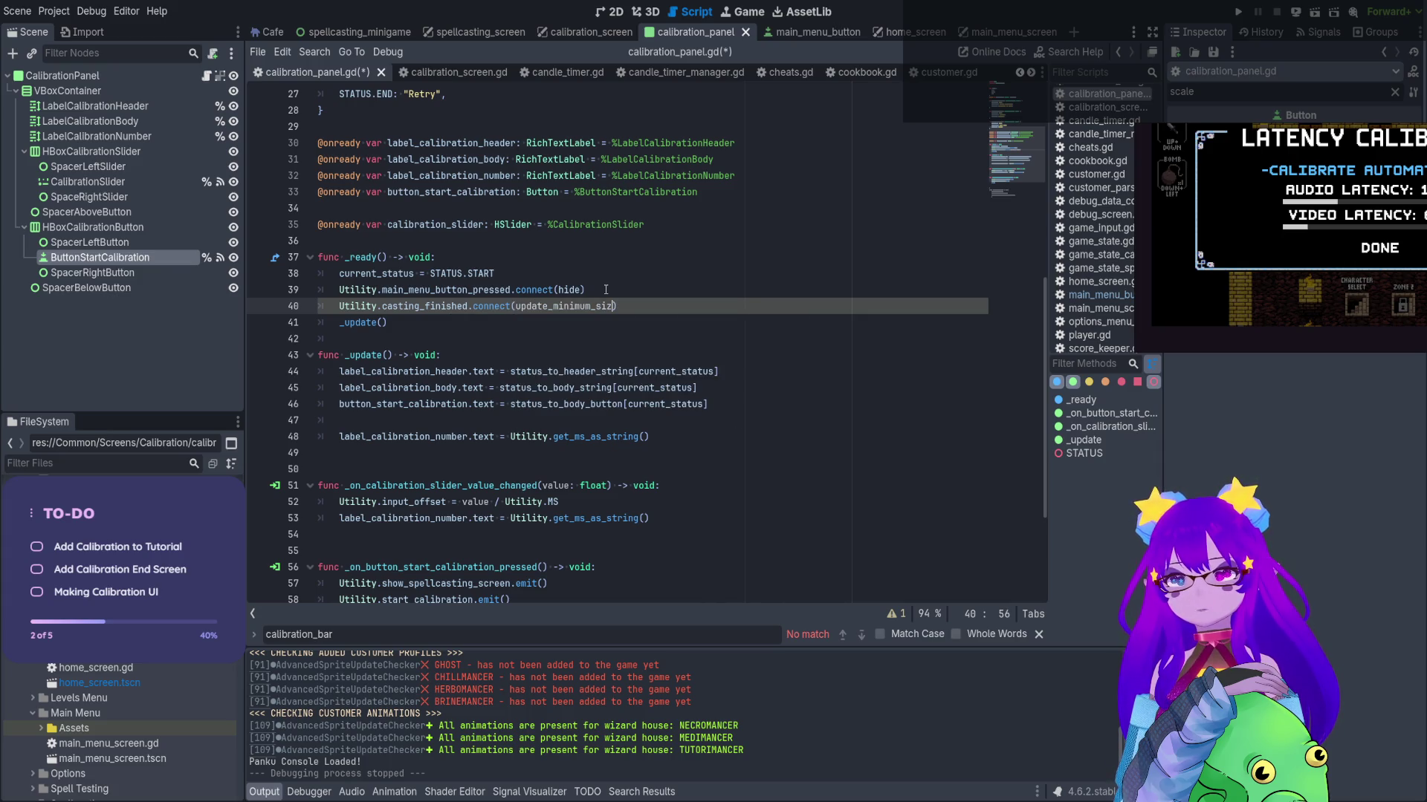
{"action": "key", "text": "BackSpace"}
{"action": "type", "text": "date"}
{"action": "key", "text": "Return"}
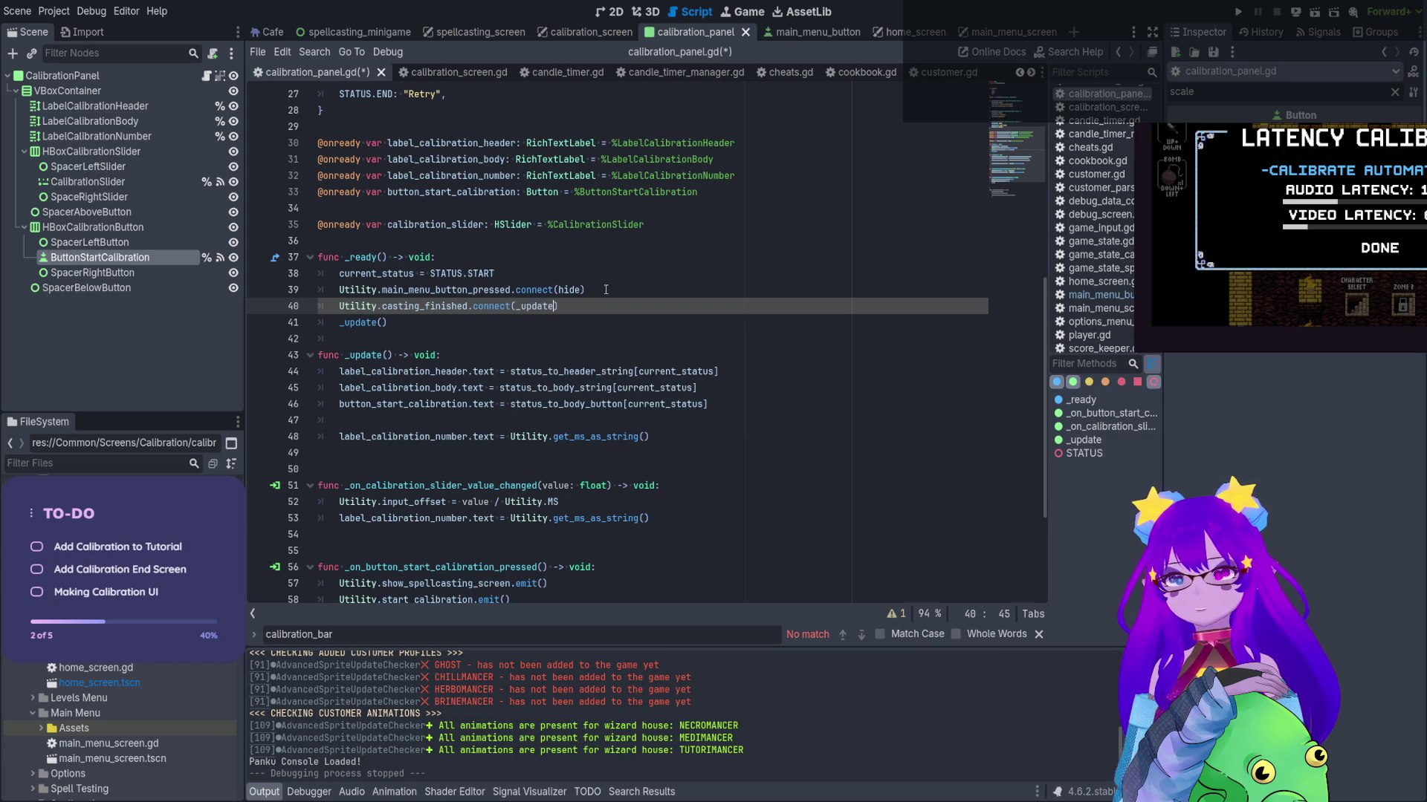
{"action": "scroll", "coordinate": [606, 289], "scroll_direction": "down", "scroll_amount": 1}
{"action": "left_click", "coordinate": [378, 292]}
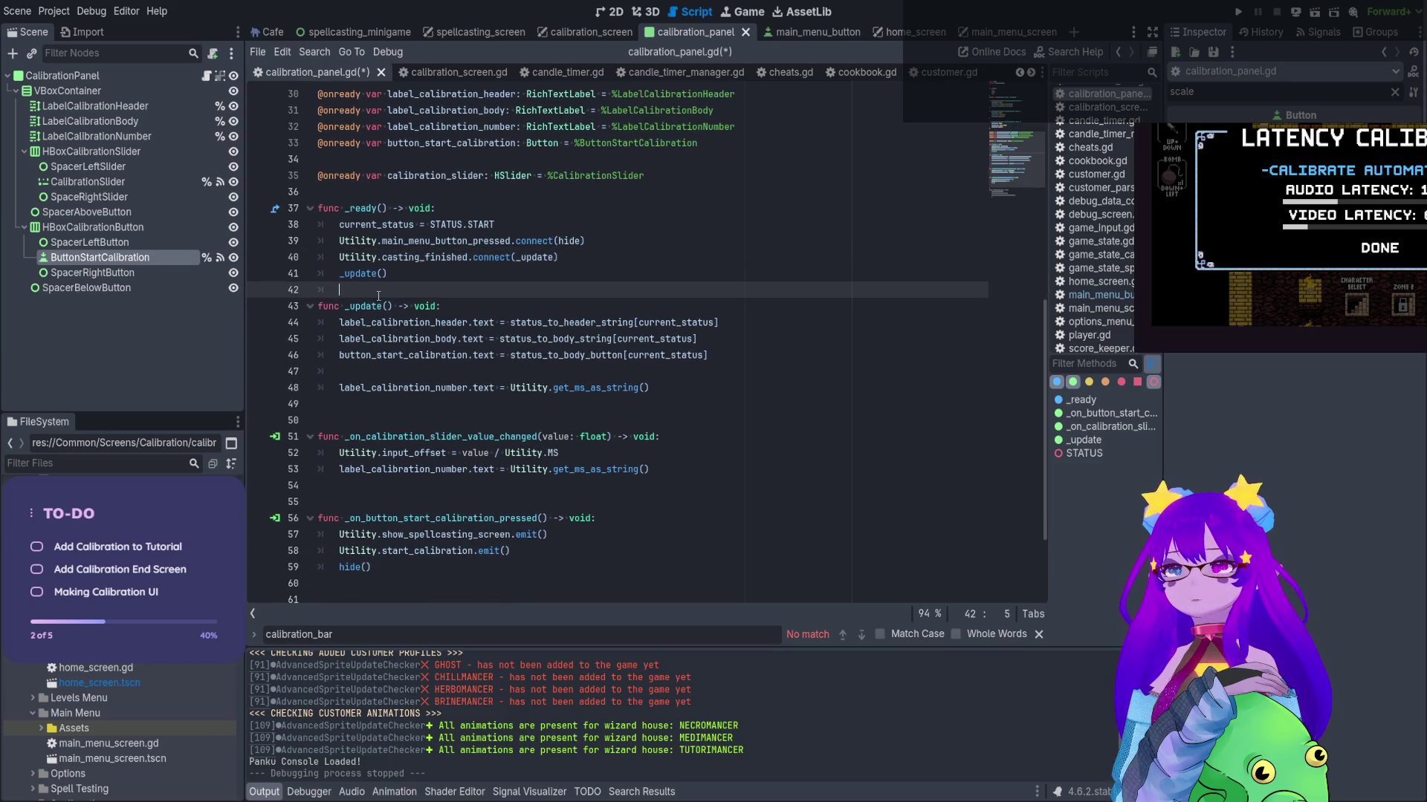
Add parentheses after _update in the connect call and check current_status's declaration
{"action": "left_click", "coordinate": [554, 256]}
{"action": "type", "text": "("}
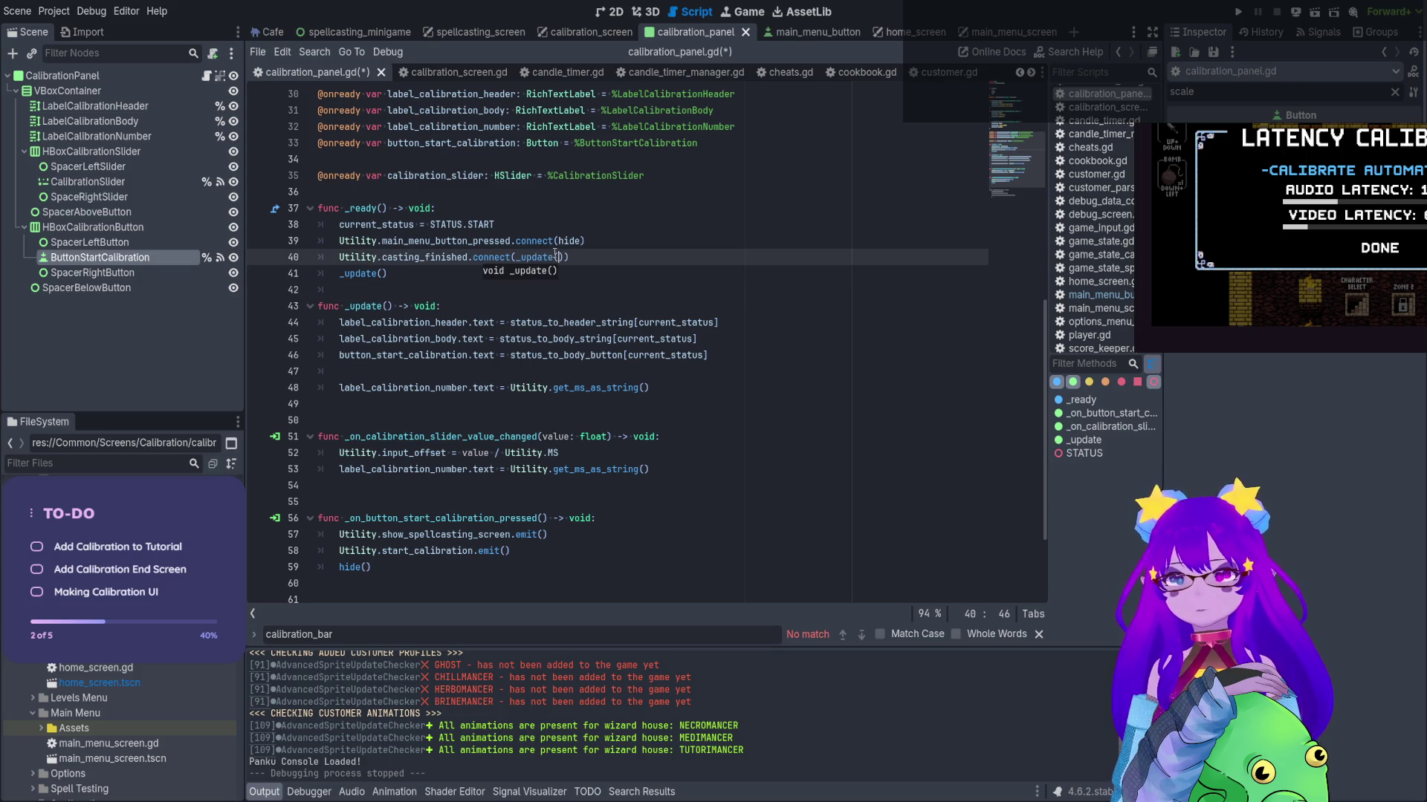
{"action": "left_click", "coordinate": [391, 311]}
{"action": "scroll", "coordinate": [463, 192], "scroll_direction": "up", "scroll_amount": 4}
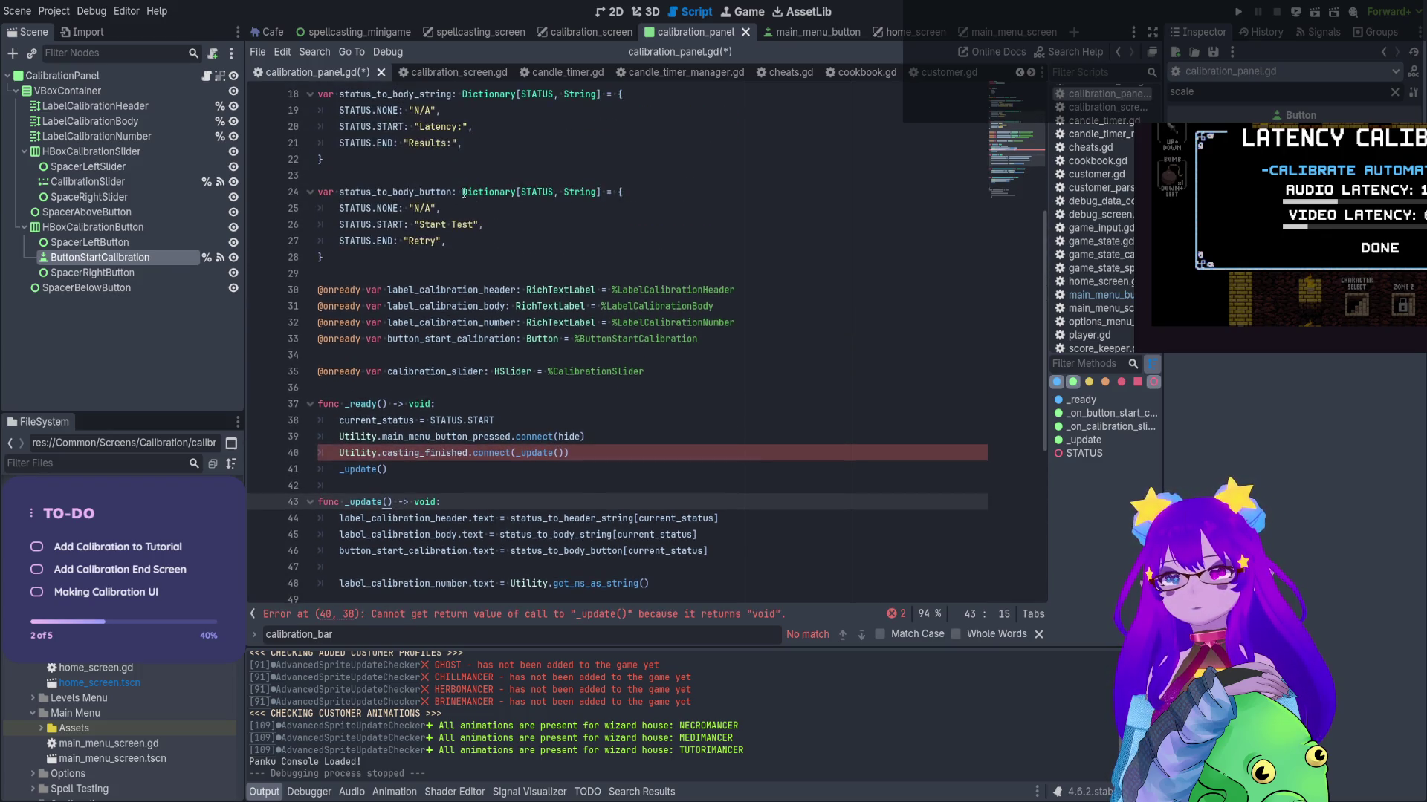
{"action": "scroll", "coordinate": [464, 237], "scroll_direction": "up", "scroll_amount": 4}
{"action": "double_click", "coordinate": [428, 164]}
{"action": "scroll", "coordinate": [390, 413], "scroll_direction": "down", "scroll_amount": 5}
Insert an empty first line in _update and declare its parameter as new_status: STATUS.NONE
{"action": "left_click", "coordinate": [426, 438]}
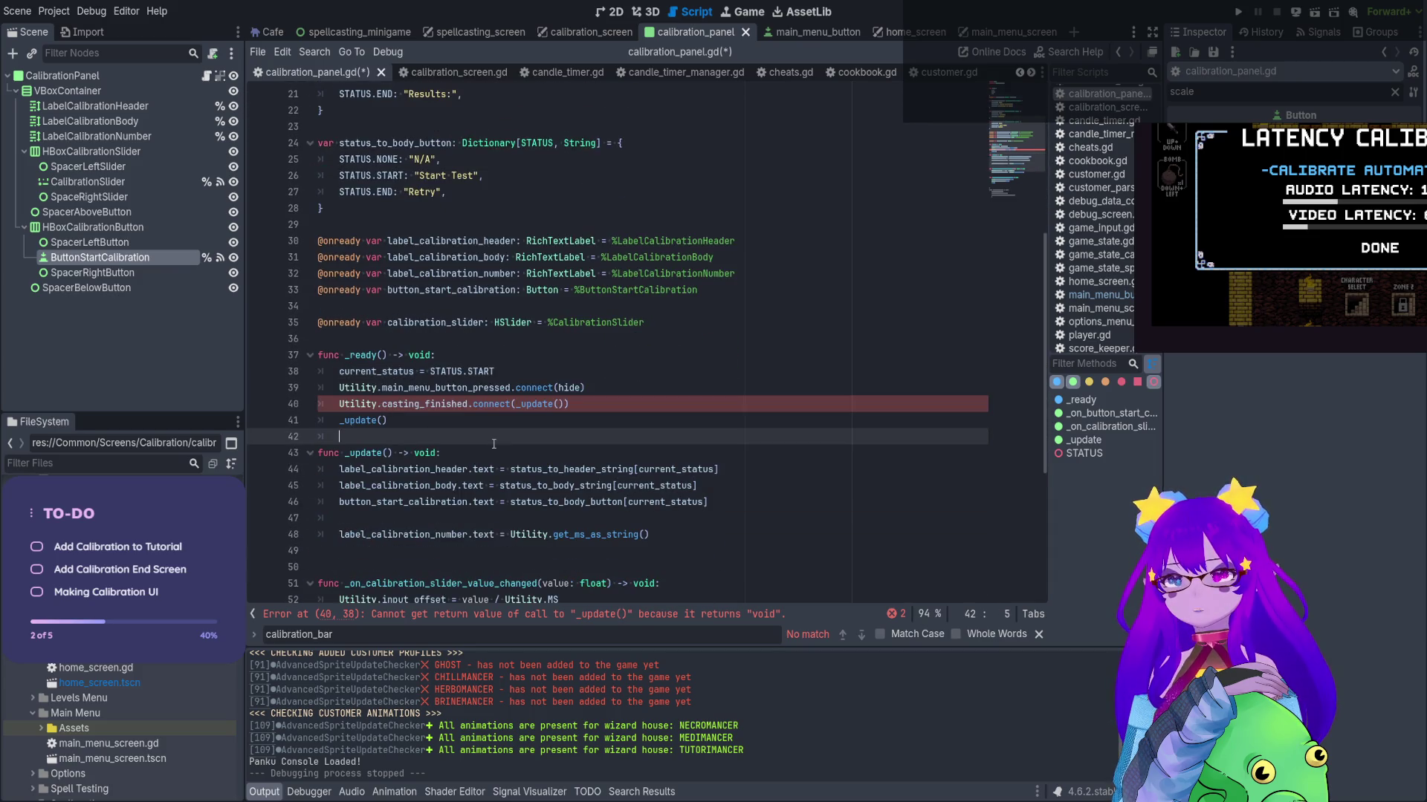
{"action": "left_click", "coordinate": [506, 458]}
{"action": "key", "text": "Return"}
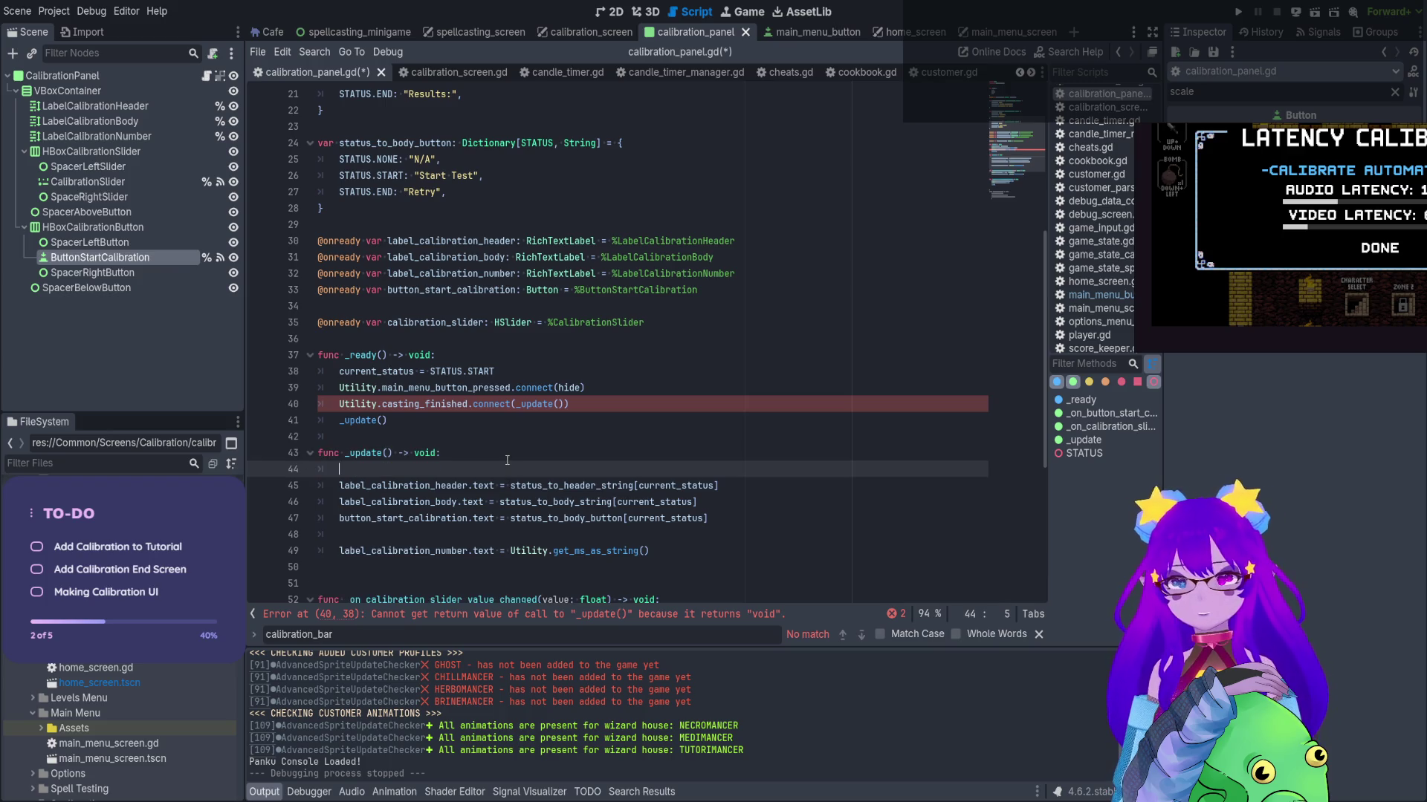
{"action": "left_click", "coordinate": [391, 455]}
{"action": "type", "text": "current_status"}
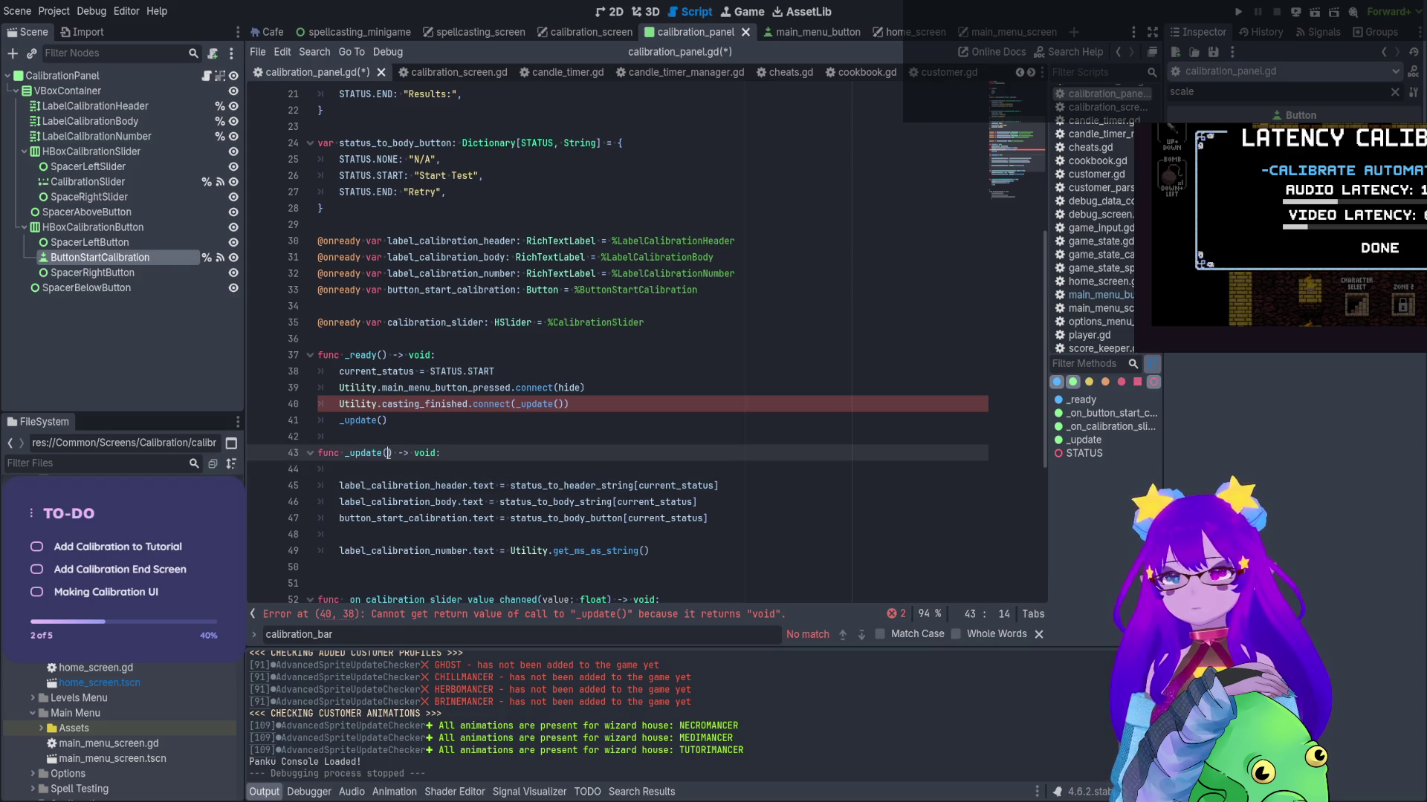
{"action": "scroll", "coordinate": [557, 383], "scroll_direction": "down", "scroll_amount": 1}
{"action": "type", "text": "= S"}
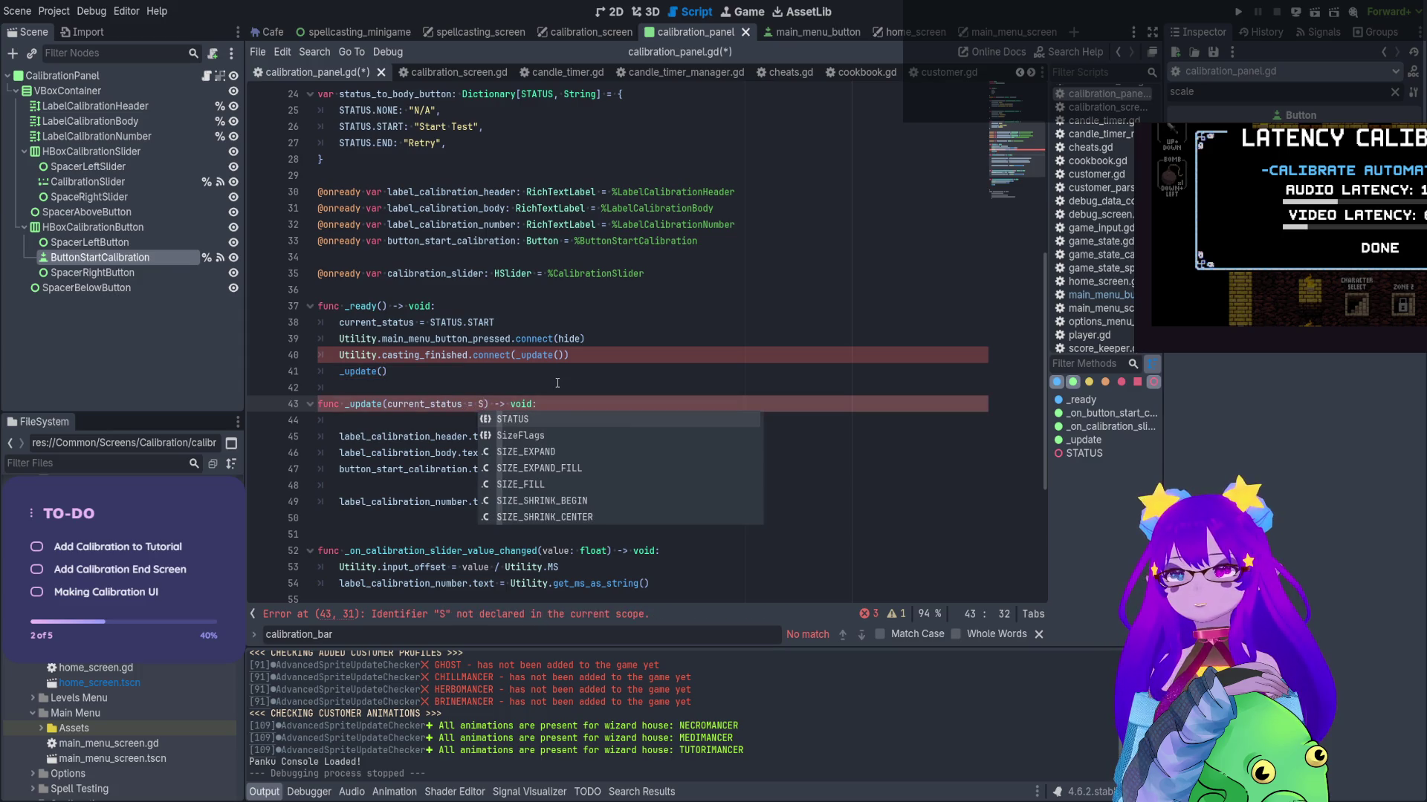
{"action": "key", "text": "BackSpace"}
{"action": "key", "text": "BackSpace"}
{"action": "key", "text": "BackSpace"}
{"action": "key", "text": "BackSpace"}
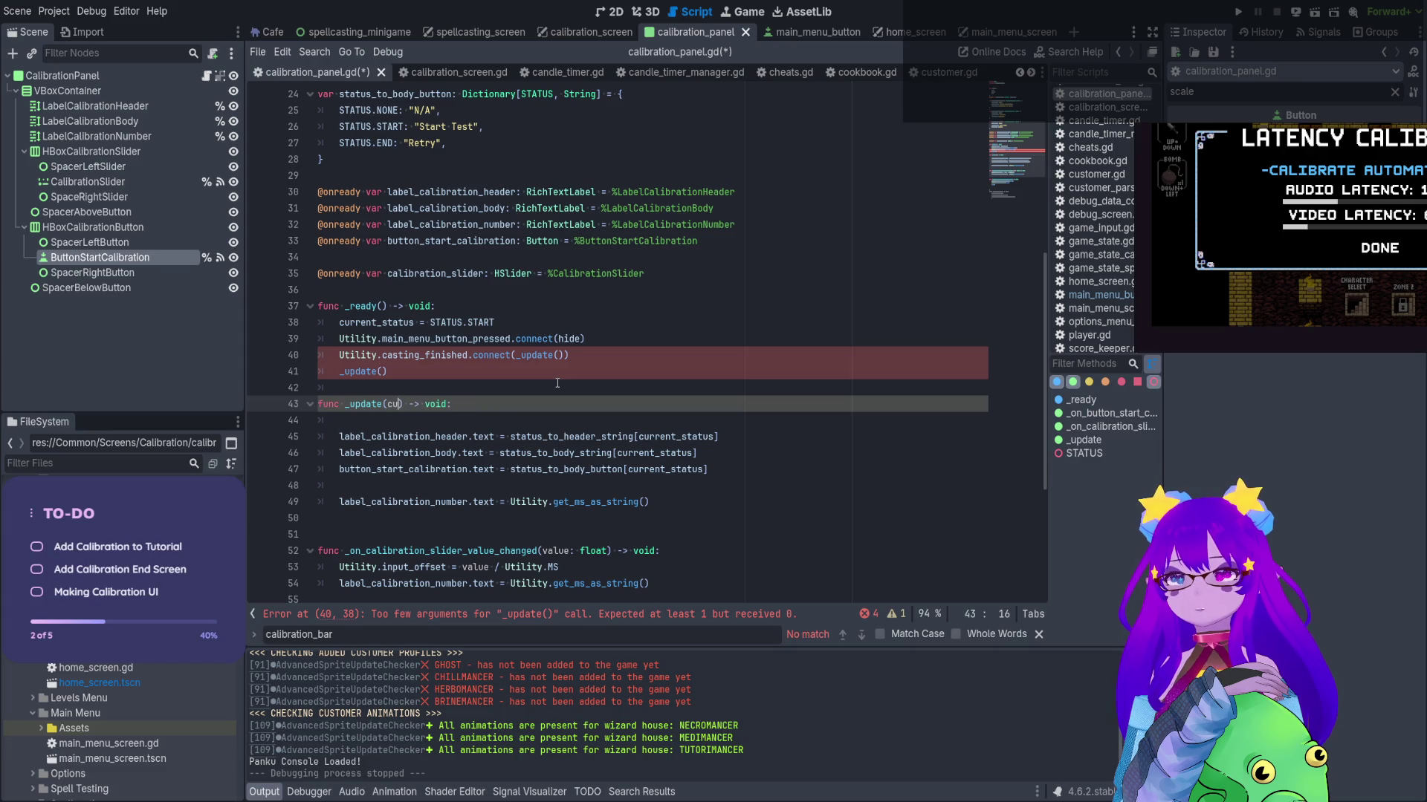
{"action": "type", "text": "new_stat"}
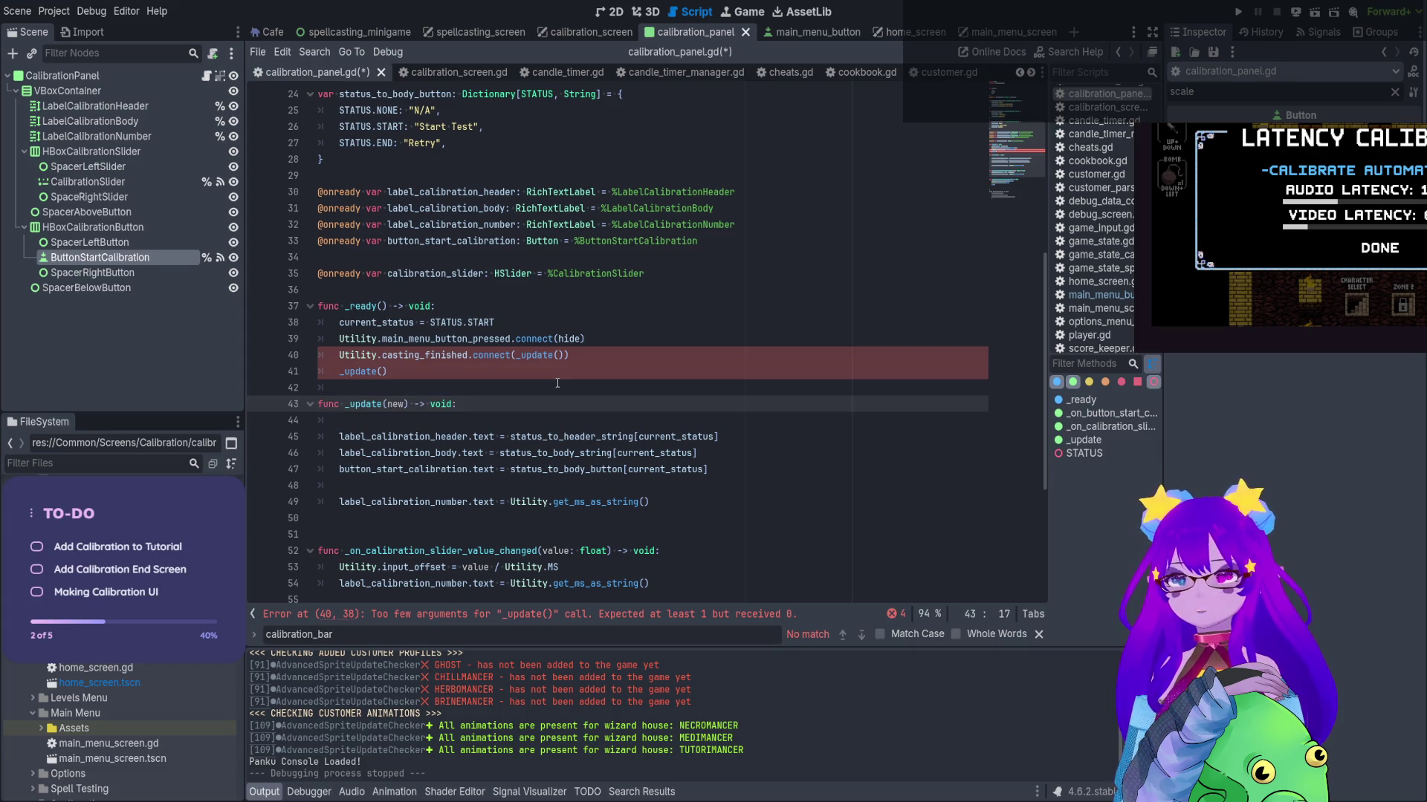
{"action": "type", "text": "us:"}
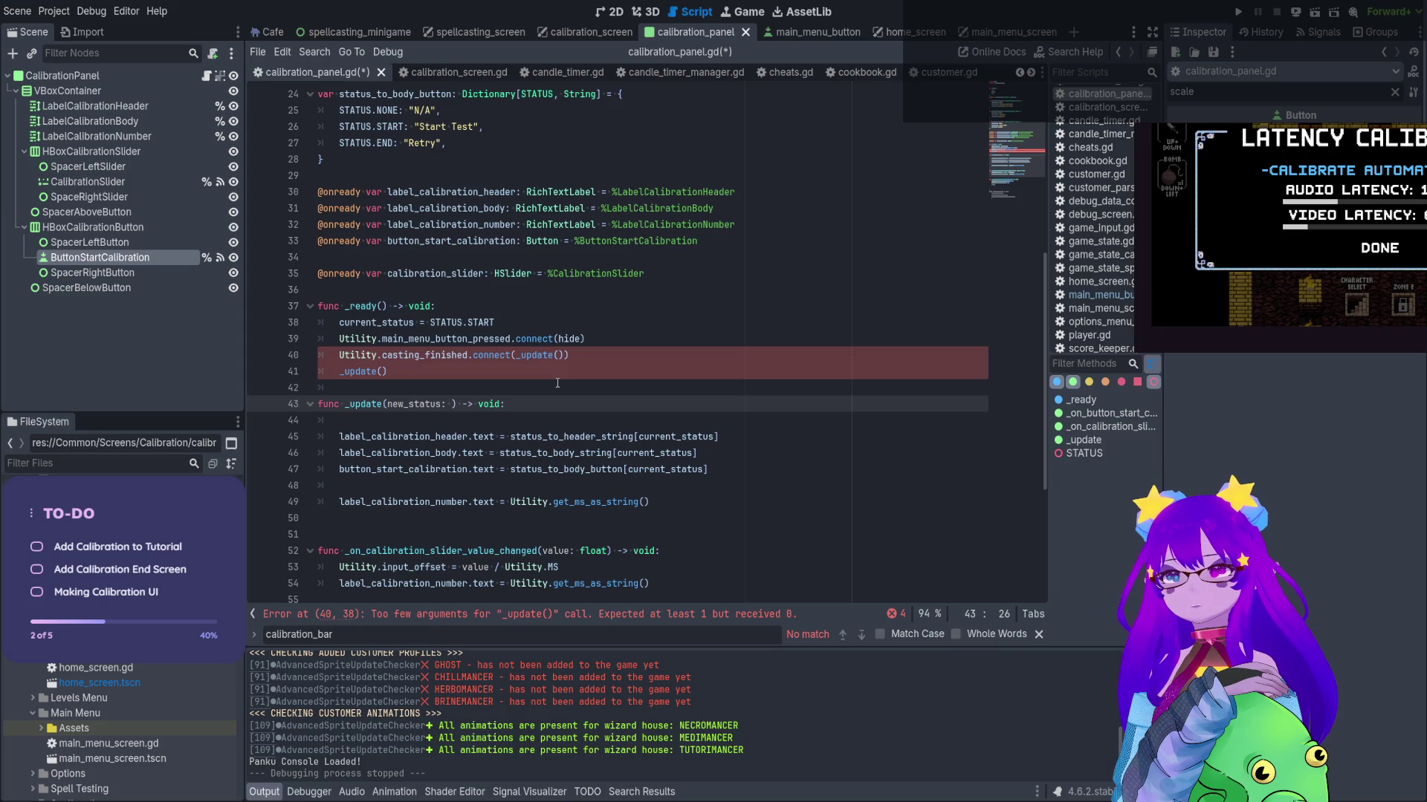
{"action": "type", "text": "STATUS."}
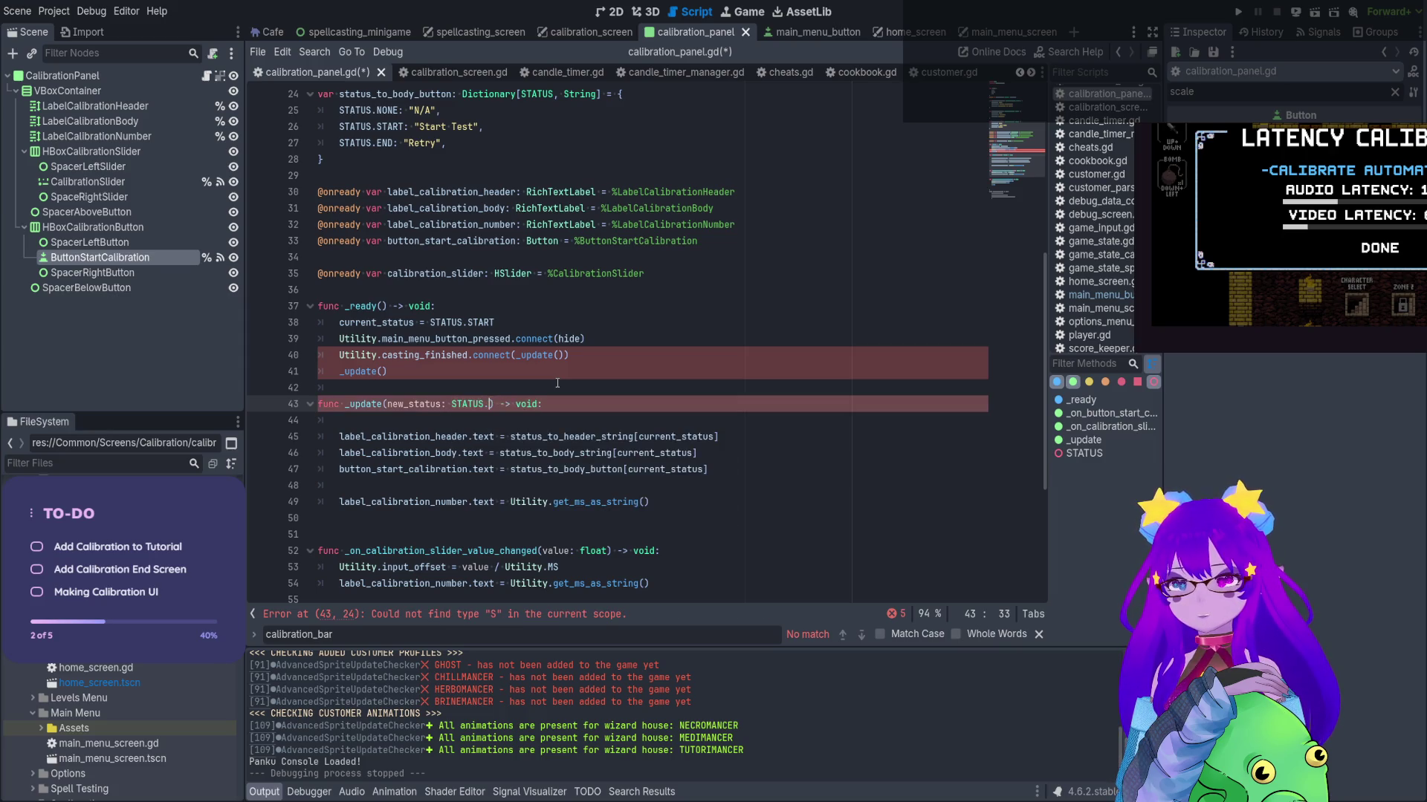
{"action": "type", "text": "N"}
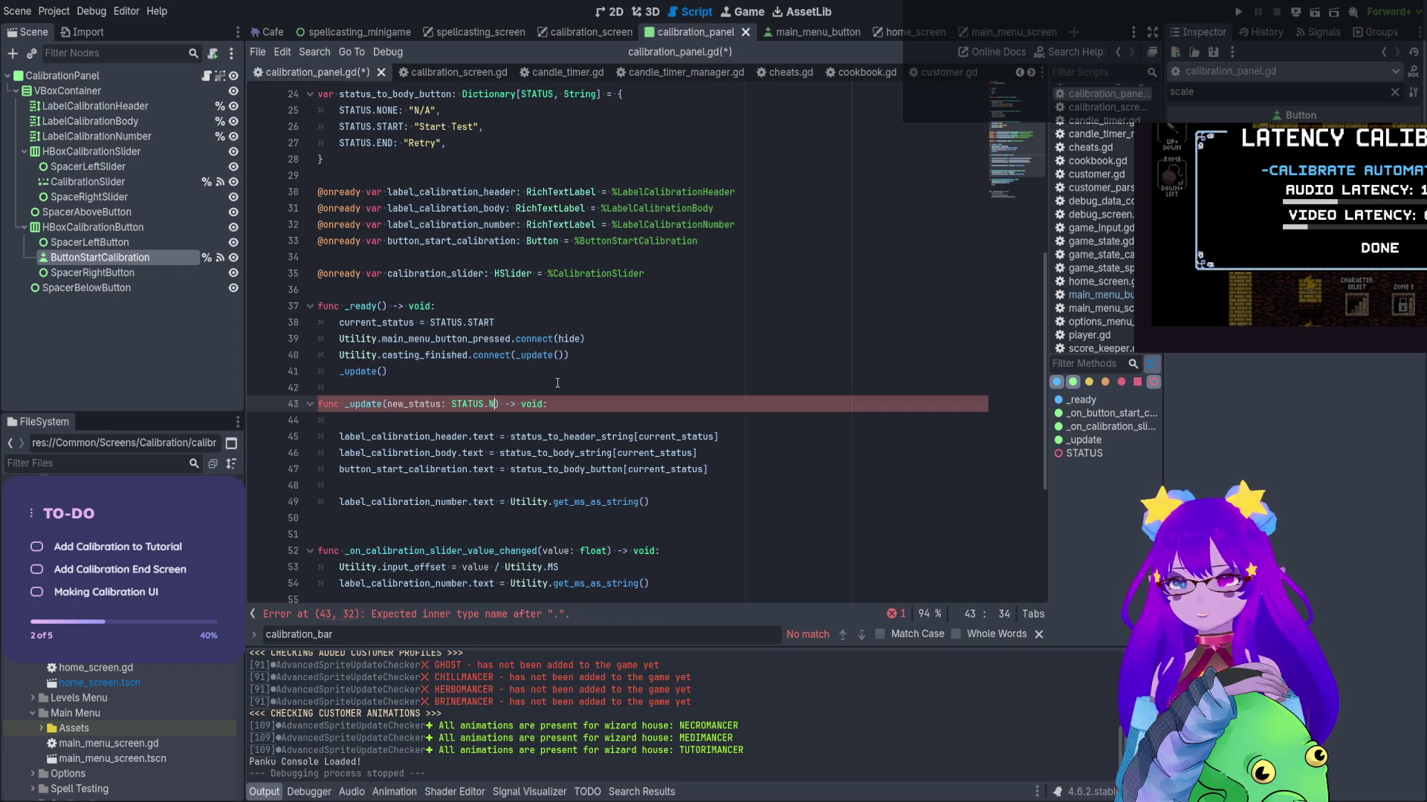
{"action": "type", "text": "ONE"}
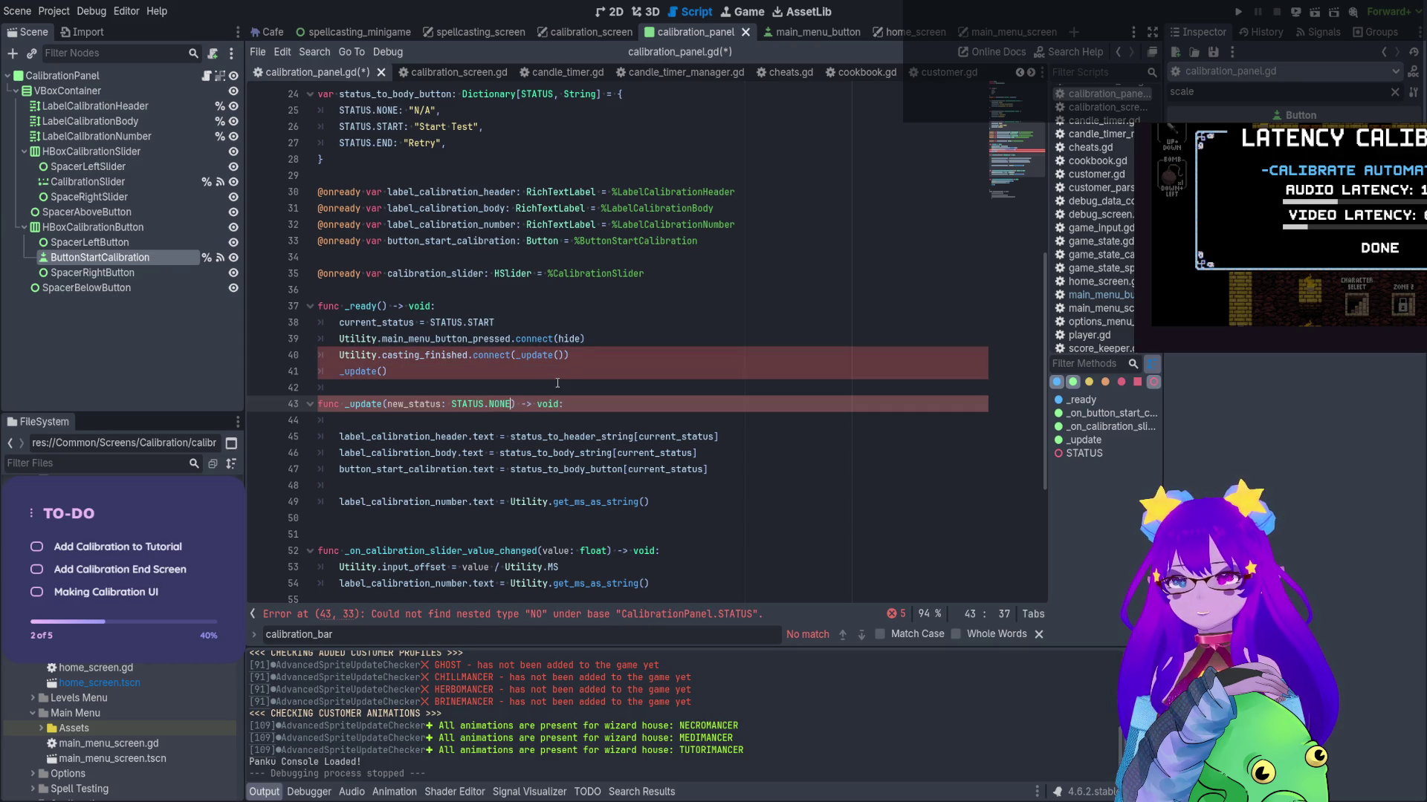
{"action": "scroll", "coordinate": [557, 383], "scroll_direction": "up", "scroll_amount": 5}
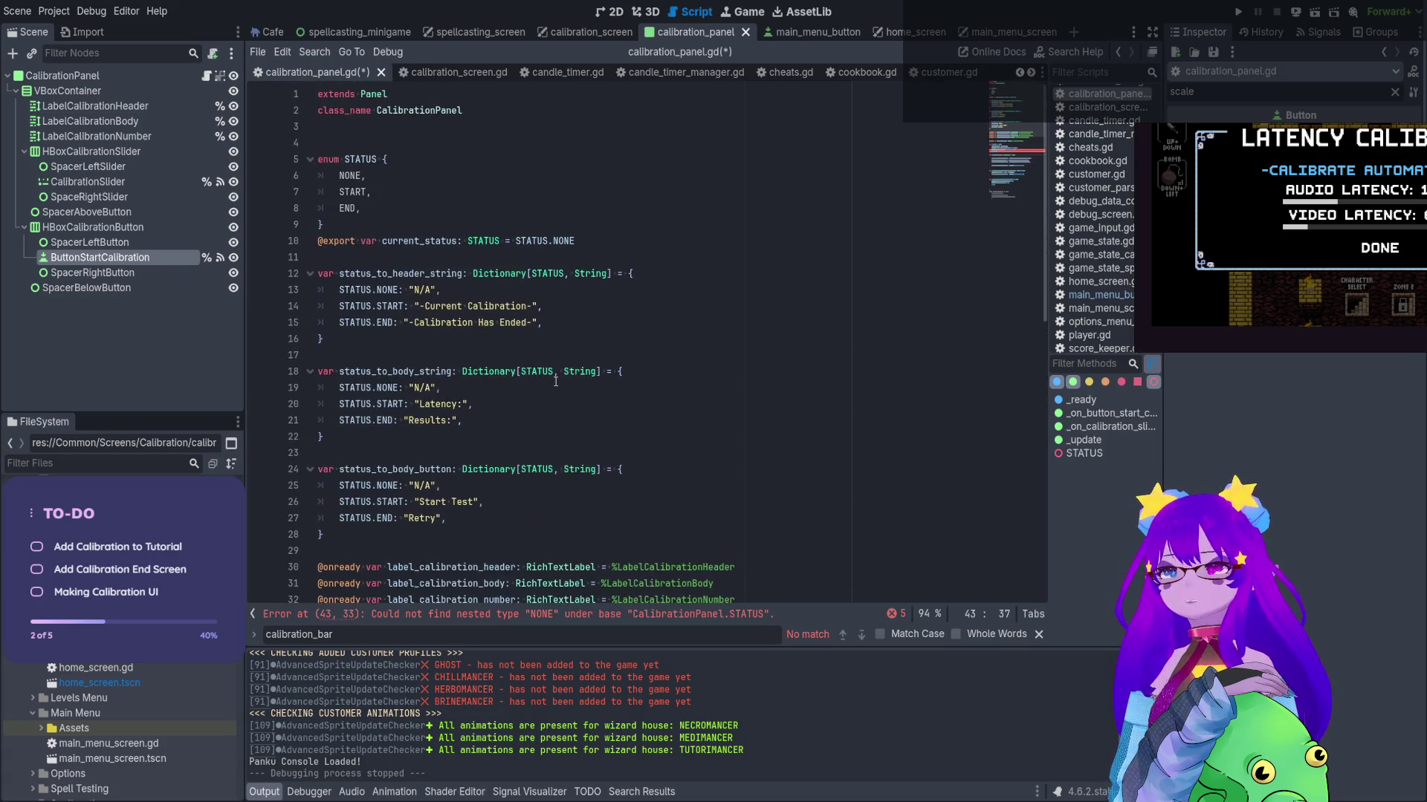
Move STATUS.START from the status assignment into _ready's _update() call
{"action": "scroll", "coordinate": [551, 369], "scroll_direction": "down", "scroll_amount": 6}
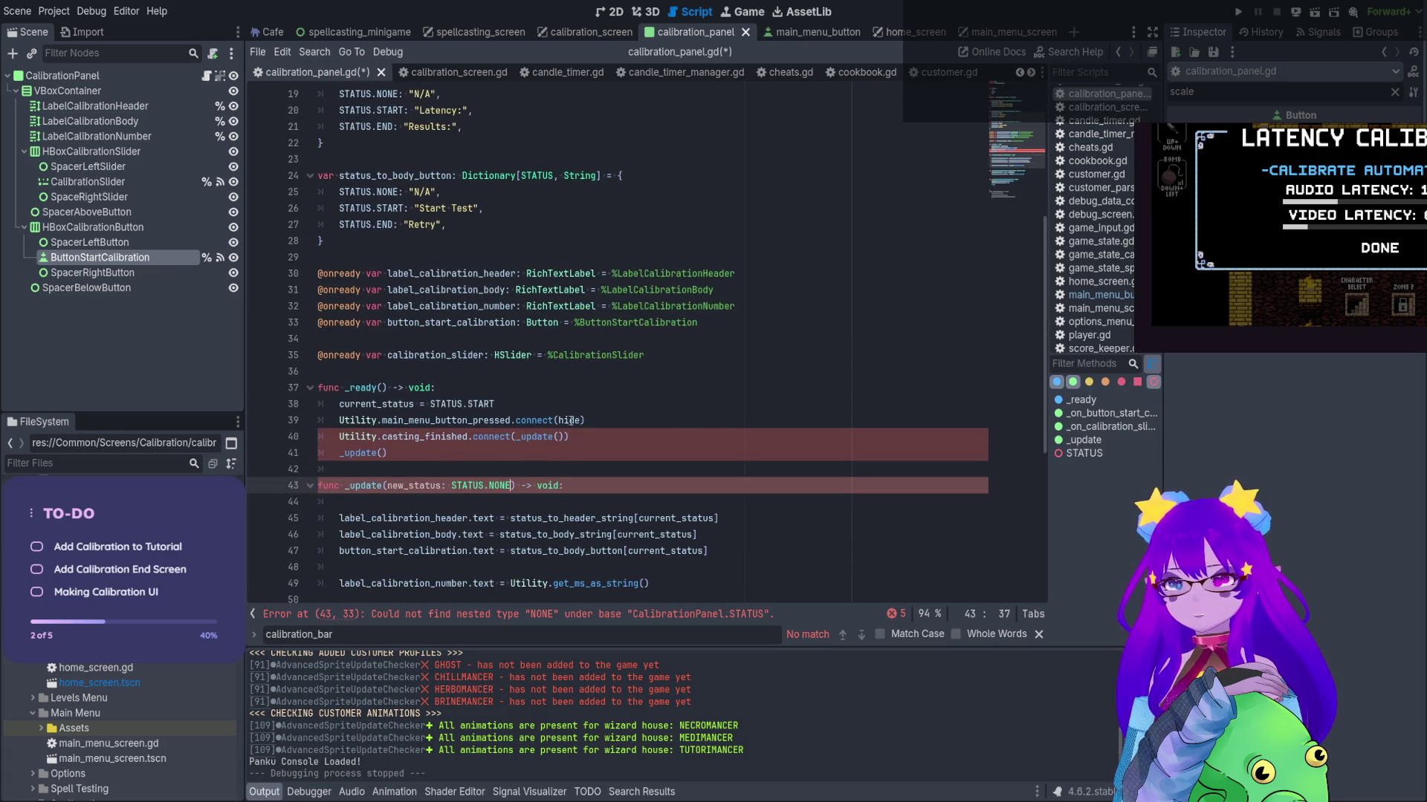
{"action": "left_click_drag", "start_coordinate": [495, 403], "coordinate": [305, 407]}
{"action": "key", "text": "ctrl+x"}
{"action": "left_click", "coordinate": [382, 453]}
{"action": "key", "text": "ctrl+v"}
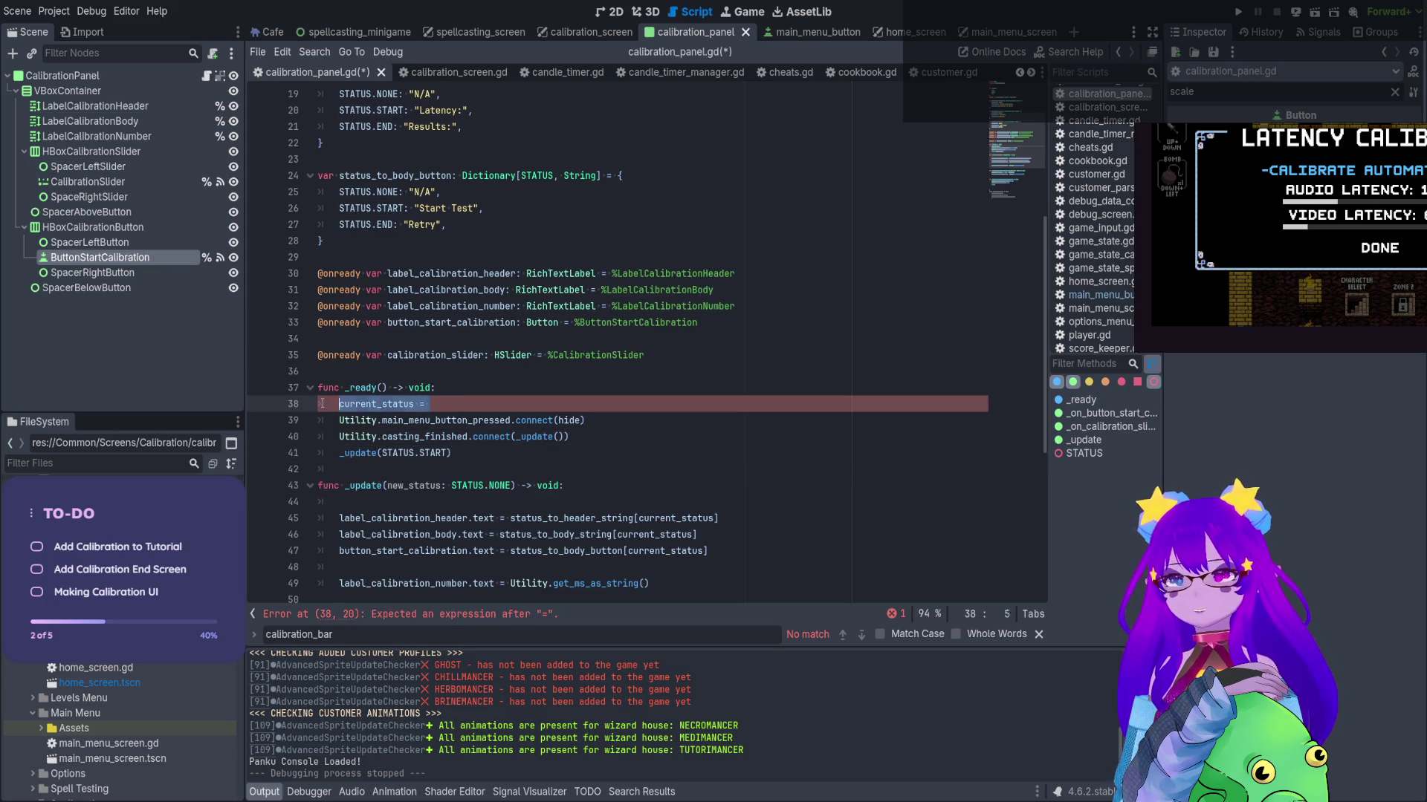
{"action": "key", "text": "BackSpace"}
{"action": "key", "text": "BackSpace"}
Pass _update(STATUS.END) in the casting_finished connect and add current_status = new_status to _update
{"action": "scroll", "coordinate": [420, 356], "scroll_direction": "down", "scroll_amount": 2}
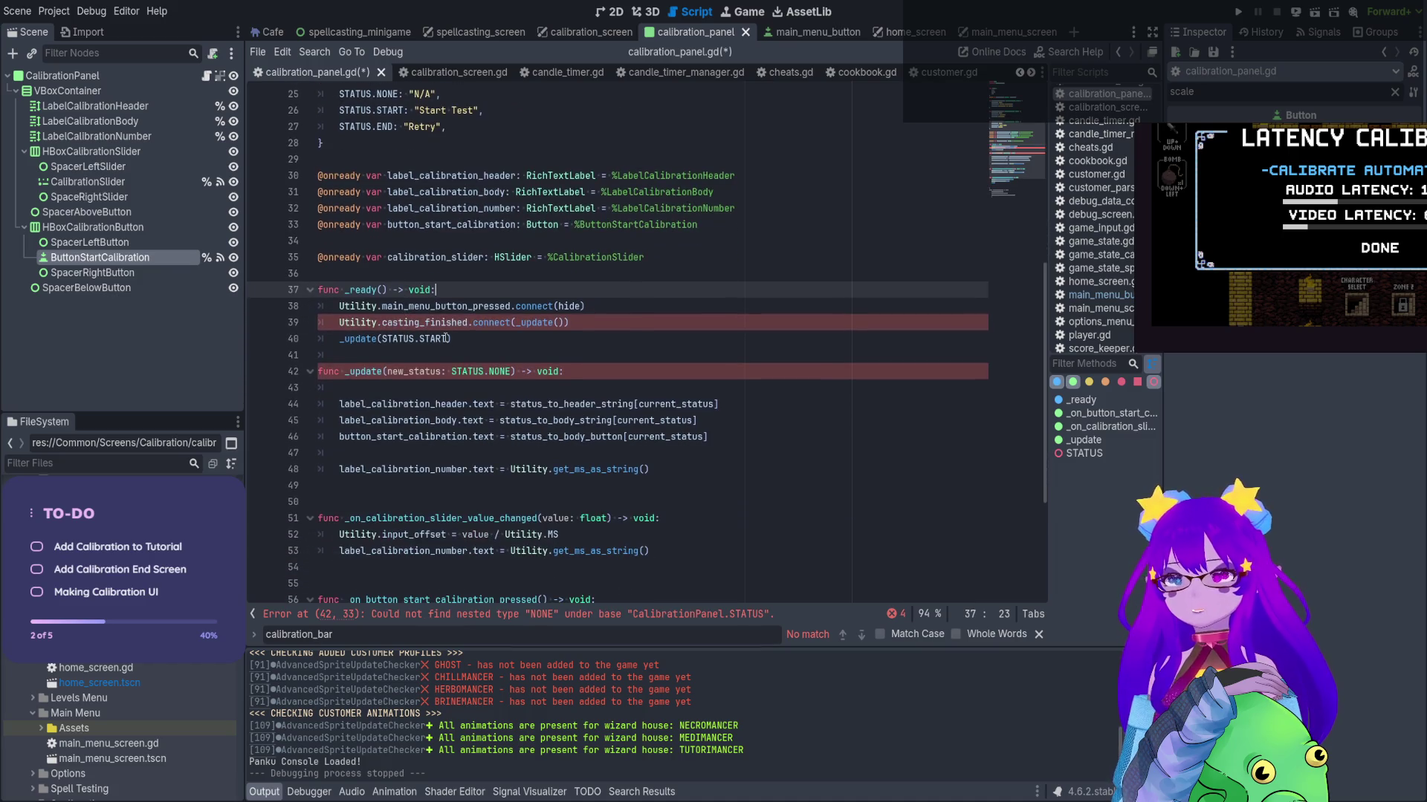
{"action": "left_click", "coordinate": [419, 339]}
{"action": "left_click_drag", "start_coordinate": [382, 339], "coordinate": [447, 339]}
{"action": "key", "text": "ctrl+c"}
{"action": "left_click", "coordinate": [558, 323]}
{"action": "key", "text": "ctrl+v"}
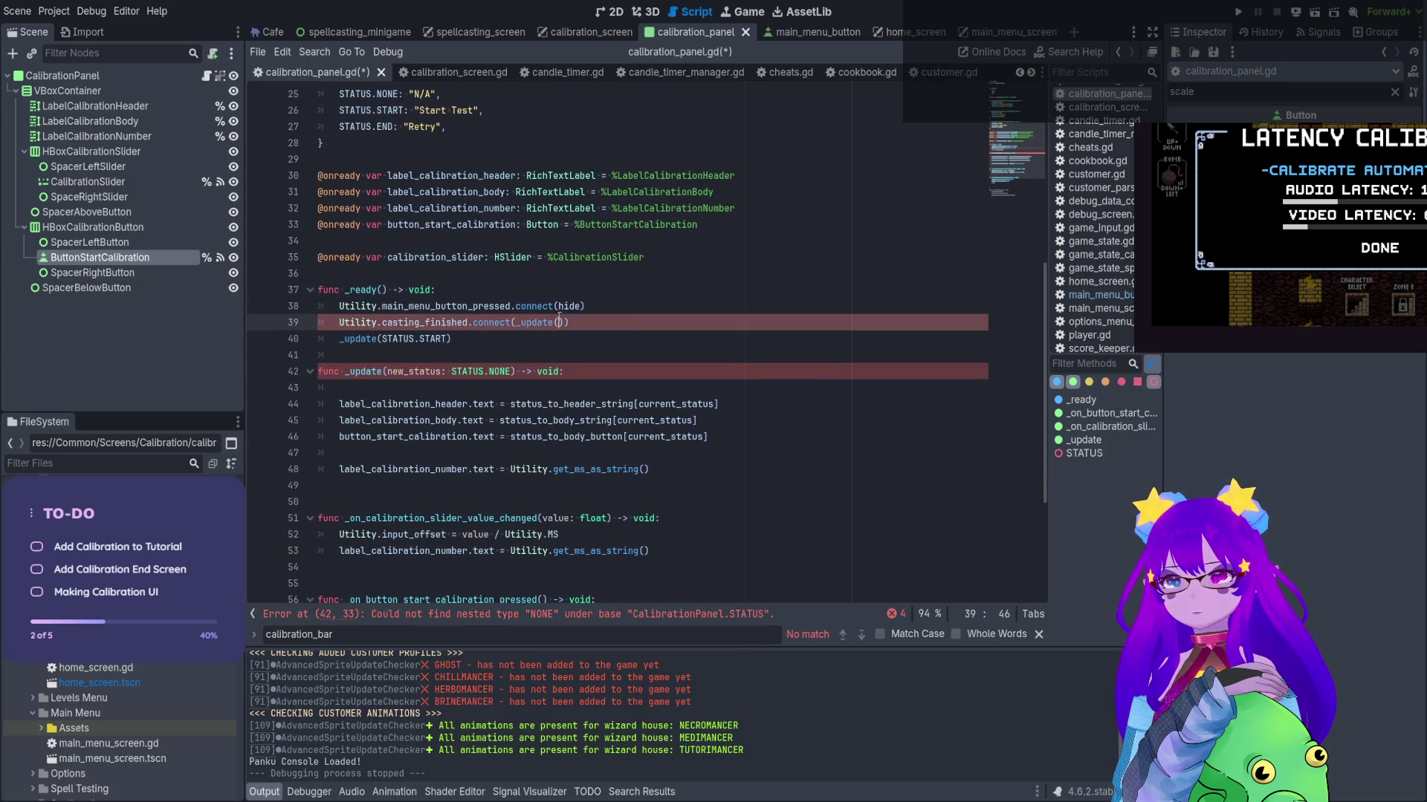
{"action": "key", "text": "BackSpace"}
{"action": "key", "text": "BackSpace"}
{"action": "key", "text": "BackSpace"}
{"action": "type", "text": "F"}
{"action": "key", "text": "BackSpace"}
{"action": "type", "text": "END"}
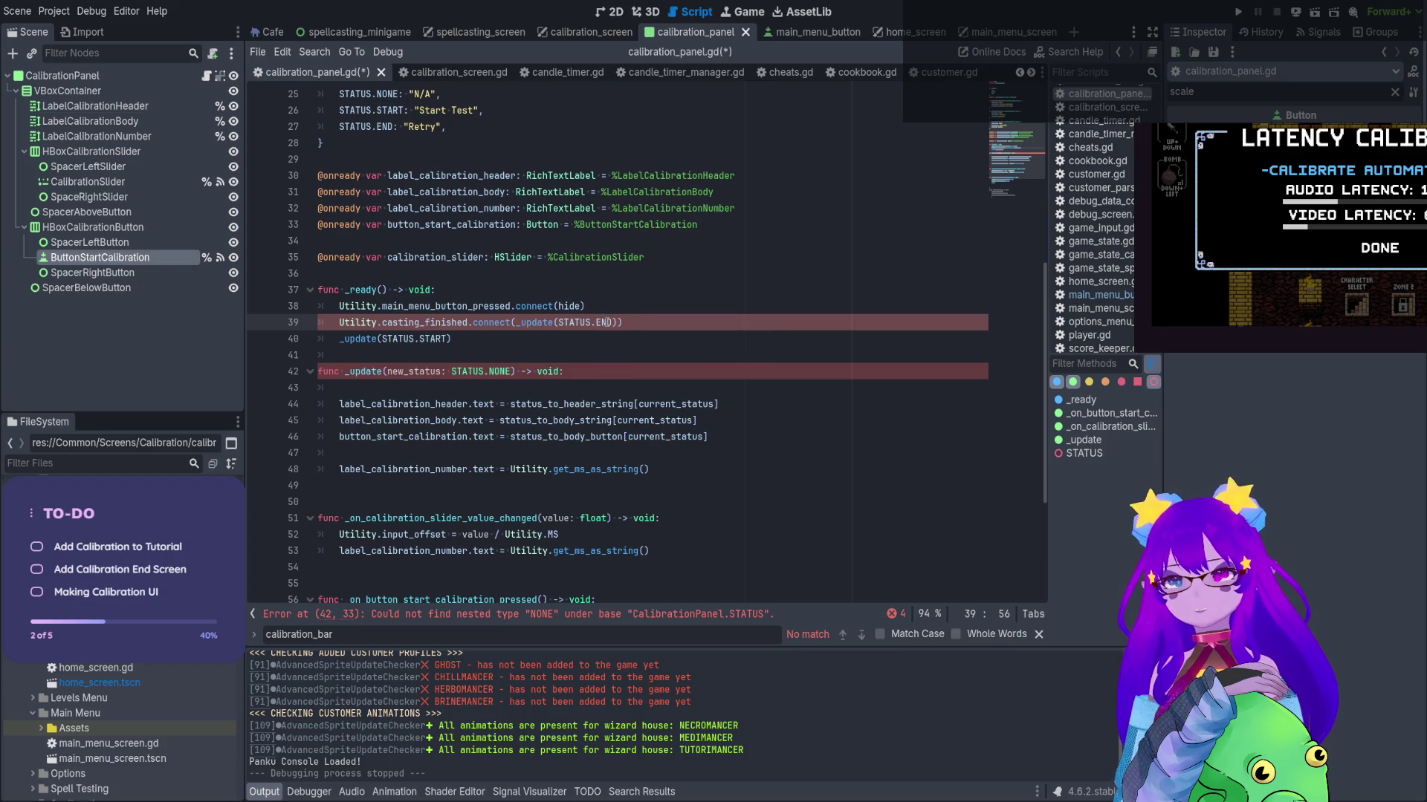
{"action": "left_click", "coordinate": [420, 387]}
{"action": "type", "text": "current_status"}
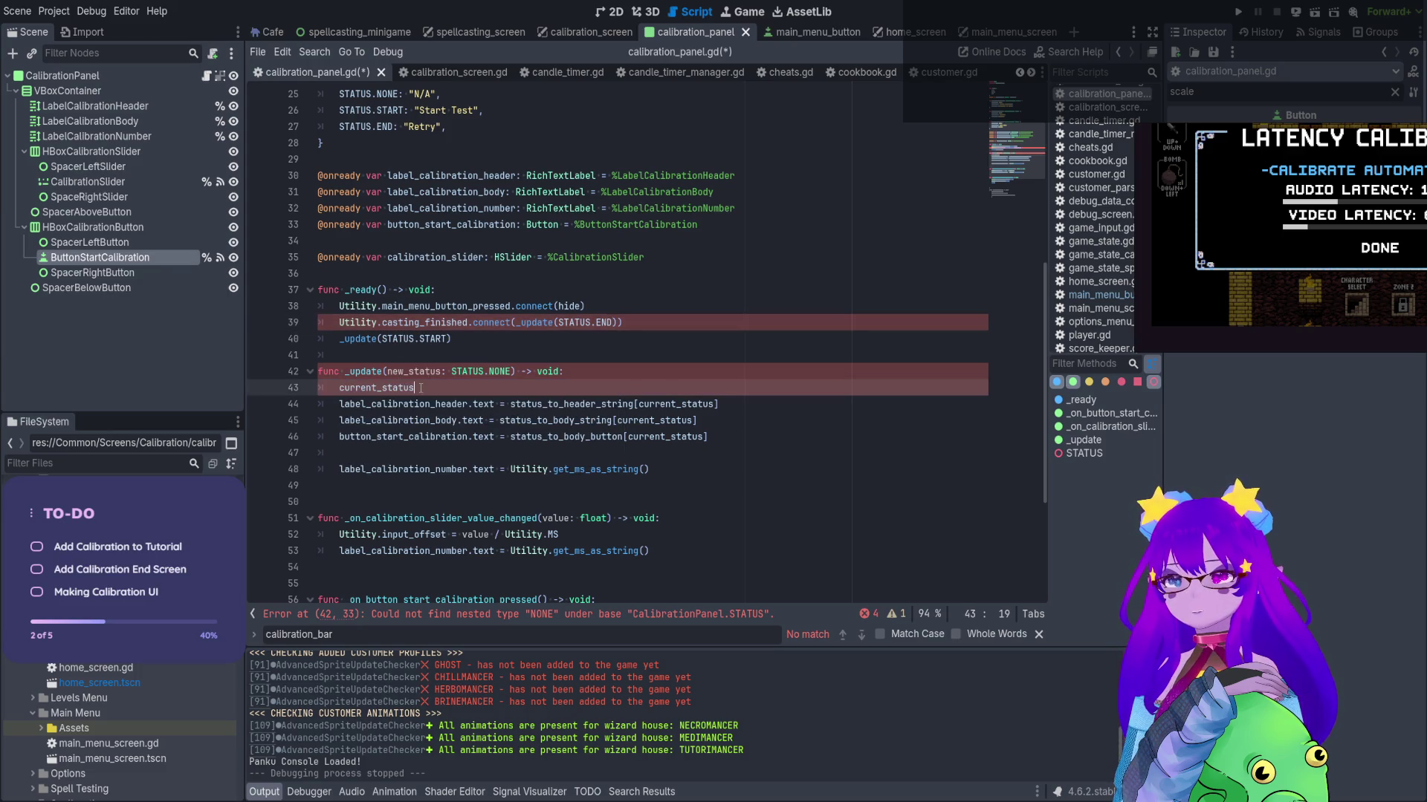
{"action": "type", "text": " = new_status"}
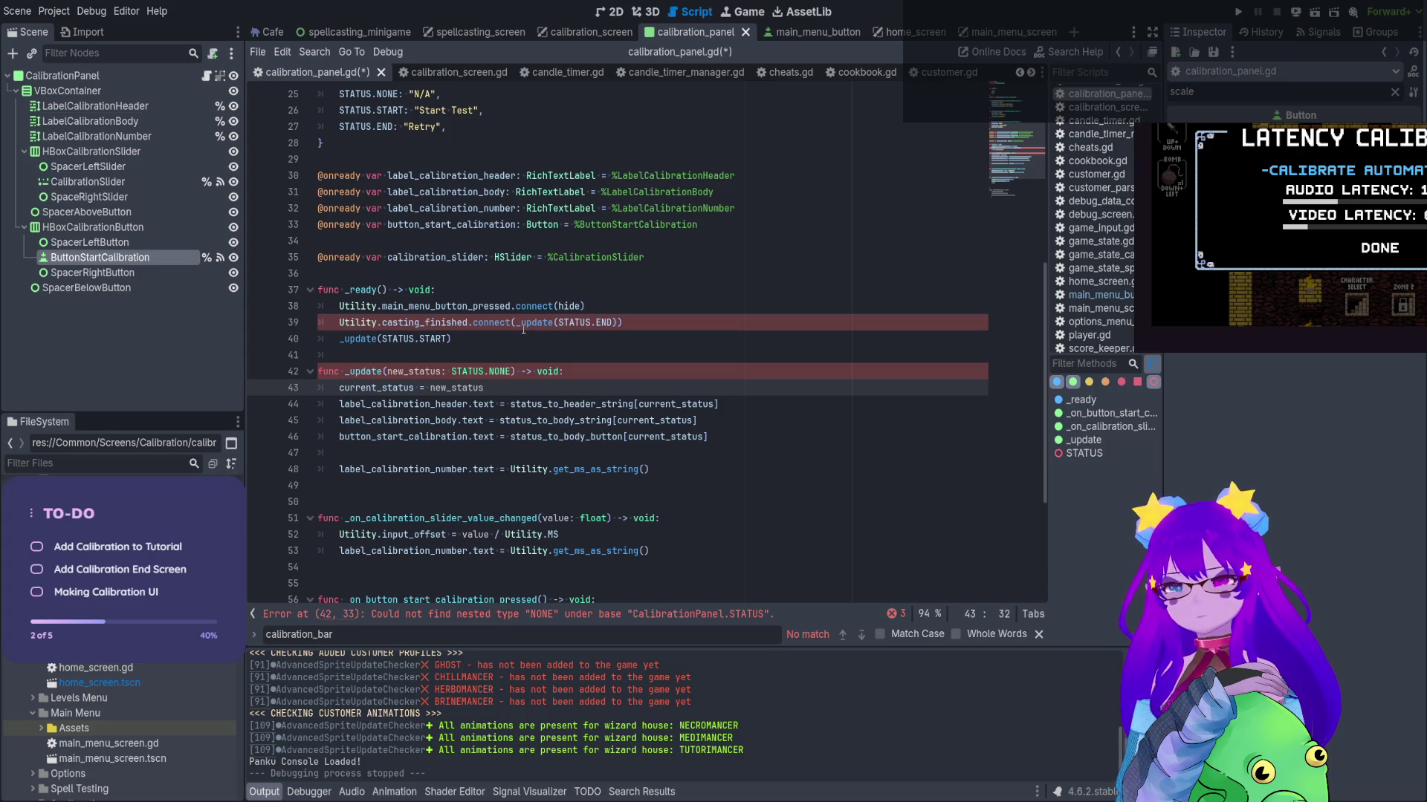
Delete the _update(STATUS.END) argument from connect() on line 39 and save
{"action": "left_click_drag", "start_coordinate": [519, 323], "coordinate": [613, 322]}
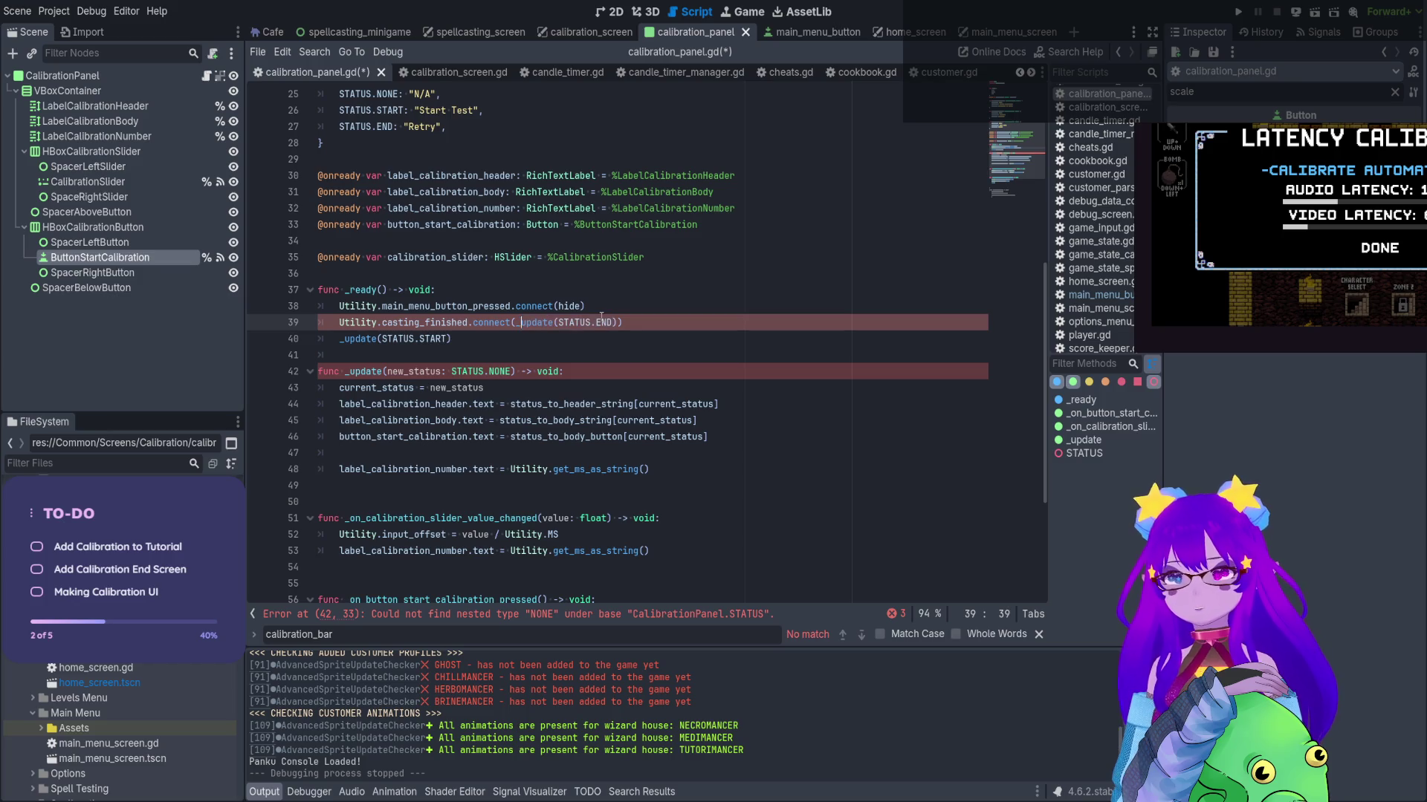
{"action": "left_click_drag", "start_coordinate": [615, 322], "coordinate": [518, 322]}
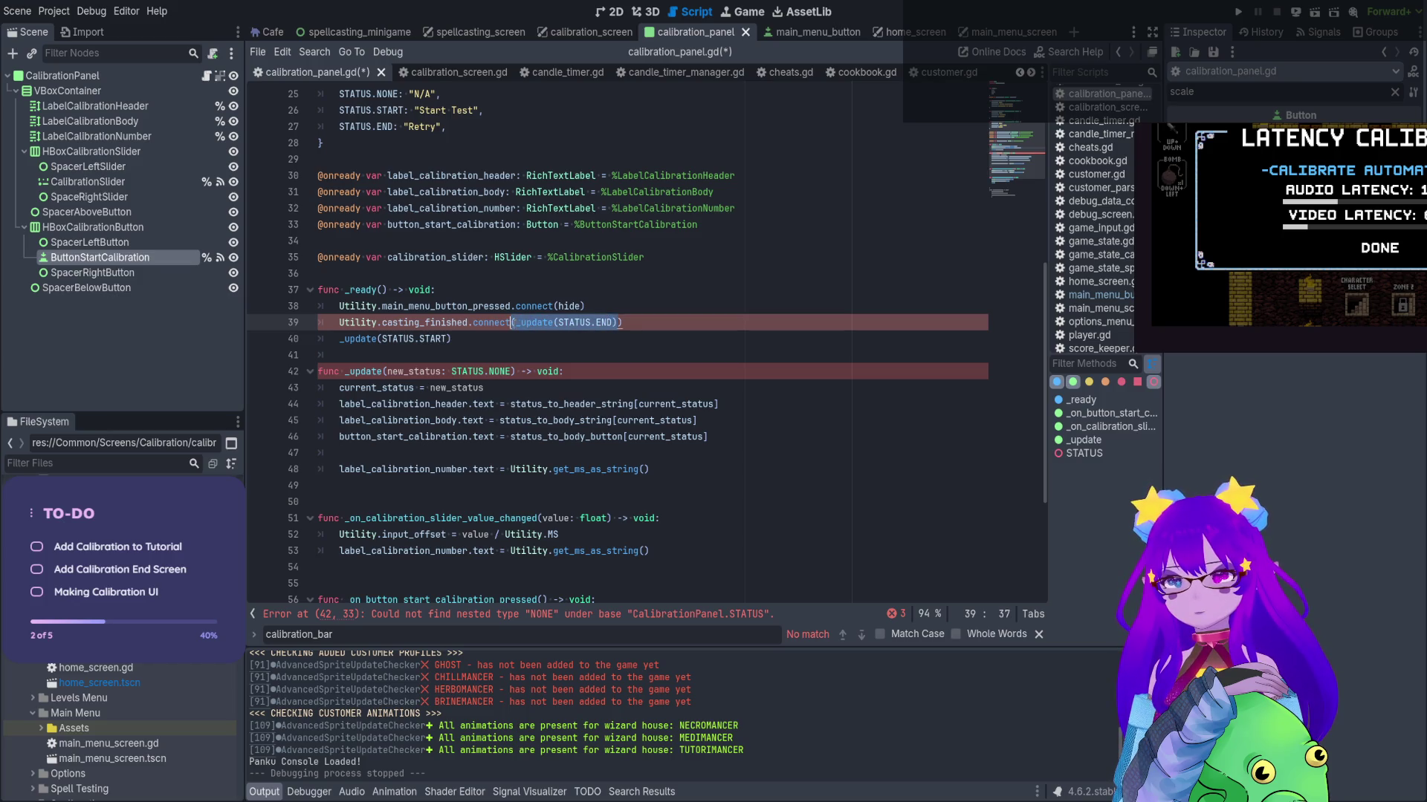
{"action": "key", "text": "BackSpace"}
{"action": "key", "text": "ctrl+s"}
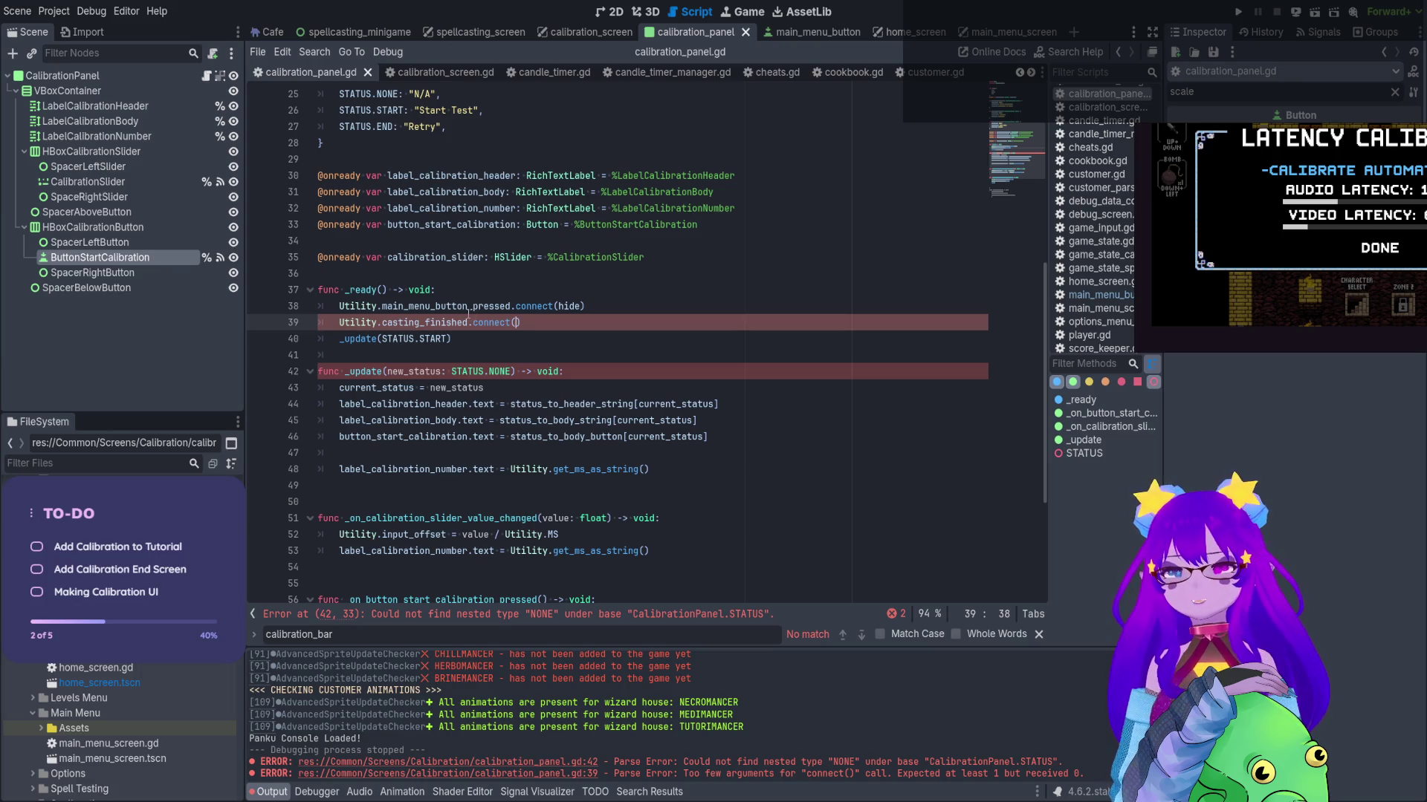
Undo the re-inserted connect argument and comment out lines 39–40 in _ready
{"action": "type", "text": "_update(STATUS.END)"}
{"action": "key", "text": "ctrl+z"}
{"action": "left_click", "coordinate": [652, 420]}
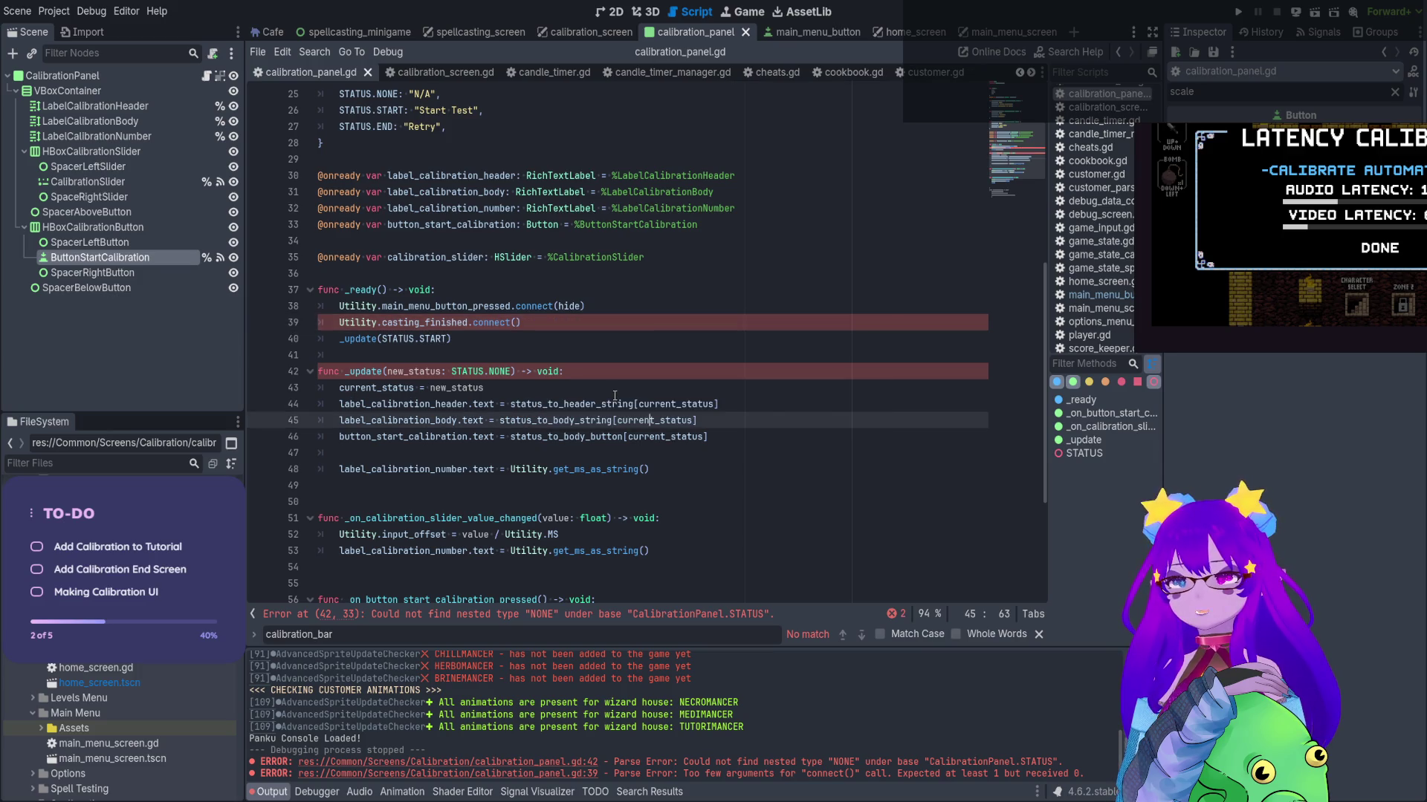
{"action": "scroll", "coordinate": [615, 397], "scroll_direction": "up", "scroll_amount": 8}
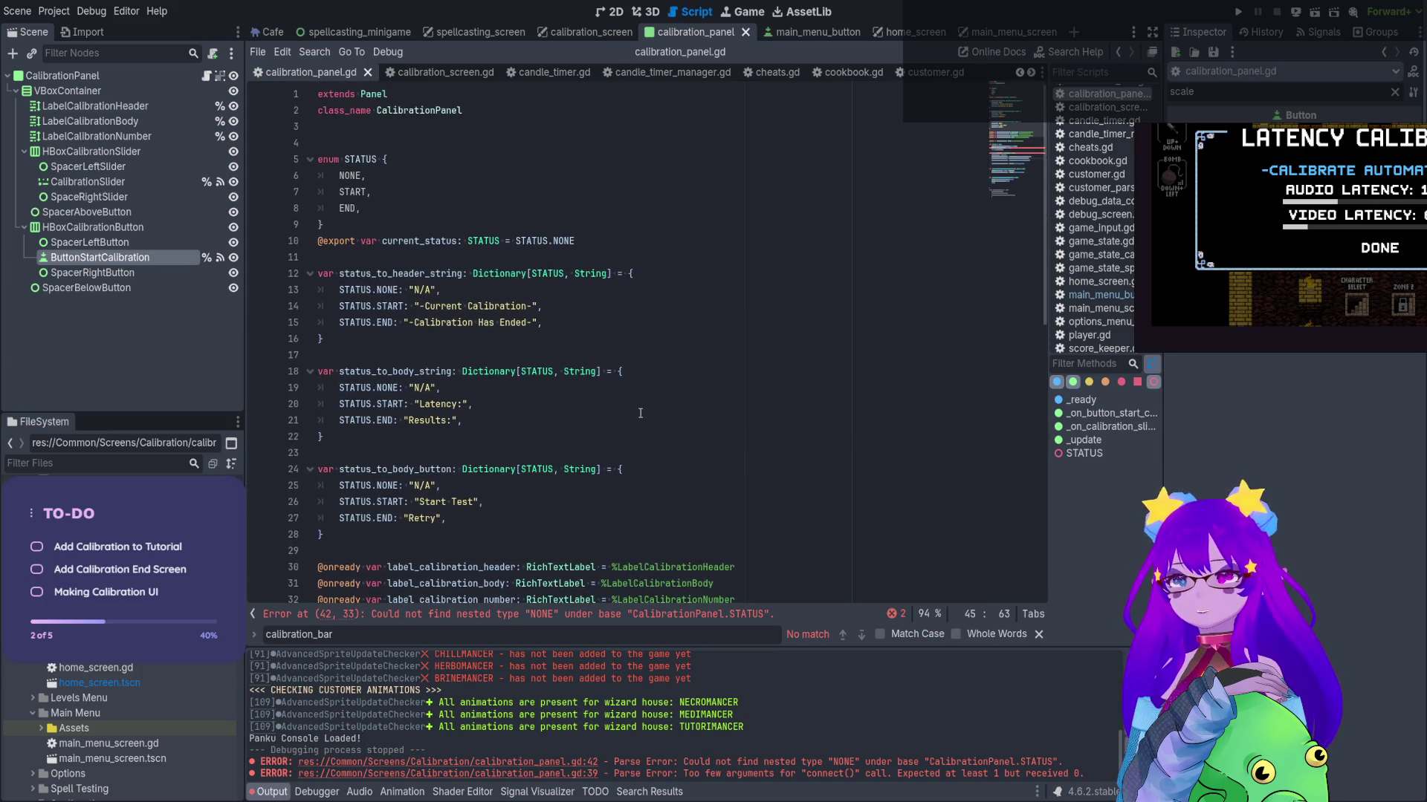
{"action": "left_click_drag", "start_coordinate": [330, 160], "coordinate": [378, 159]}
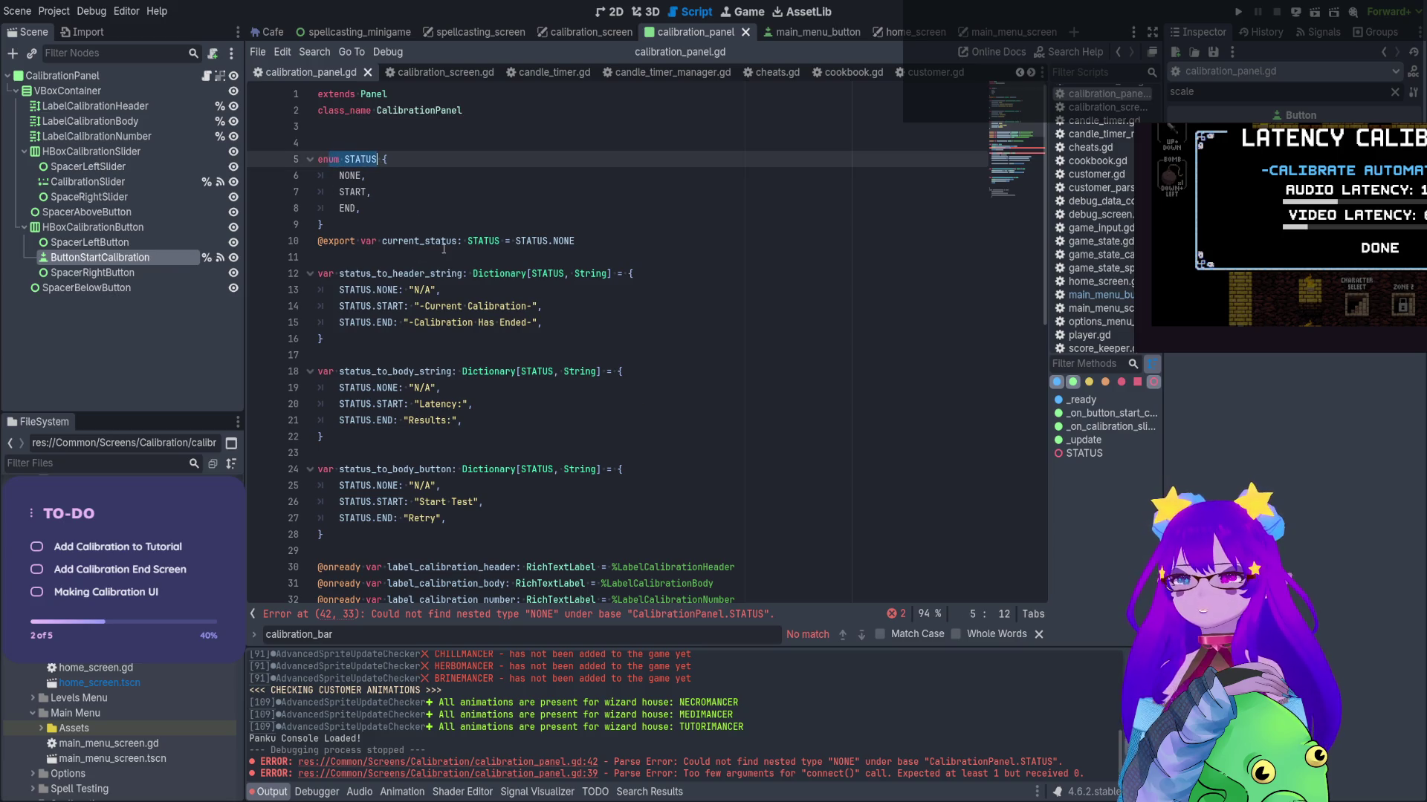
{"action": "scroll", "coordinate": [457, 260], "scroll_direction": "down", "scroll_amount": 2}
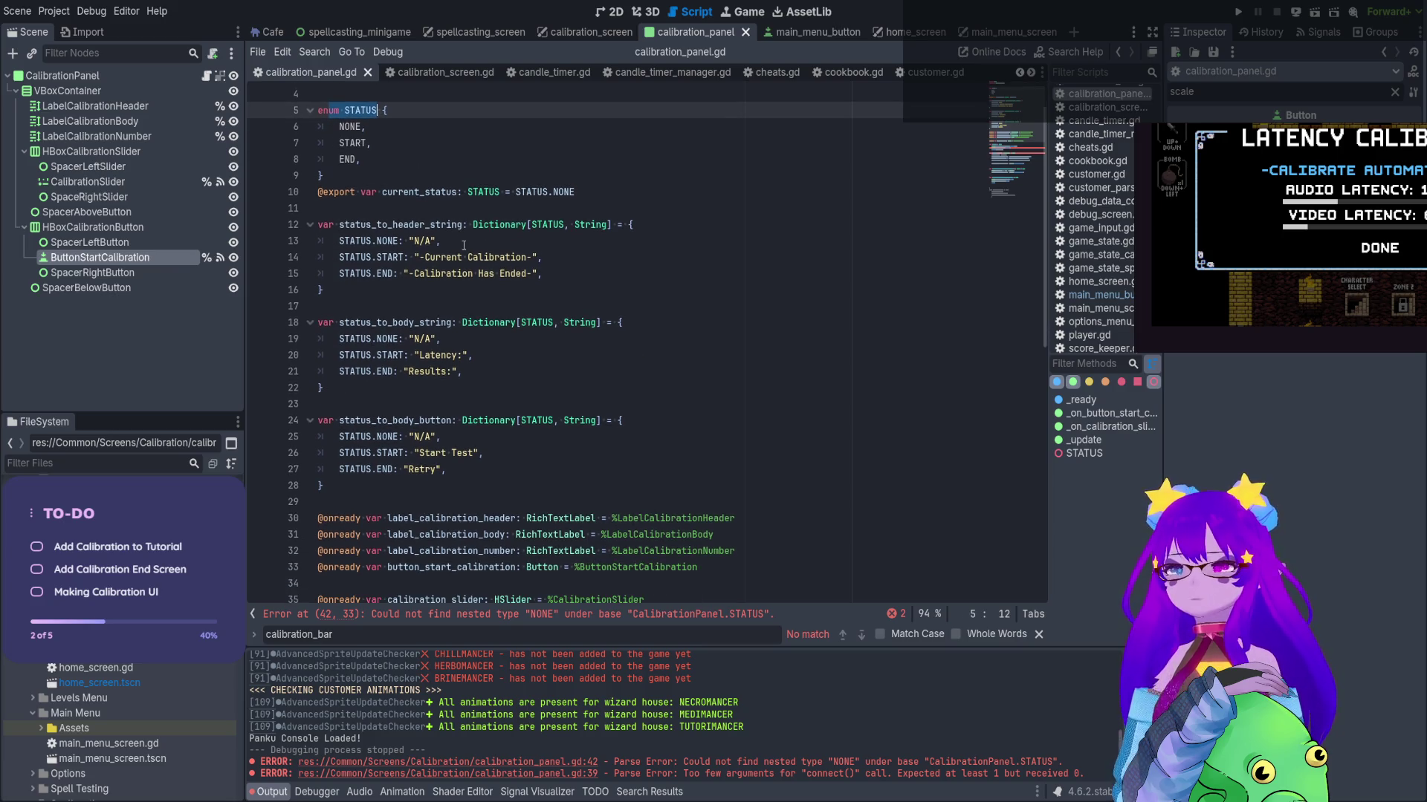
{"action": "scroll", "coordinate": [457, 264], "scroll_direction": "down", "scroll_amount": 3}
{"action": "scroll", "coordinate": [457, 270], "scroll_direction": "down", "scroll_amount": 2}
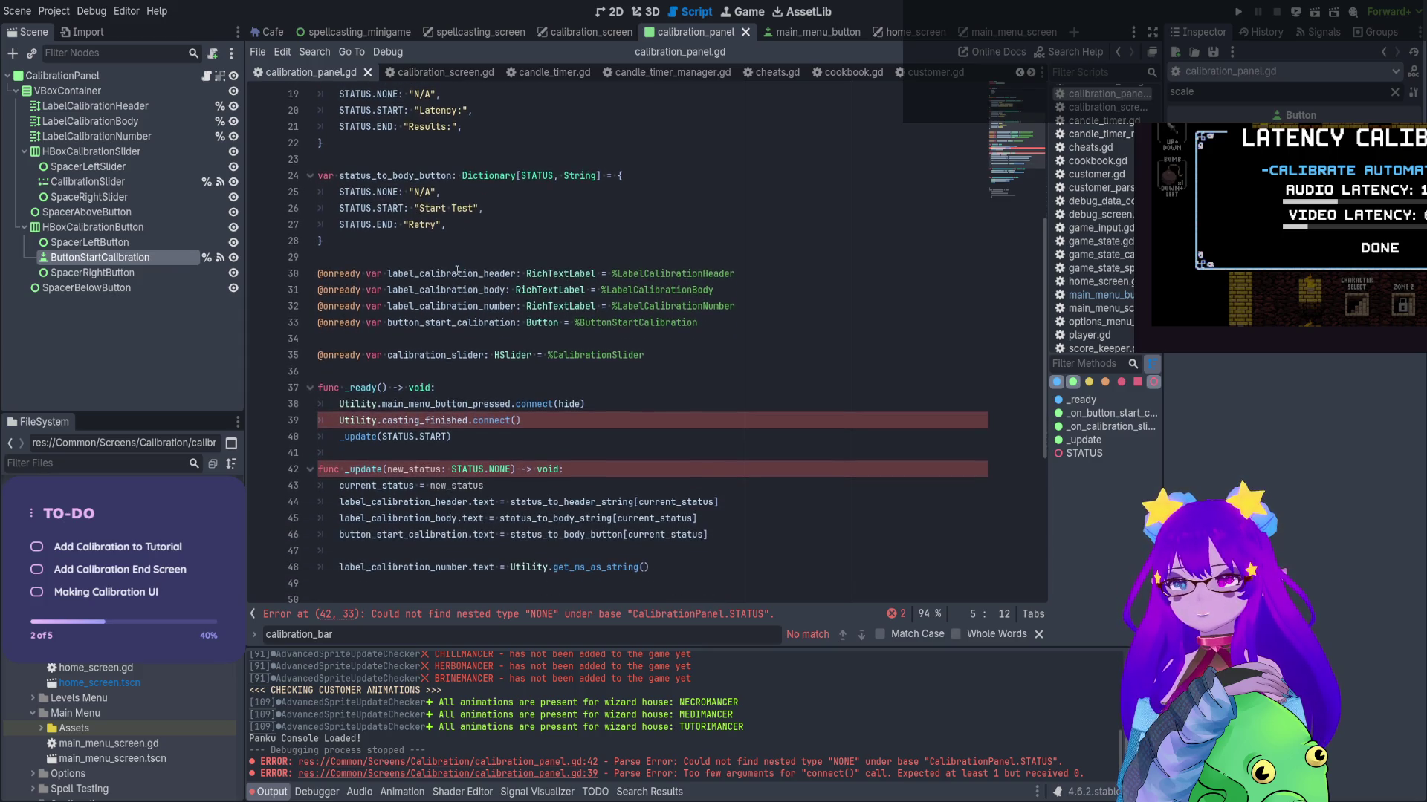
{"action": "left_click", "coordinate": [424, 485]}
{"action": "left_click_drag", "start_coordinate": [454, 439], "coordinate": [314, 420]}
{"action": "key", "text": "ctrl+k"}
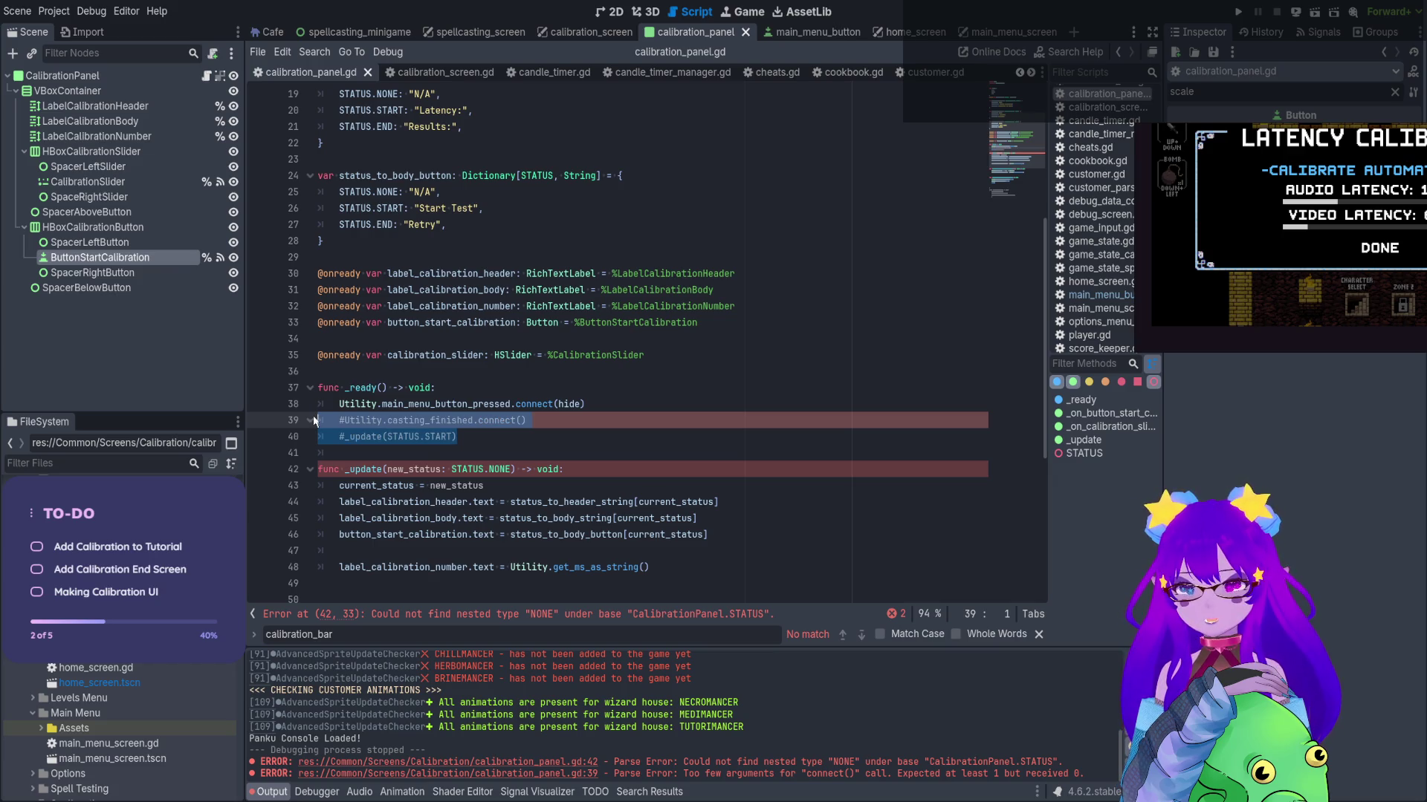
Retype the line 42 parameter default as STATUS.NONE and save the script
{"action": "left_click", "coordinate": [498, 453]}
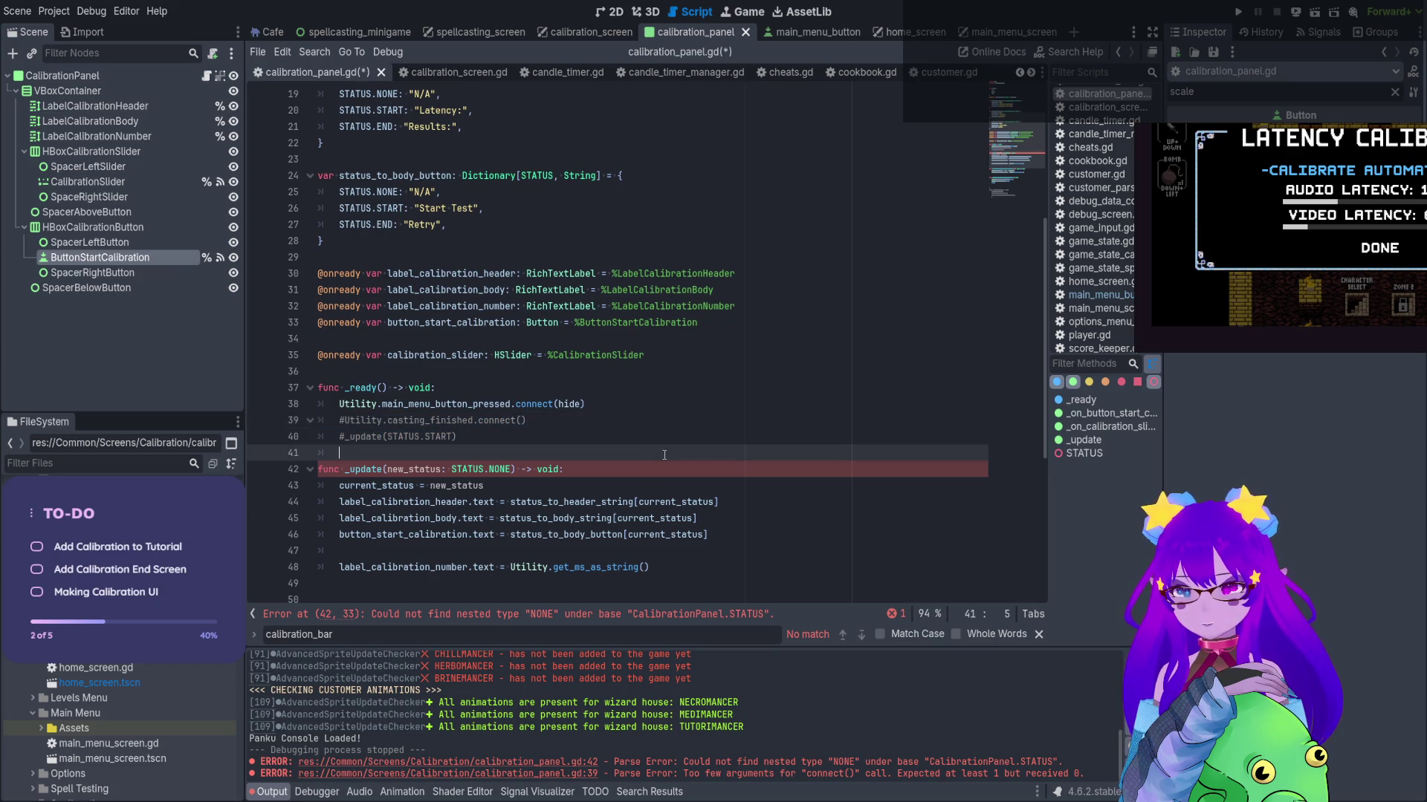
{"action": "double_click", "coordinate": [503, 469]}
{"action": "key", "text": "BackSpace"}
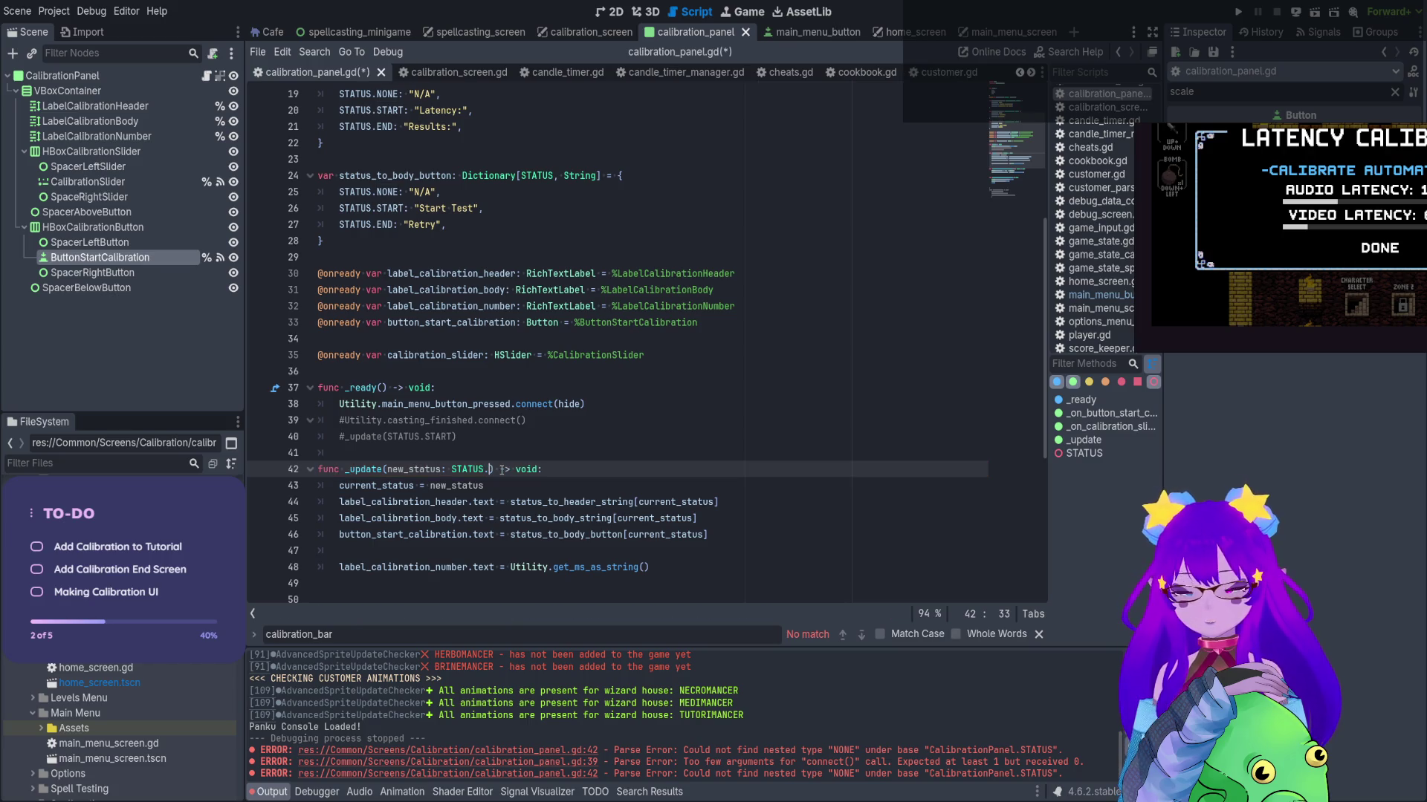
{"action": "key", "text": "BackSpace"}
{"action": "key", "text": "BackSpace"}
{"action": "key", "text": "BackSpace"}
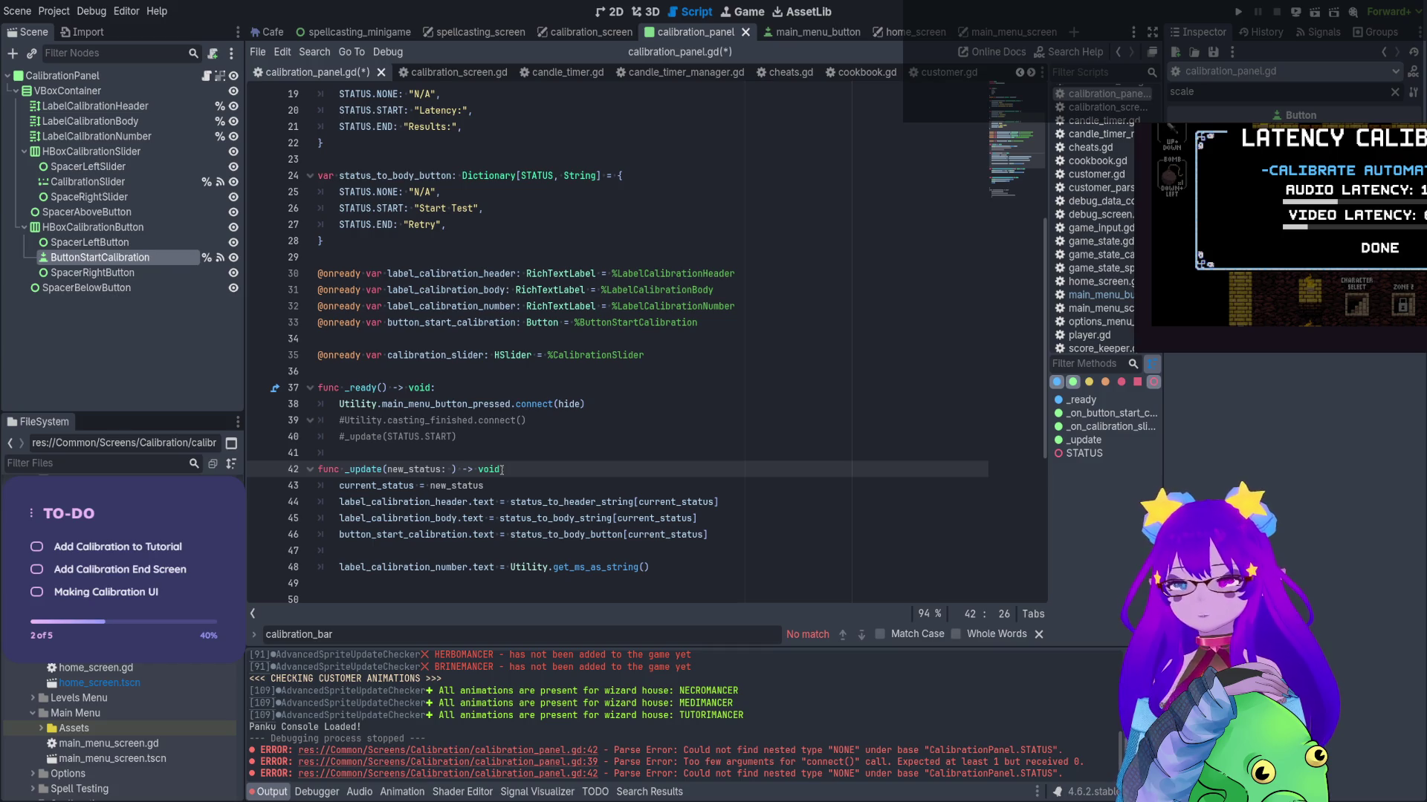
{"action": "type", "text": "S"}
{"action": "key", "text": "Return"}
{"action": "type", "text": "."}
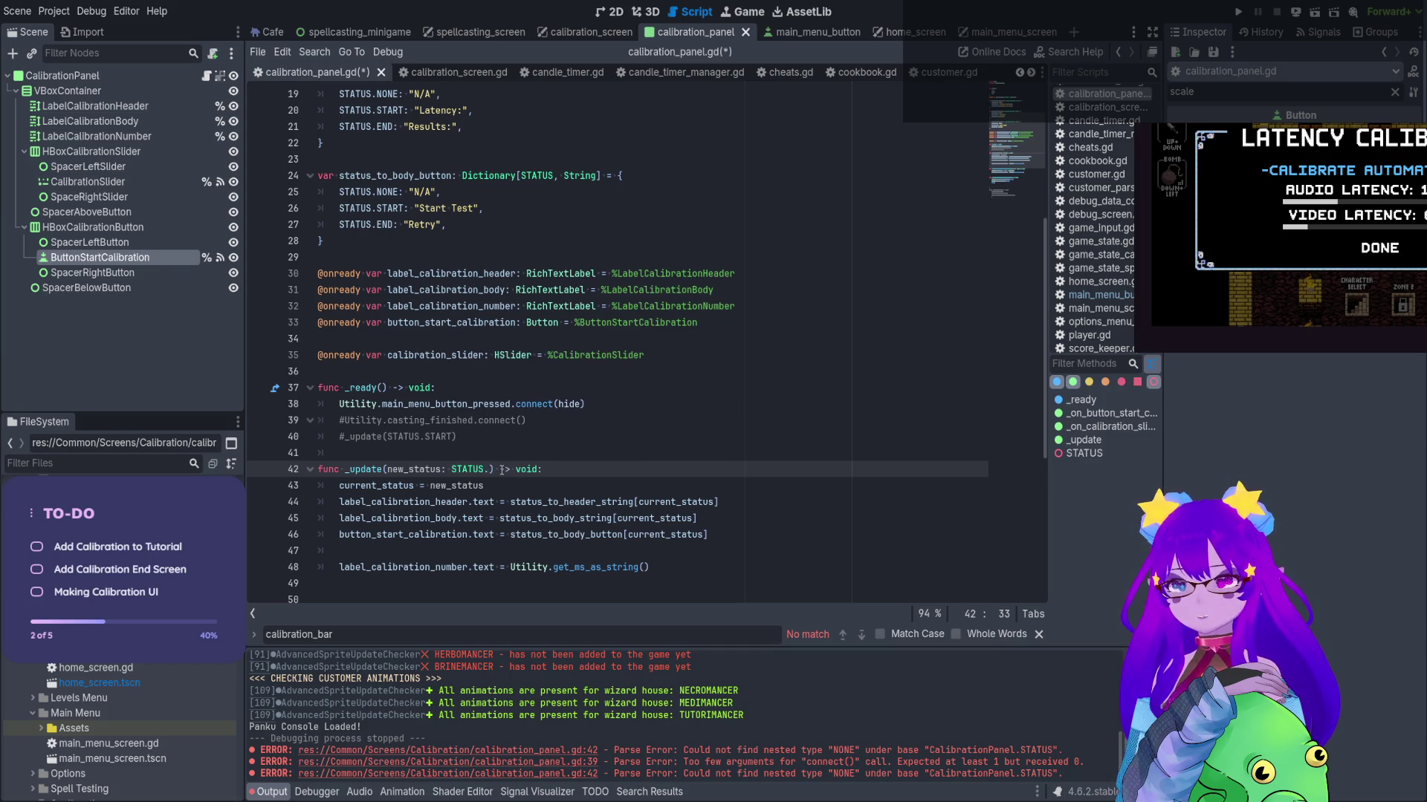
{"action": "type", "text": "NONE"}
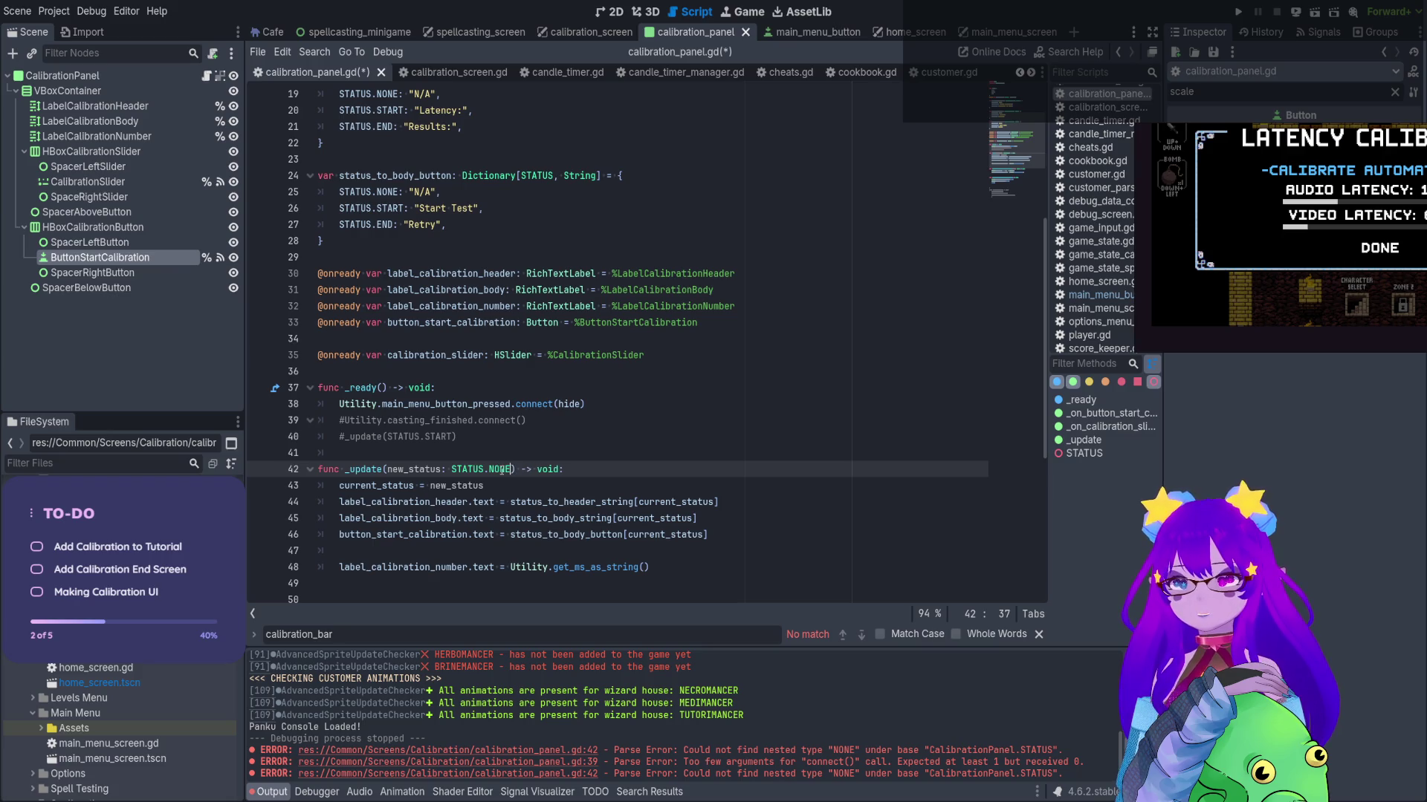
{"action": "key", "text": "Up"}
{"action": "key", "text": "ctrl+s"}
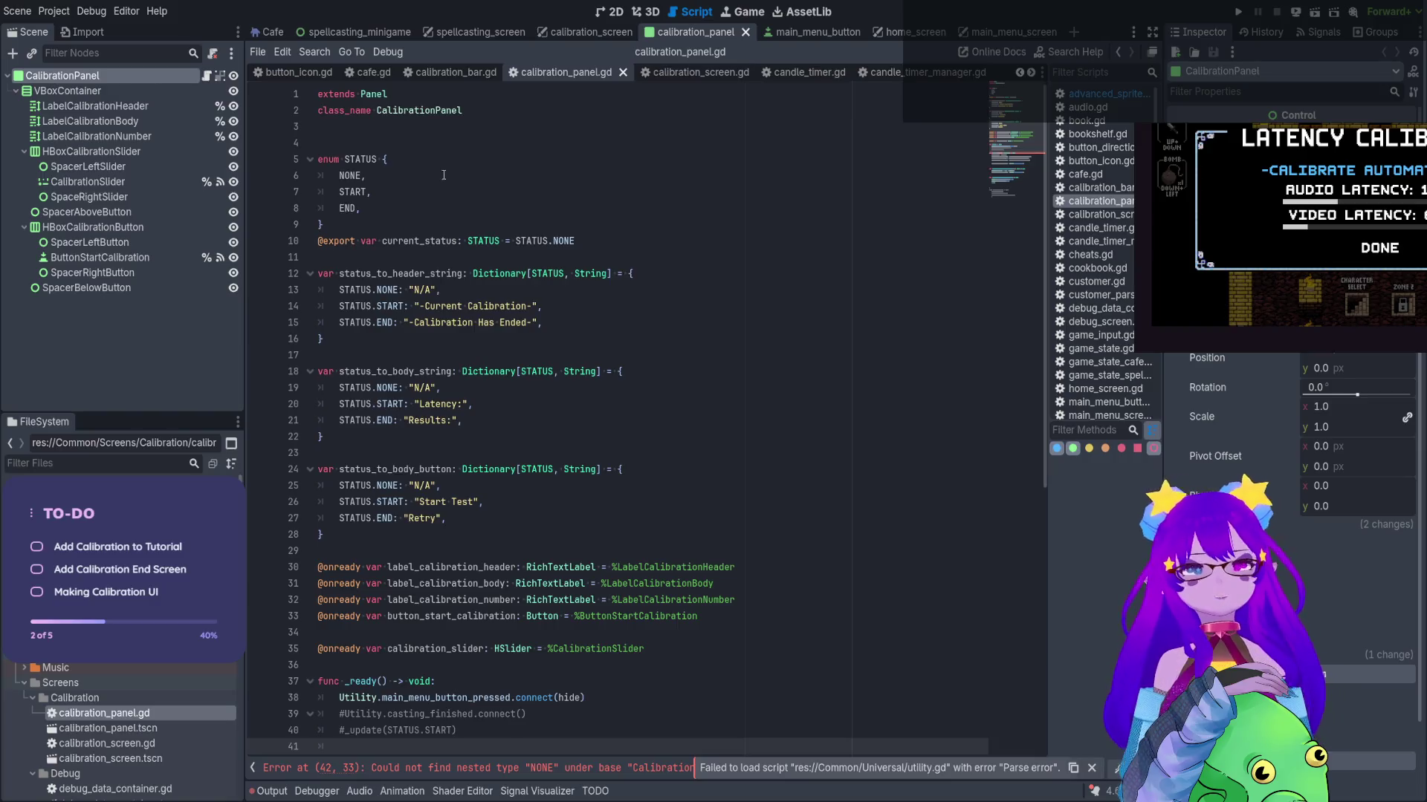
Try removing and restoring STATUS.NONE, then add a misspelled STAUTS = type annotation
{"action": "left_click", "coordinate": [512, 420]}
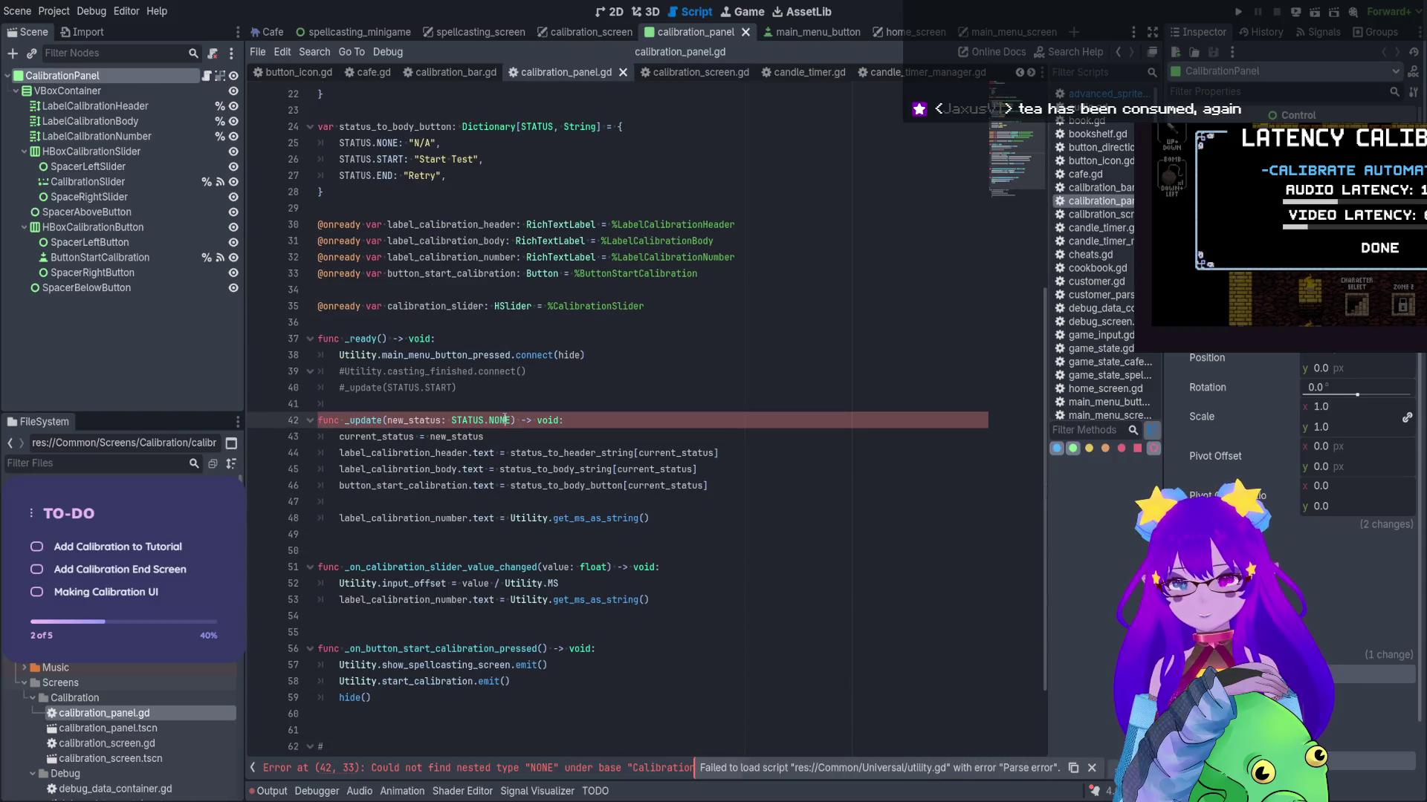
{"action": "key", "text": "BackSpace"}
{"action": "key", "text": "BackSpace"}
{"action": "key", "text": "BackSpace"}
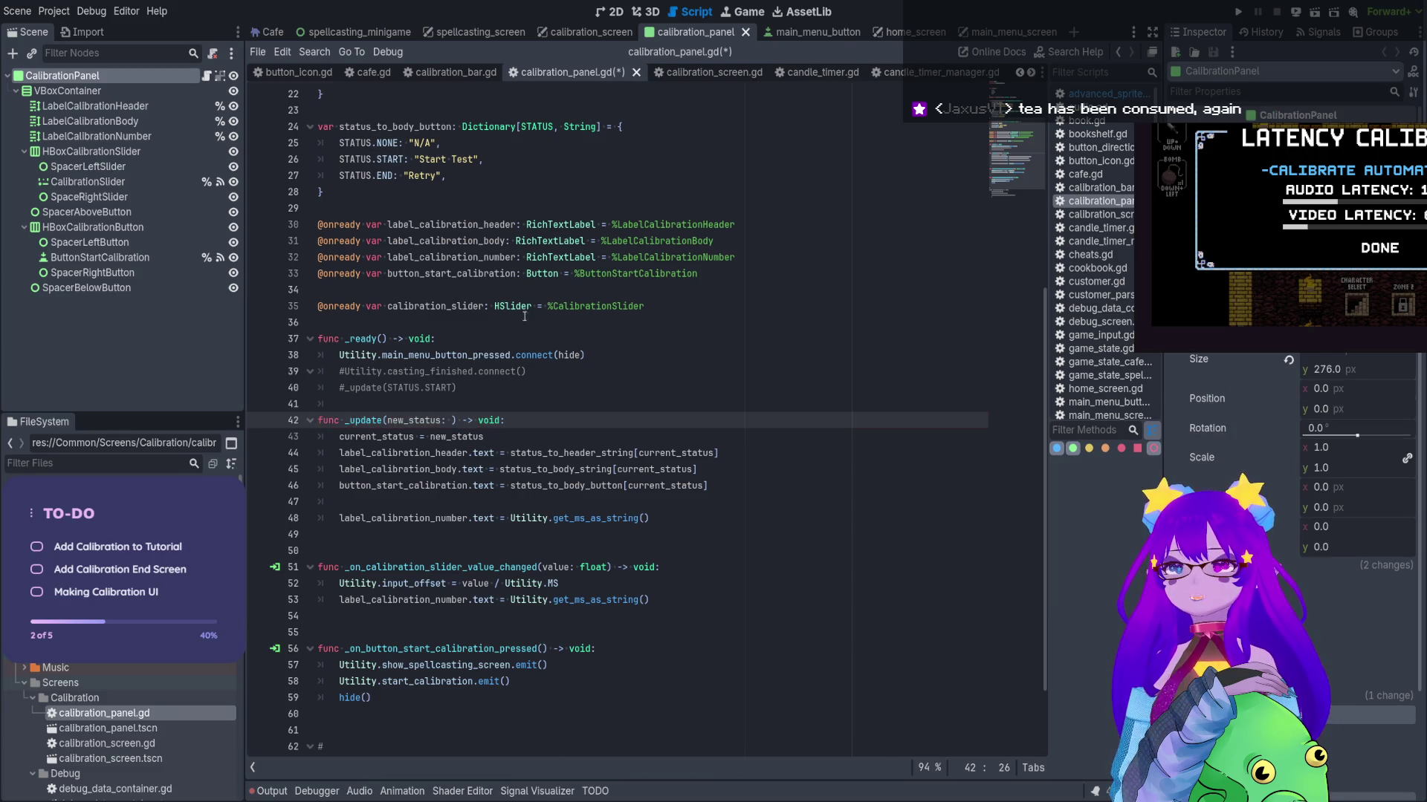
{"action": "key", "text": "ctrl+z"}
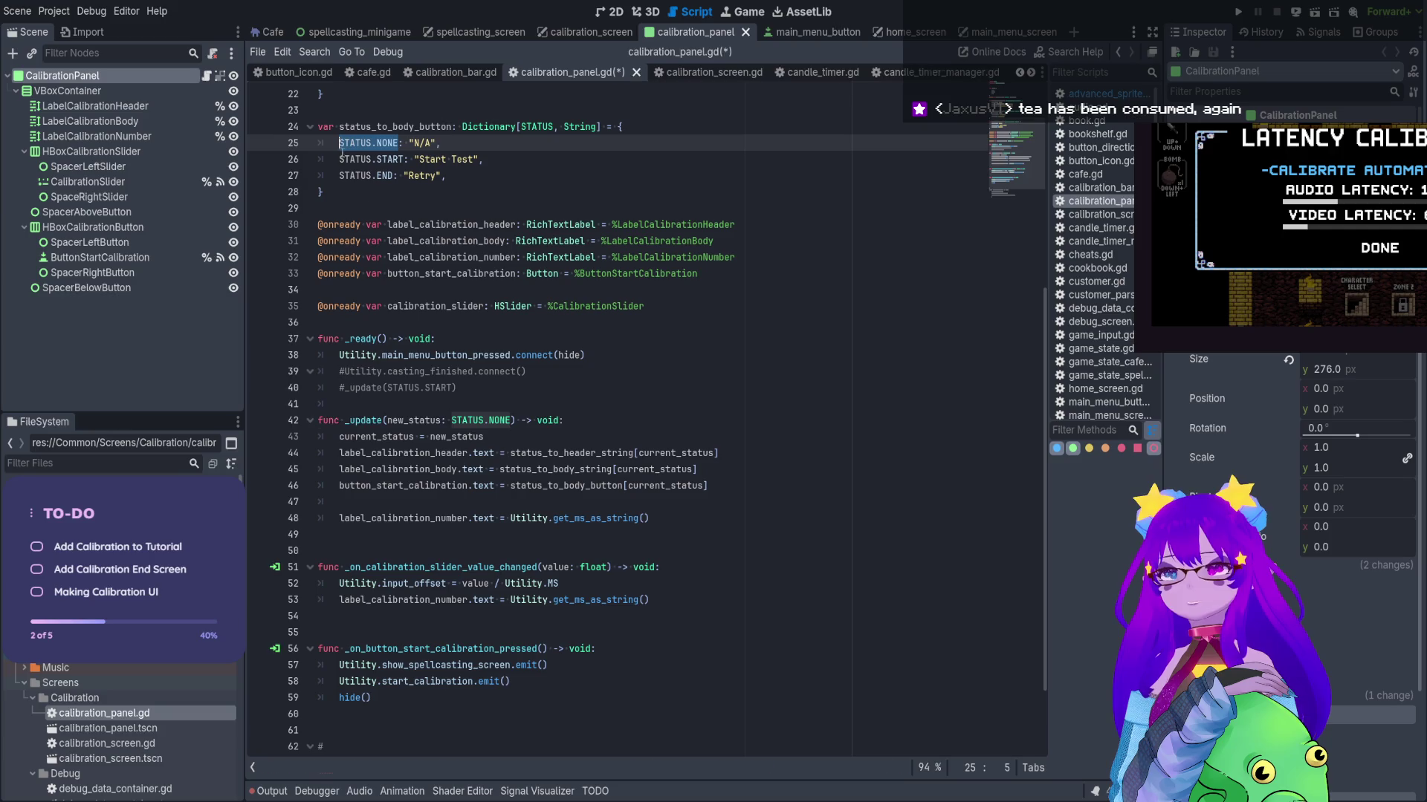
{"action": "left_click", "coordinate": [451, 420]}
{"action": "key", "text": "ctrl+x"}
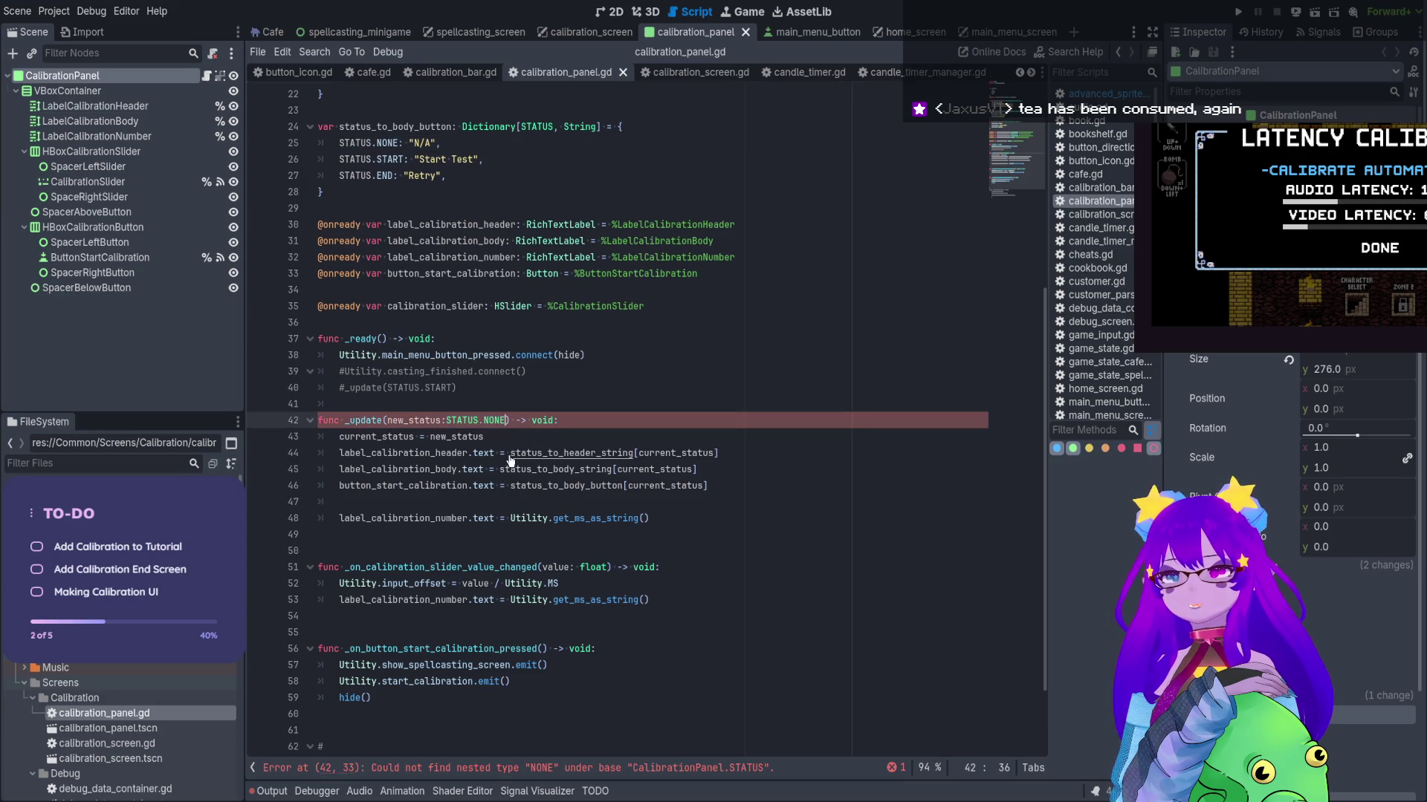
{"action": "key", "text": "ctrl+z"}
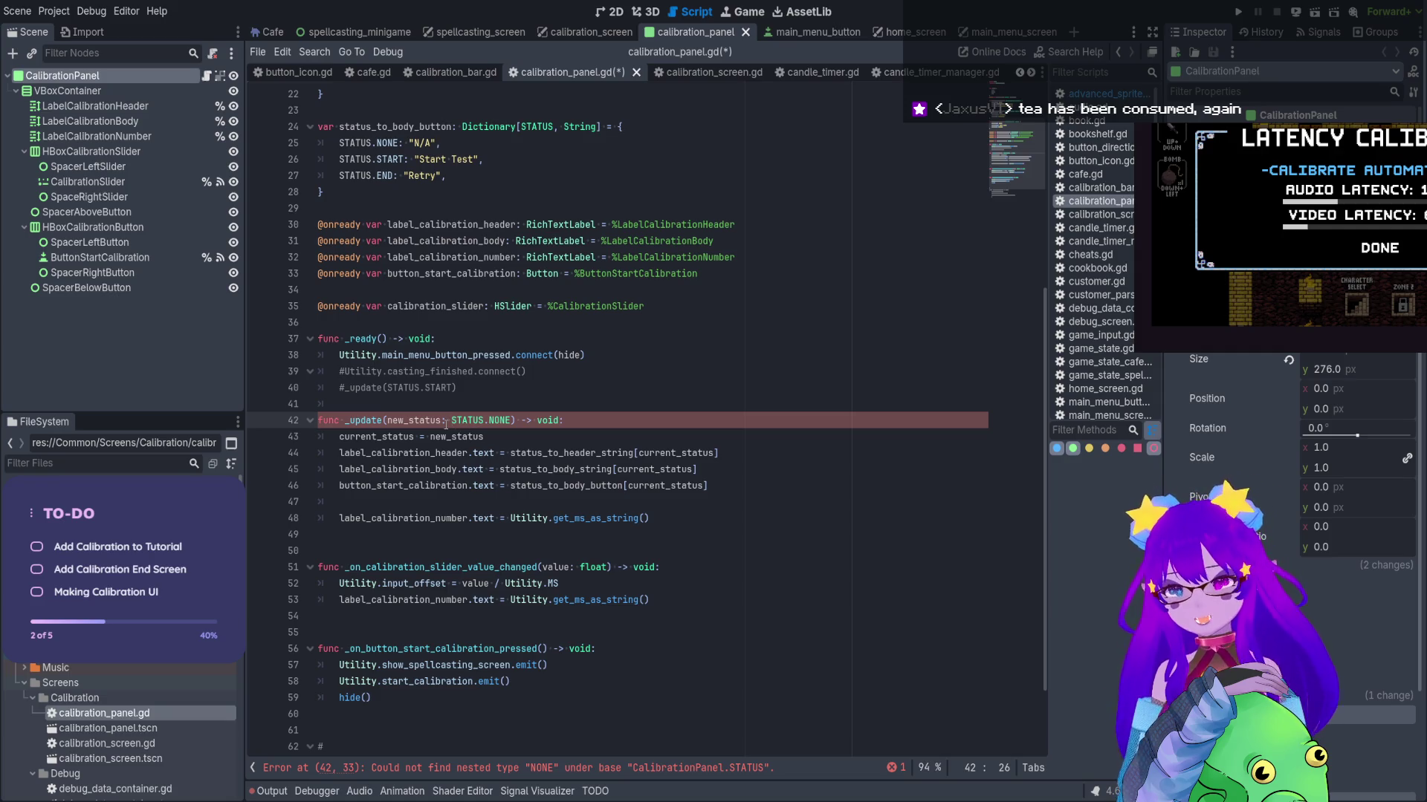
{"action": "type", "text": "STAUTS ="}
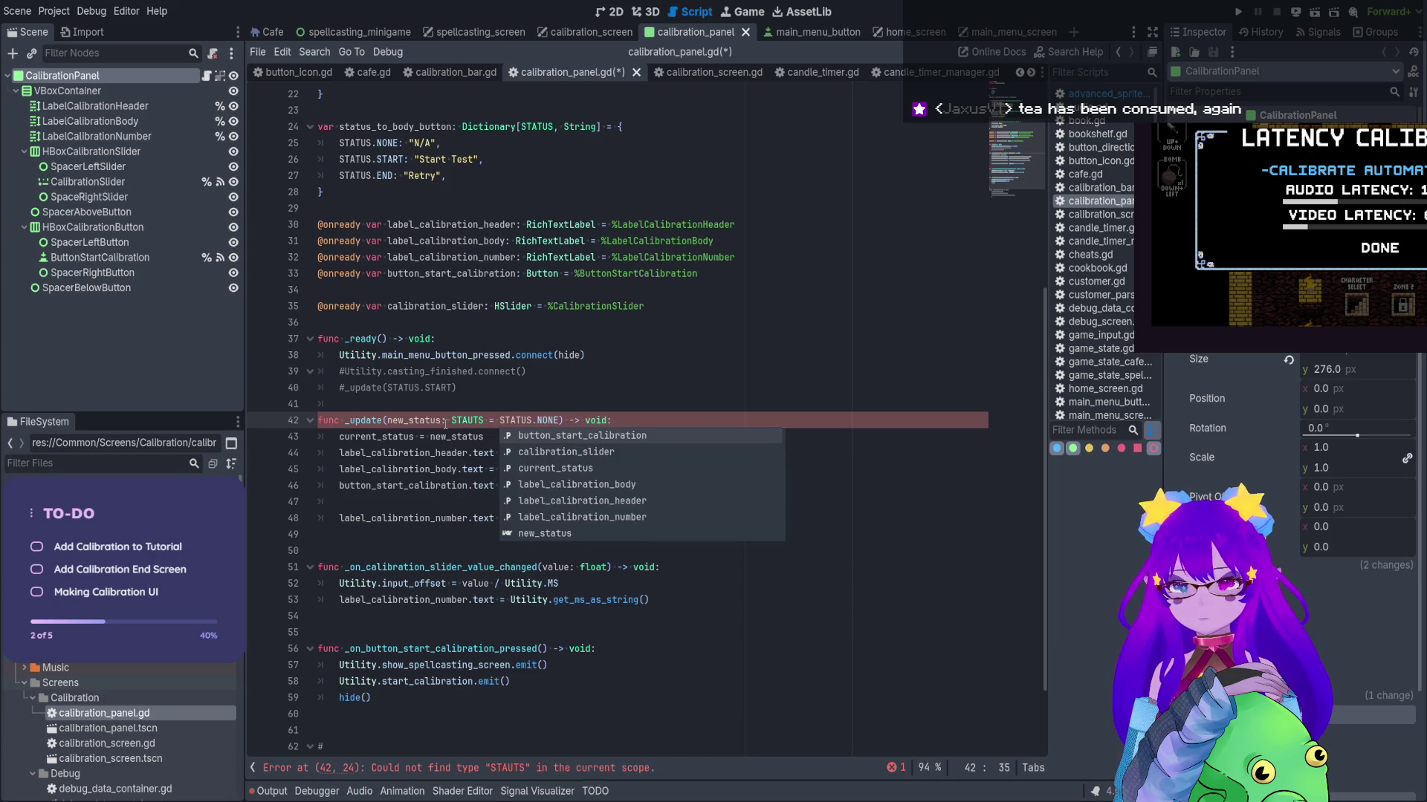
{"action": "left_click", "coordinate": [552, 382]}
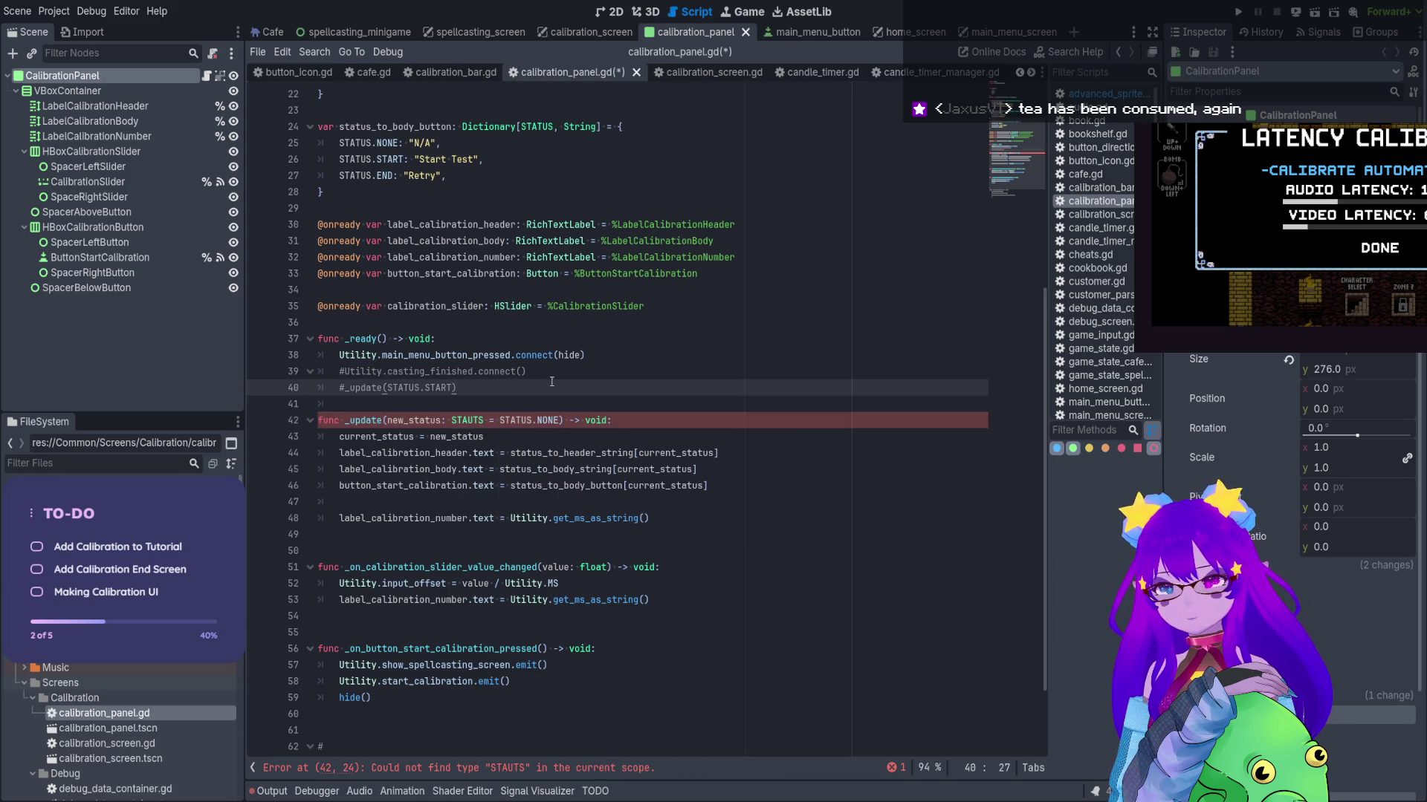
Fix the typo so the header reads new_status: STATUS = STATUS.NONE, and save
{"action": "scroll", "coordinate": [505, 470], "scroll_direction": "up", "scroll_amount": 1}
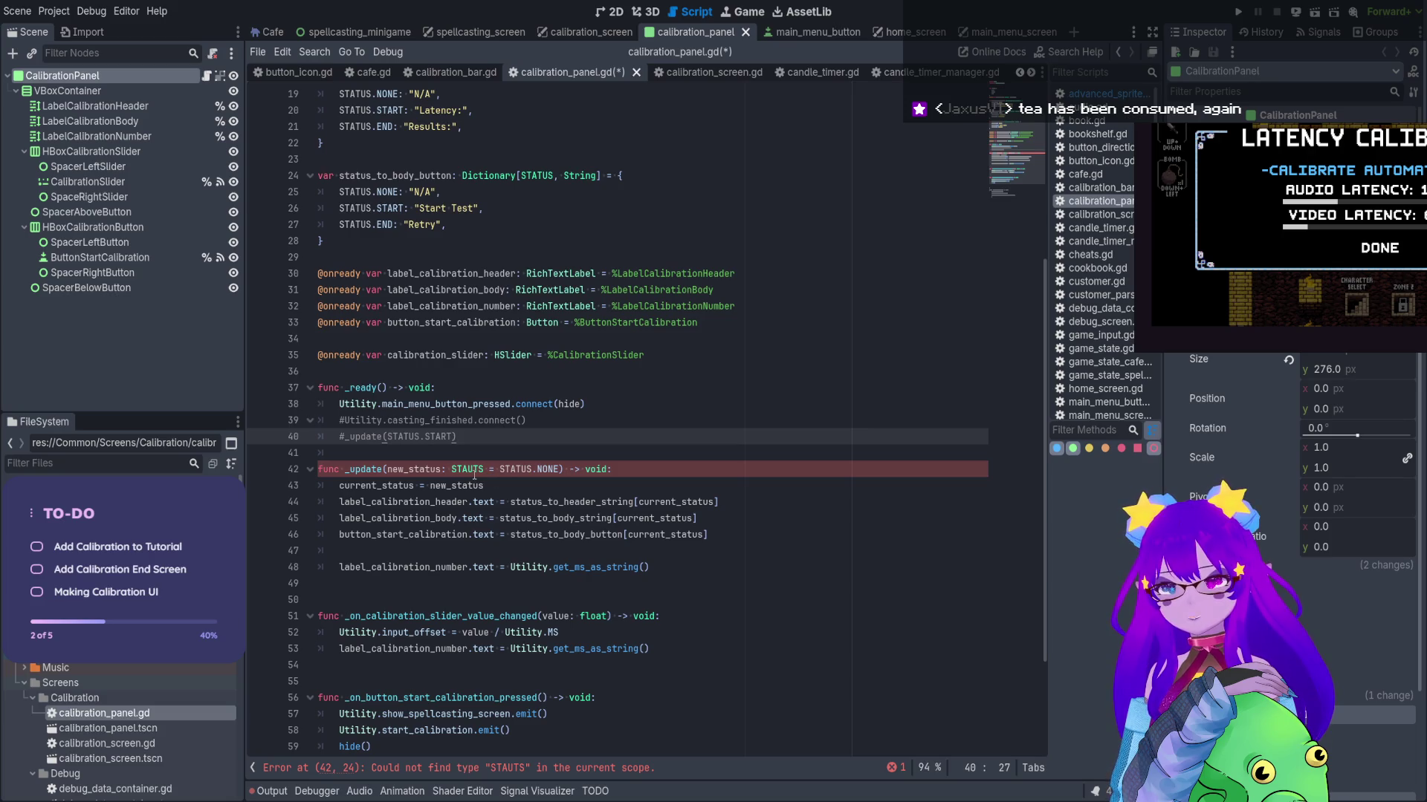
{"action": "left_click", "coordinate": [503, 469]}
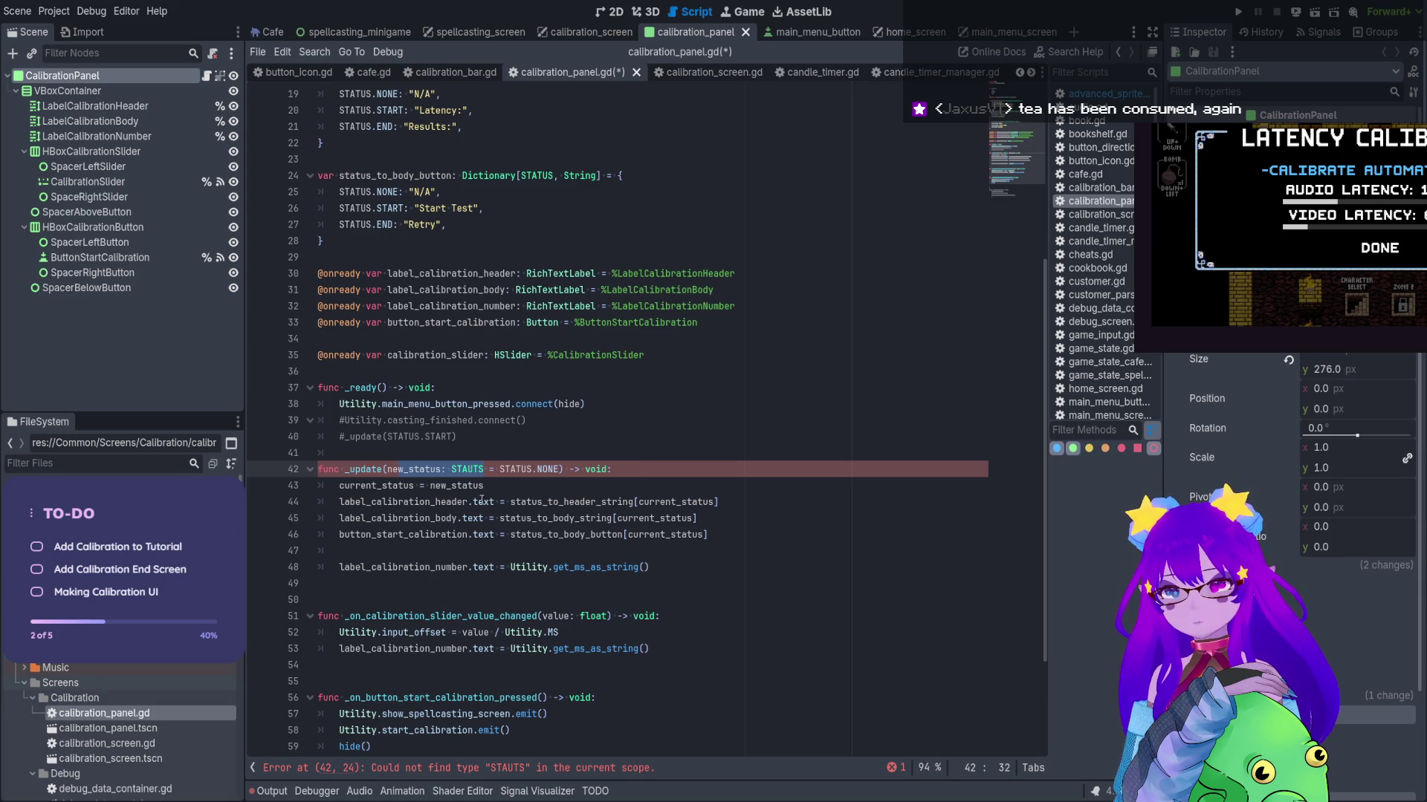
{"action": "key", "text": "Left"}
{"action": "key", "text": "Left"}
{"action": "key", "text": "Left"}
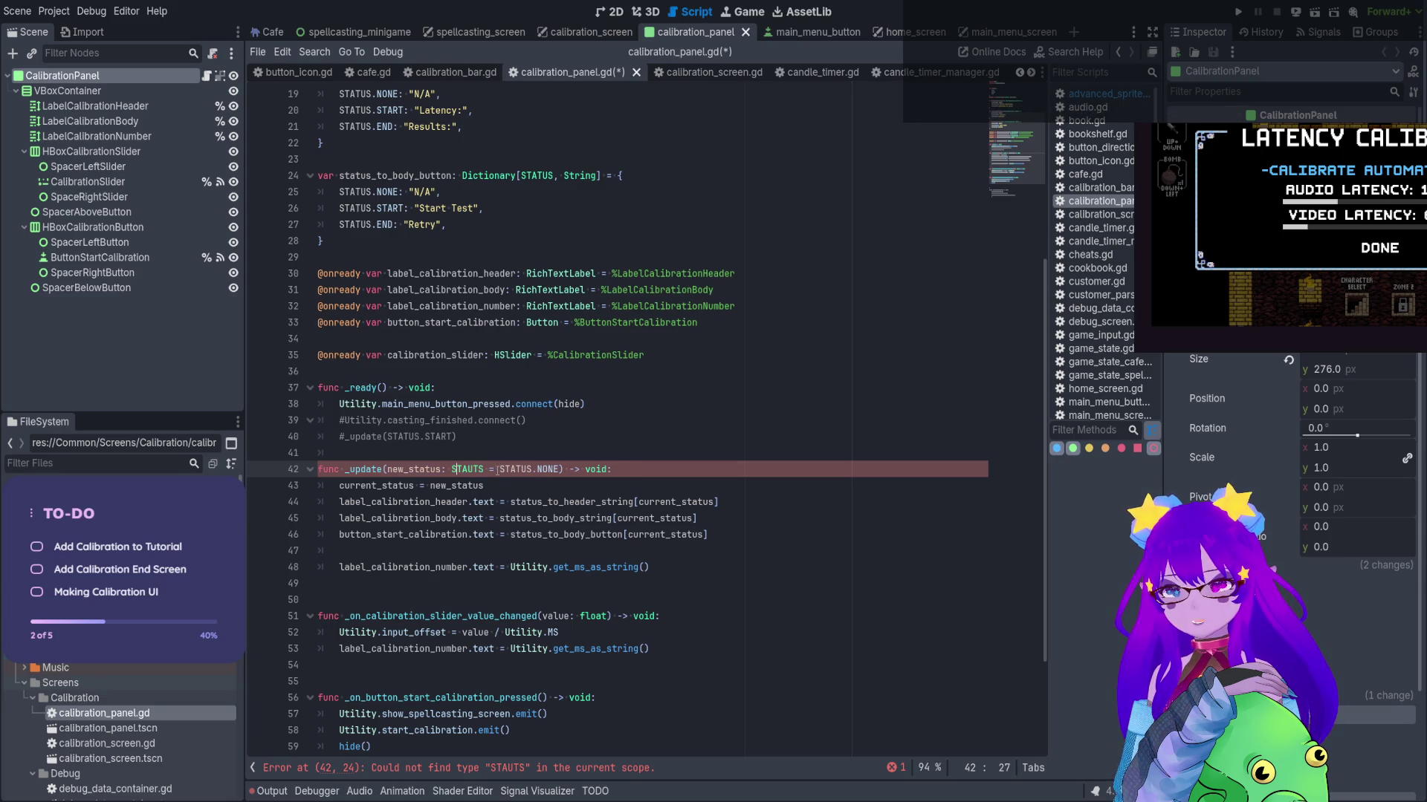
{"action": "left_click_drag", "start_coordinate": [485, 470], "coordinate": [561, 470]}
{"action": "key", "text": "BackSpace"}
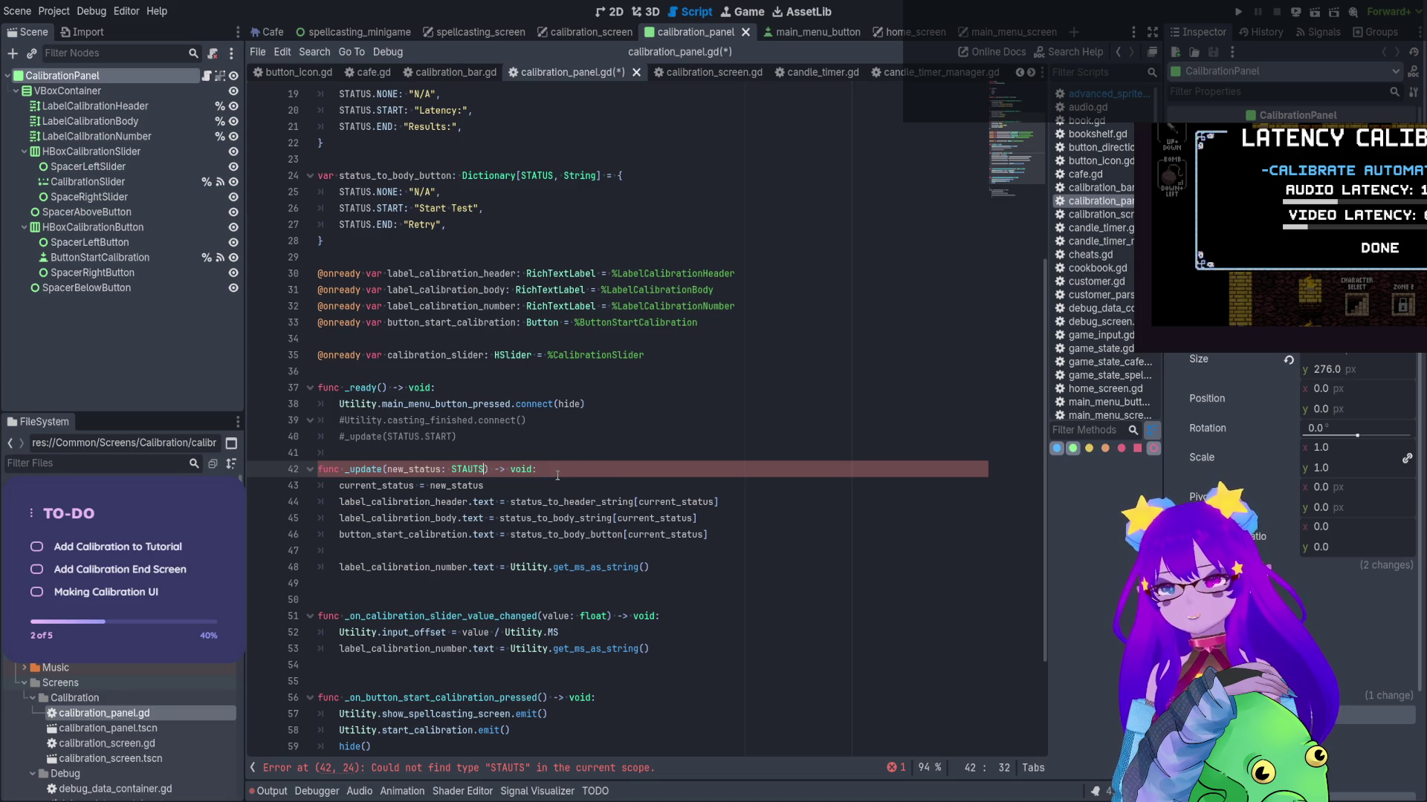
{"action": "left_click", "coordinate": [457, 470]}
{"action": "scroll", "coordinate": [486, 502], "scroll_direction": "down", "scroll_amount": 1}
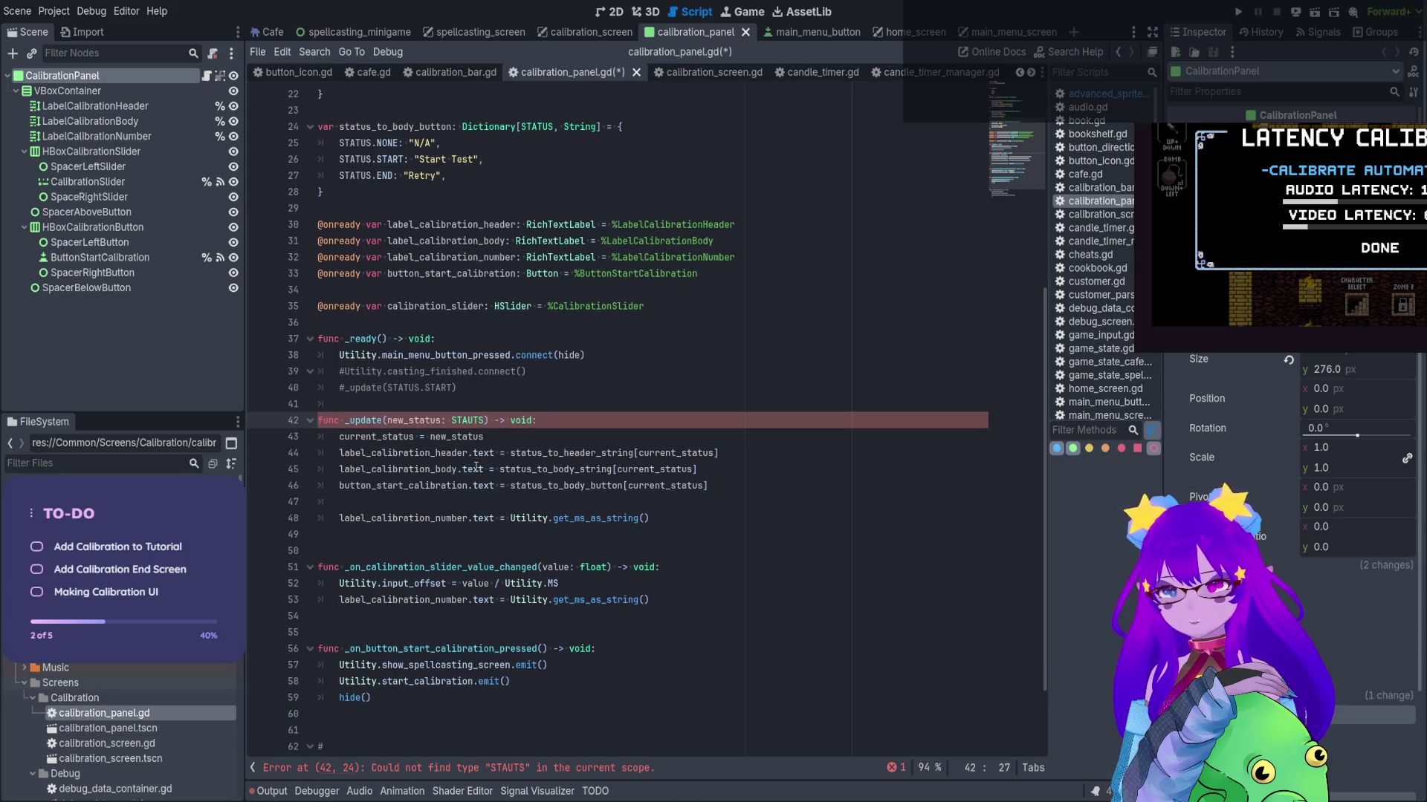
{"action": "double_click", "coordinate": [476, 419]}
{"action": "type", "text": "STATUS"}
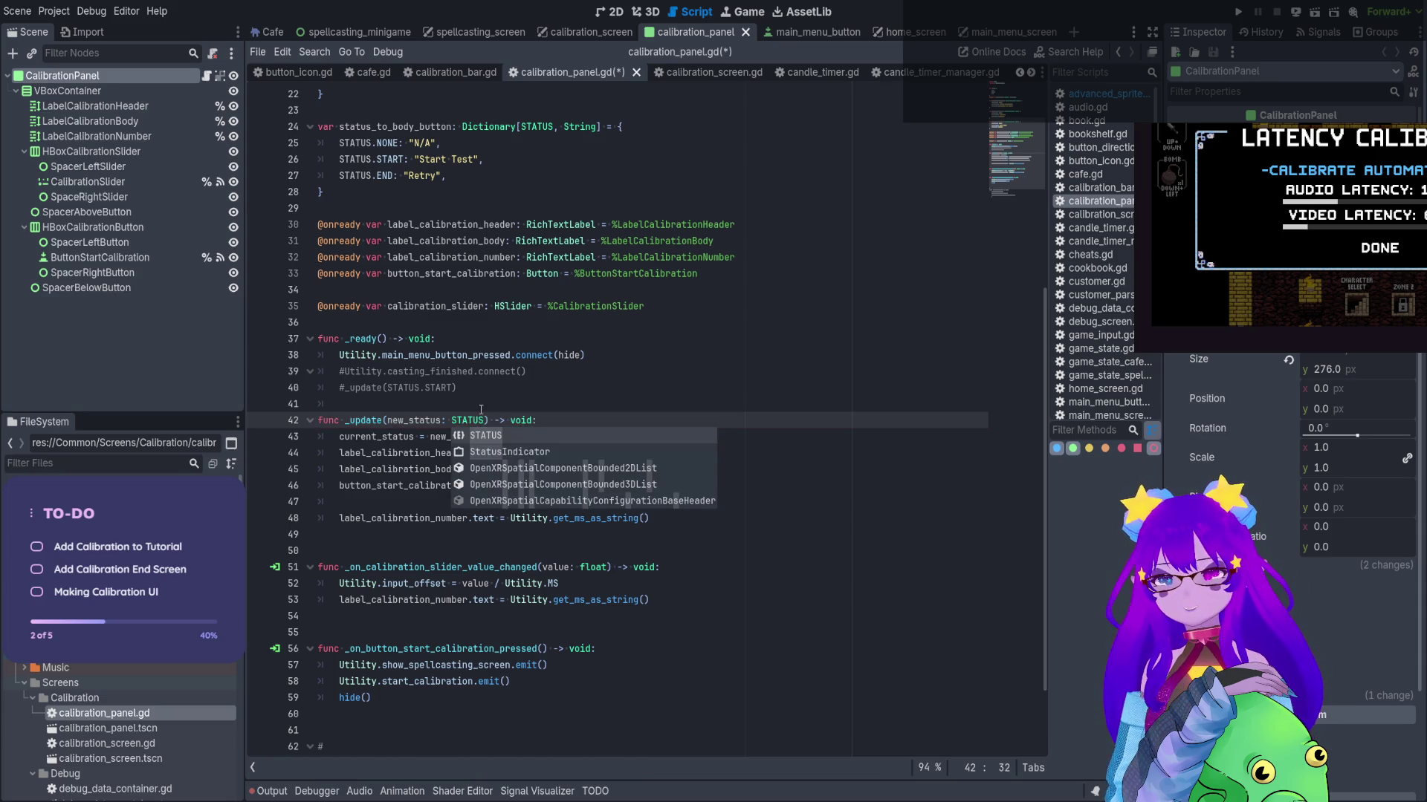
{"action": "type", "text": " = "}
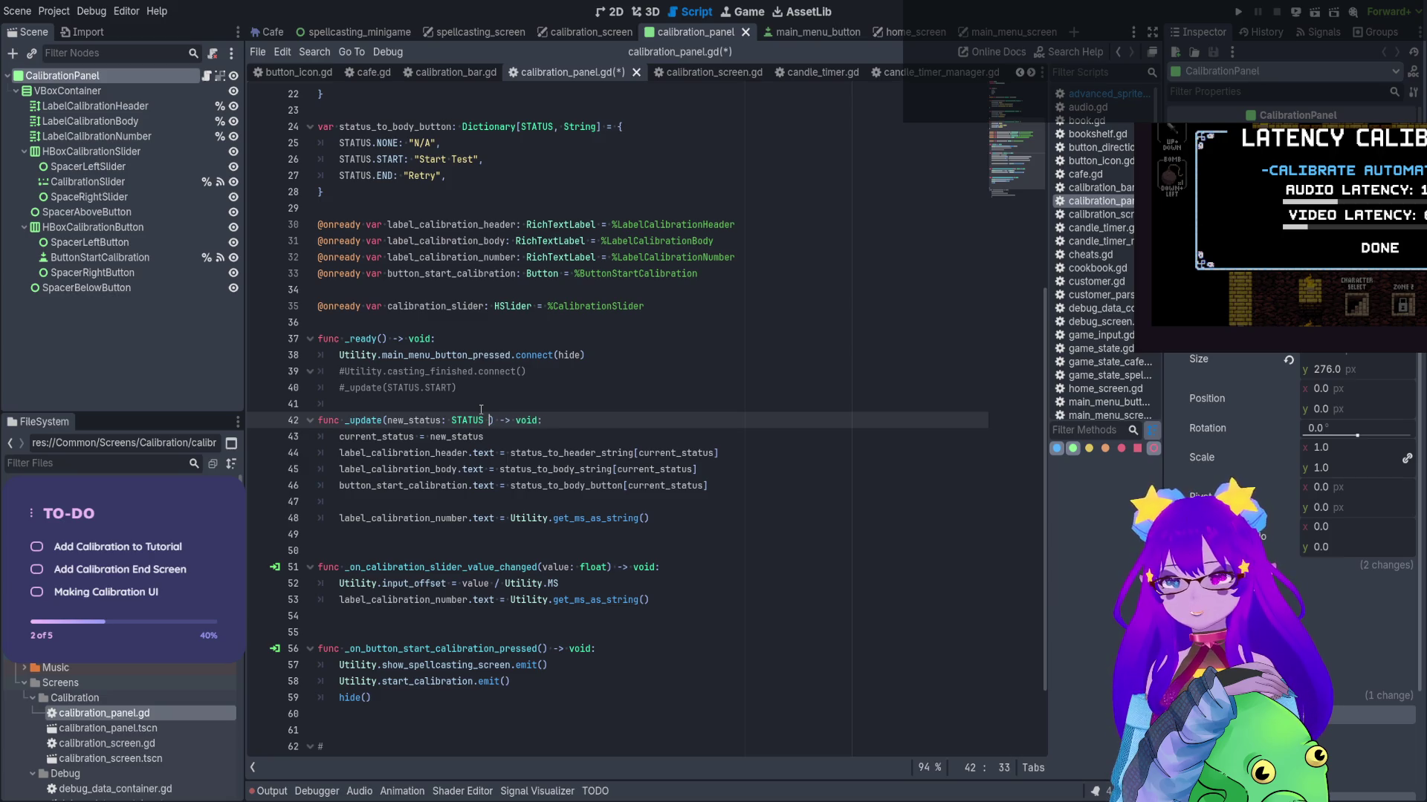
{"action": "type", "text": "STATUS.N"}
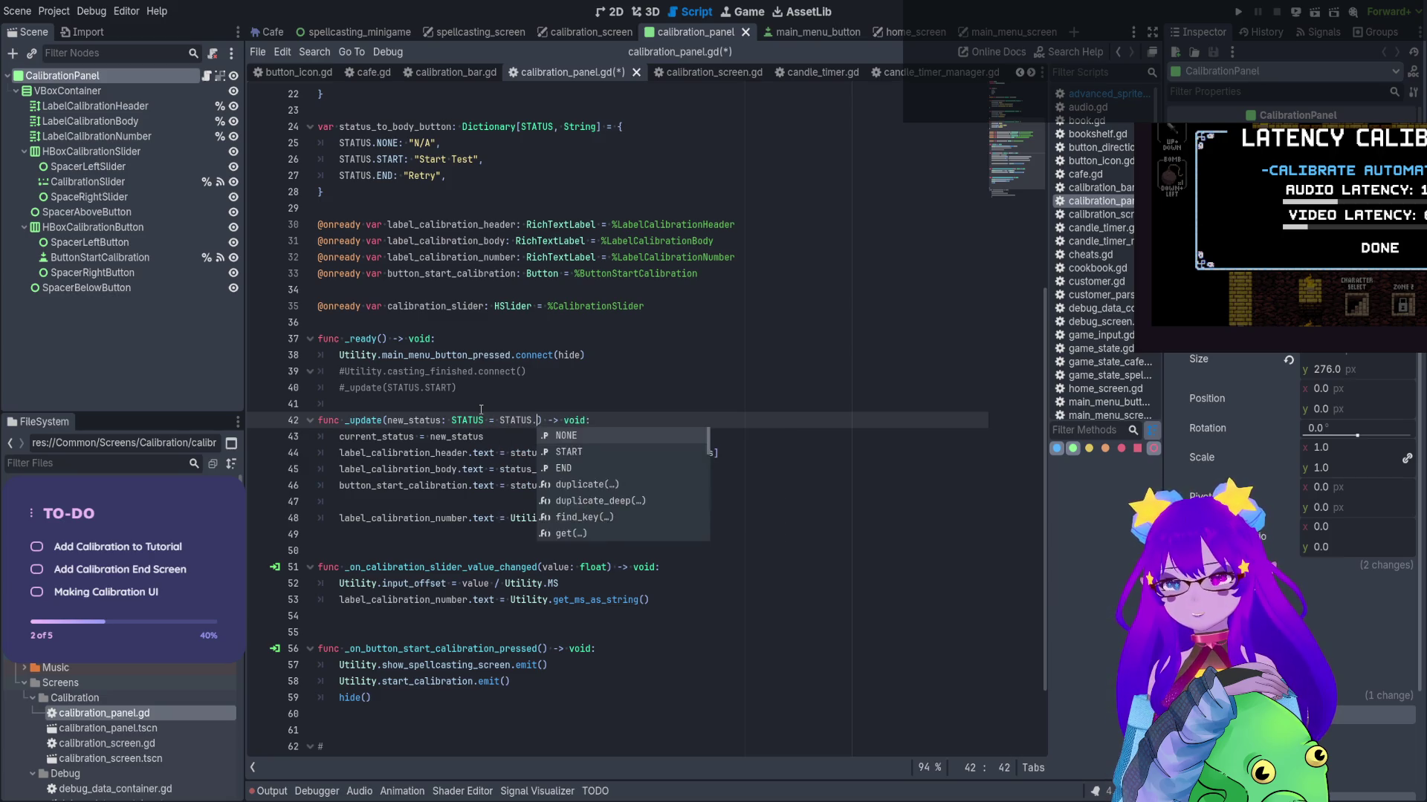
{"action": "key", "text": "Return"}
{"action": "left_click", "coordinate": [511, 394]}
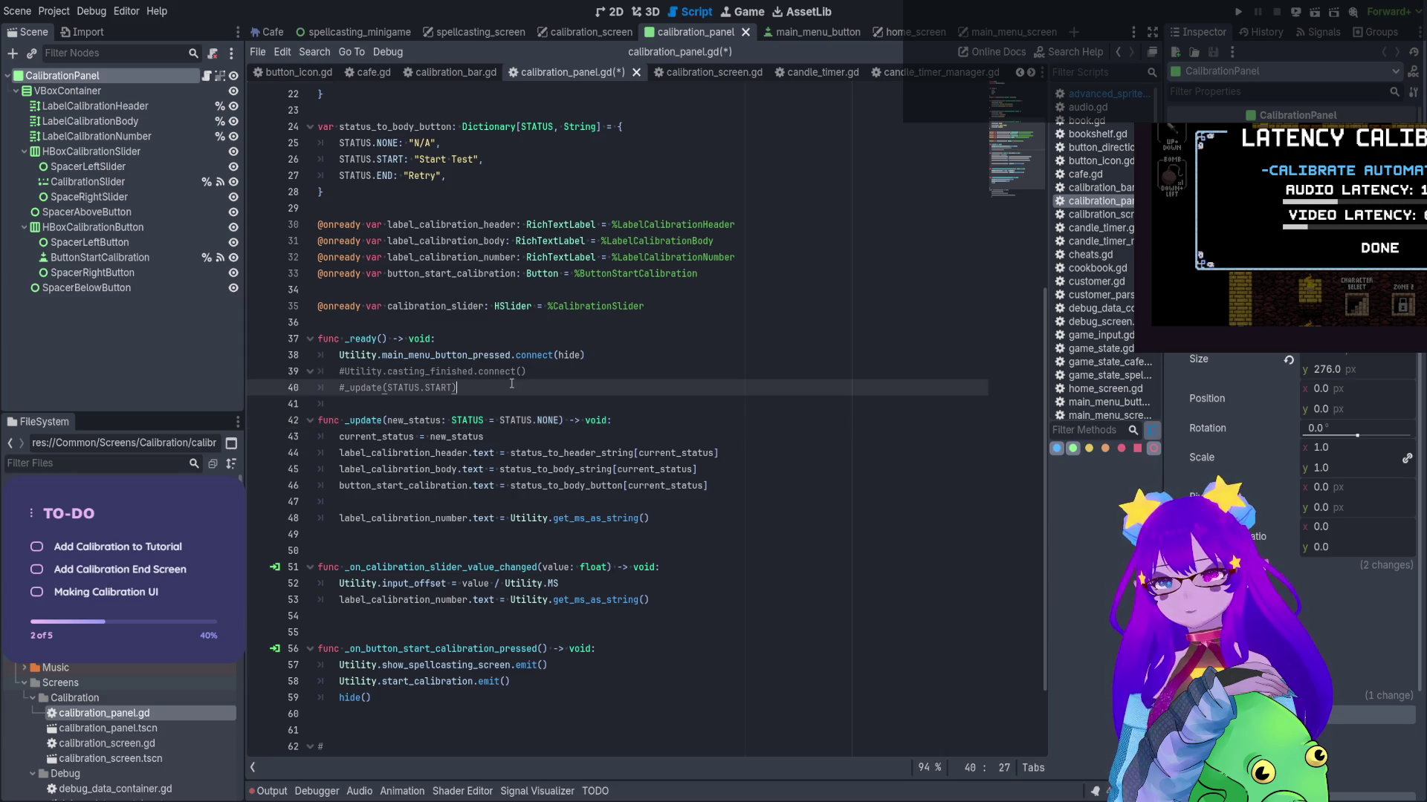
{"action": "key", "text": "ctrl+s"}
{"action": "left_click_drag", "start_coordinate": [456, 387], "coordinate": [279, 364]}
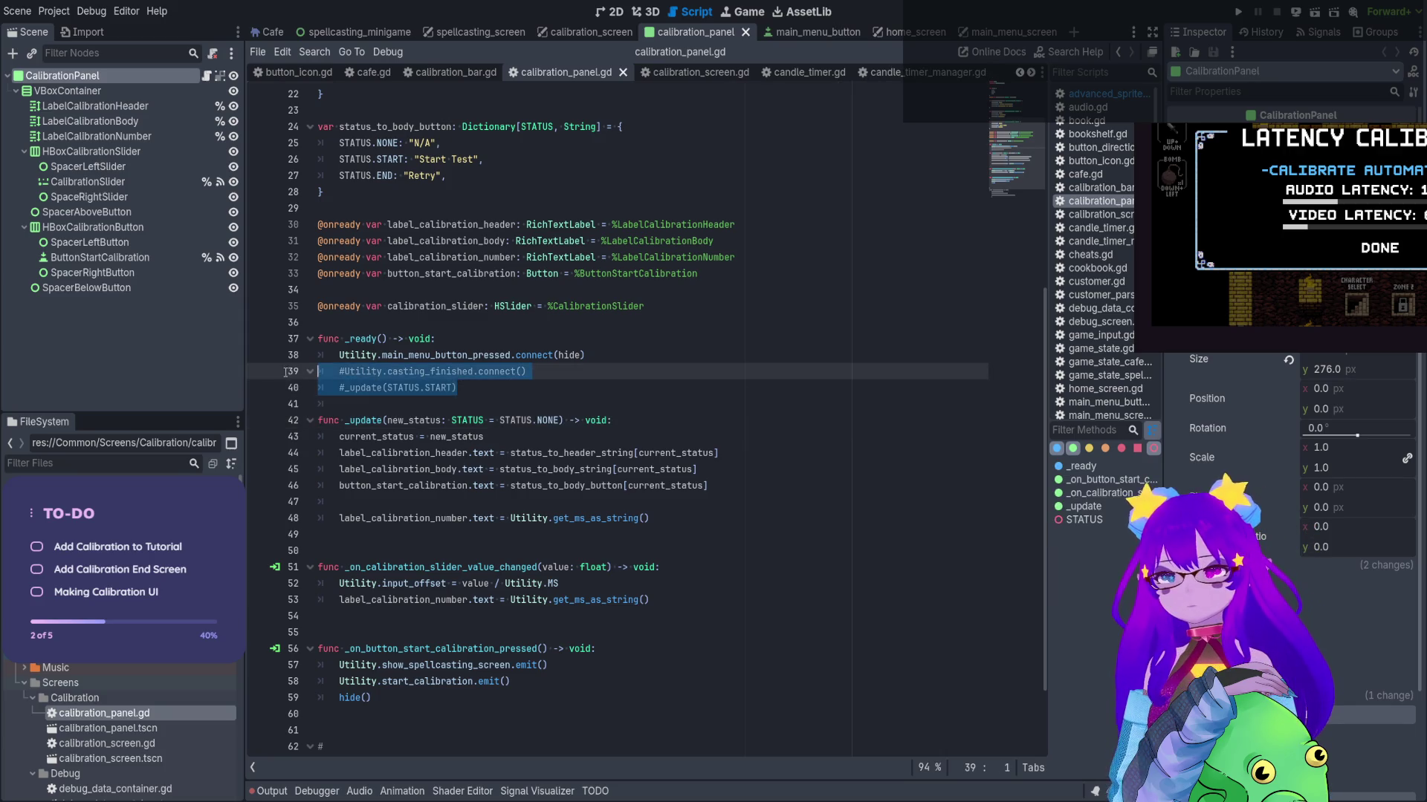
Uncomment lines 39–40 in _ready and save the script
{"action": "key", "text": "ctrl+k"}
{"action": "left_click", "coordinate": [483, 388]}
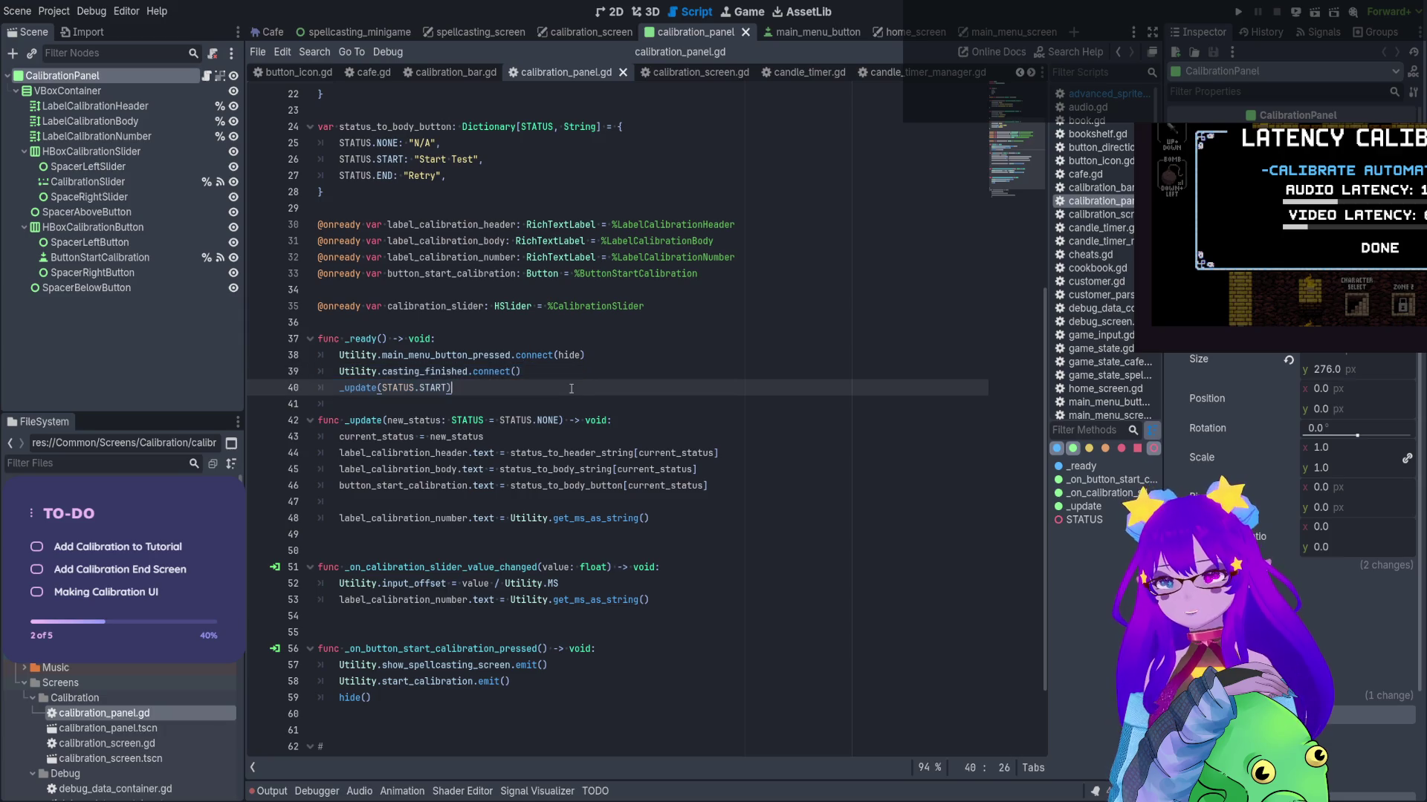
{"action": "key", "text": "ctrl+s"}
Fill the empty connect() call with _update(STATUS.END)
{"action": "double_click", "coordinate": [361, 421]}
{"action": "key", "text": "ctrl+c"}
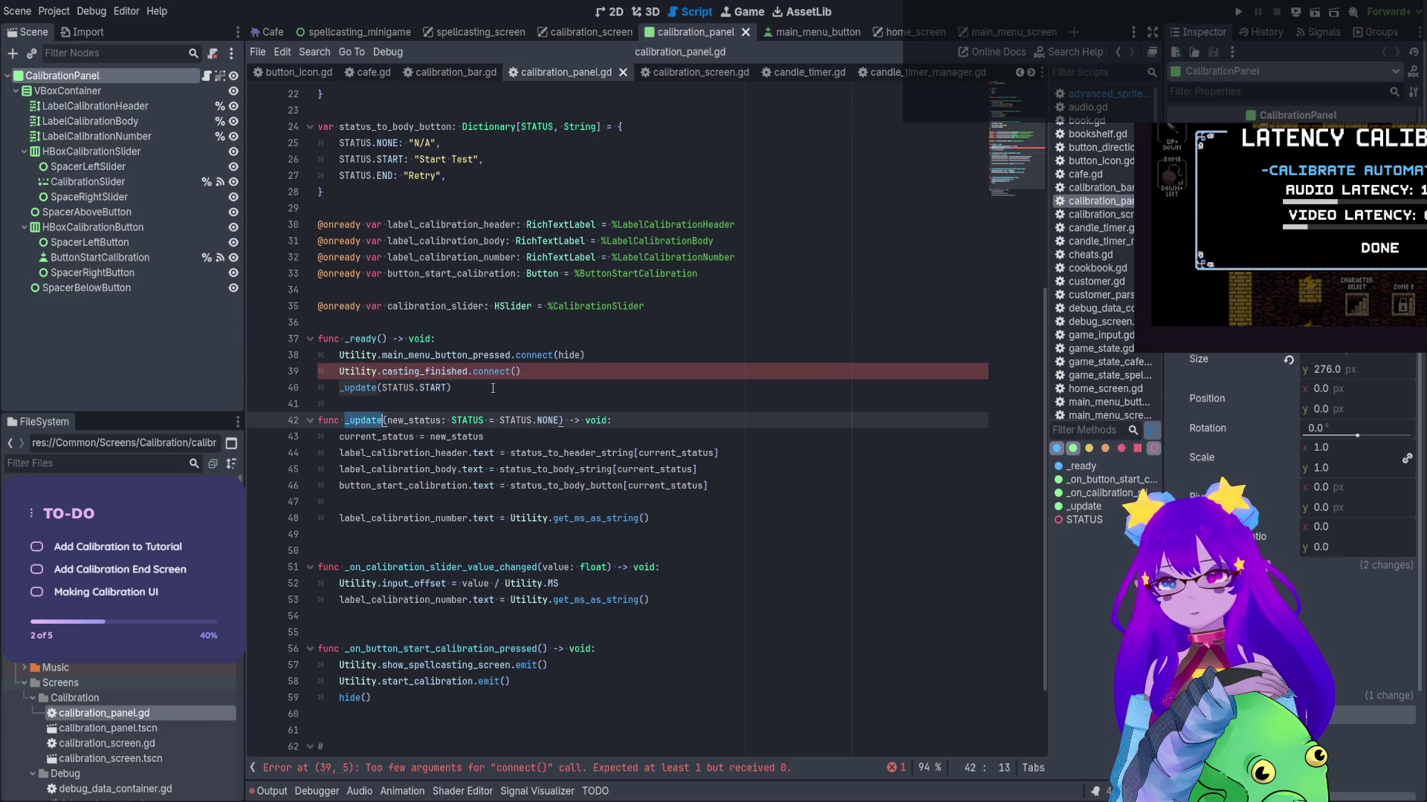
{"action": "left_click", "coordinate": [517, 372]}
{"action": "key", "text": "ctrl+v"}
{"action": "type", "text": "(STATUS."}
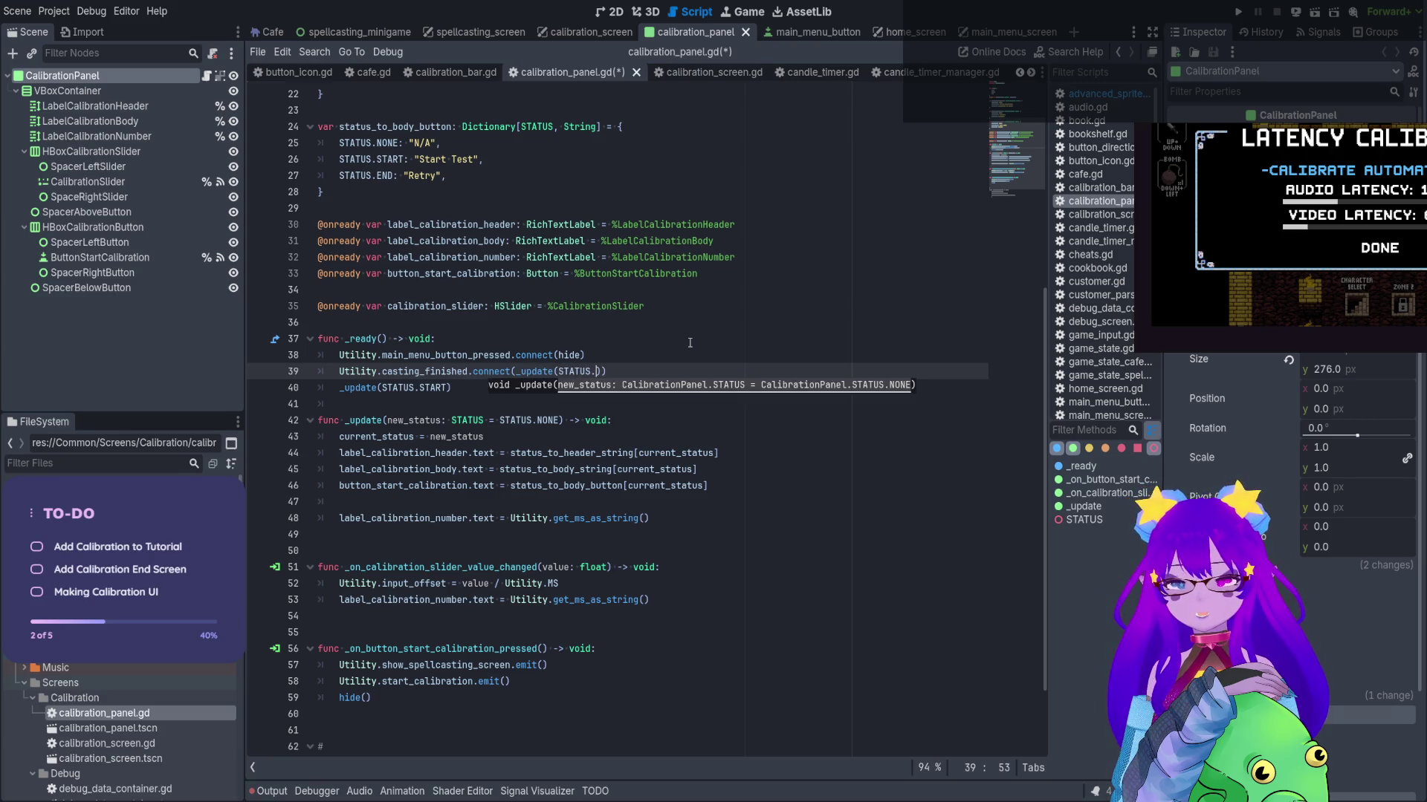
{"action": "key", "text": "Down"}
{"action": "key", "text": "Down"}
{"action": "key", "text": "Return"}
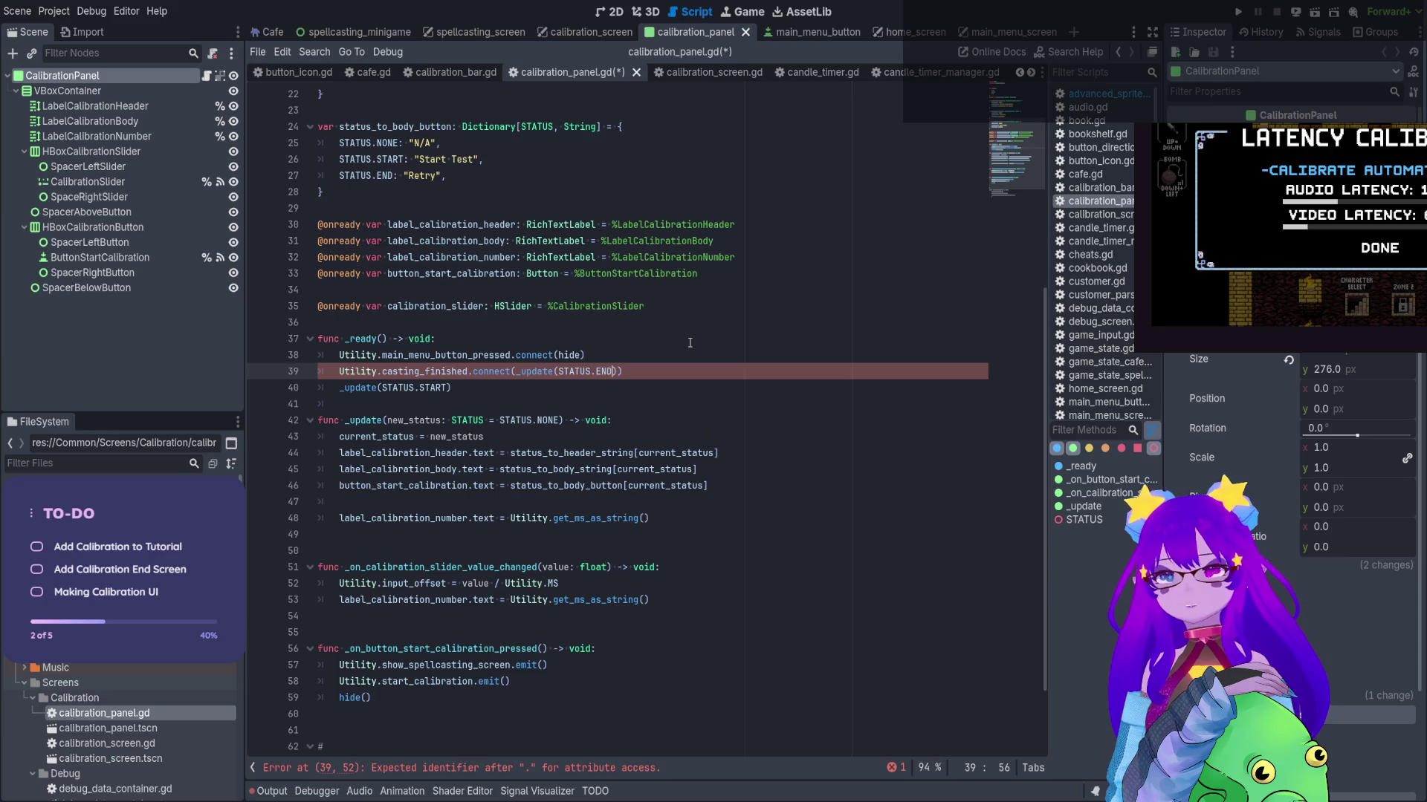
Insert blank lines below _ready to make room for a new function
{"action": "left_click", "coordinate": [707, 415]}
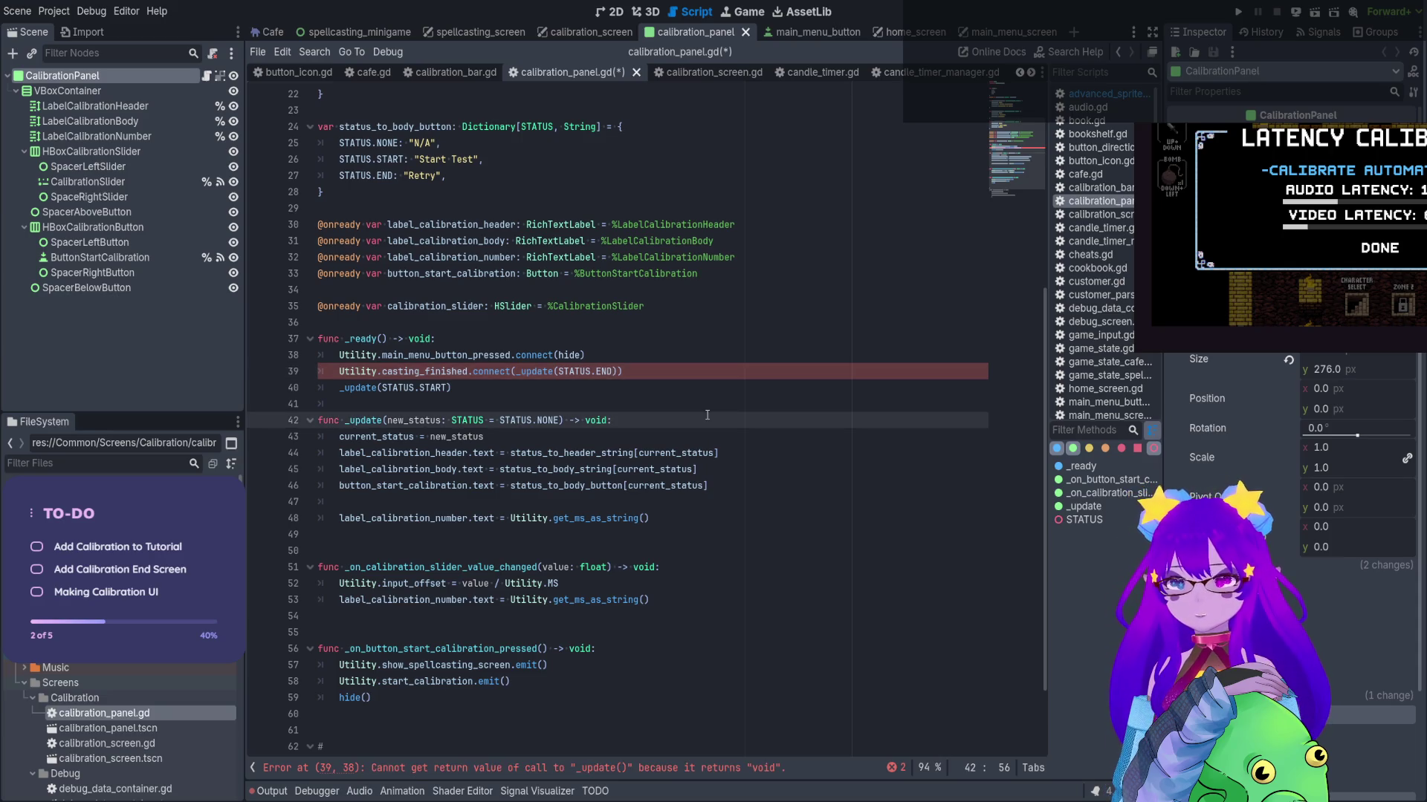
{"action": "left_click", "coordinate": [625, 377]}
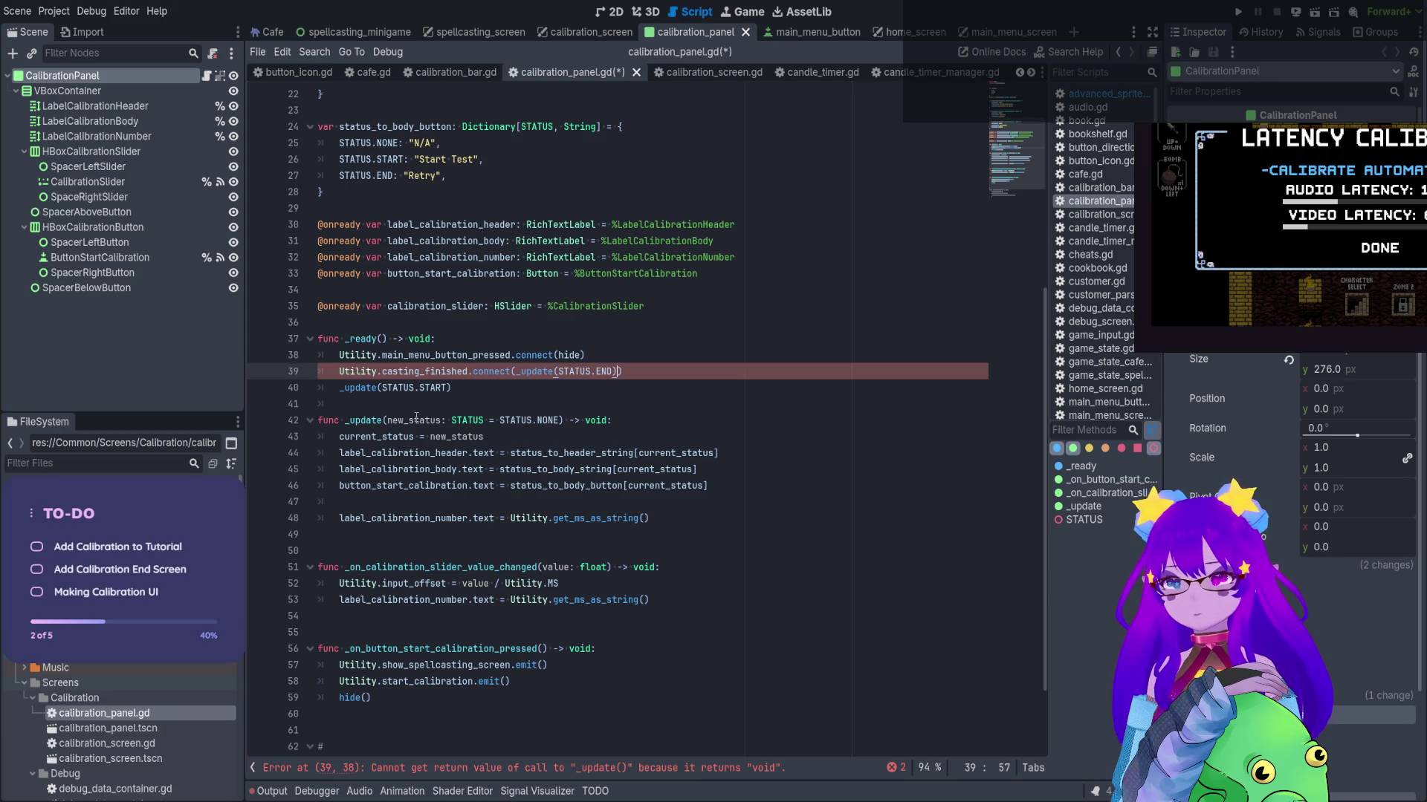
{"action": "left_click", "coordinate": [333, 405]}
{"action": "key", "text": "Return"}
{"action": "key", "text": "Return"}
{"action": "key", "text": "Up"}
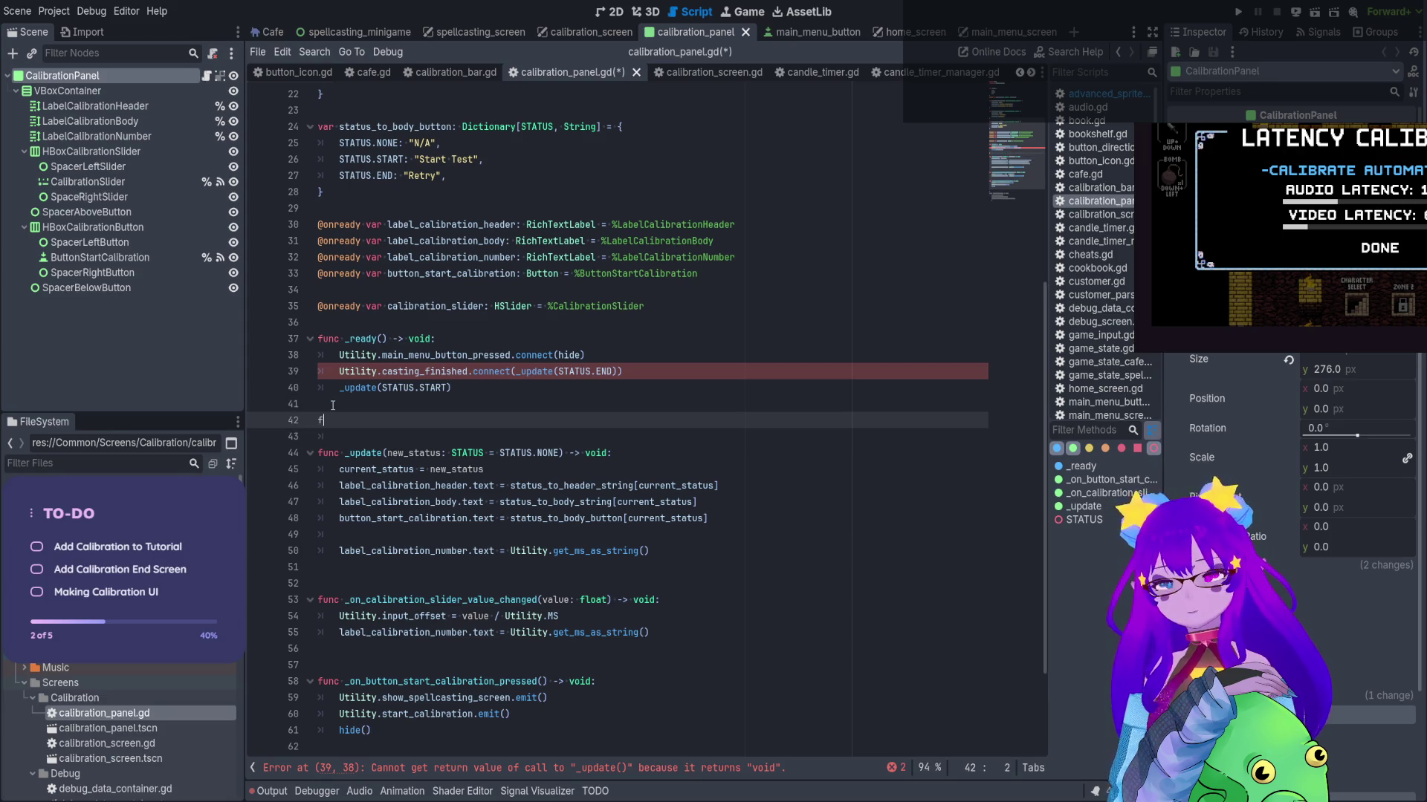
Add func _get_end_results() -> void: whose body calls _update(STATUS.END), moved from connect()
{"action": "type", "text": "func _get_end_r"}
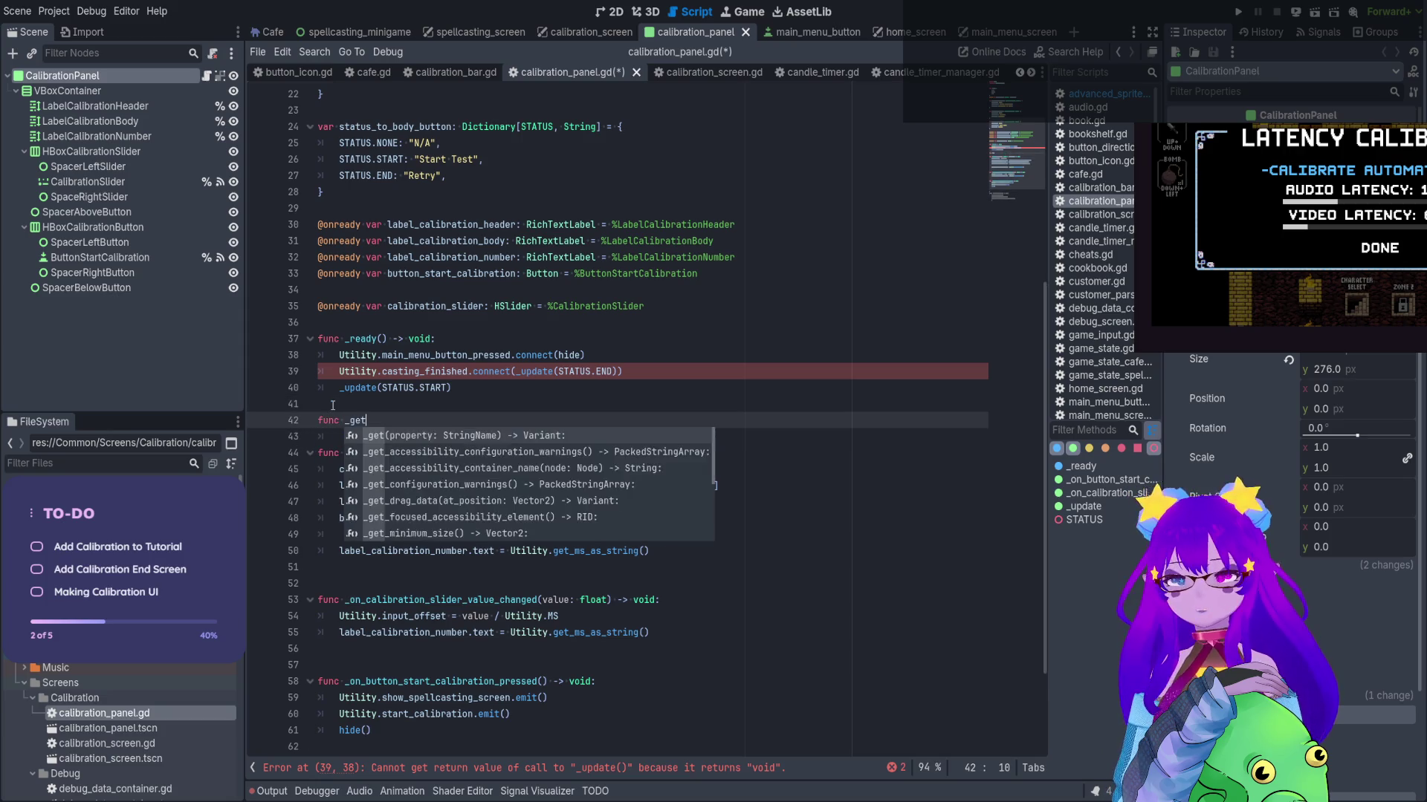
{"action": "type", "text": "esults"}
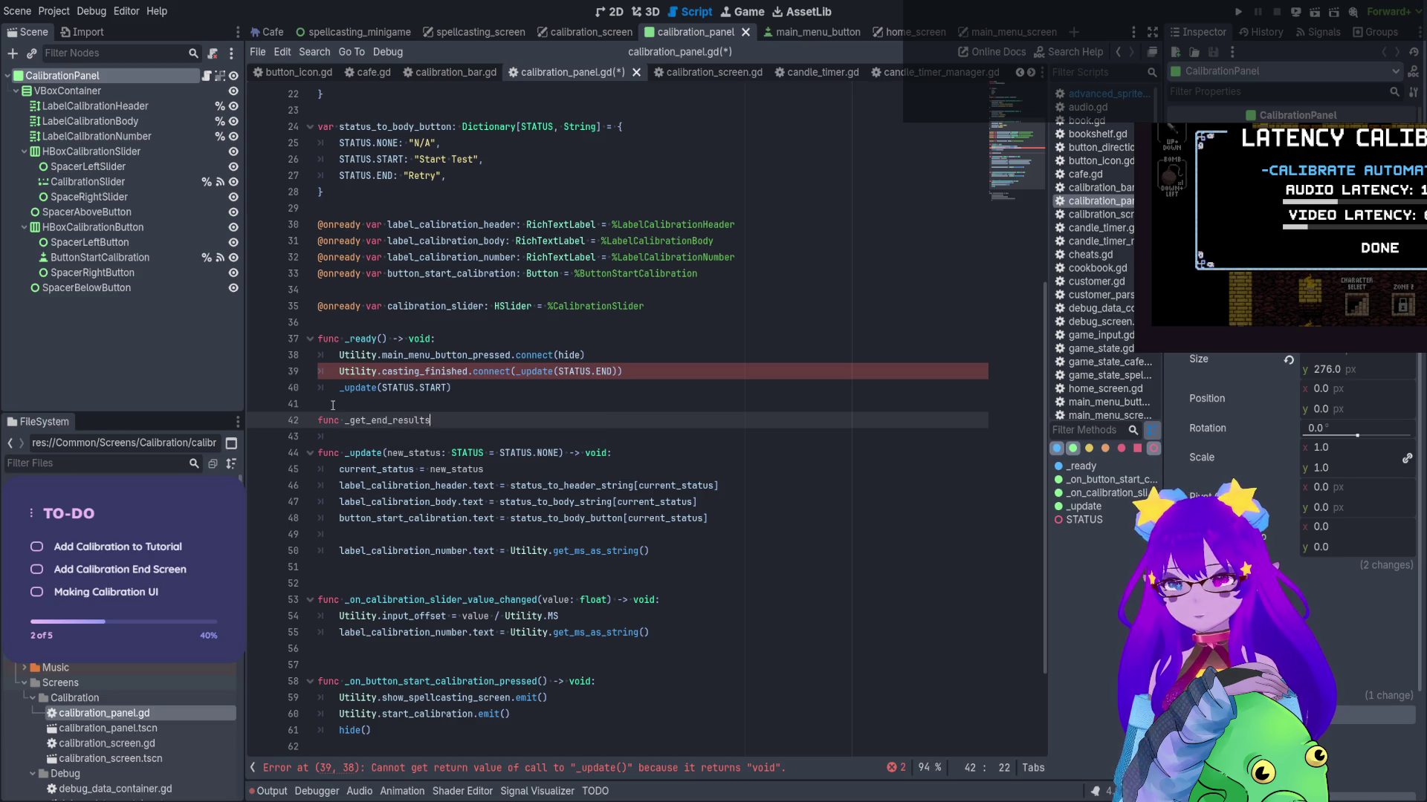
{"action": "type", "text": "() -> void:"}
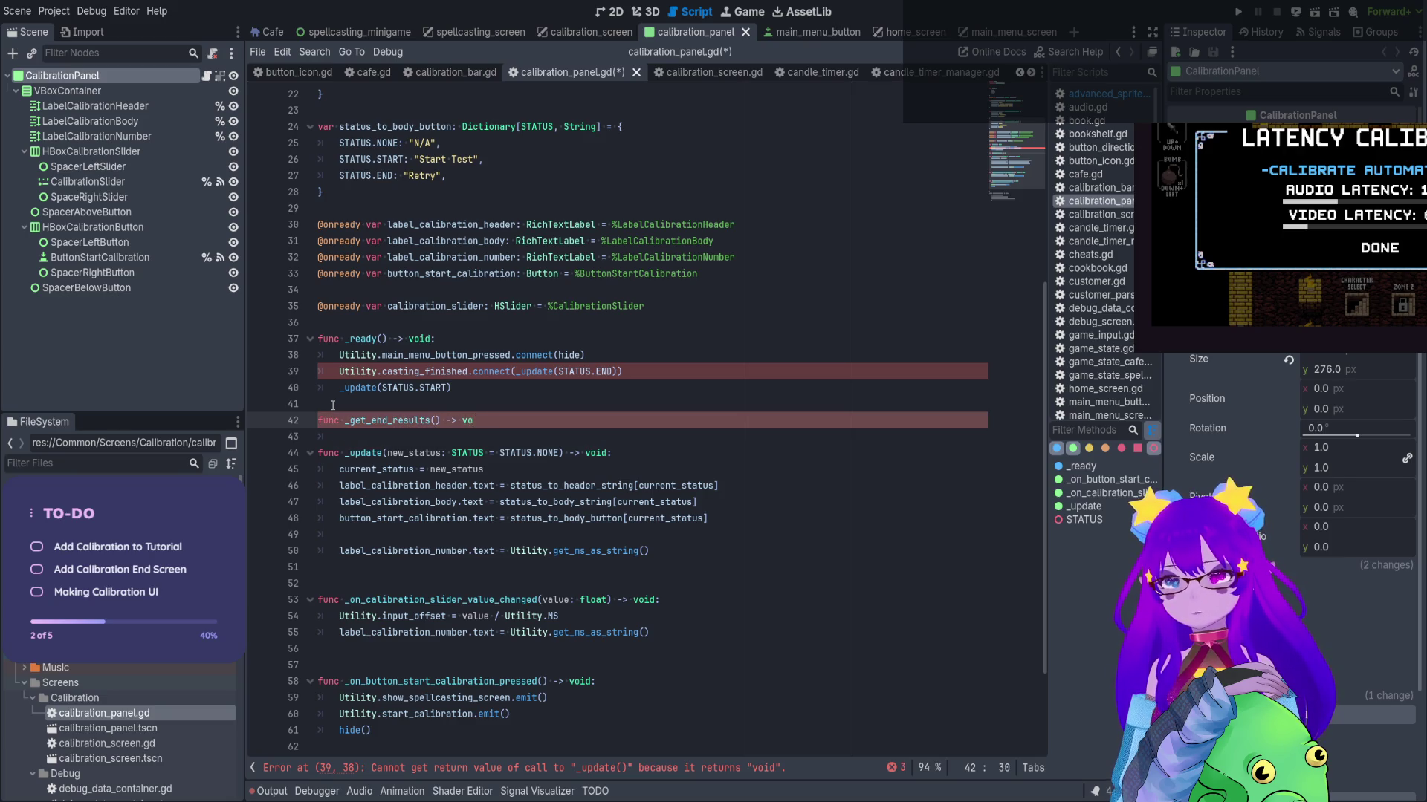
{"action": "key", "text": "Return"}
{"action": "left_click_drag", "start_coordinate": [515, 370], "coordinate": [616, 373]}
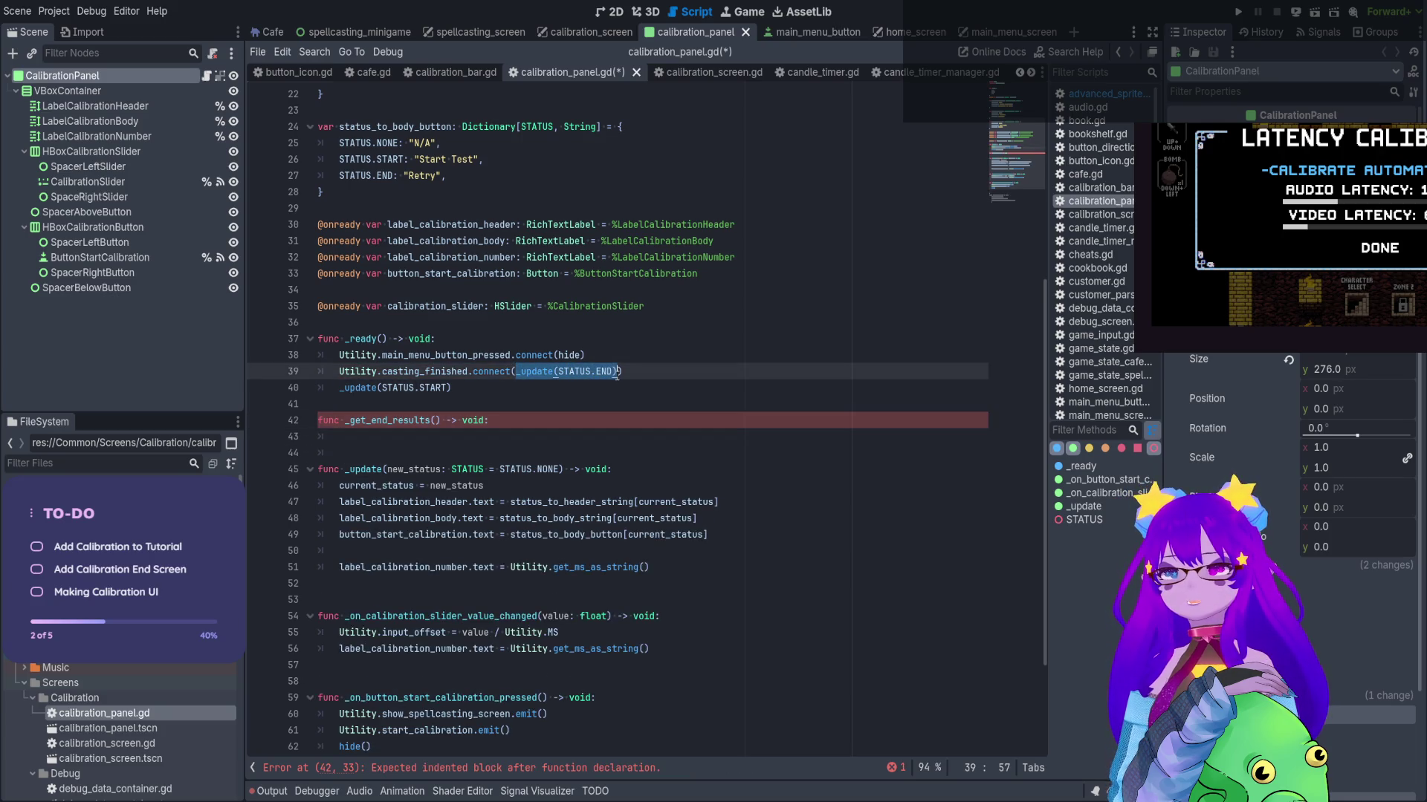
{"action": "key", "text": "ctrl+x"}
{"action": "left_click", "coordinate": [468, 438]}
{"action": "key", "text": "ctrl+v"}
Connect casting_finished to _get_end_results, save the script, and launch the game
{"action": "double_click", "coordinate": [401, 420]}
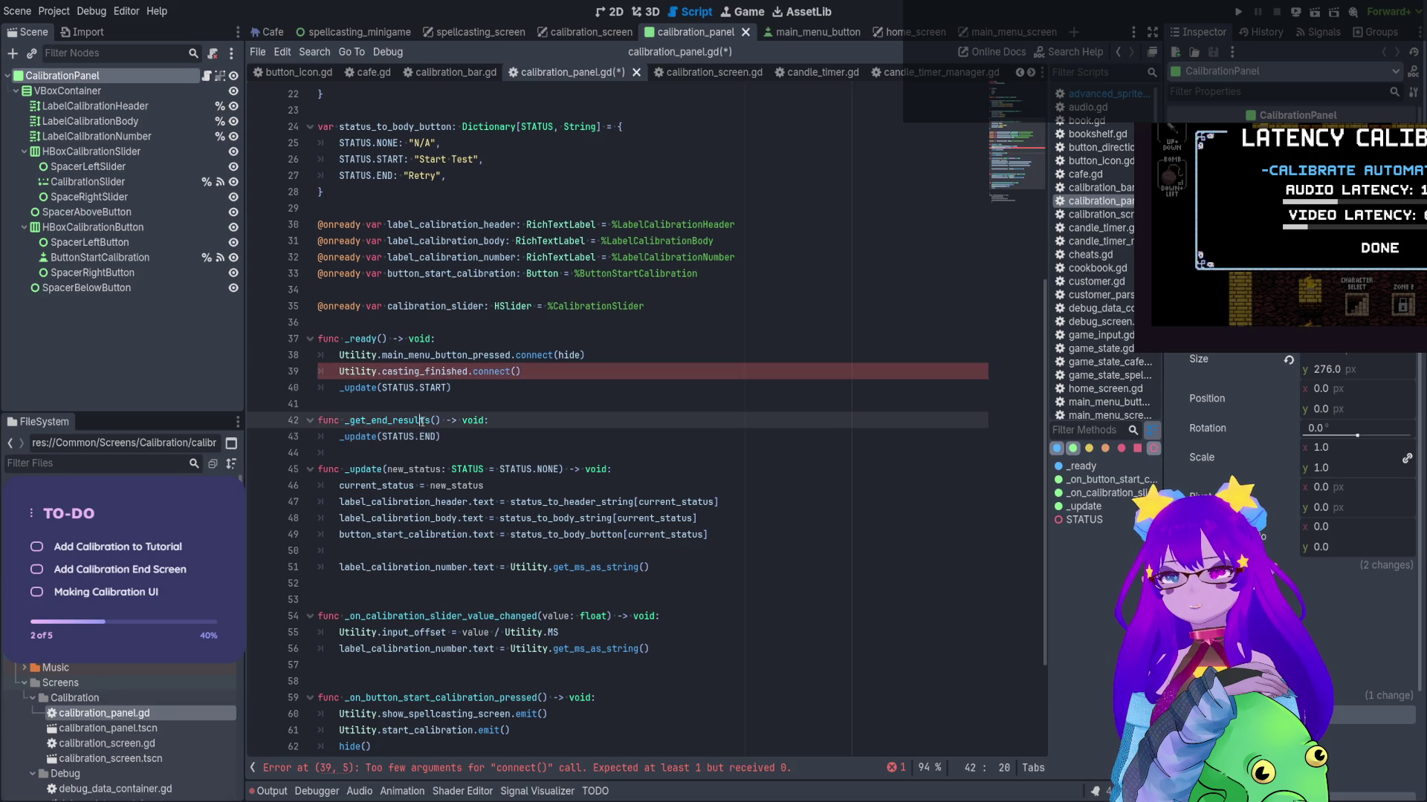
{"action": "key", "text": "ctrl+c"}
{"action": "left_click", "coordinate": [516, 372]}
{"action": "key", "text": "ctrl+v"}
{"action": "left_click", "coordinate": [503, 444]}
{"action": "key", "text": "ctrl+s"}
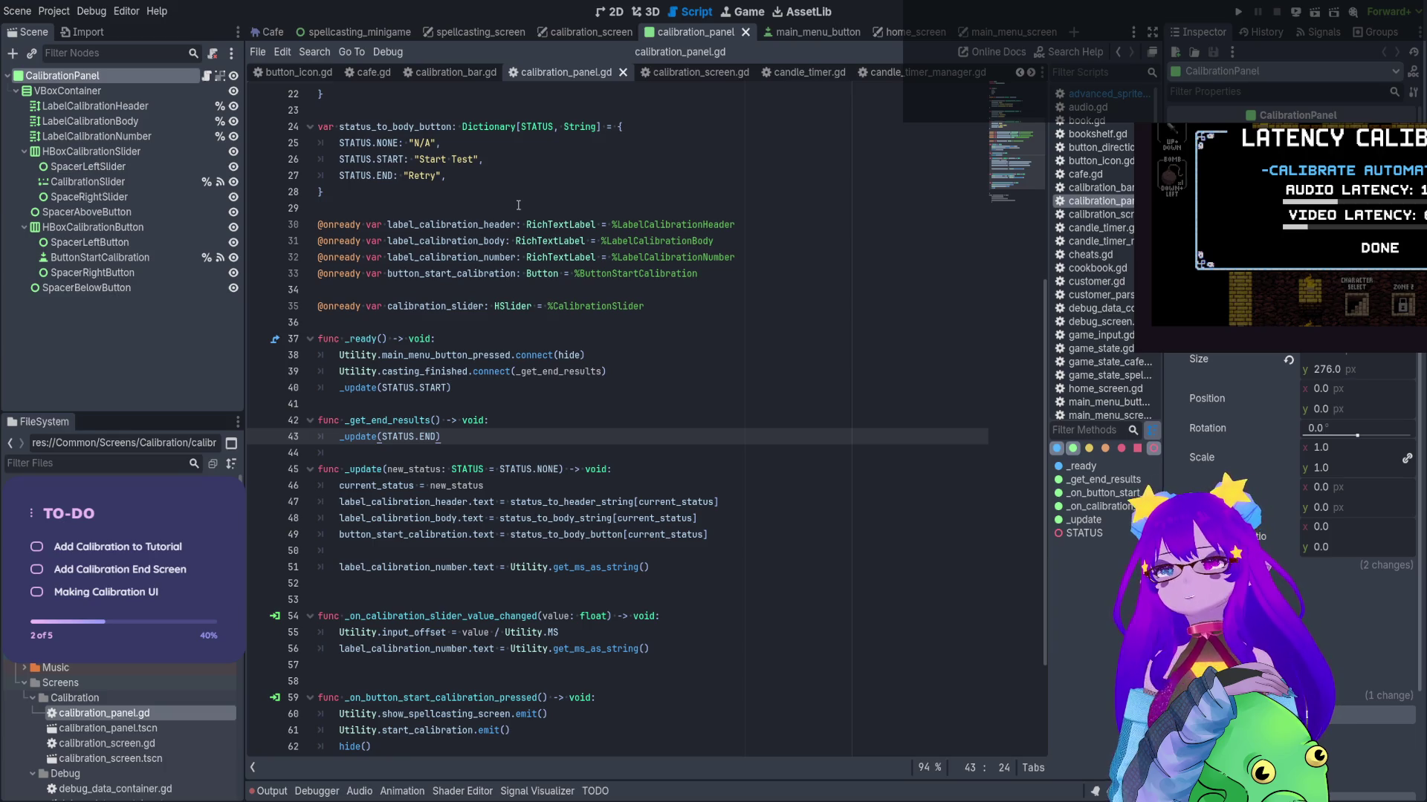
{"action": "left_click", "coordinate": [1238, 12]}
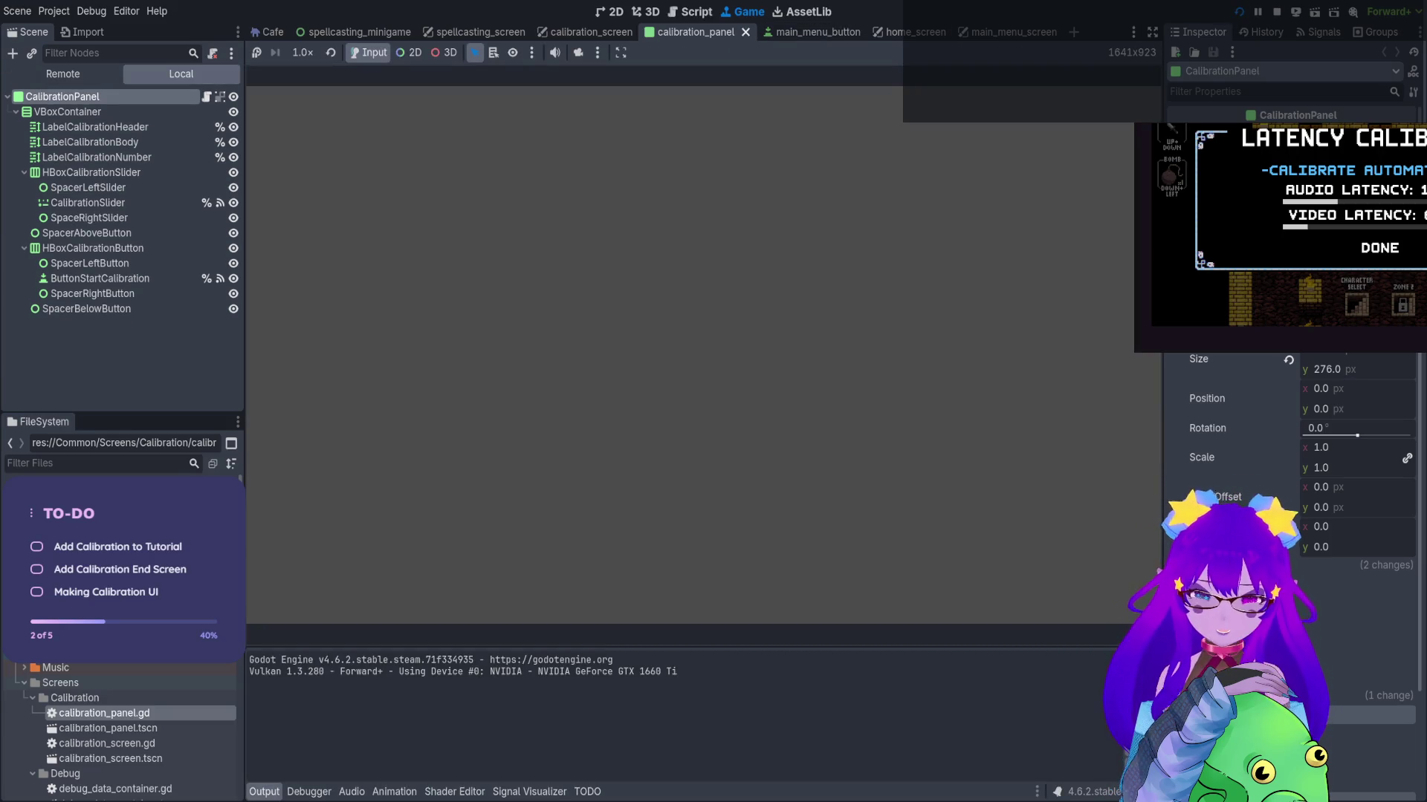
Mute the game, start the calibration test, and open the _get_end_results argument-count error from Debugger > Errors
{"action": "left_click", "coordinate": [554, 52]}
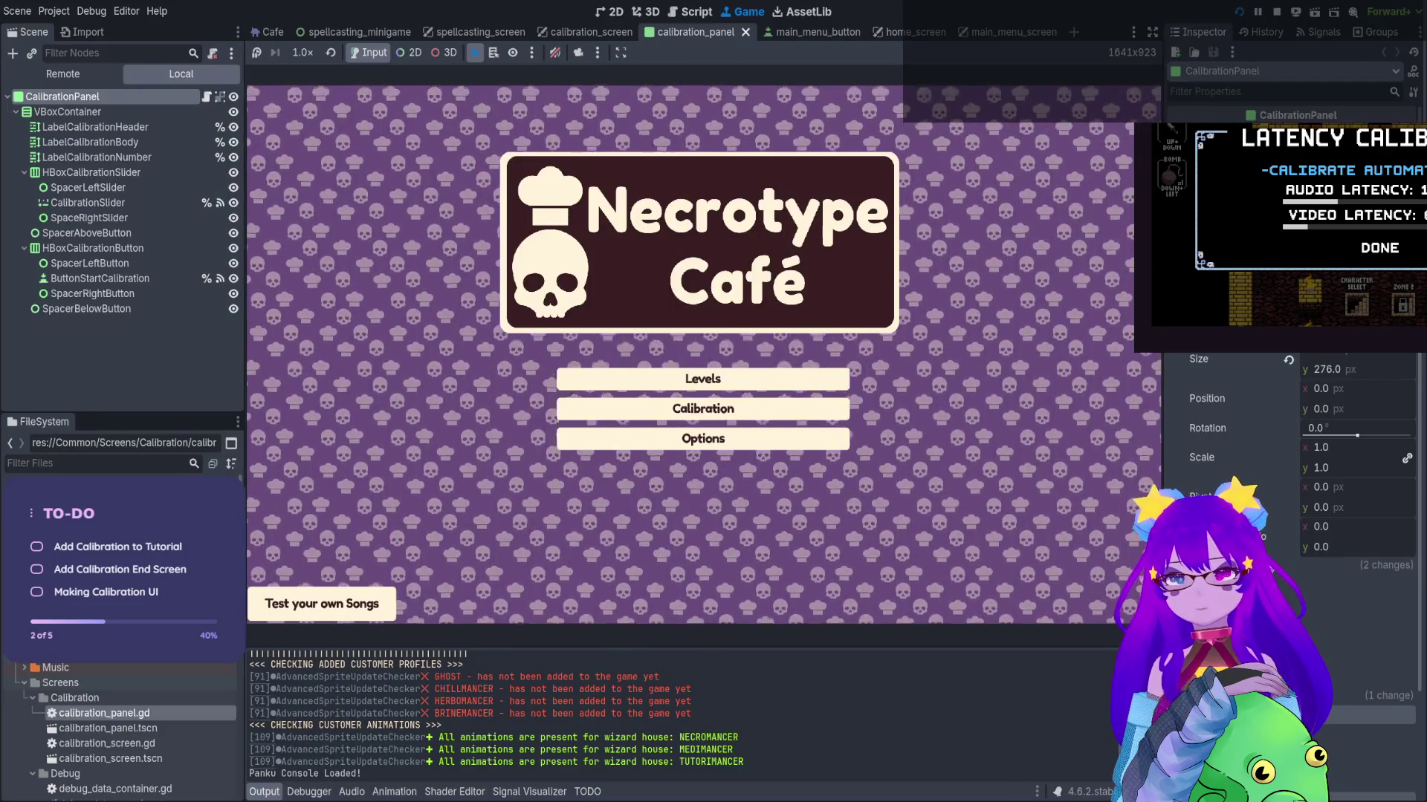
{"action": "key", "text": "Return"}
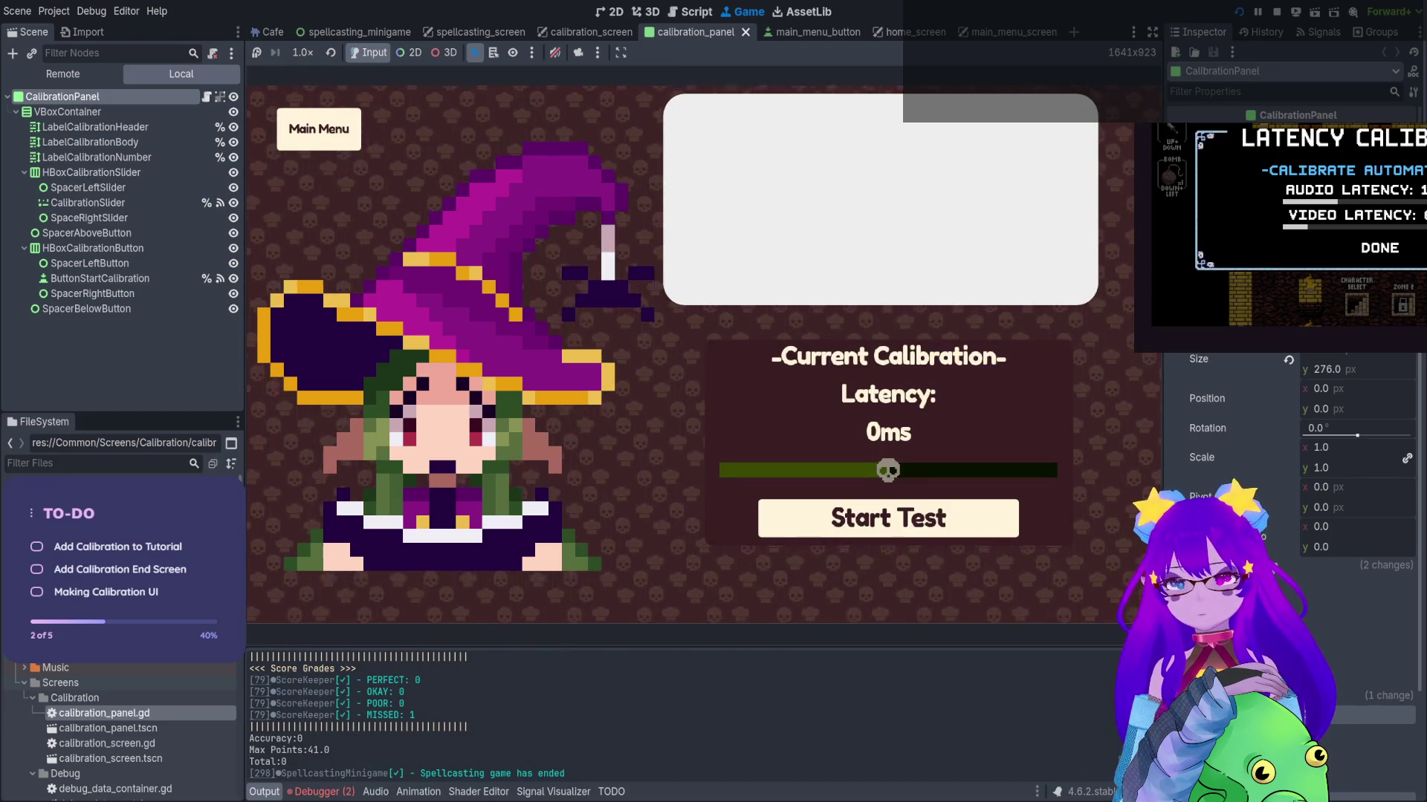
{"action": "left_click", "coordinate": [320, 791]}
{"action": "left_click", "coordinate": [340, 610]}
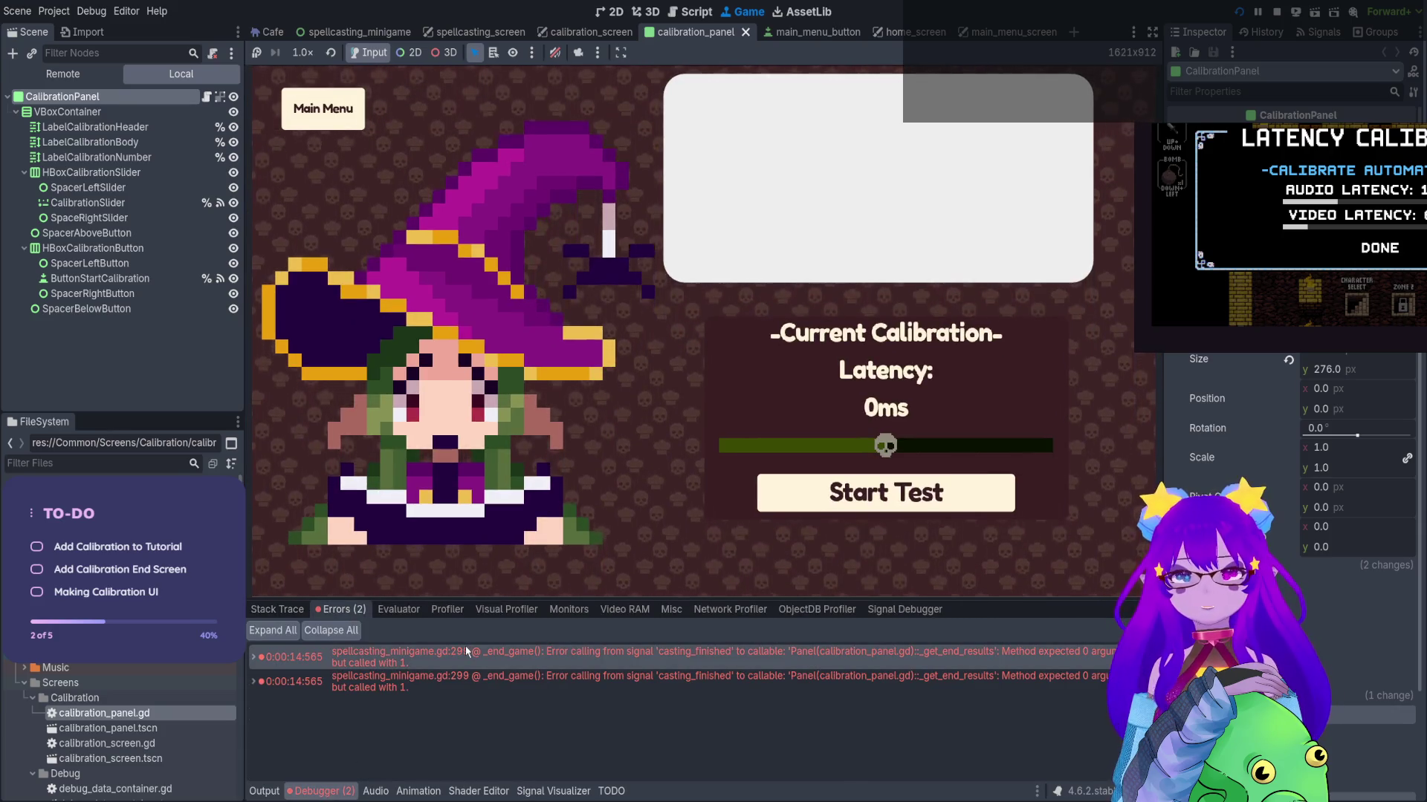
{"action": "double_click", "coordinate": [456, 651]}
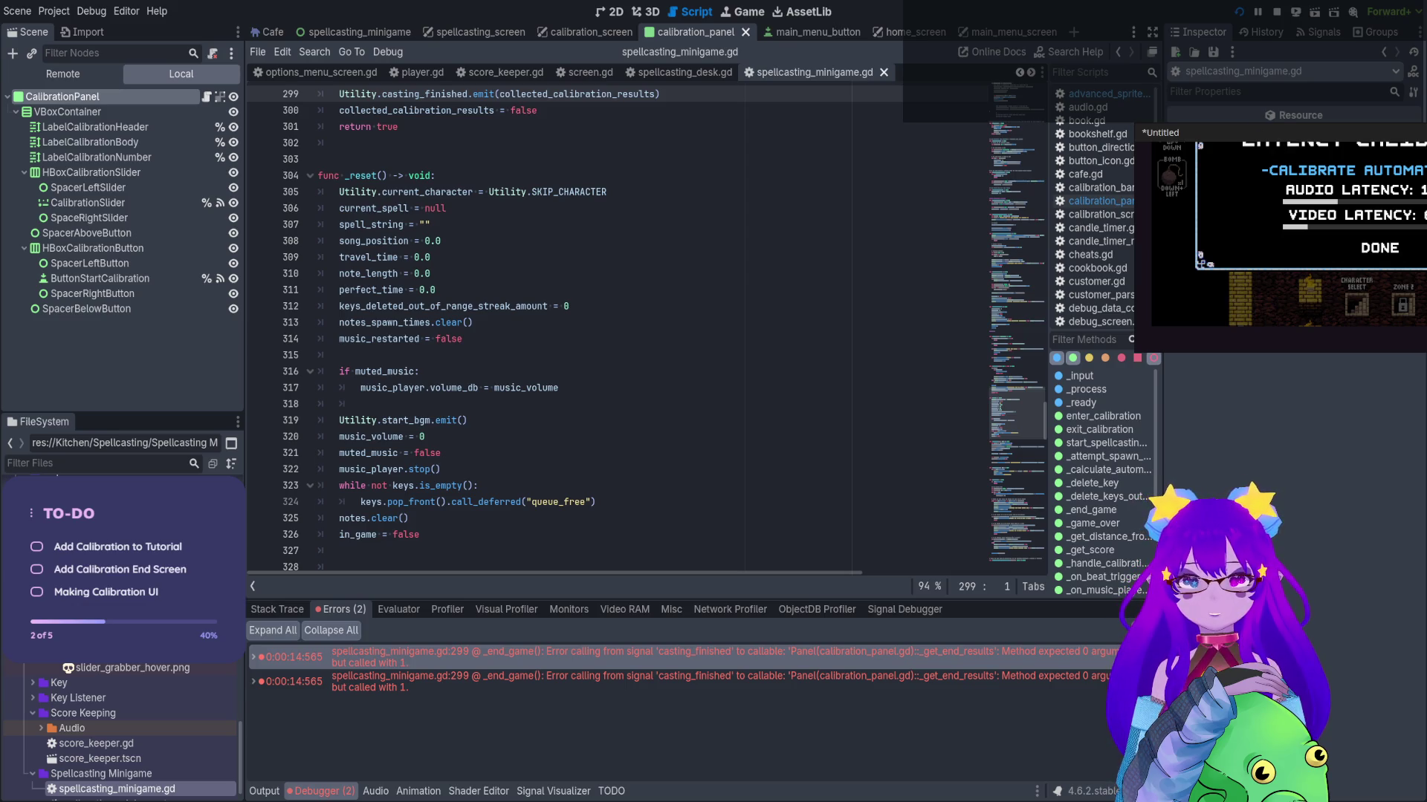
Inspect the stack traces of the two reported errors and the casting_finished argument
{"action": "double_click", "coordinate": [1101, 656]}
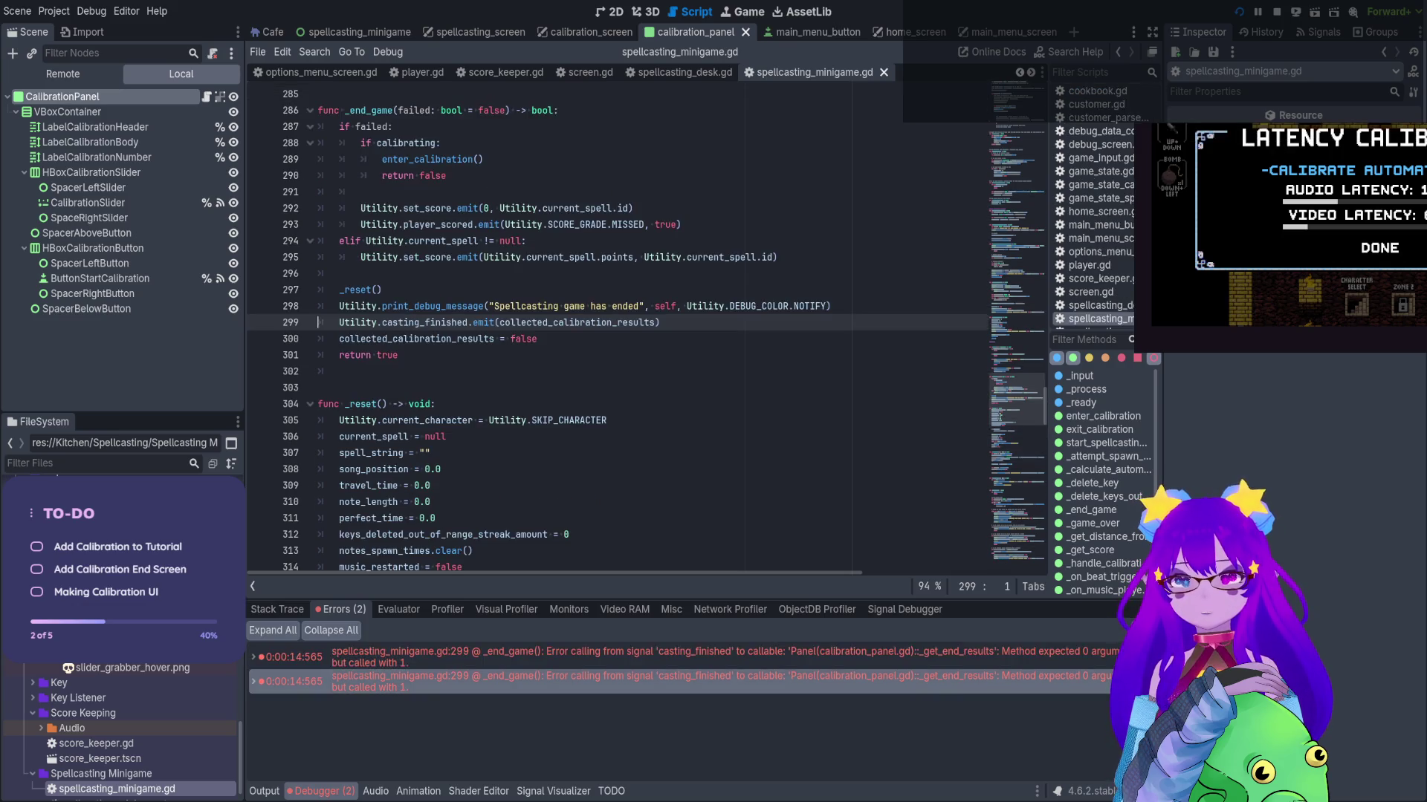
{"action": "double_click", "coordinate": [1099, 658]}
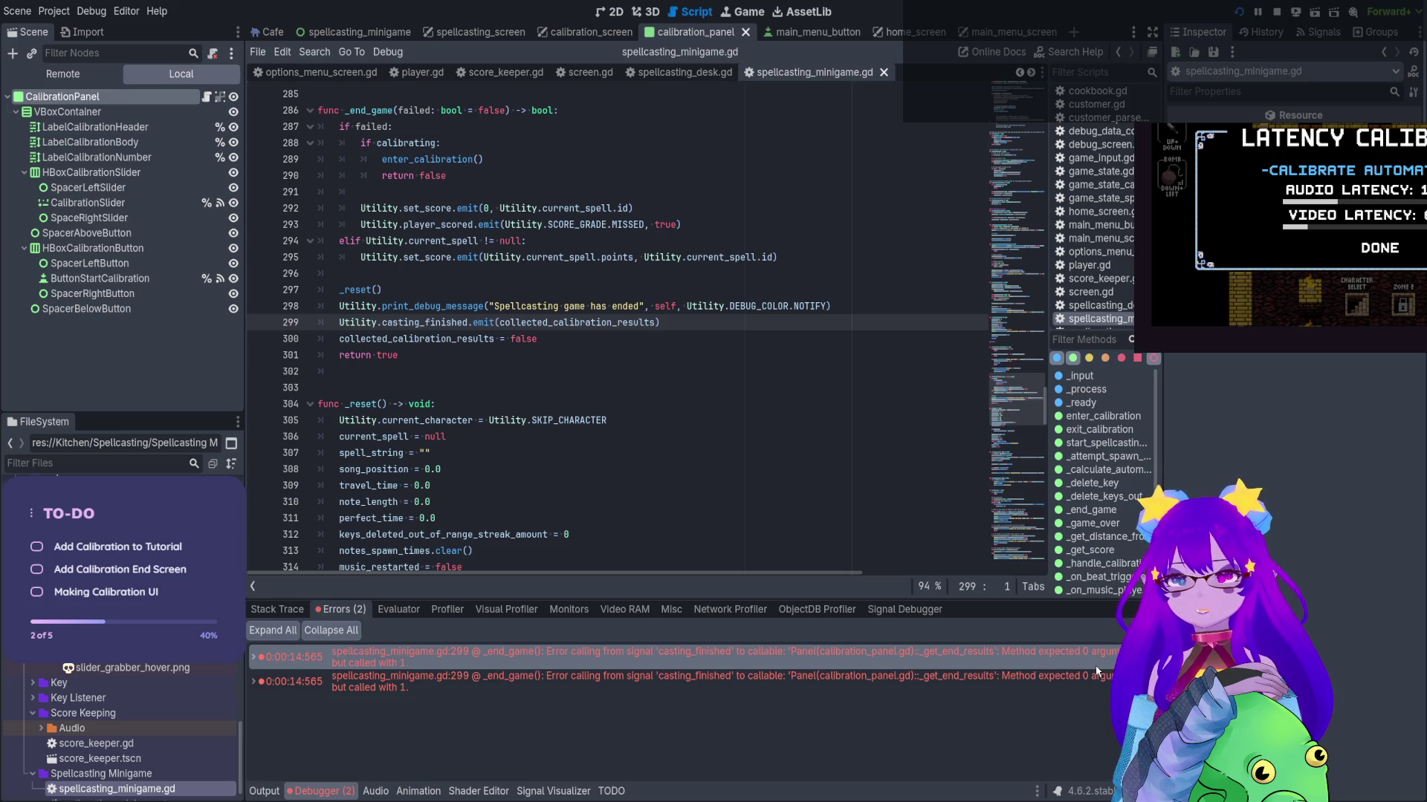
{"action": "double_click", "coordinate": [512, 322]}
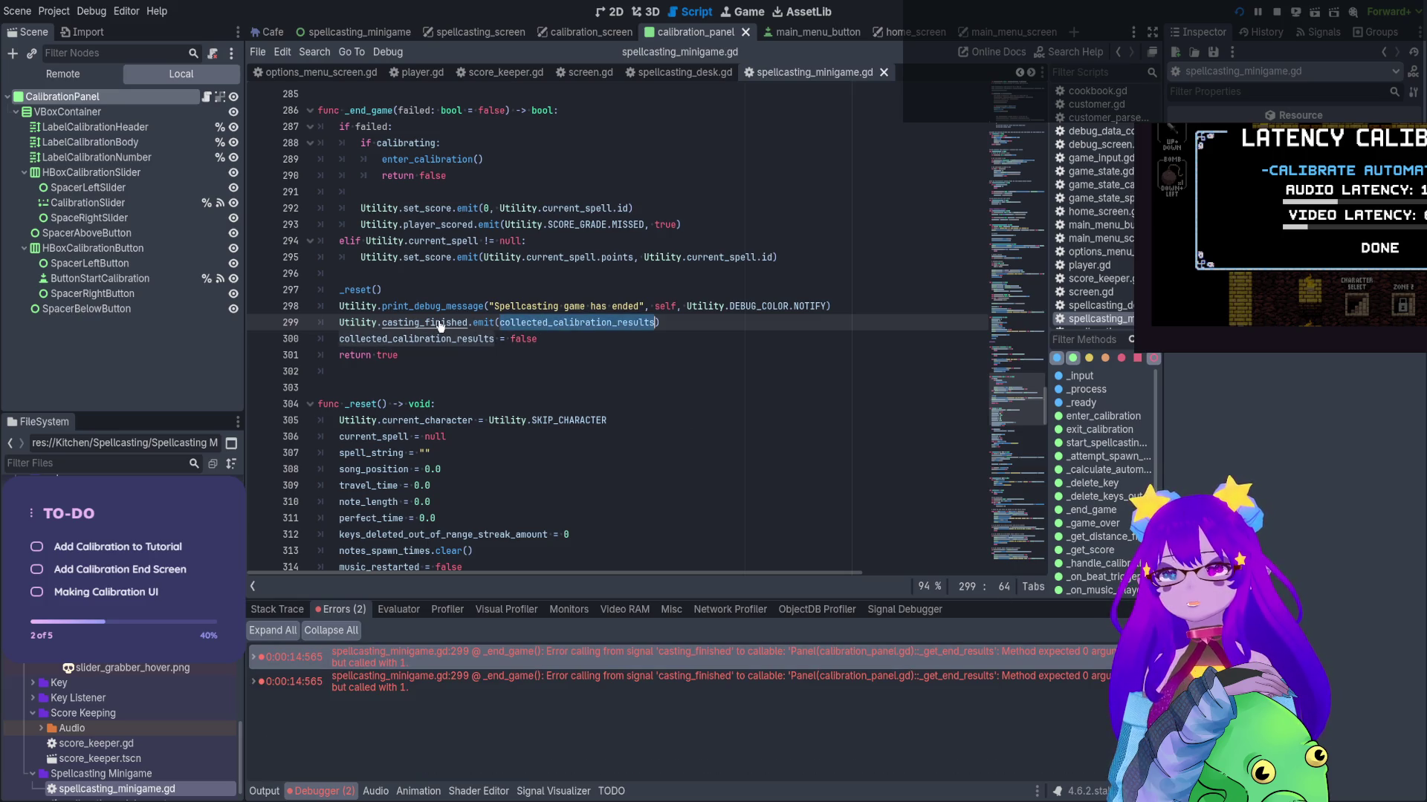
{"action": "left_click", "coordinate": [601, 677]}
{"action": "left_click", "coordinate": [587, 656]}
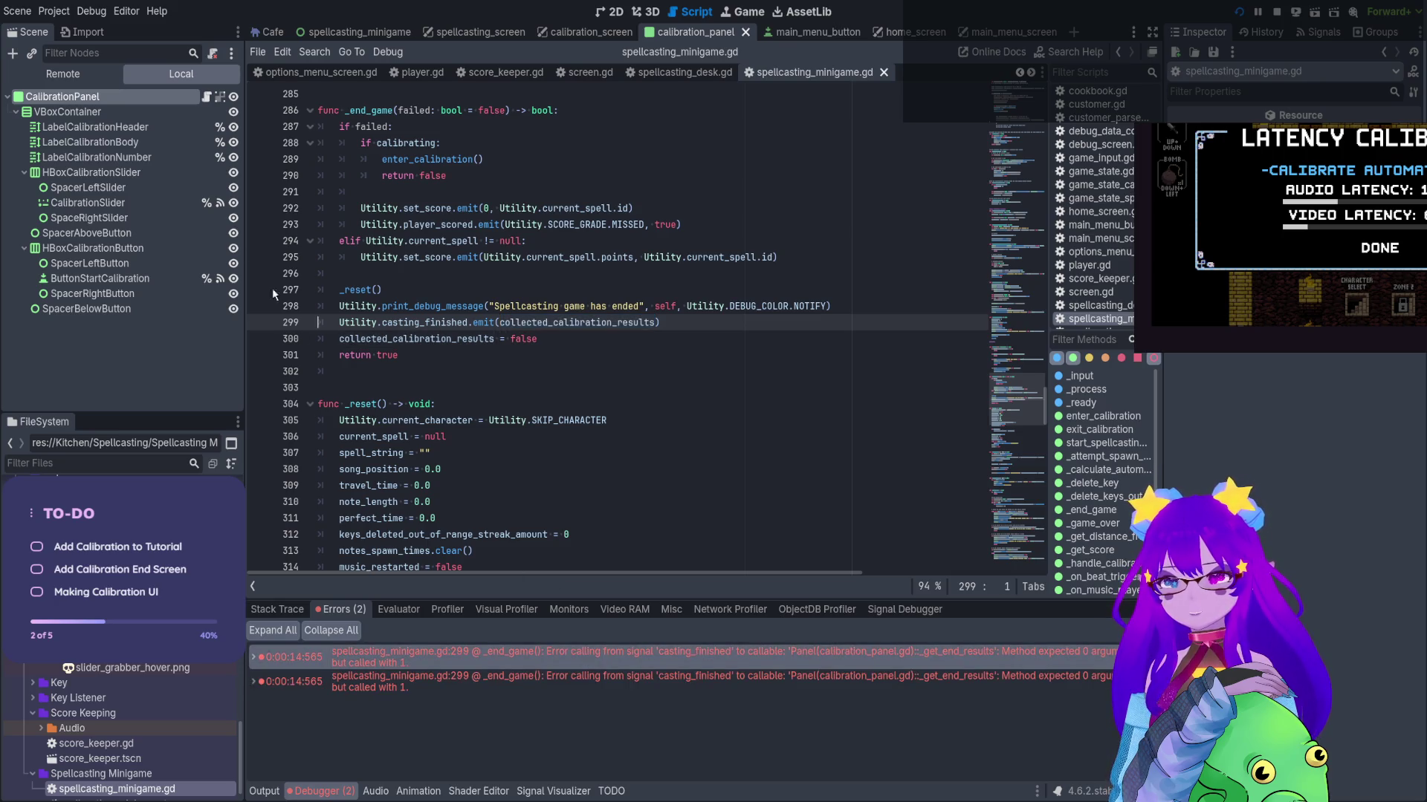
Give _get_end_results a 'collected_calibration_results: bool' parameter, save, and rerun the game
{"action": "left_click", "coordinate": [214, 100]}
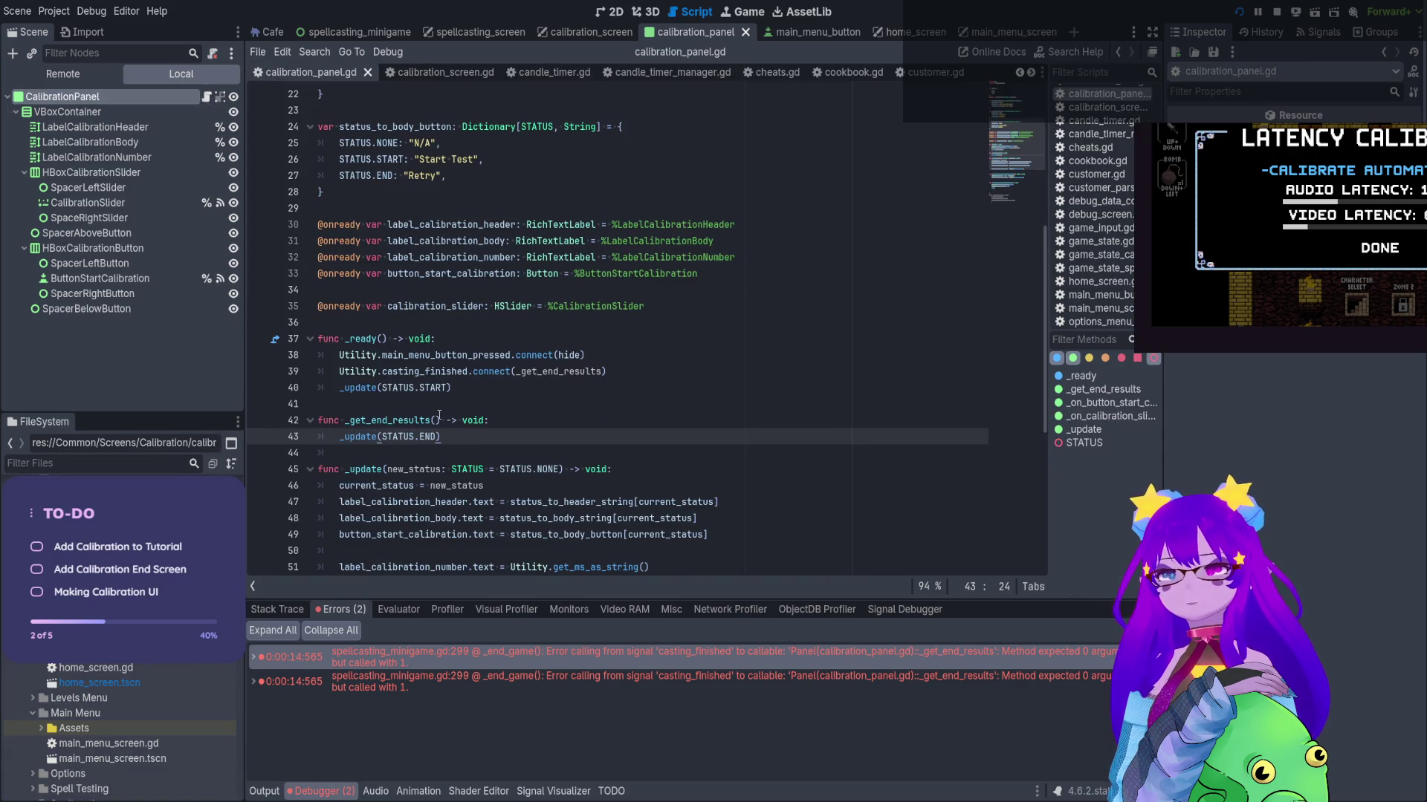
{"action": "left_click", "coordinate": [437, 420]}
{"action": "type", "text": "collected_calibration_results"}
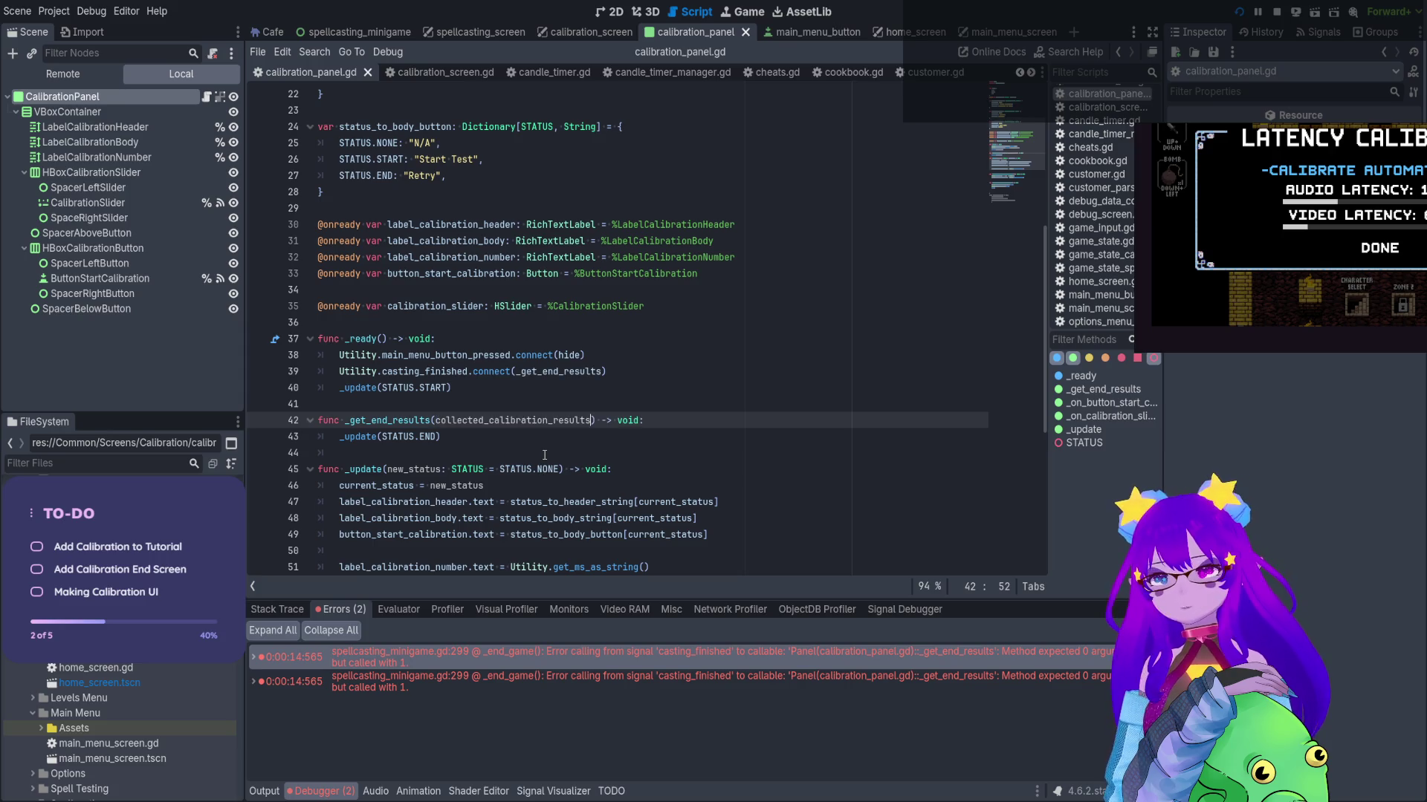
{"action": "type", "text": ": boo"}
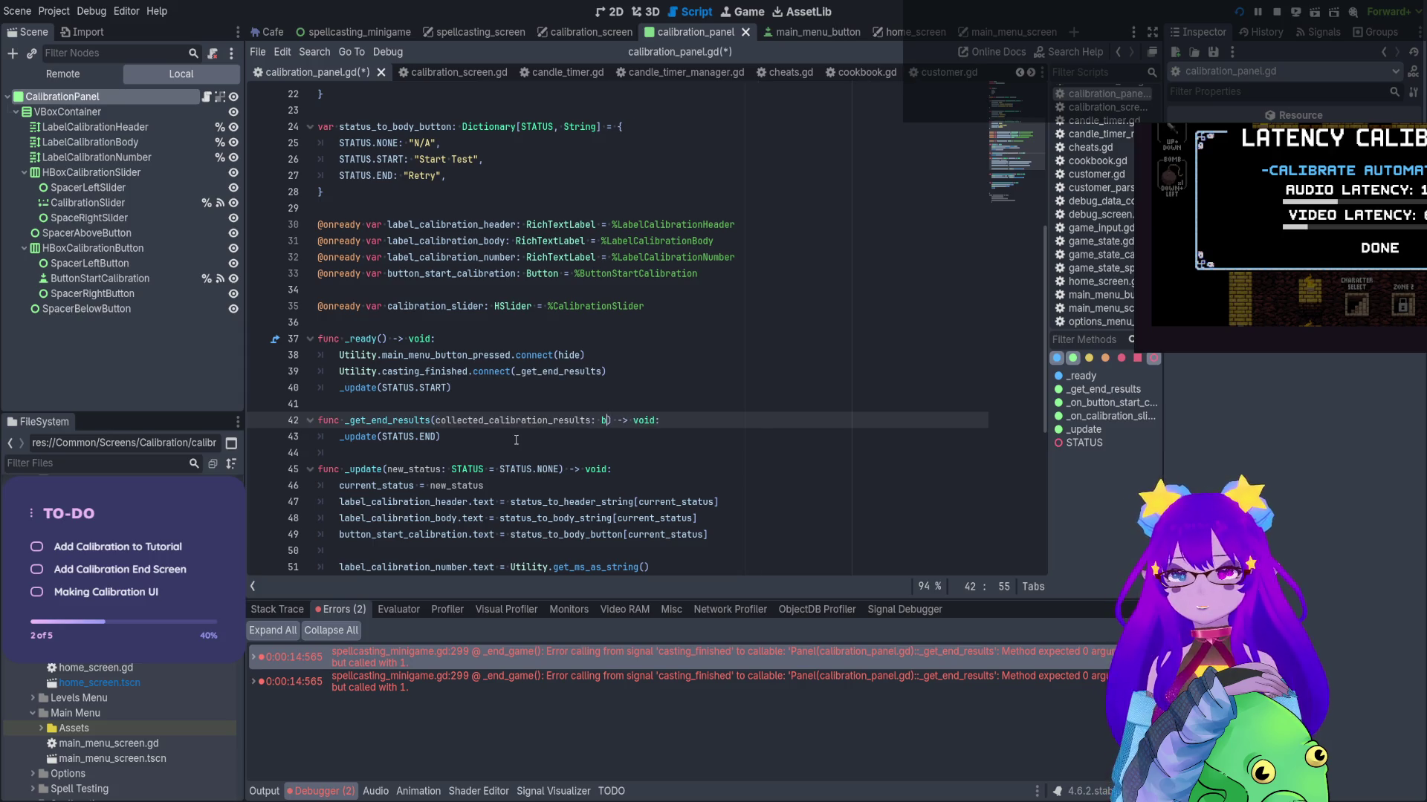
{"action": "type", "text": "l"}
{"action": "key", "text": "ctrl+s"}
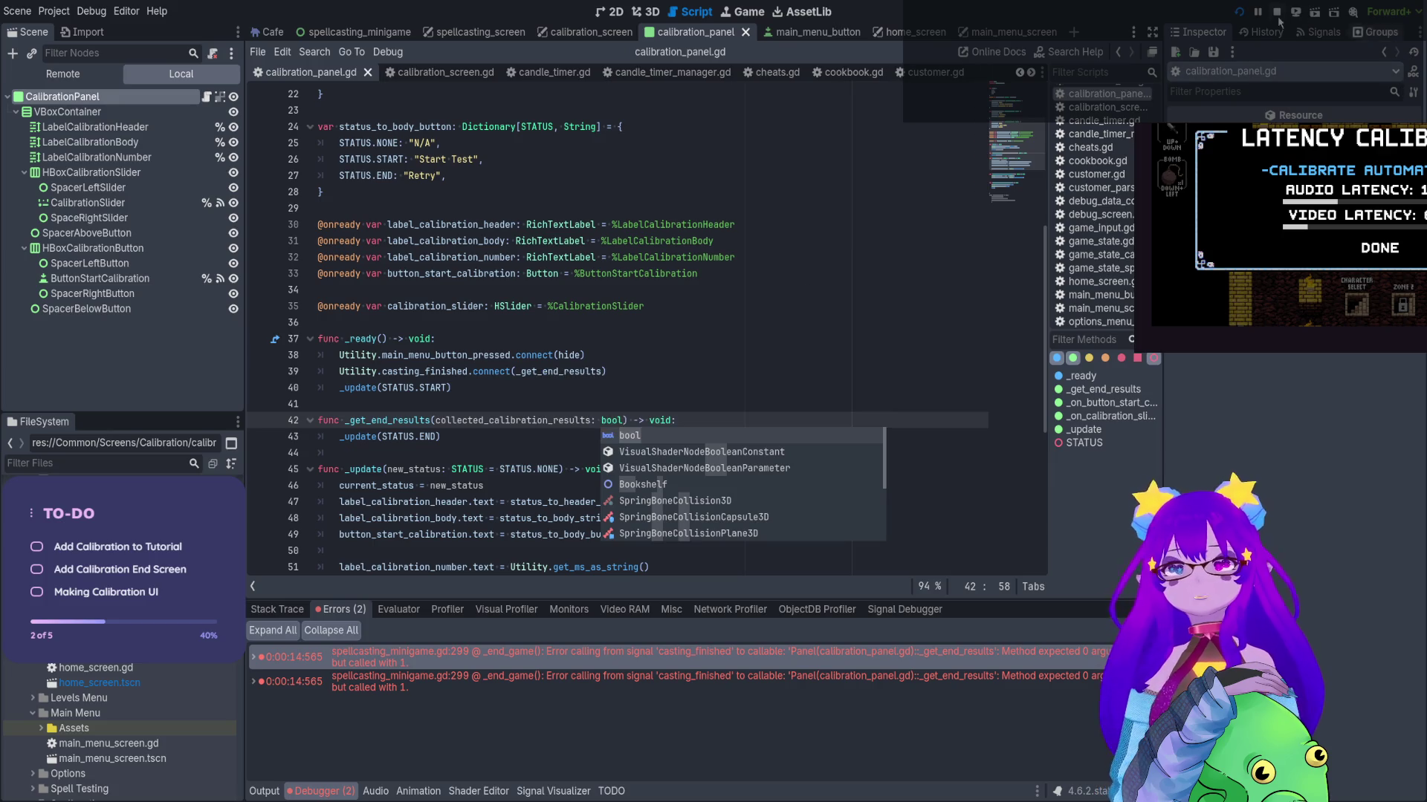
{"action": "left_click", "coordinate": [1239, 14]}
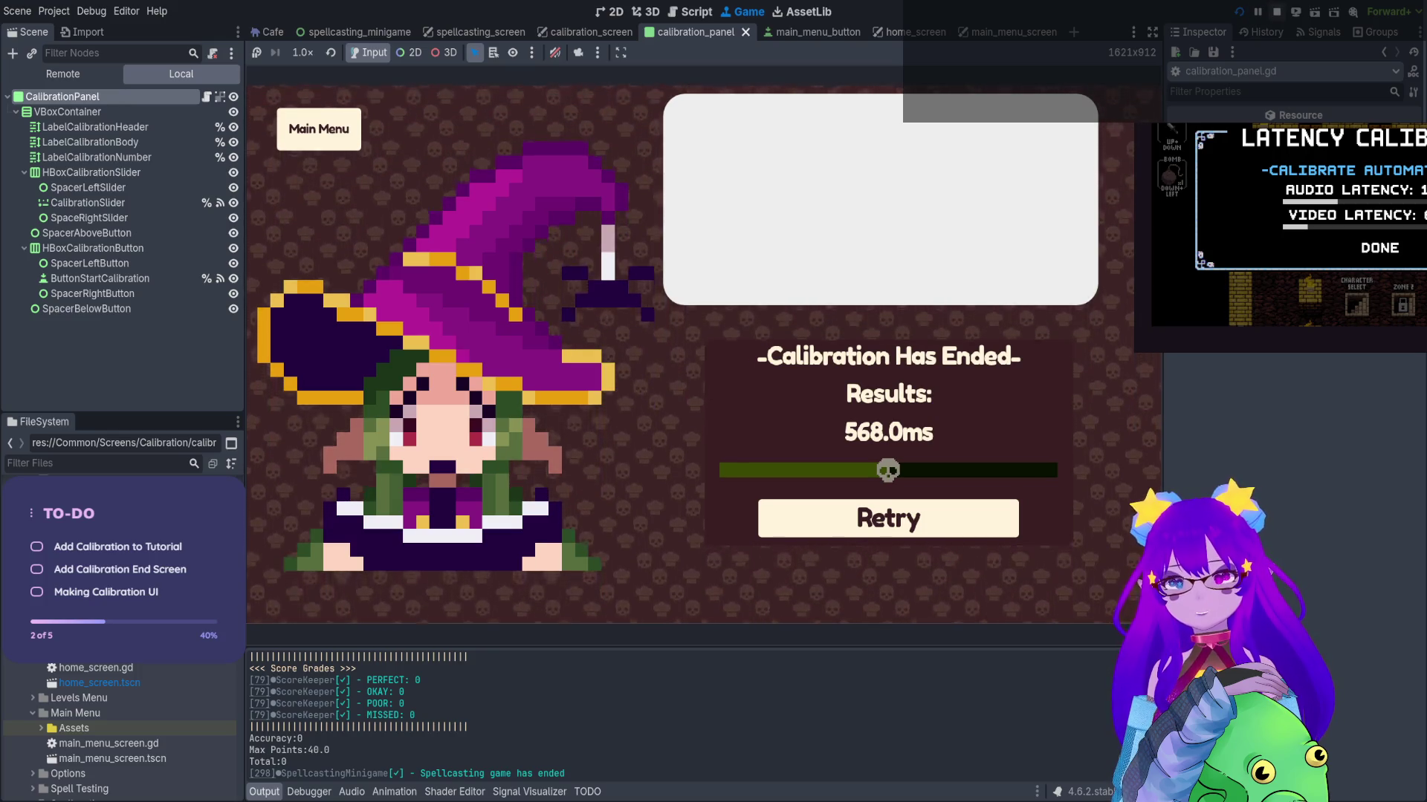
Stop the game, review line 51's Utility.get_ms_as_string() label update, then open spellcasting_minigame
{"action": "key", "text": "F8"}
{"action": "left_click", "coordinate": [661, 372]}
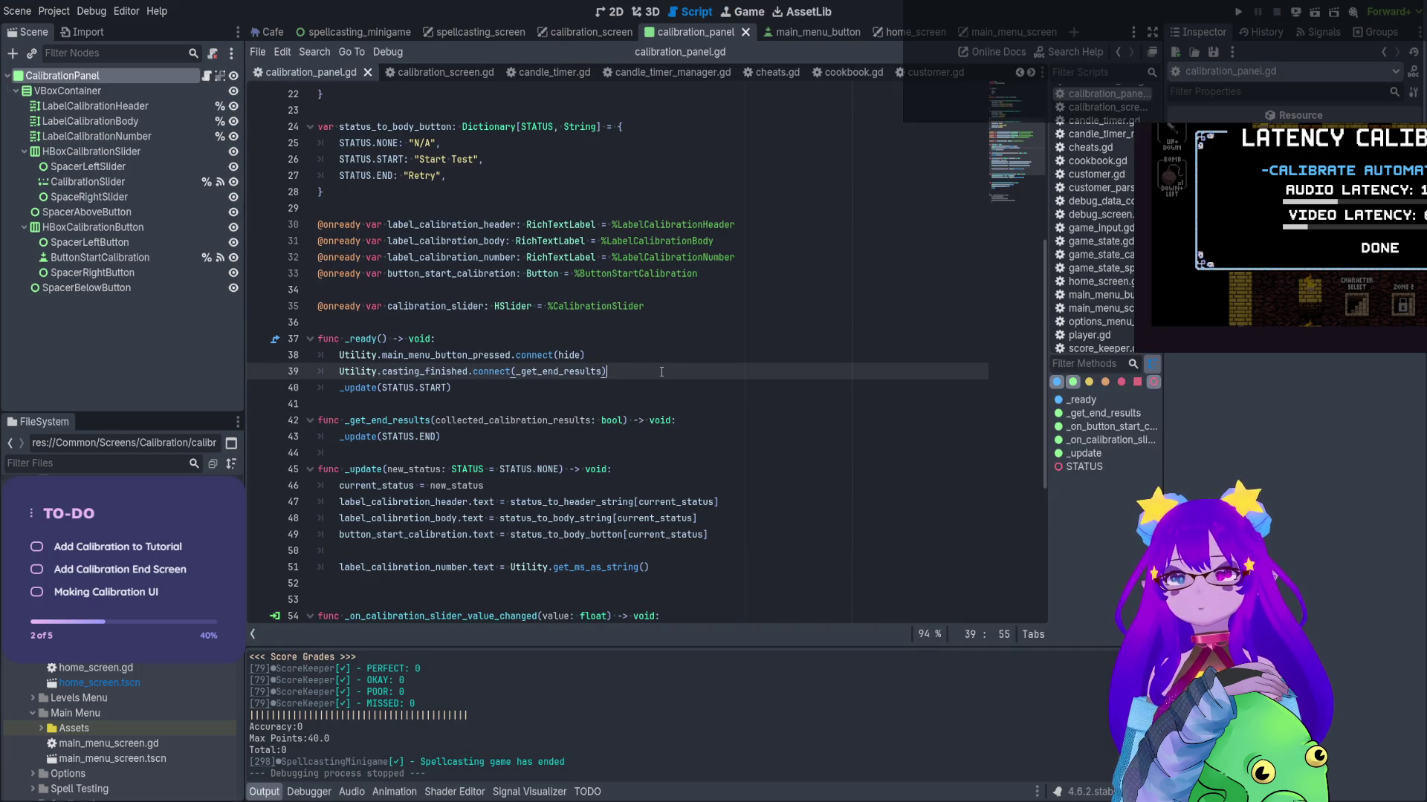
{"action": "scroll", "coordinate": [661, 372], "scroll_direction": "down", "scroll_amount": 4}
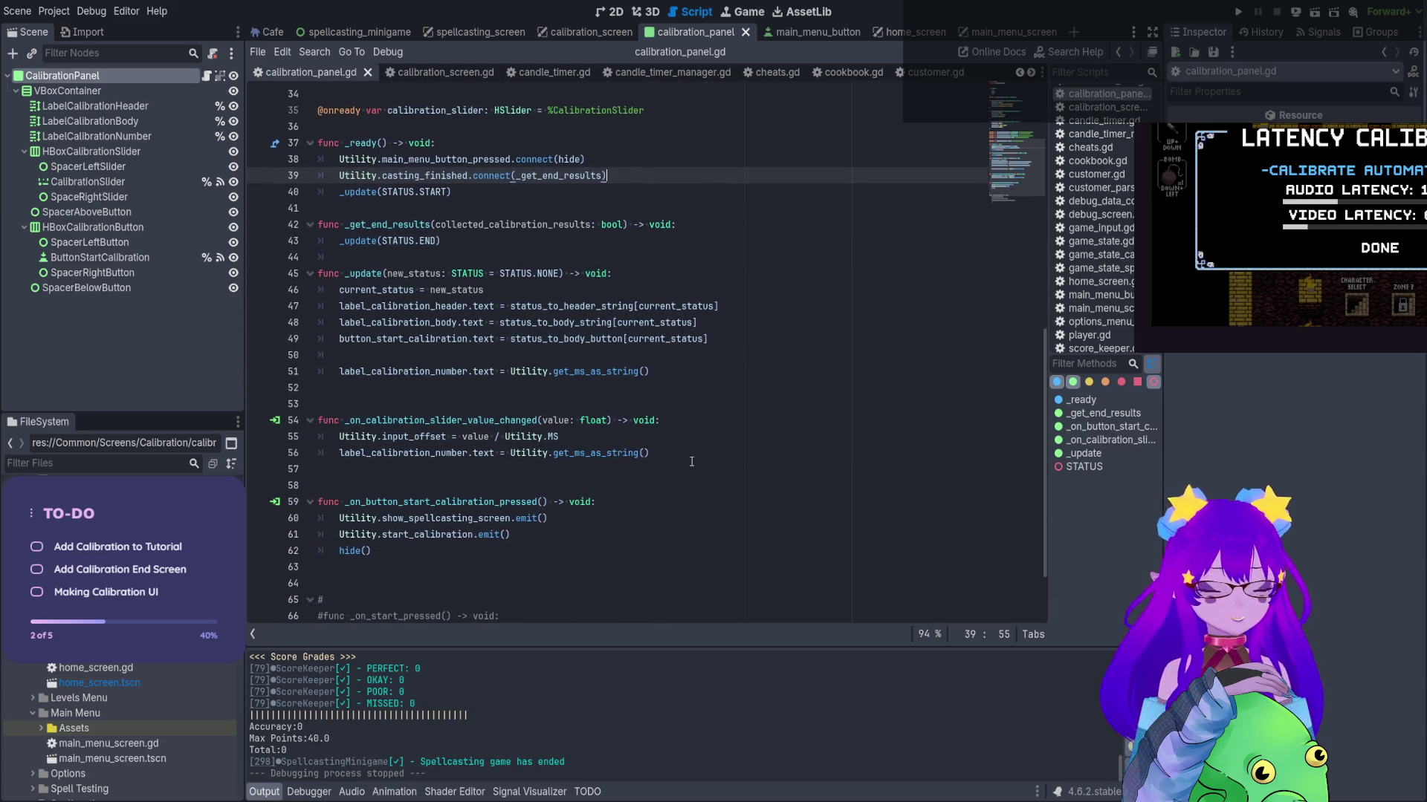
{"action": "scroll", "coordinate": [573, 458], "scroll_direction": "down", "scroll_amount": 1}
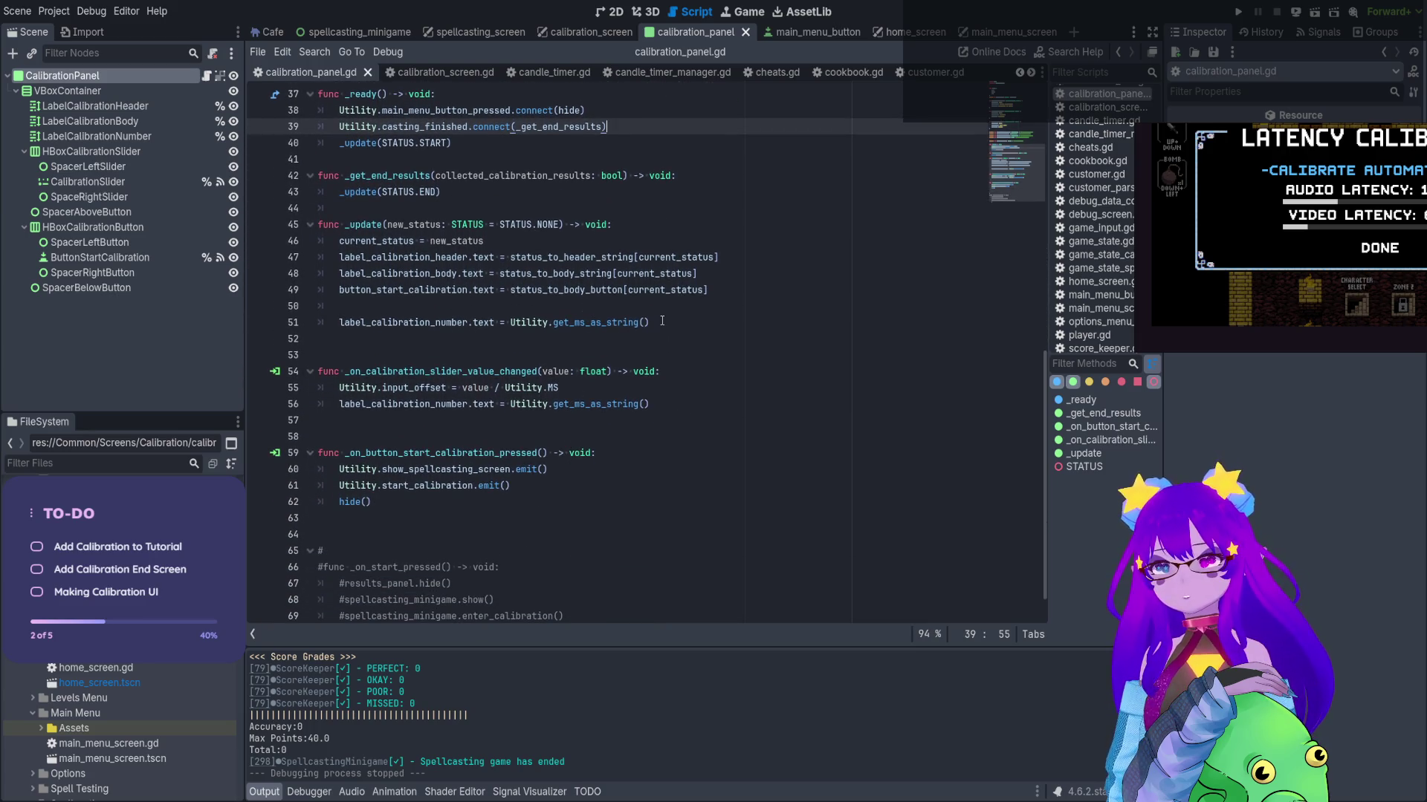
{"action": "left_click", "coordinate": [662, 321]}
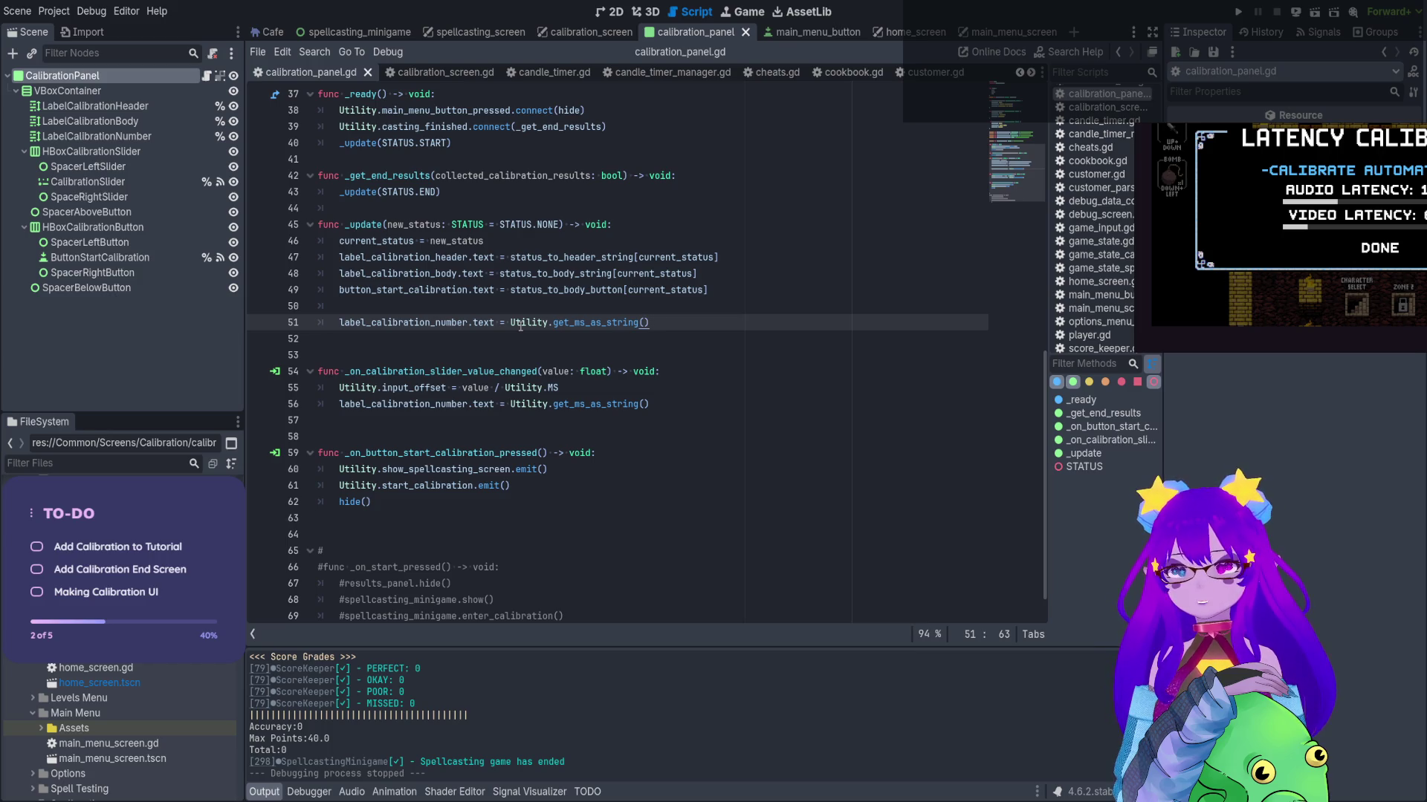
{"action": "left_click_drag", "start_coordinate": [510, 321], "coordinate": [650, 322]}
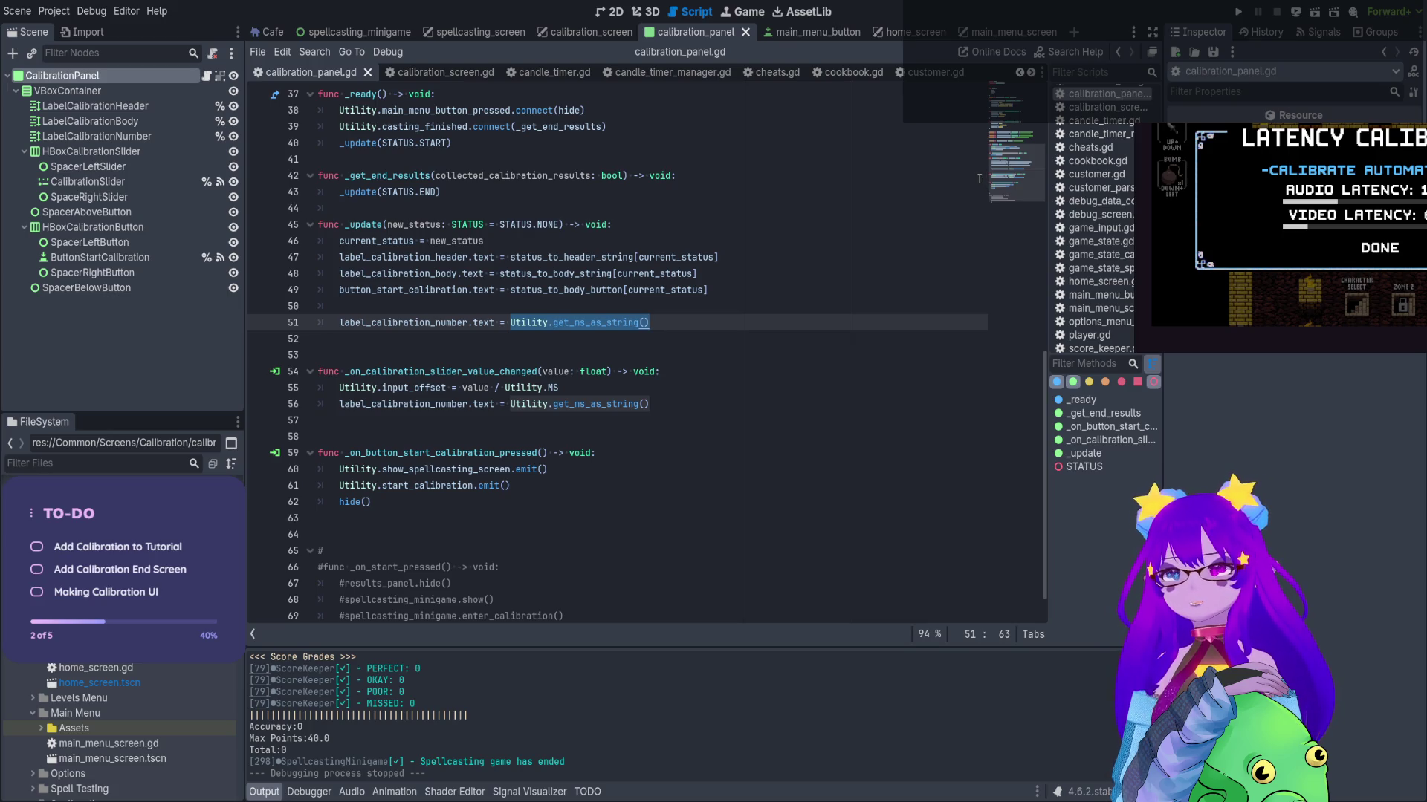
{"action": "left_click", "coordinate": [903, 159]}
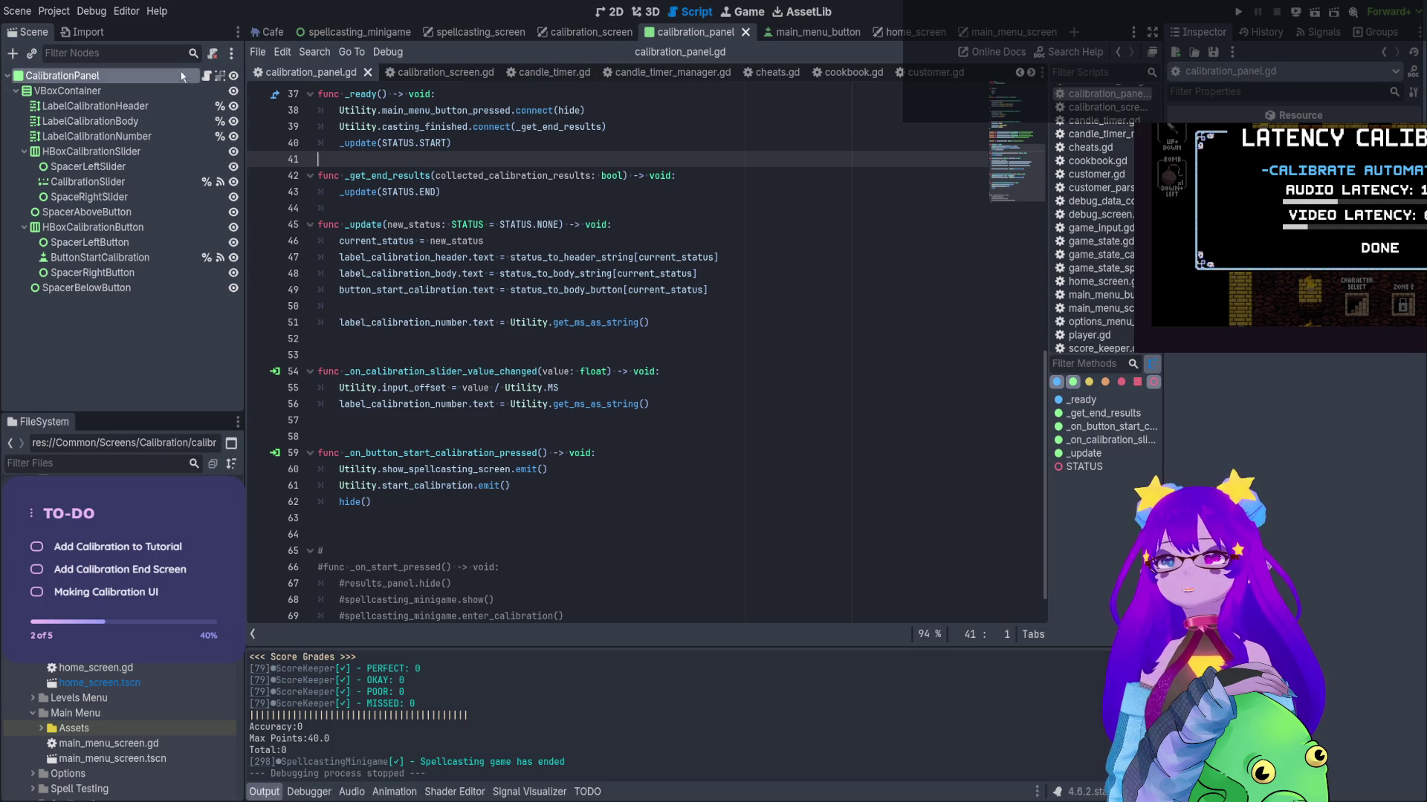
{"action": "left_click", "coordinate": [354, 32]}
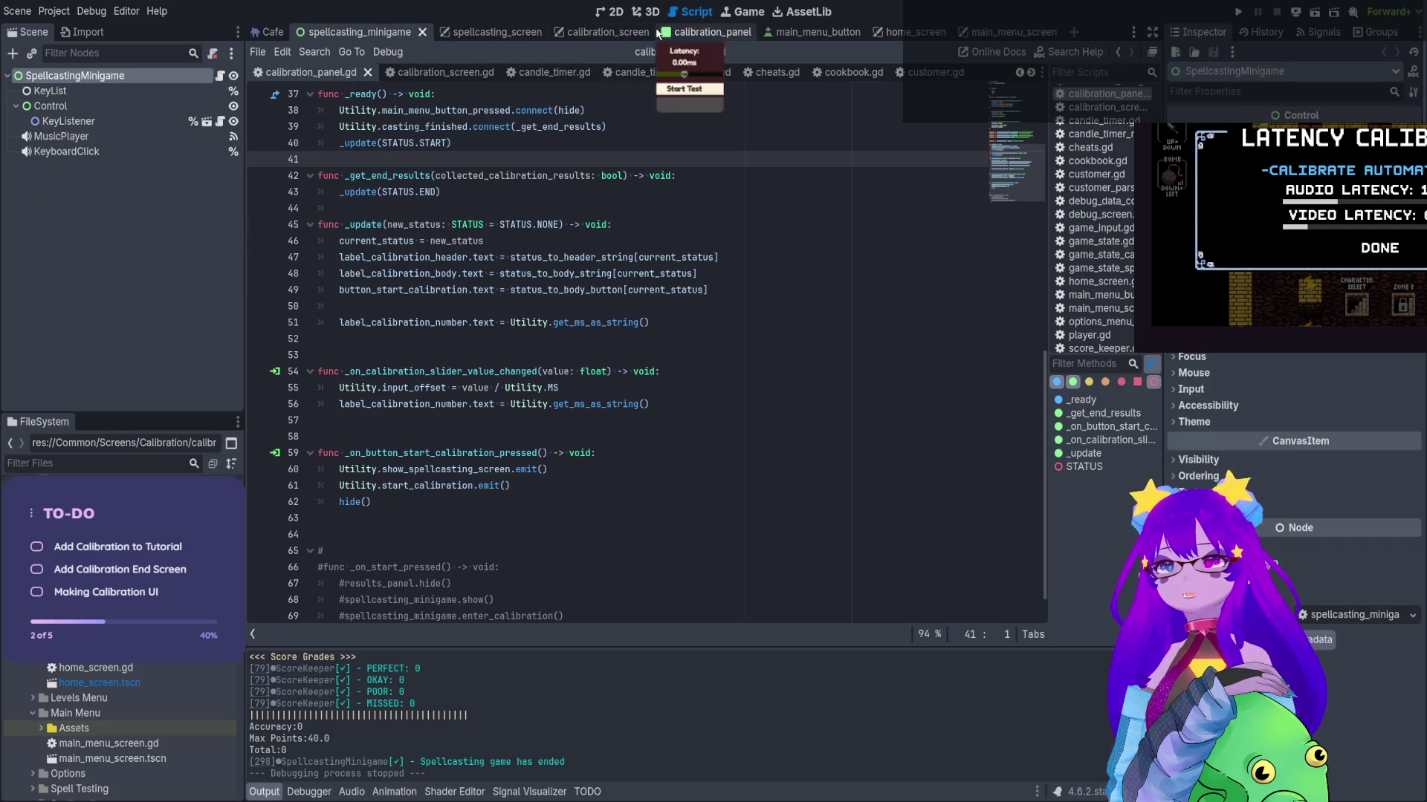
Open spellcasting_minigame.gd and jump to the _calculate_automatic_calibration function
{"action": "left_click", "coordinate": [619, 12]}
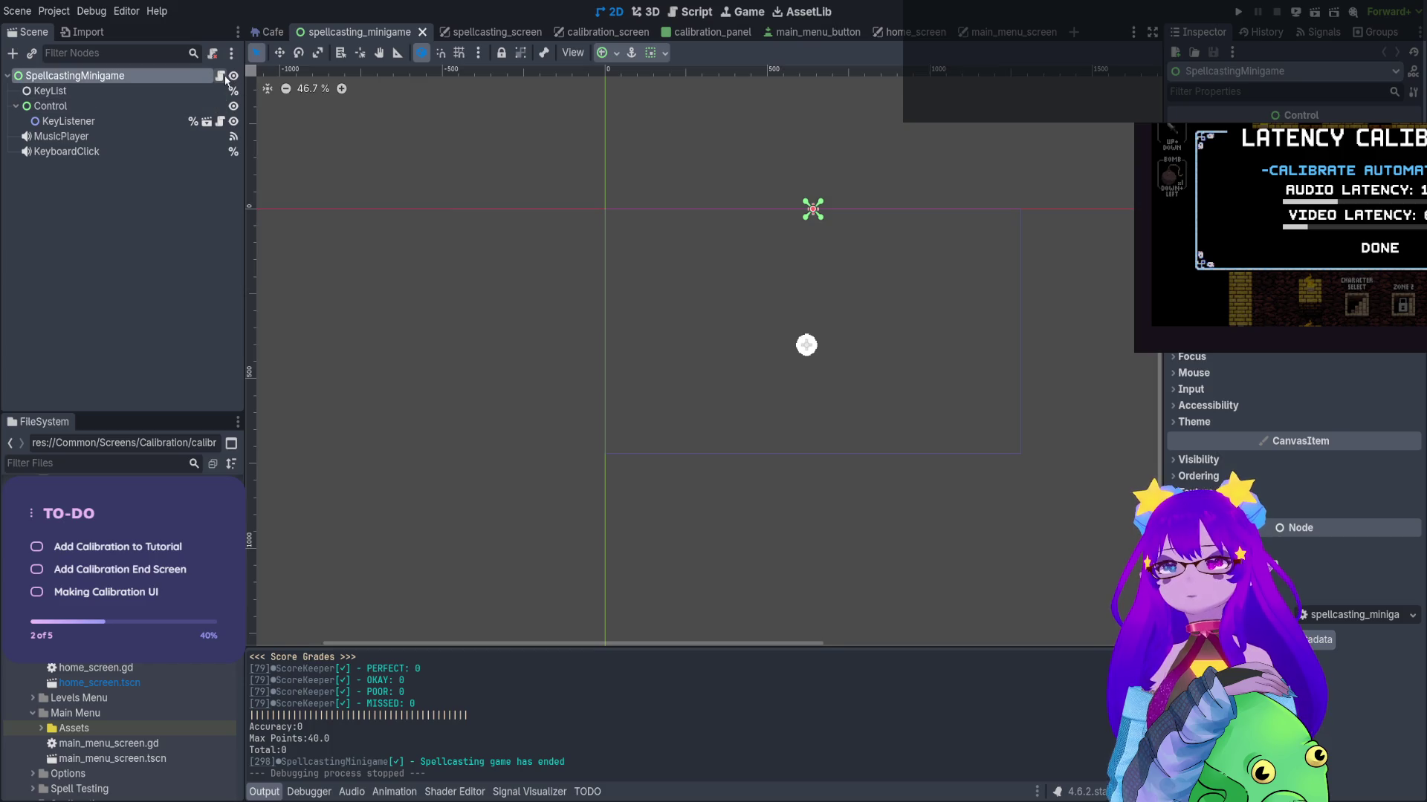
{"action": "left_click", "coordinate": [221, 76]}
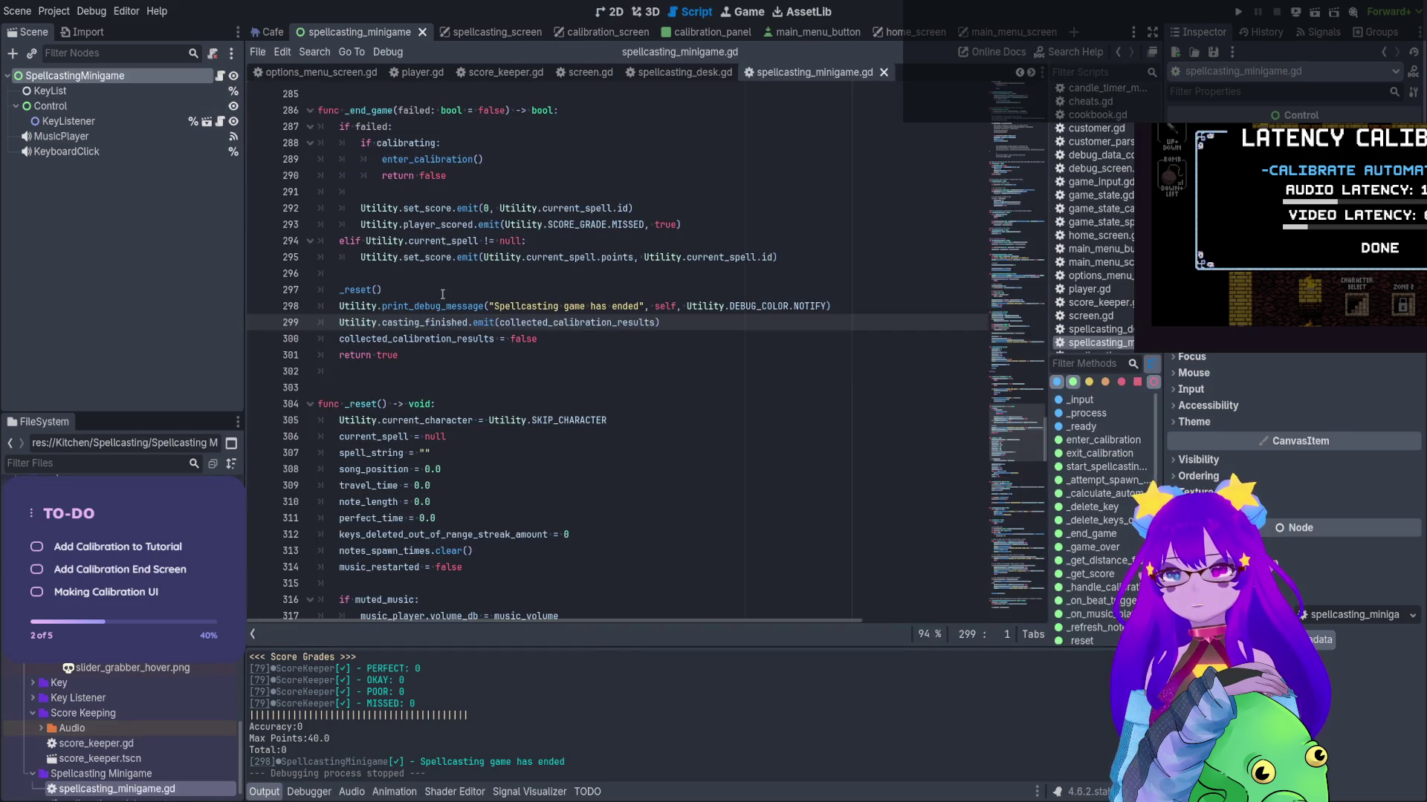
{"action": "scroll", "coordinate": [448, 292], "scroll_direction": "up", "scroll_amount": 2}
{"action": "scroll", "coordinate": [453, 293], "scroll_direction": "up", "scroll_amount": 8}
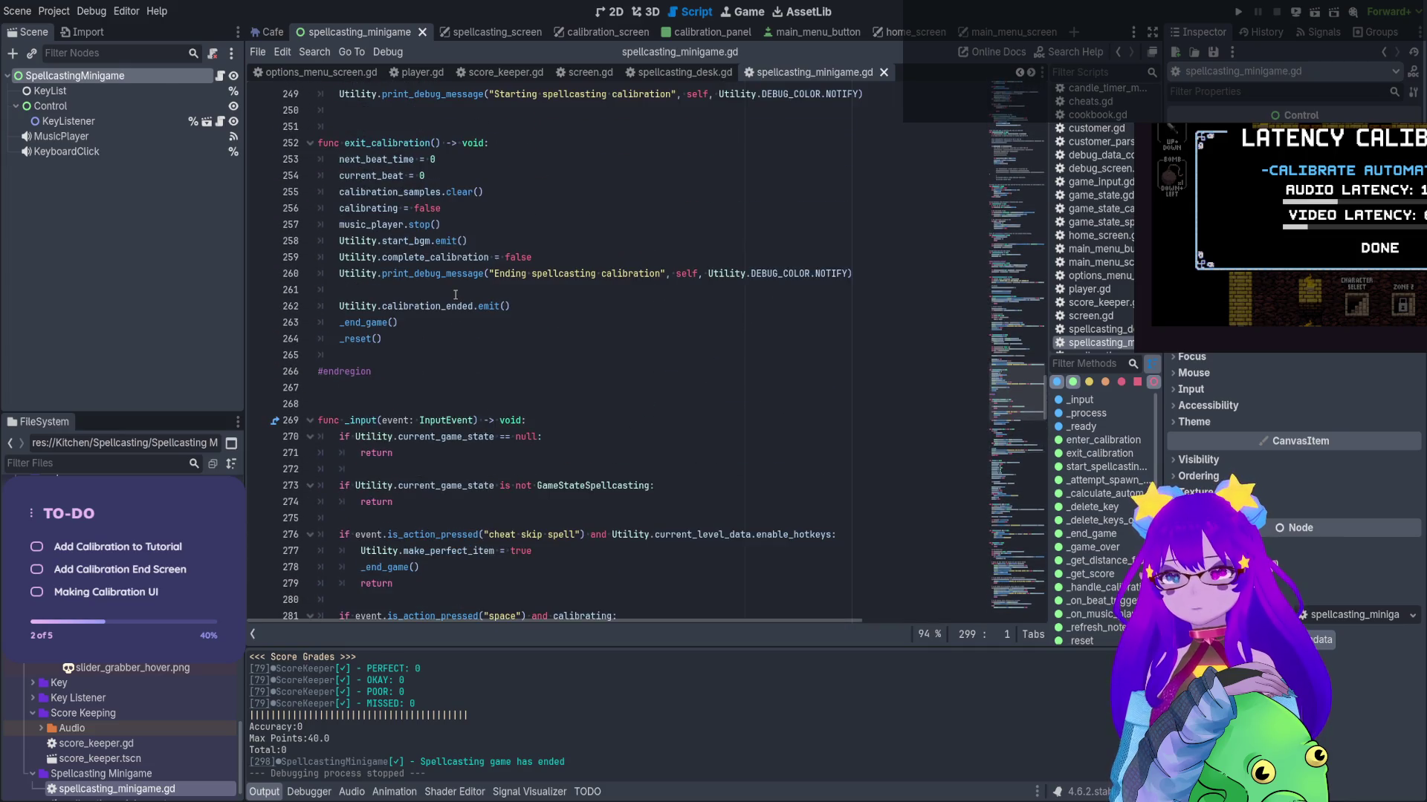
{"action": "scroll", "coordinate": [1022, 462], "scroll_direction": "down", "scroll_amount": 15}
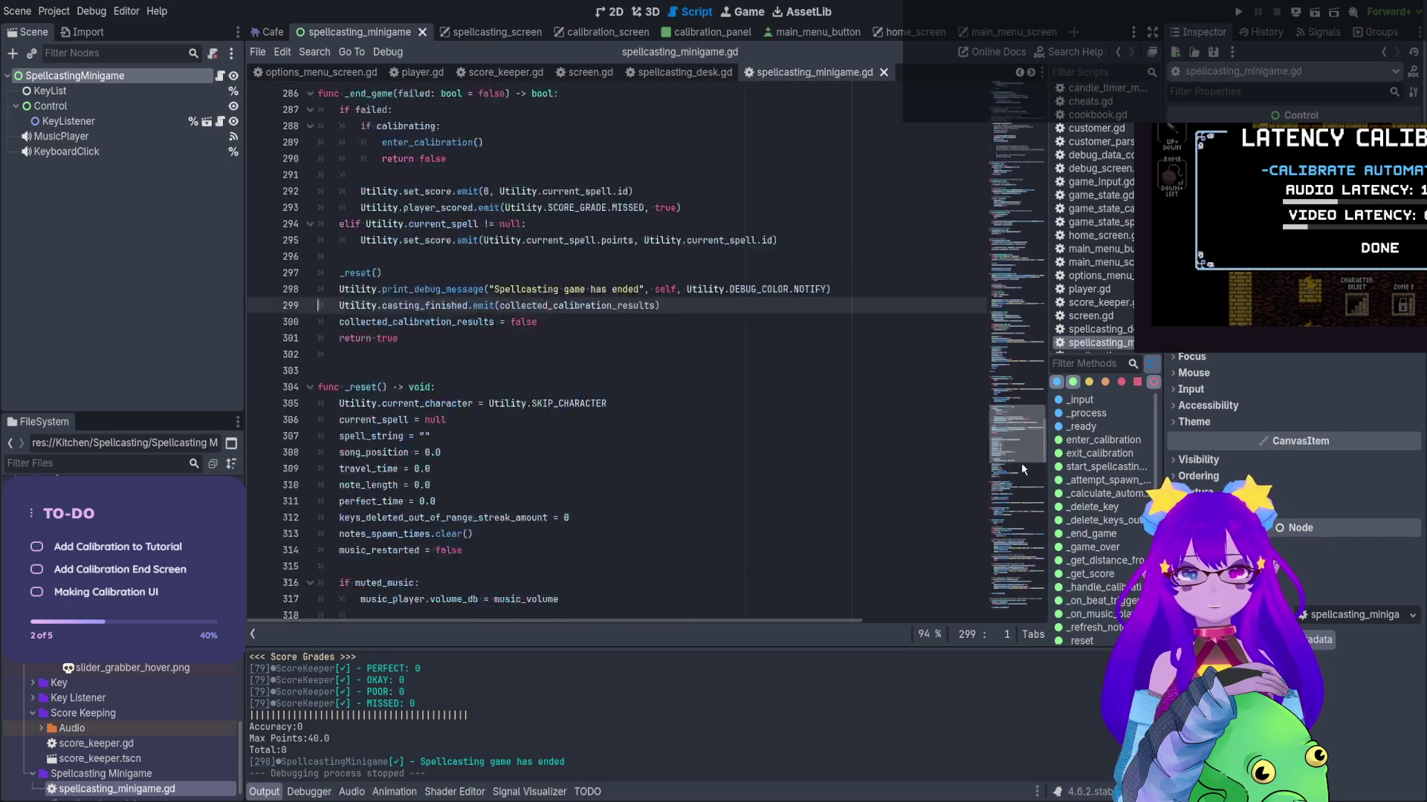
{"action": "scroll", "coordinate": [1023, 445], "scroll_direction": "up", "scroll_amount": 7}
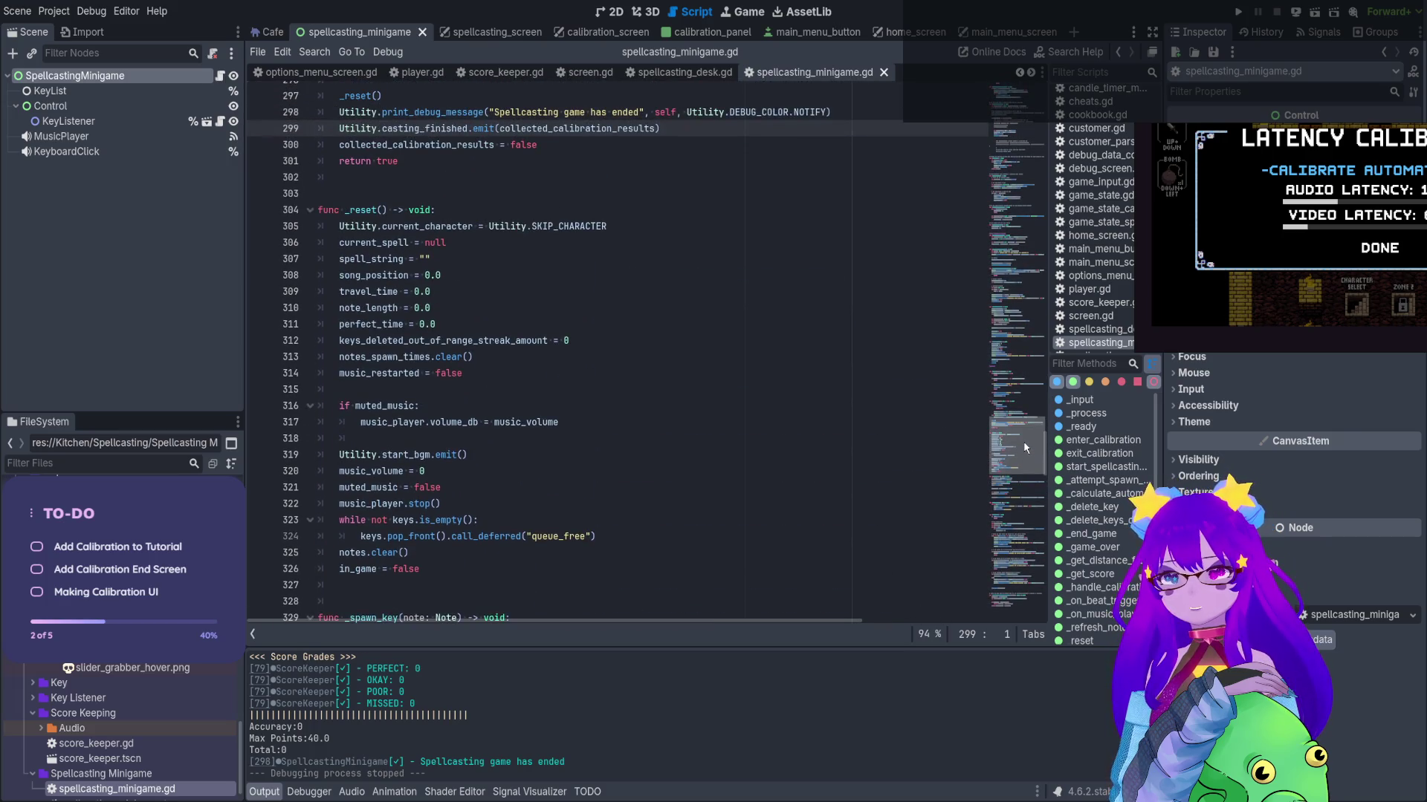
{"action": "scroll", "coordinate": [586, 295], "scroll_direction": "up", "scroll_amount": 3}
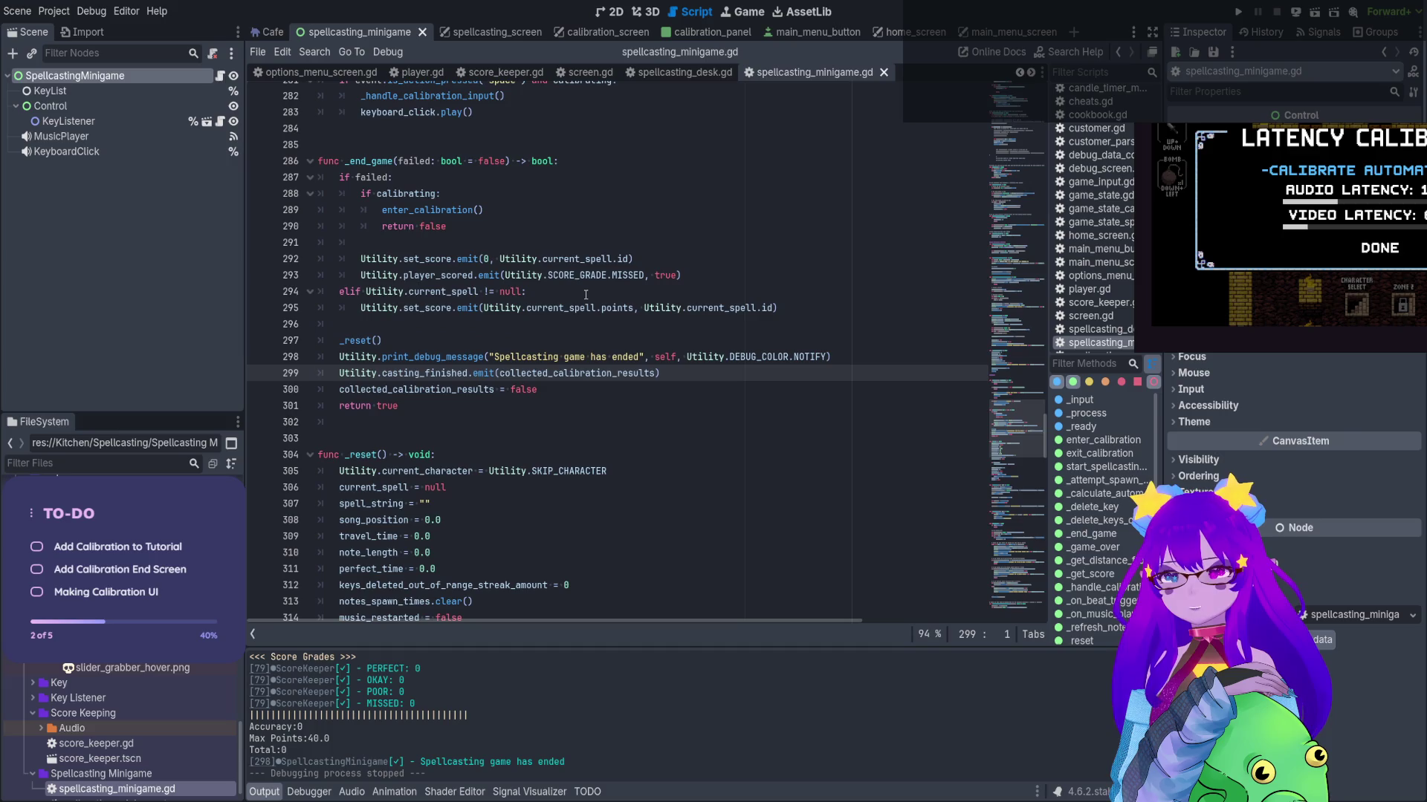
{"action": "left_click", "coordinate": [1106, 494]}
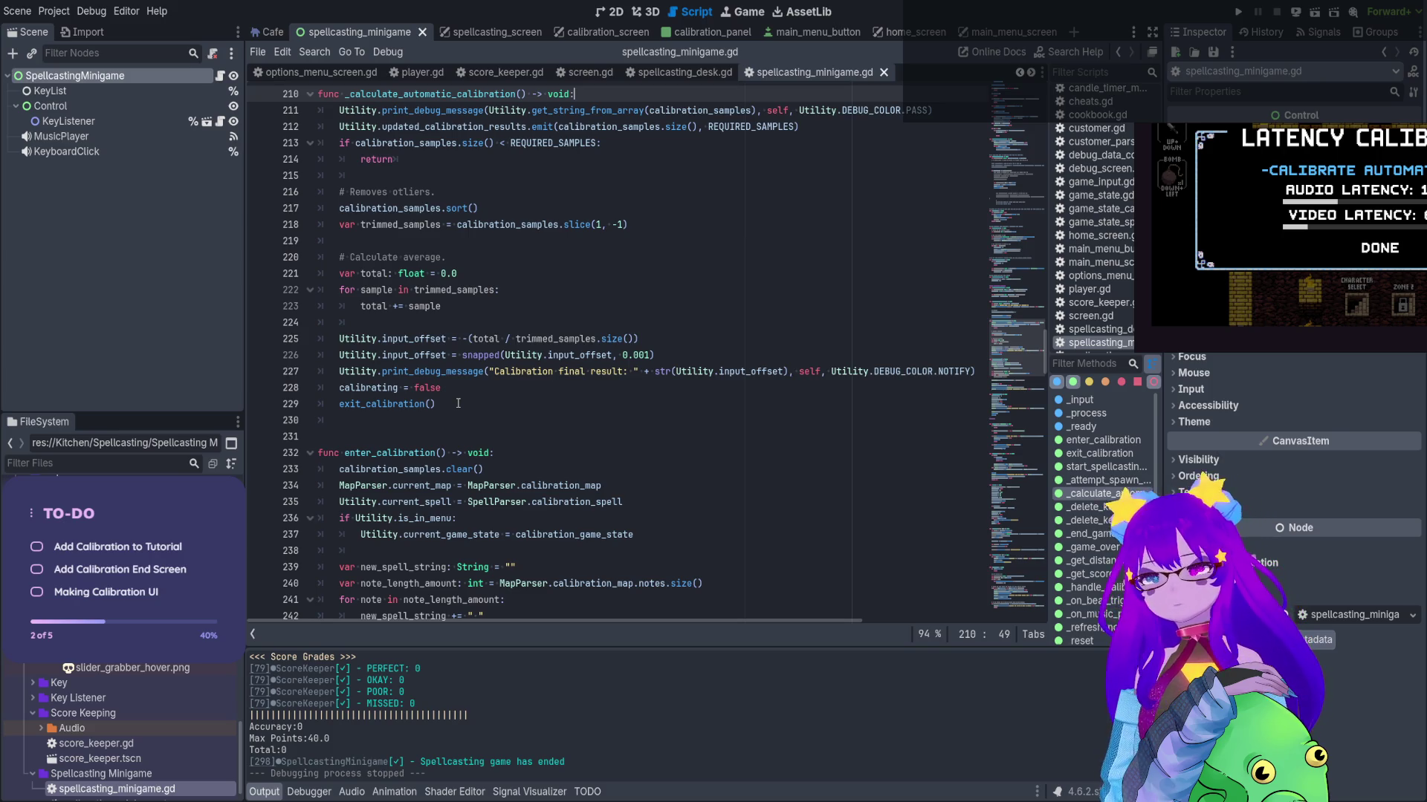
Start a new line below the snapped Utility.input_offset assignment on line 226
{"action": "left_click", "coordinate": [668, 355]}
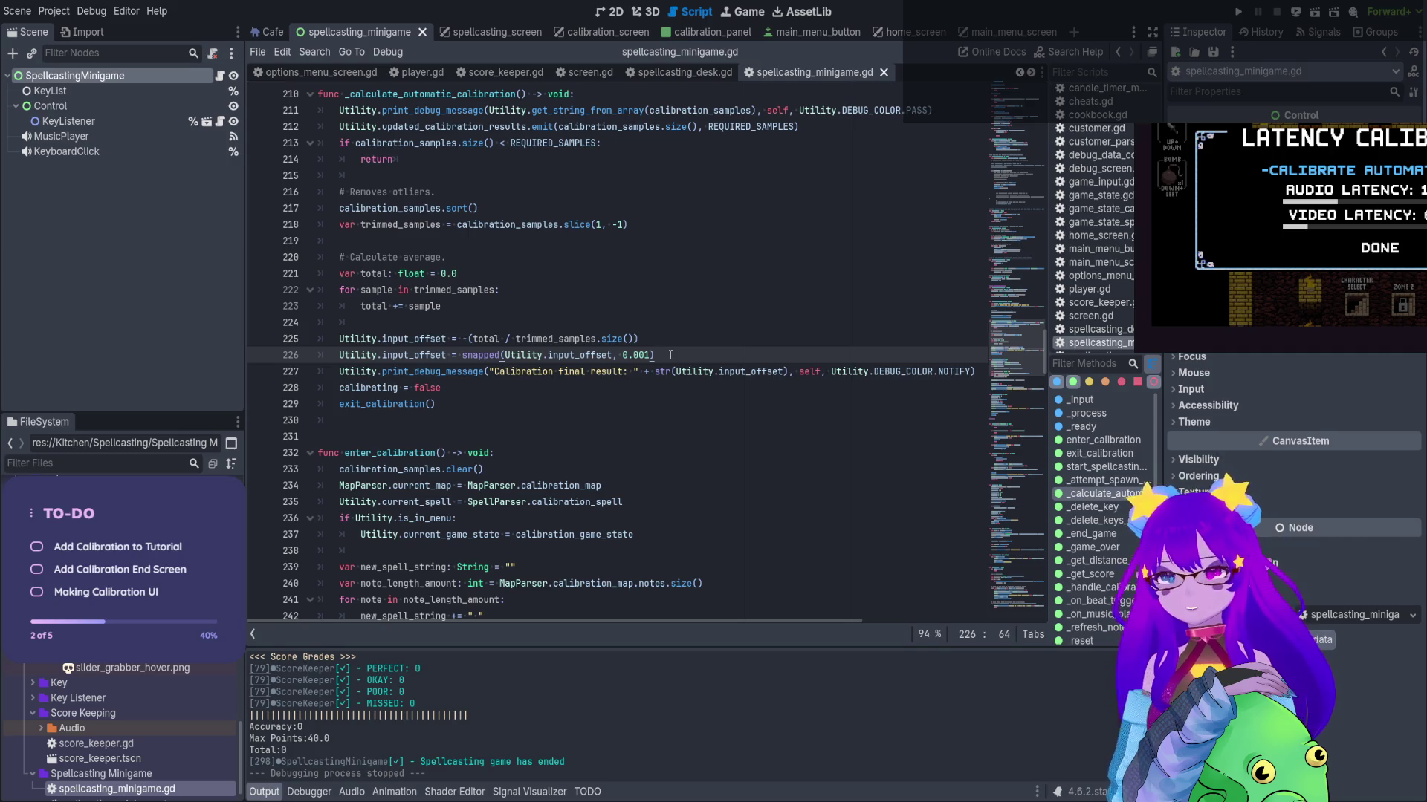
{"action": "left_click_drag", "start_coordinate": [613, 355], "coordinate": [563, 355]}
{"action": "left_click", "coordinate": [658, 349]}
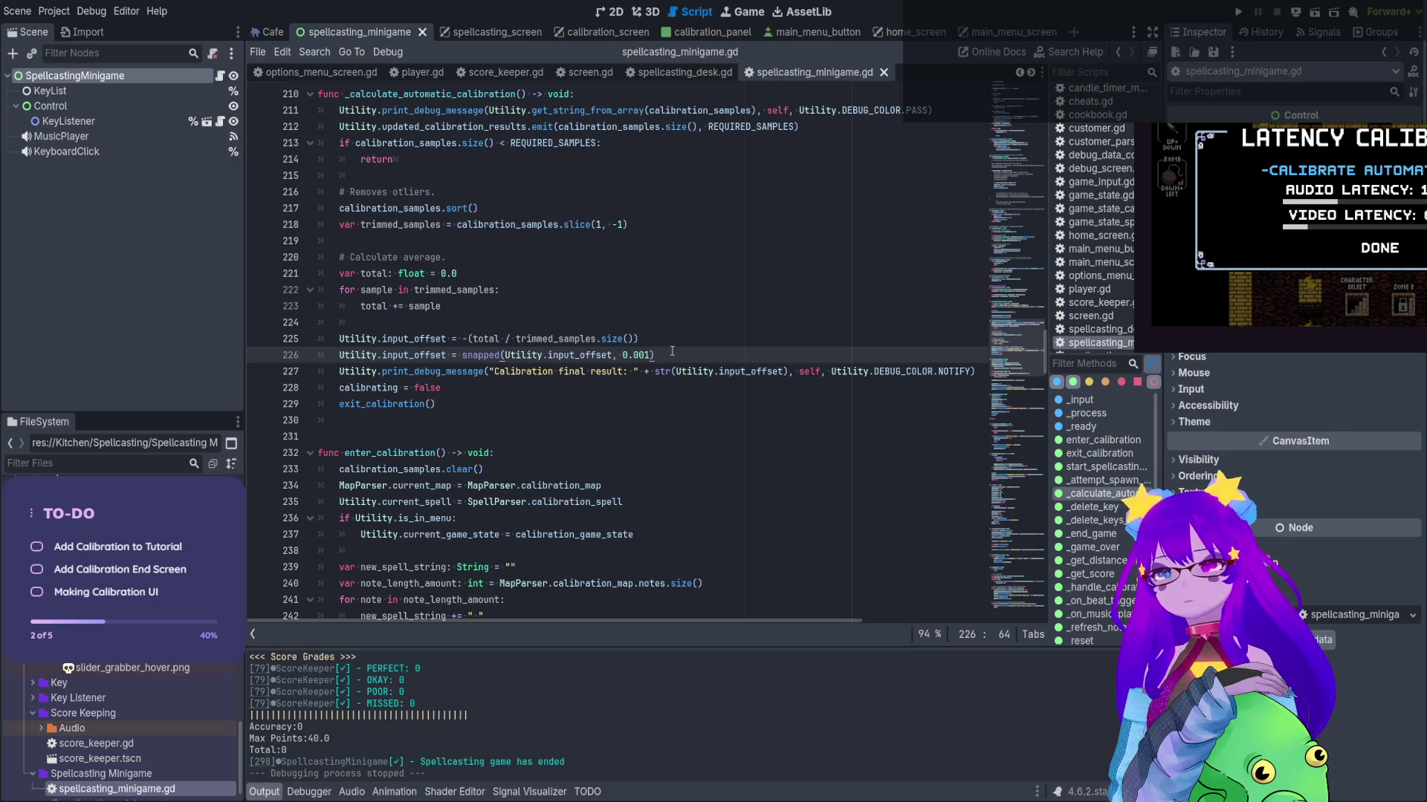
{"action": "key", "text": "Return"}
{"action": "type", "text": "Utility.cl"}
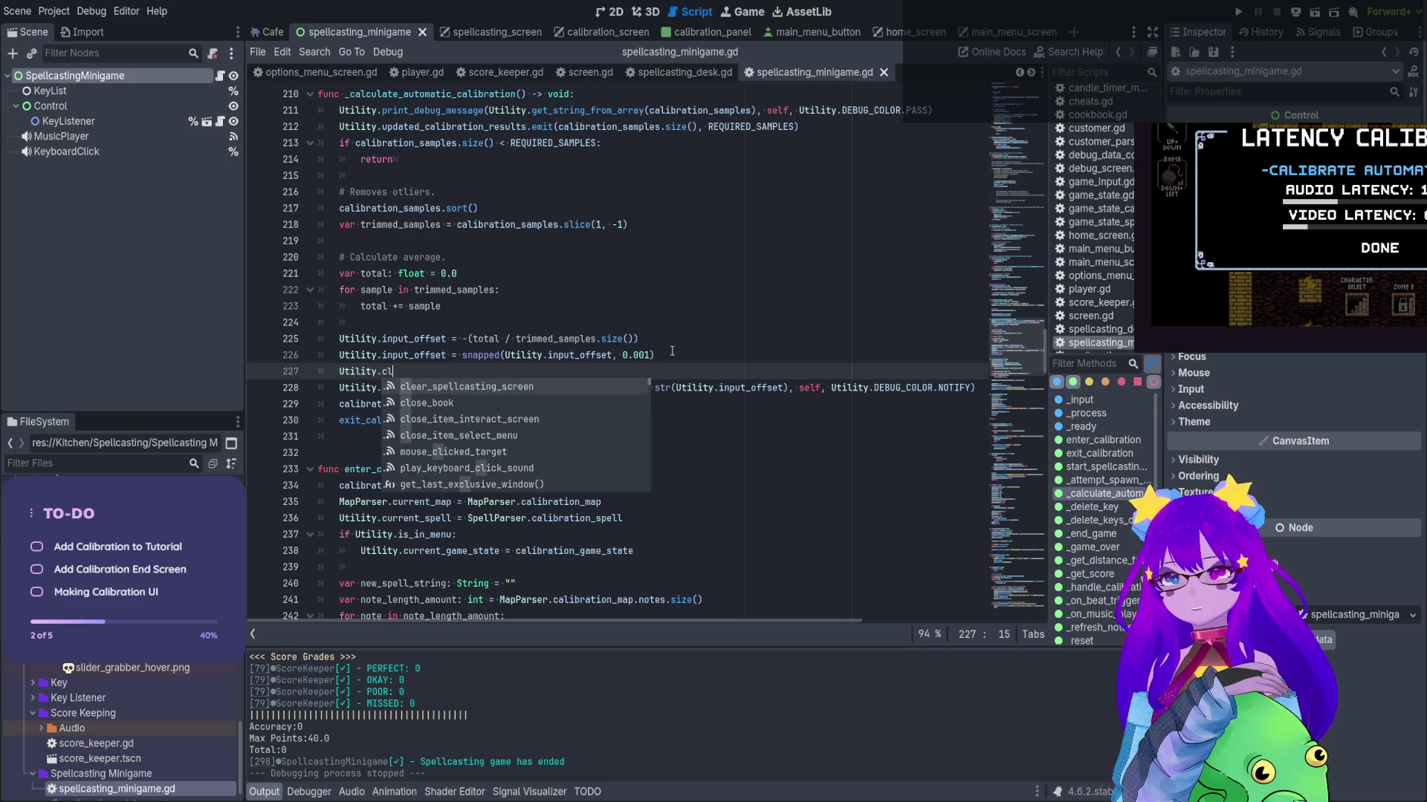
{"action": "key", "text": "BackSpace"}
{"action": "key", "text": "BackSpace"}
{"action": "key", "text": "BackSpace"}
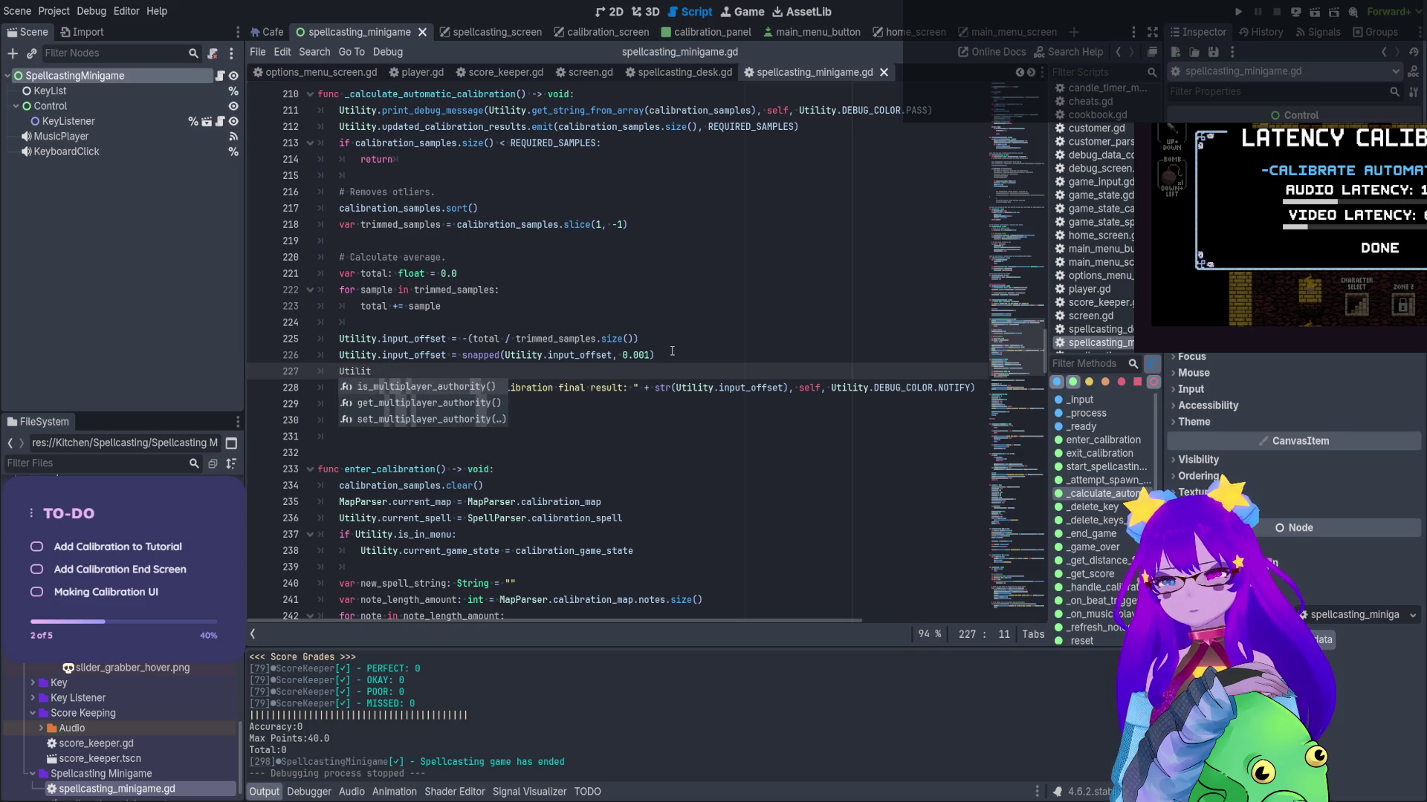
{"action": "key", "text": "ctrl+s"}
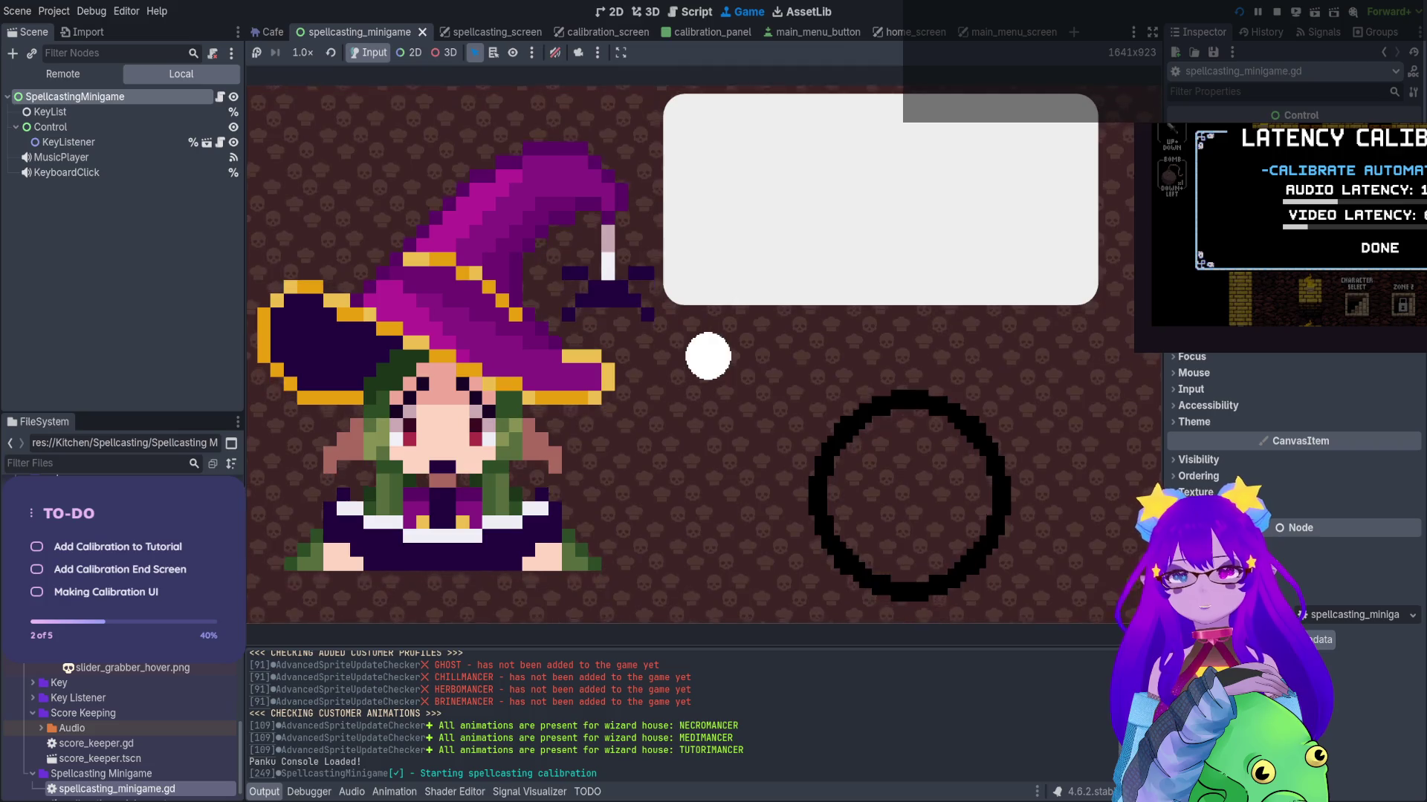
{"action": "key", "text": "space"}
{"action": "key", "text": "space"}
{"action": "key", "text": "space"}
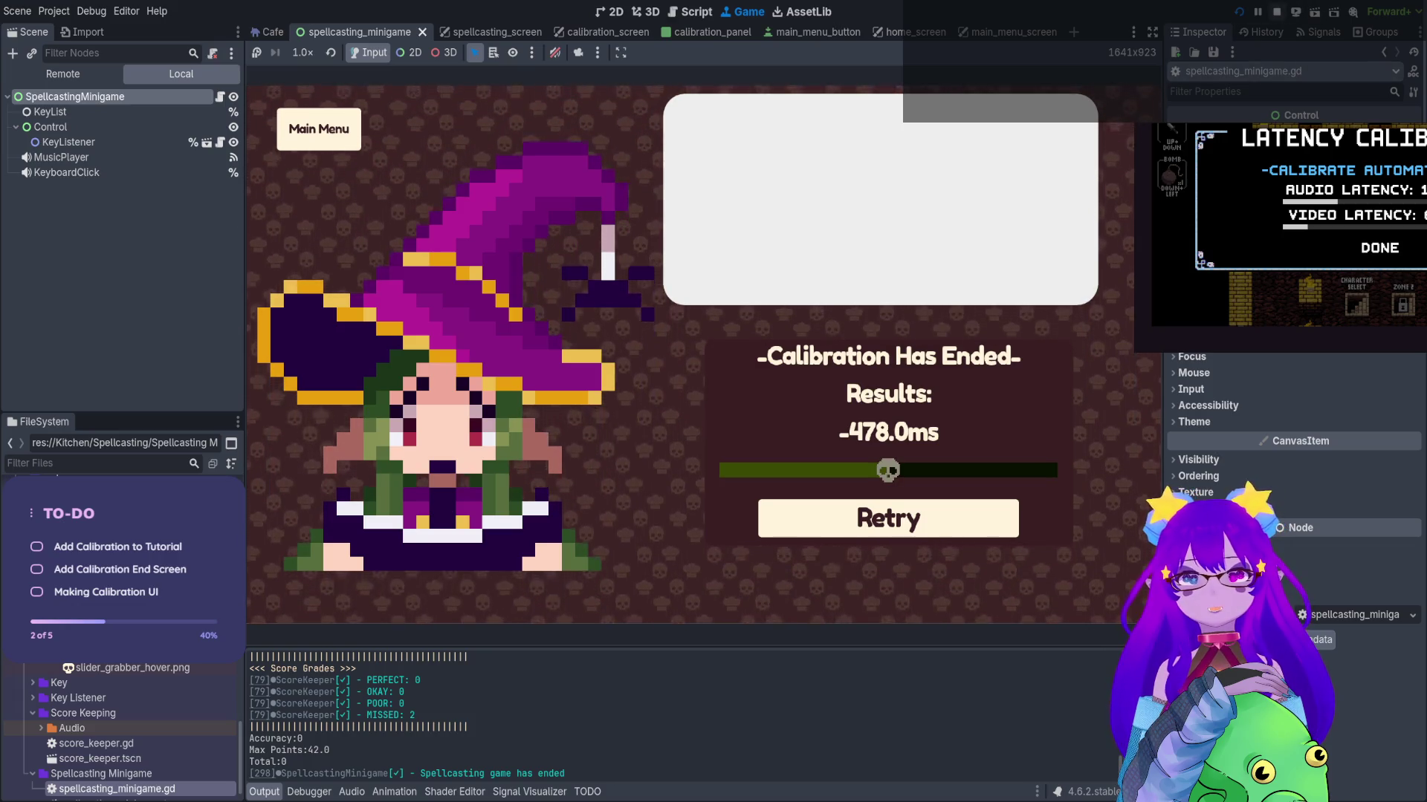
{"action": "left_click", "coordinate": [1276, 11]}
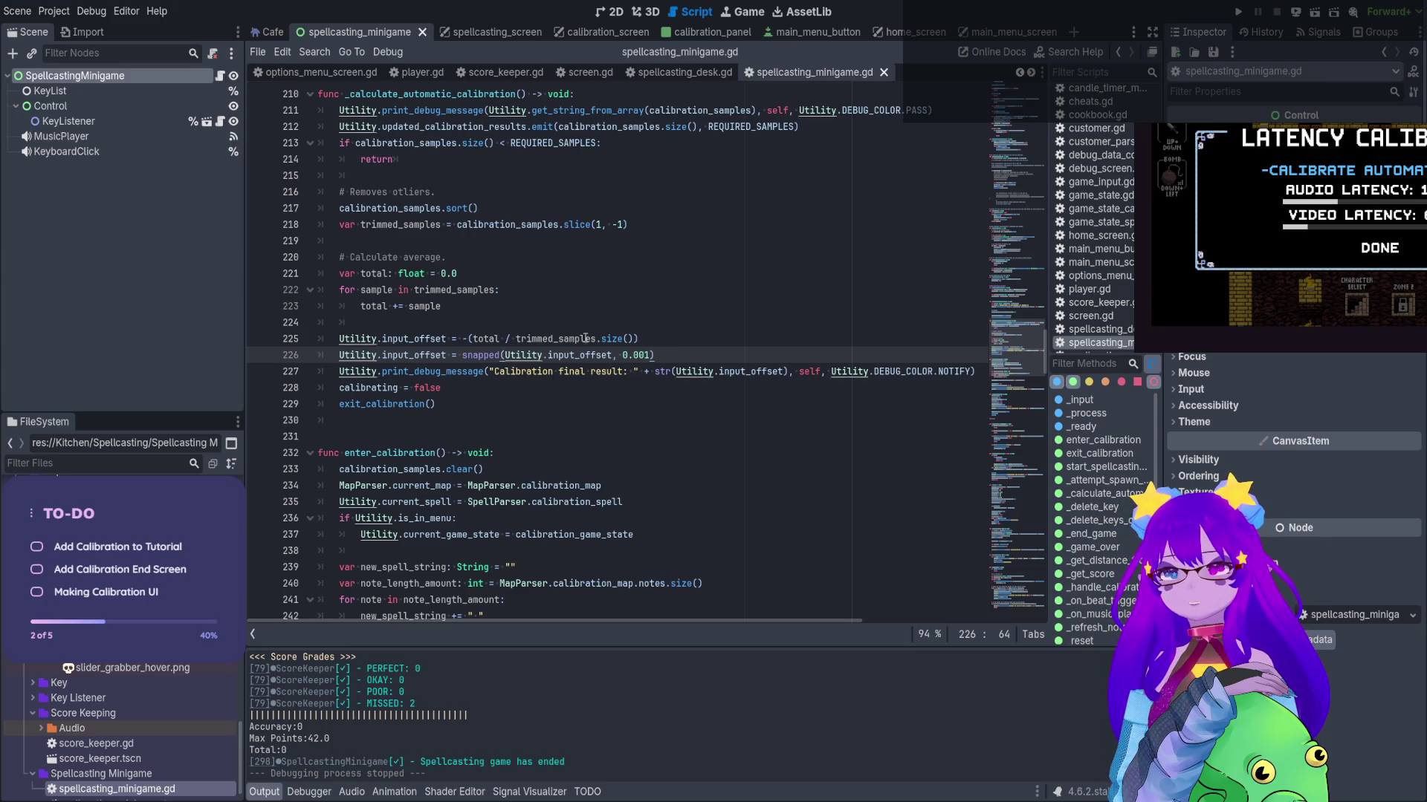
Duplicate the snapped input_offset line and replace the snapped call with clamf()
{"action": "key", "text": "ctrl+shift+d"}
{"action": "key", "text": "ctrl+shift+Left"}
{"action": "key", "text": "ctrl+shift+Left"}
{"action": "key", "text": "ctrl+shift+Left"}
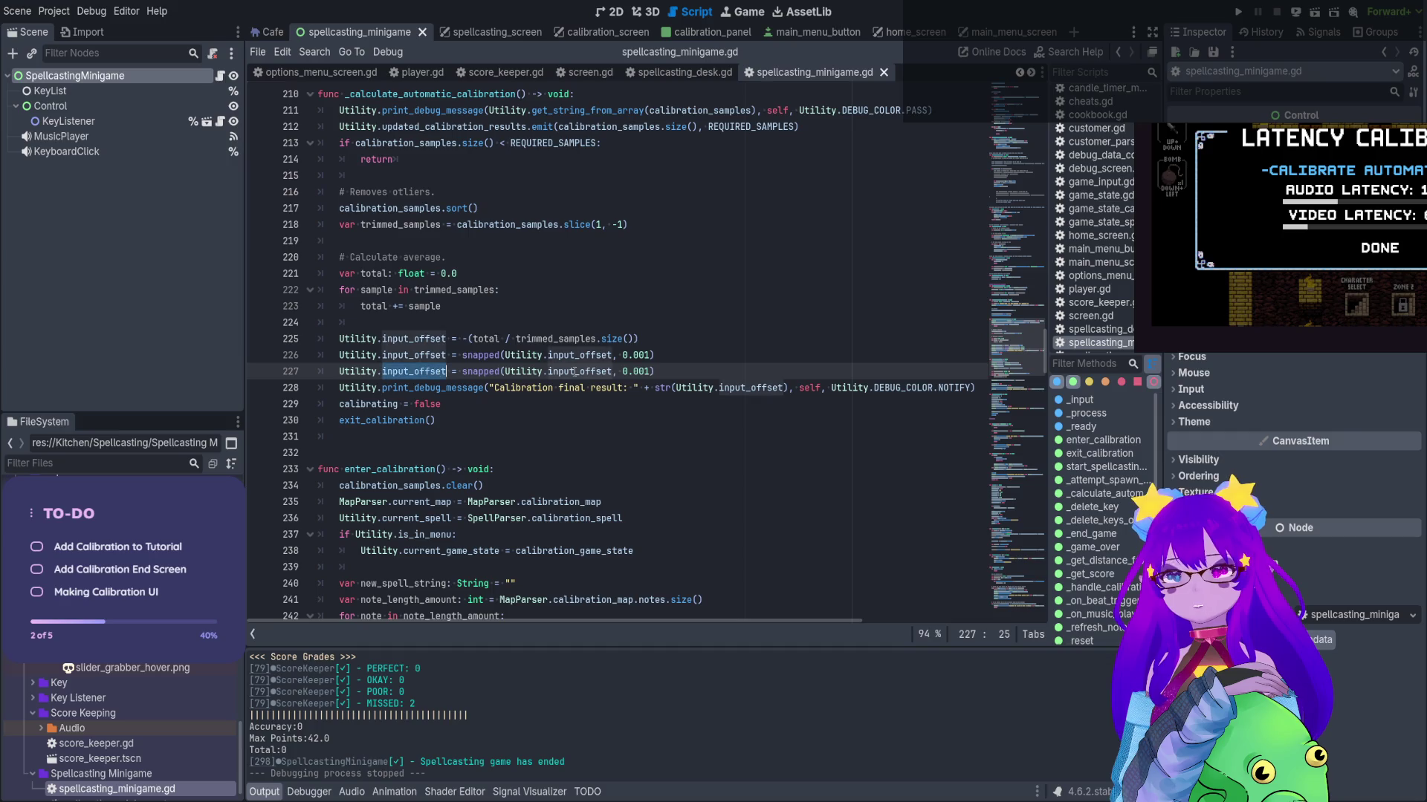
{"action": "key", "text": "shift+Right"}
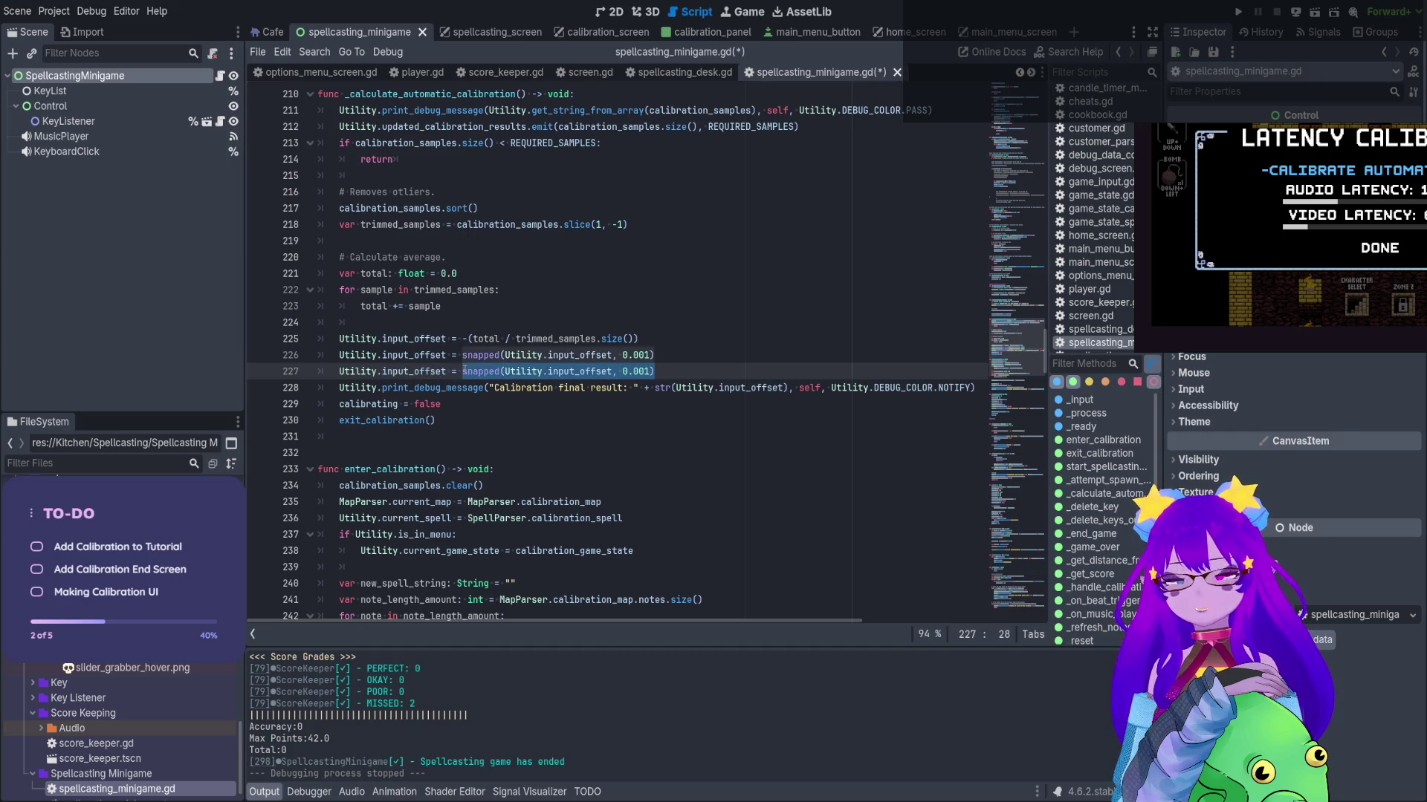
{"action": "type", "text": "clam"}
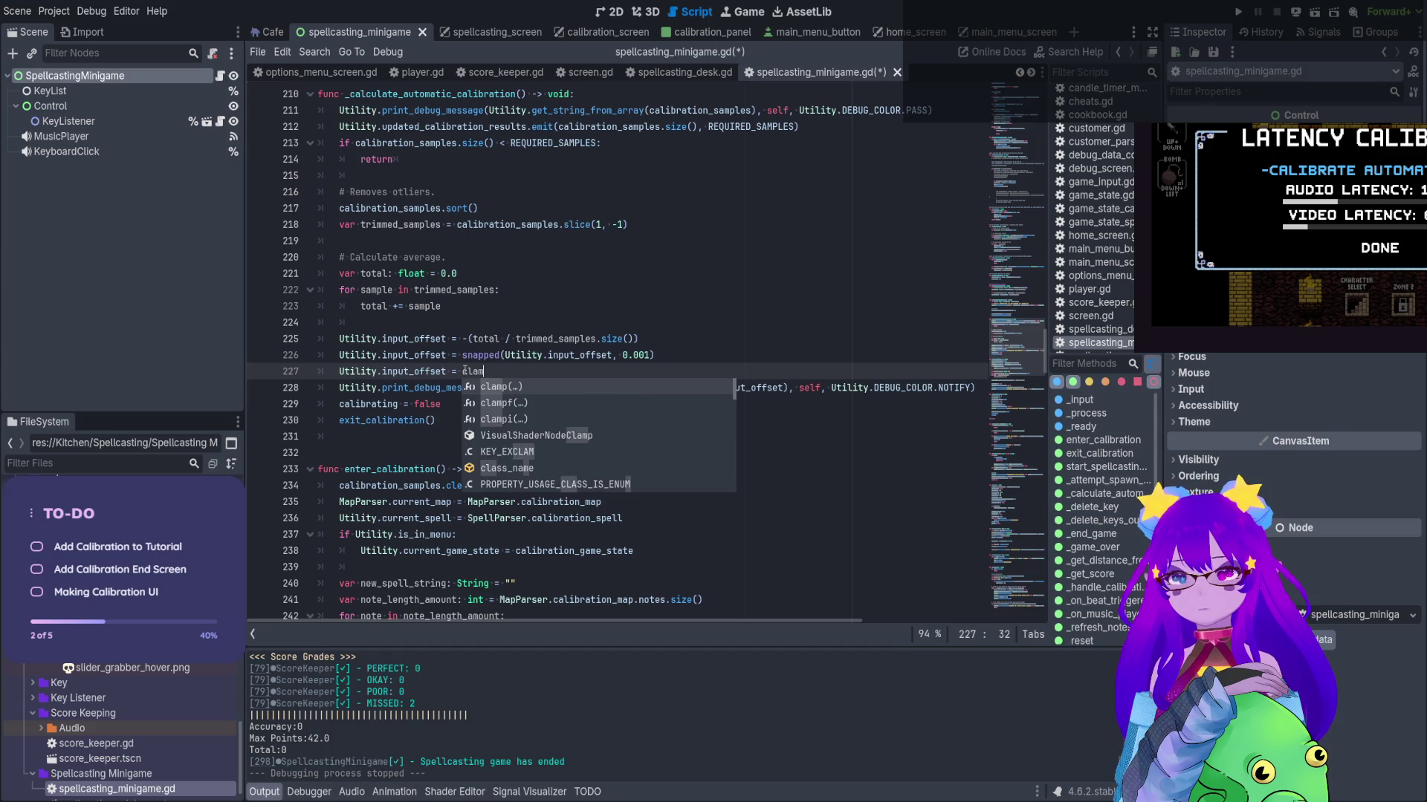
{"action": "type", "text": "f(d"}
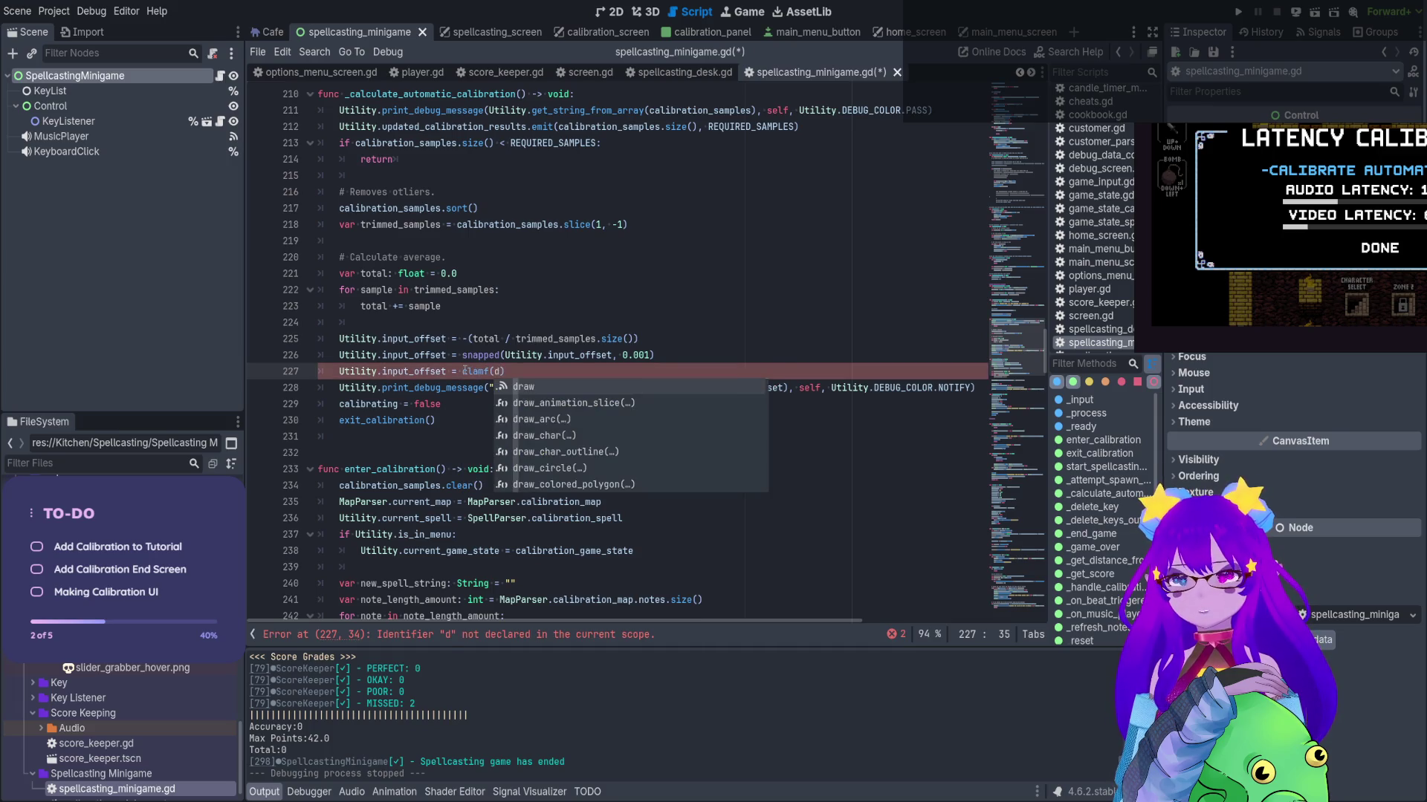
{"action": "key", "text": "Escape"}
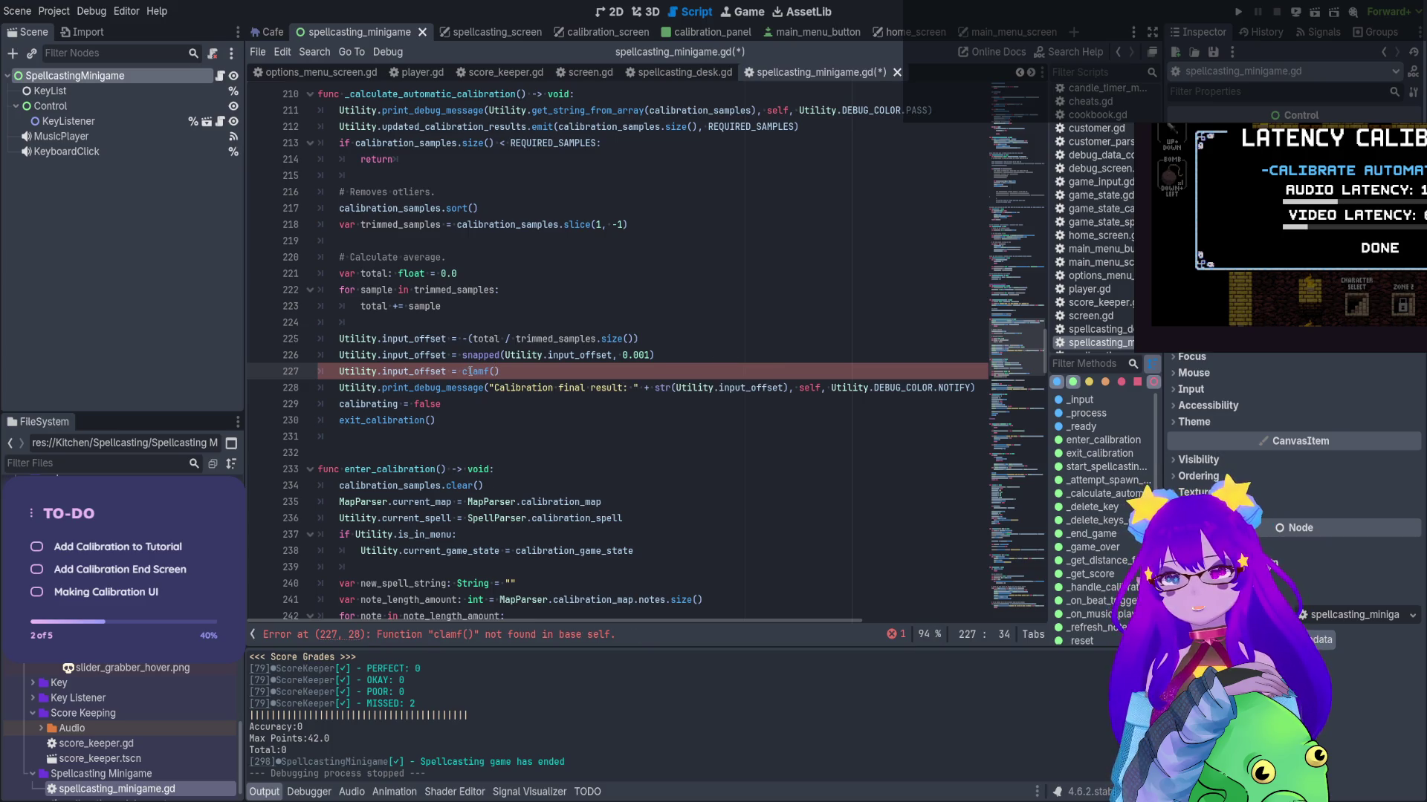
{"action": "double_click", "coordinate": [478, 373]}
{"action": "key", "text": "End"}
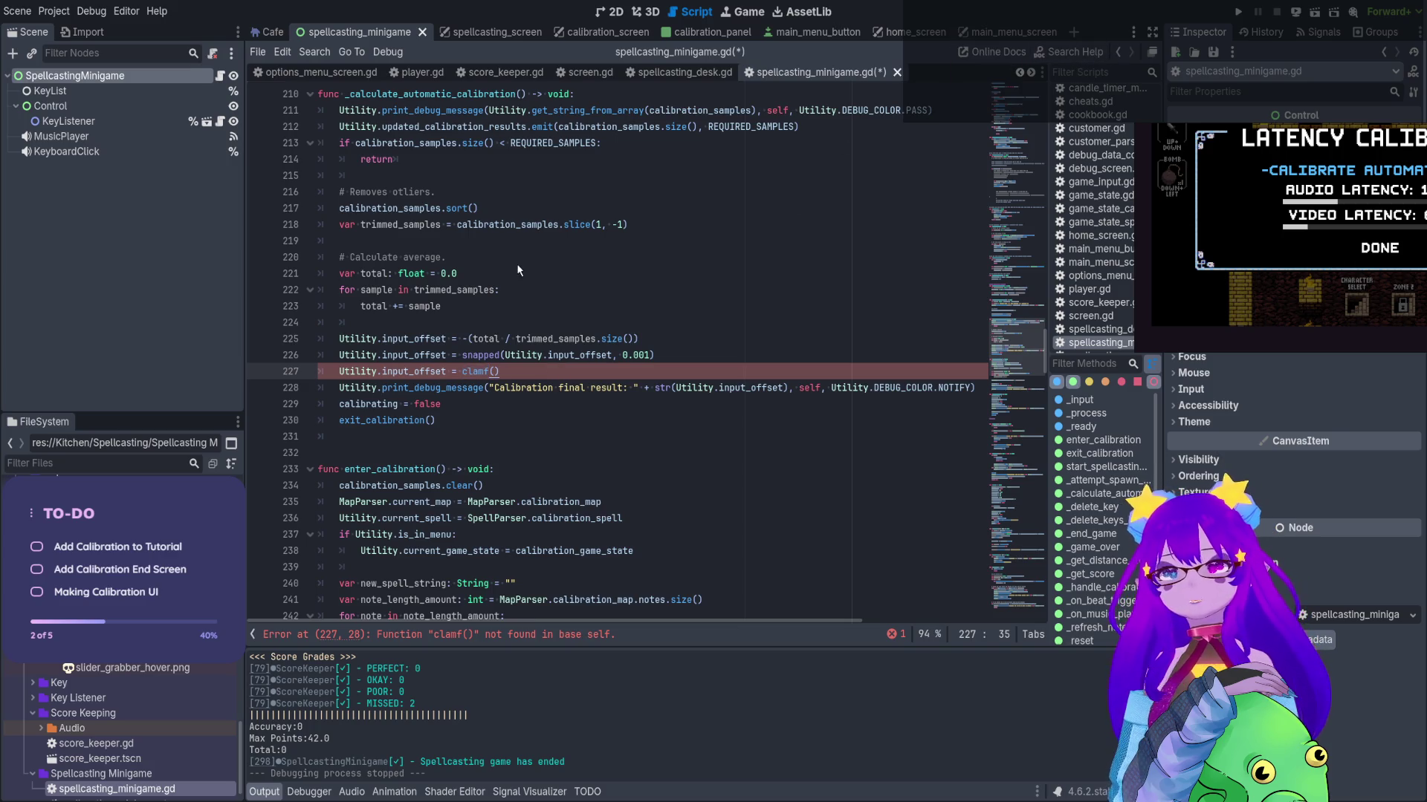
Read the clampf documentation, then return to spellcasting_minigame.gd
{"action": "left_click", "coordinate": [479, 371], "text": "ctrl"}
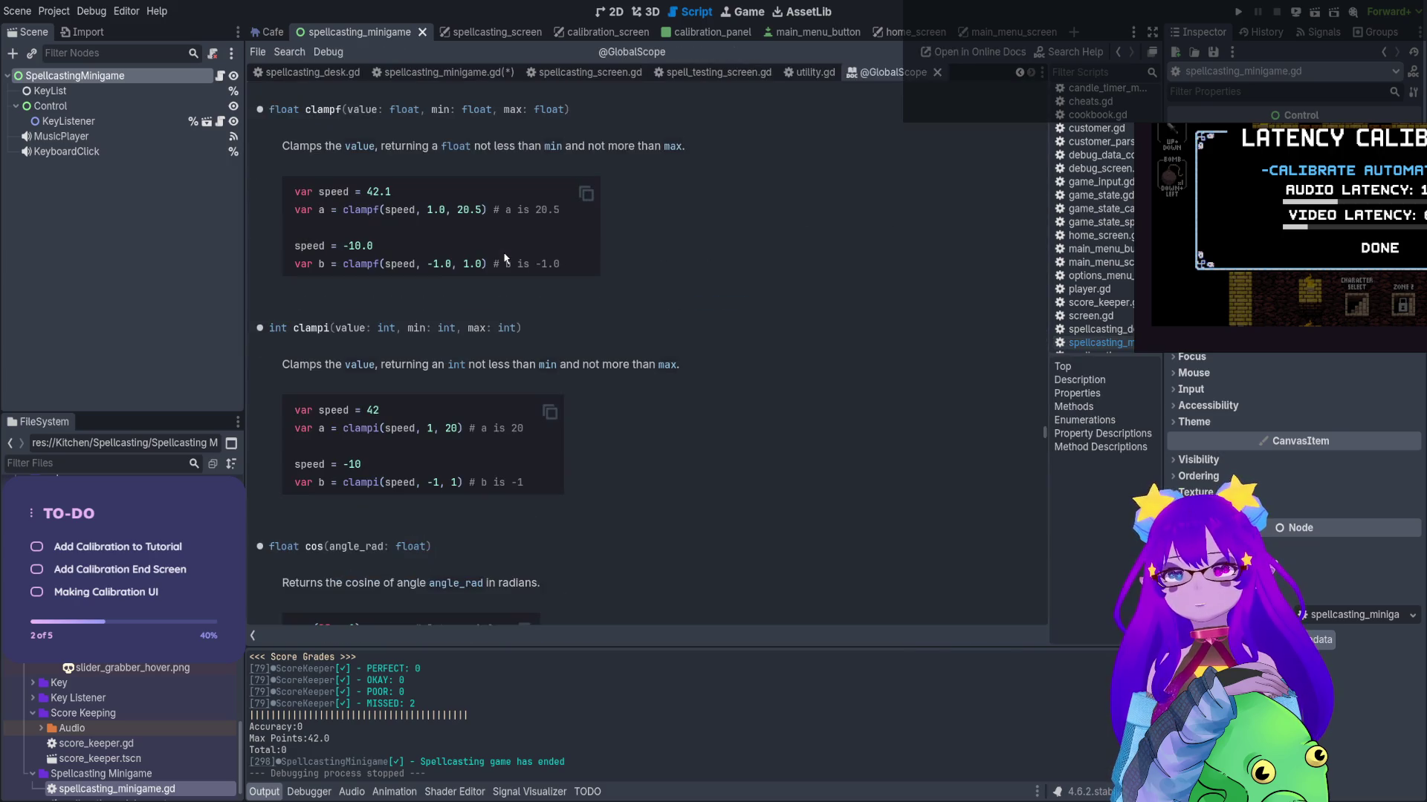
{"action": "scroll", "coordinate": [452, 159], "scroll_direction": "up", "scroll_amount": 2}
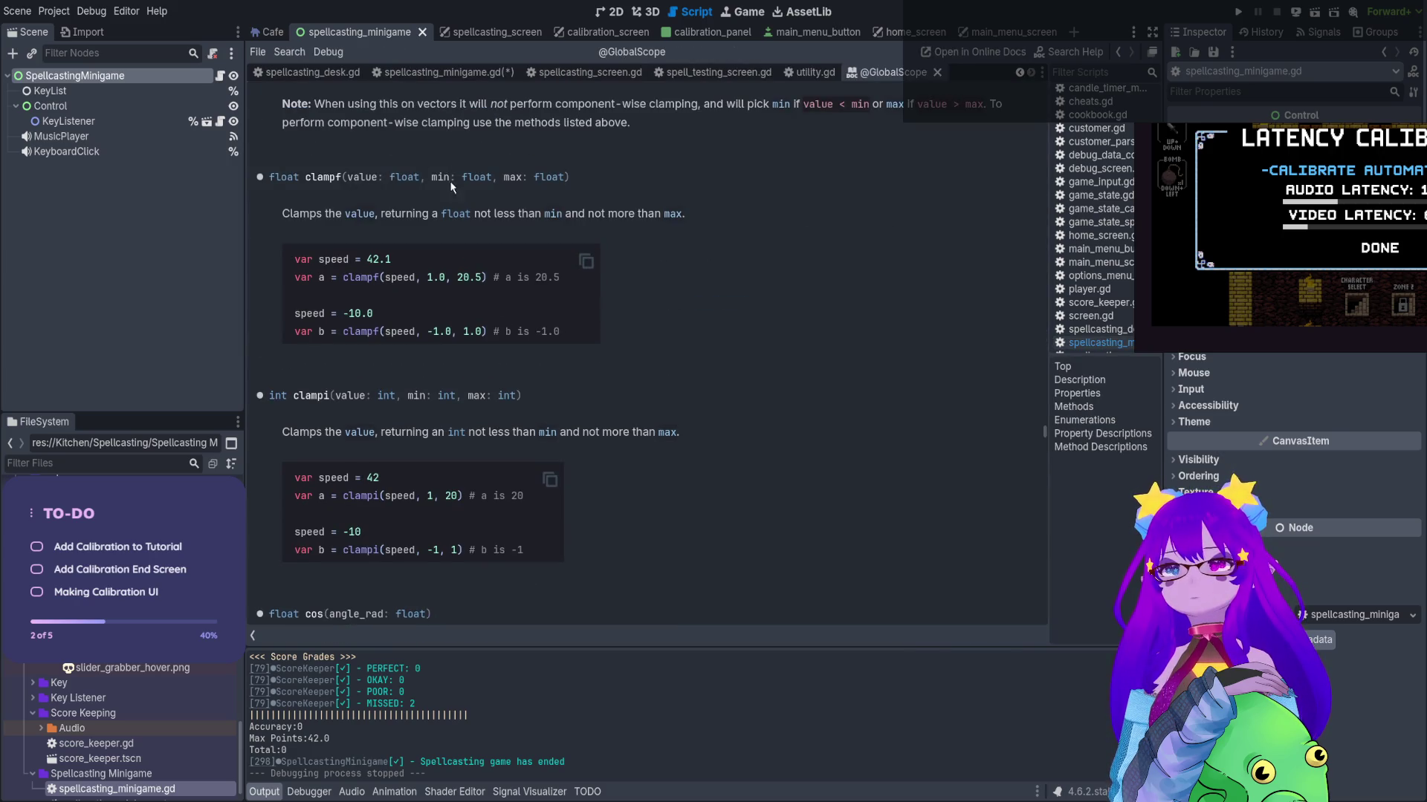
{"action": "left_click", "coordinate": [421, 72]}
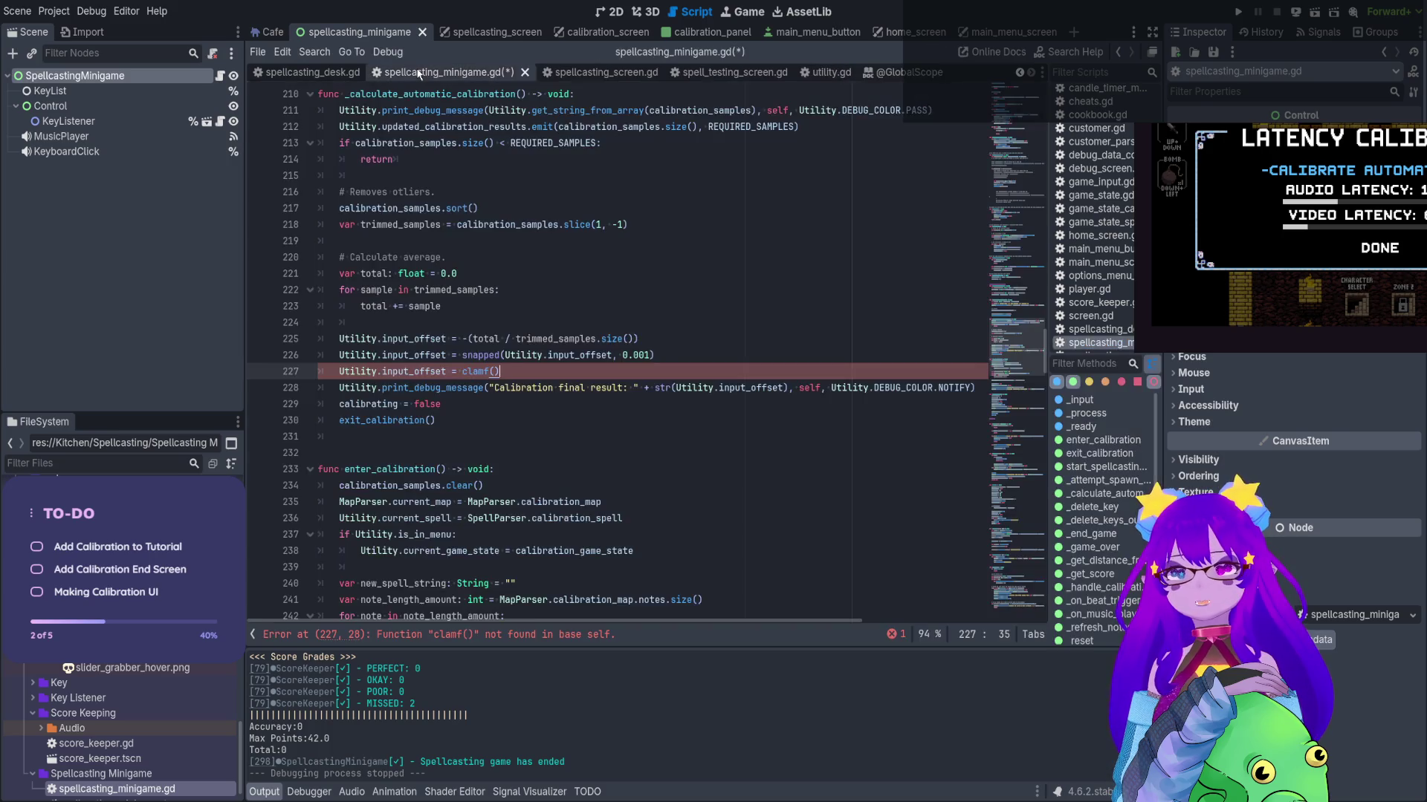
Fill the clamp with input_offset, Utility.MIN_INPUT_LATENCY and MAX_INPUT_LATENCY / Utility.MS
{"action": "type", "text": "input_offset, "}
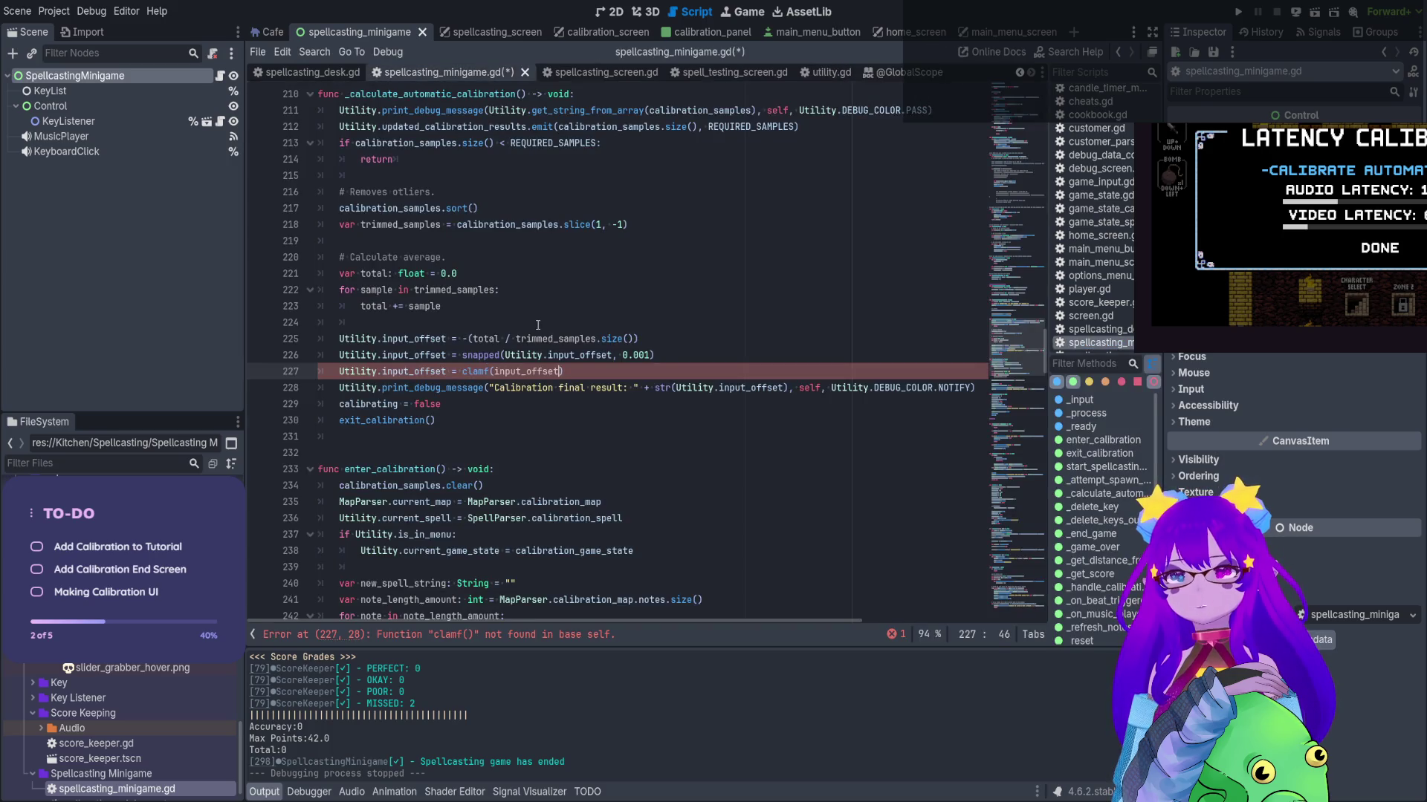
{"action": "type", "text": "Utility.MIN_INPUT_LATENCY"}
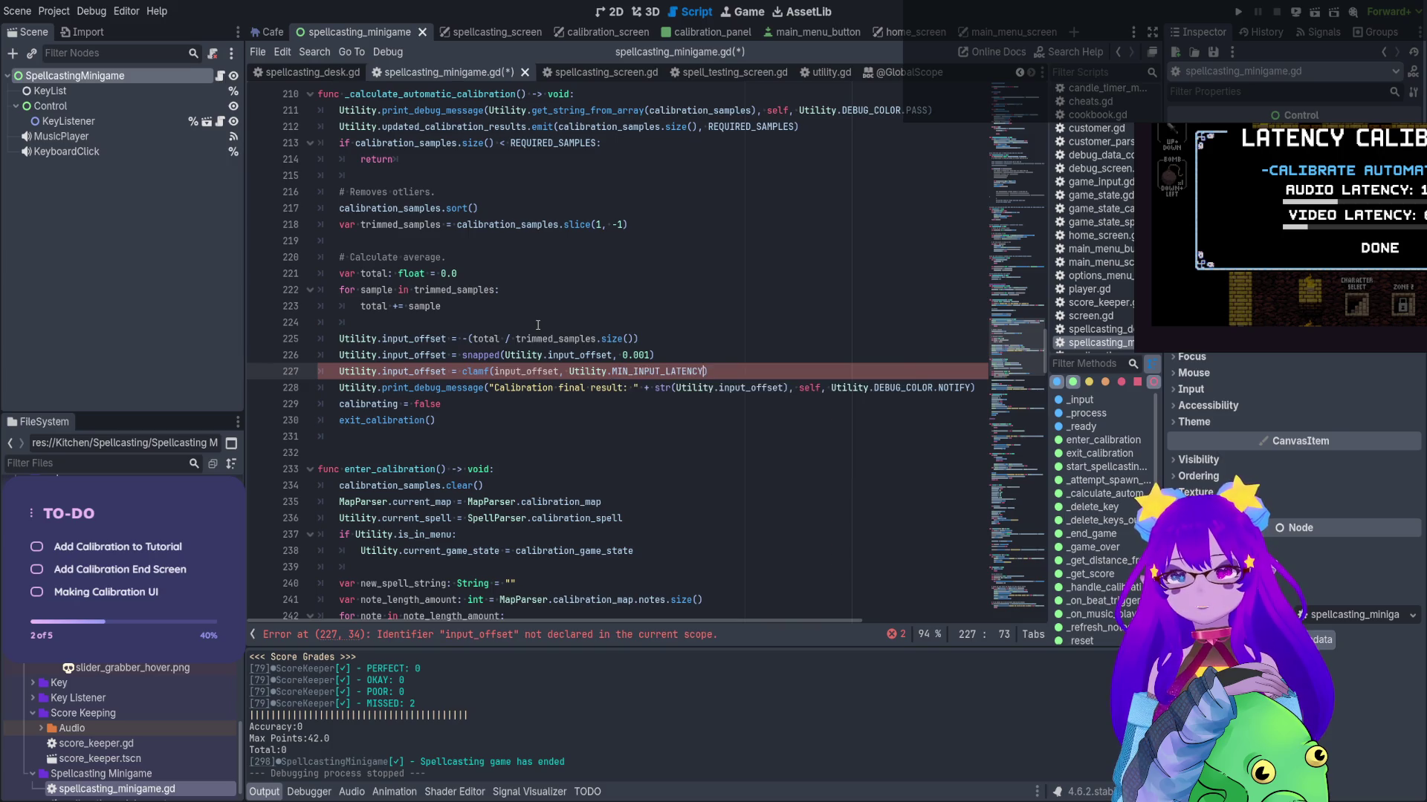
{"action": "key", "text": "ctrl+shift+Left"}
{"action": "key", "text": "ctrl+shift+Left"}
{"action": "key", "text": "ctrl+shift+Left"}
{"action": "key", "text": "ctrl+c"}
{"action": "left_click", "coordinate": [712, 371]}
{"action": "key", "text": "ctrl+v"}
{"action": "left_click", "coordinate": [757, 372]}
{"action": "type", "text": "M"}
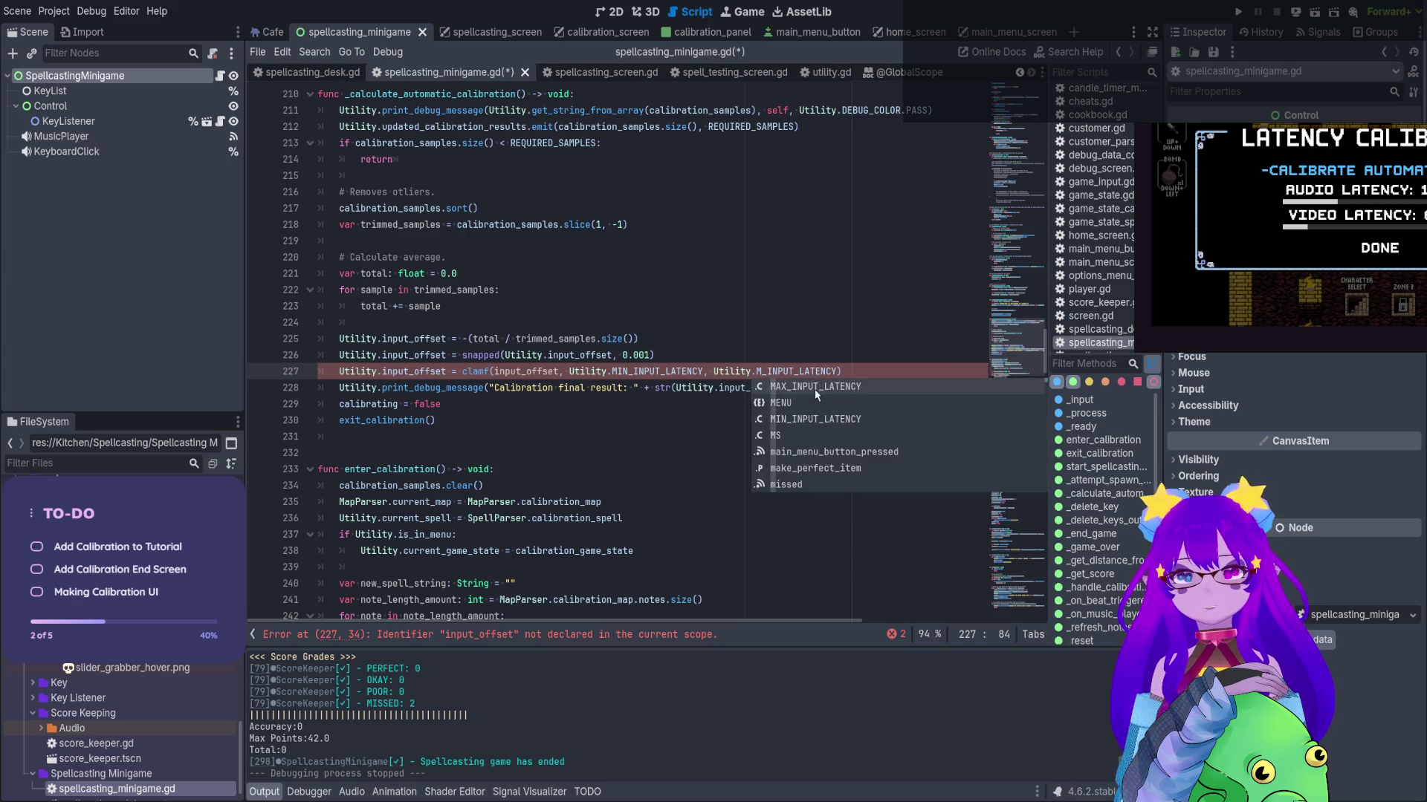
{"action": "left_click", "coordinate": [814, 389]}
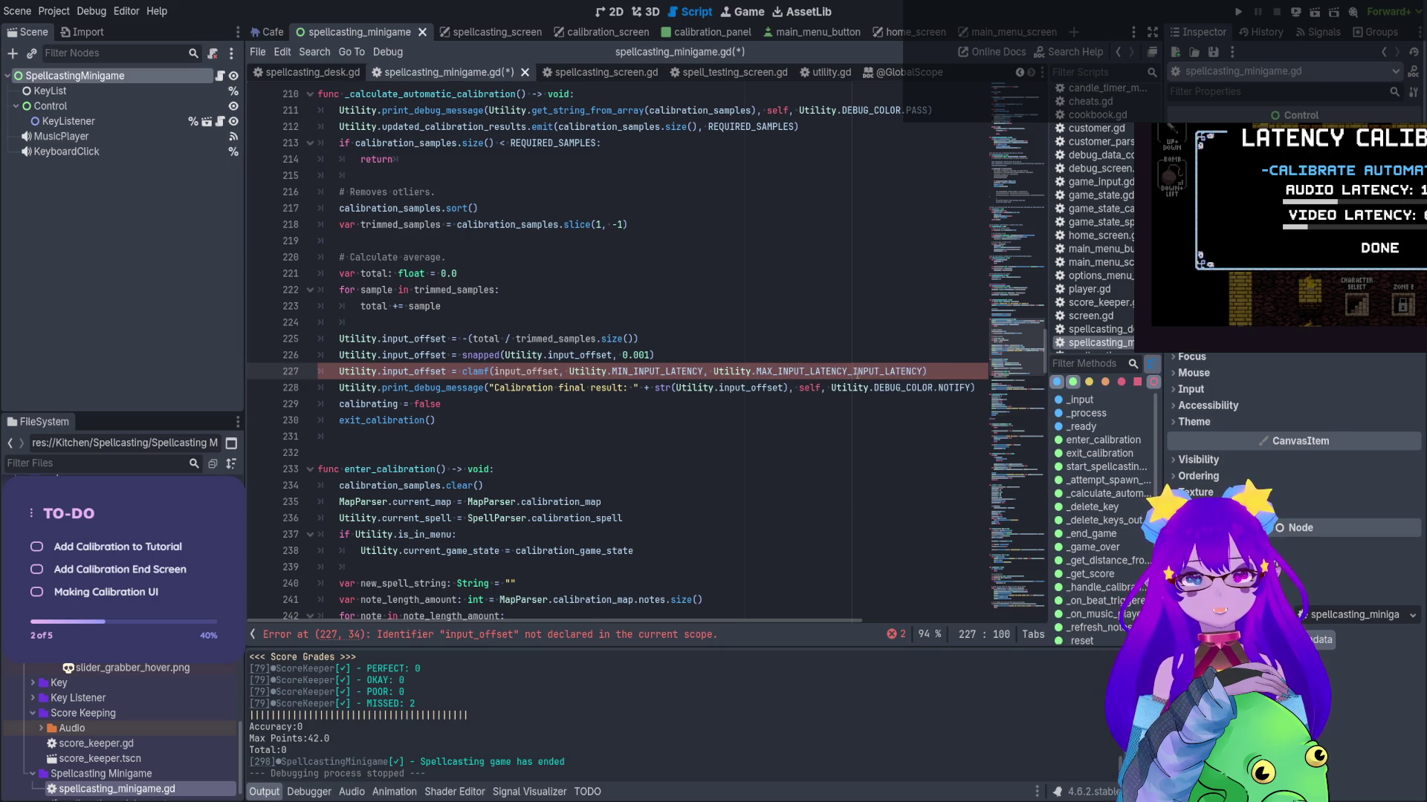
{"action": "left_click", "coordinate": [918, 371], "text": "shift"}
{"action": "key", "text": "BackSpace"}
{"action": "type", "text": "/ Utili"}
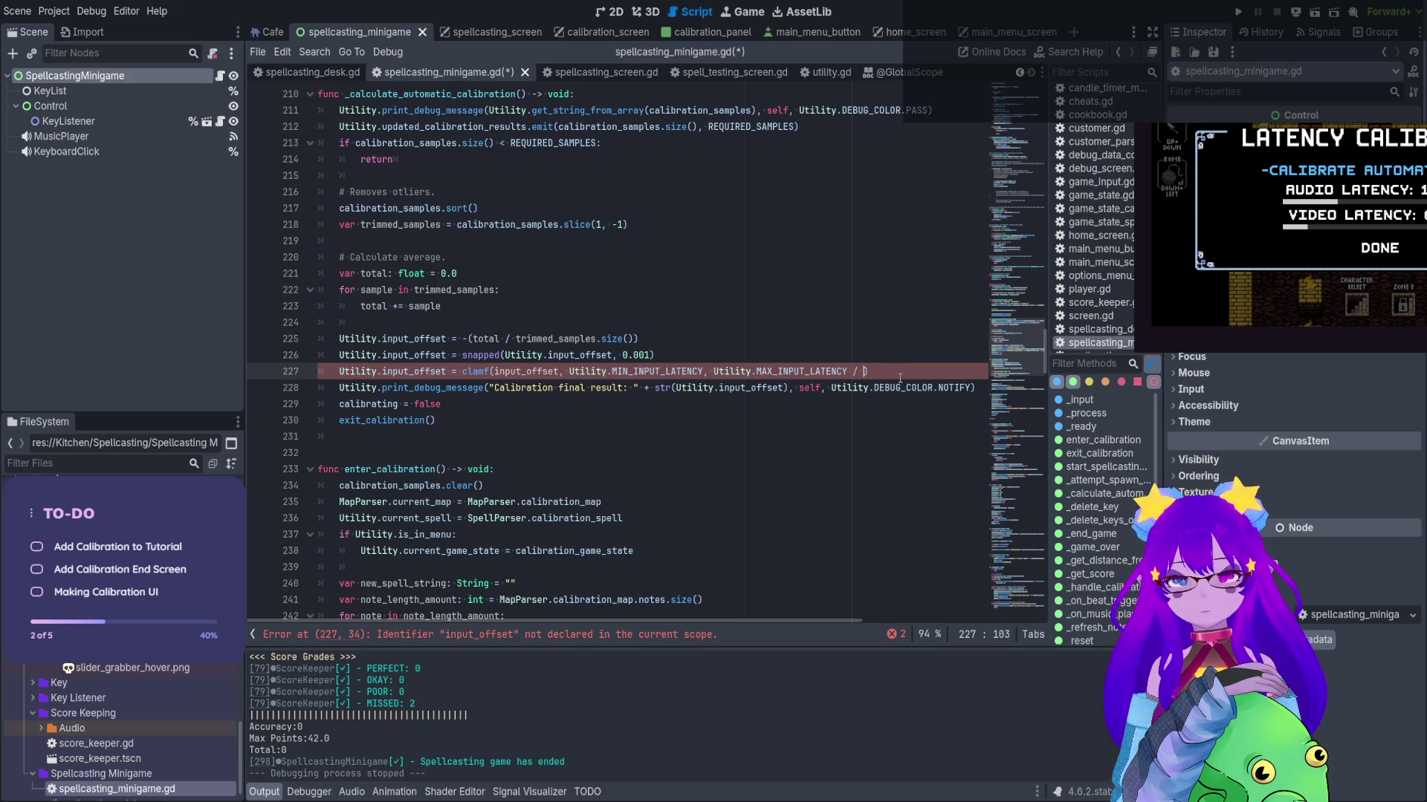
{"action": "type", "text": "ty.MS"}
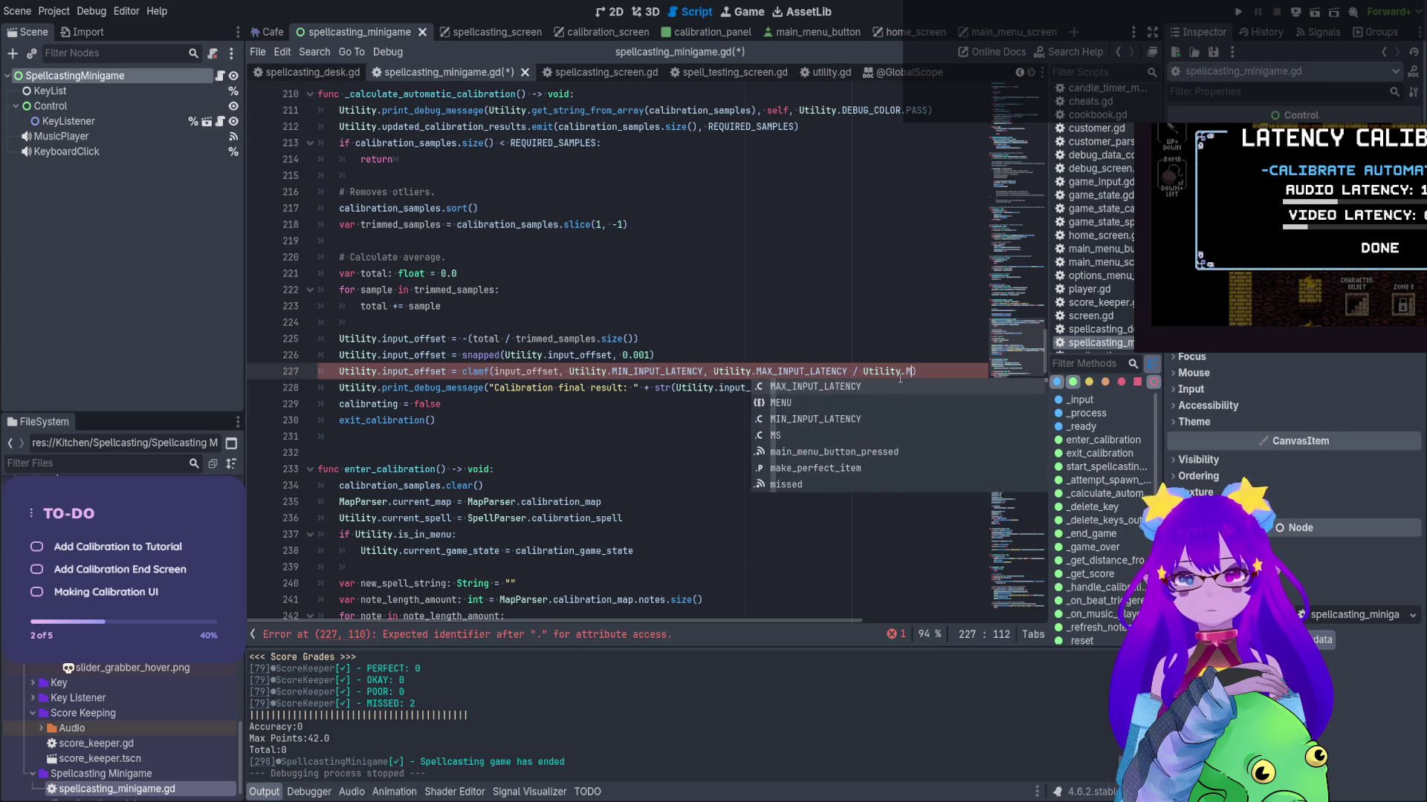
Divide MIN_INPUT_LATENCY by Utility.MS as well and save the script
{"action": "left_click_drag", "start_coordinate": [852, 370], "coordinate": [919, 371]}
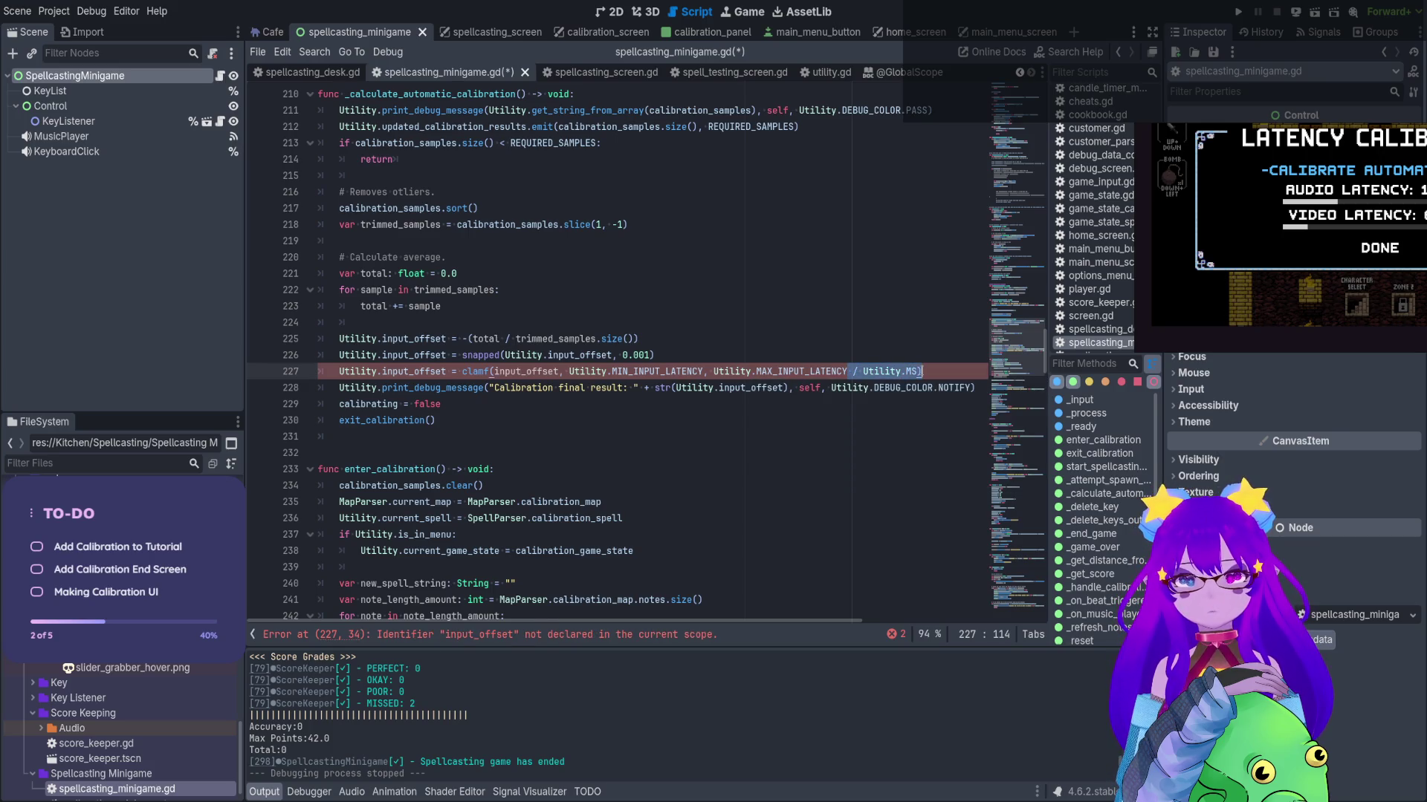
{"action": "left_click", "coordinate": [702, 371]}
{"action": "key", "text": "ctrl+v"}
{"action": "left_click", "coordinate": [738, 329]}
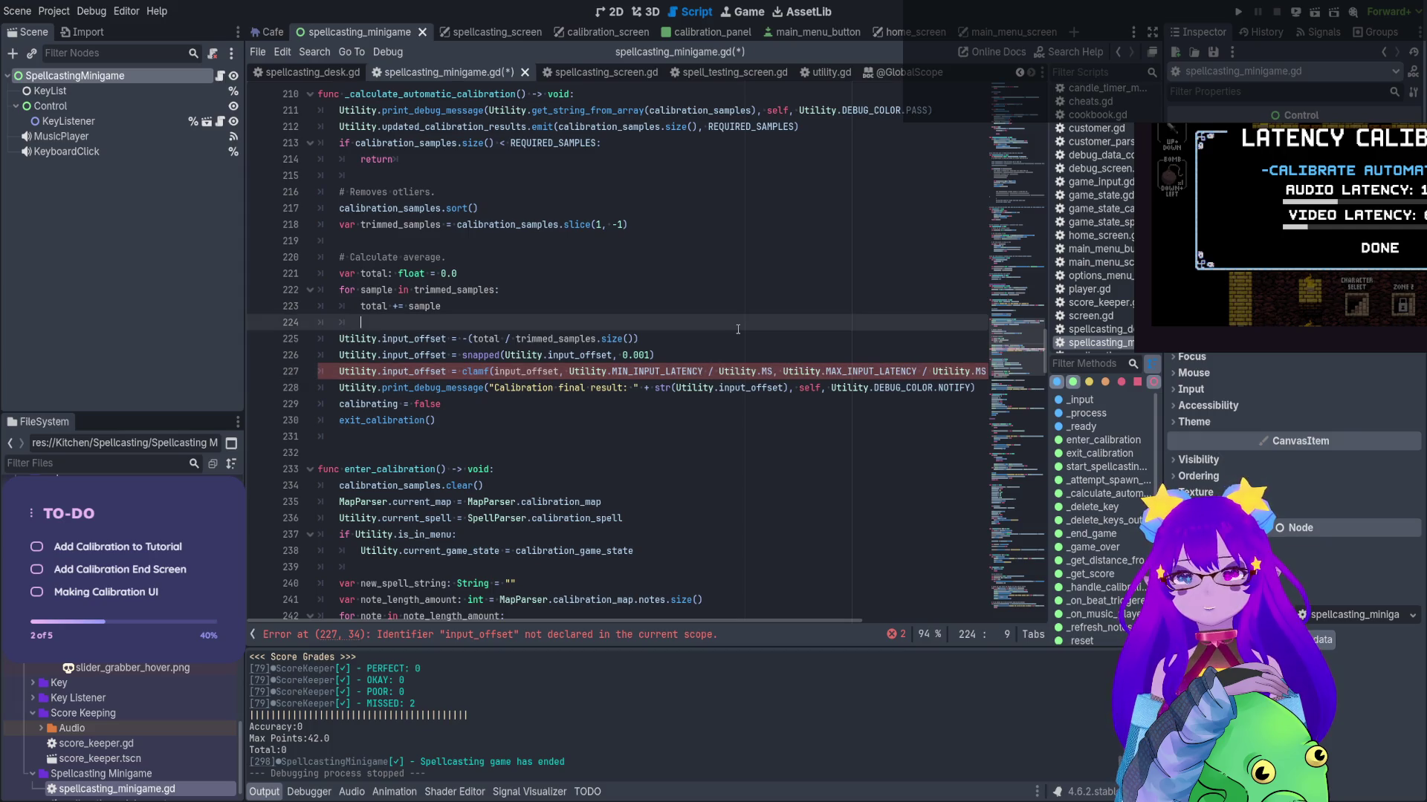
{"action": "key", "text": "ctrl+s"}
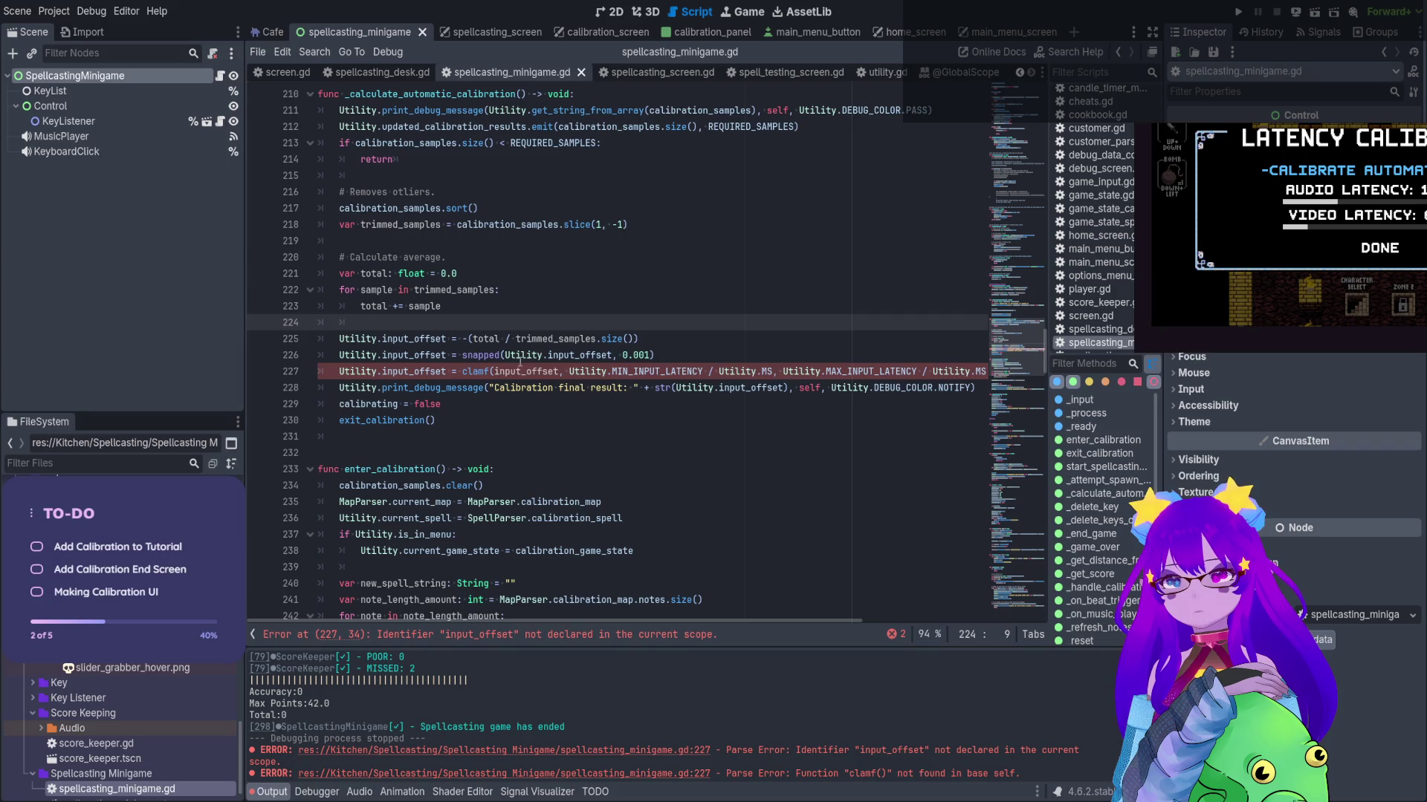
Prefix the clamped input_offset with 'Utility.' and save
{"action": "left_click", "coordinate": [384, 371]}
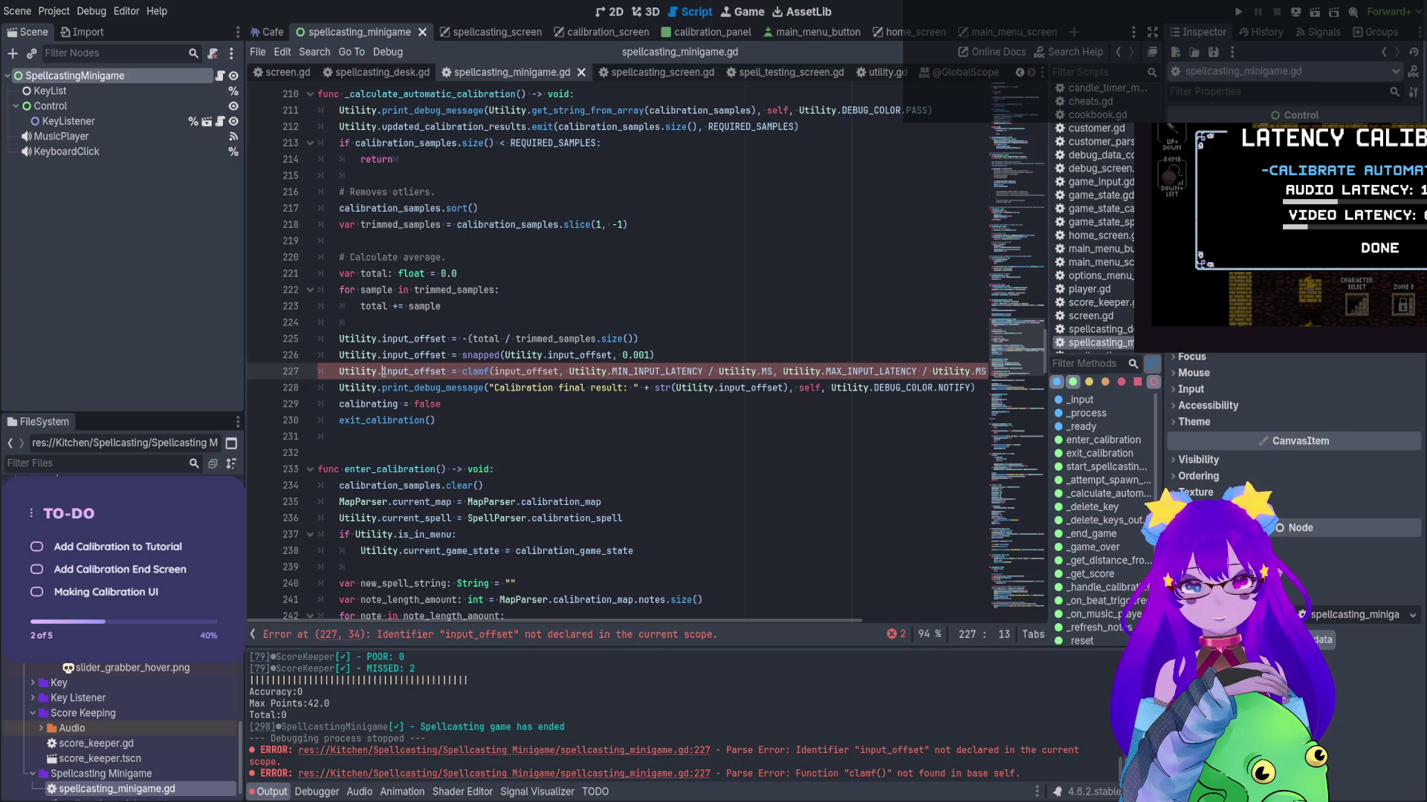
{"action": "double_click", "coordinate": [366, 371]}
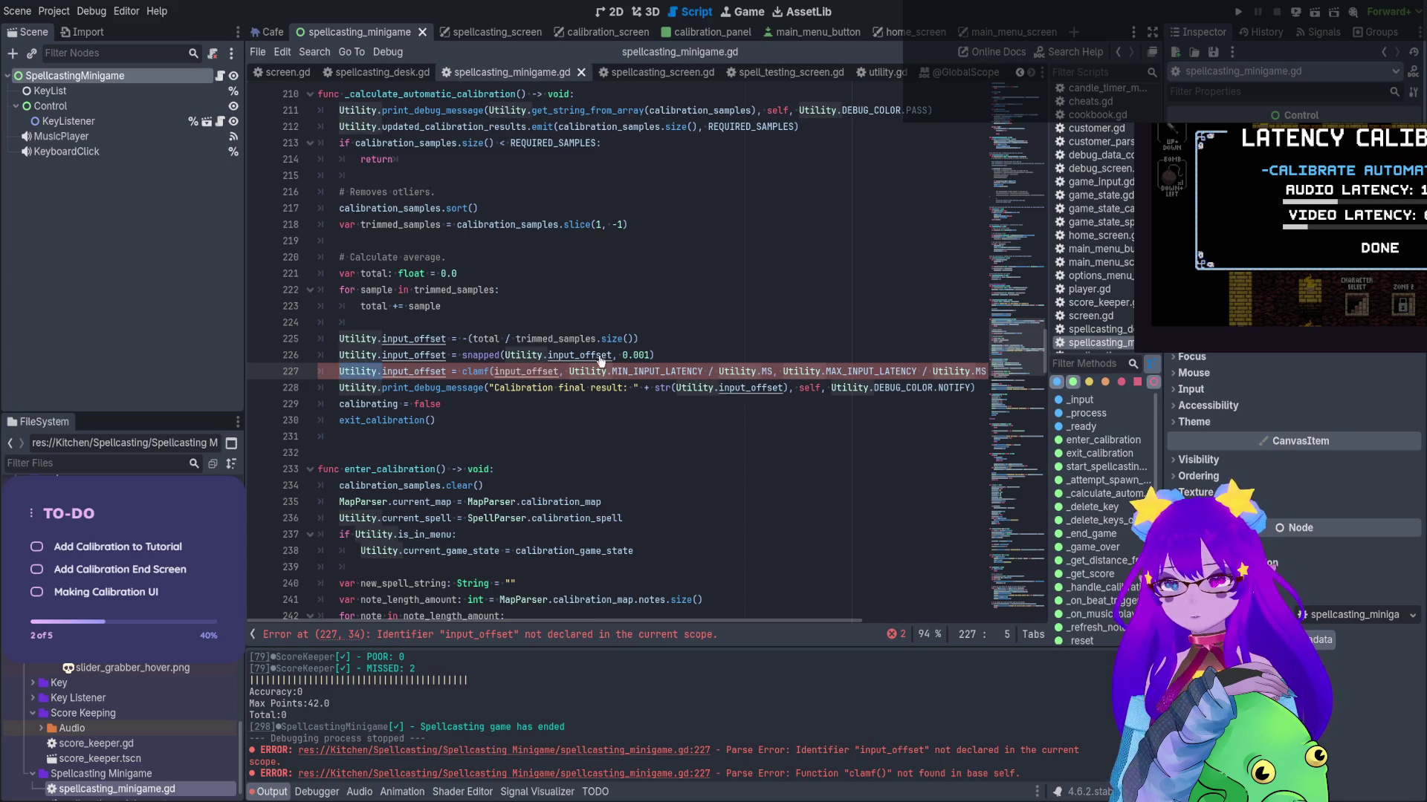
{"action": "left_click", "coordinate": [491, 372]}
{"action": "key", "text": "ctrl+v"}
{"action": "type", "text": "."}
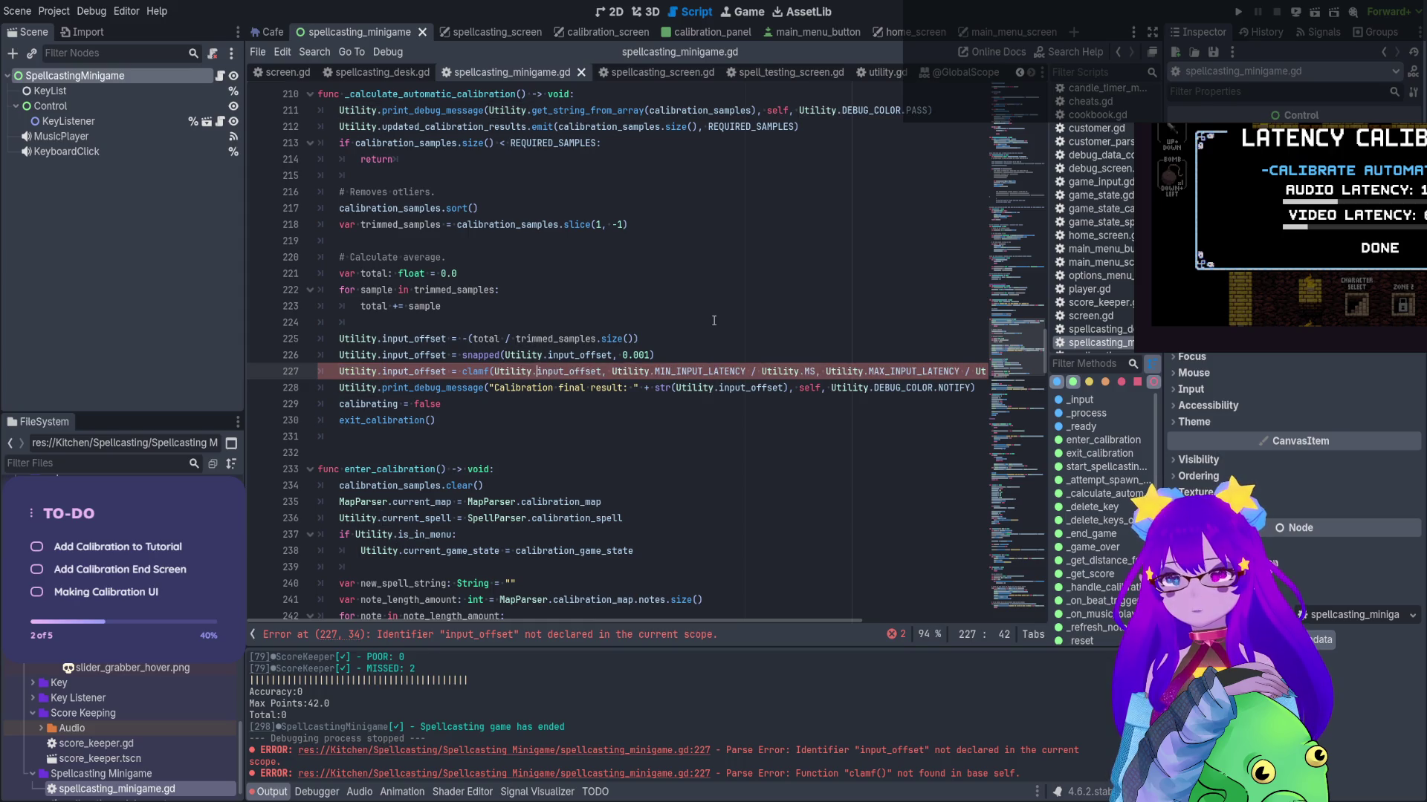
{"action": "left_click", "coordinate": [714, 320]}
{"action": "key", "text": "ctrl+s"}
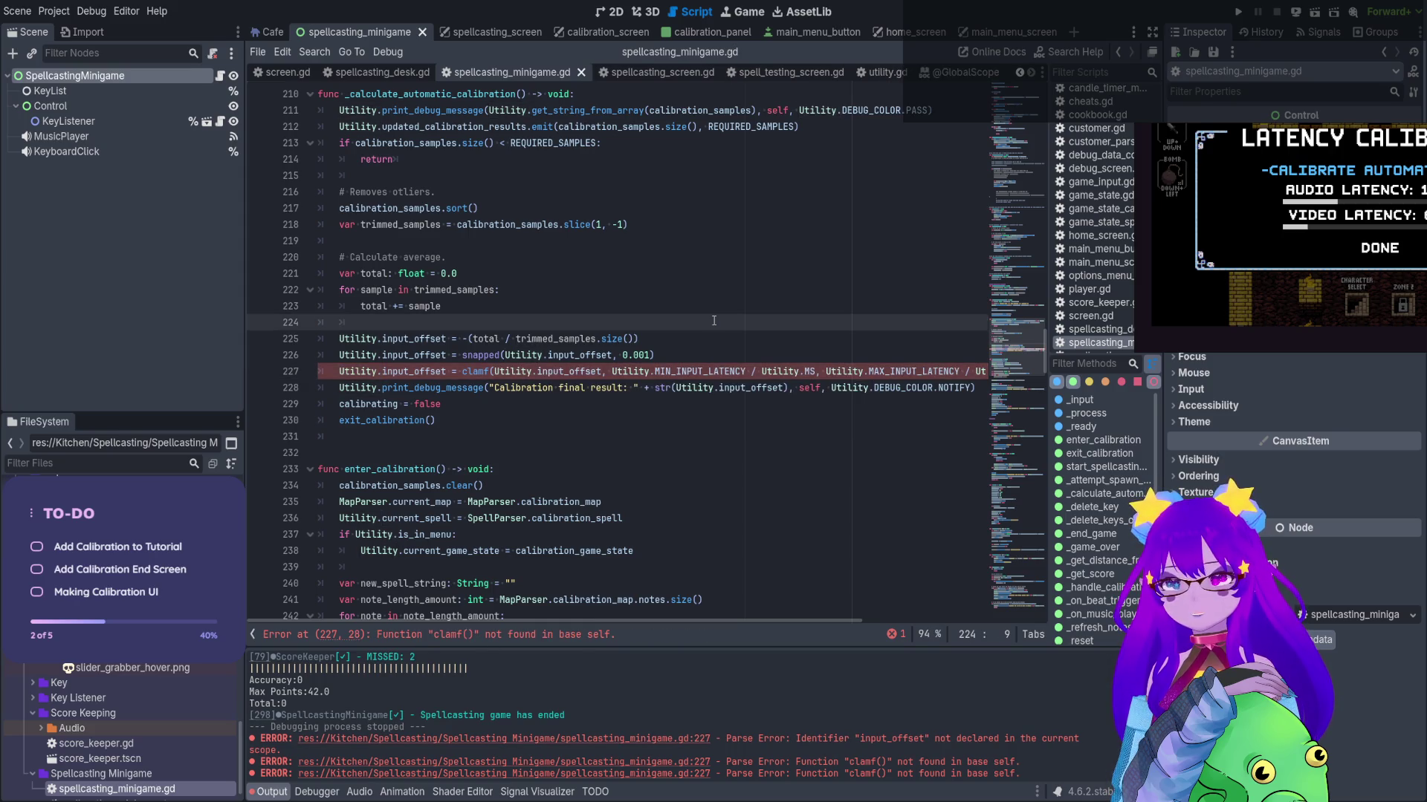
Correct clamf to clampf and run the project
{"action": "left_click", "coordinate": [485, 372]}
{"action": "type", "text": "p"}
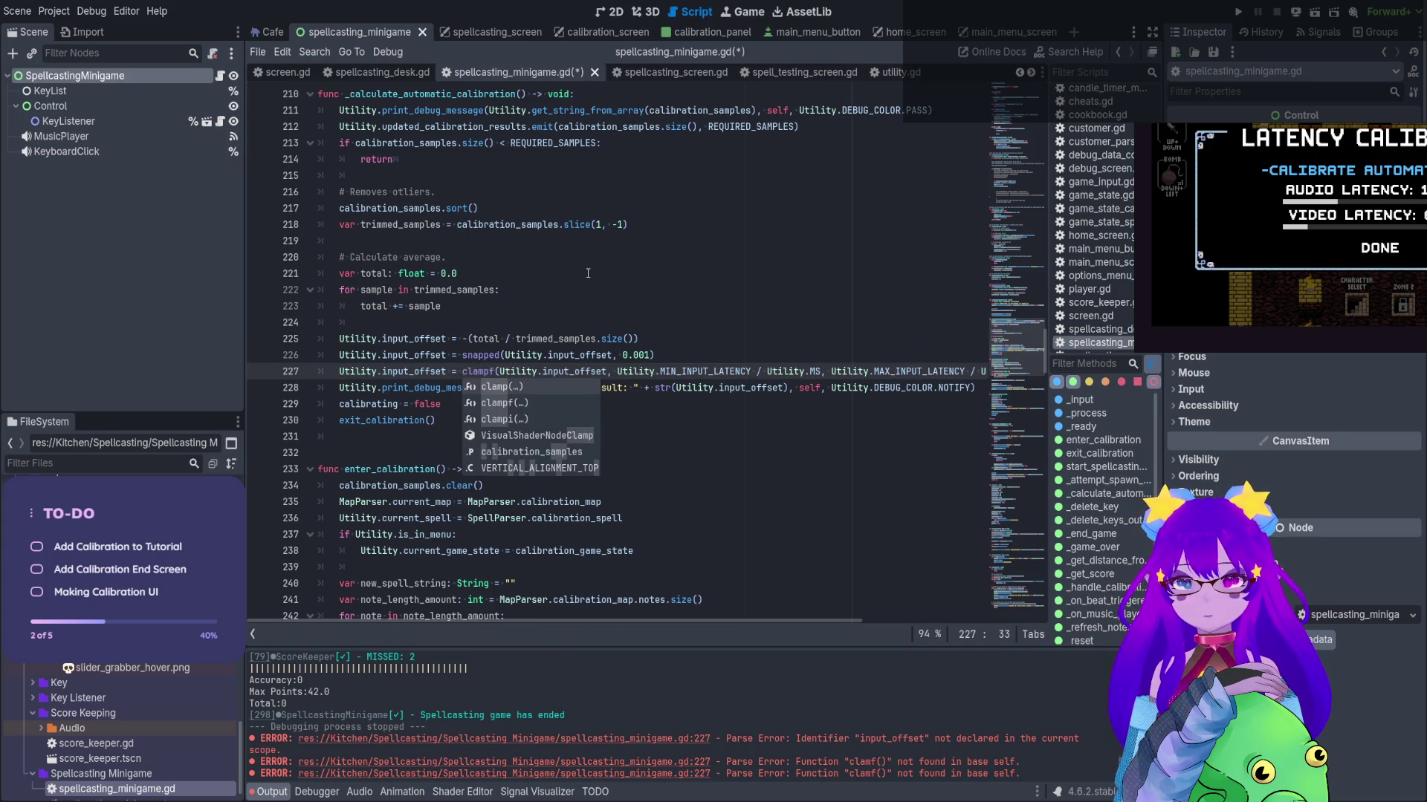
{"action": "left_click", "coordinate": [587, 273]}
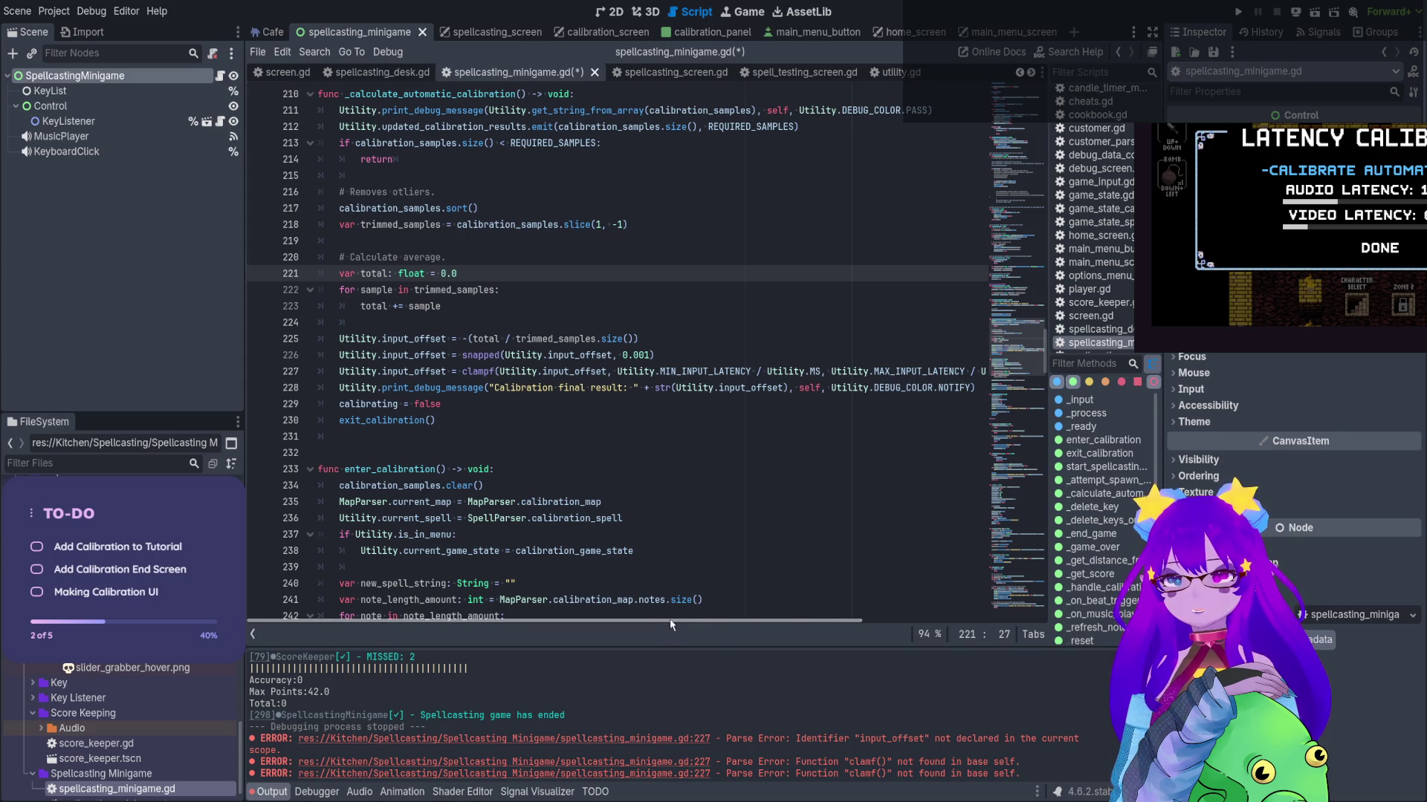
{"action": "left_click", "coordinate": [1240, 11]}
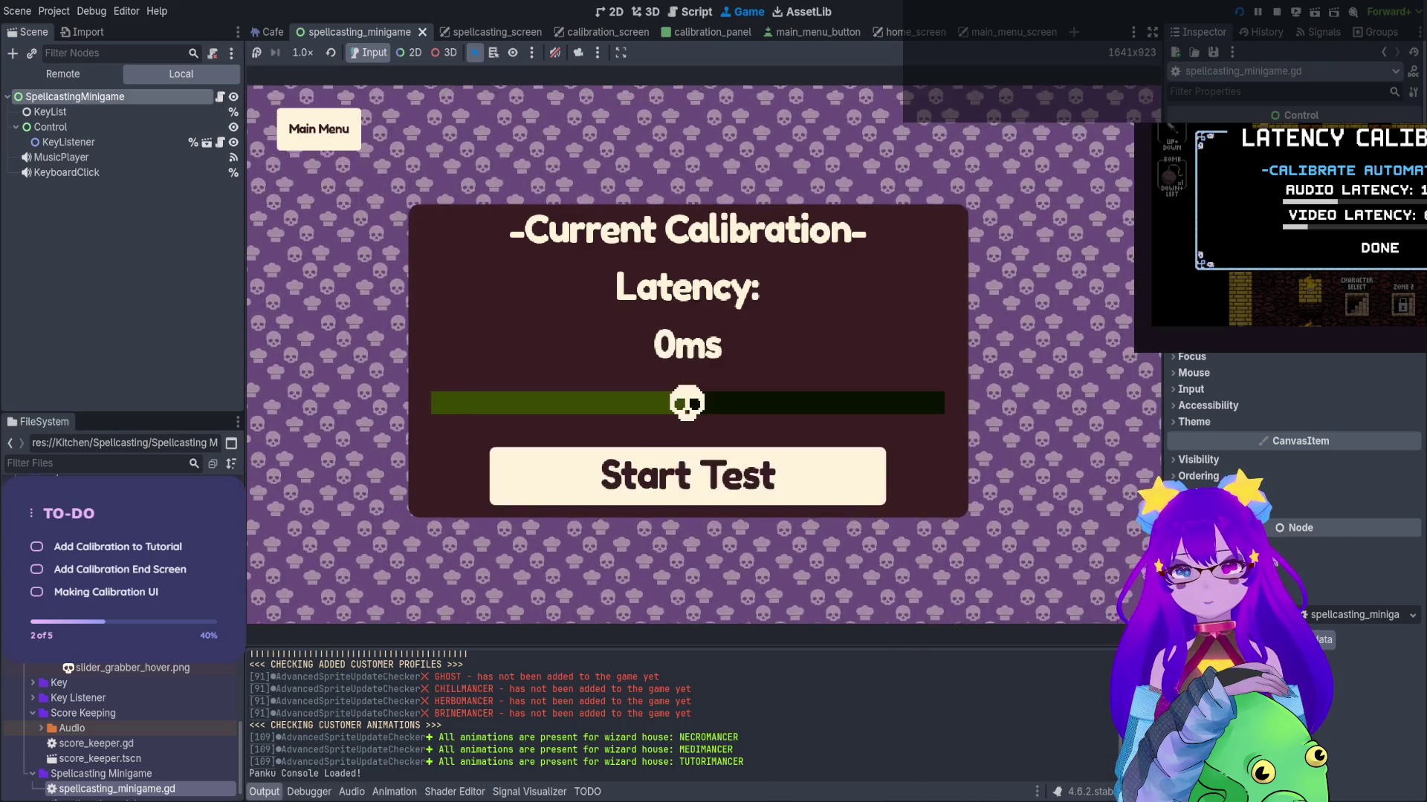
Run the calibration test tapping along to the beats, then stop the game at a -30ms result
{"action": "key", "text": "Return"}
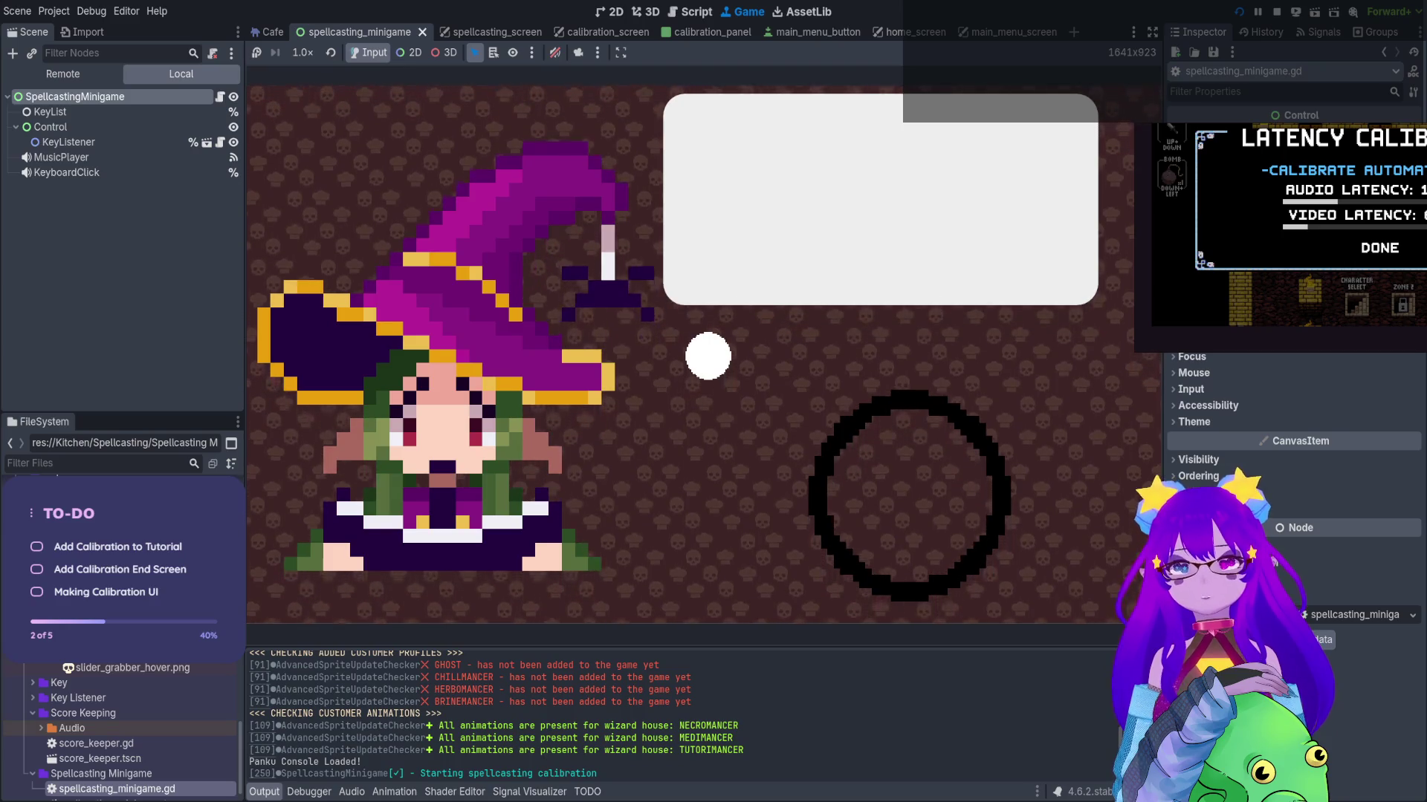
{"action": "key", "text": "space"}
{"action": "key", "text": "space"}
{"action": "key", "text": "space"}
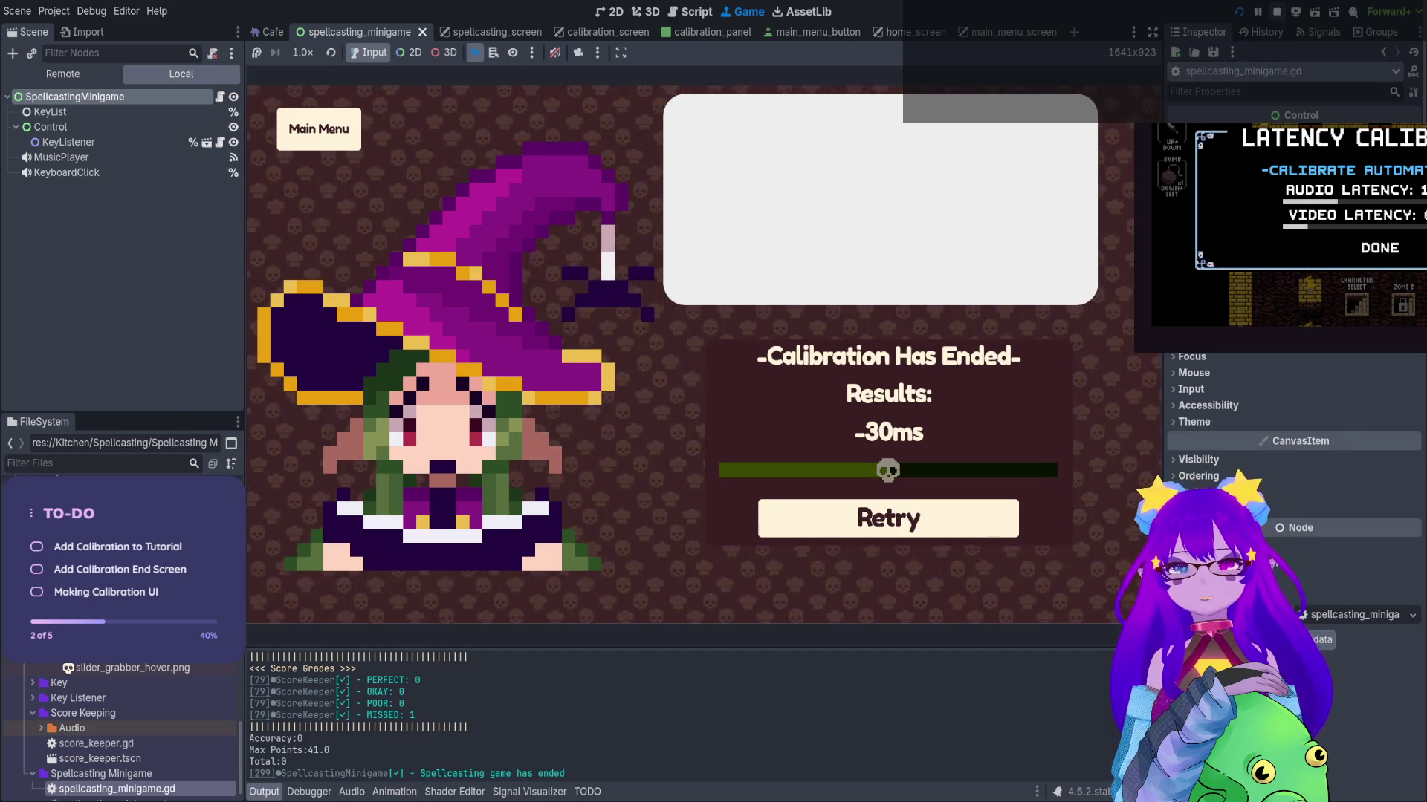
{"action": "key", "text": "F8"}
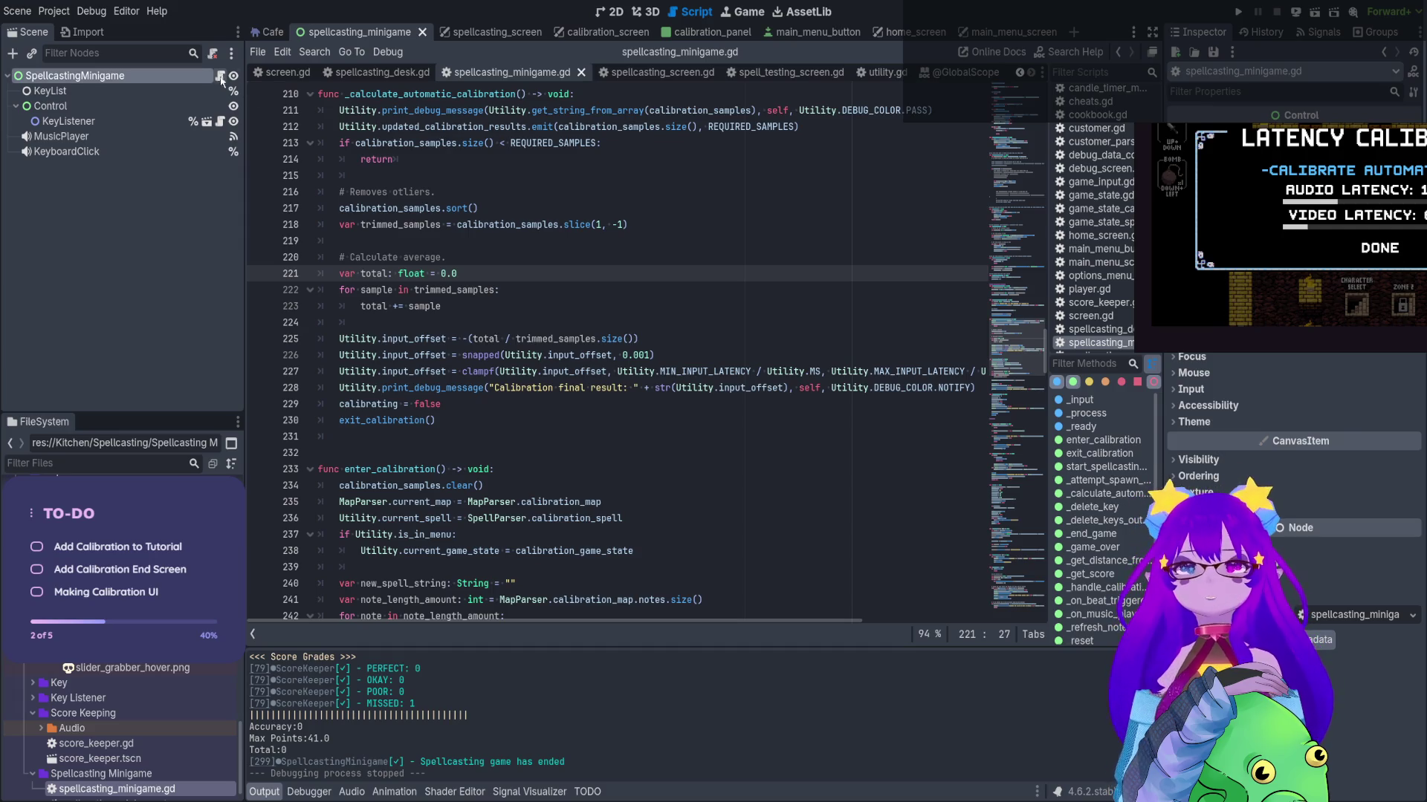
Open calibration_panel.gd from the calibration_panel scene
{"action": "left_click", "coordinate": [480, 32]}
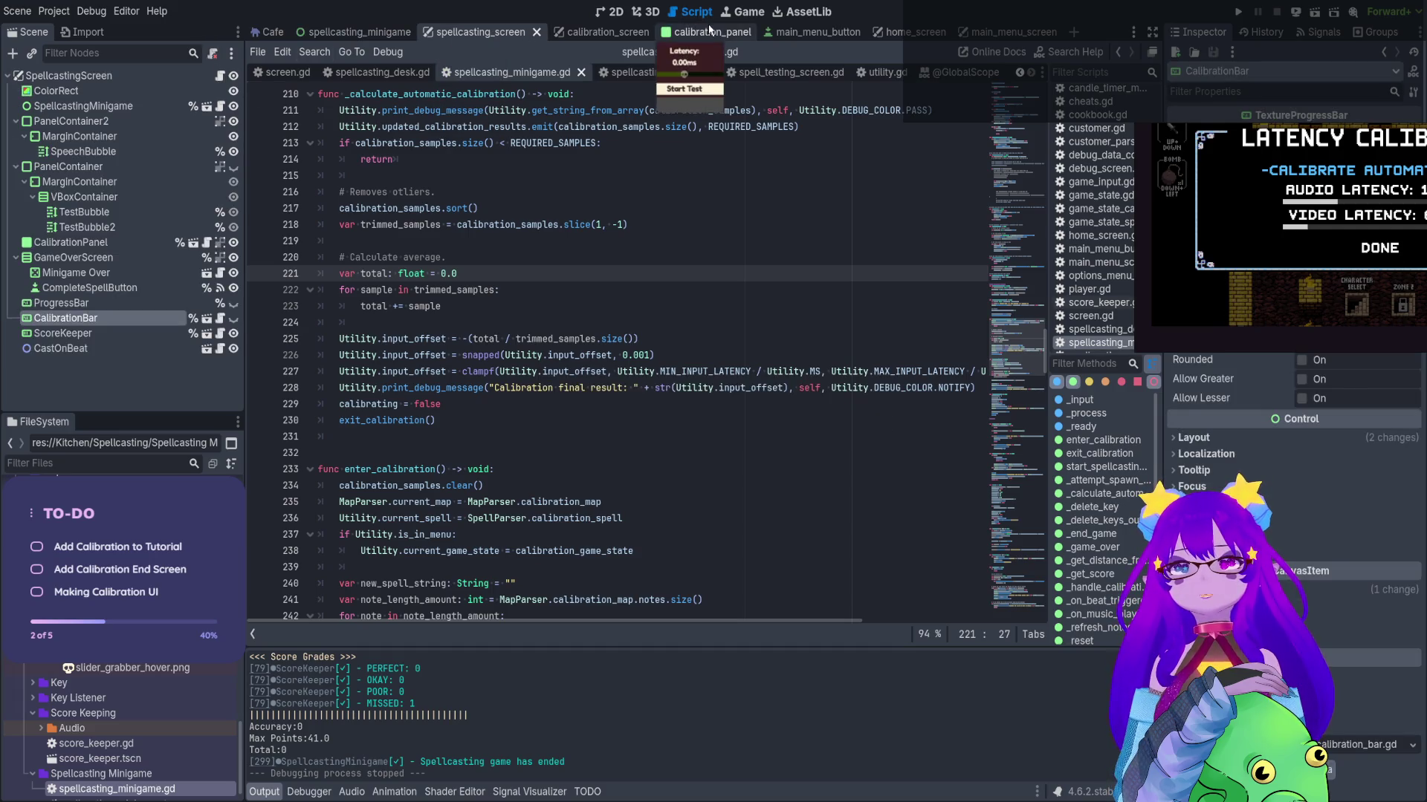
{"action": "left_click", "coordinate": [703, 32]}
{"action": "left_click", "coordinate": [614, 12]}
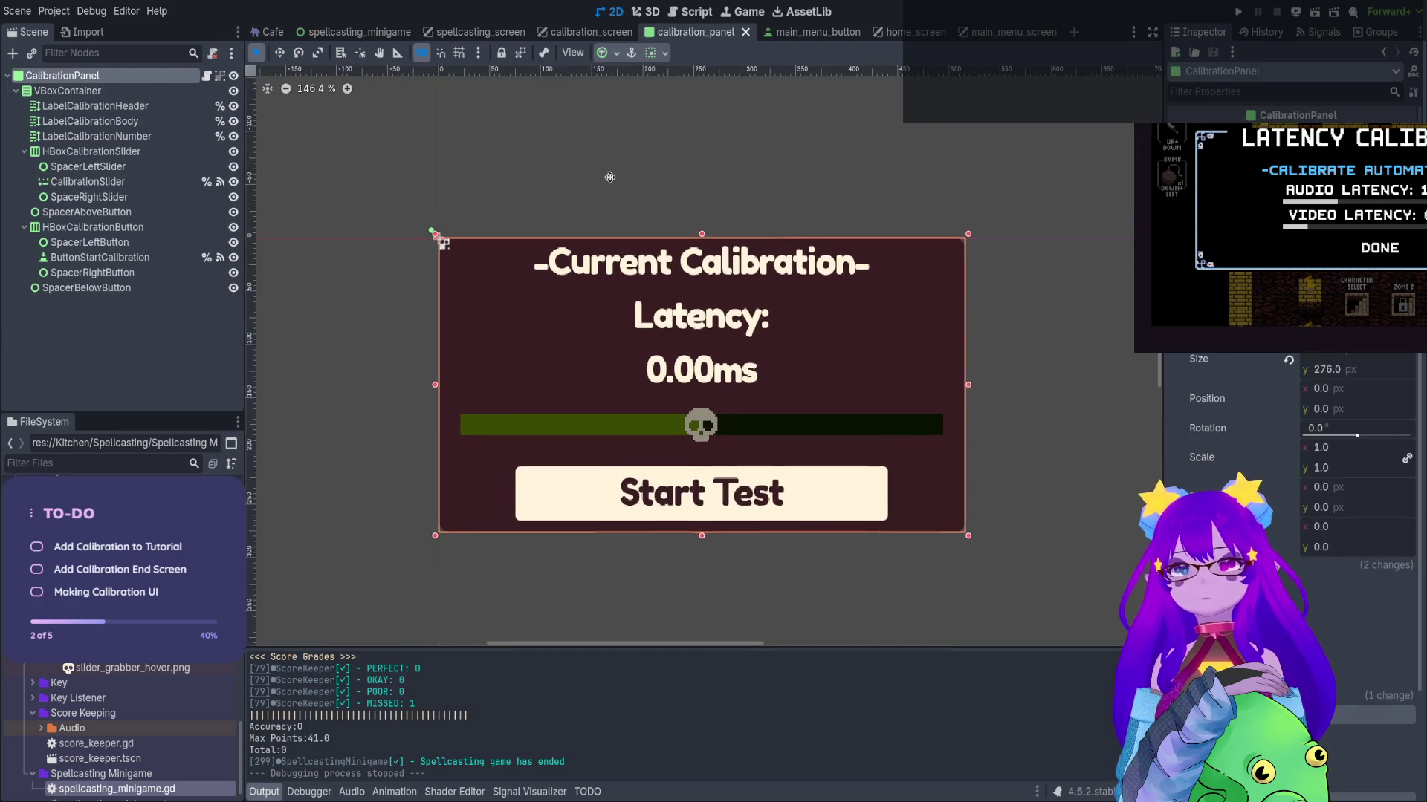
{"action": "left_click", "coordinate": [206, 75]}
Remove the extra blank line after _update(STATUS.END)
{"action": "scroll", "coordinate": [462, 265], "scroll_direction": "up", "scroll_amount": 1}
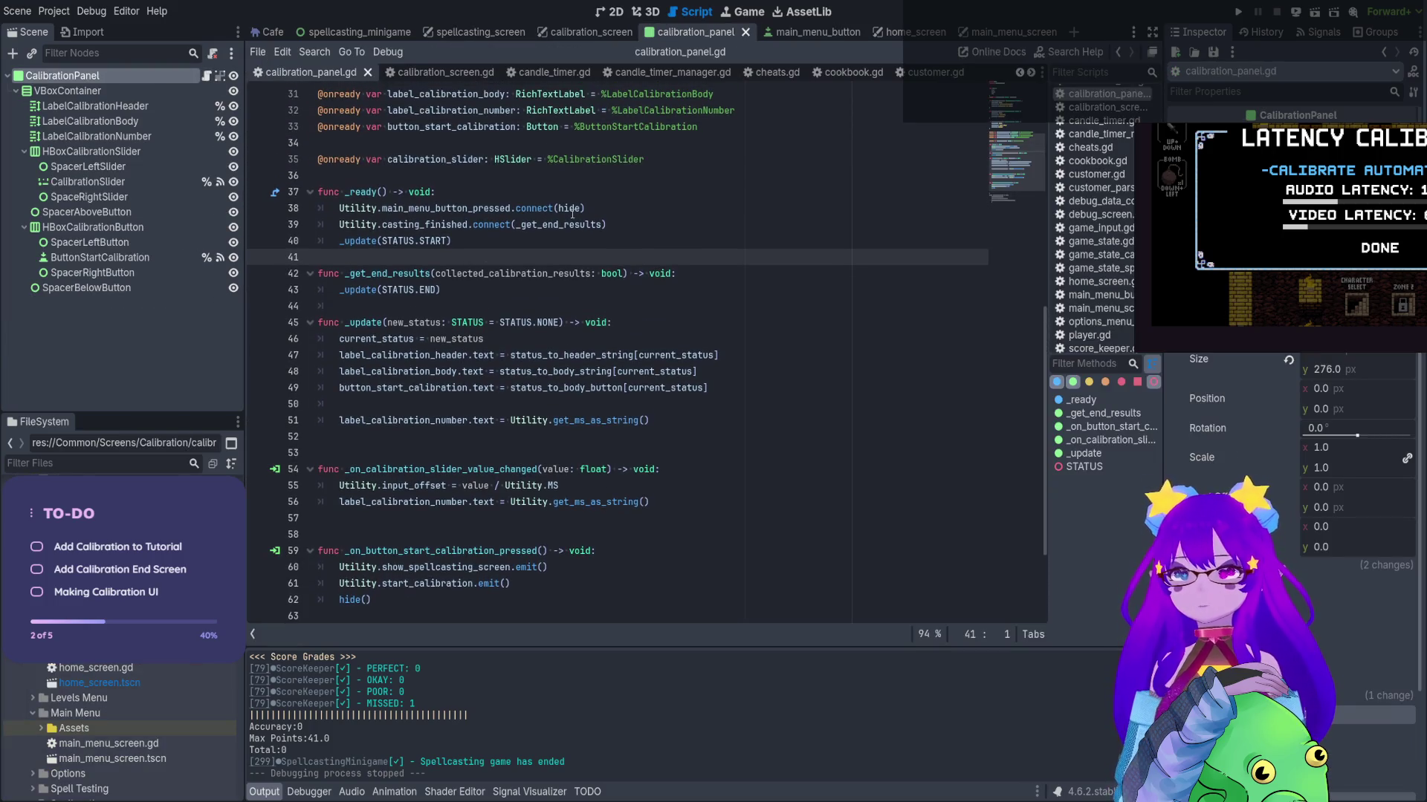
{"action": "left_click", "coordinate": [599, 224]}
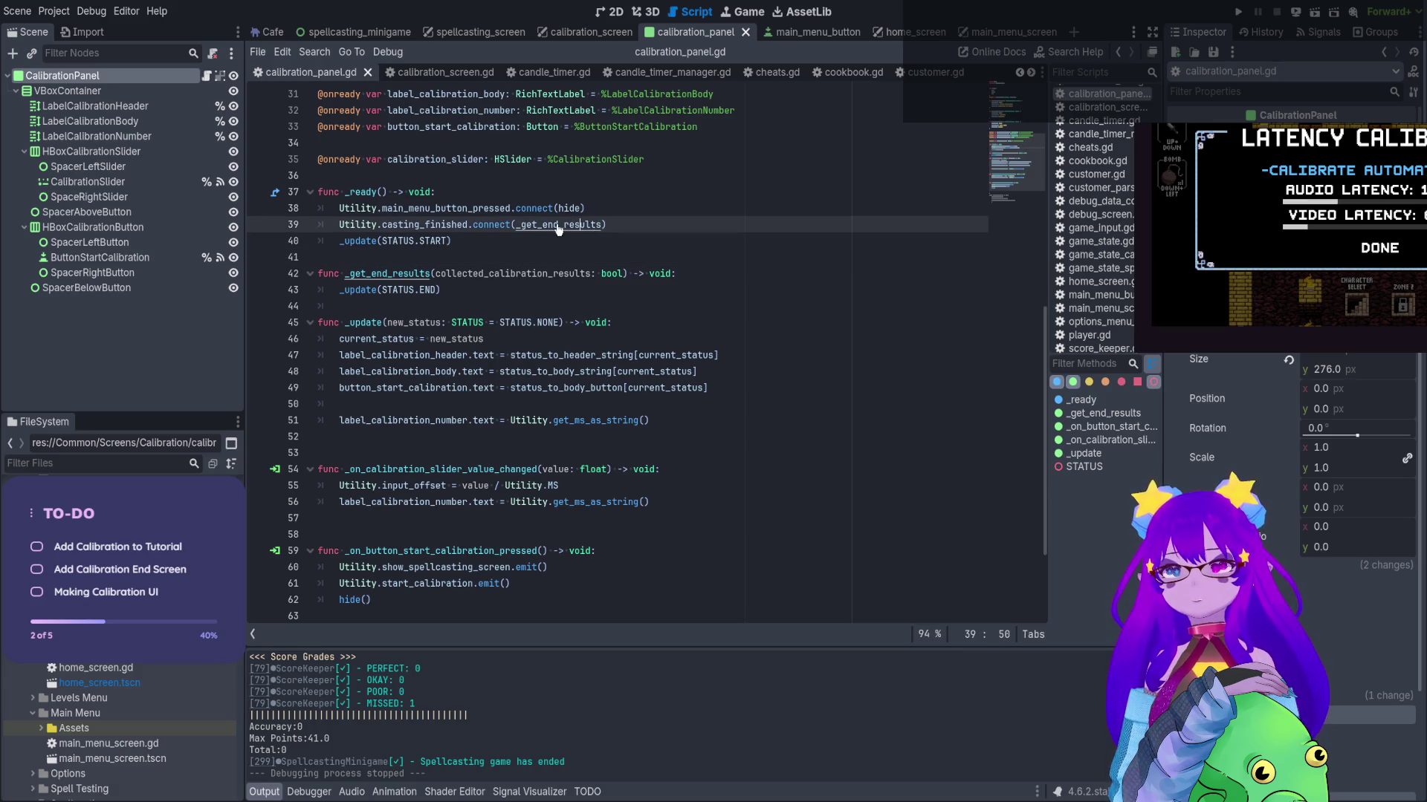
{"action": "left_click", "coordinate": [445, 291]}
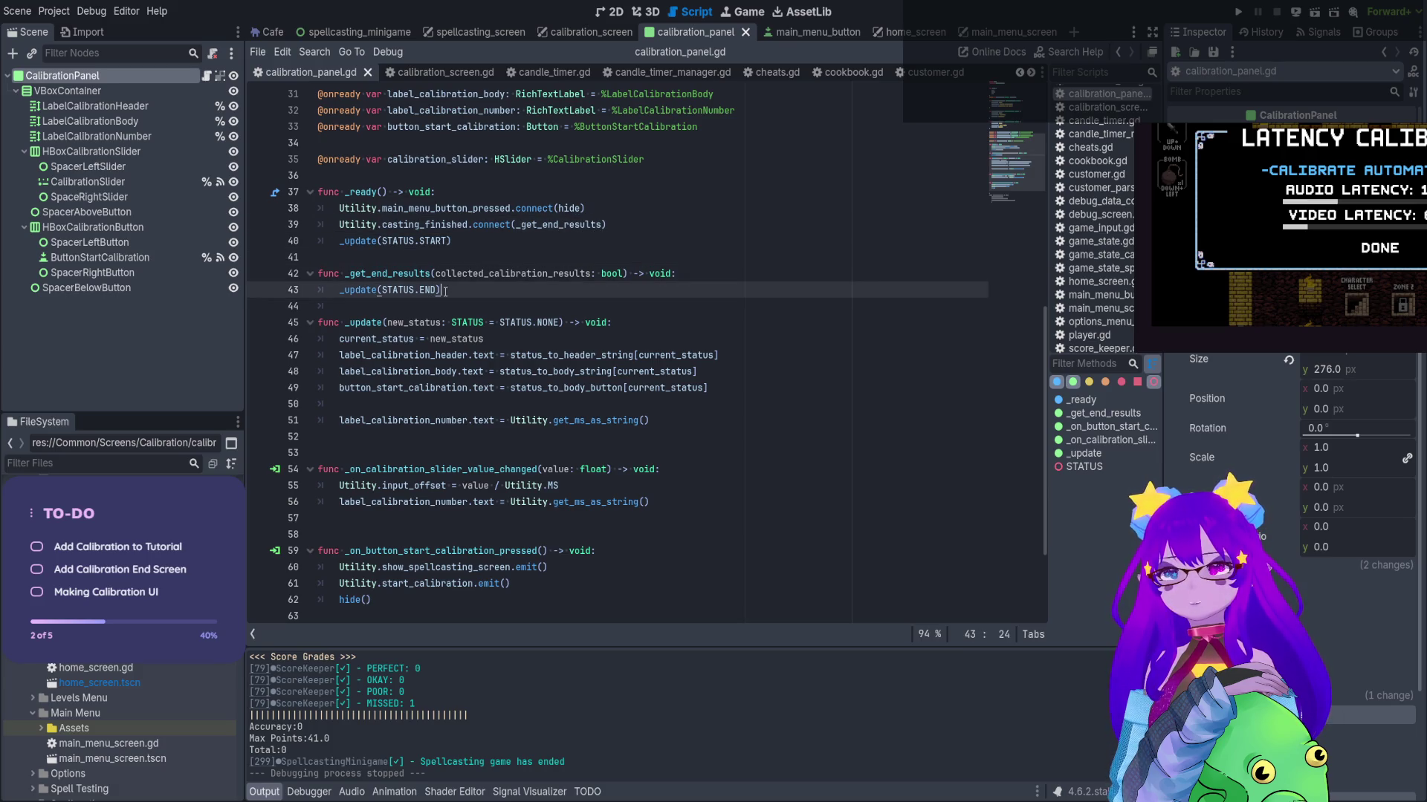
{"action": "key", "text": "Return"}
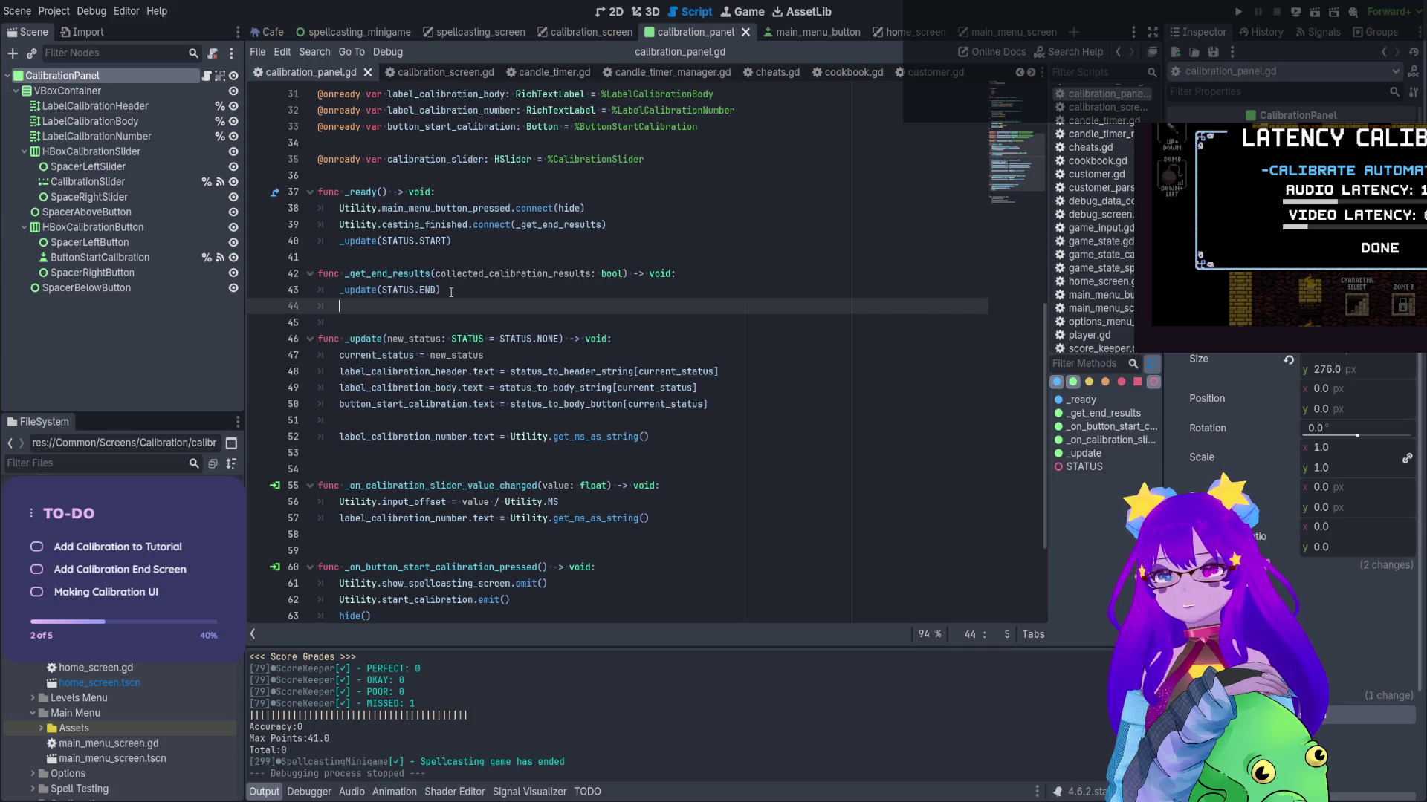
{"action": "left_click_drag", "start_coordinate": [469, 437], "coordinate": [494, 437]}
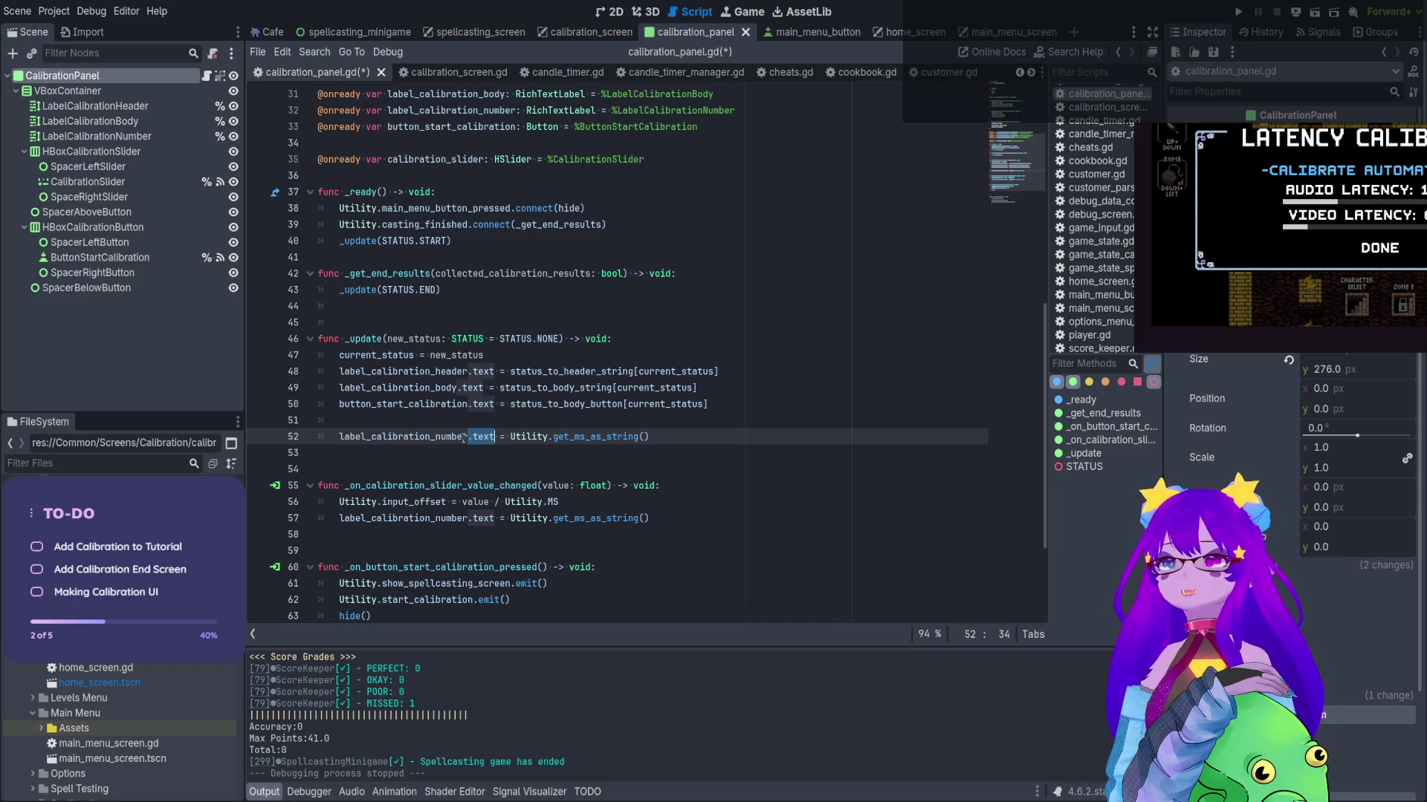
{"action": "left_click", "coordinate": [449, 295]}
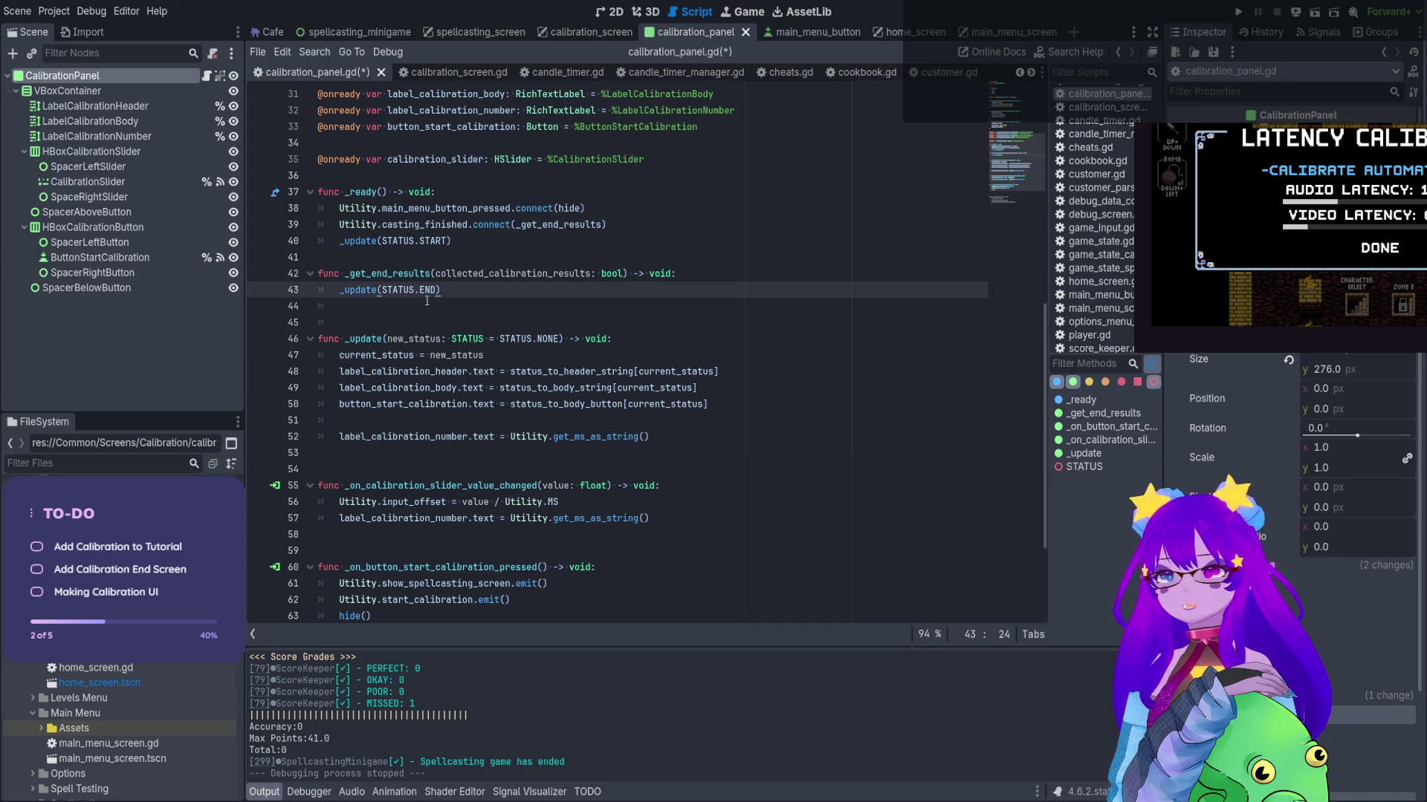
{"action": "key", "text": "Delete"}
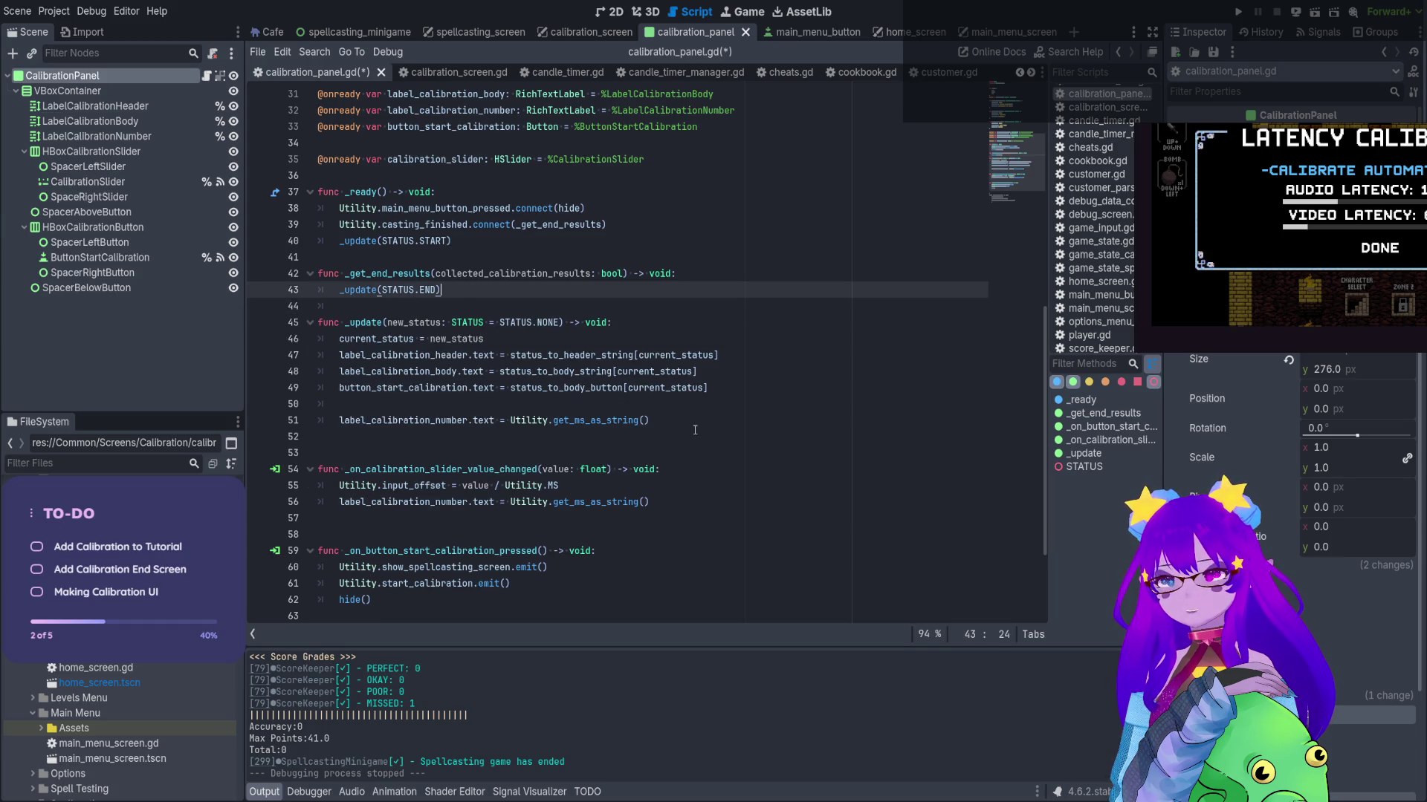
Below line 51, begin 'calibration_slider.value = Utility.MS'
{"action": "left_click", "coordinate": [701, 420]}
{"action": "key", "text": "Return"}
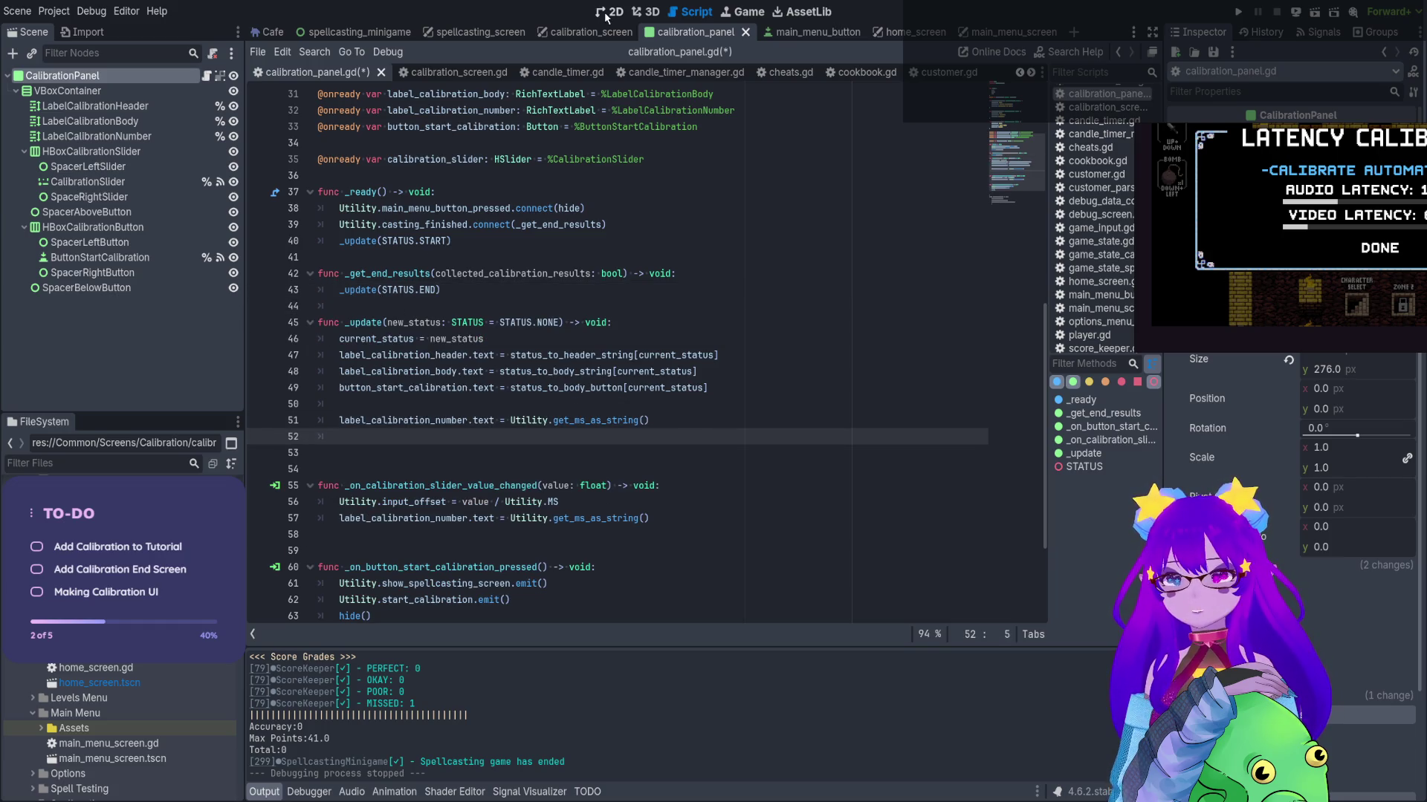
{"action": "left_click", "coordinate": [88, 182]}
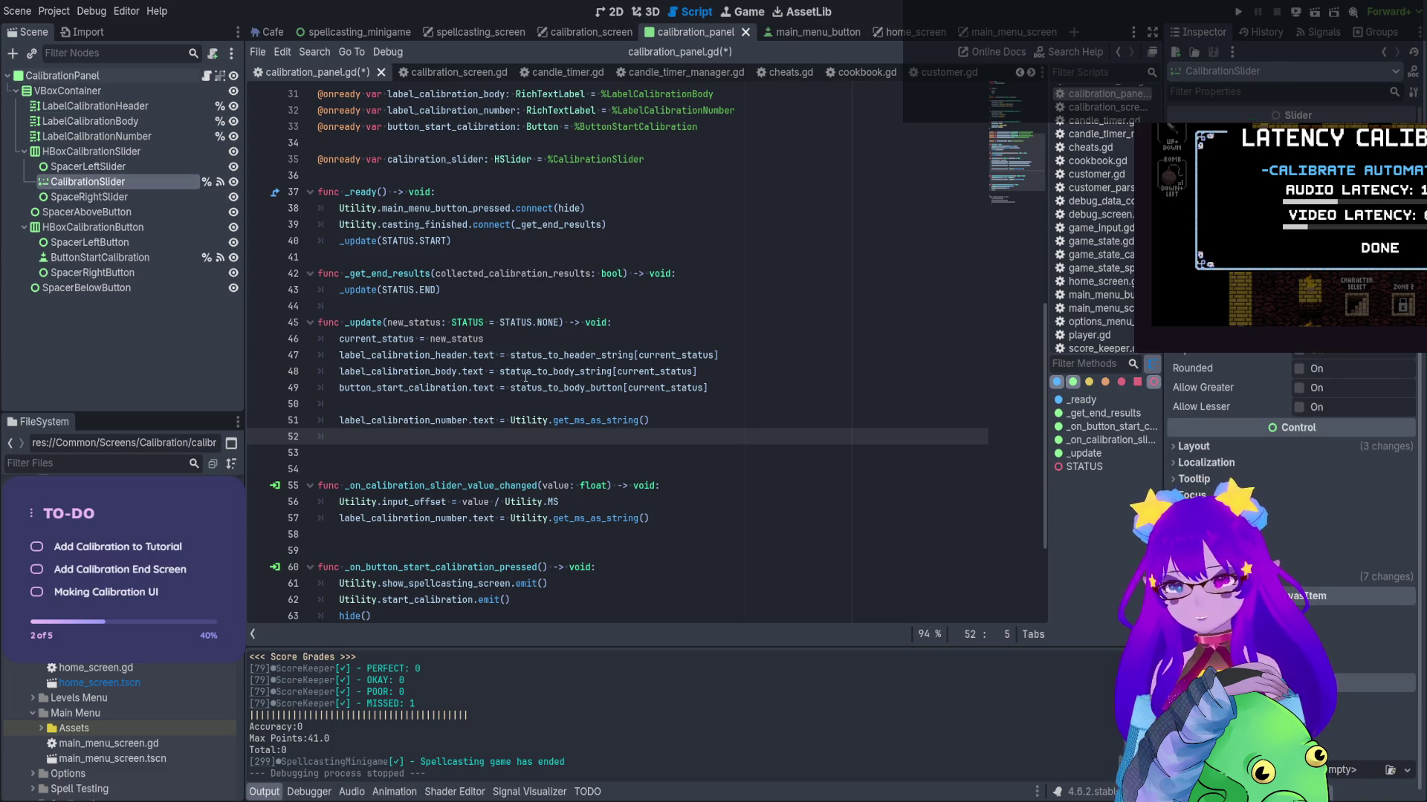
{"action": "type", "text": "cal"}
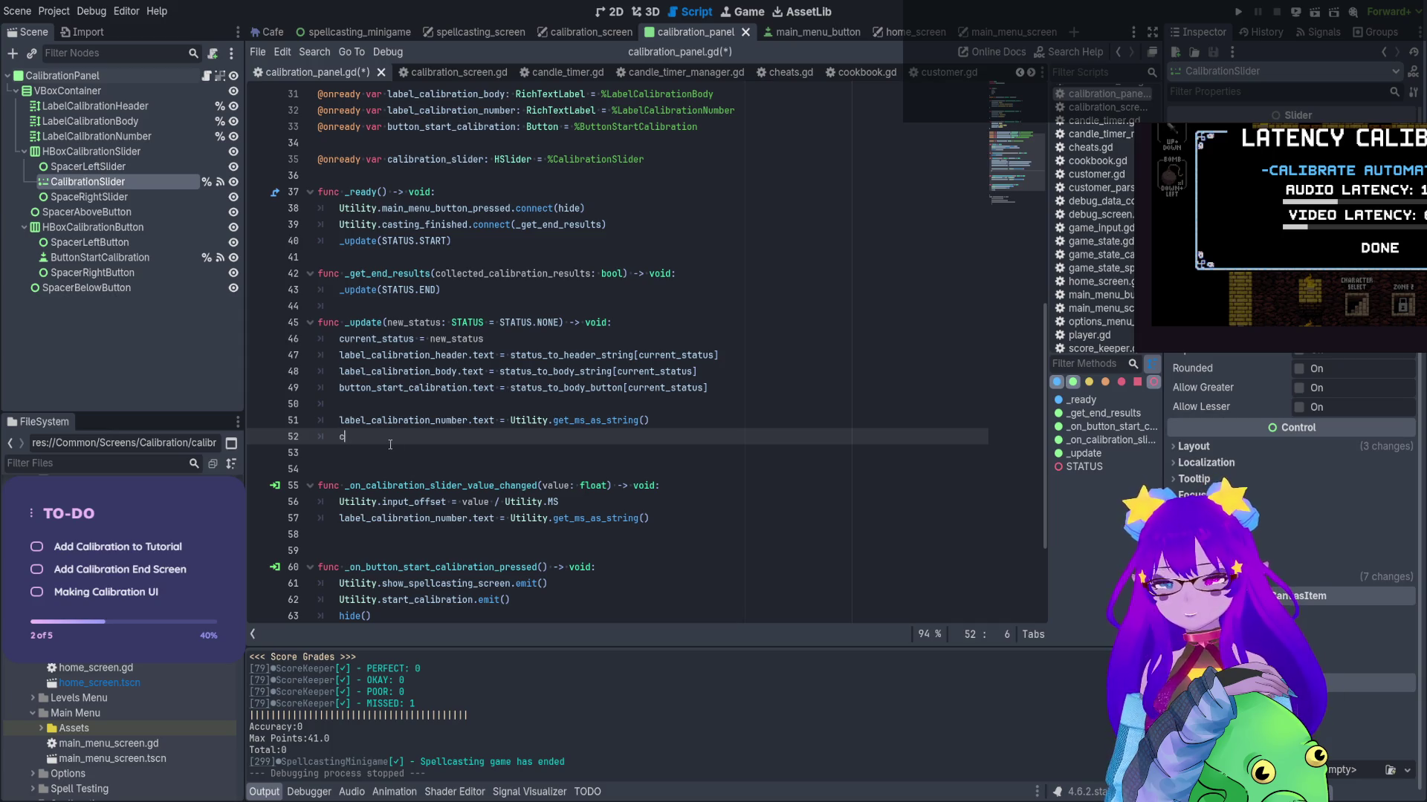
{"action": "key", "text": "Return"}
{"action": "type", "text": "."}
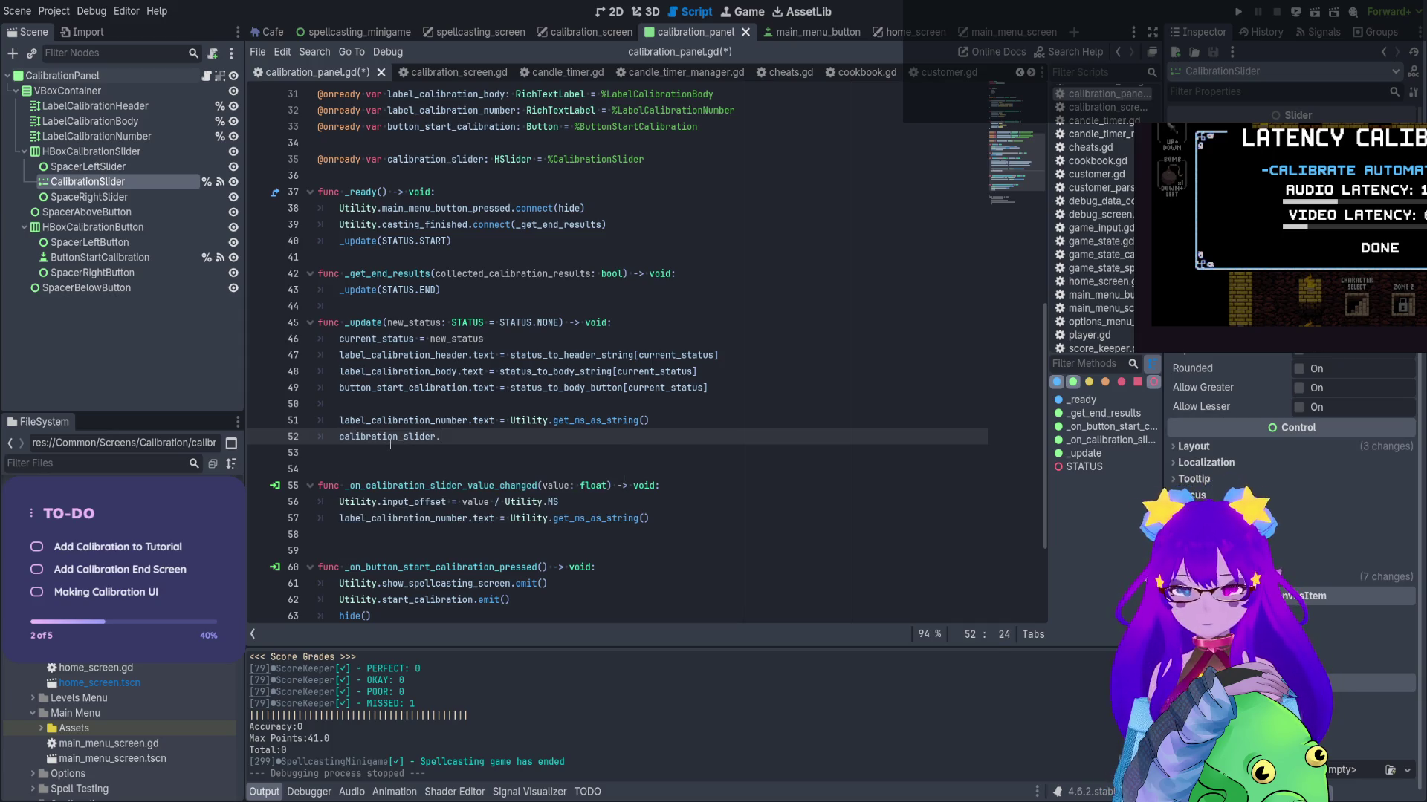
{"action": "type", "text": "va"}
{"action": "key", "text": "Return"}
{"action": "type", "text": "= "}
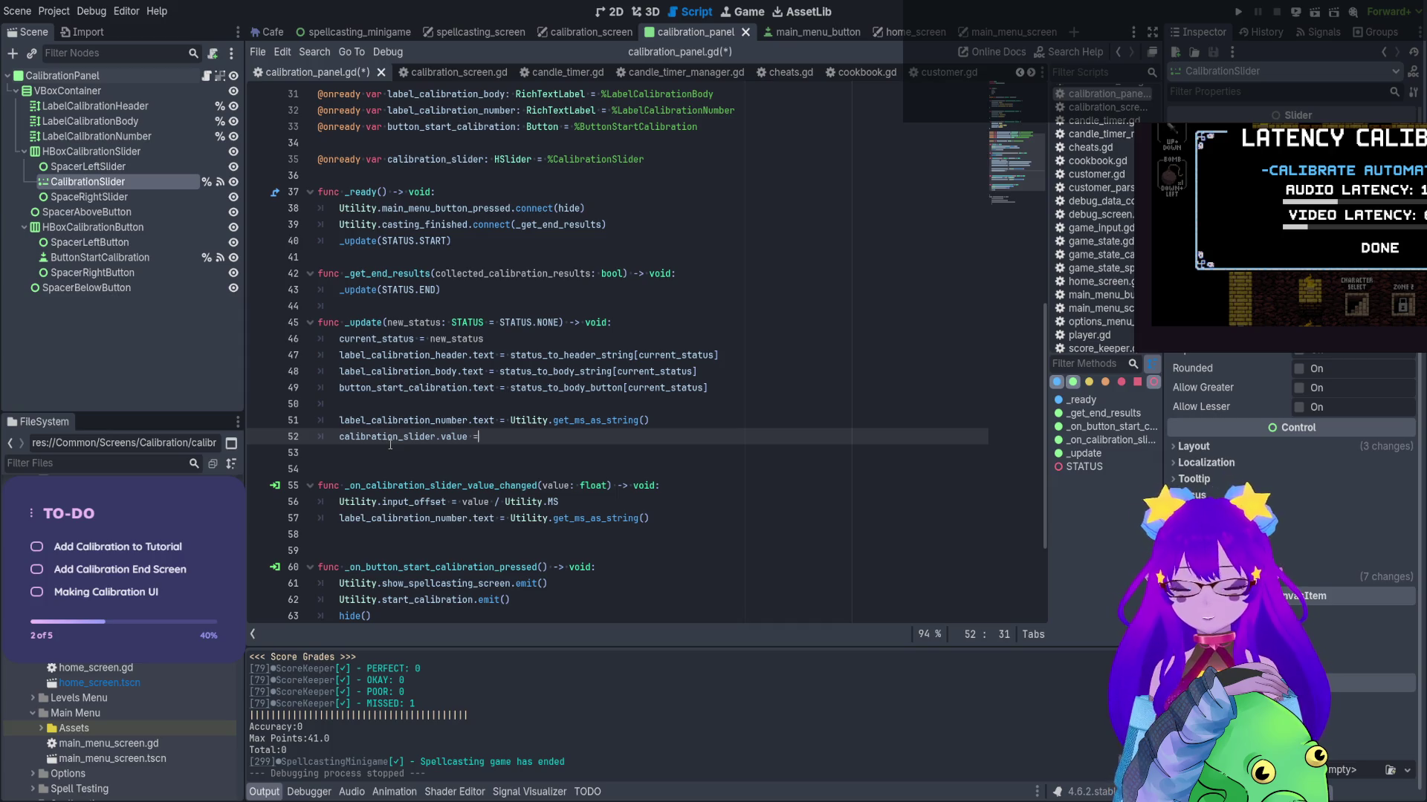
{"action": "type", "text": "Utility.ms"}
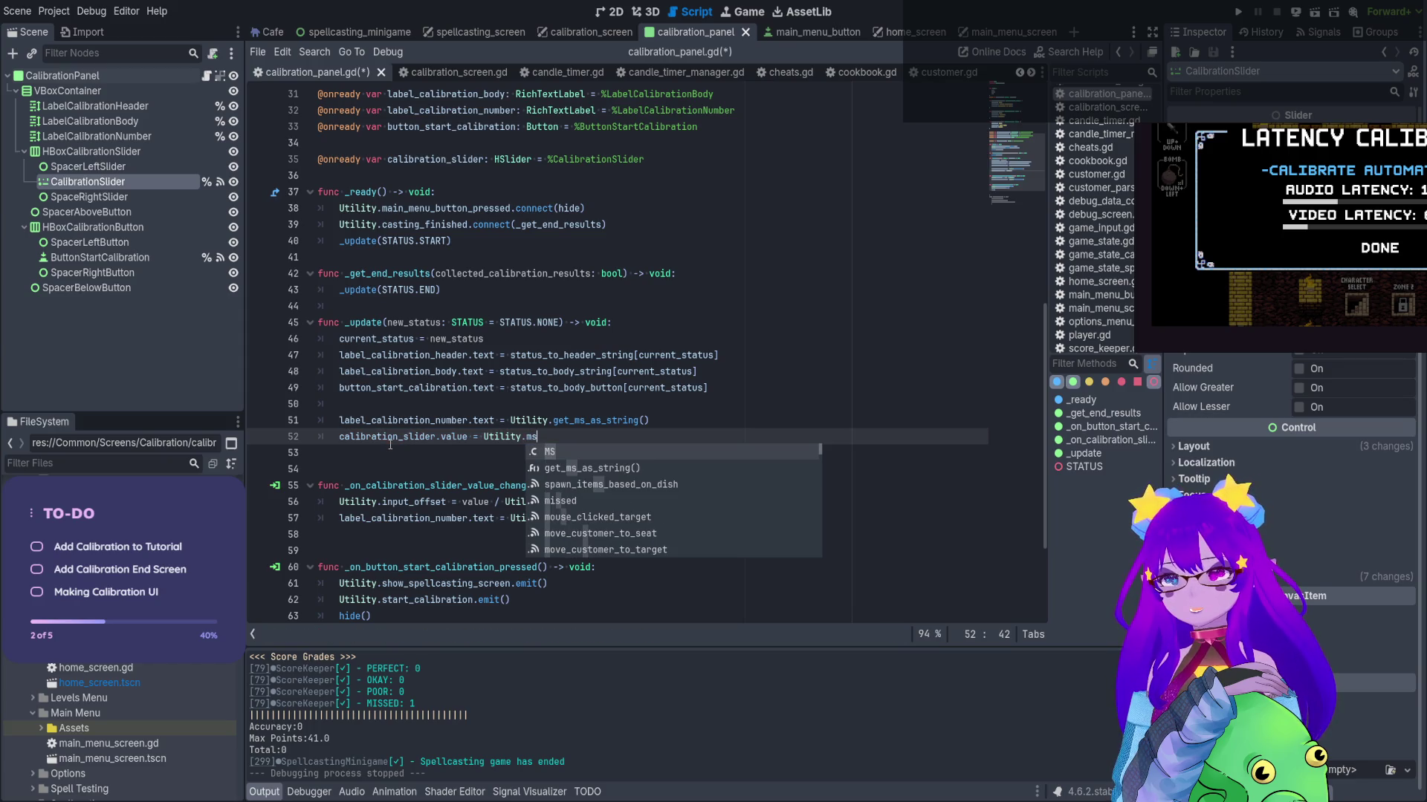
{"action": "key", "text": "Return"}
Complete the line with '* Utility.input_offset', save, and run the game
{"action": "type", "text": "* Utilit."}
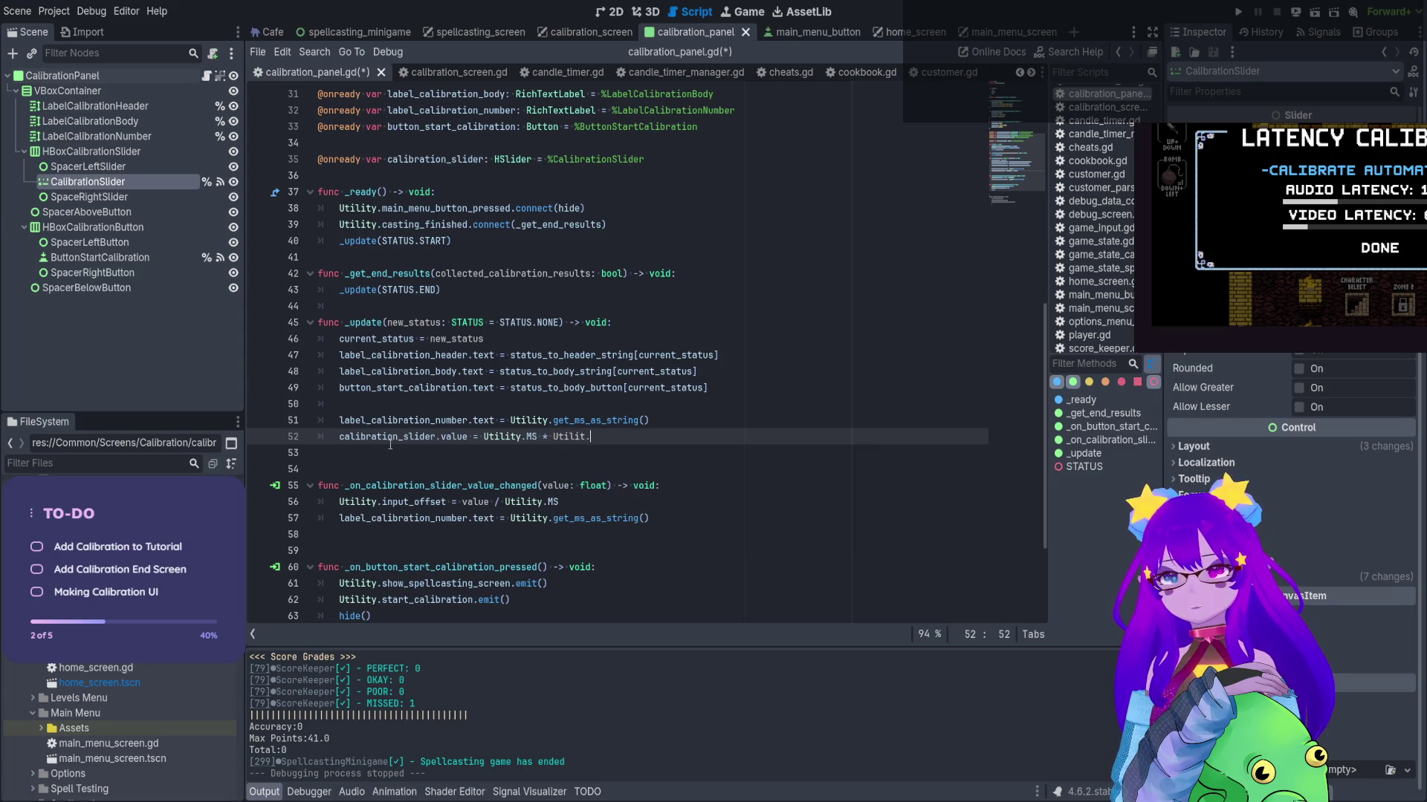
{"action": "key", "text": "BackSpace"}
{"action": "key", "text": "BackSpace"}
{"action": "key", "text": "BackSpace"}
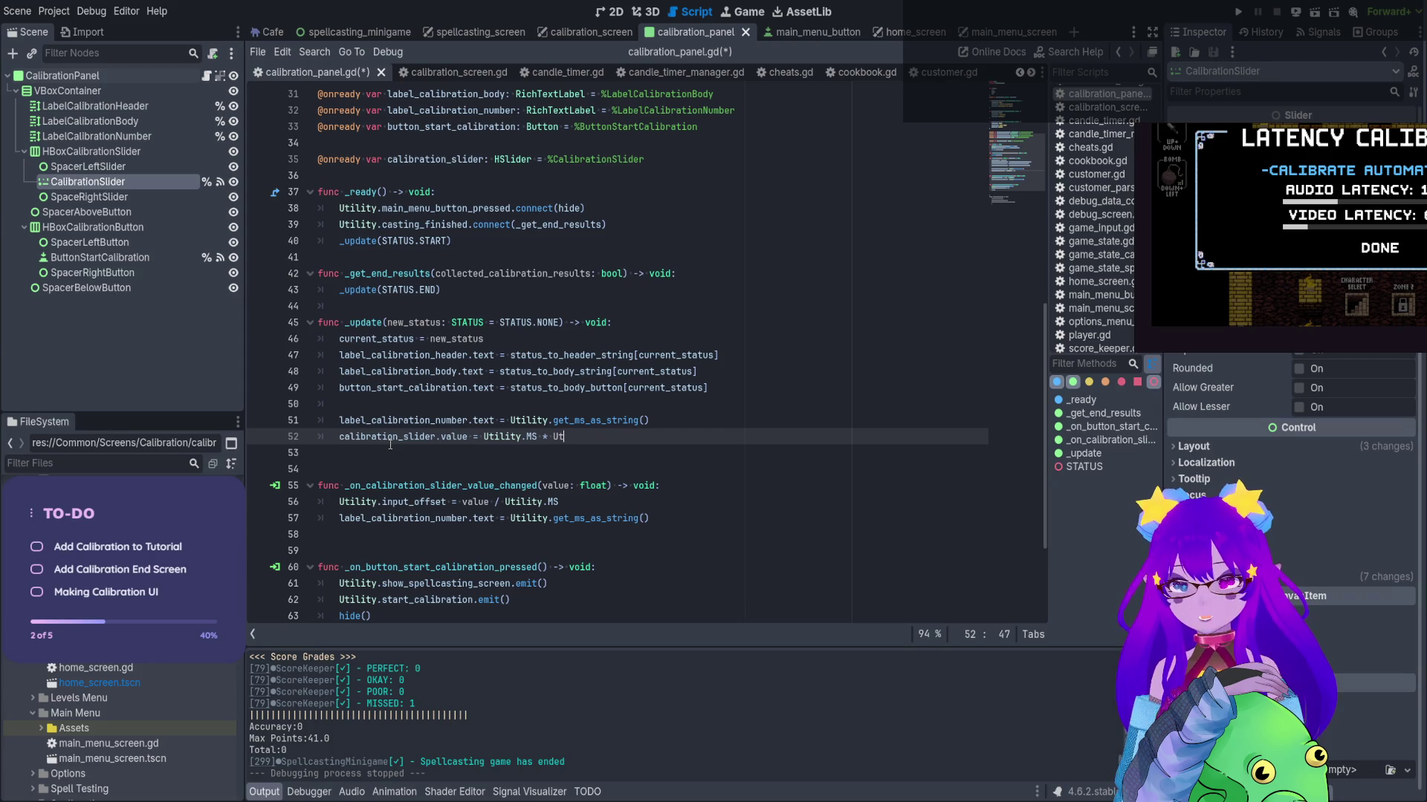
{"action": "type", "text": "Utility."}
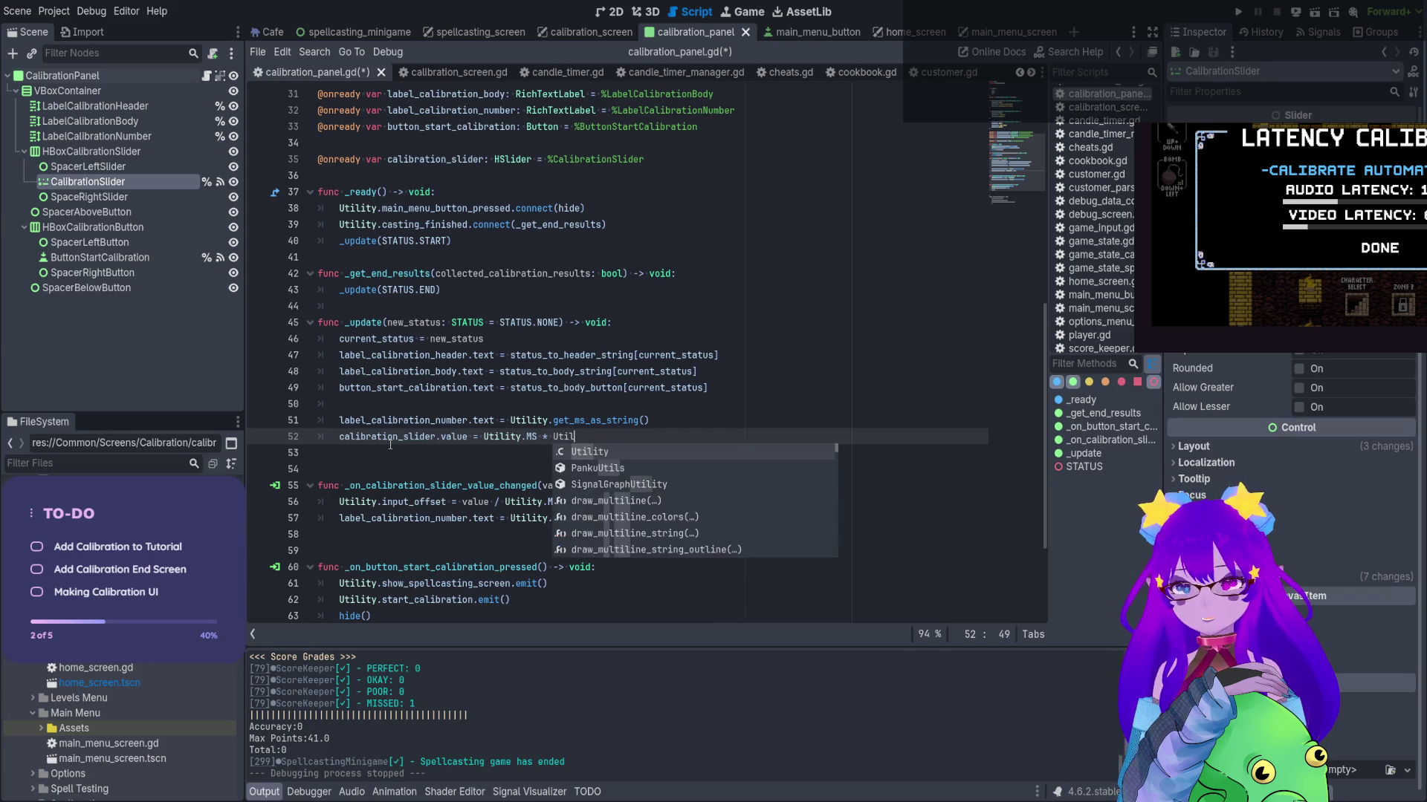
{"action": "type", "text": "inp"}
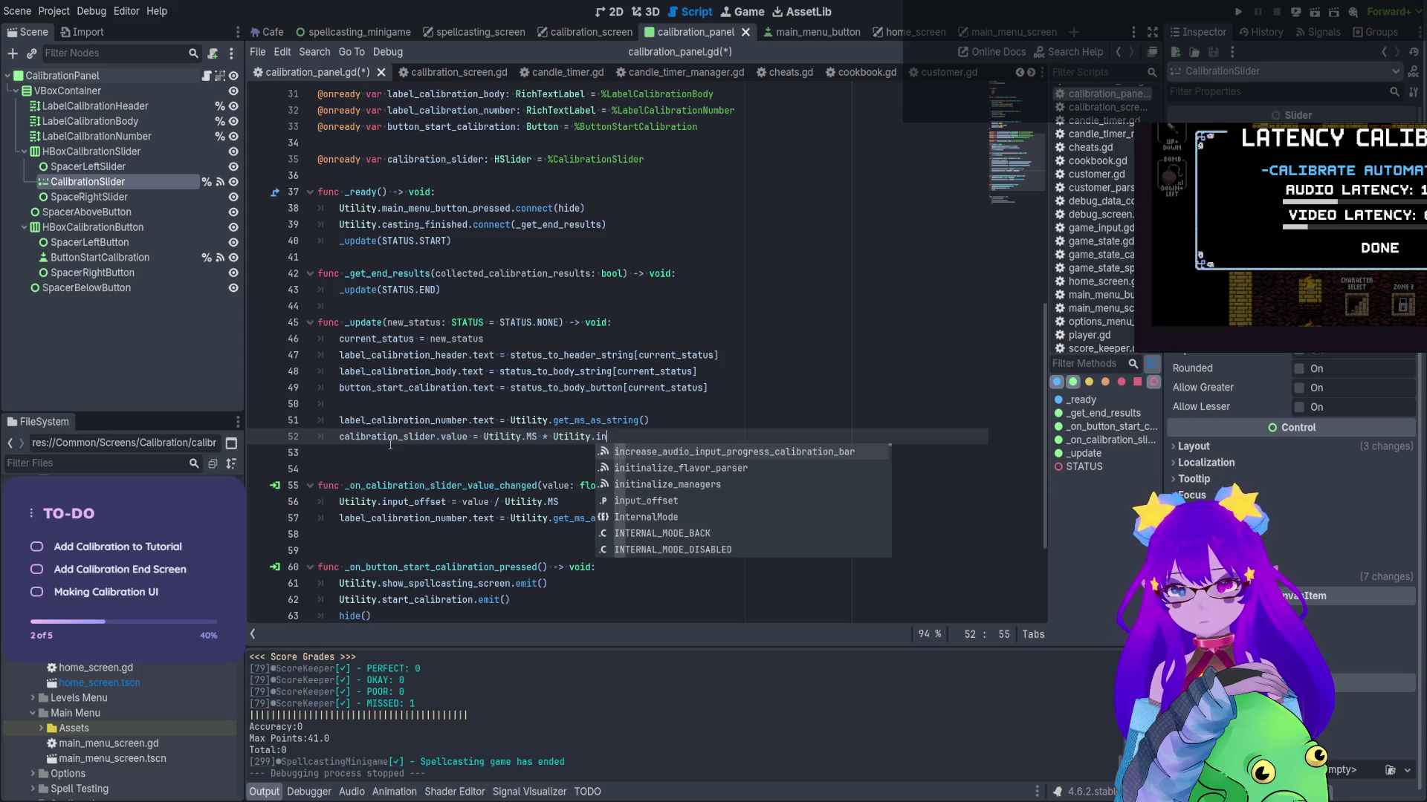
{"action": "key", "text": "Return"}
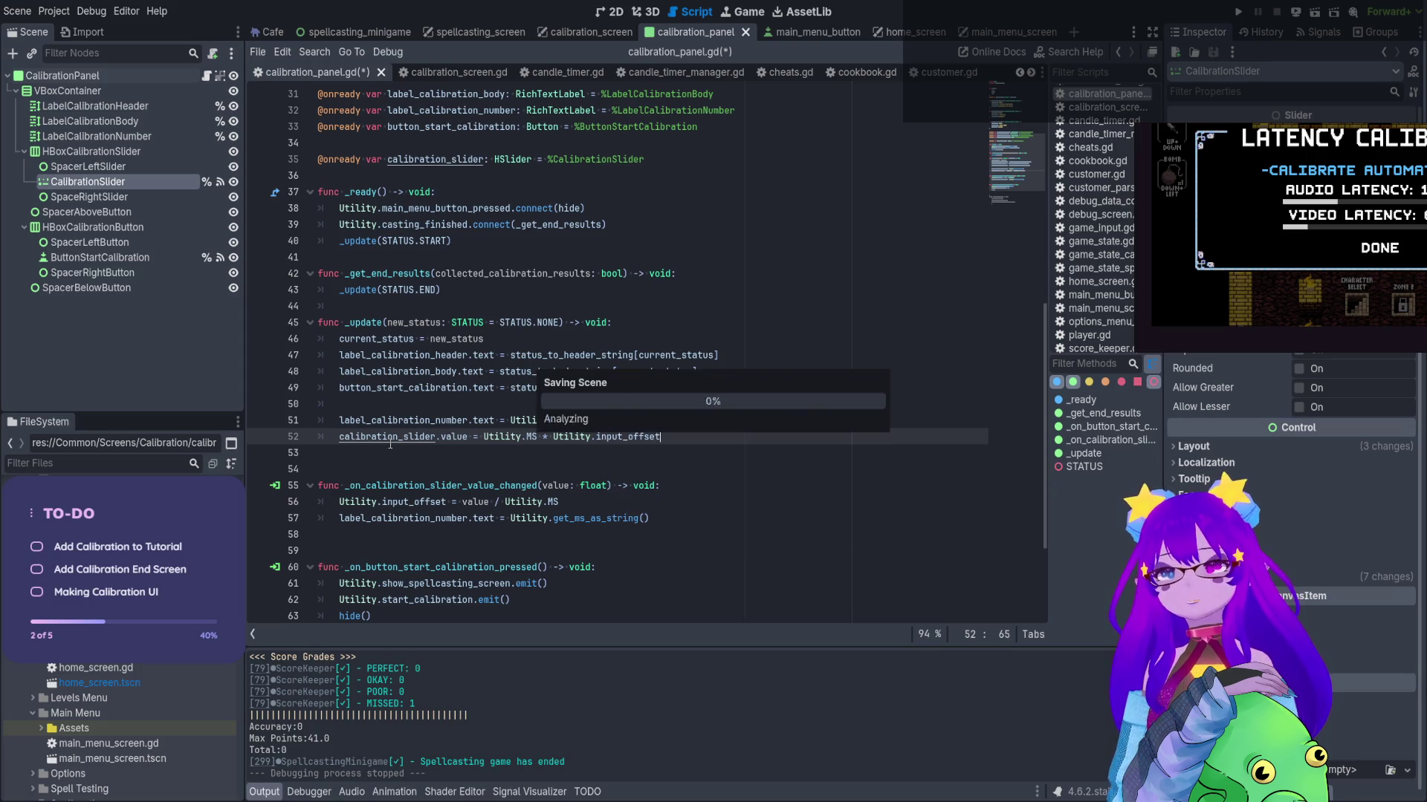
{"action": "key", "text": "ctrl+s"}
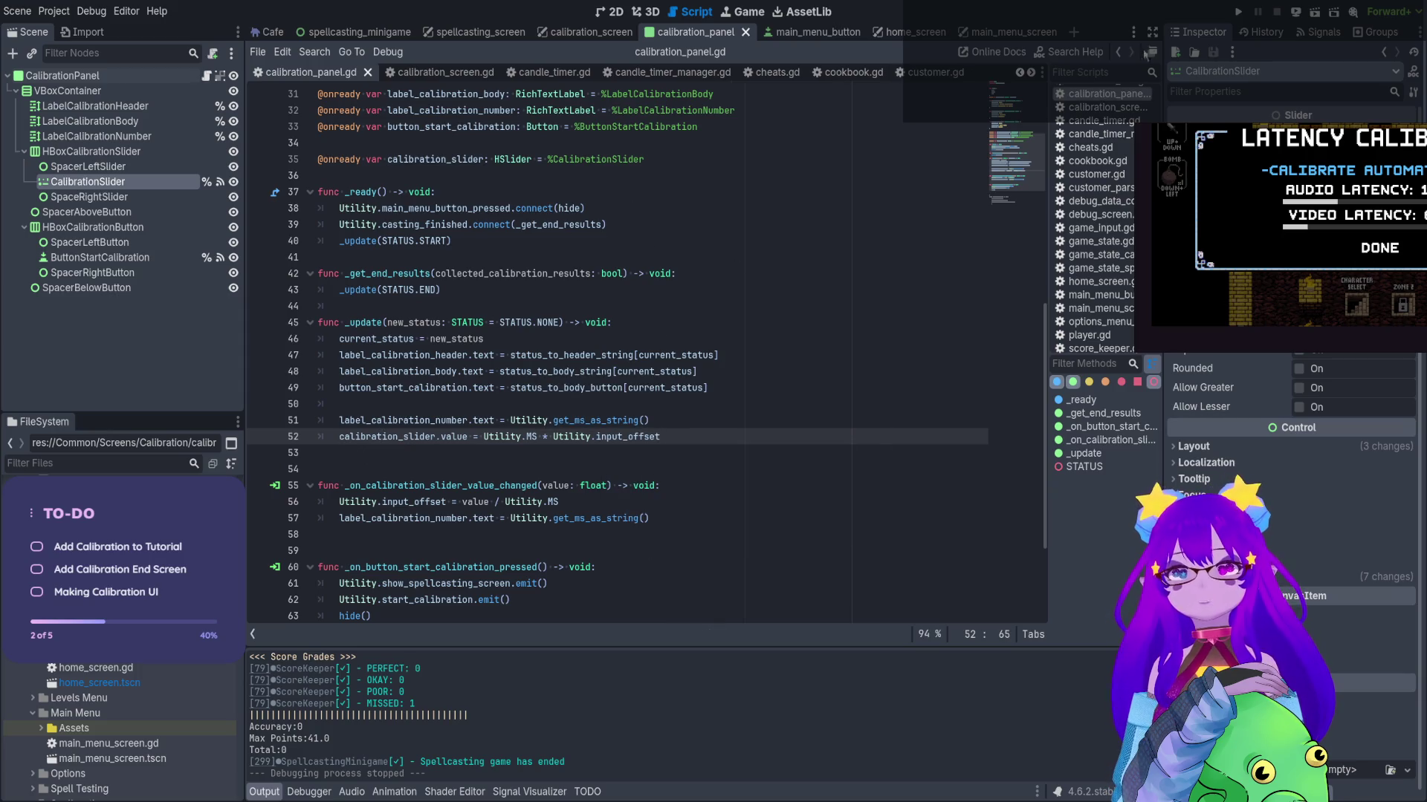
{"action": "left_click", "coordinate": [1238, 11]}
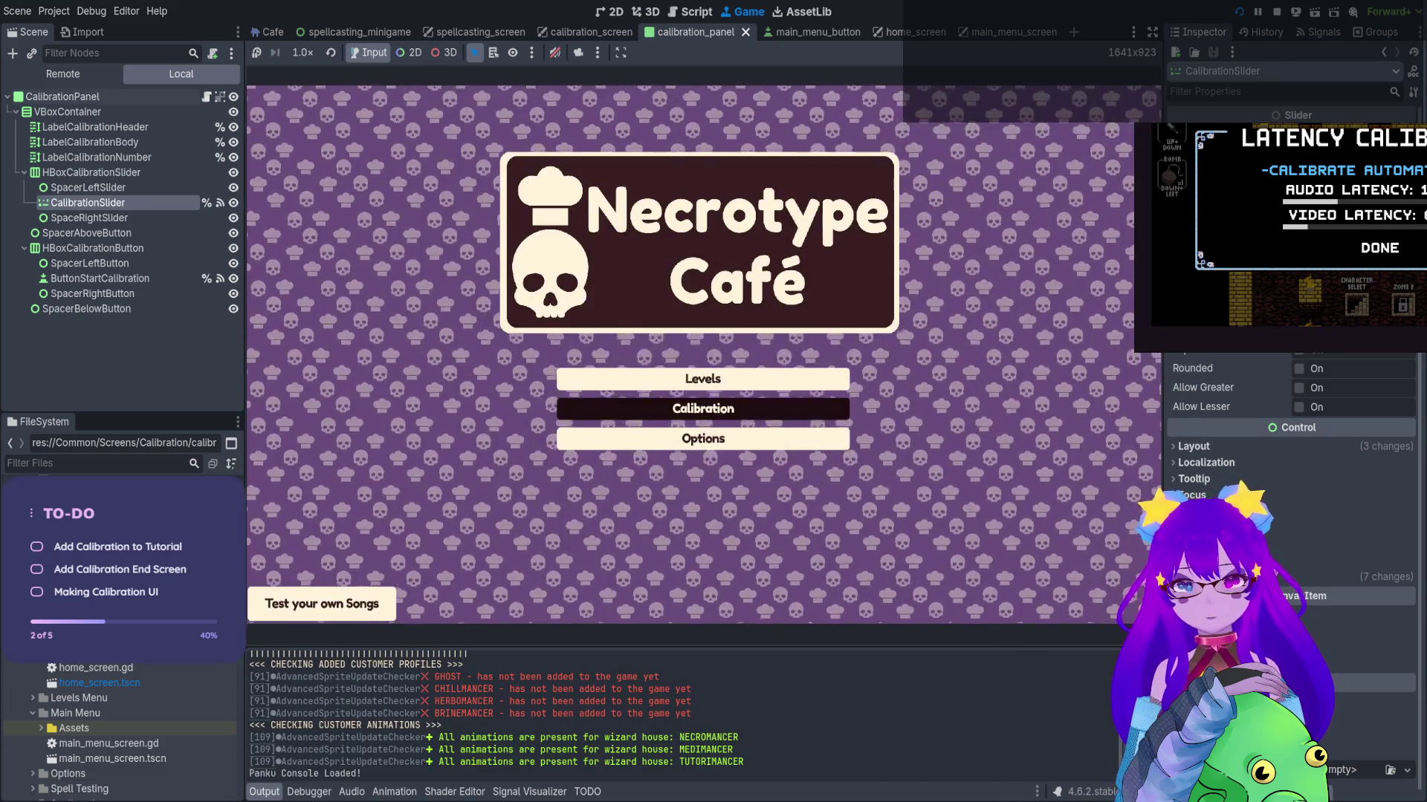
Nudge the calibration slider left and right with the arrow keys, then start the test
{"action": "key", "text": "Left"}
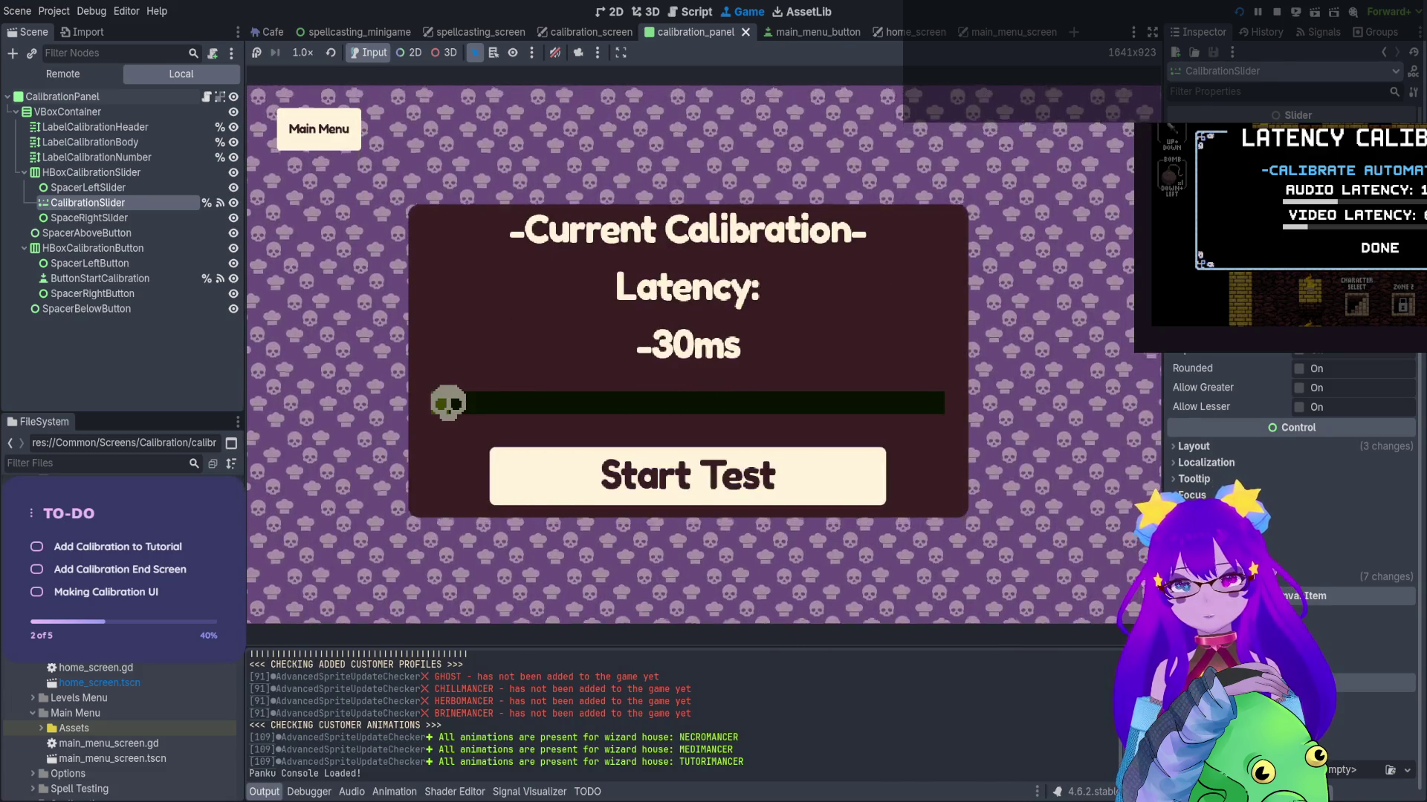
{"action": "key", "text": "Right"}
{"action": "key", "text": "Left"}
{"action": "key", "text": "Right"}
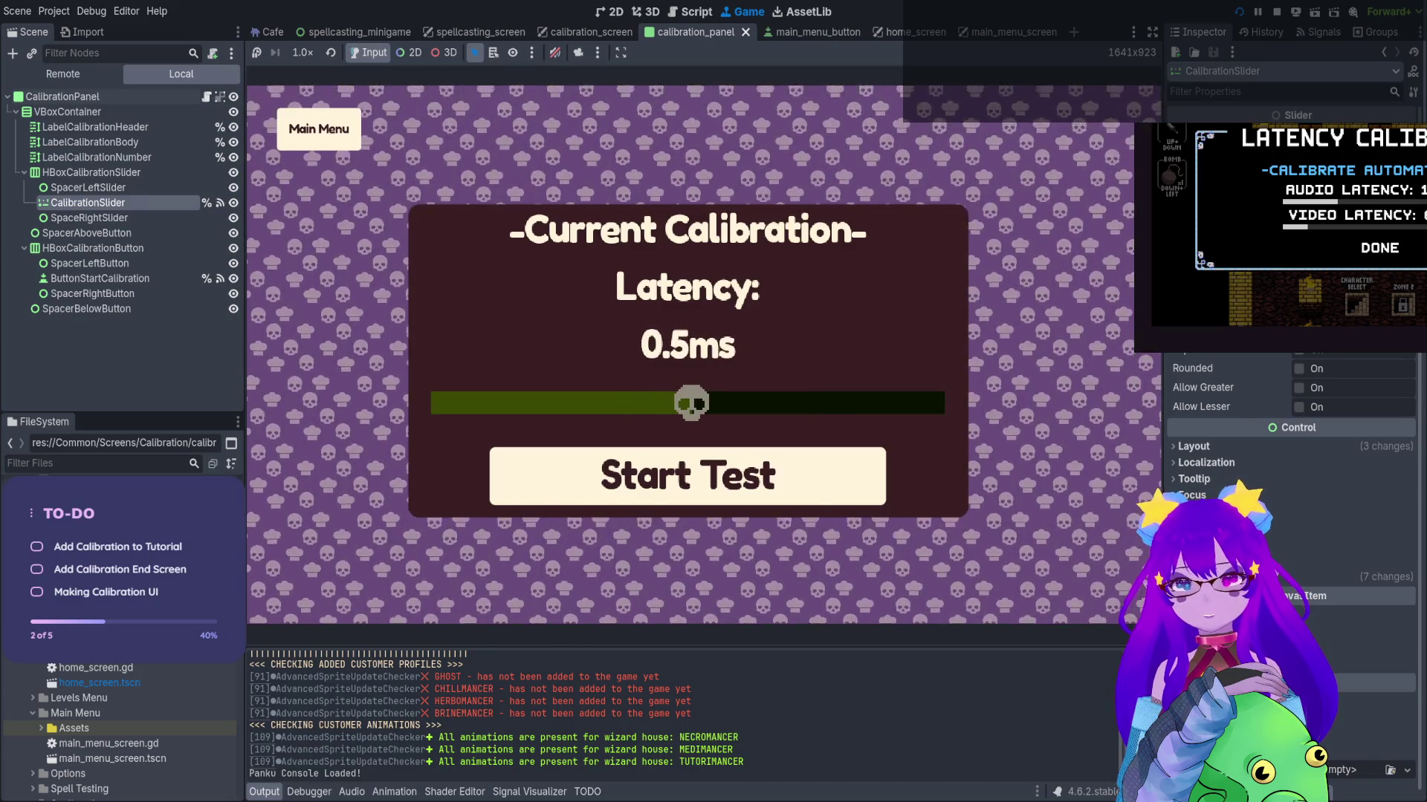
{"action": "key", "text": "Left"}
{"action": "key", "text": "Left"}
{"action": "key", "text": "Right"}
{"action": "key", "text": "Left"}
{"action": "key", "text": "Return"}
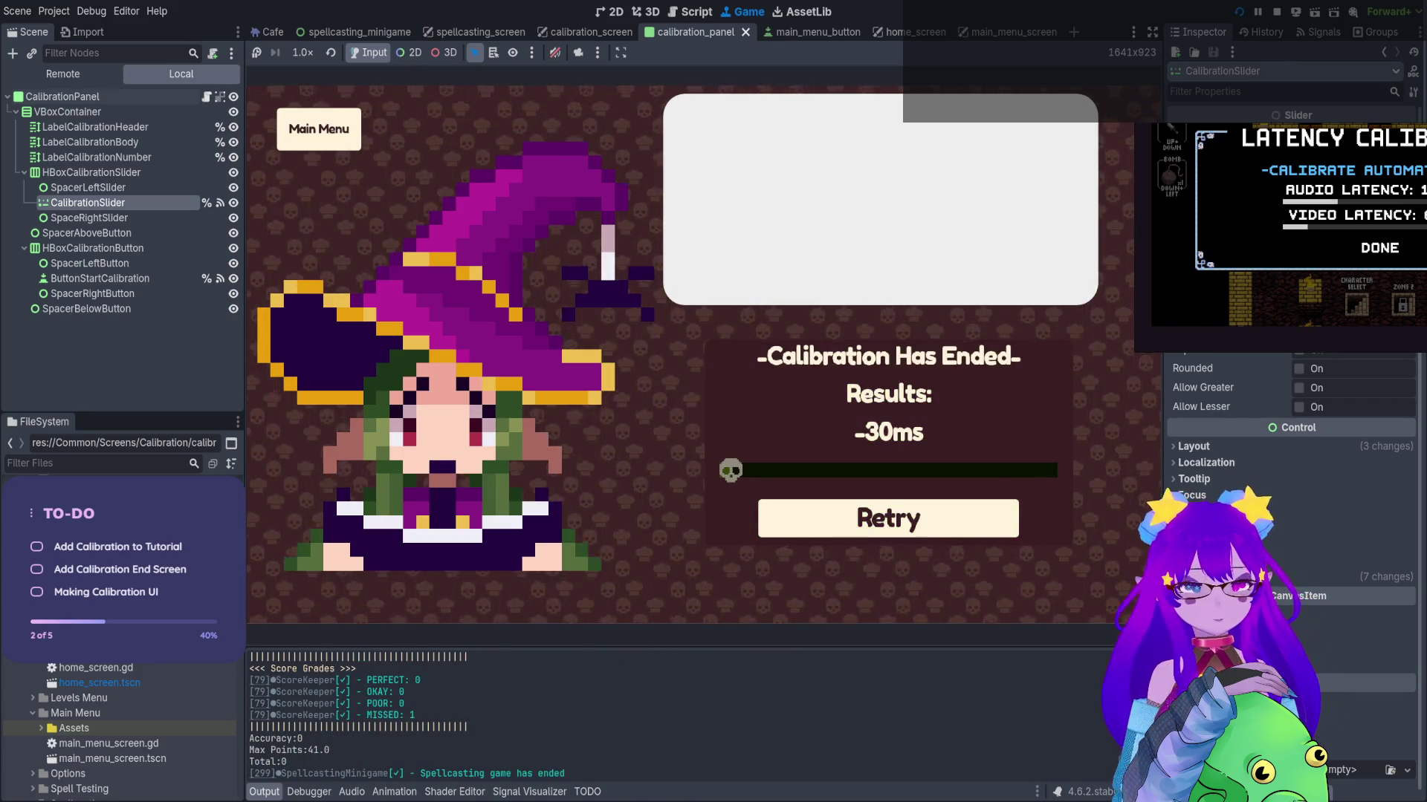
Retry the calibration and tap space on each of the nine beats
{"action": "key", "text": "Return"}
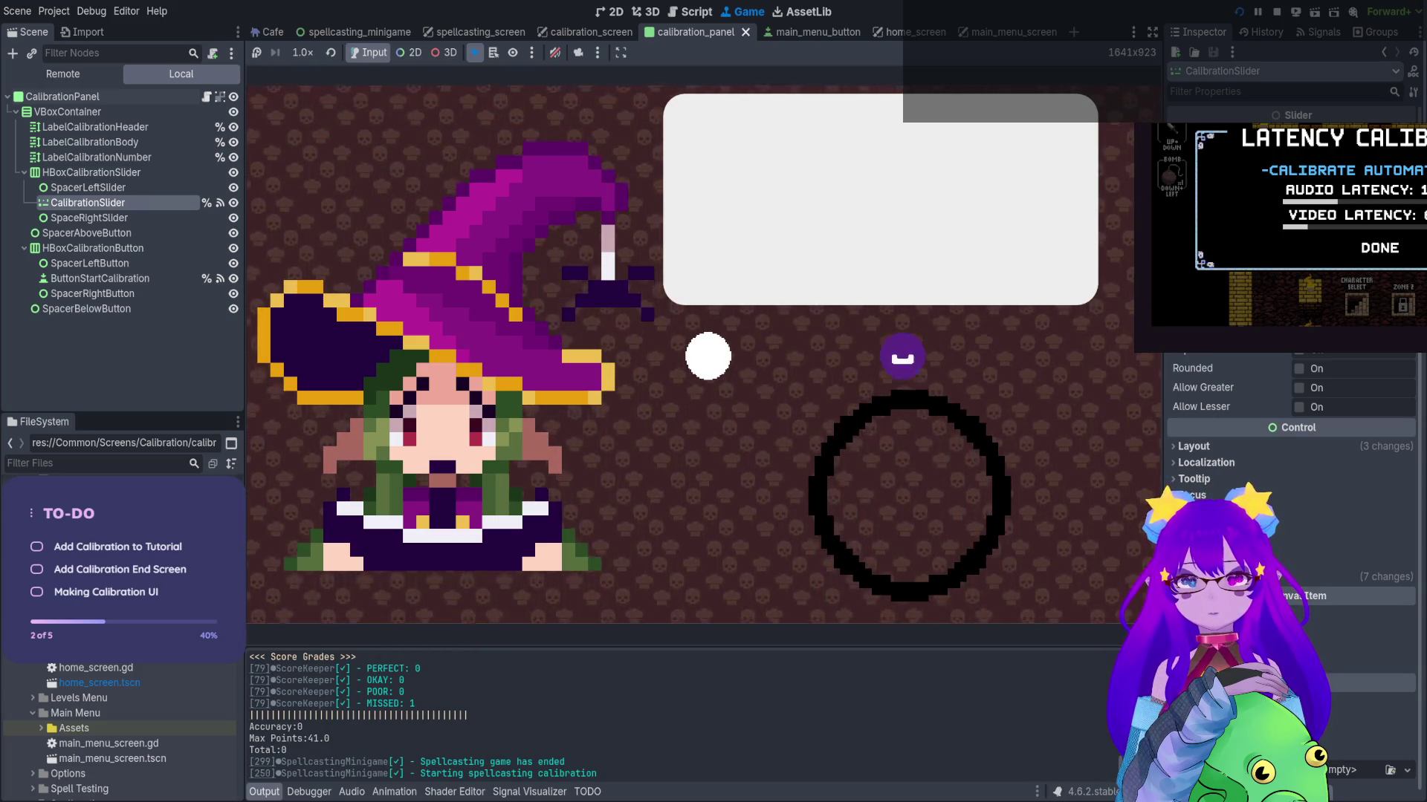
{"action": "key", "text": "space"}
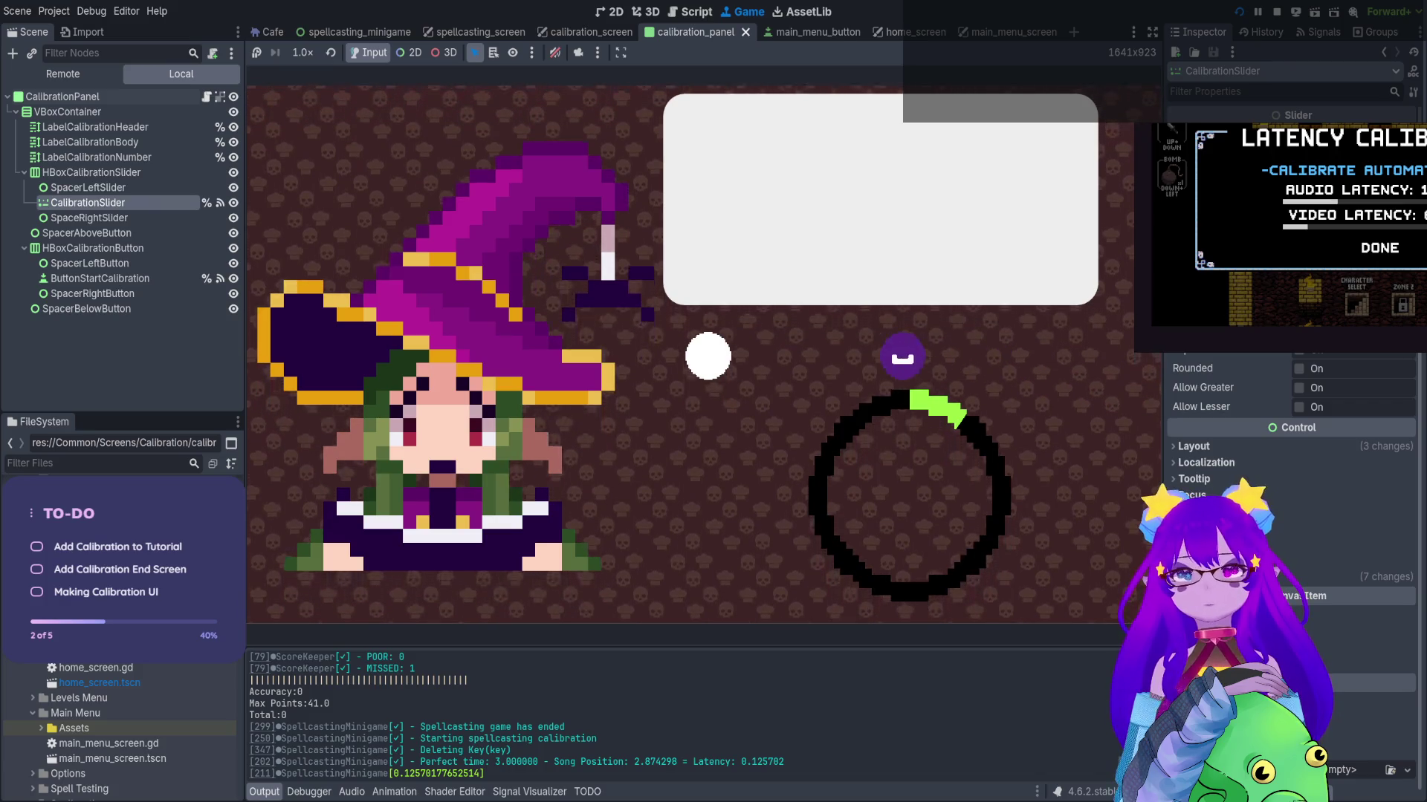
{"action": "key", "text": "space"}
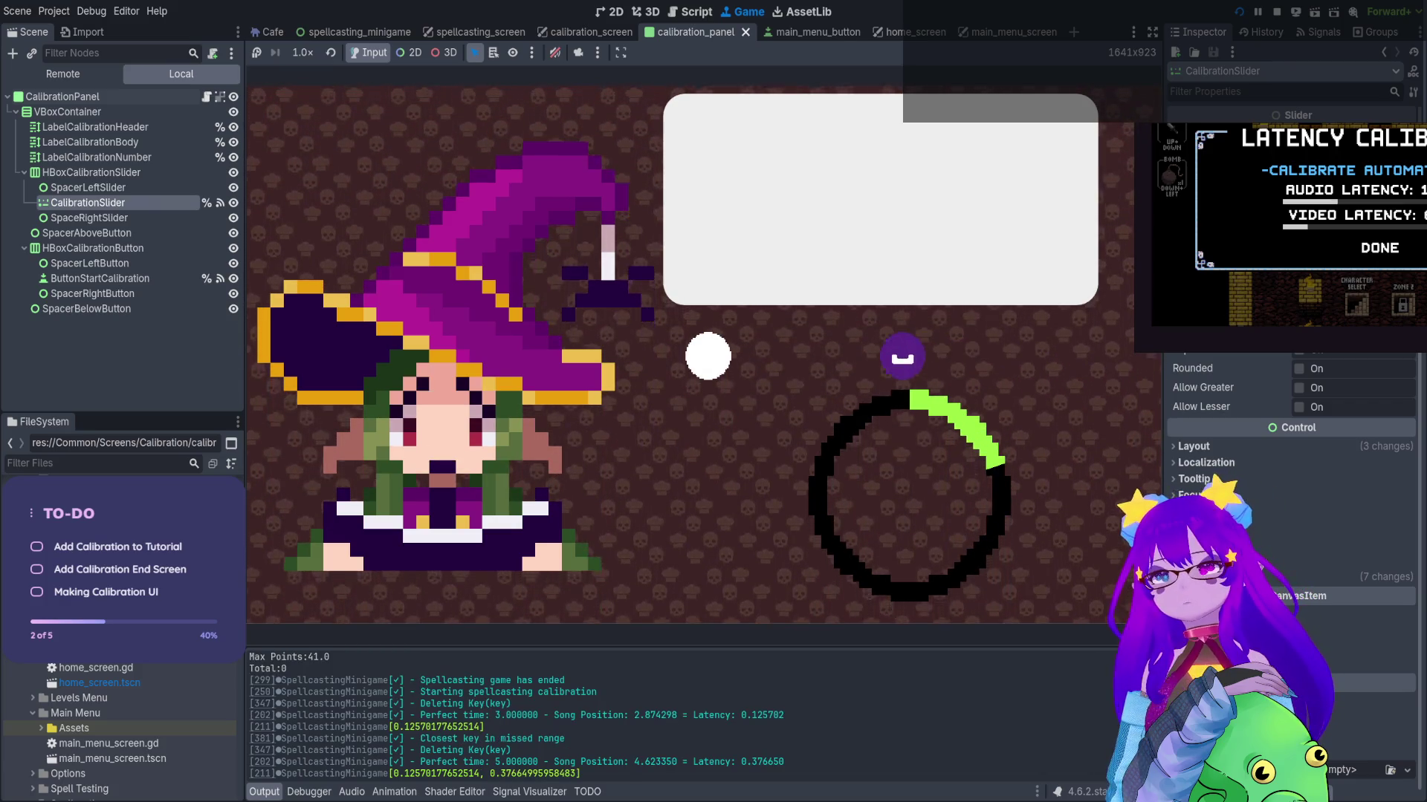
{"action": "key", "text": "space"}
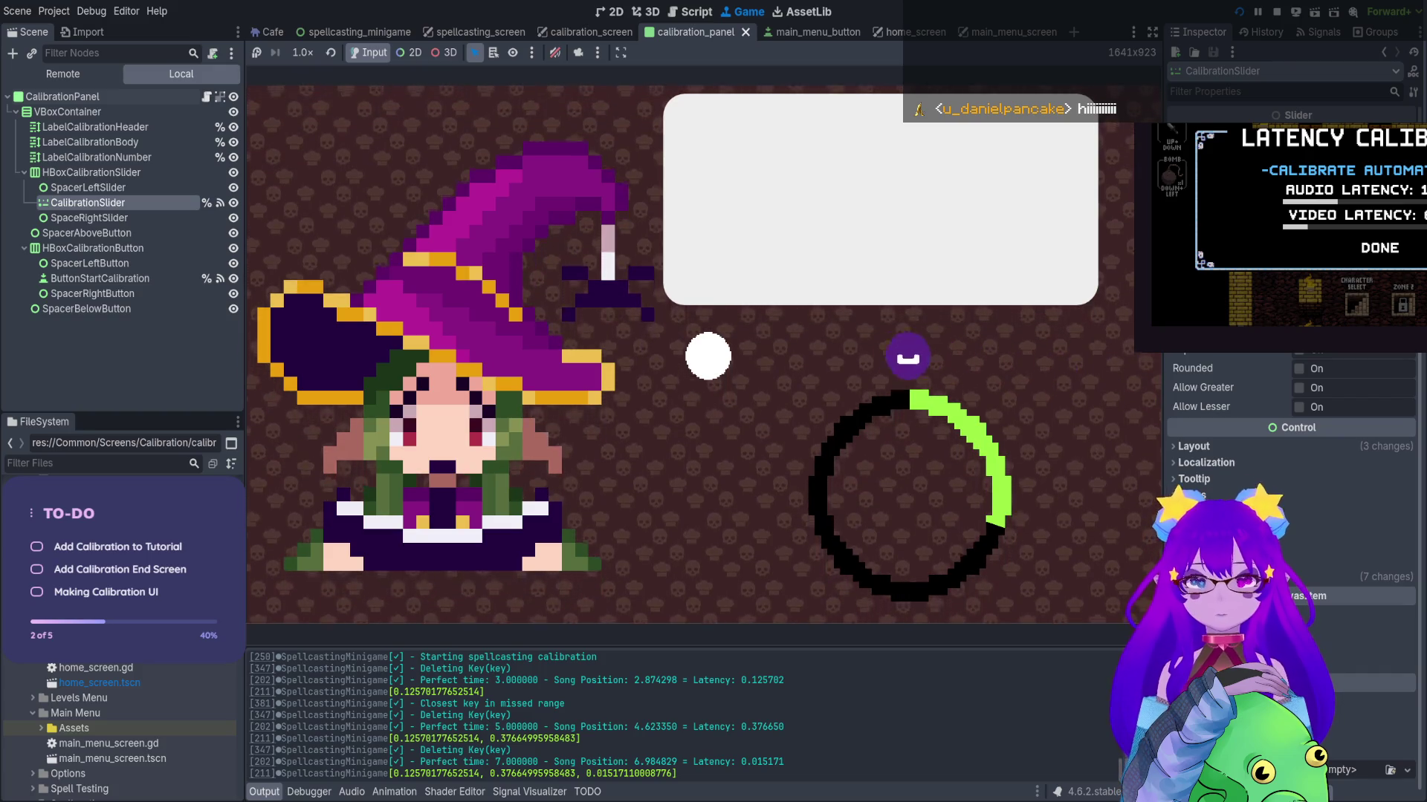
{"action": "key", "text": "space"}
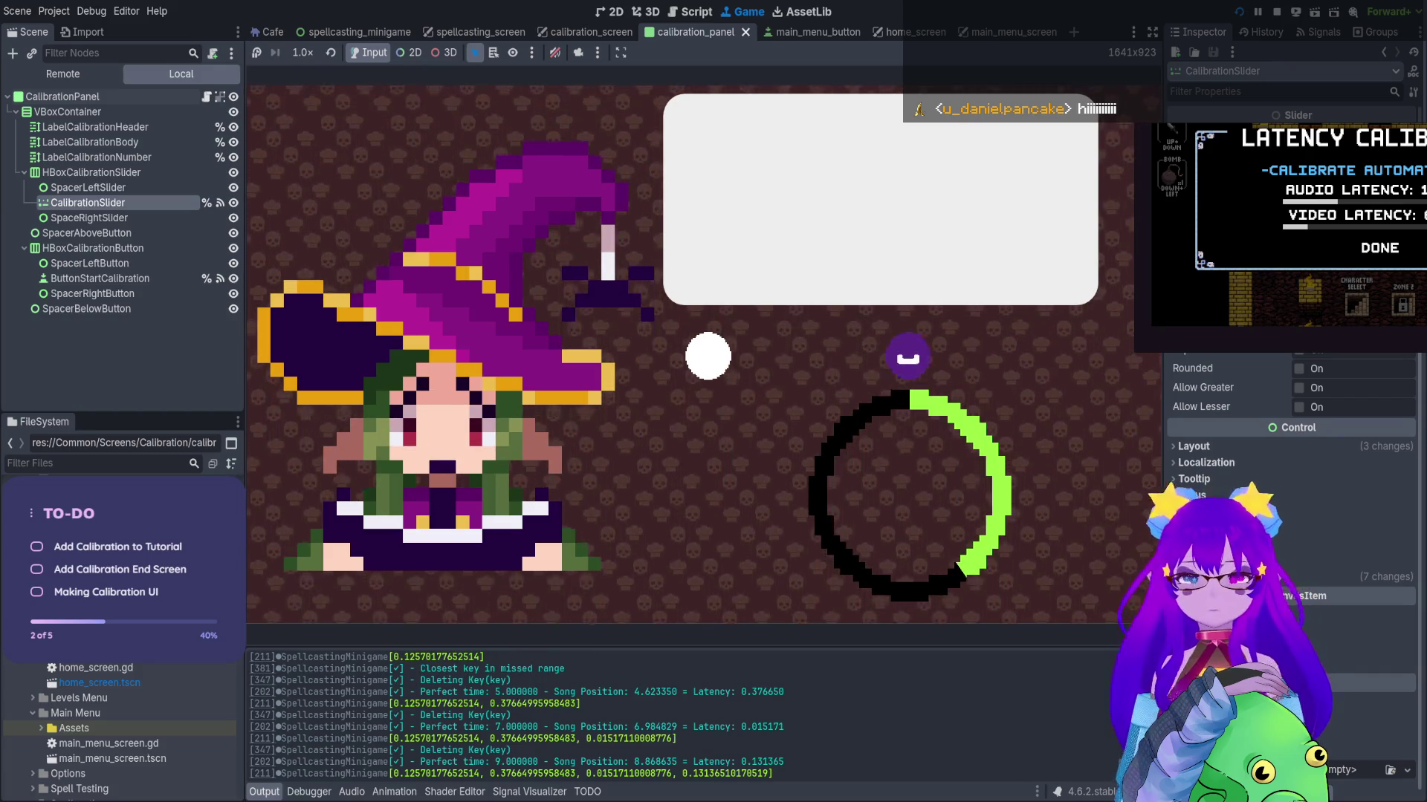
{"action": "key", "text": "space"}
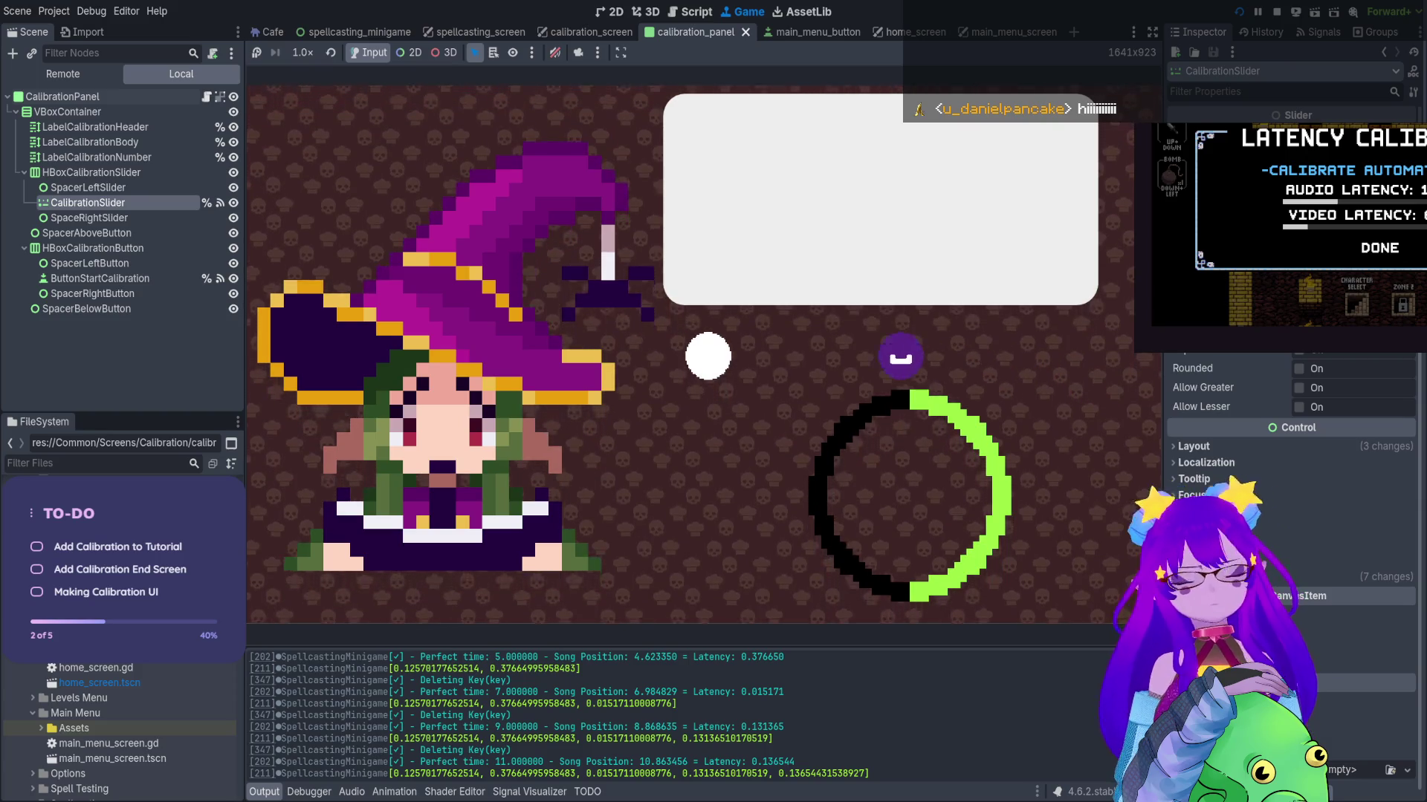
{"action": "key", "text": "space"}
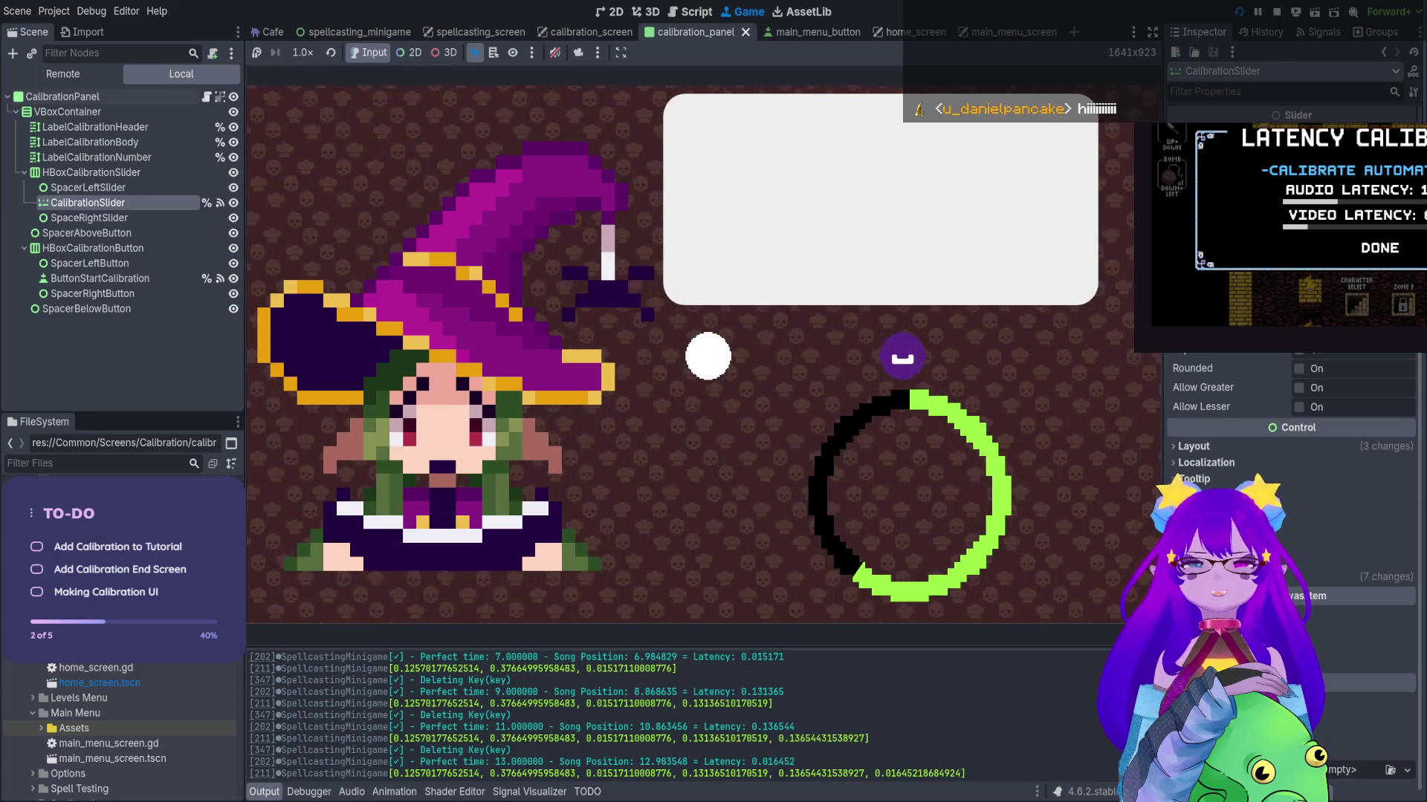
{"action": "key", "text": "space"}
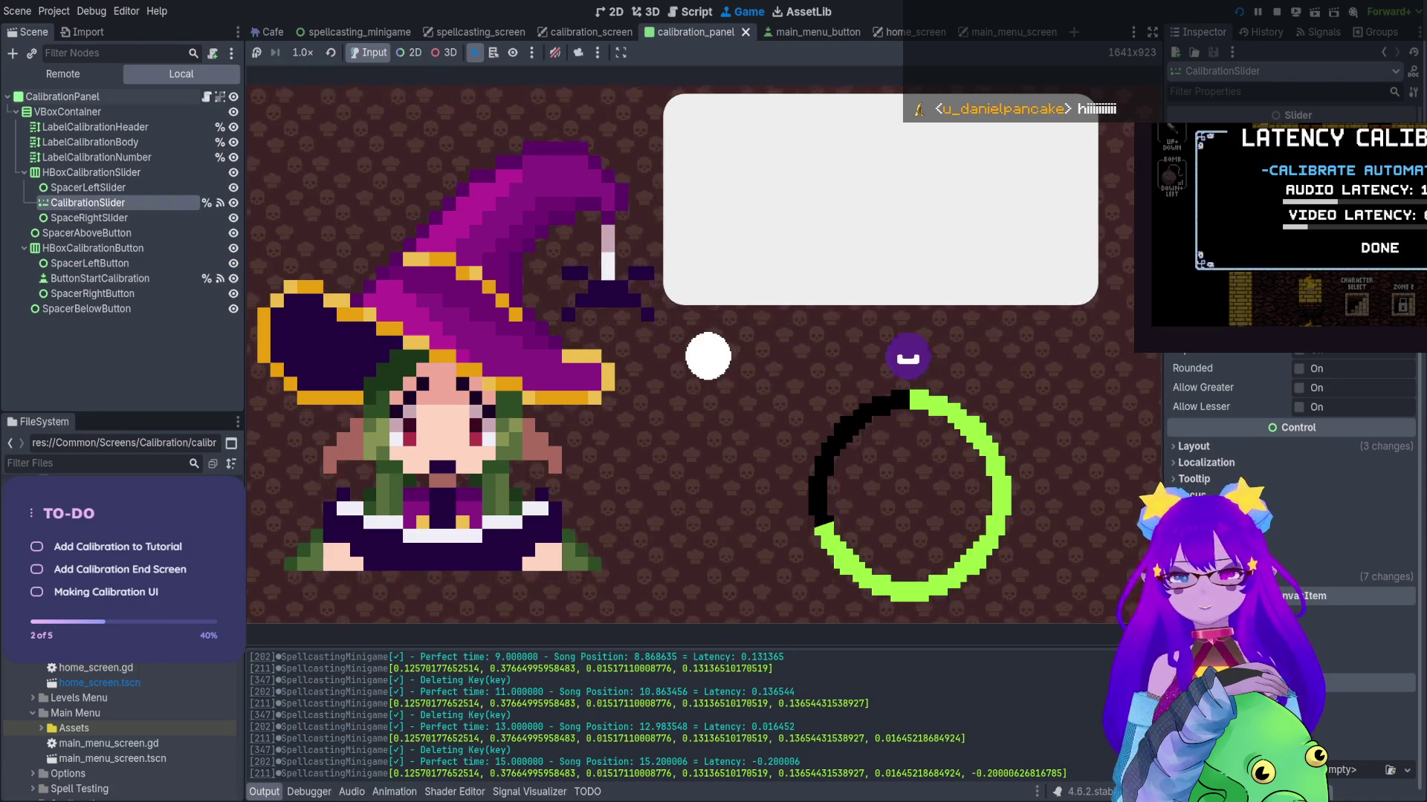
{"action": "key", "text": "space"}
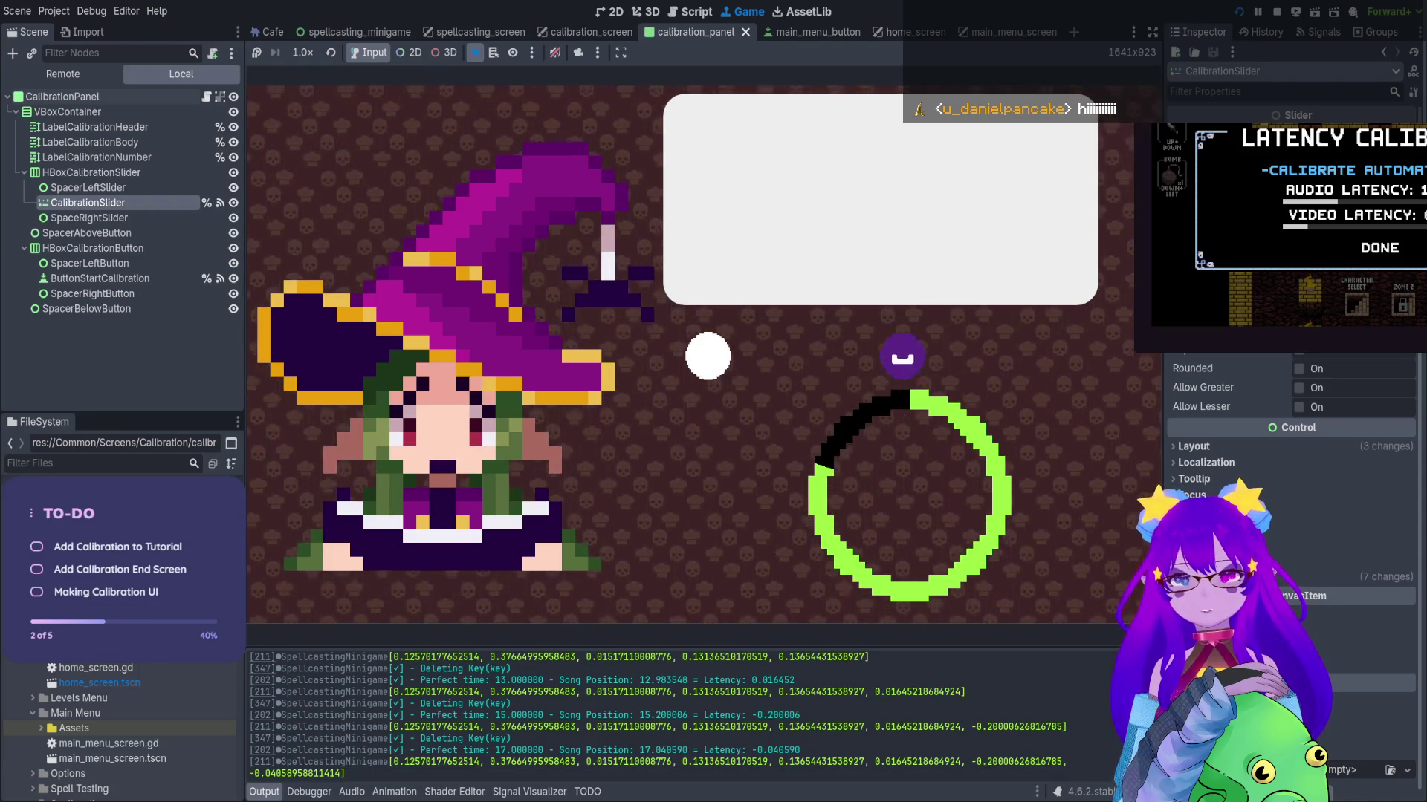
{"action": "key", "text": "space"}
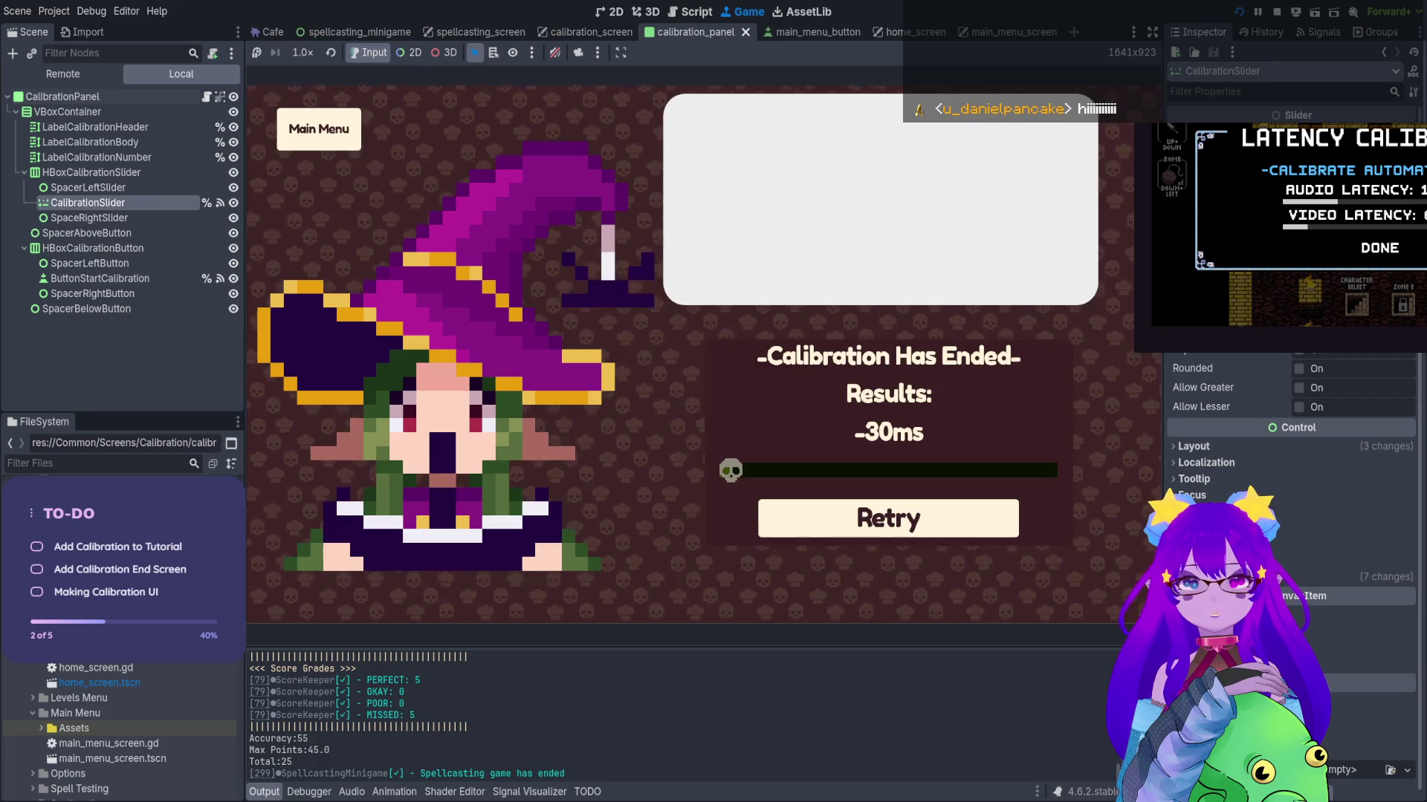
Restart from the results screen and tap through all beats again, ending at 14ms
{"action": "key", "text": "space"}
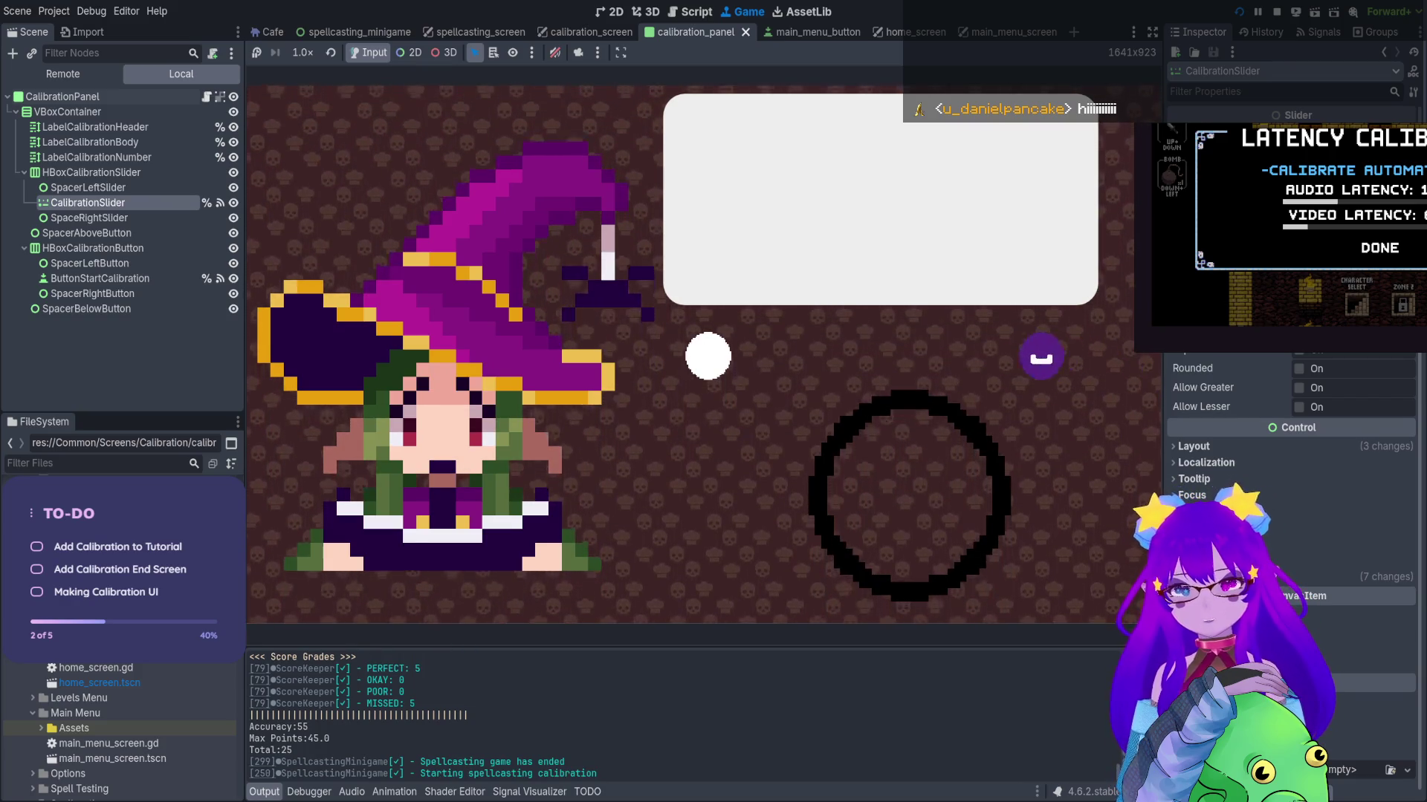
{"action": "key", "text": "space"}
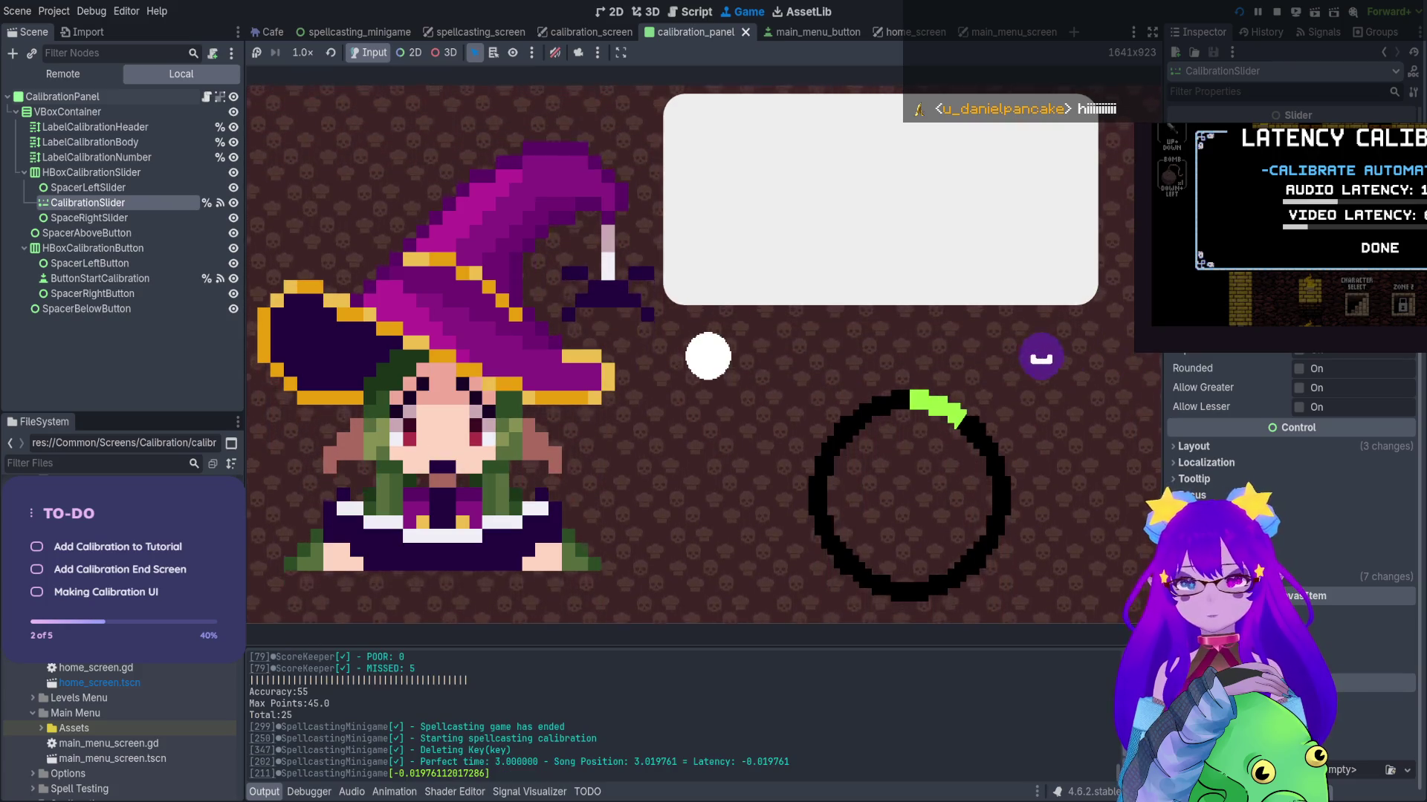
{"action": "key", "text": "space"}
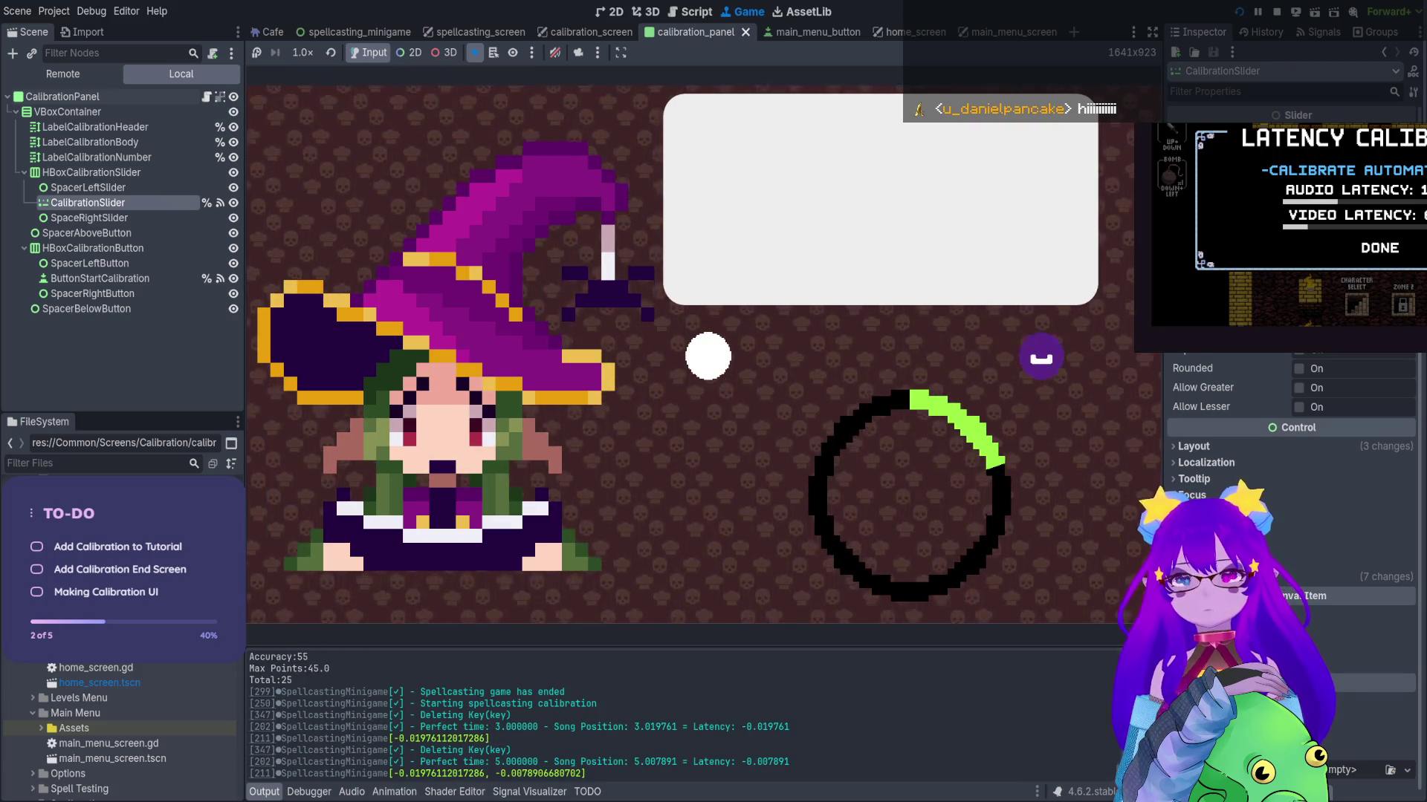
{"action": "key", "text": "space"}
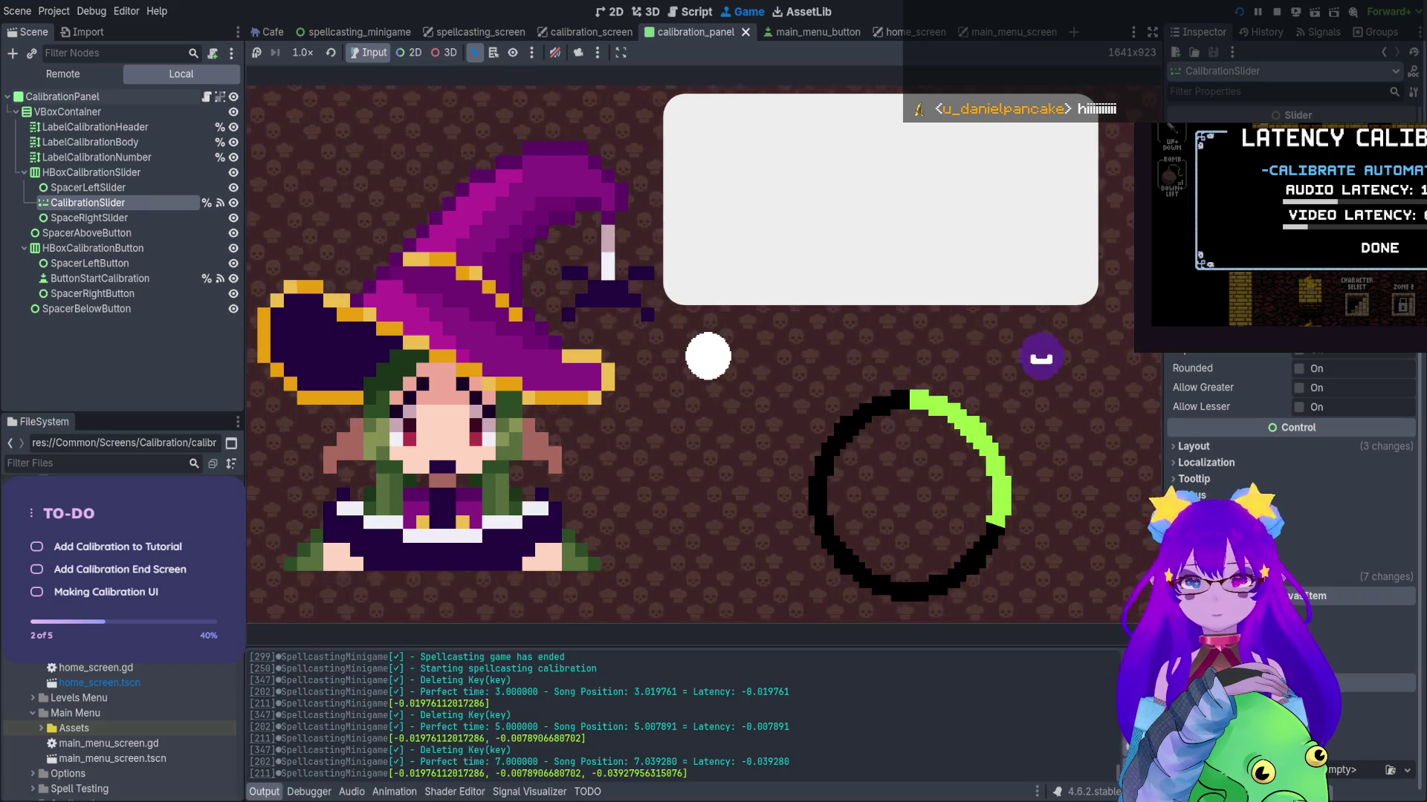
{"action": "key", "text": "space"}
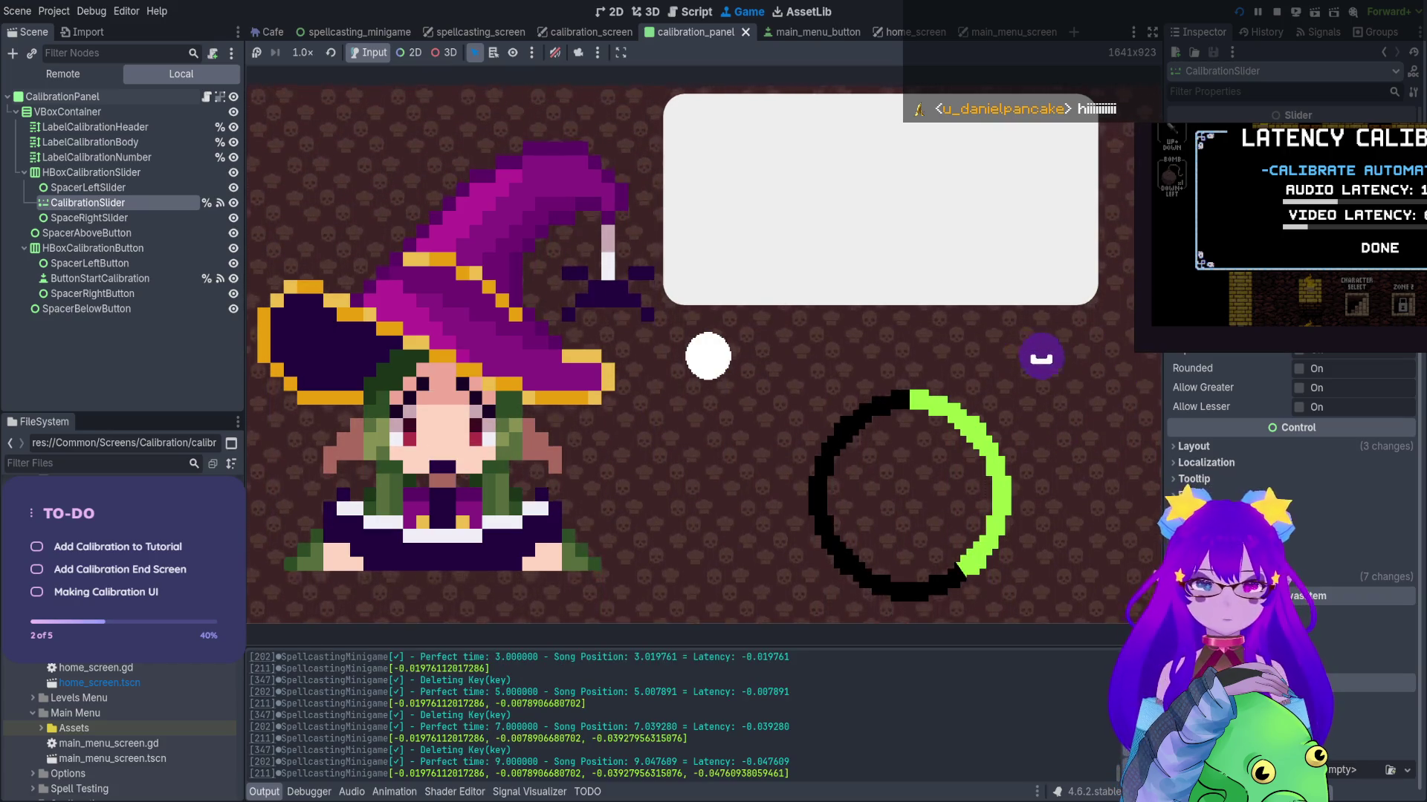
{"action": "key", "text": "space"}
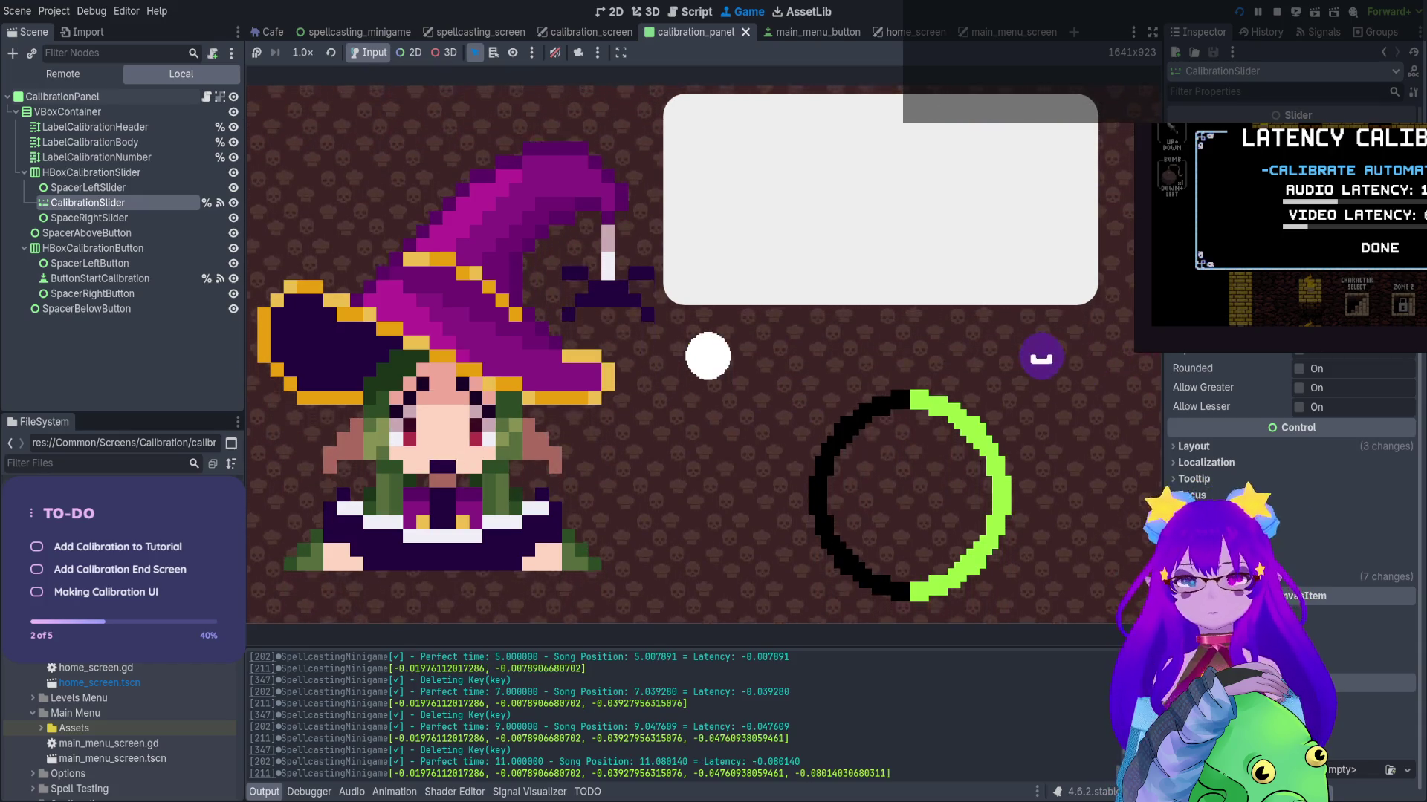
{"action": "key", "text": "space"}
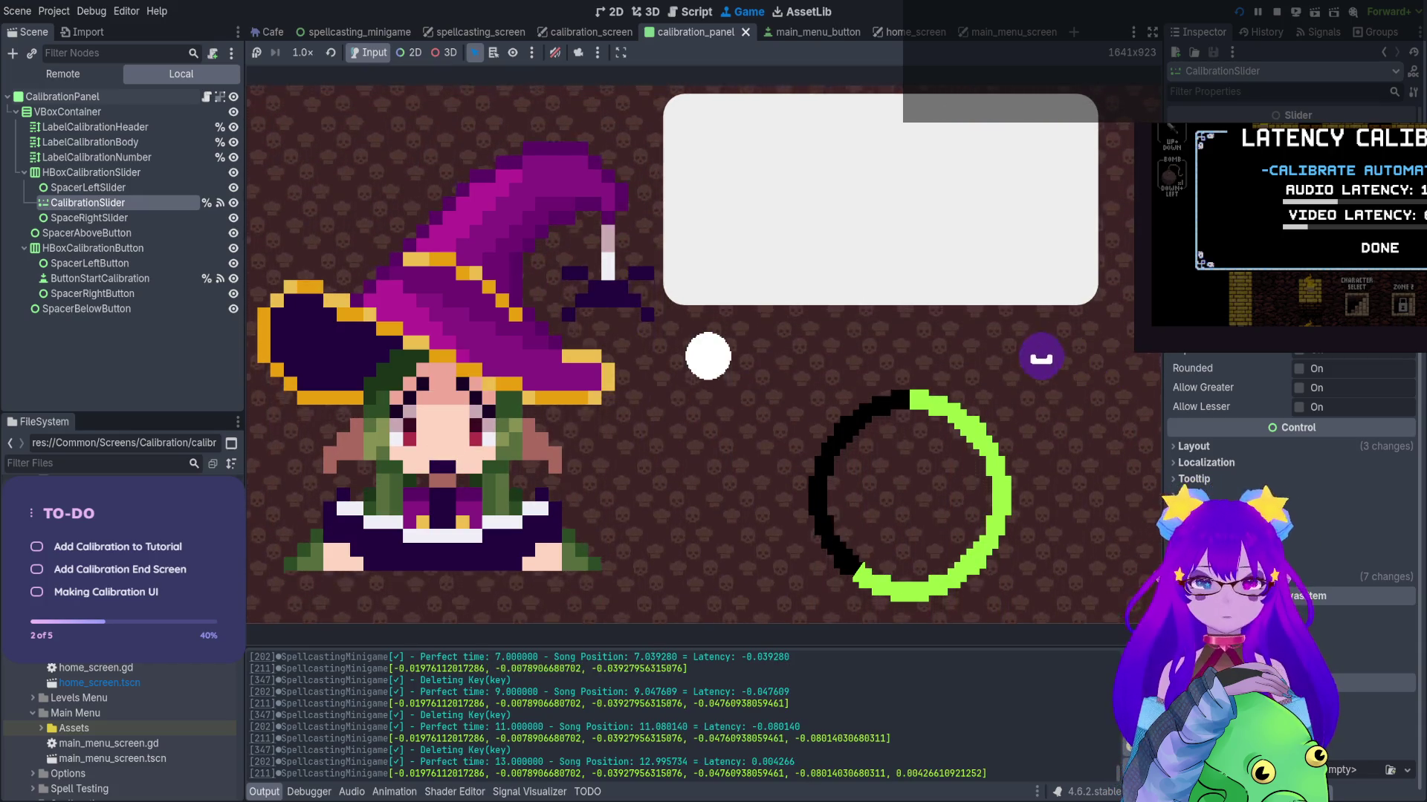
{"action": "key", "text": "space"}
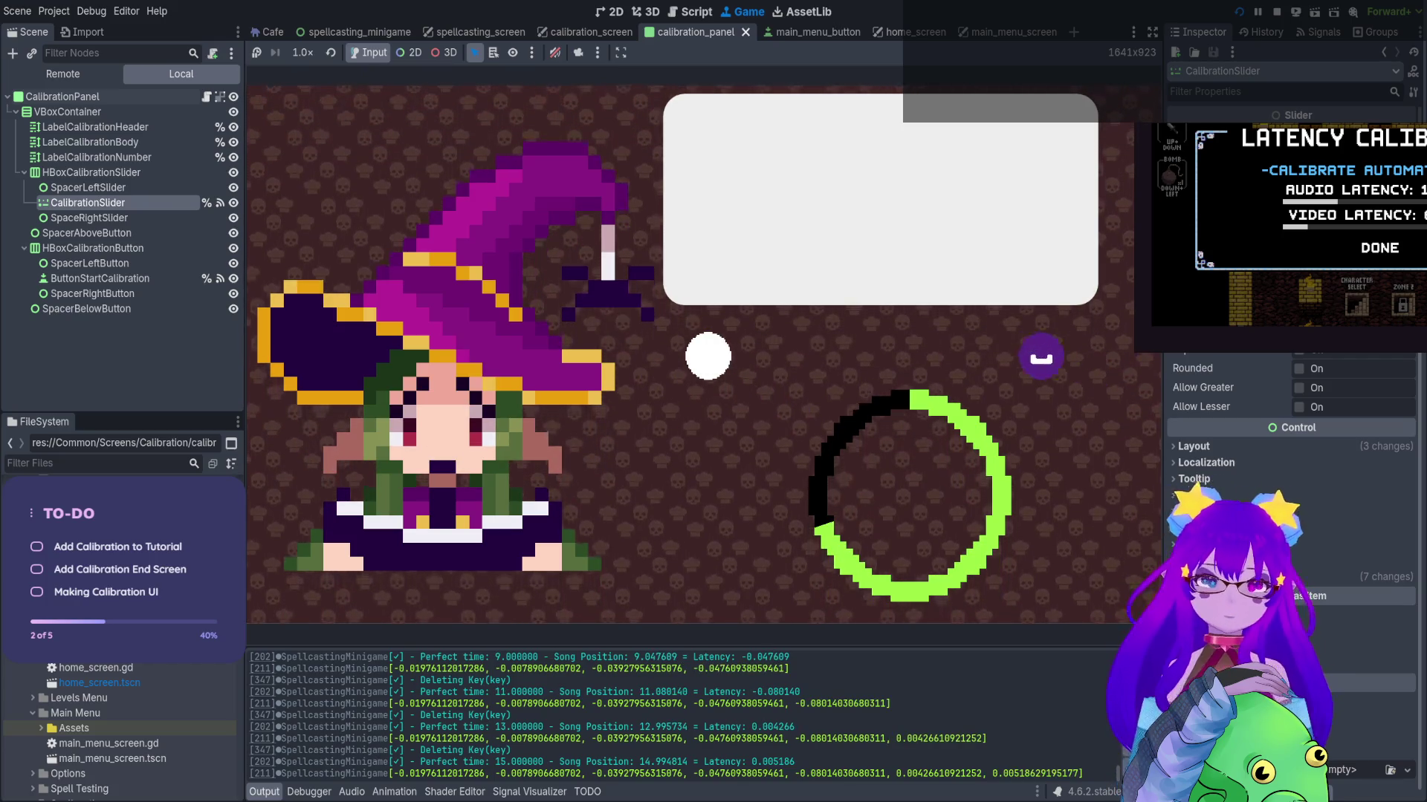
{"action": "key", "text": "space"}
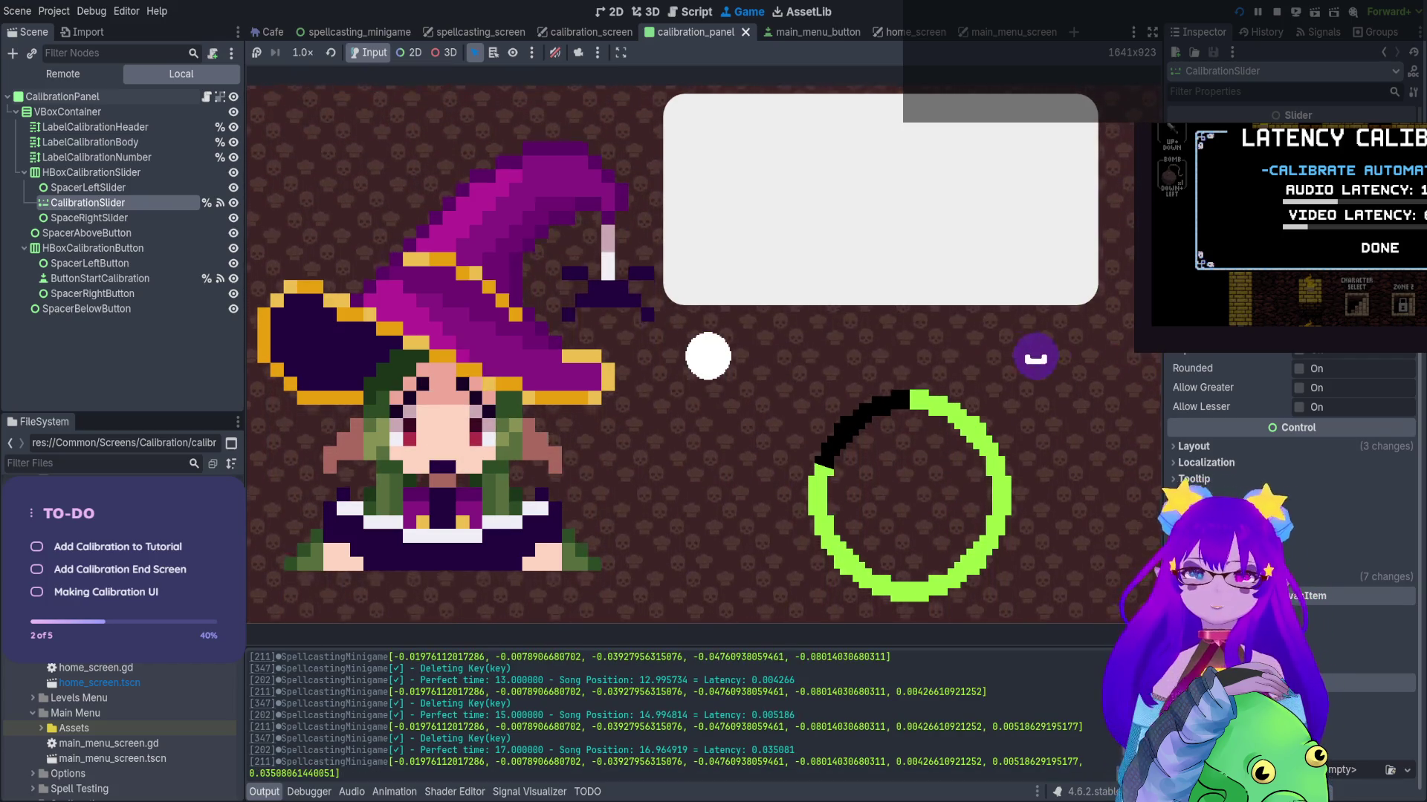
{"action": "key", "text": "space"}
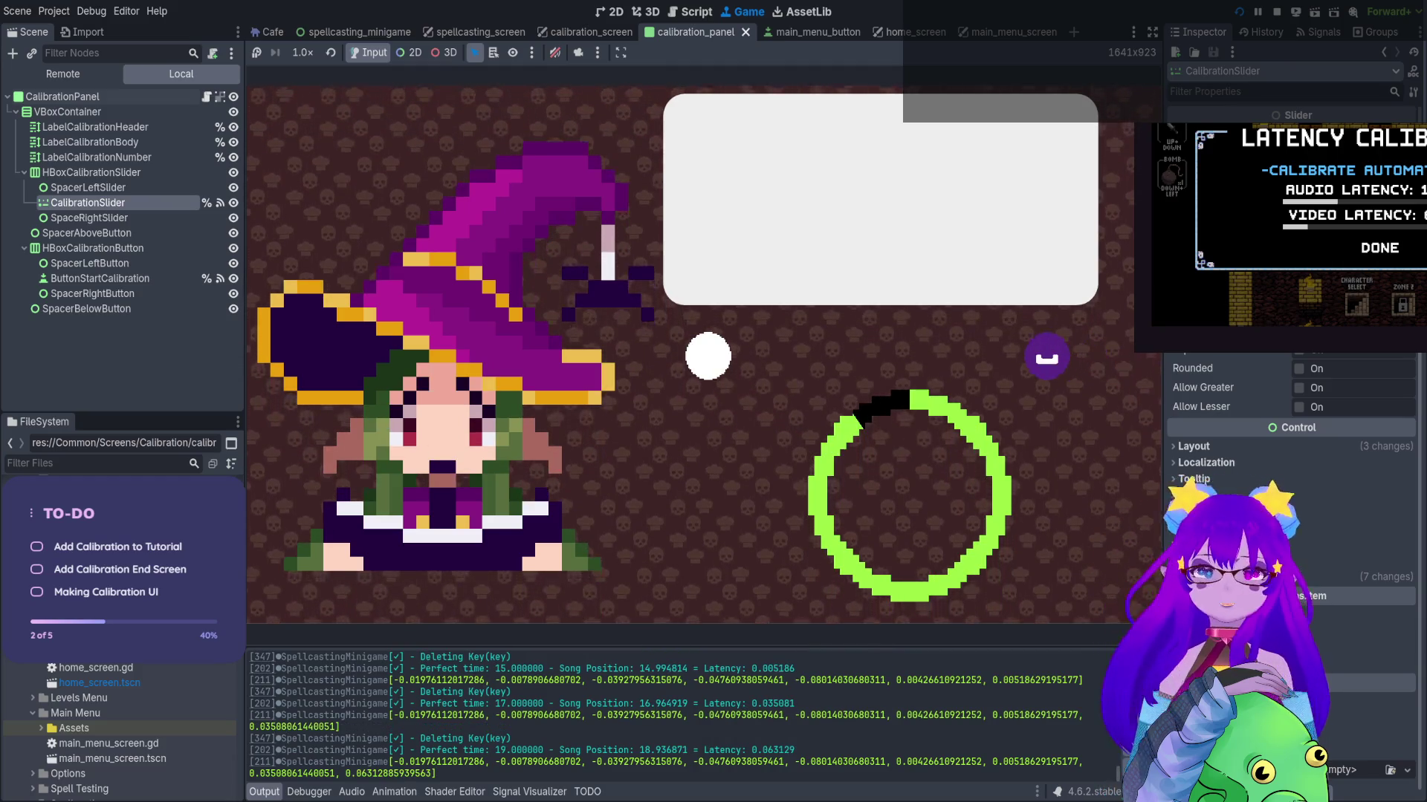
{"action": "key", "text": "space"}
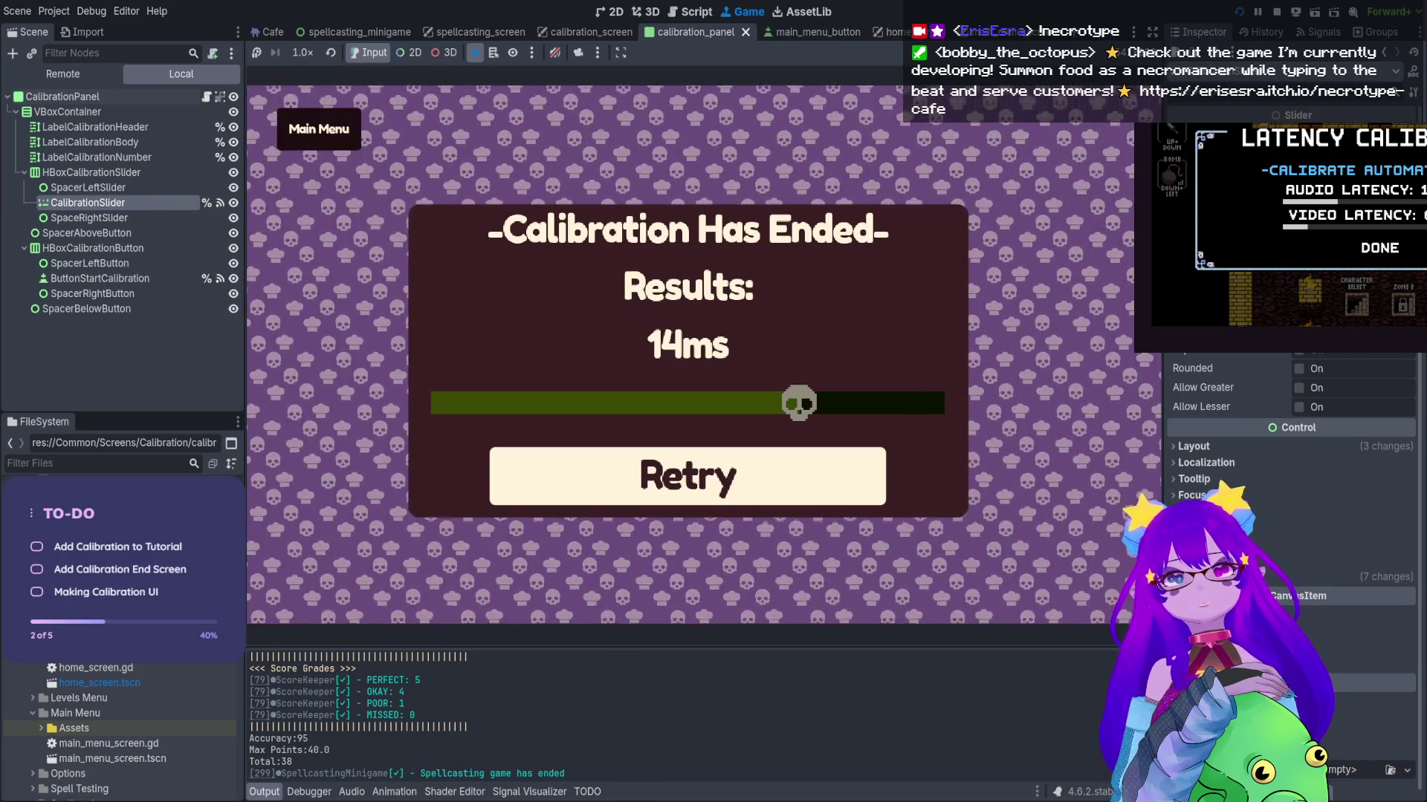
Stop the game and add a func _reset() -> void that calls hide() and _update(STATUS.START)
{"action": "key", "text": "F8"}
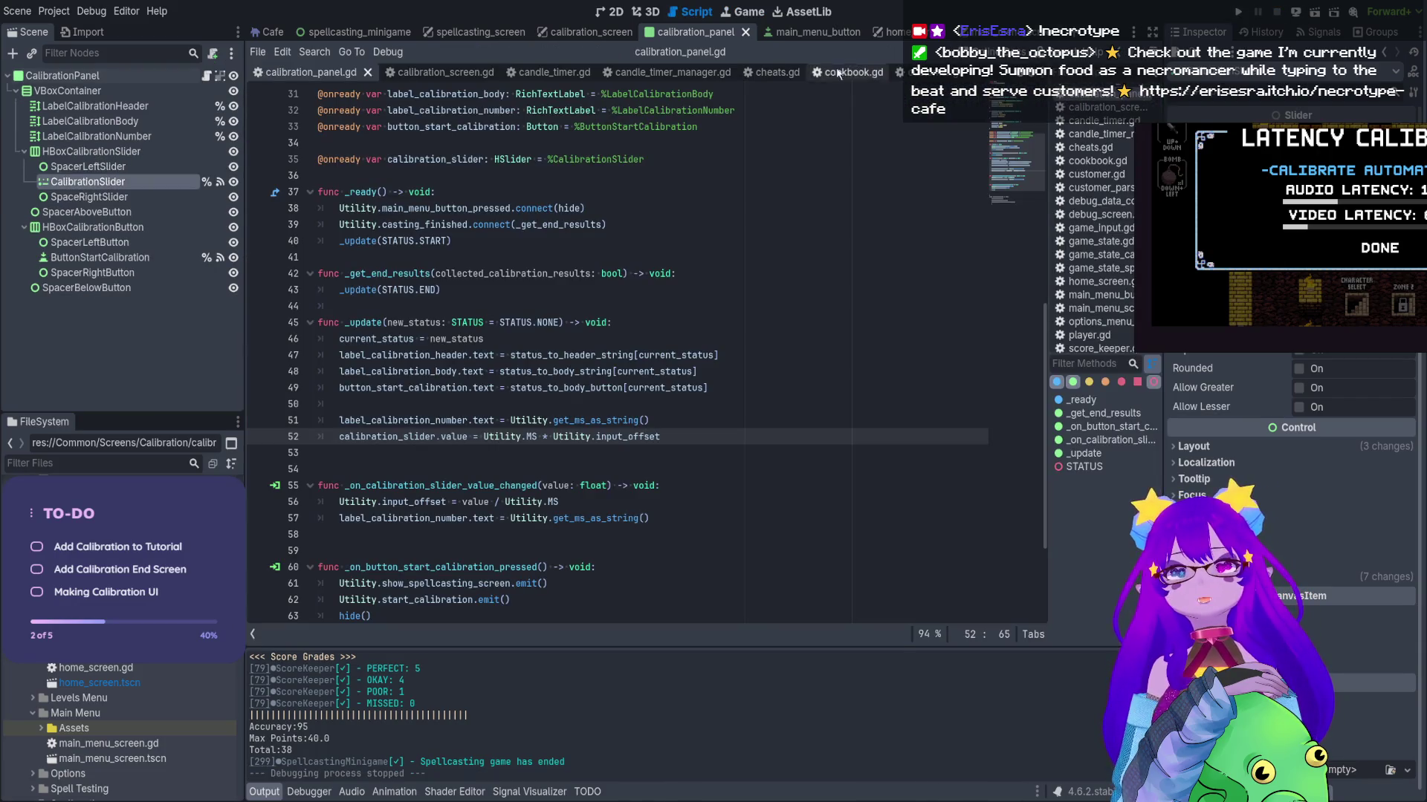
{"action": "double_click", "coordinate": [567, 209]}
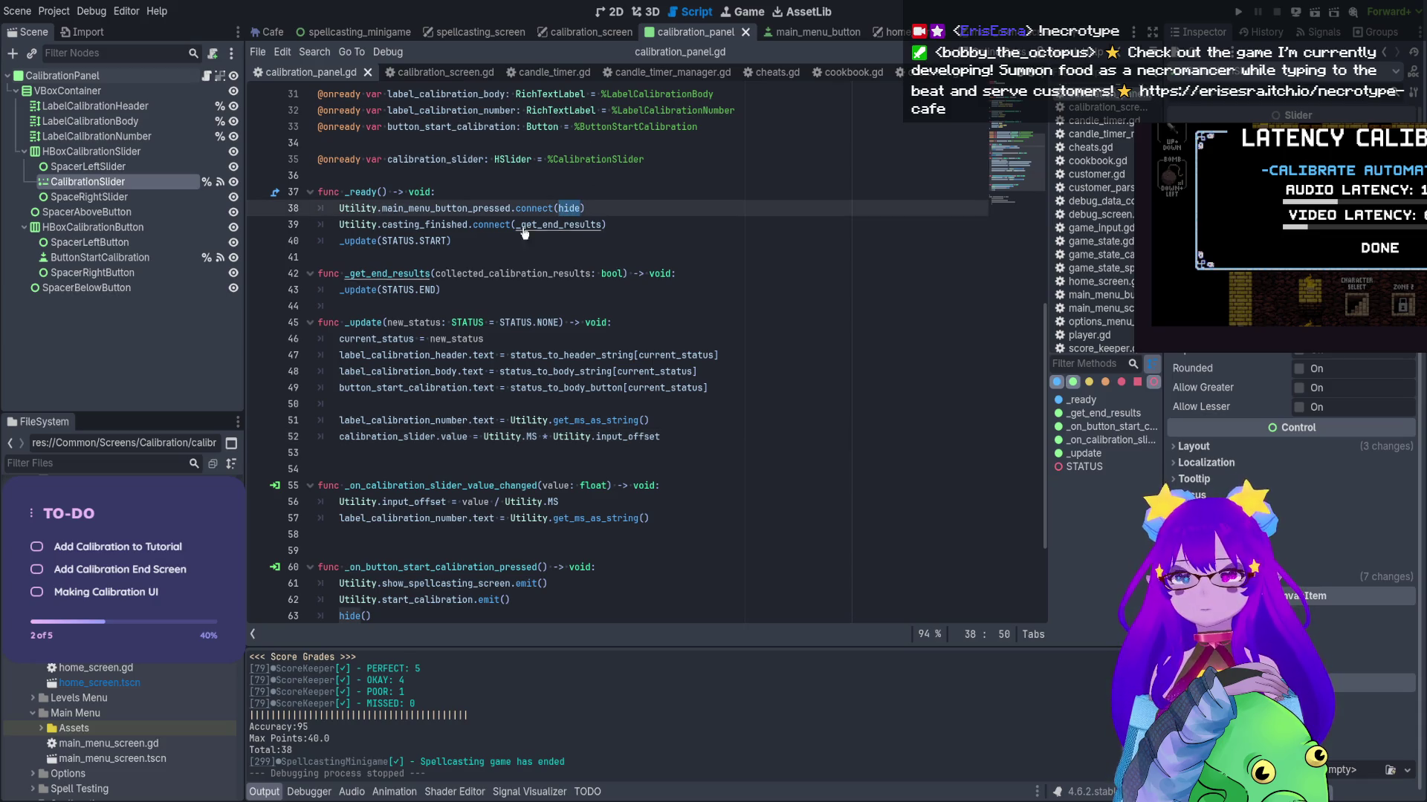
{"action": "left_click", "coordinate": [376, 258]}
{"action": "key", "text": "Return"}
{"action": "key", "text": "Return"}
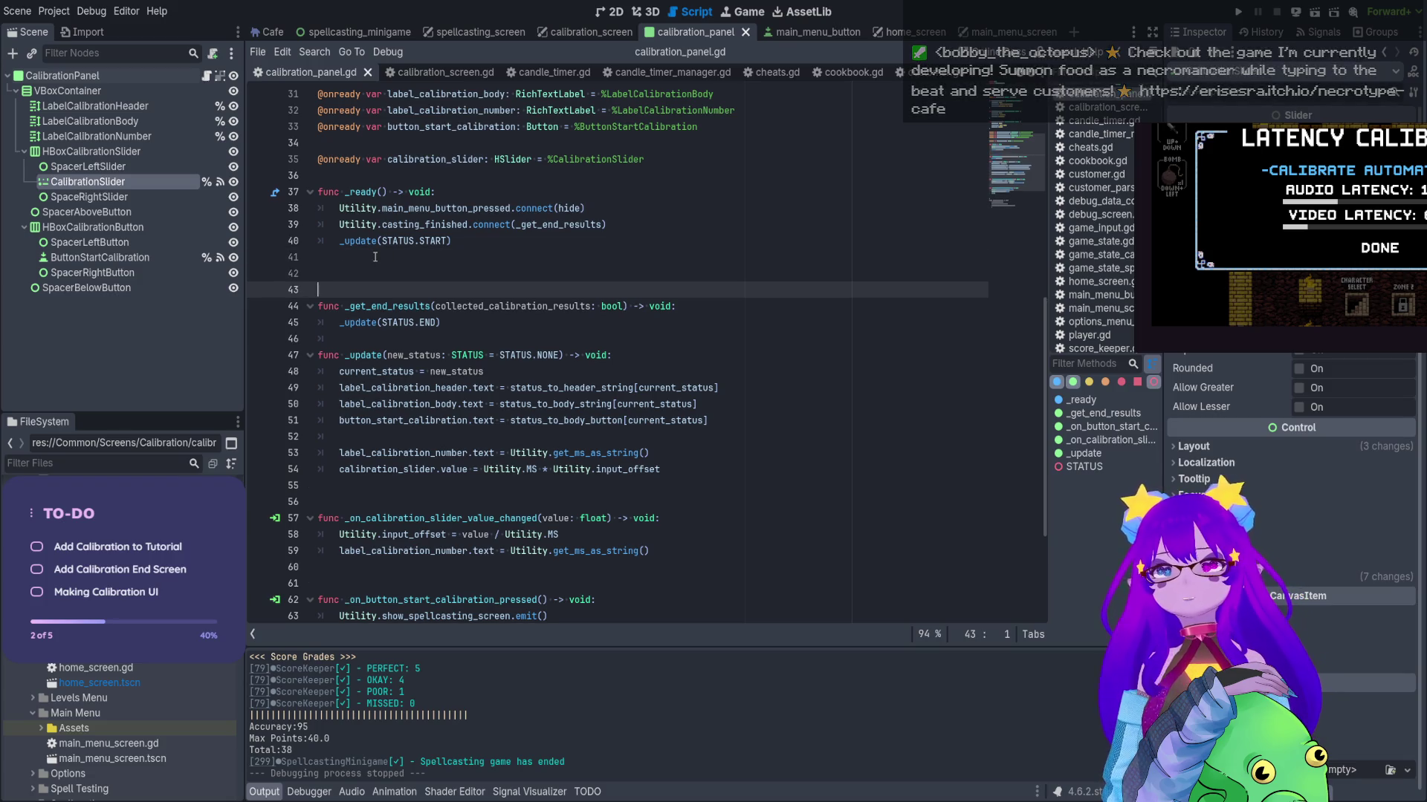
{"action": "key", "text": "Return"}
{"action": "key", "text": "Up"}
{"action": "type", "text": "func _reset"}
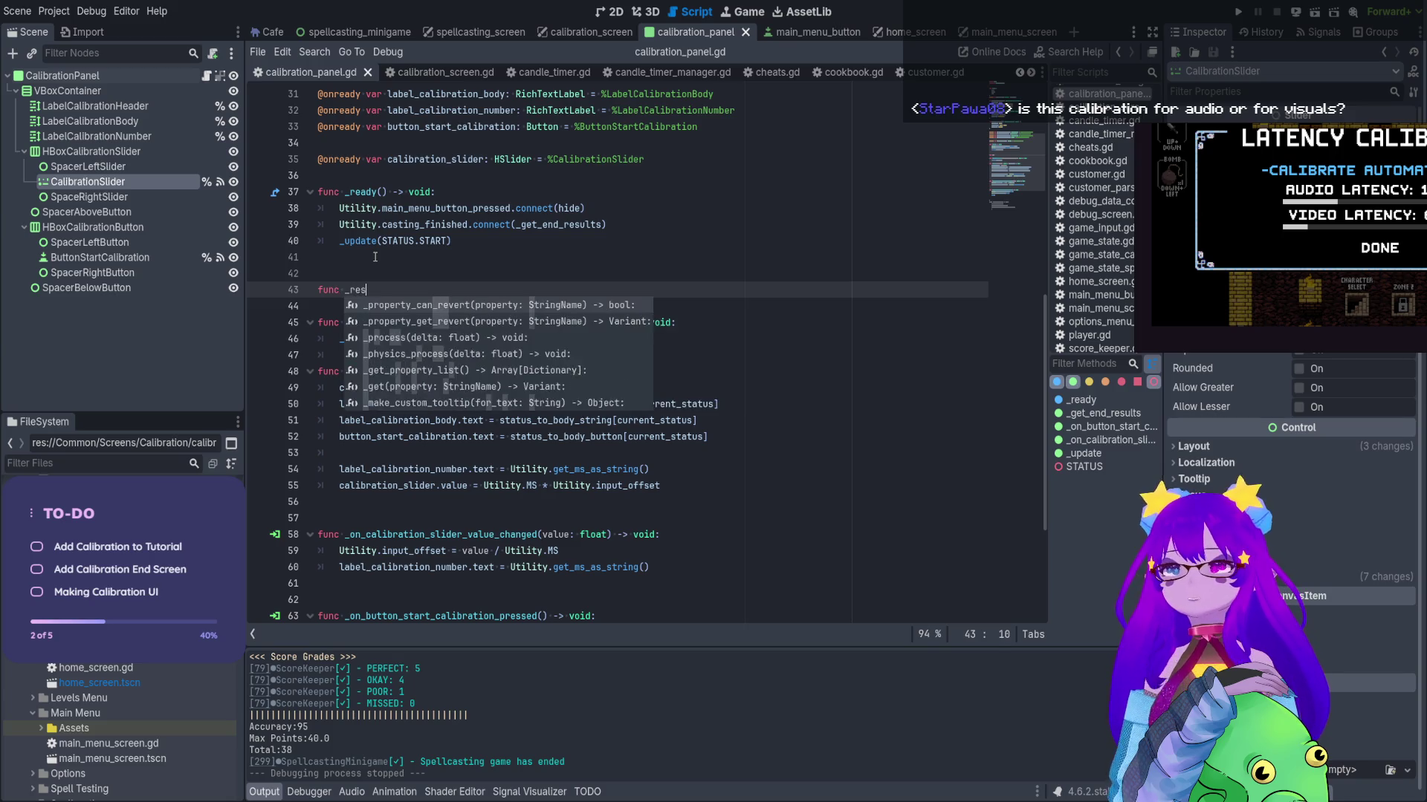
{"action": "type", "text": "() -> "}
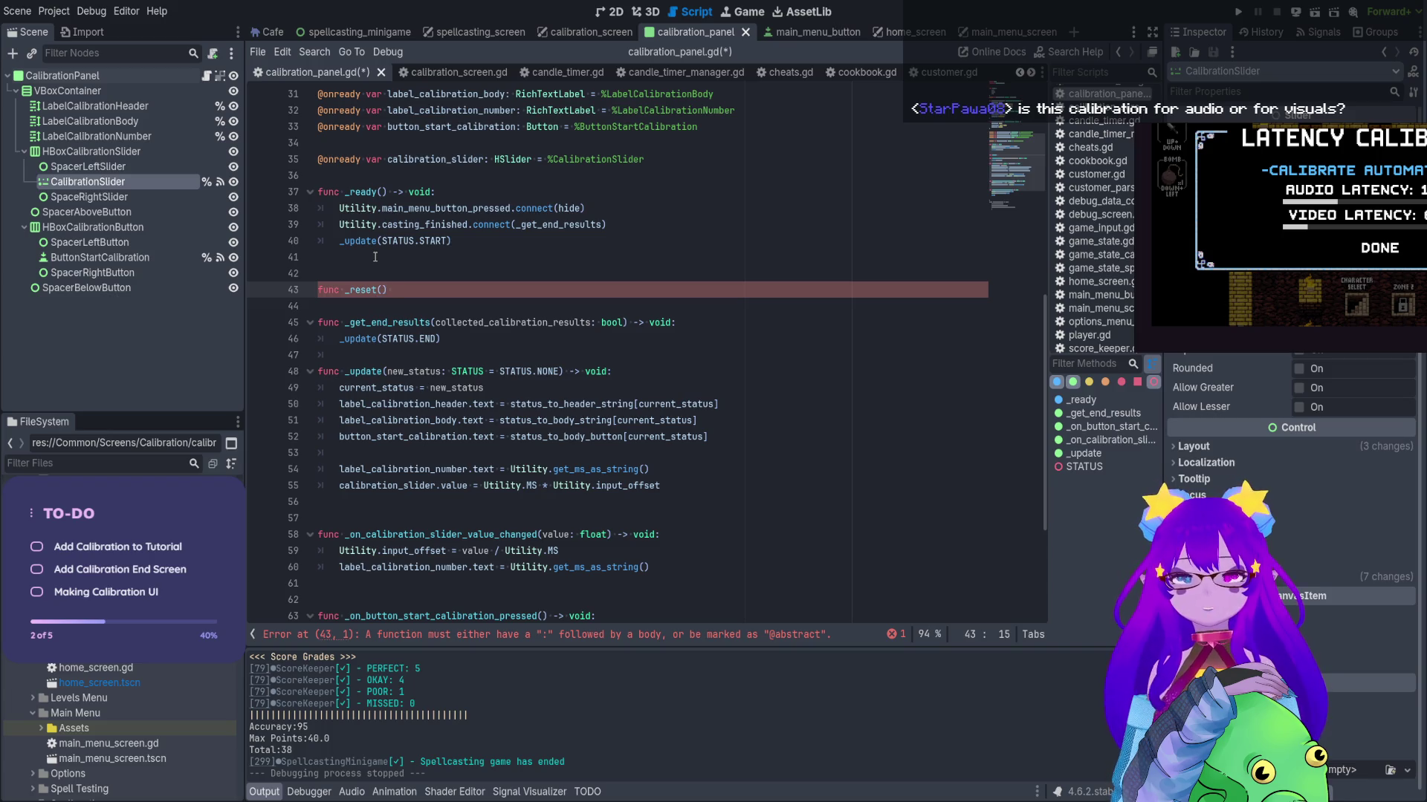
{"action": "type", "text": "void:"}
{"action": "key", "text": "Return"}
{"action": "type", "text": "hide"}
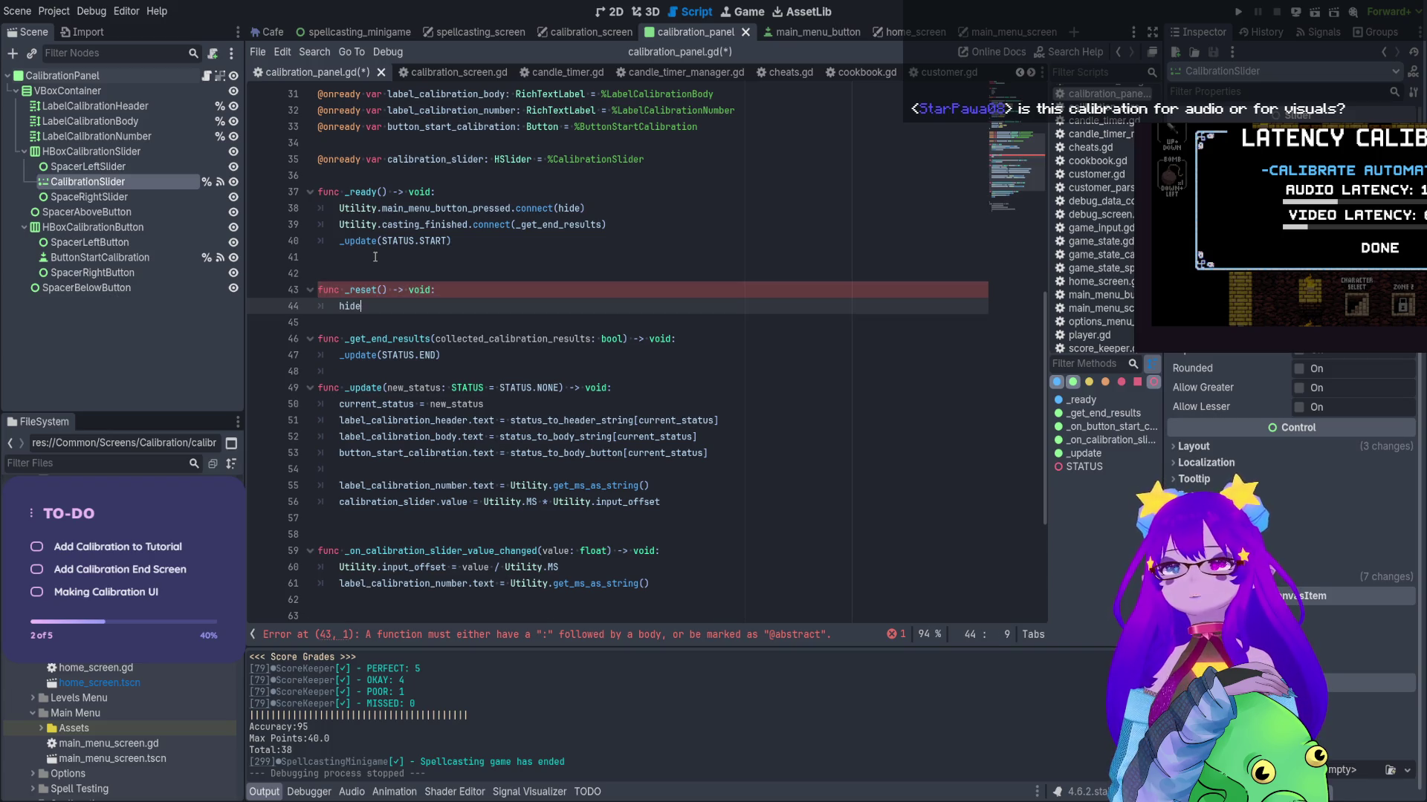
{"action": "type", "text": "("}
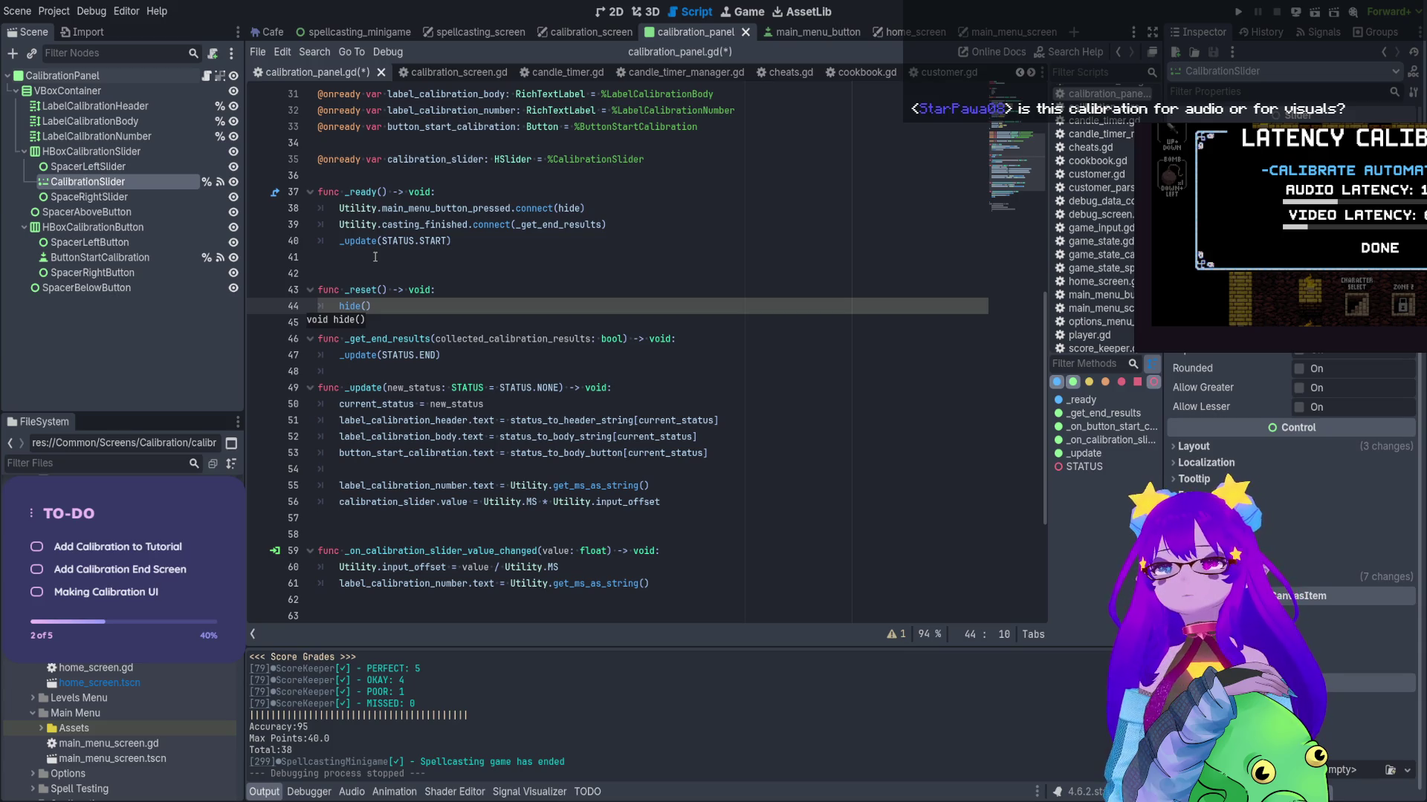
{"action": "key", "text": "Return"}
{"action": "type", "text": "upda"}
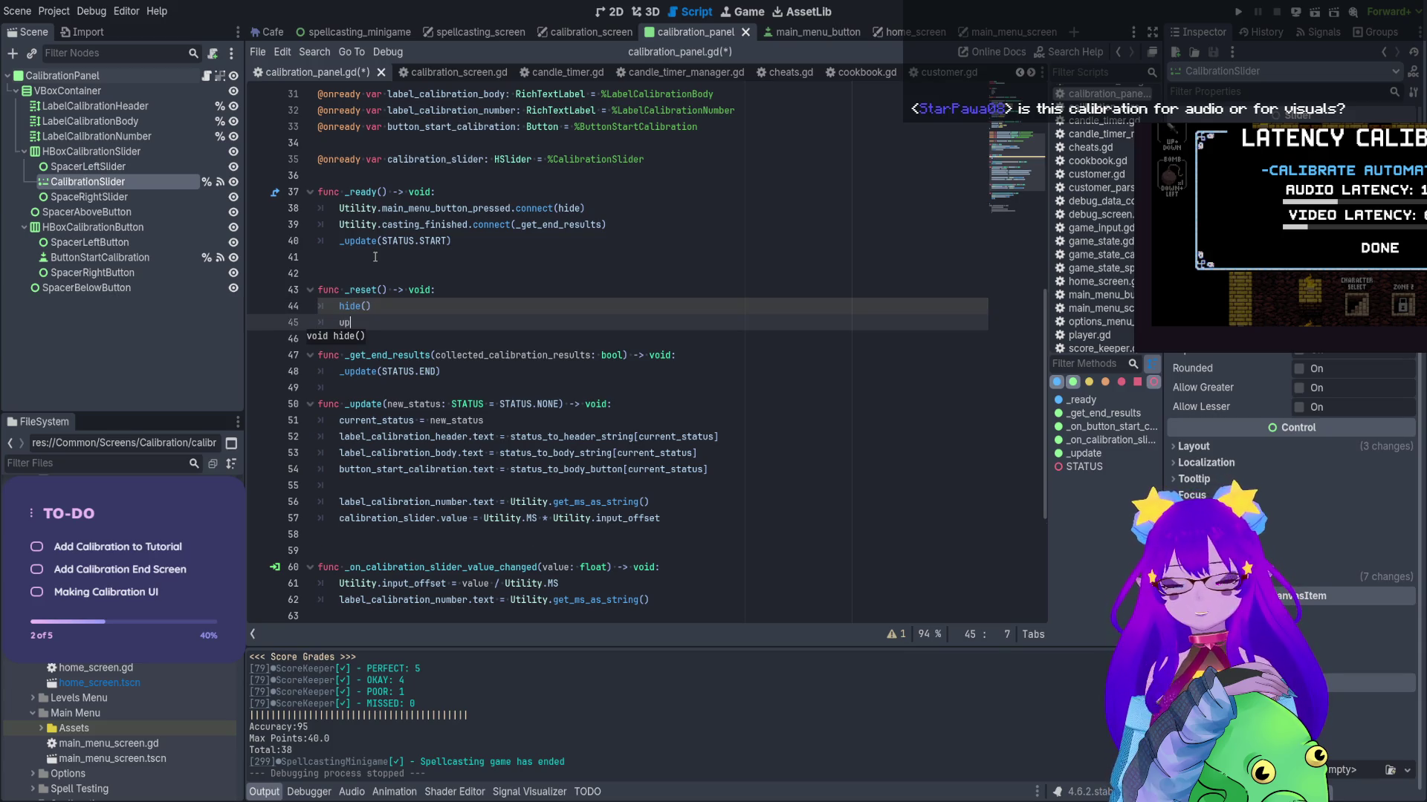
{"action": "key", "text": "Down"}
{"action": "key", "text": "Down"}
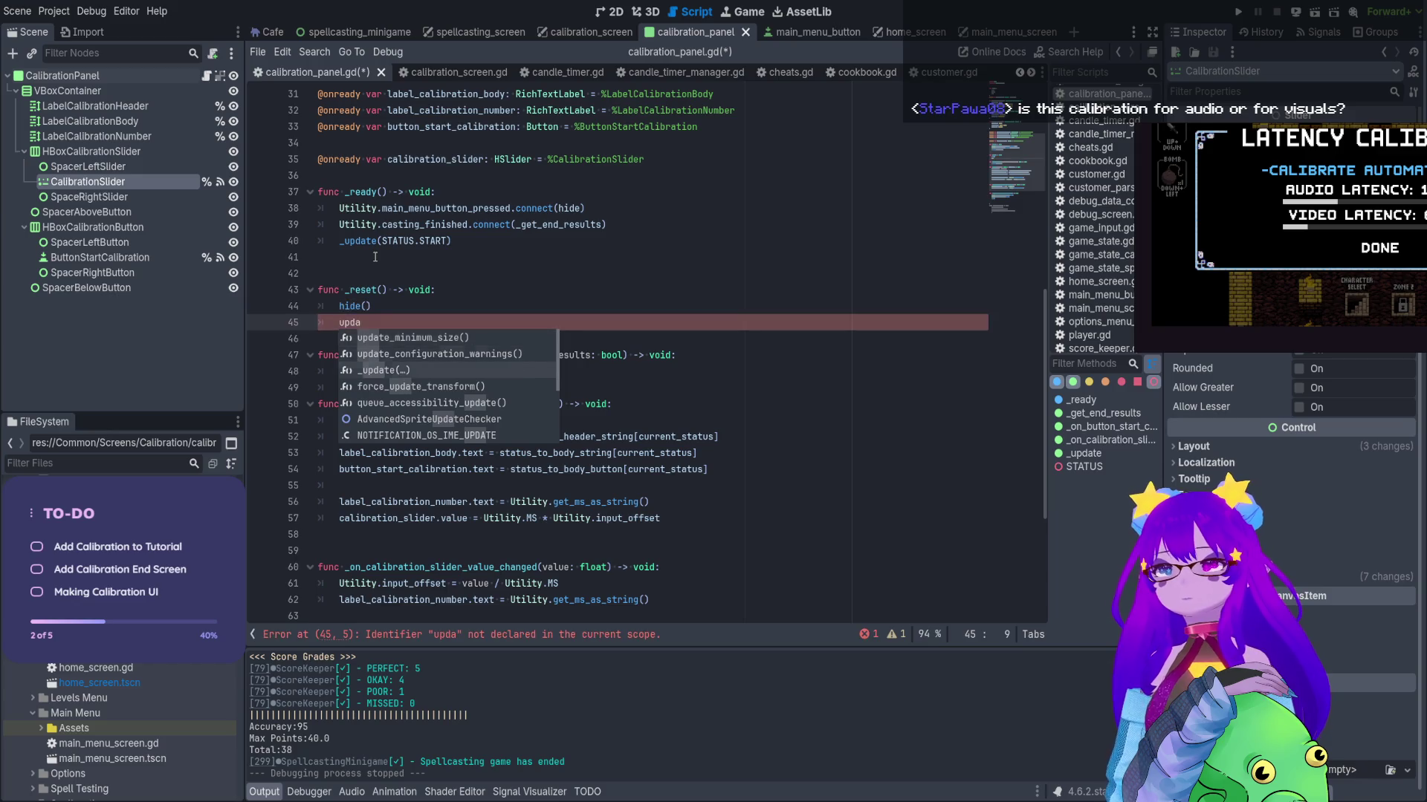
{"action": "key", "text": "Return"}
{"action": "type", "text": "STATUS"}
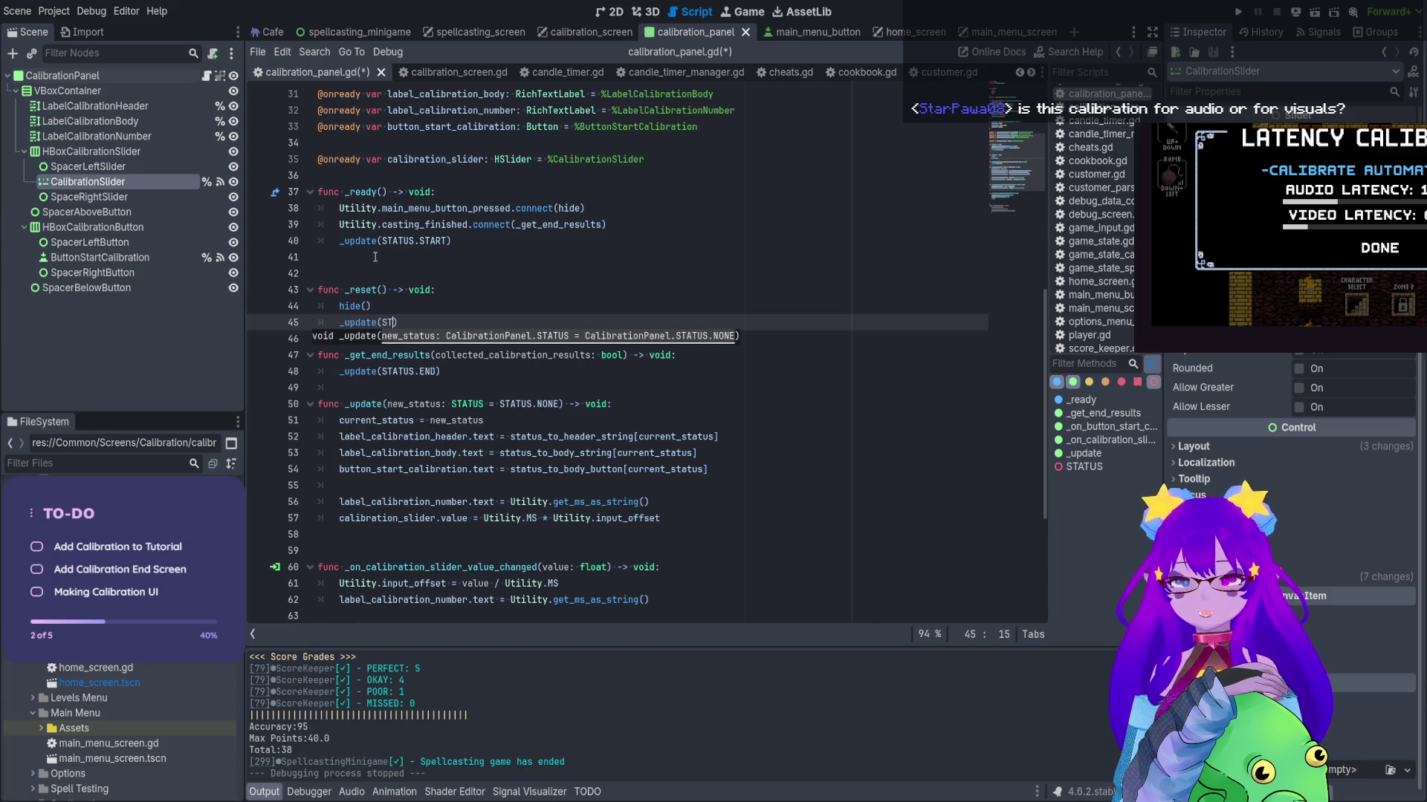
{"action": "type", "text": ".START"}
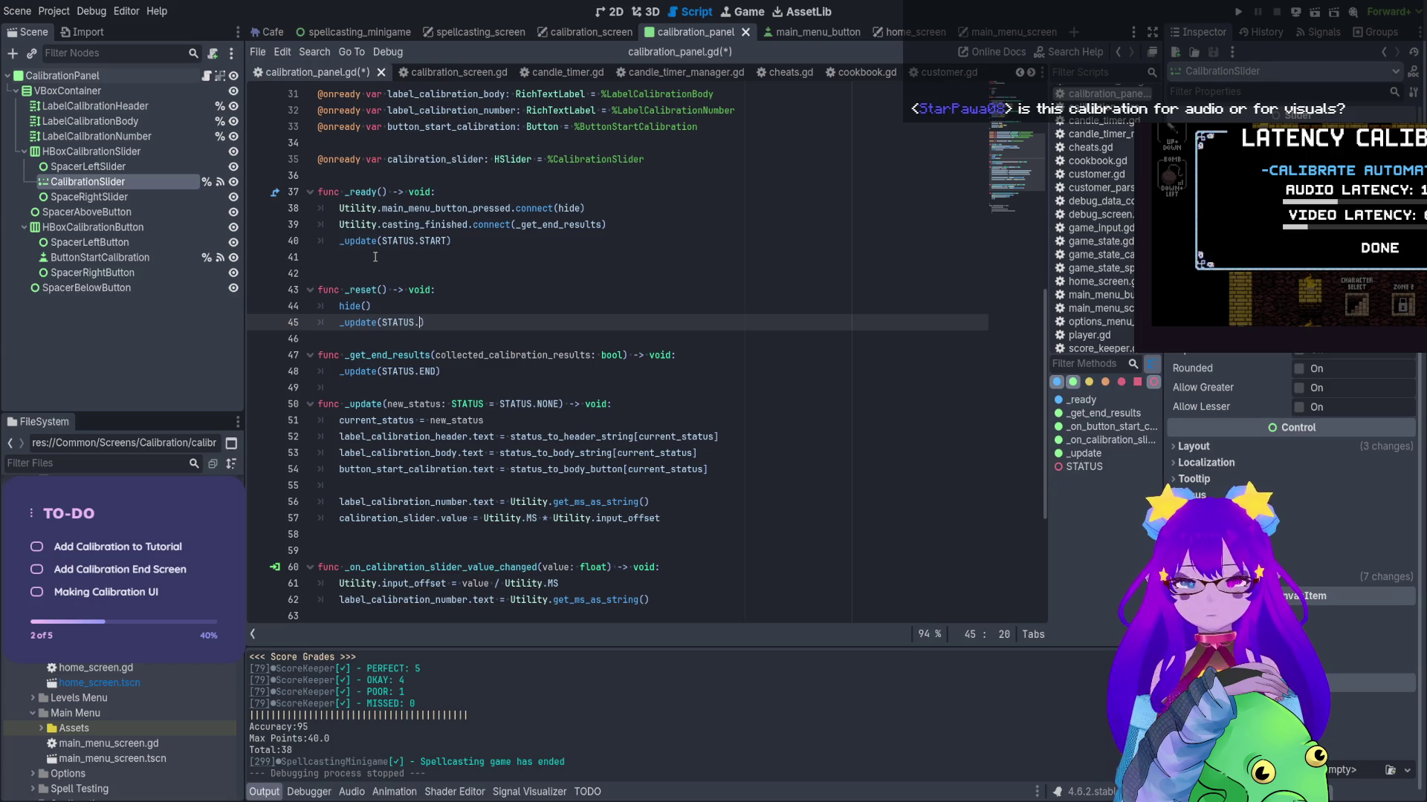
Point the main_menu_button_pressed connection at _reset instead of hide, save, and run the project
{"action": "left_click", "coordinate": [393, 290]}
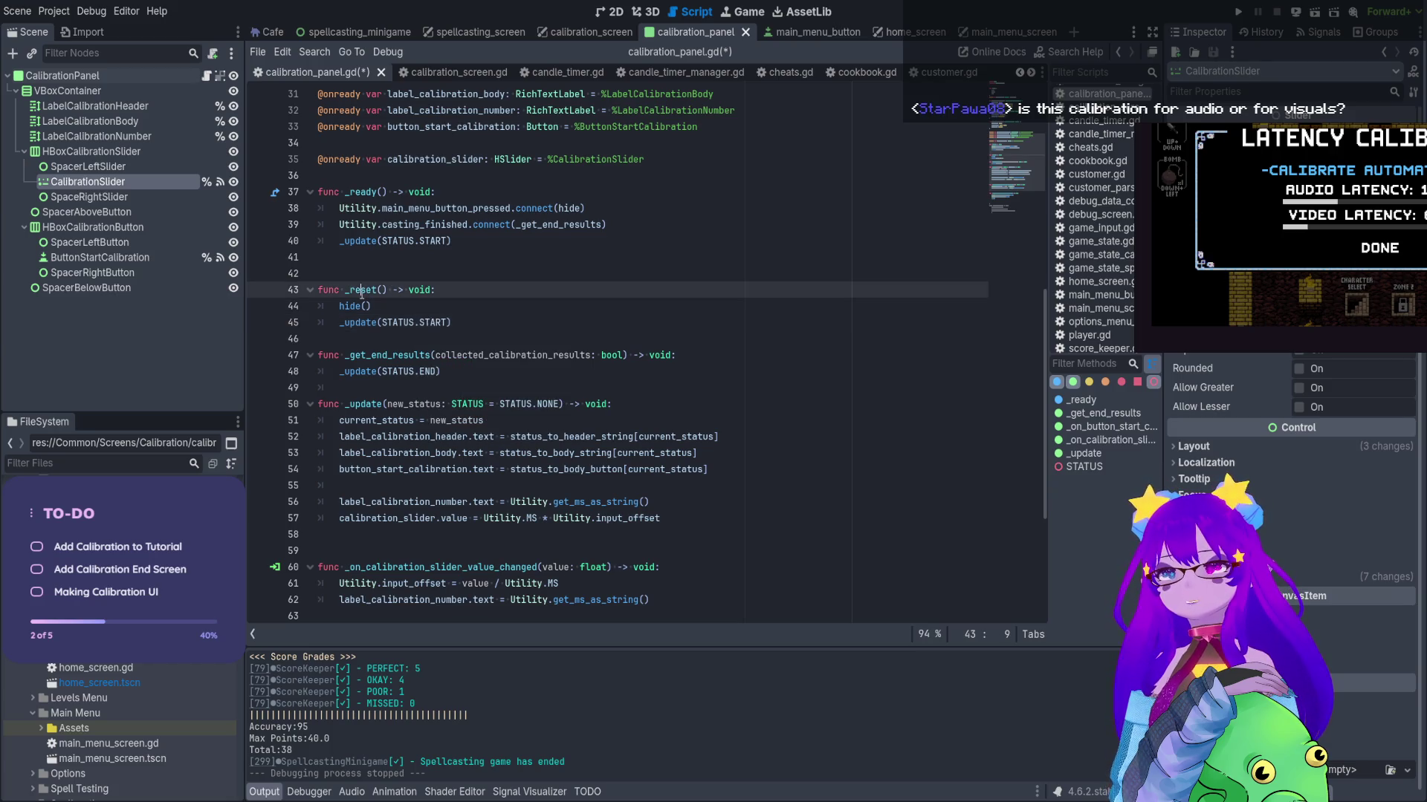
{"action": "left_click", "coordinate": [569, 211]}
{"action": "double_click", "coordinate": [568, 208]}
{"action": "type", "text": "_reset"}
{"action": "key", "text": "ctrl+s"}
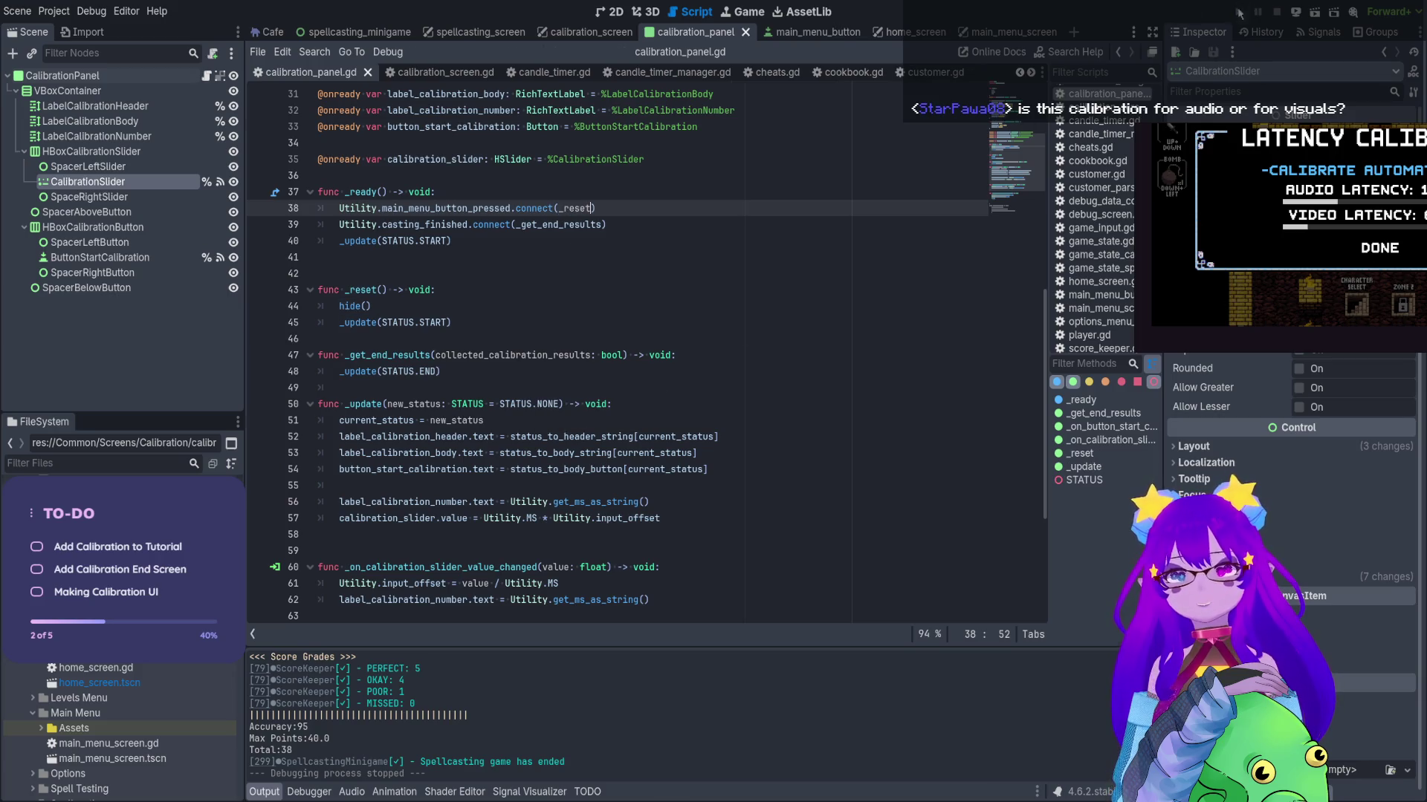
{"action": "left_click", "coordinate": [1238, 12]}
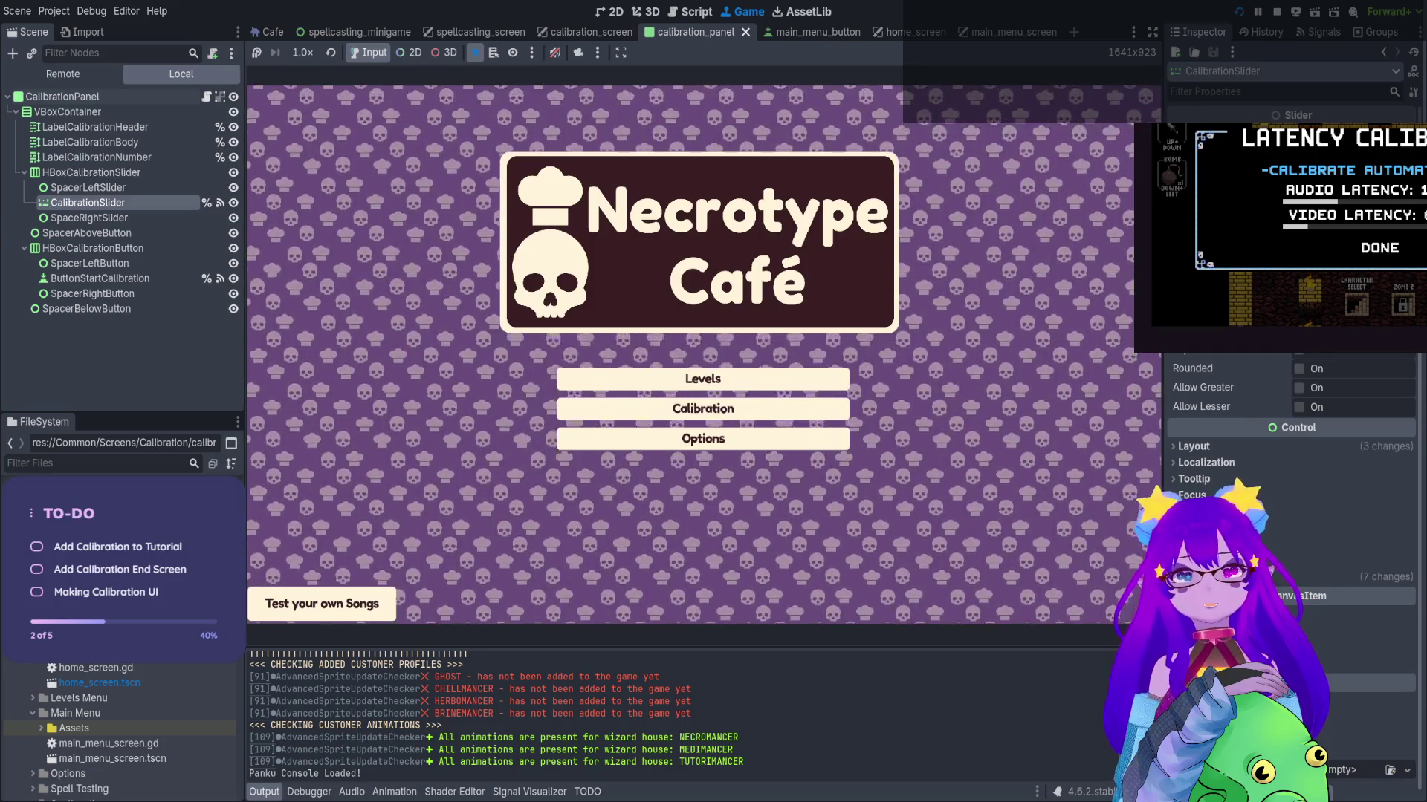
Stop the running game and select Utility.input_offset on line 57 of calibration_panel.gd
{"action": "left_click", "coordinate": [1275, 12]}
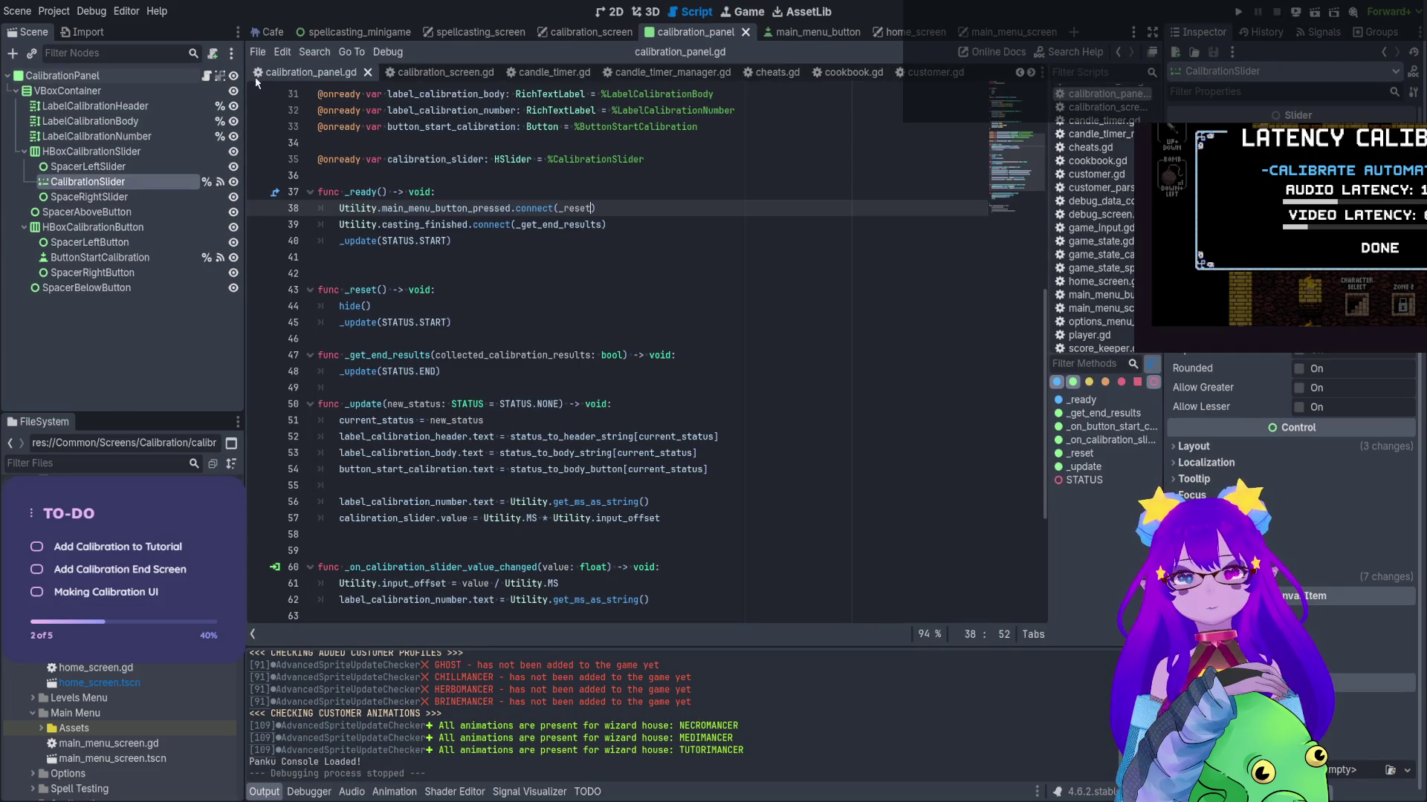
{"action": "left_click", "coordinate": [382, 242]}
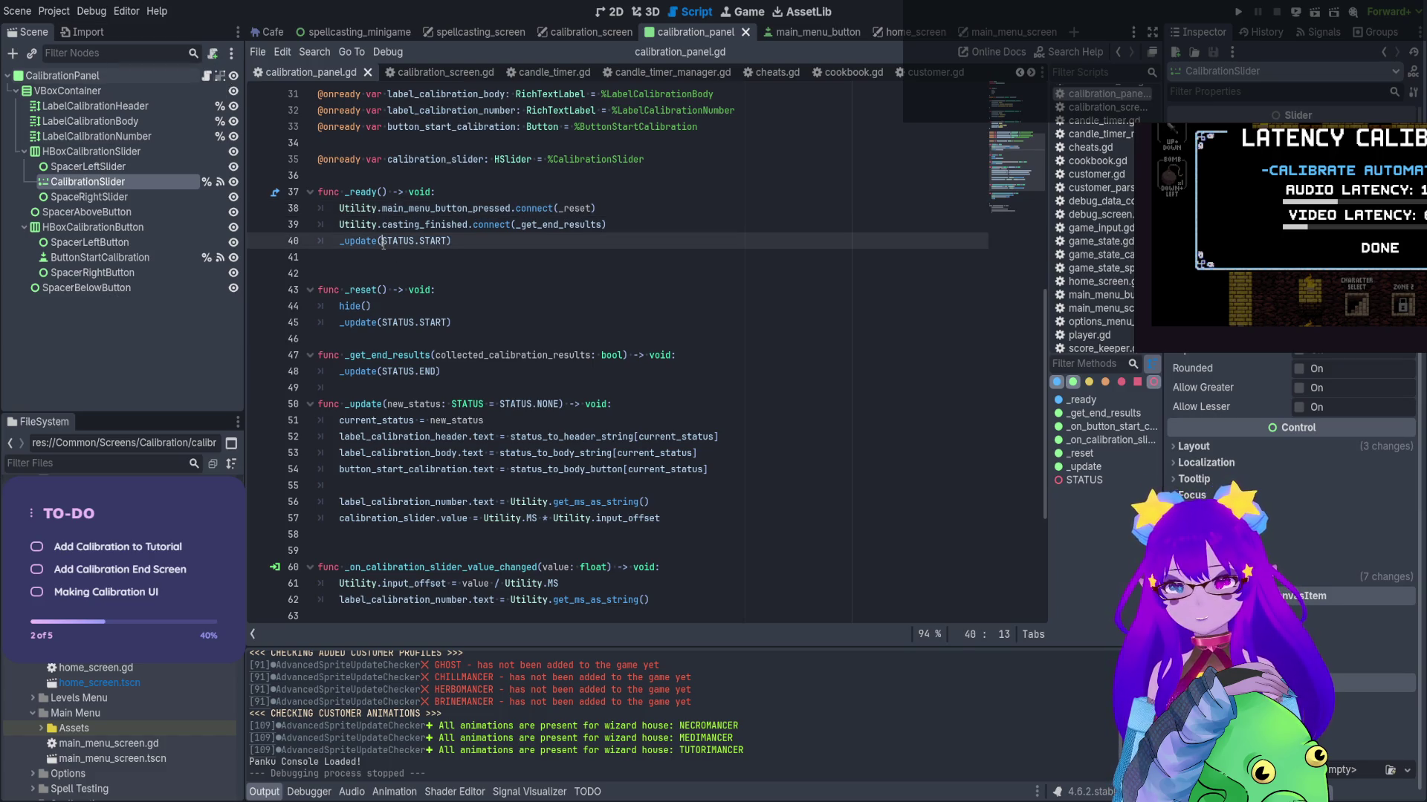
{"action": "left_click", "coordinate": [662, 518]}
{"action": "left_click_drag", "start_coordinate": [662, 517], "coordinate": [553, 518]}
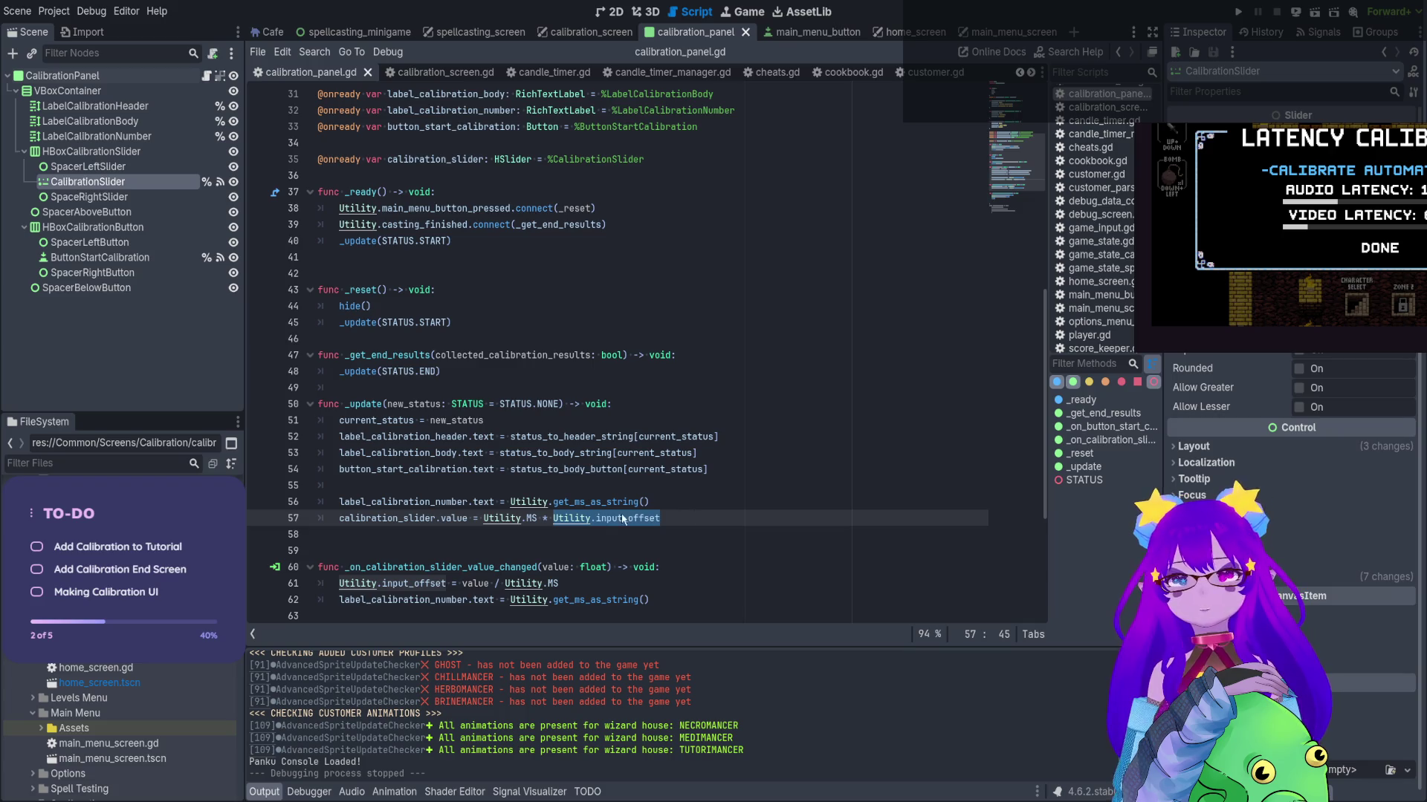
Search the project for uses of input_offset, visual_offset and audio_latency in utility.gd
{"action": "key", "text": "ctrl+shift+f"}
{"action": "key", "text": "Return"}
{"action": "left_click", "coordinate": [691, 685]}
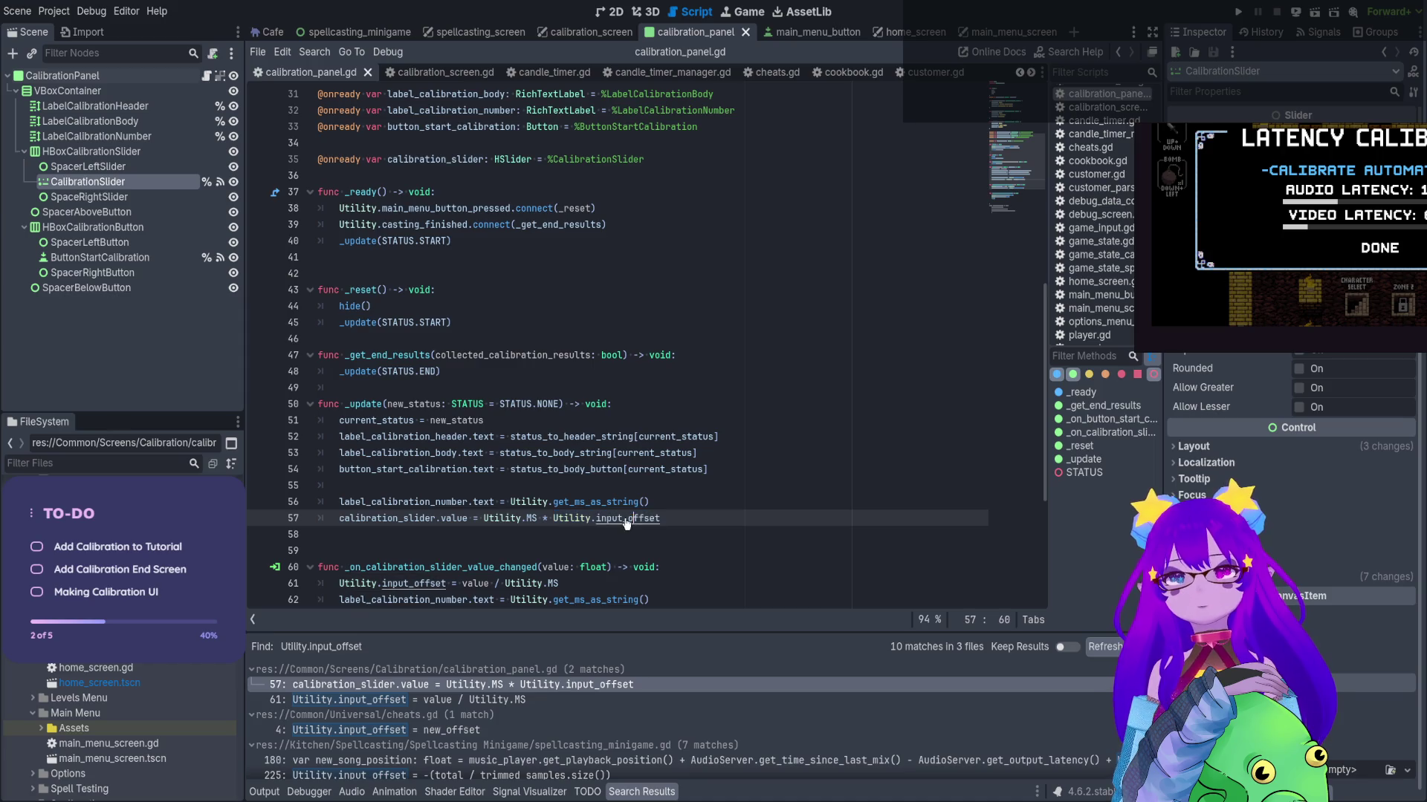
{"action": "left_click", "coordinate": [617, 518], "text": "ctrl"}
{"action": "scroll", "coordinate": [385, 183], "scroll_direction": "up", "scroll_amount": 8}
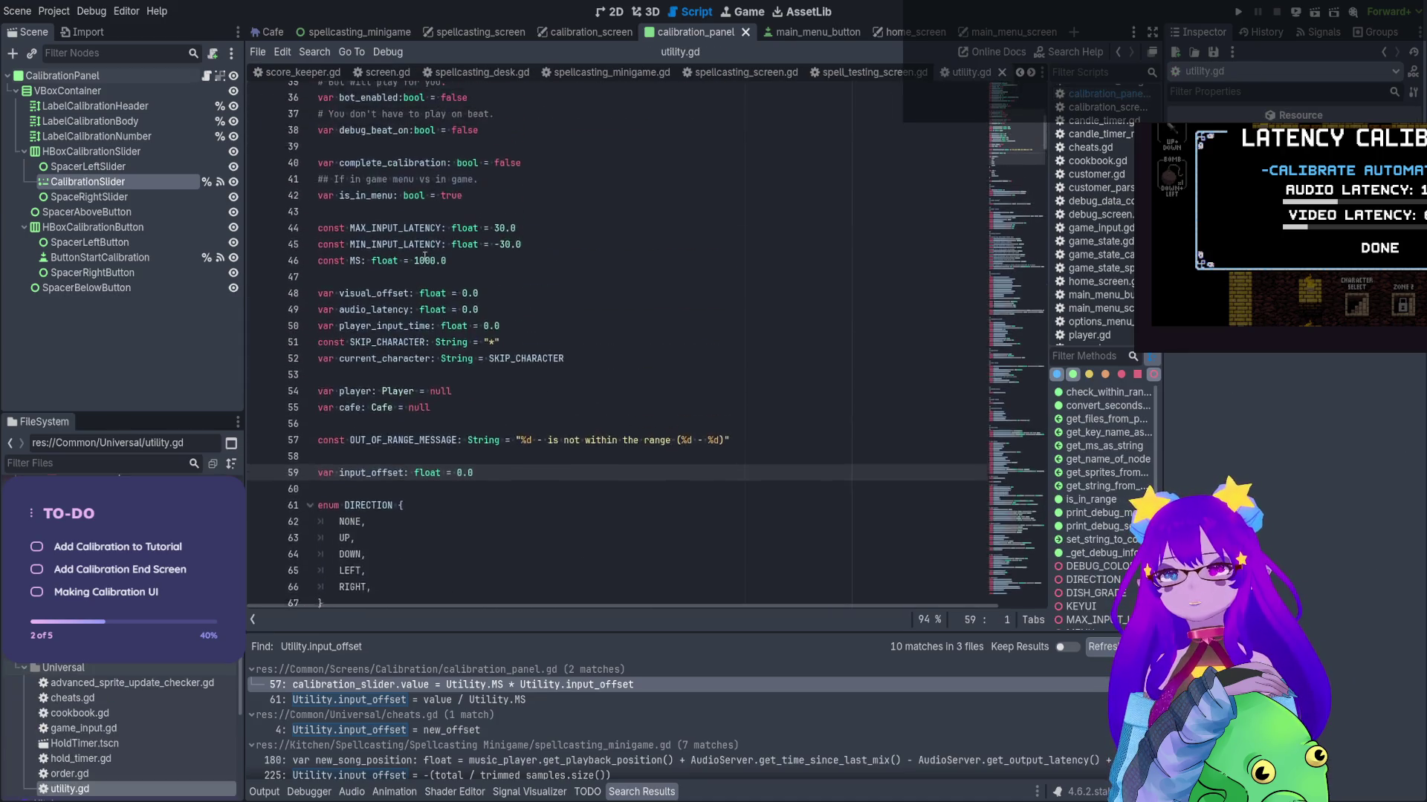
{"action": "double_click", "coordinate": [388, 355]}
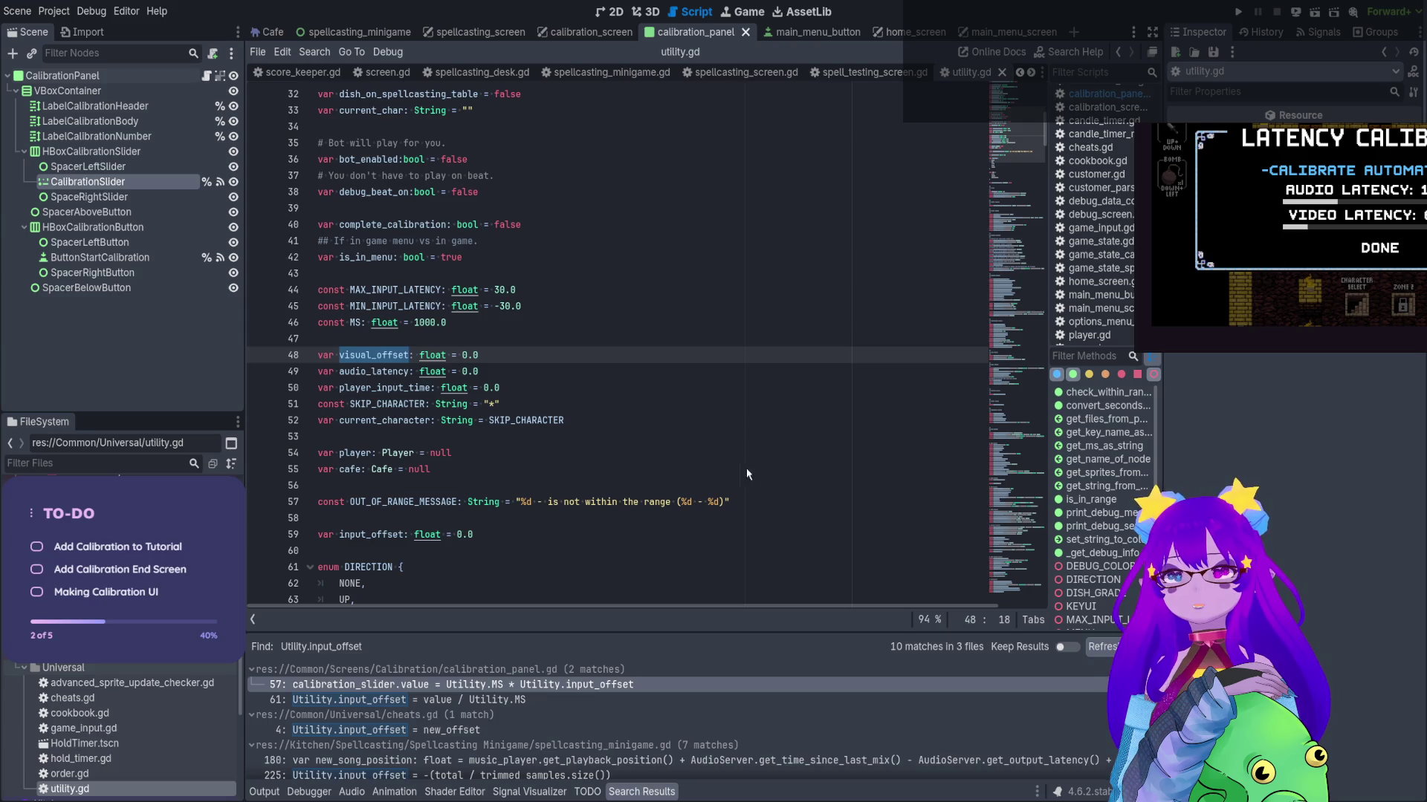
{"action": "key", "text": "ctrl+shift+f"}
{"action": "key", "text": "Return"}
{"action": "scroll", "coordinate": [641, 702], "scroll_direction": "down", "scroll_amount": 2}
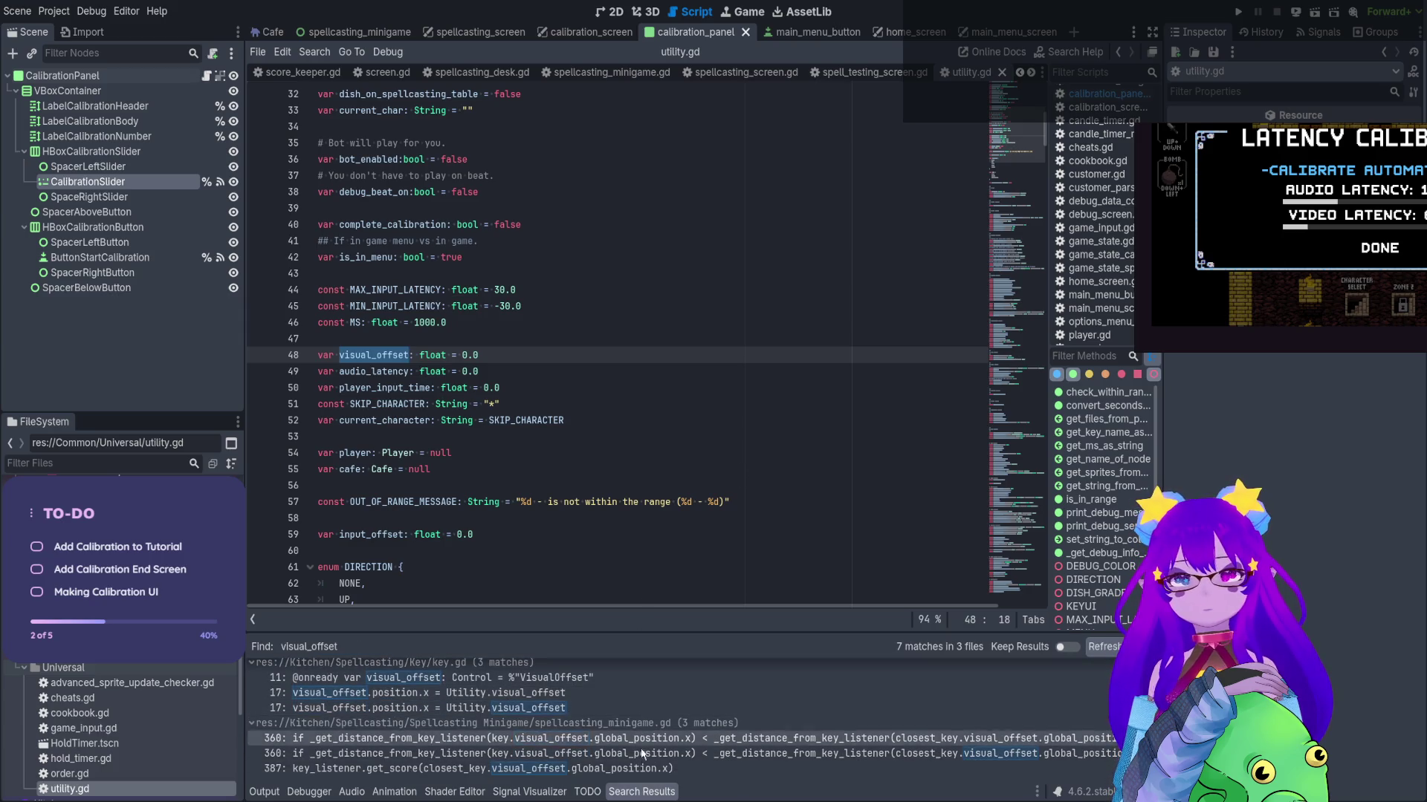
{"action": "double_click", "coordinate": [372, 377]}
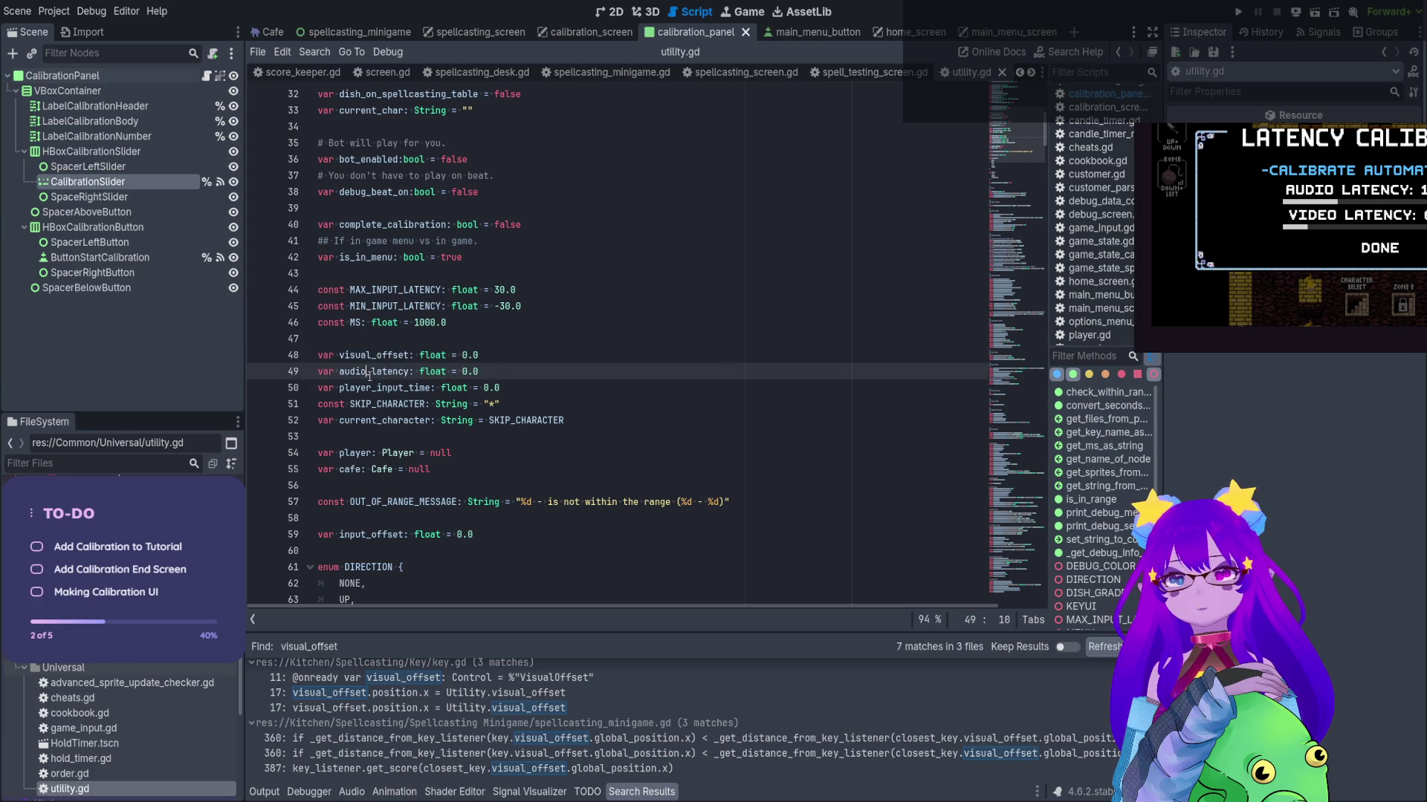
{"action": "key", "text": "ctrl+shift+f"}
{"action": "key", "text": "Return"}
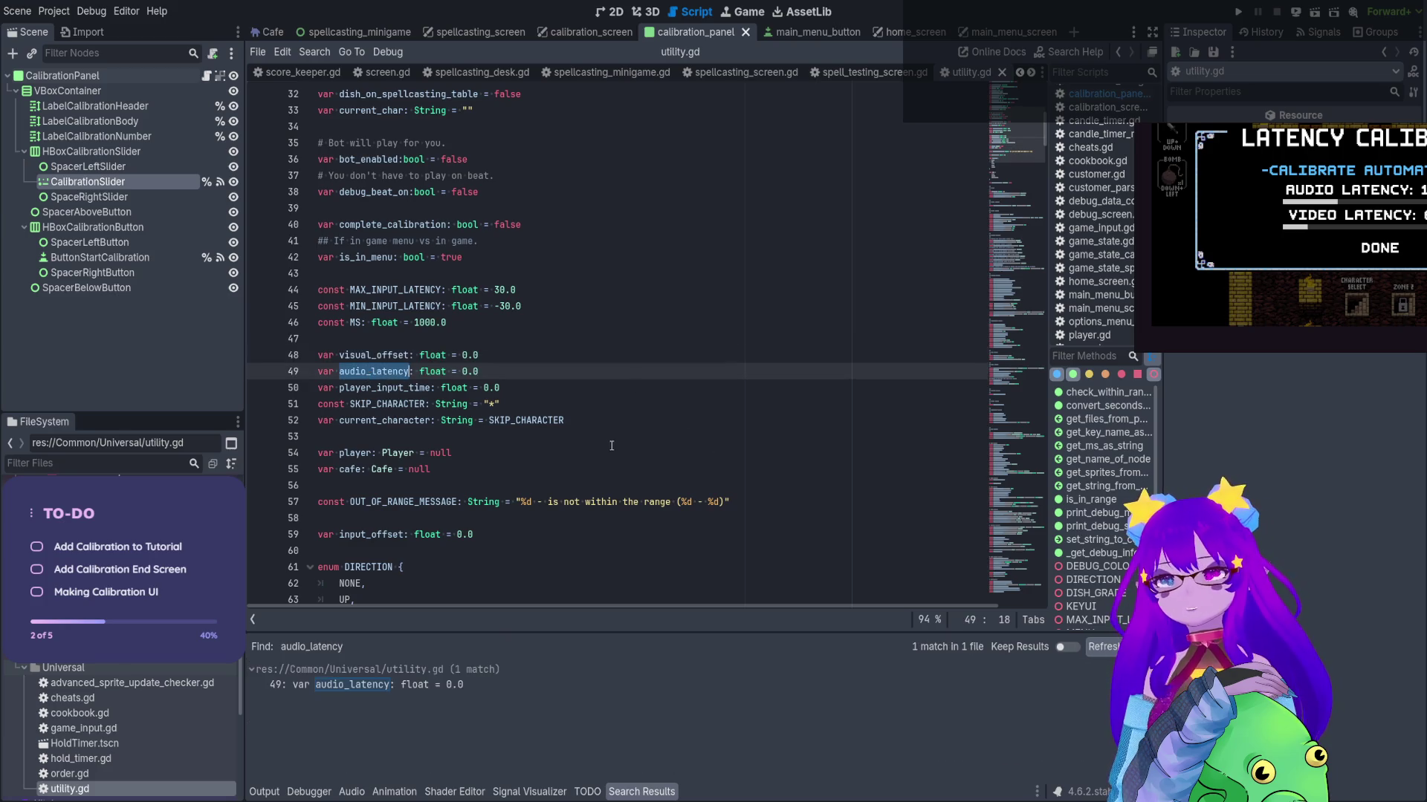
Delete the unused audio_latency declaration from utility.gd, save, and run the project
{"action": "left_click_drag", "start_coordinate": [488, 372], "coordinate": [312, 375]}
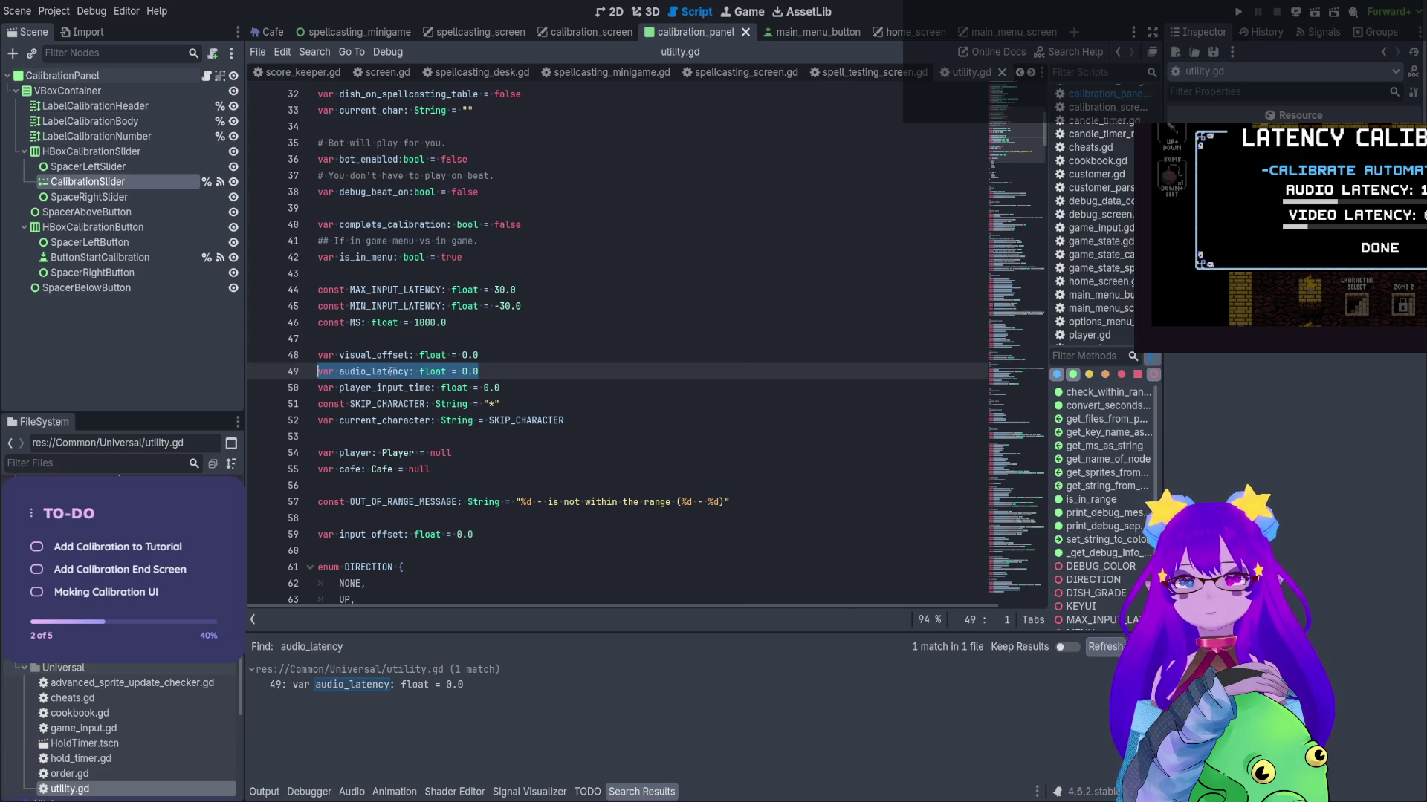
{"action": "key", "text": "BackSpace"}
{"action": "key", "text": "BackSpace"}
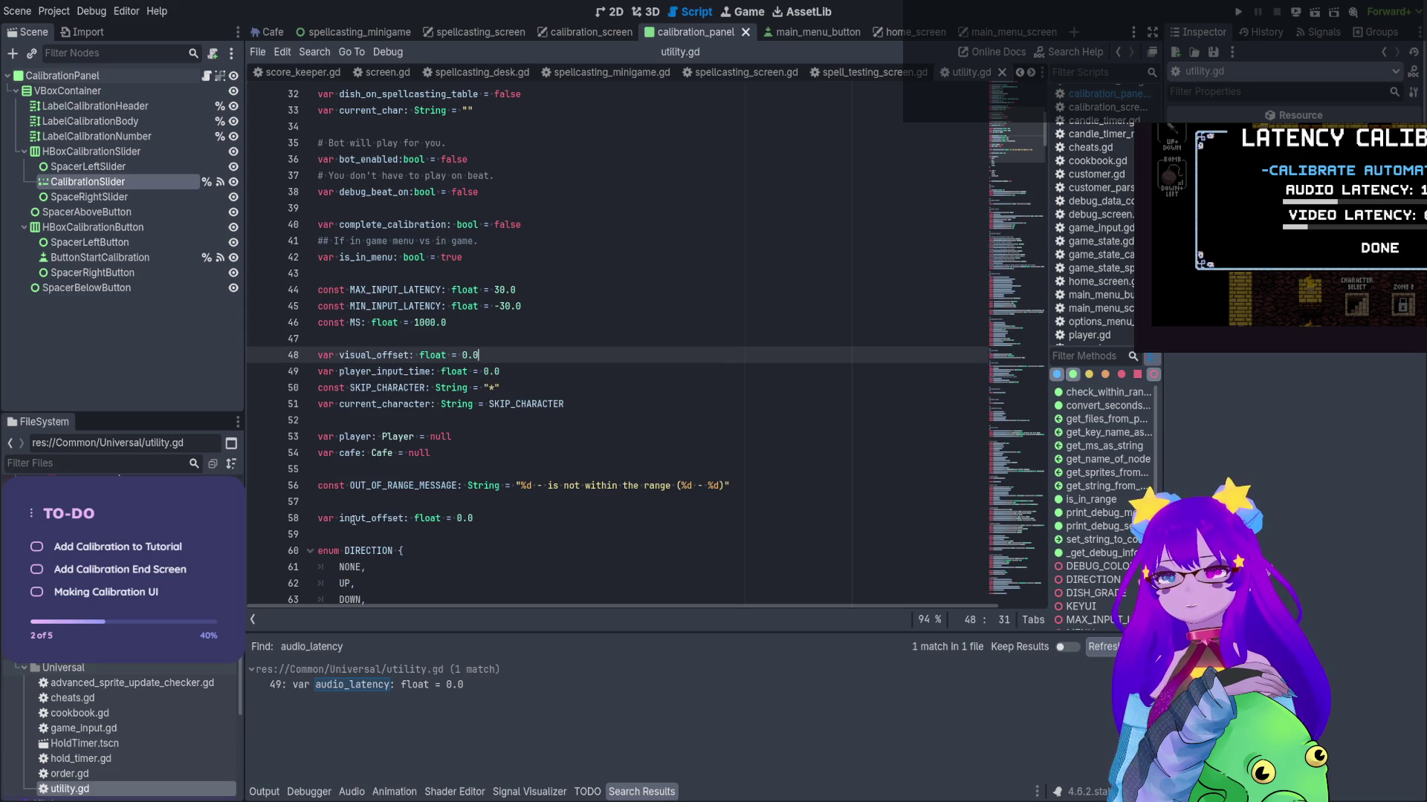
{"action": "double_click", "coordinate": [353, 519]}
{"action": "left_click", "coordinate": [636, 436]}
{"action": "key", "text": "ctrl+s"}
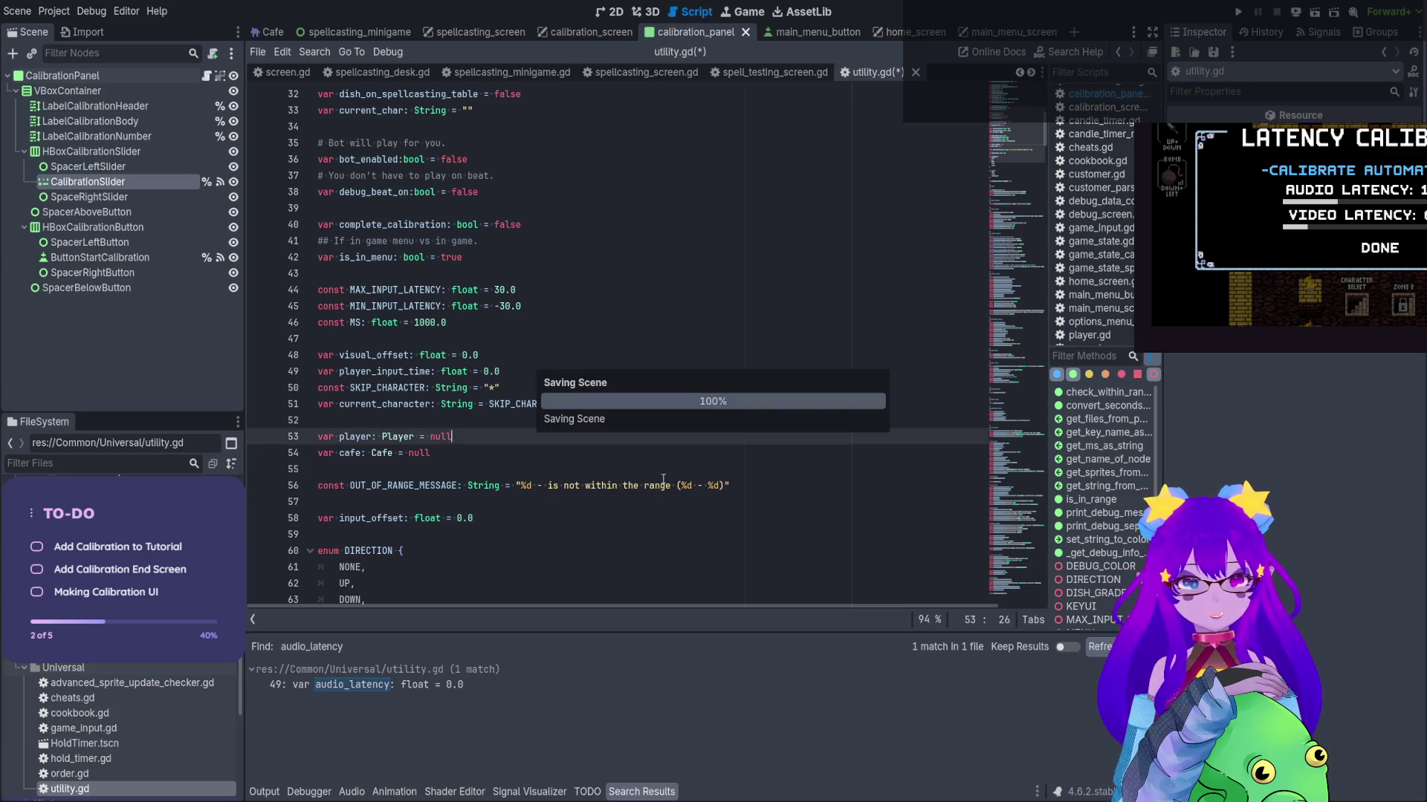
{"action": "left_click", "coordinate": [1239, 20]}
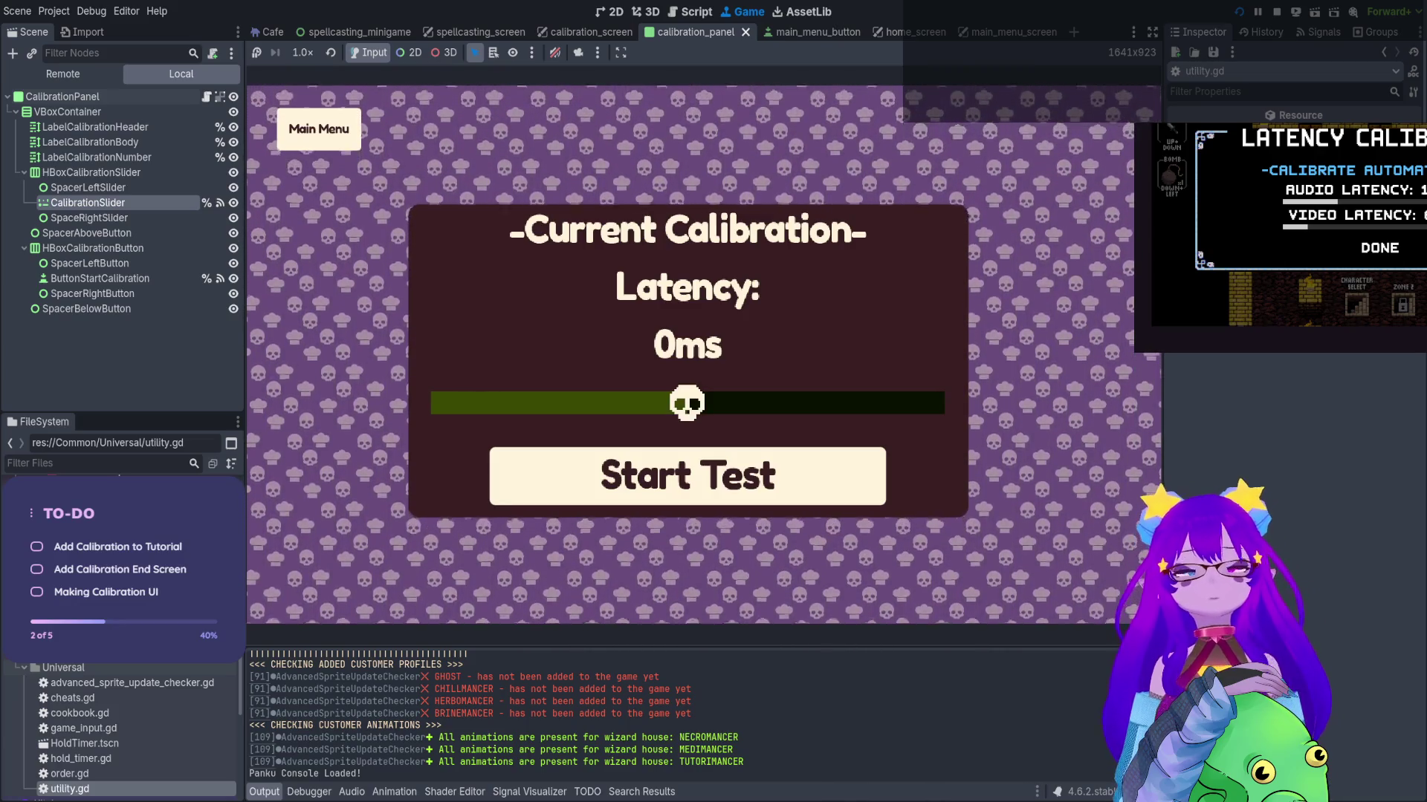
Run a calibration test (result -30ms), set the latency slider to 1ms, then stop the game
{"action": "key", "text": "Return"}
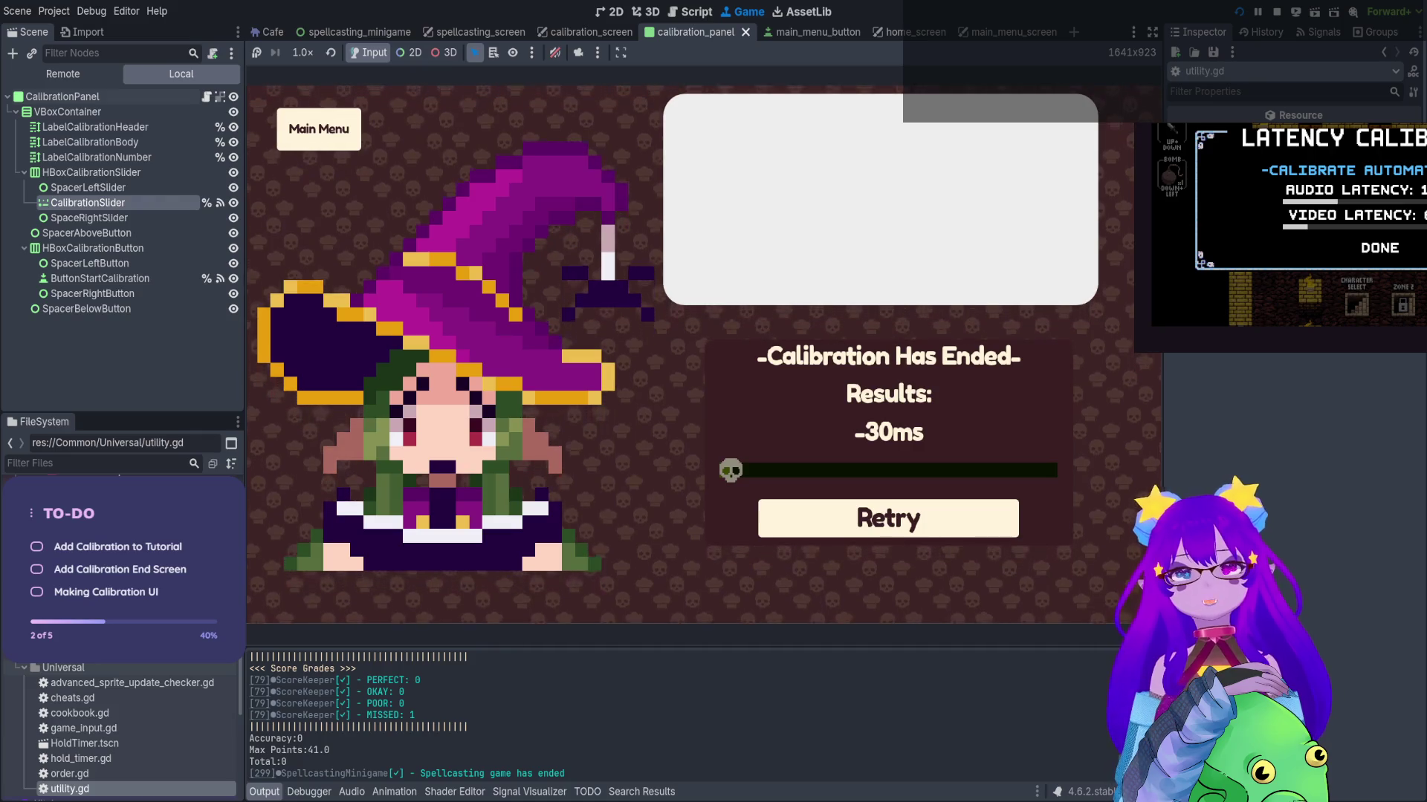
{"action": "key", "text": "Return"}
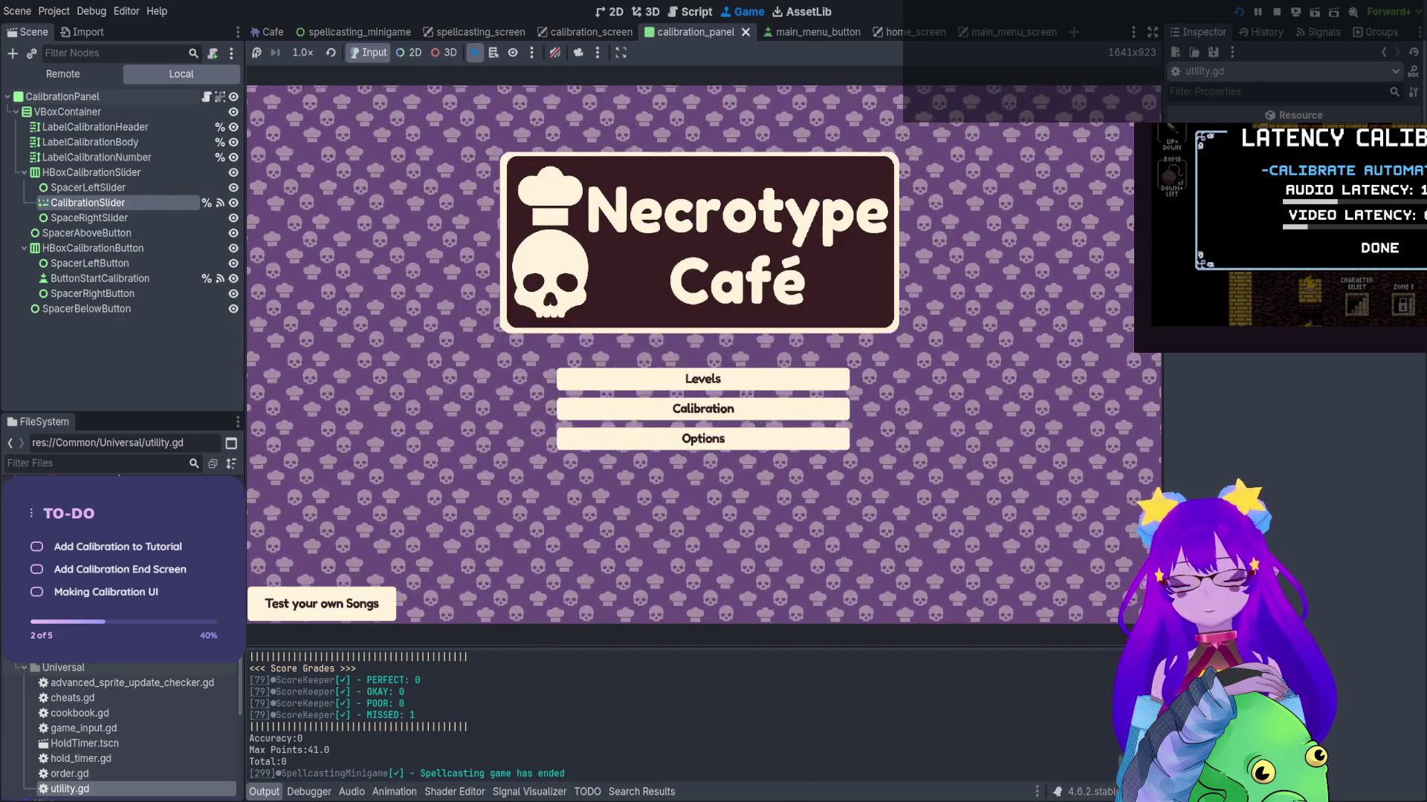
{"action": "key", "text": "Return"}
{"action": "key", "text": "Down"}
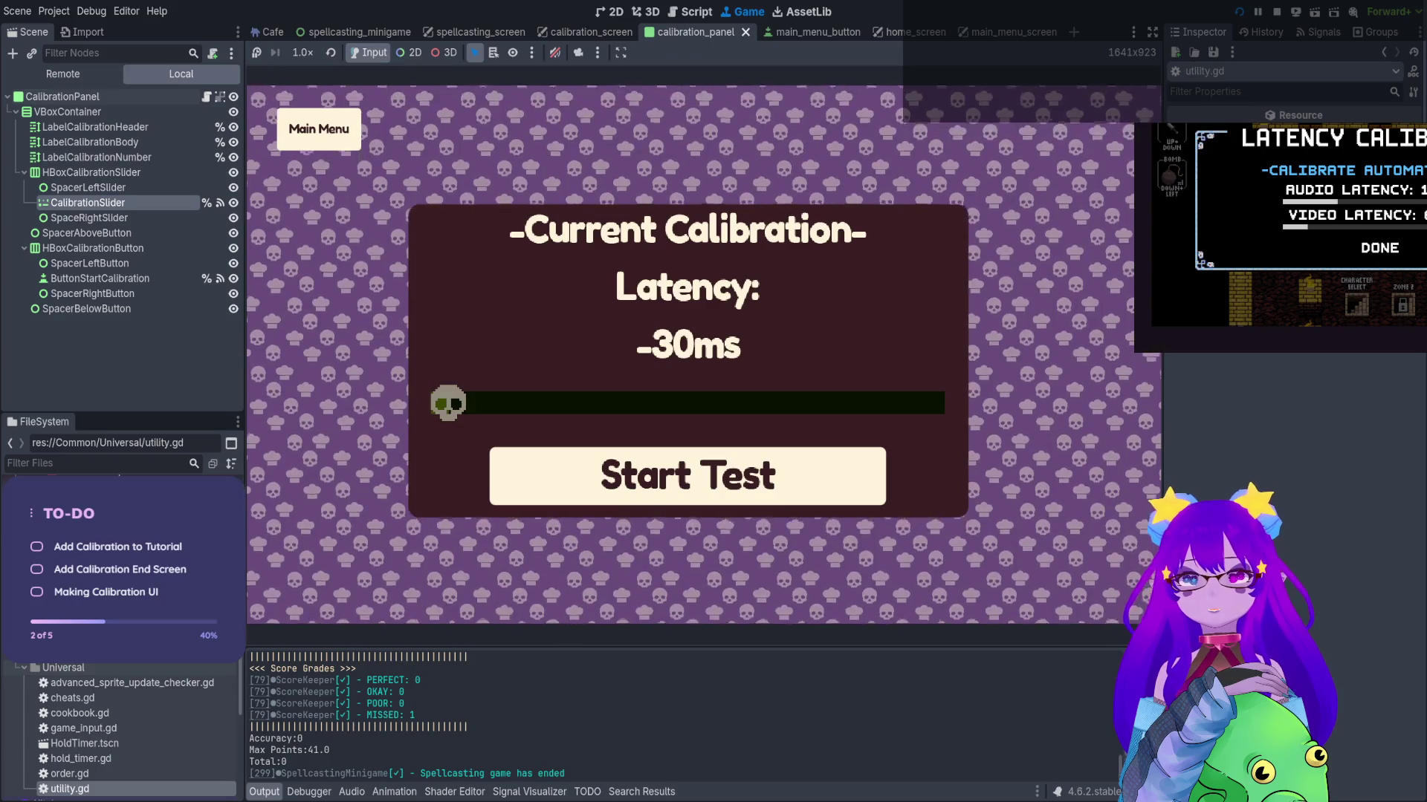
{"action": "key", "text": "Up"}
{"action": "key", "text": "Right"}
{"action": "key", "text": "Right"}
{"action": "key", "text": "Right"}
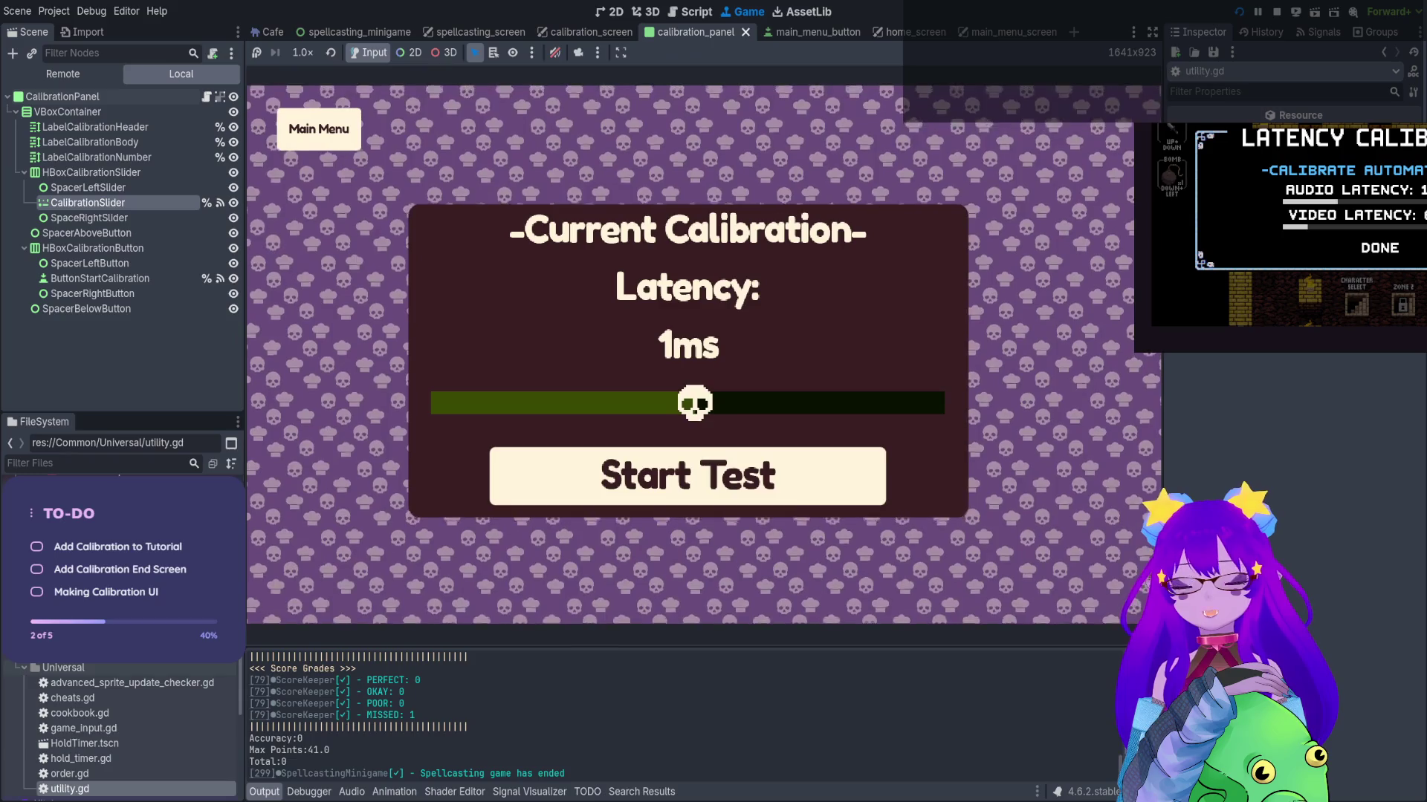
{"action": "key", "text": "Down"}
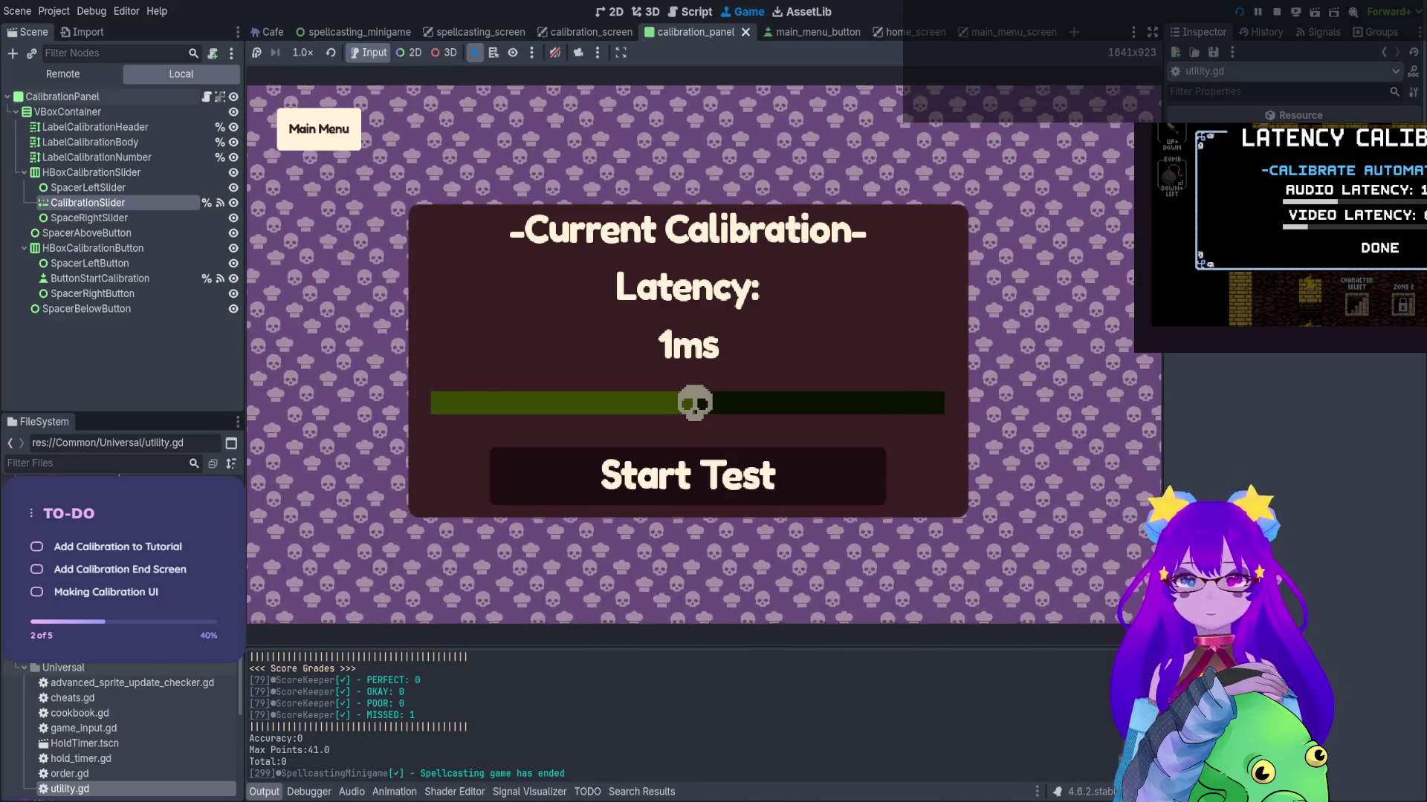
{"action": "key", "text": "Return"}
{"action": "key", "text": "F8"}
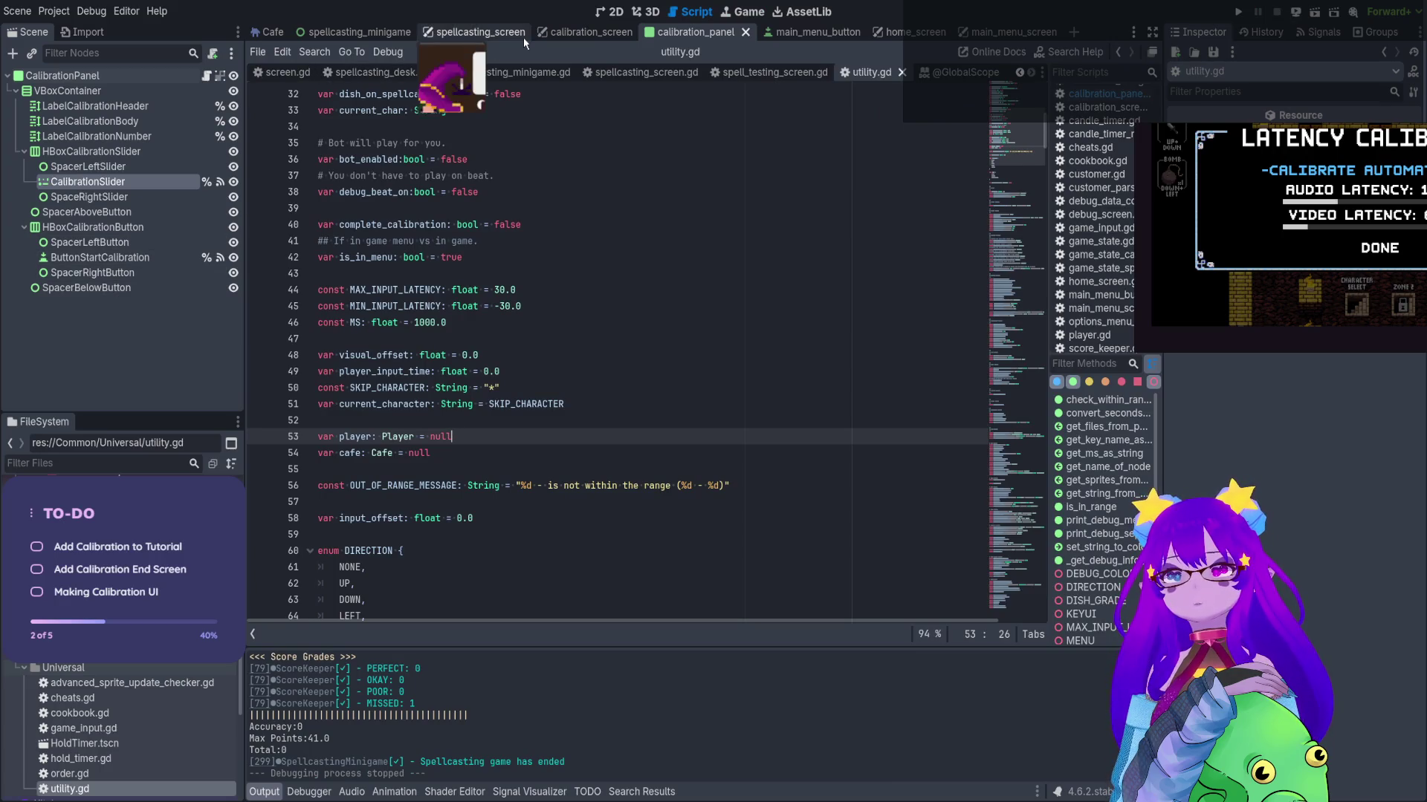
In calibration_panel.gd, delete the old commented-out _on_start_pressed block
{"action": "scroll", "coordinate": [535, 175], "scroll_direction": "down", "scroll_amount": 2}
{"action": "scroll", "coordinate": [535, 175], "scroll_direction": "down", "scroll_amount": 10}
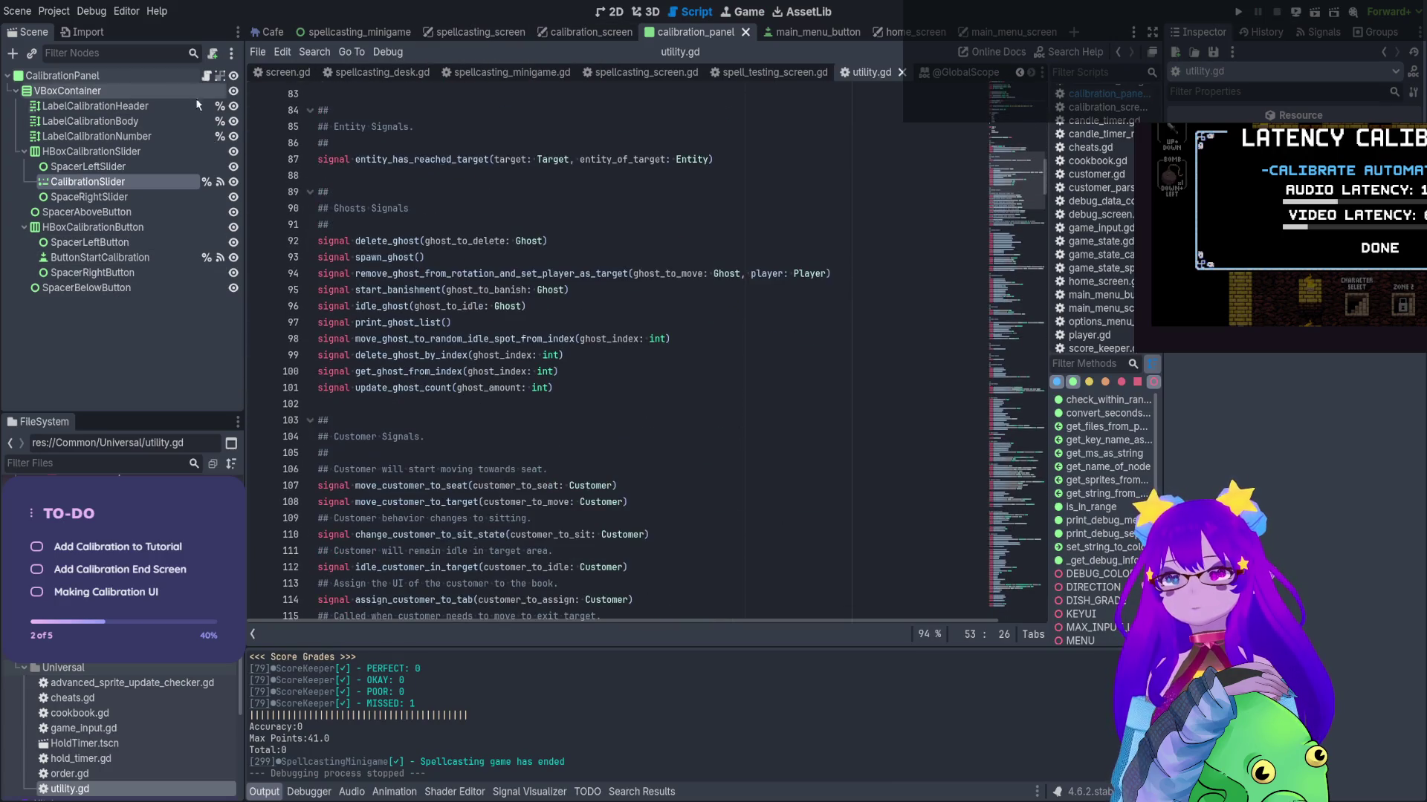
{"action": "left_click", "coordinate": [206, 76]}
{"action": "scroll", "coordinate": [431, 402], "scroll_direction": "down", "scroll_amount": 5}
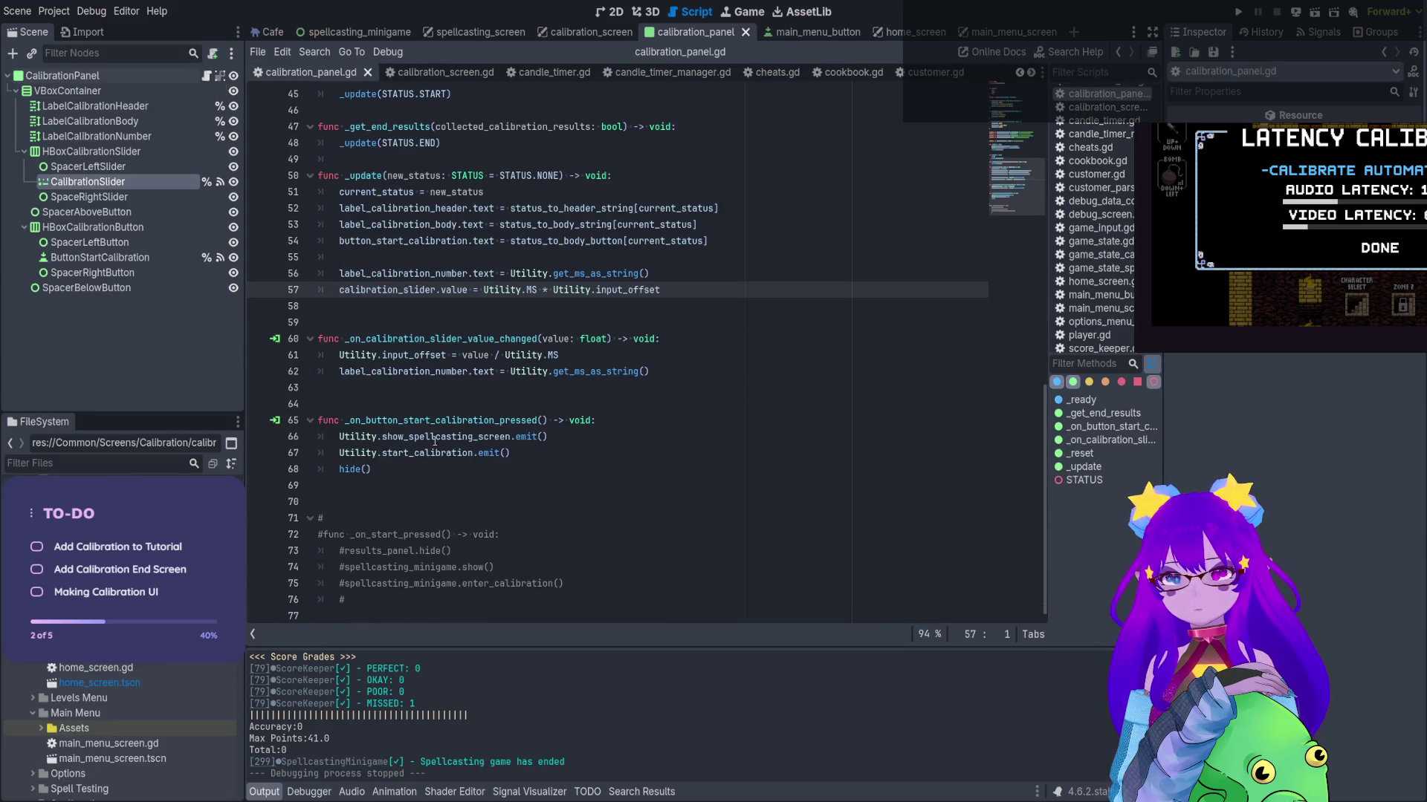
{"action": "left_click", "coordinate": [515, 569]}
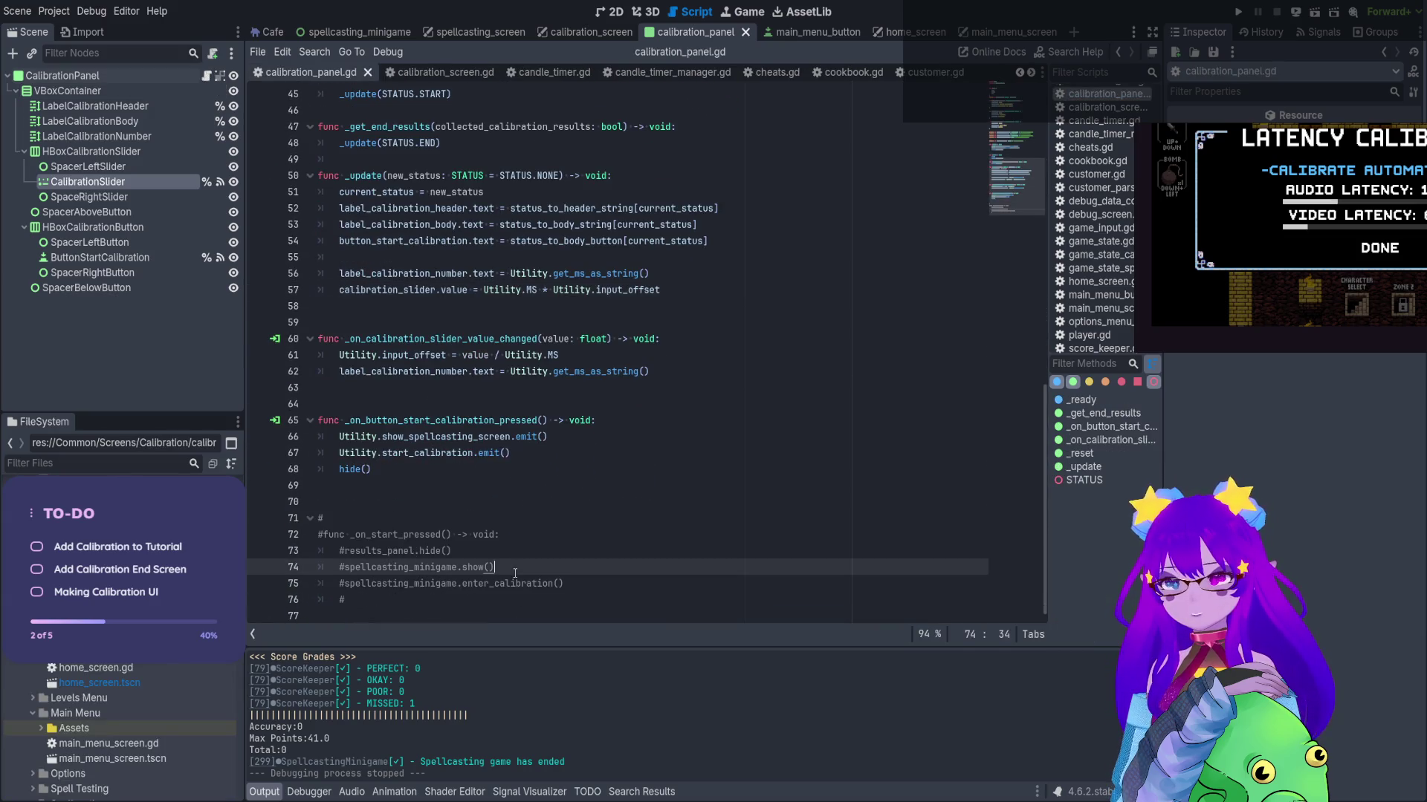
{"action": "left_click_drag", "start_coordinate": [341, 603], "coordinate": [340, 495]}
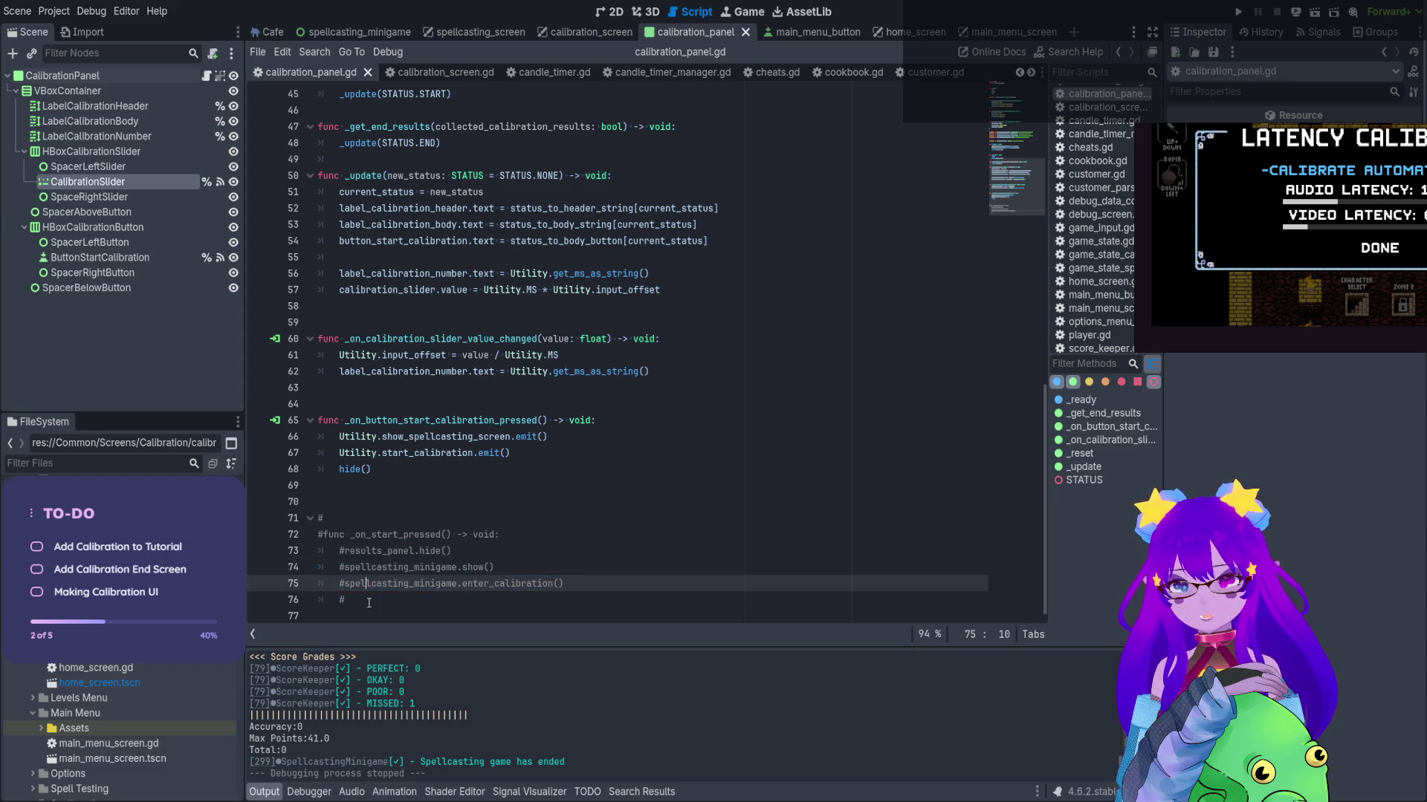
{"action": "key", "text": "BackSpace"}
{"action": "key", "text": "BackSpace"}
Insert 'Utility.input_offset = 0.0' above hide() in the start-calibration handler, save, and run the project
{"action": "key", "text": "Home"}
{"action": "key", "text": "Return"}
{"action": "key", "text": "Up"}
{"action": "type", "text": "tility.in"}
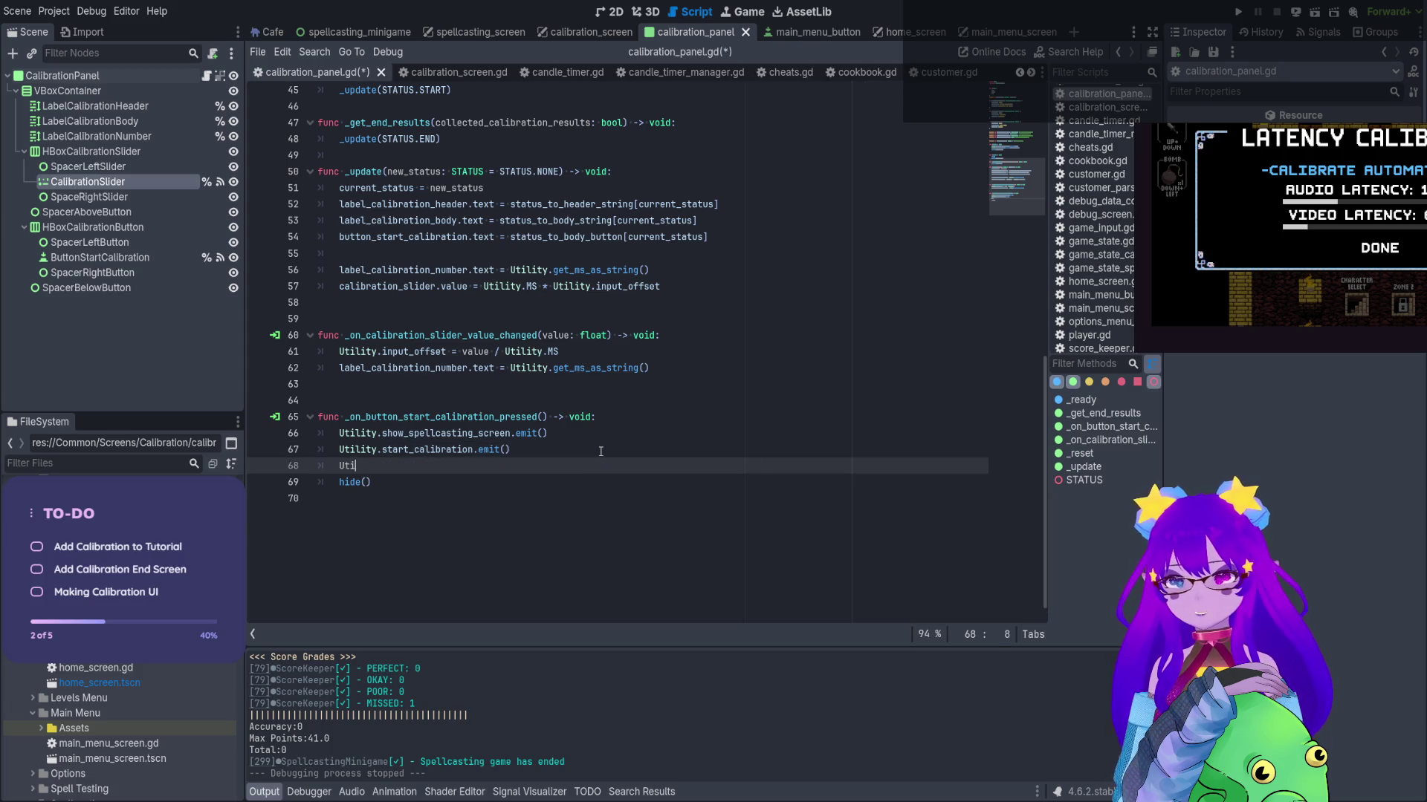
{"action": "key", "text": "Down"}
{"action": "key", "text": "Down"}
{"action": "key", "text": "Down"}
{"action": "key", "text": "Return"}
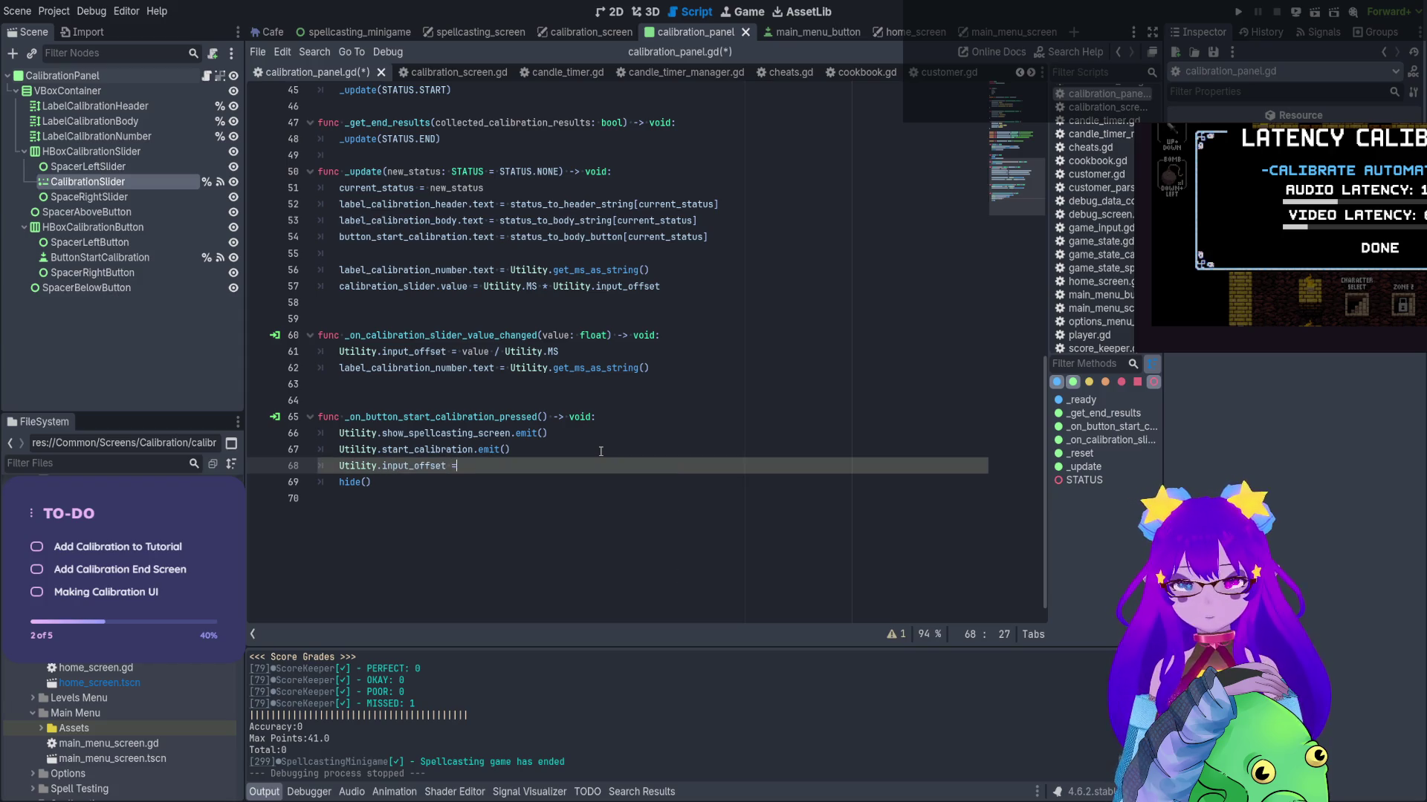
{"action": "type", "text": ".0"}
{"action": "left_click", "coordinate": [572, 518]}
{"action": "key", "text": "BackSpace"}
{"action": "key", "text": "ctrl+s"}
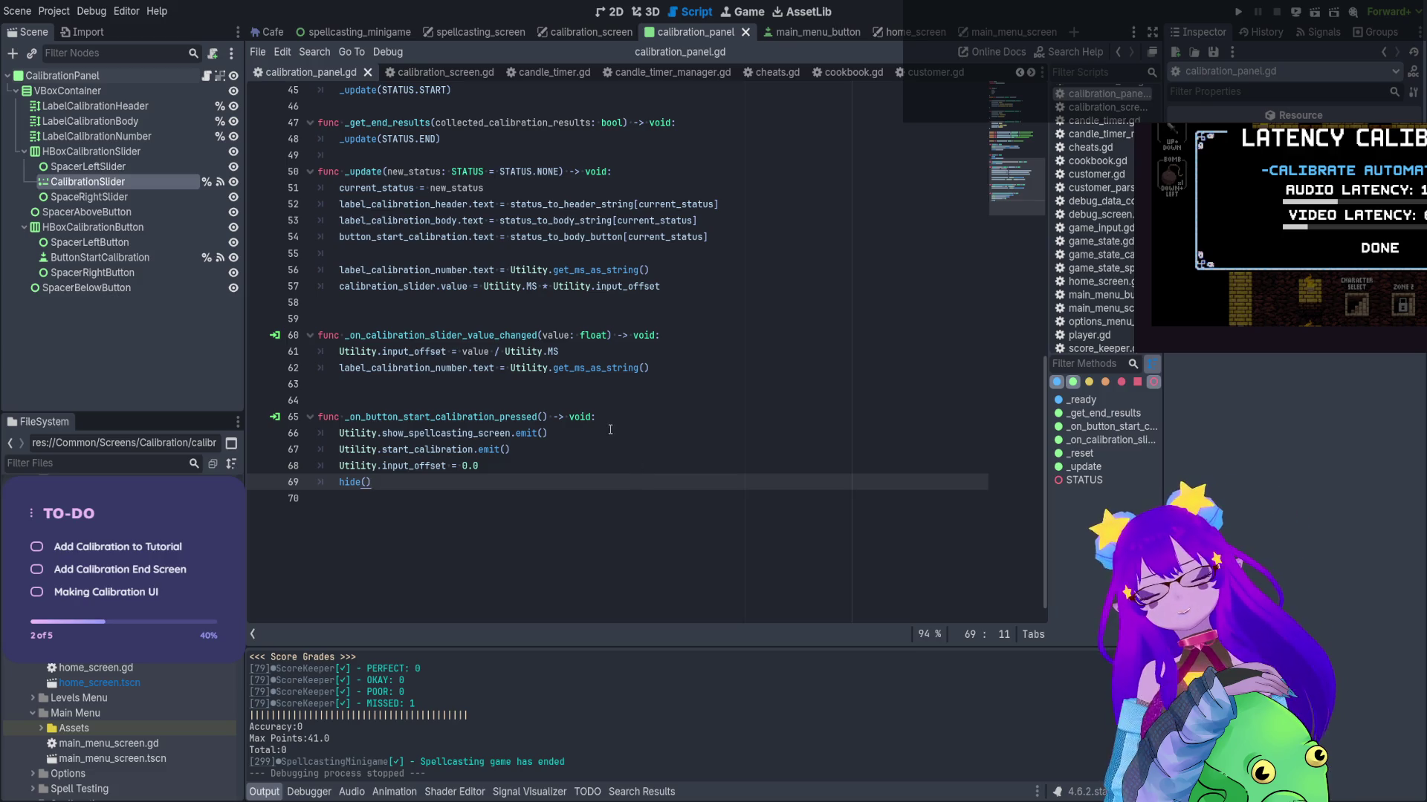
{"action": "left_click", "coordinate": [1237, 12]}
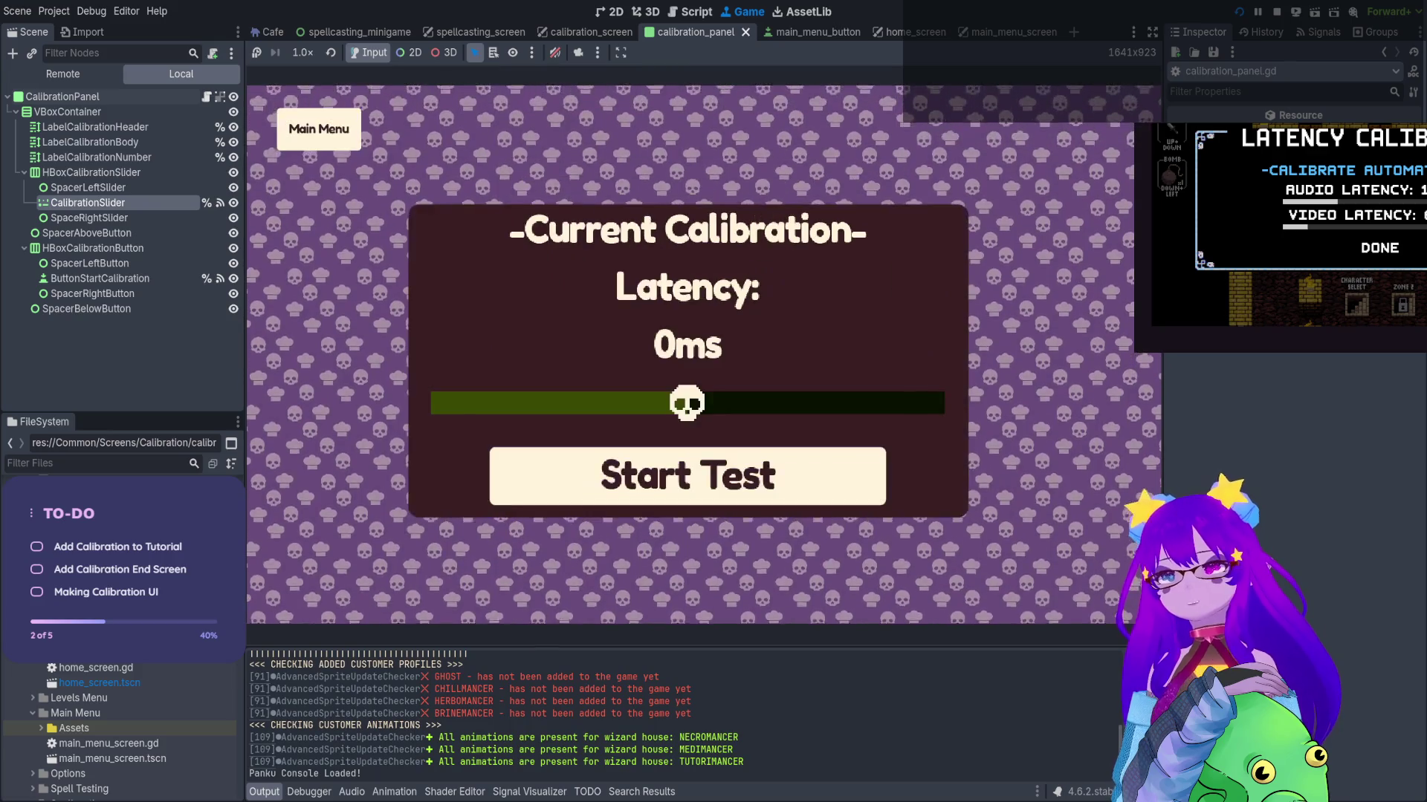
Move the latency slider left and right in the running game to test it around 0-1ms
{"action": "key", "text": "Left"}
{"action": "key", "text": "Right"}
{"action": "key", "text": "Left"}
{"action": "key", "text": "Right"}
{"action": "key", "text": "Left"}
{"action": "key", "text": "Right"}
{"action": "key", "text": "Right"}
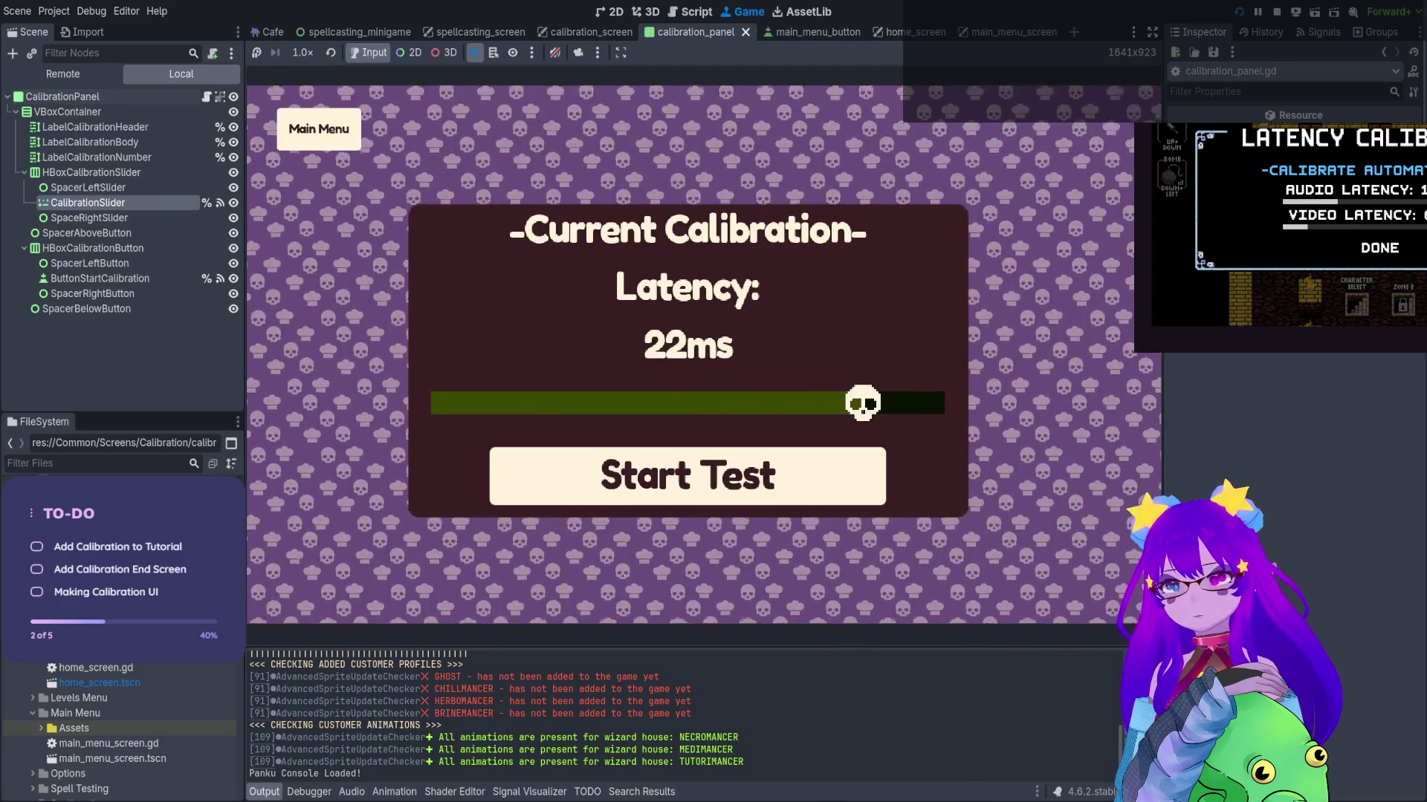
{"action": "key", "text": "Left"}
{"action": "key", "text": "Left"}
{"action": "key", "text": "Right"}
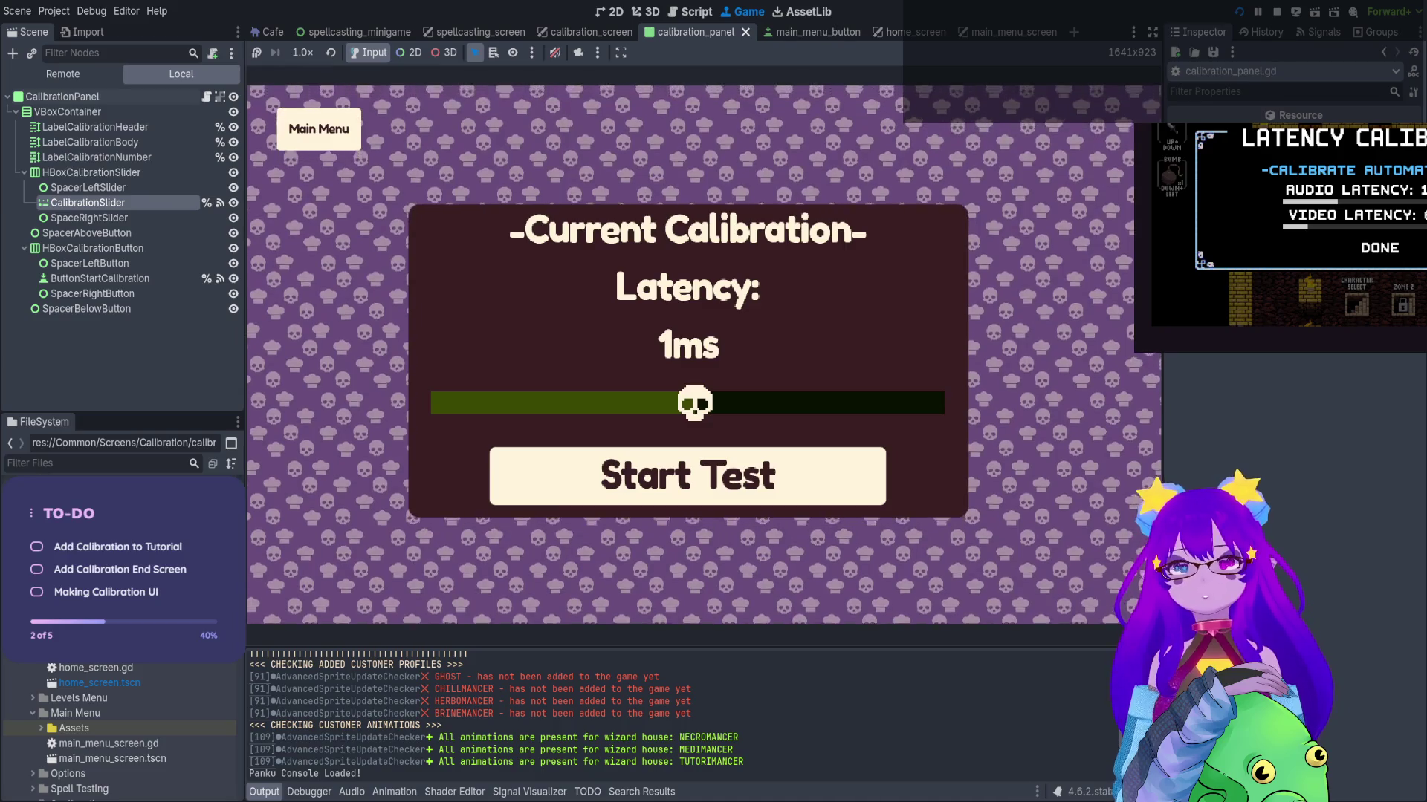
{"action": "key", "text": "Left"}
{"action": "key", "text": "Left"}
{"action": "key", "text": "Left"}
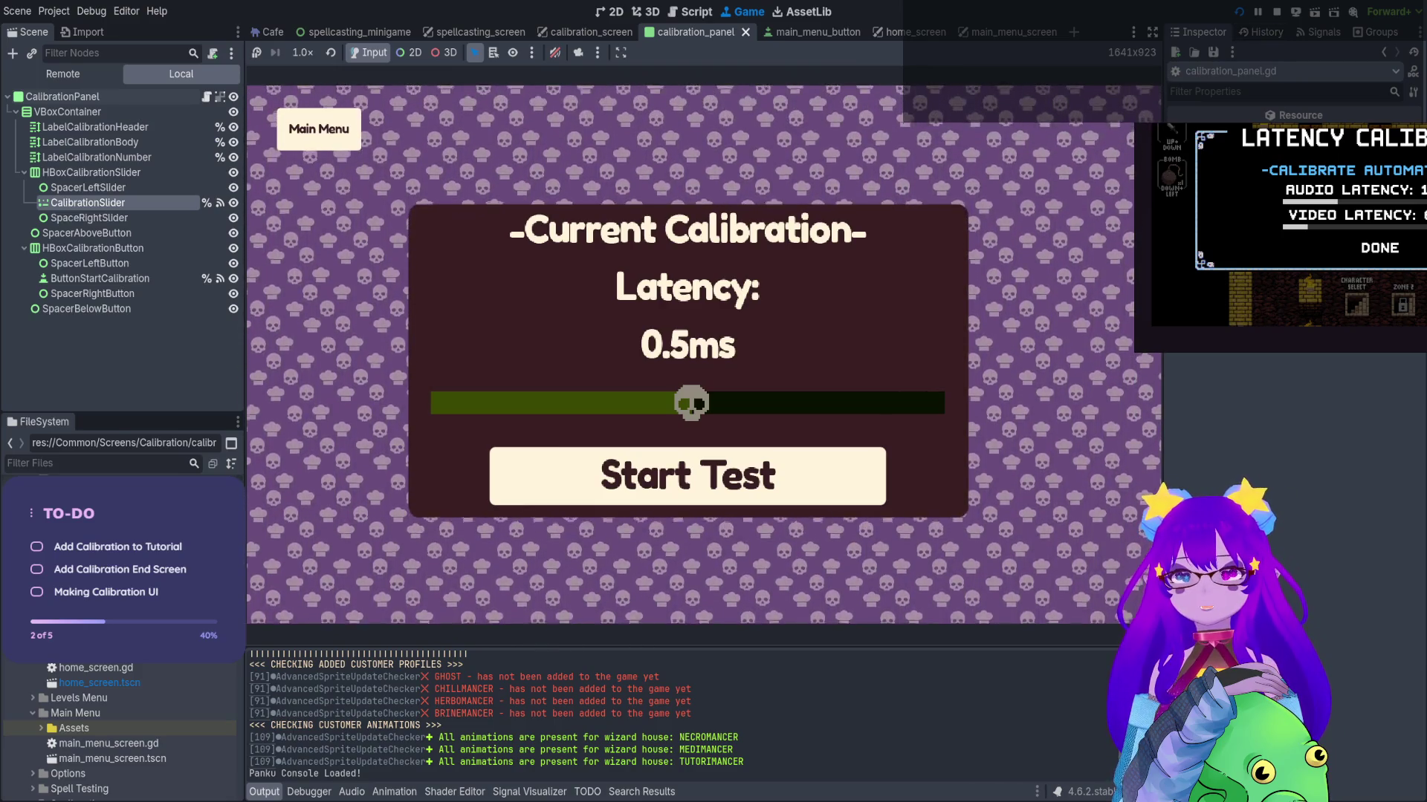
{"action": "key", "text": "Left"}
{"action": "key", "text": "Left"}
{"action": "key", "text": "Left"}
{"action": "key", "text": "Left"}
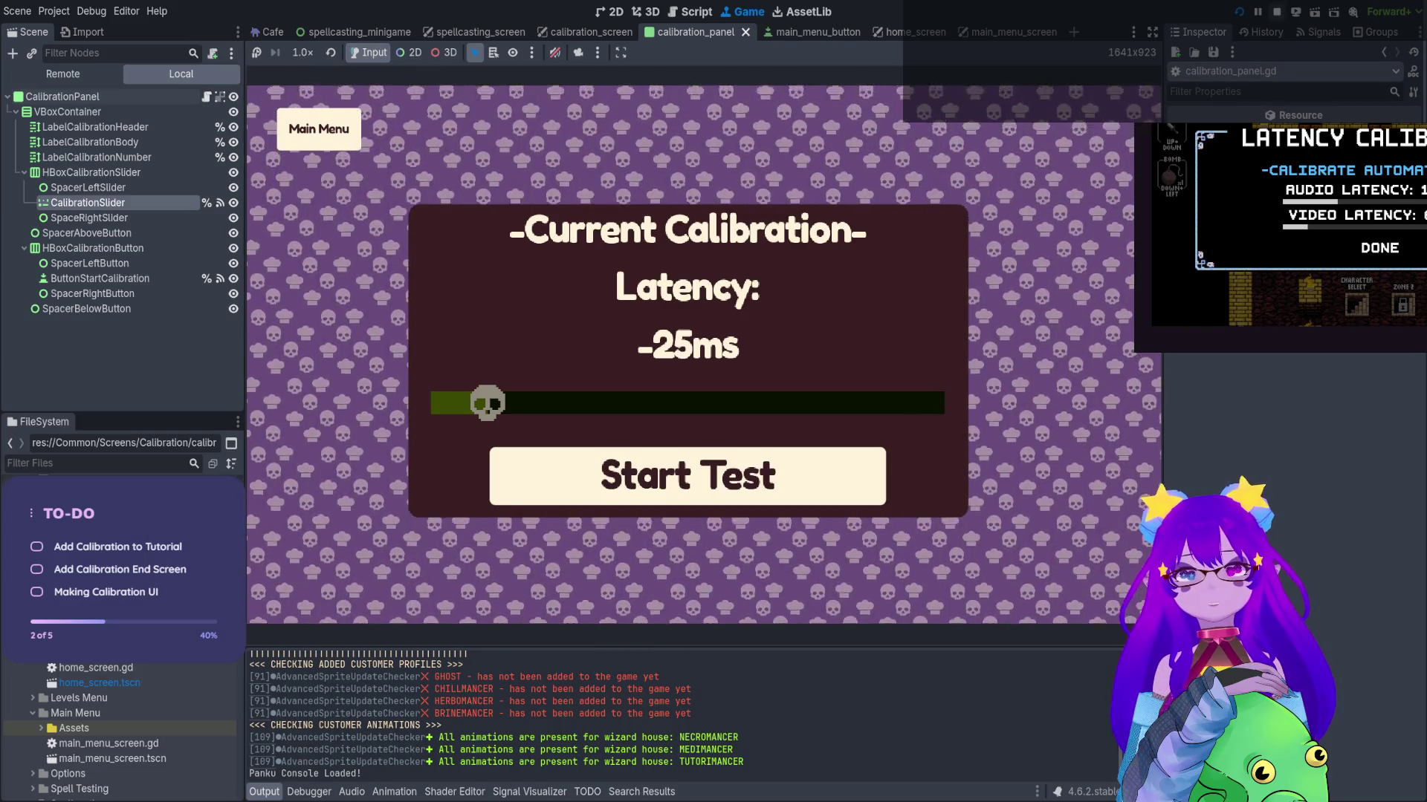
Stop the game and return to the calibration_panel scene in the 2D editor
{"action": "key", "text": "F8"}
{"action": "left_click", "coordinate": [618, 12]}
{"action": "scroll", "coordinate": [799, 360], "scroll_direction": "down", "scroll_amount": 1}
Duplicate the HBoxCalibrationButton row and rename the row to HBoxResetButton
{"action": "left_click", "coordinate": [97, 228]}
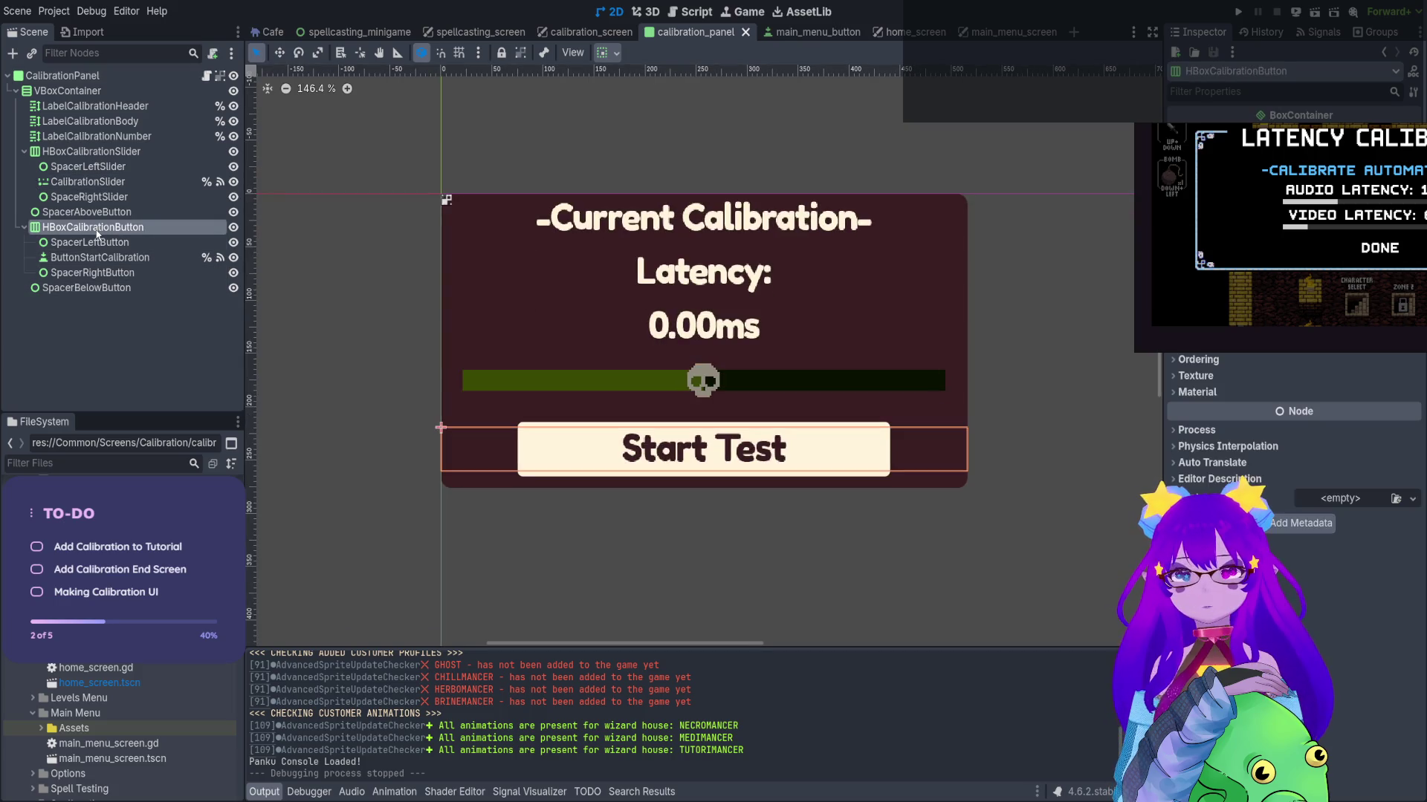
{"action": "key", "text": "ctrl+d"}
{"action": "left_click", "coordinate": [97, 230]}
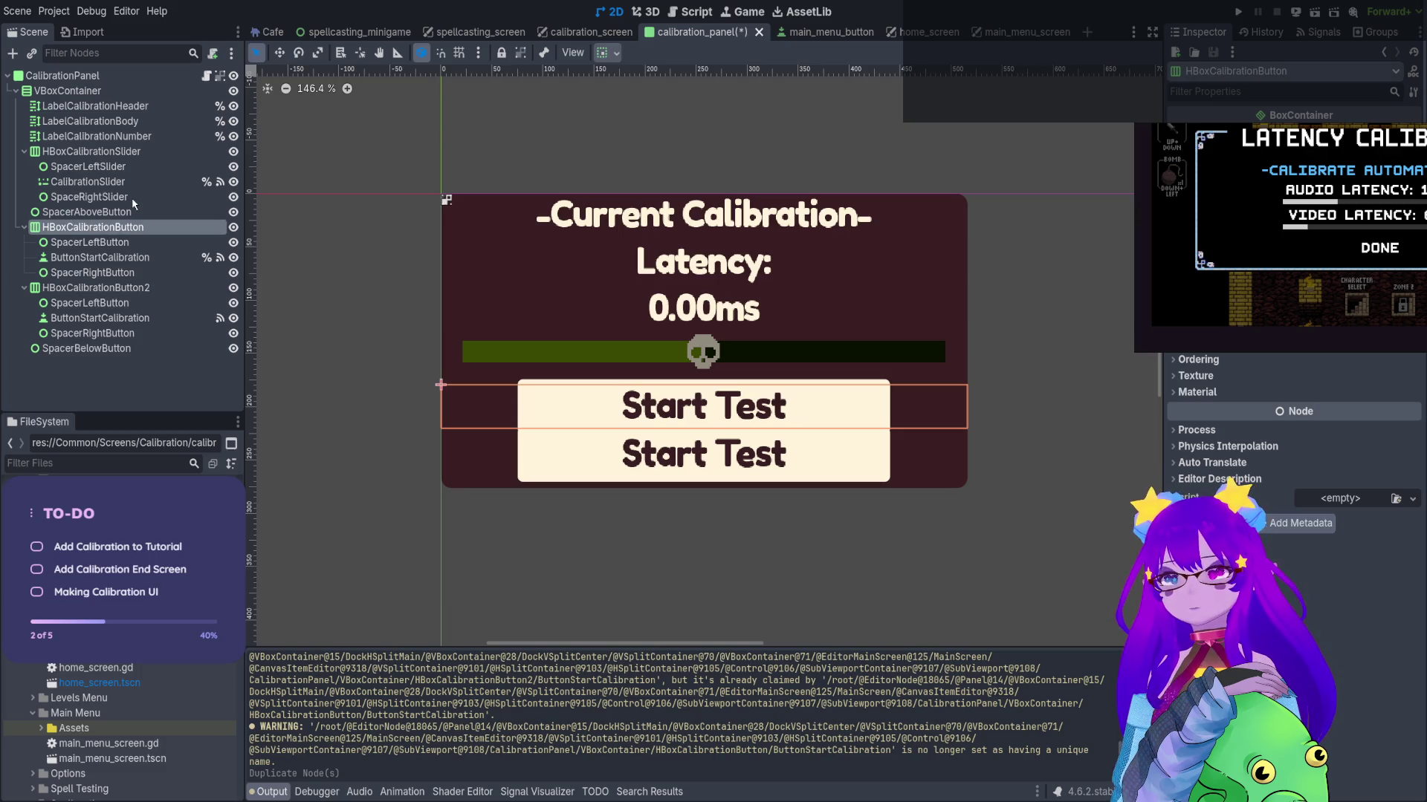
{"action": "double_click", "coordinate": [93, 227]}
{"action": "type", "text": "HBoxResetButton"}
{"action": "key", "text": "Return"}
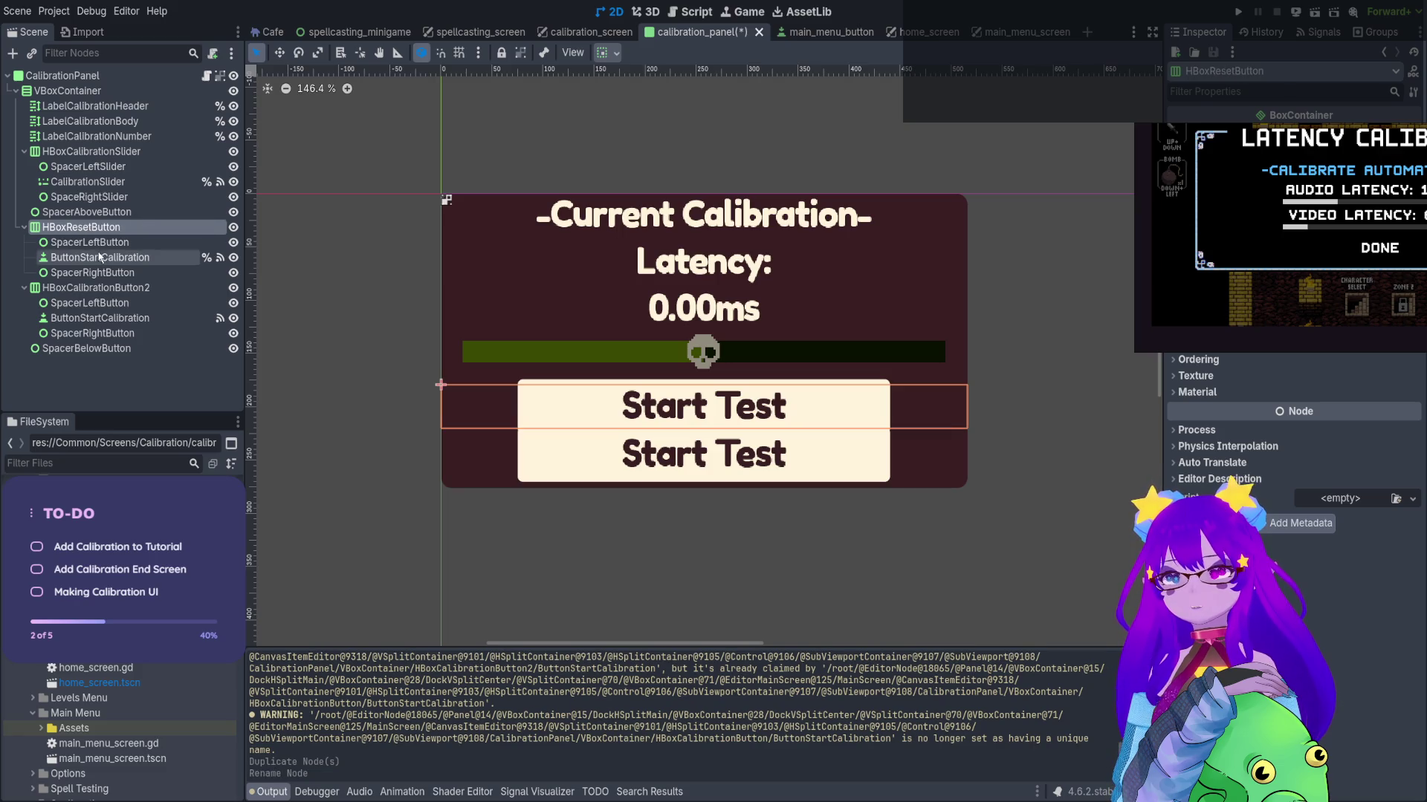
Rename the row's spacers to SpacerLeftReset and SpacerRightReset
{"action": "left_click", "coordinate": [89, 243]}
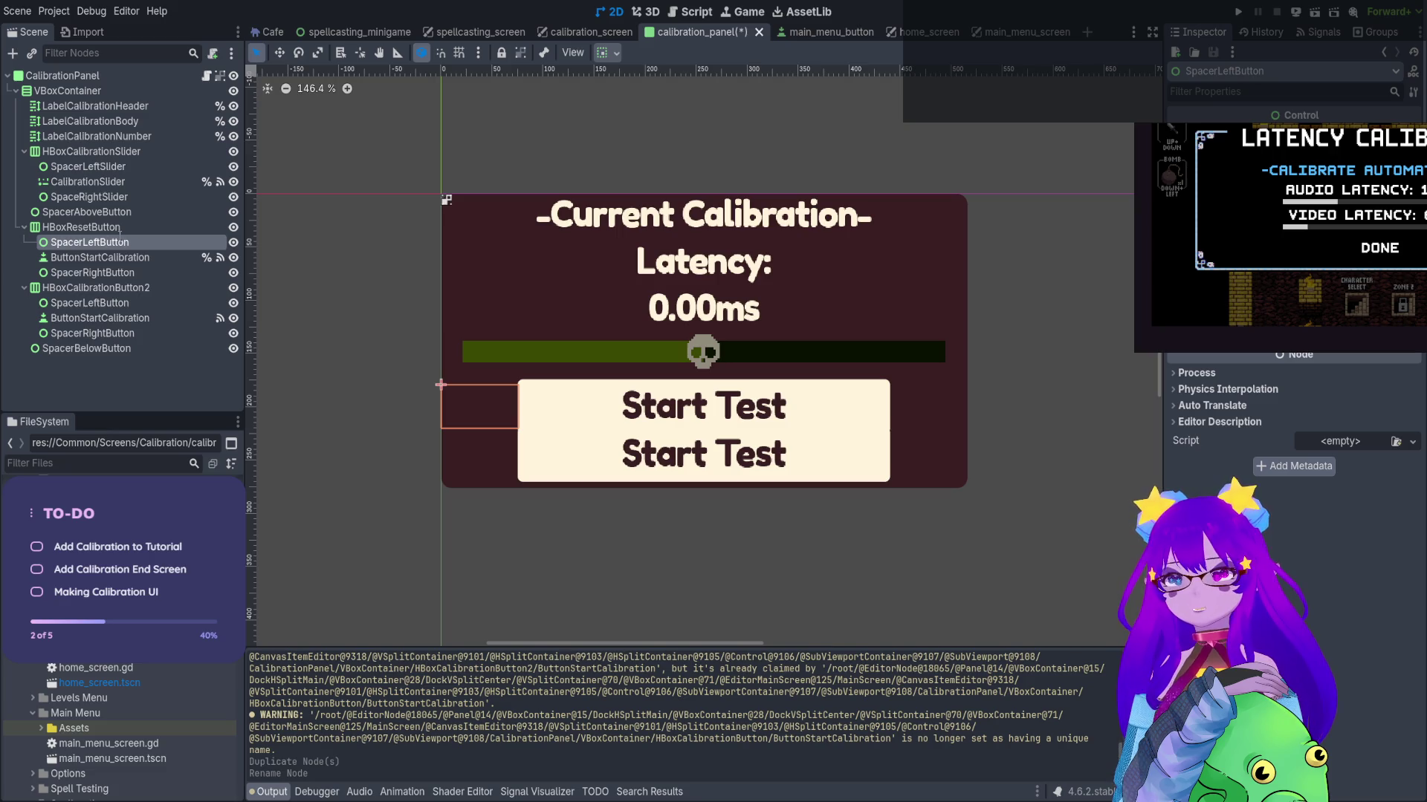
{"action": "double_click", "coordinate": [121, 242]}
{"action": "type", "text": "SpacerLeftReset"}
{"action": "key", "text": "Return"}
{"action": "left_click", "coordinate": [142, 273]}
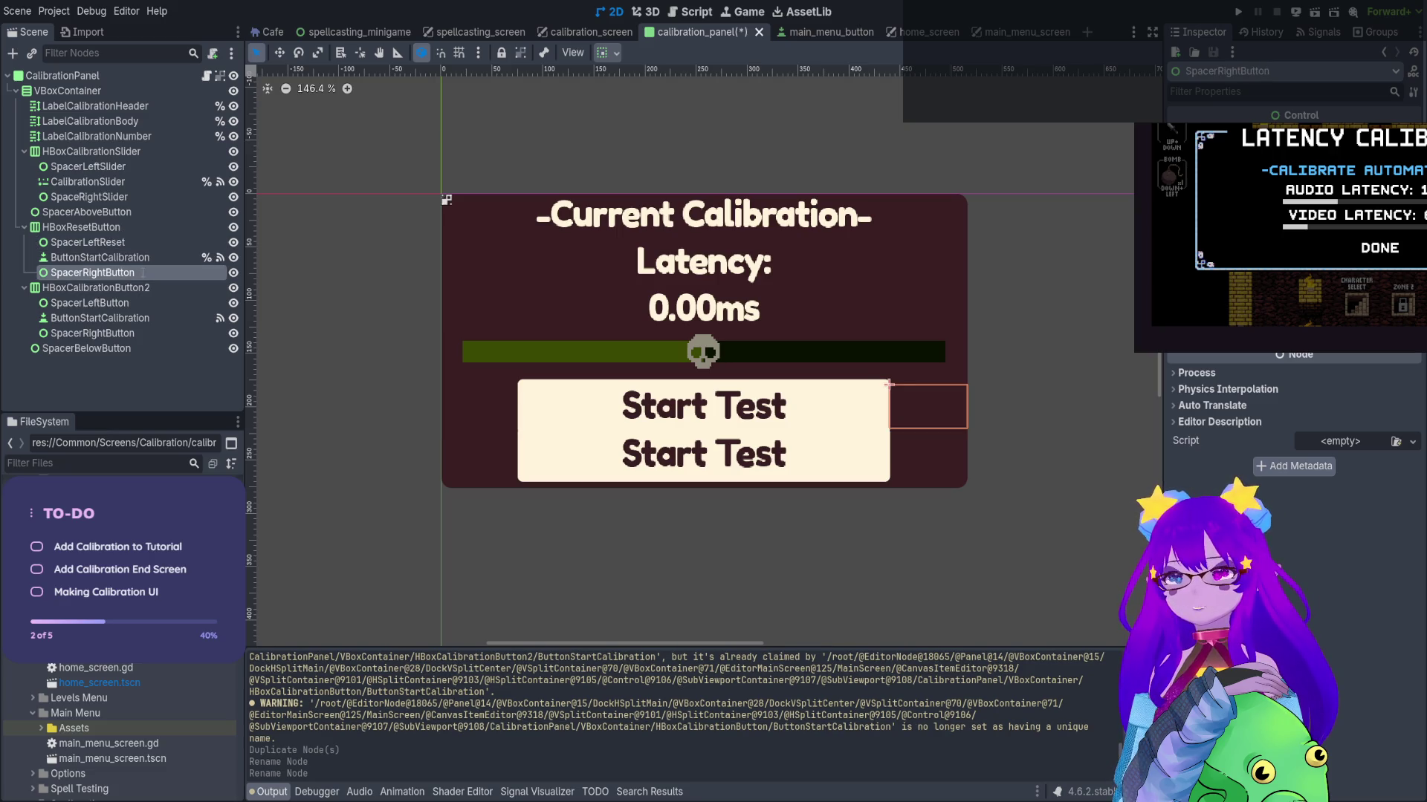
{"action": "double_click", "coordinate": [112, 273]}
{"action": "type", "text": "SpacerRightReset"}
{"action": "key", "text": "Return"}
Rename the duplicated button to ButtonResetCalibration and set its text to Reset
{"action": "left_click", "coordinate": [112, 257]}
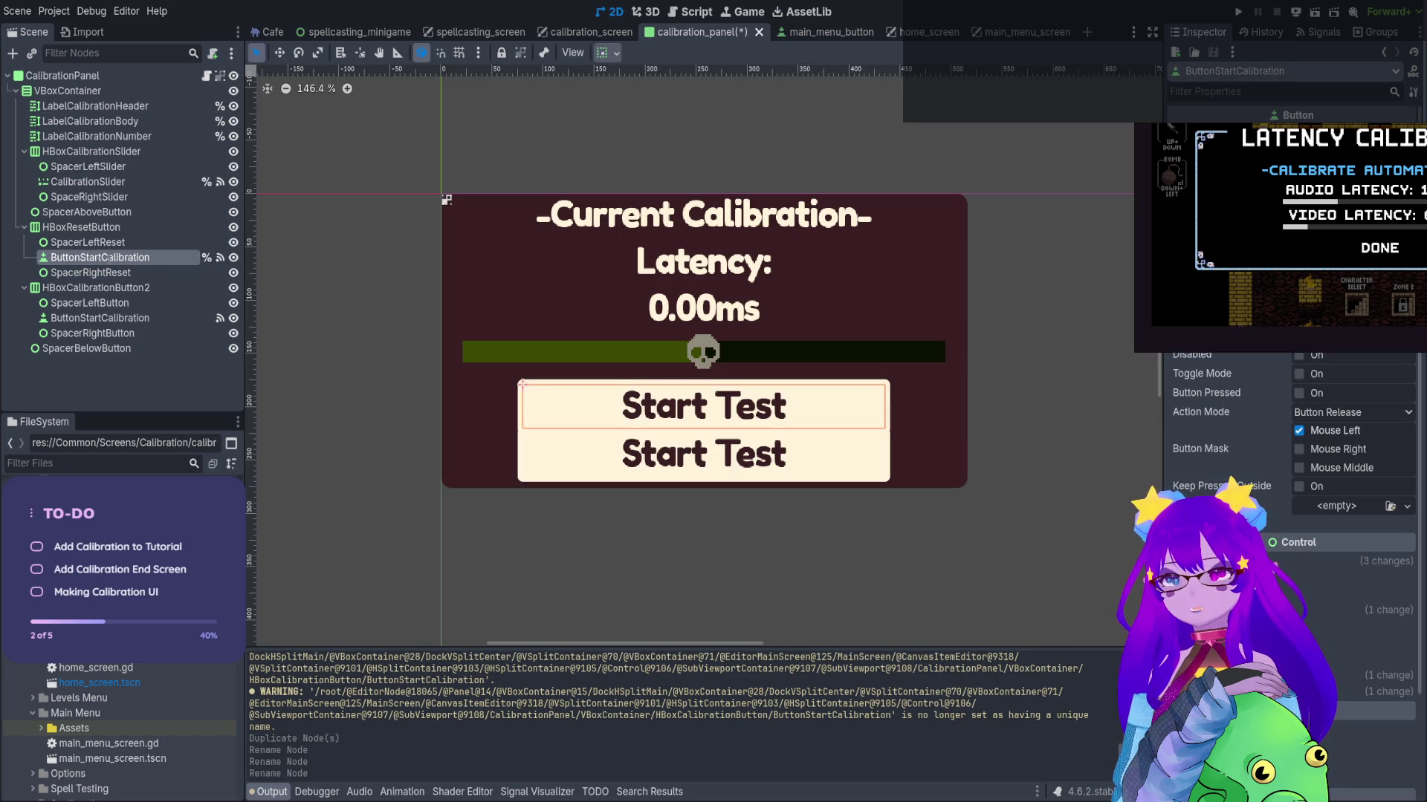
{"action": "double_click", "coordinate": [112, 257]}
{"action": "type", "text": "ButtonResetCalibration"}
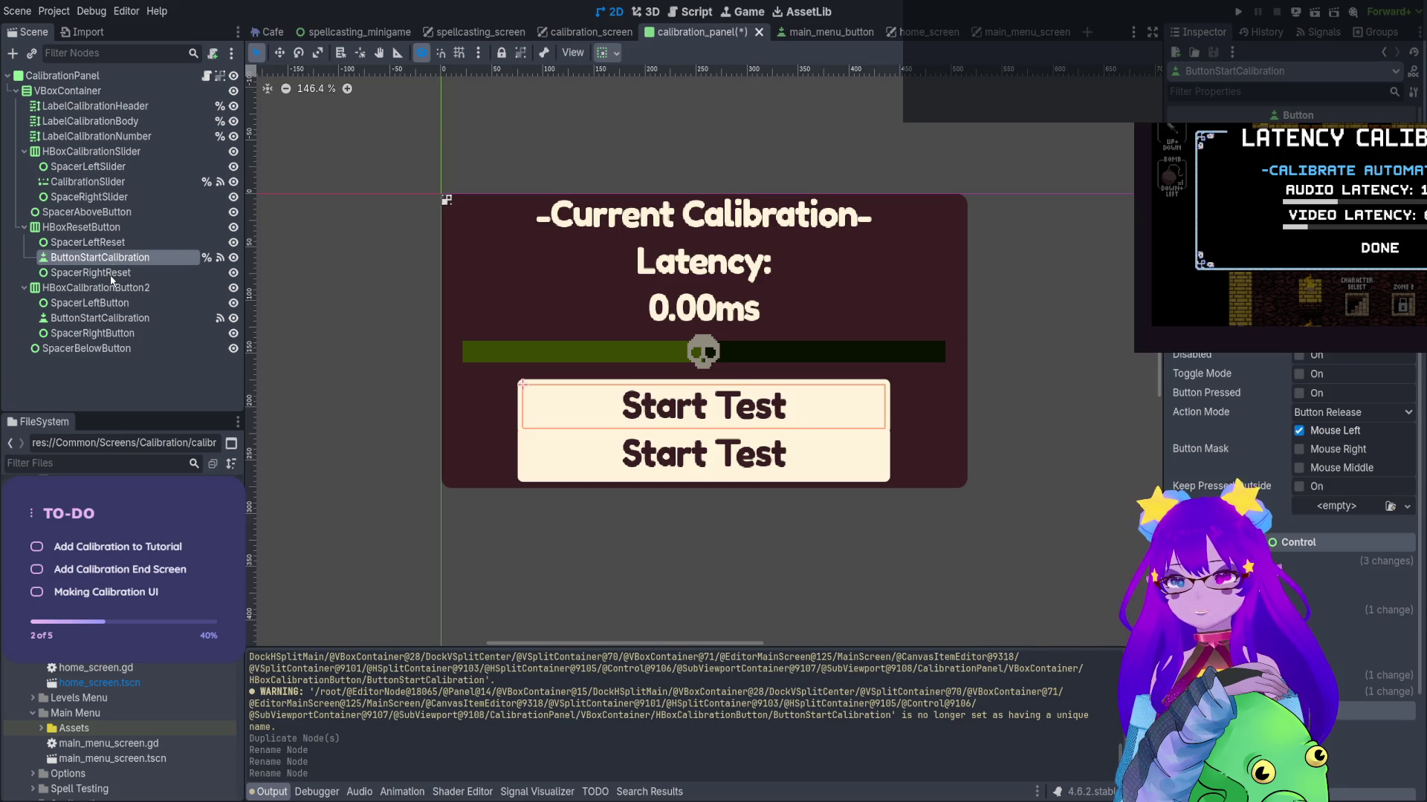
{"action": "key", "text": "Return"}
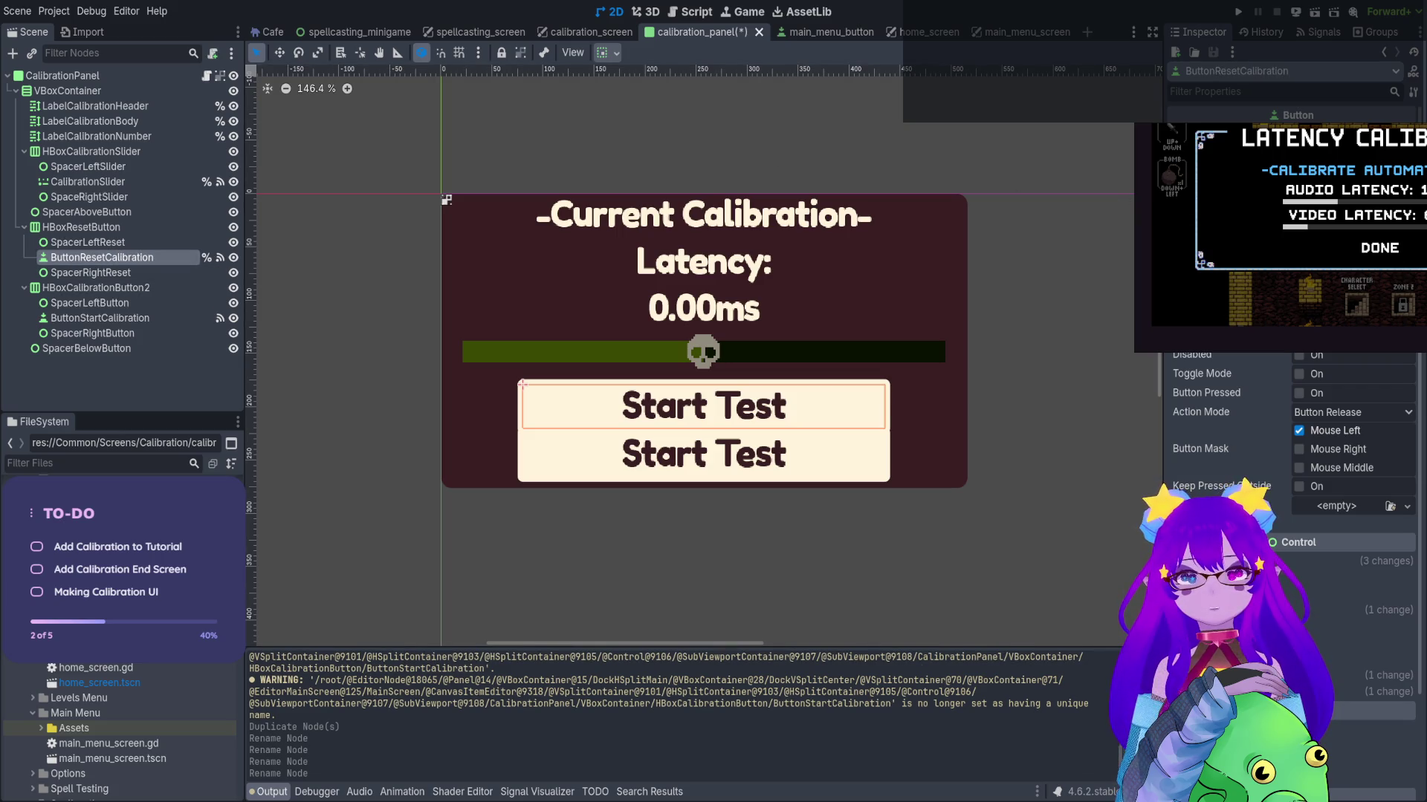
{"action": "type", "text": "Reset"}
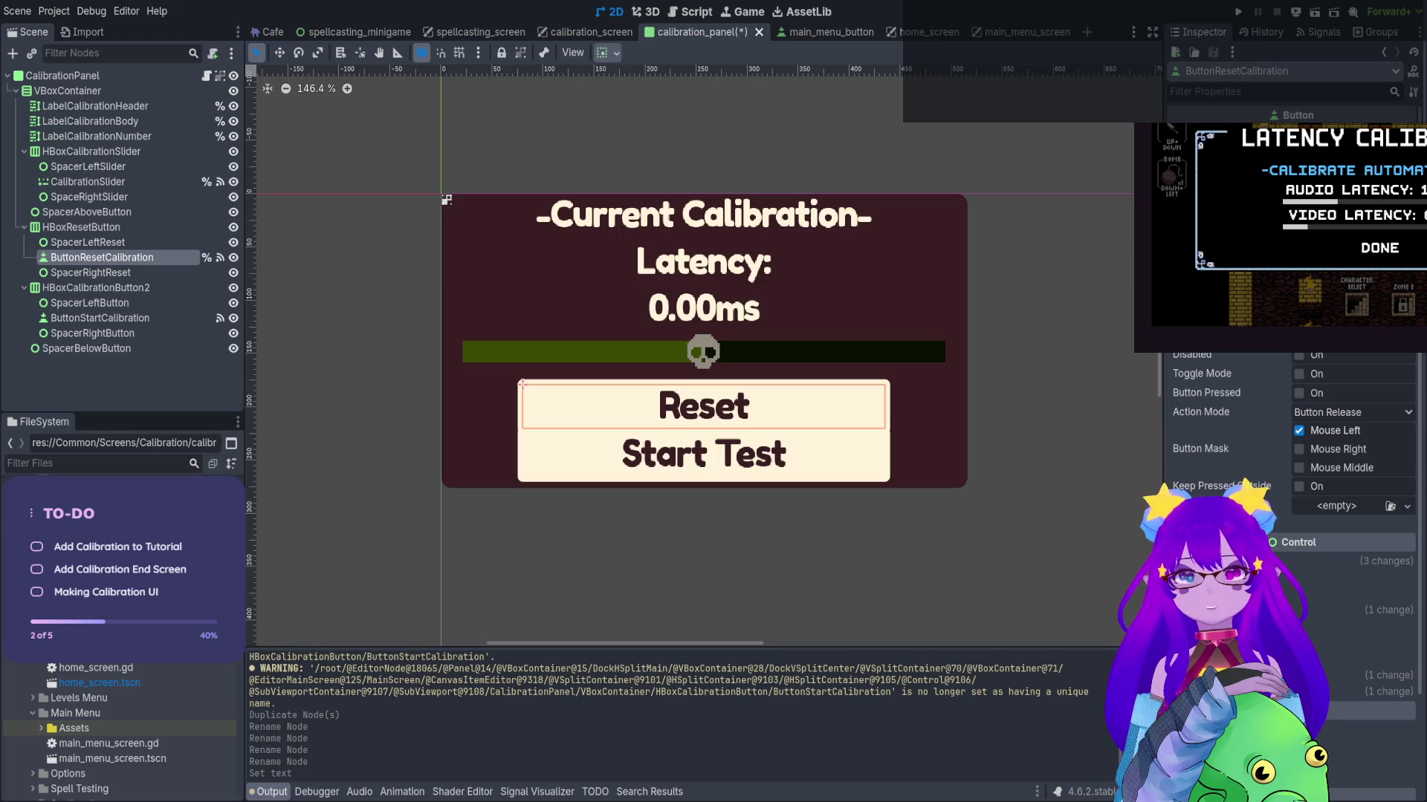
Override the Reset button's font size to 20 px
{"action": "scroll", "coordinate": [1312, 521], "scroll_direction": "down", "scroll_amount": 3}
{"action": "left_click", "coordinate": [1312, 553]}
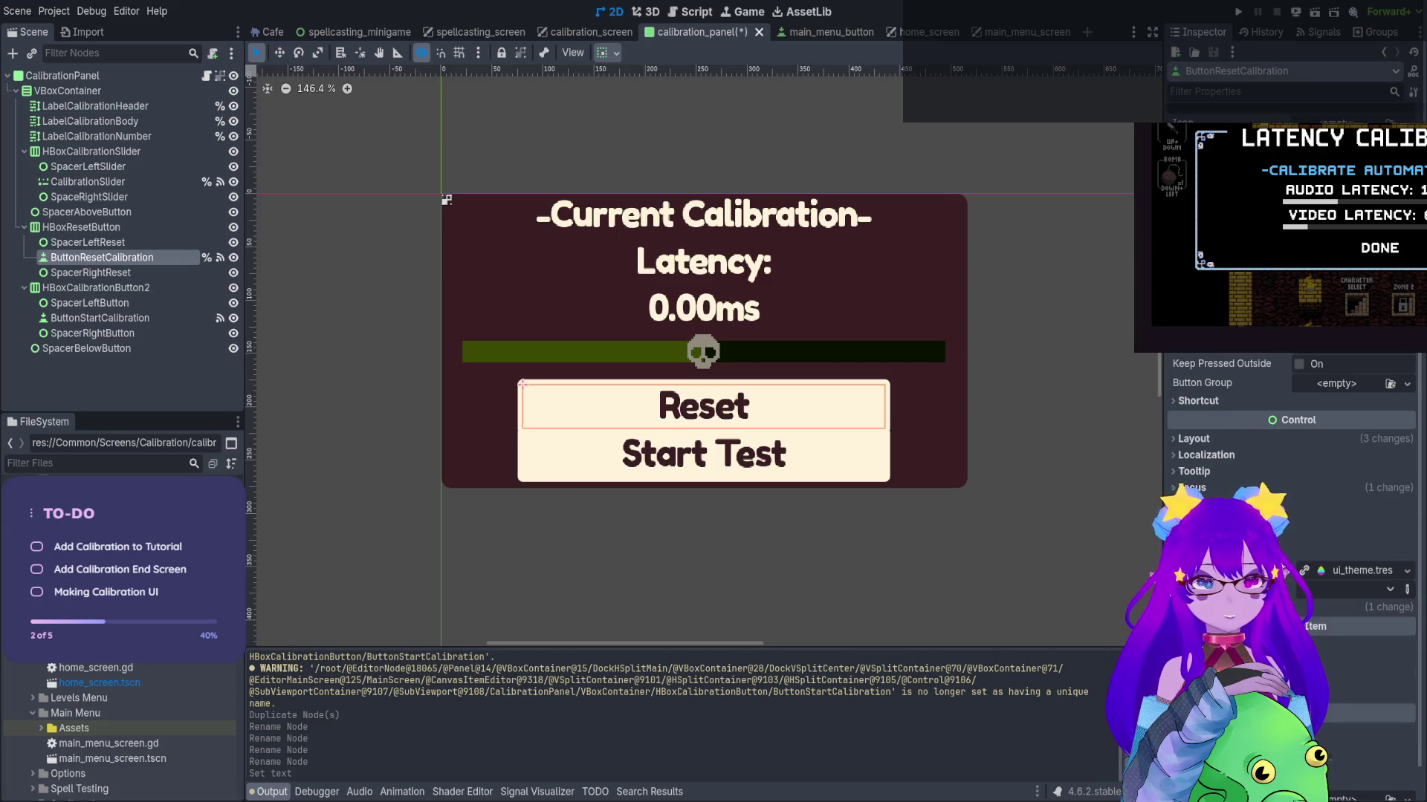
{"action": "left_click", "coordinate": [1312, 606]}
{"action": "scroll", "coordinate": [1312, 521], "scroll_direction": "down", "scroll_amount": 3}
{"action": "left_click", "coordinate": [1323, 537]}
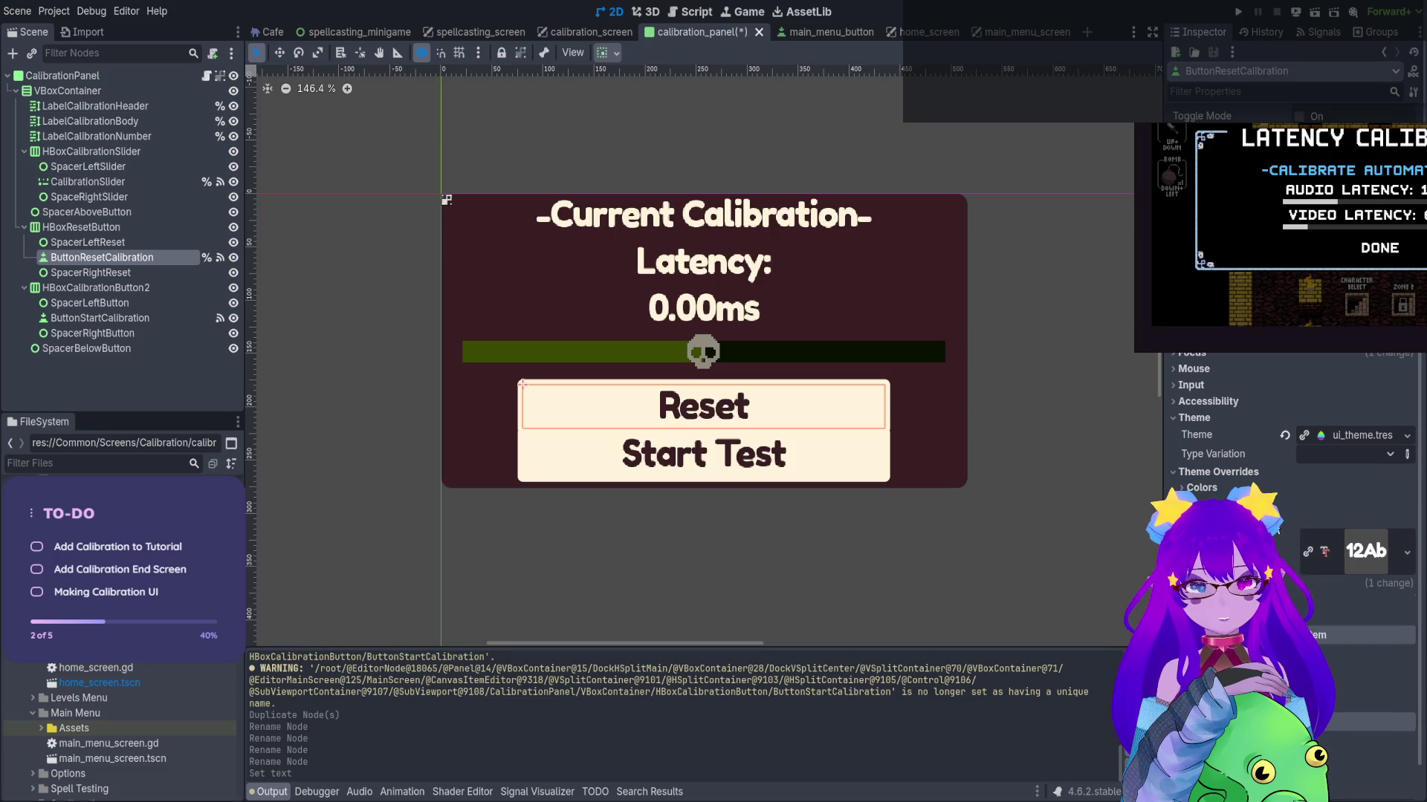
{"action": "mouse_move", "coordinate": [1330, 605]}
{"action": "left_mouse_down"}
{"action": "mouse_move", "coordinate": [1263, 606]}
{"action": "mouse_move", "coordinate": [1297, 606]}
{"action": "left_mouse_up"}
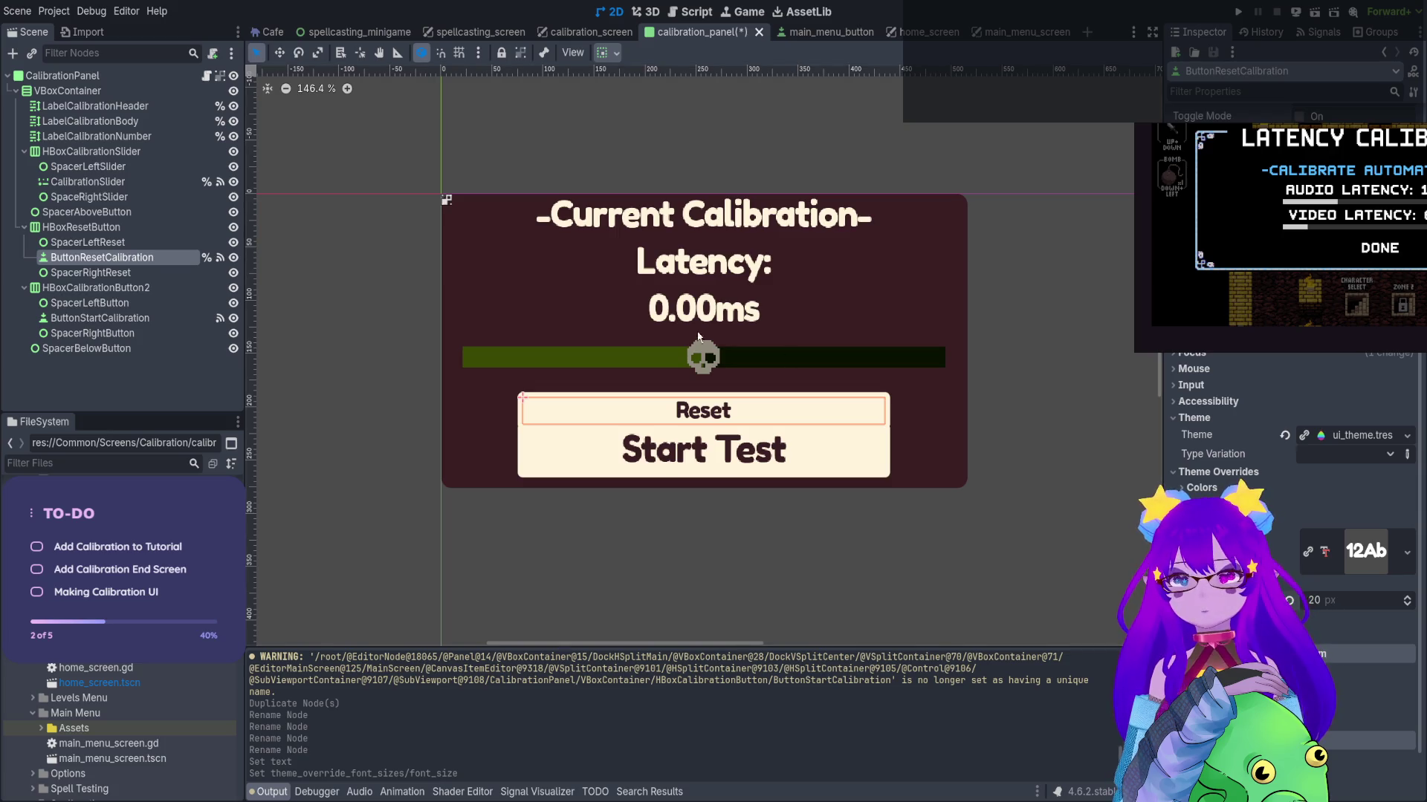
Lower the Reset button's stretch ratio to 0.15 and paste a spacer under SpacerAboveButton
{"action": "scroll", "coordinate": [1327, 522], "scroll_direction": "up", "scroll_amount": 5}
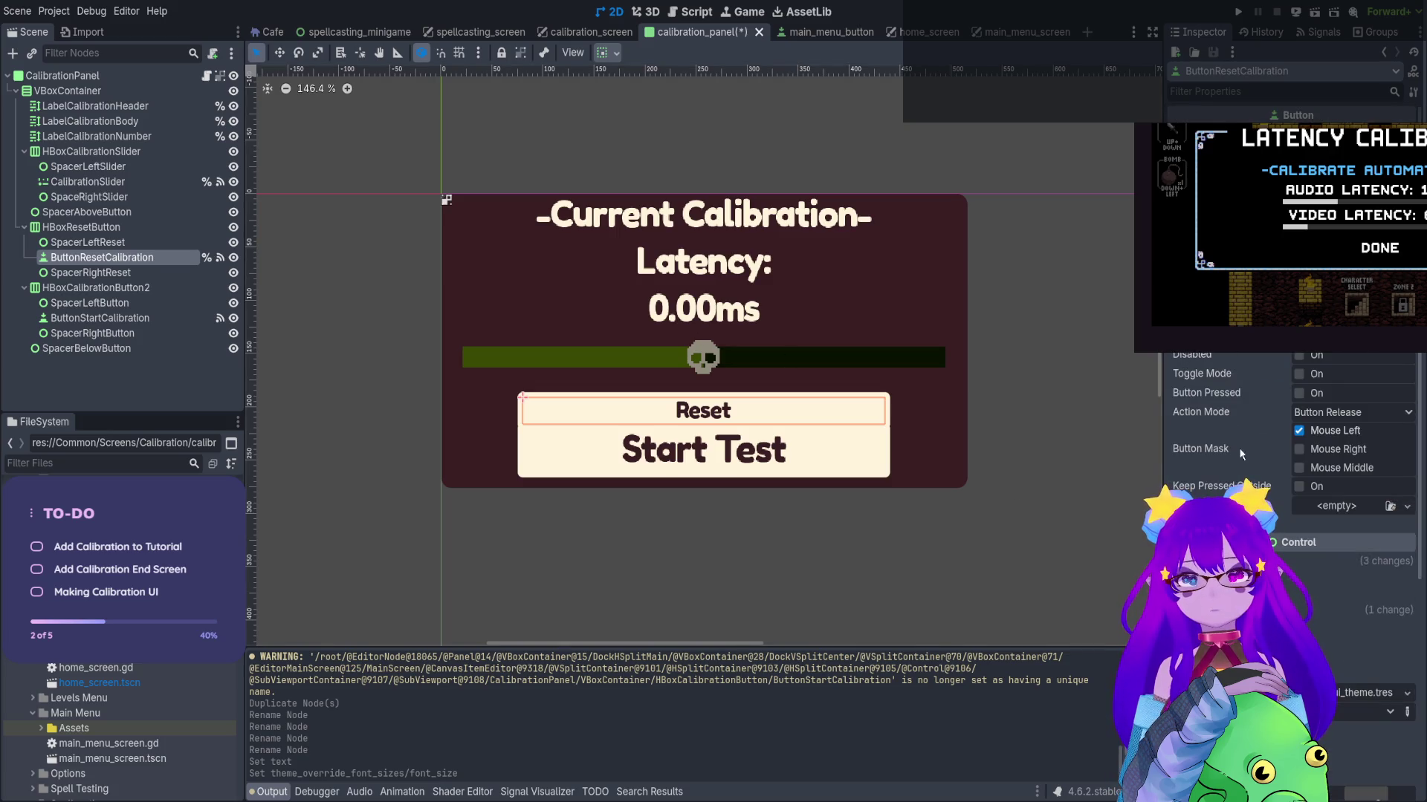
{"action": "scroll", "coordinate": [1238, 447], "scroll_direction": "down", "scroll_amount": 2}
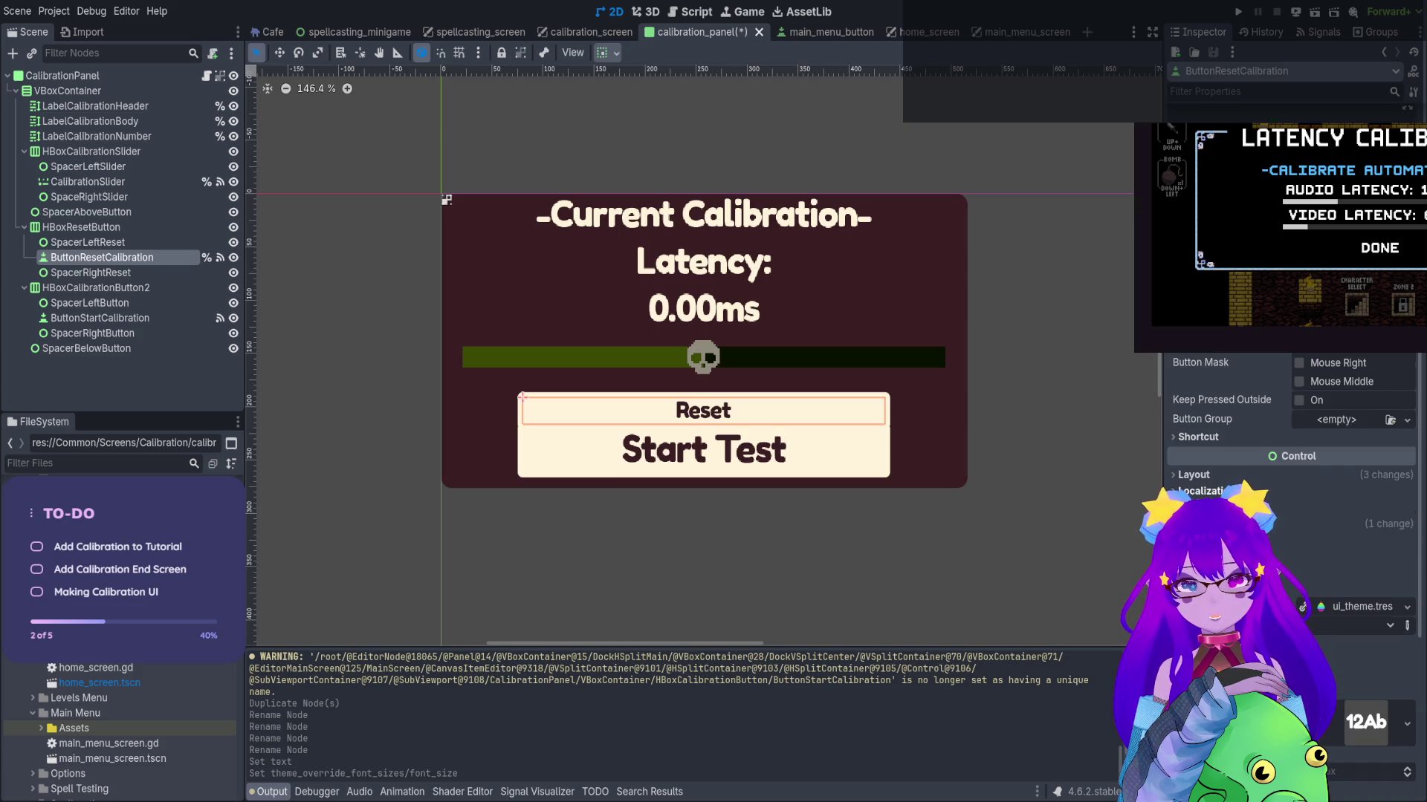
{"action": "left_click", "coordinate": [1224, 465]}
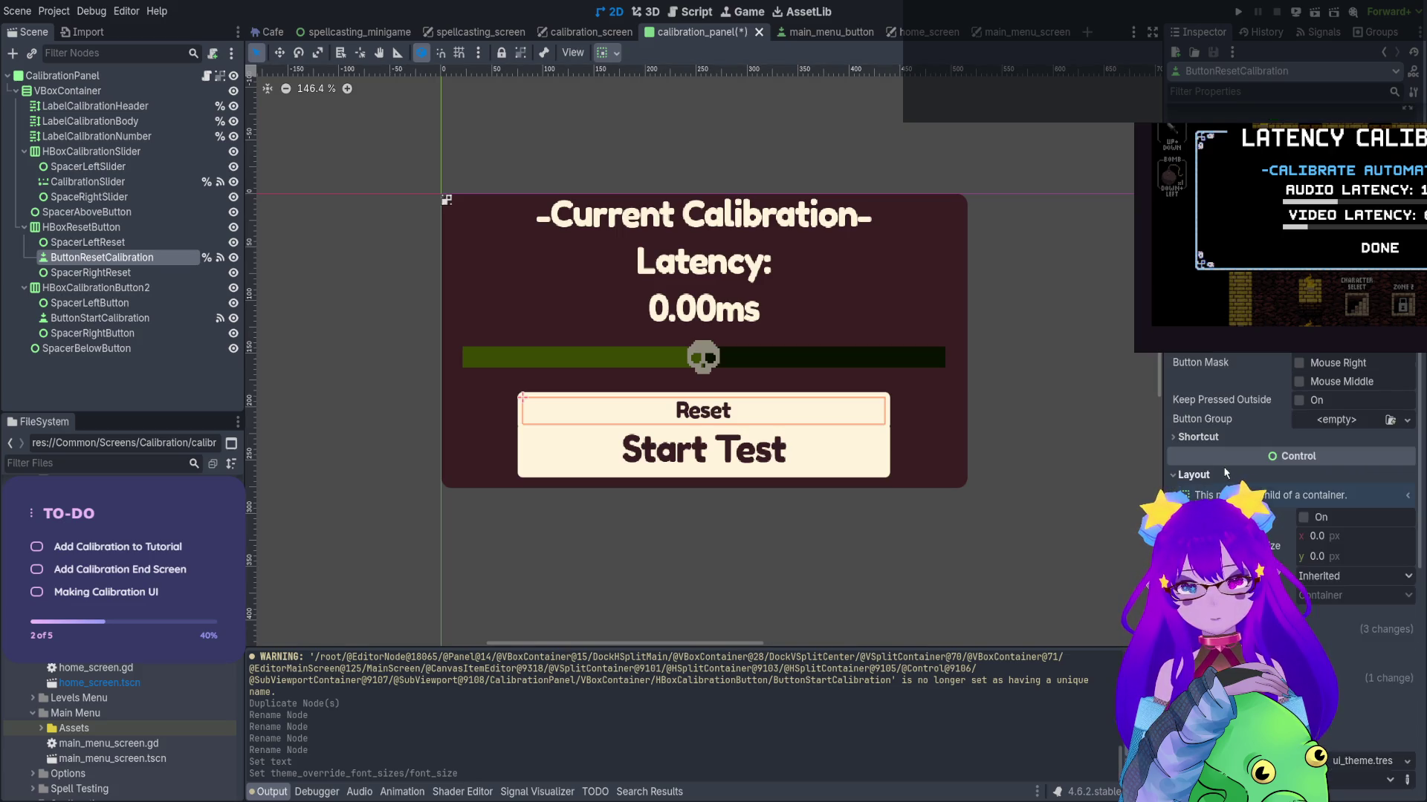
{"action": "scroll", "coordinate": [1223, 466], "scroll_direction": "down", "scroll_amount": 3}
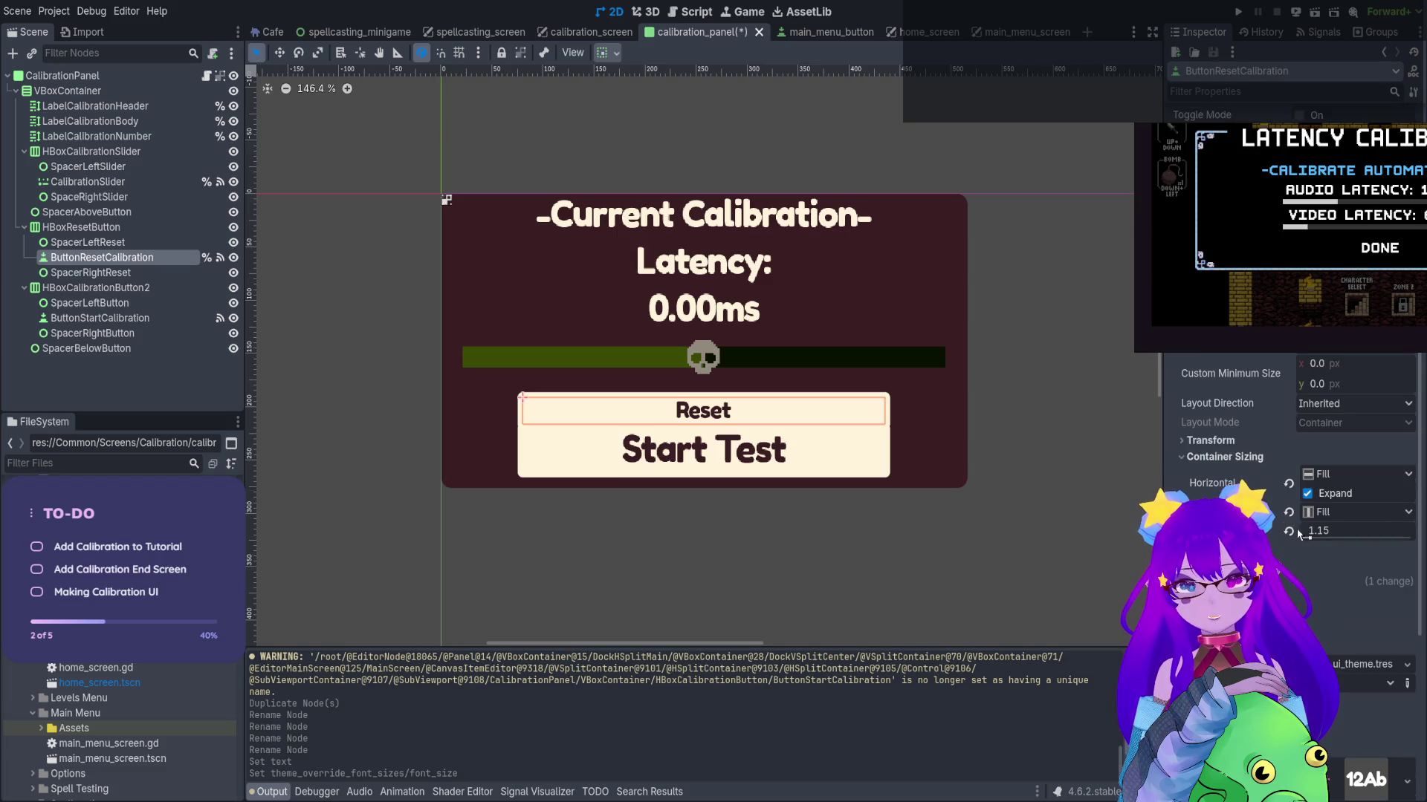
{"action": "left_click_drag", "start_coordinate": [1309, 536], "coordinate": [1303, 538]}
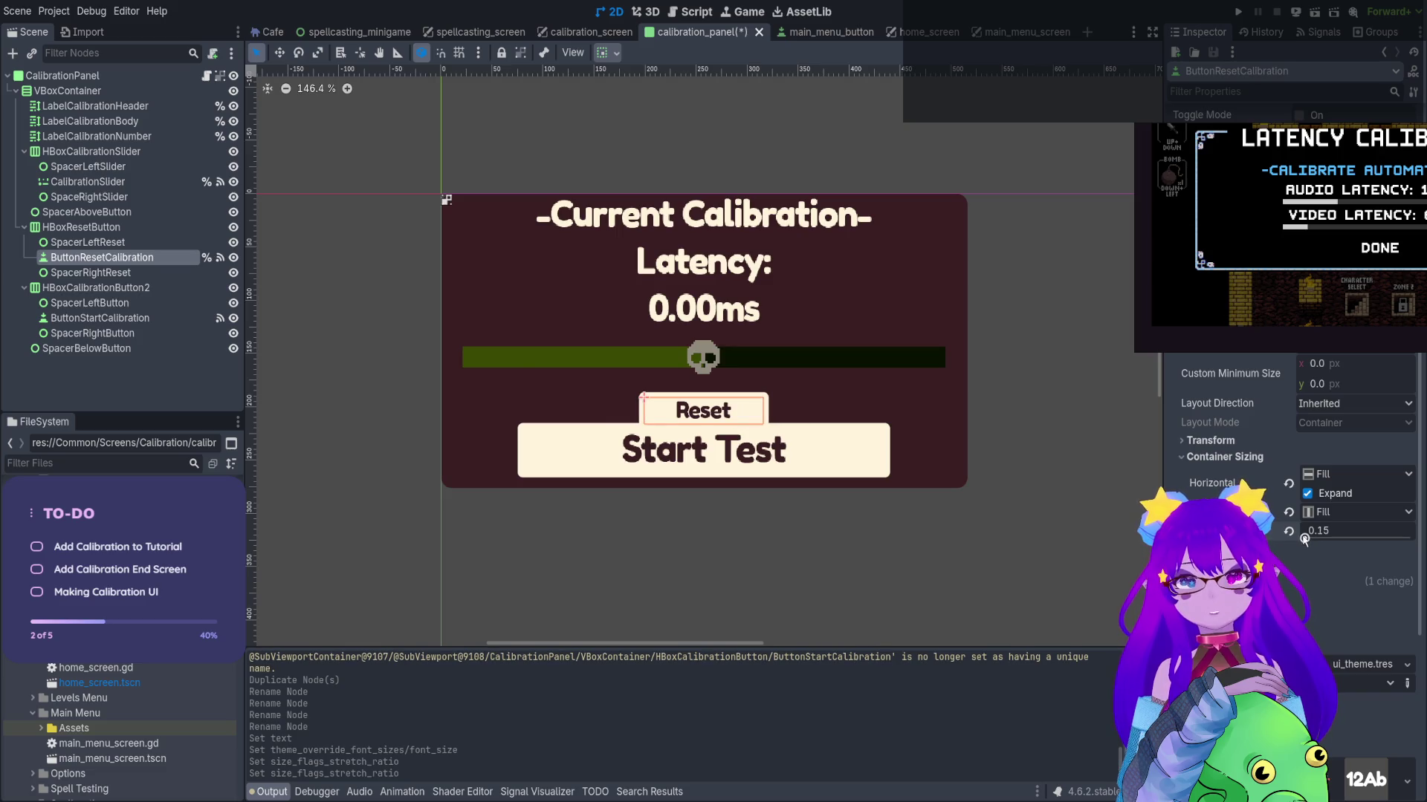
{"action": "left_click", "coordinate": [83, 213]}
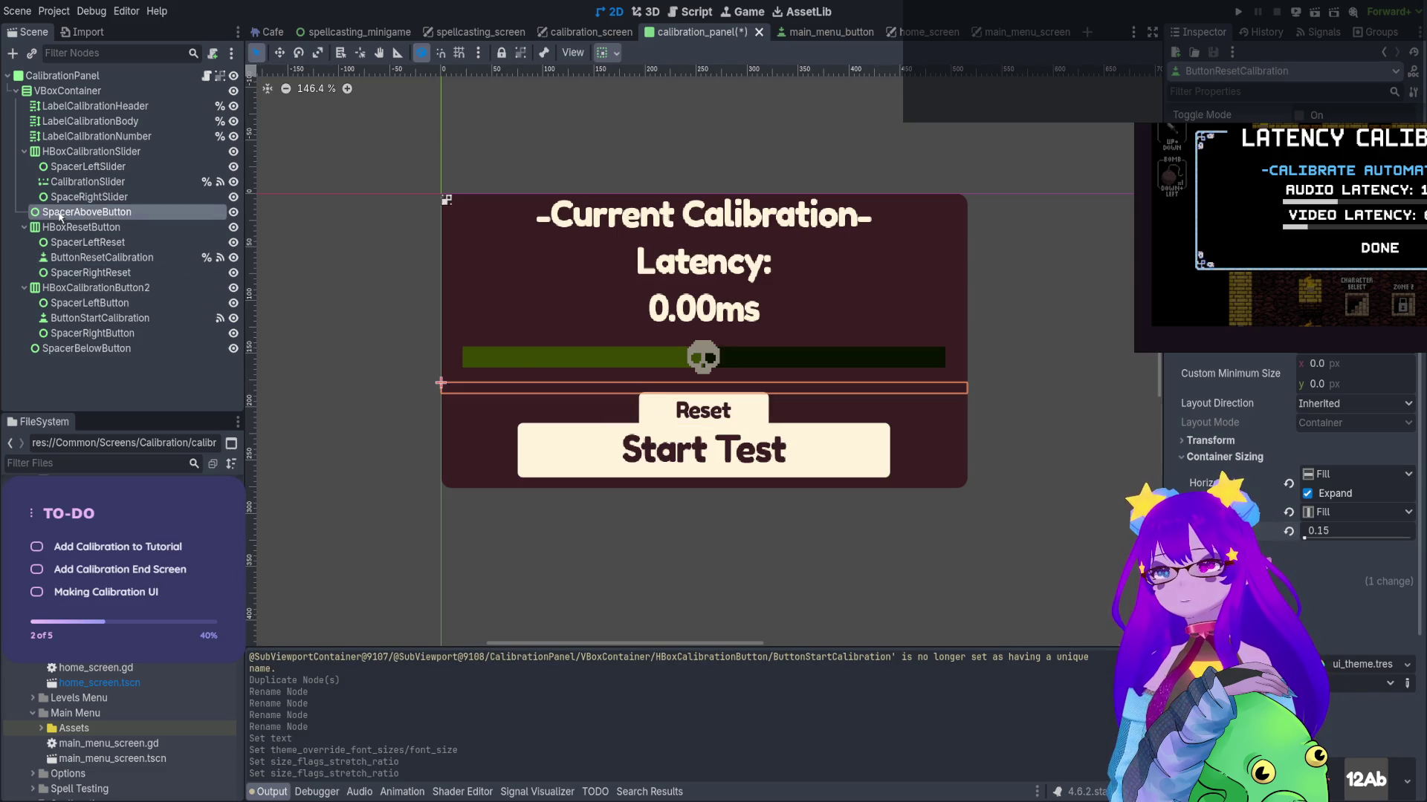
{"action": "key", "text": "ctrl+v"}
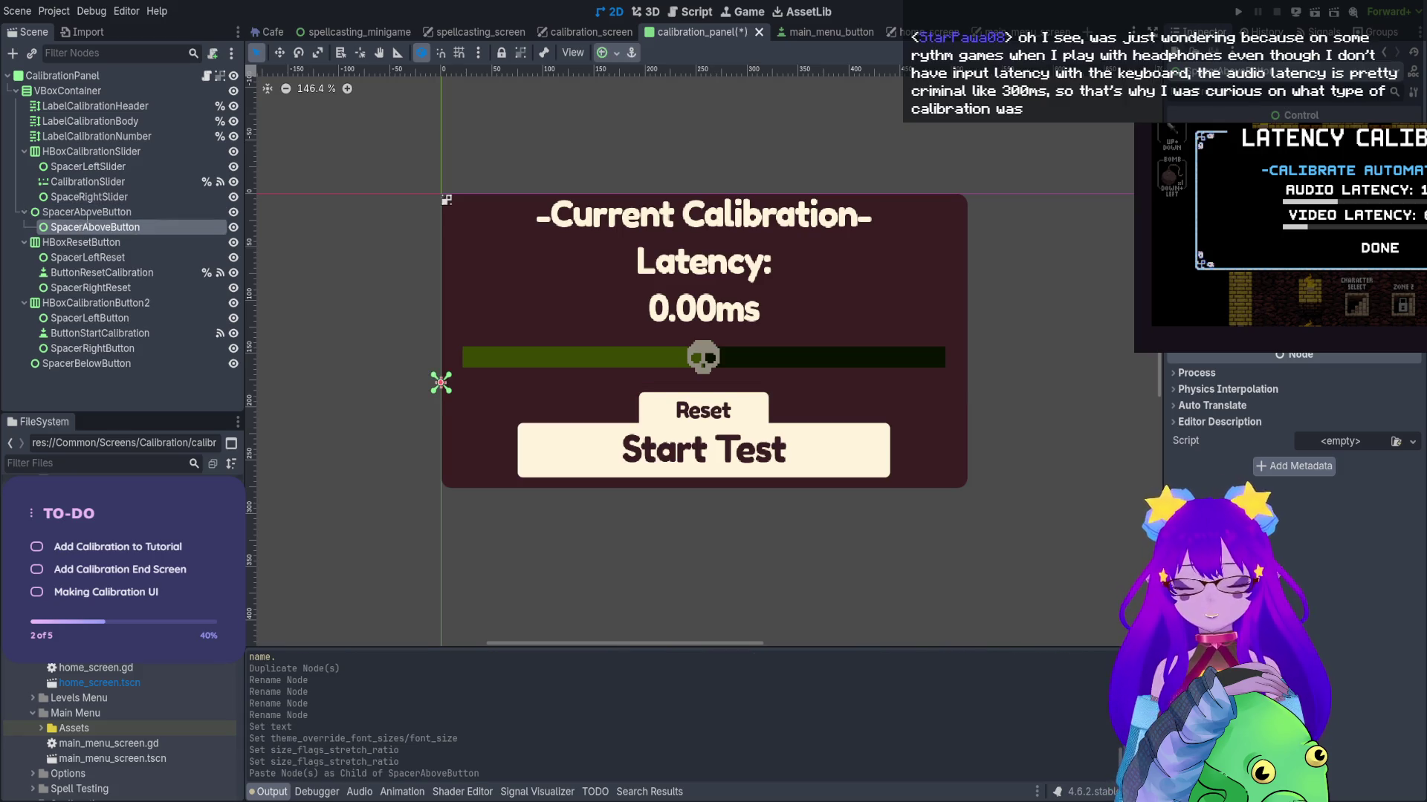
Name the pasted spacer SpacerMiddleButton
{"action": "type", "text": "SpacerMiddleButton"}
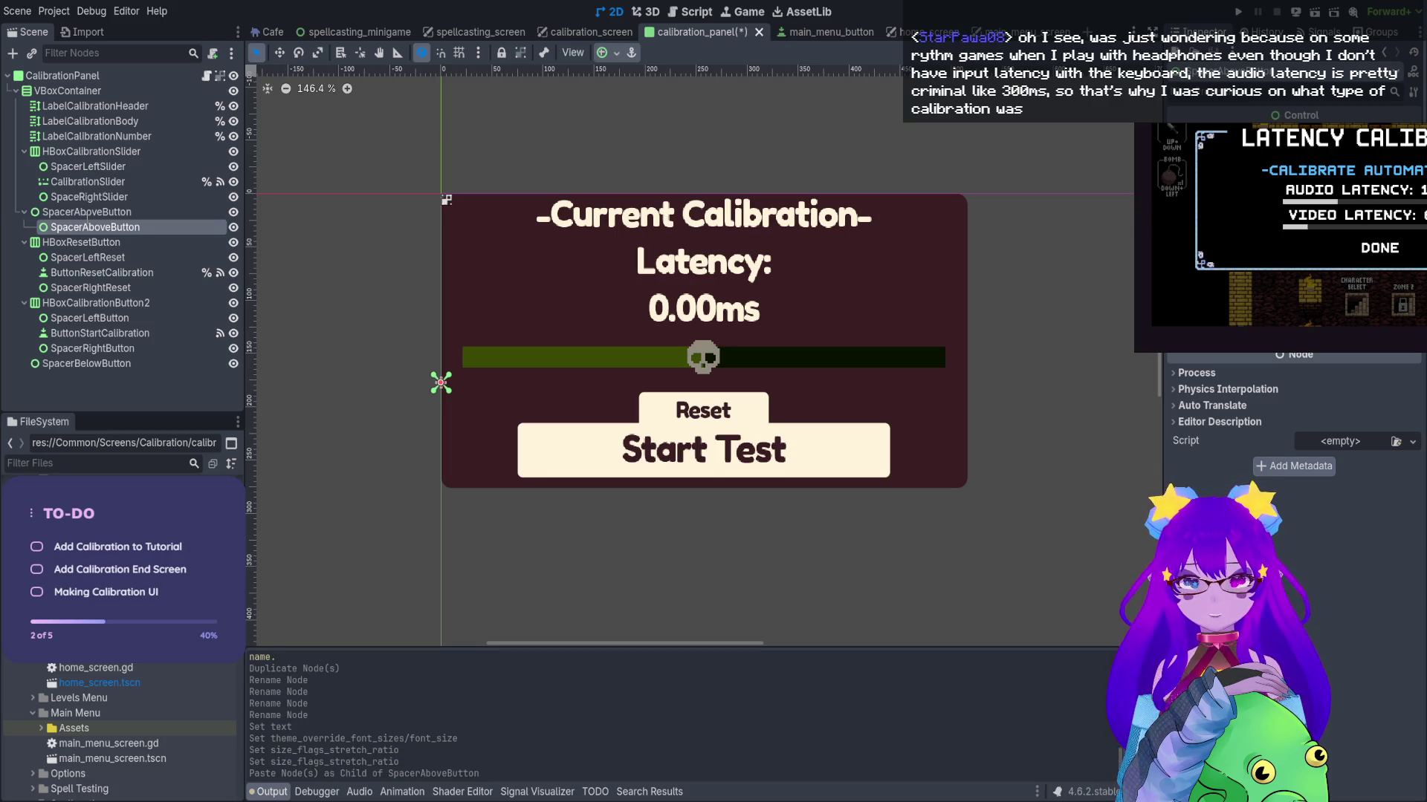
{"action": "key", "text": "Return"}
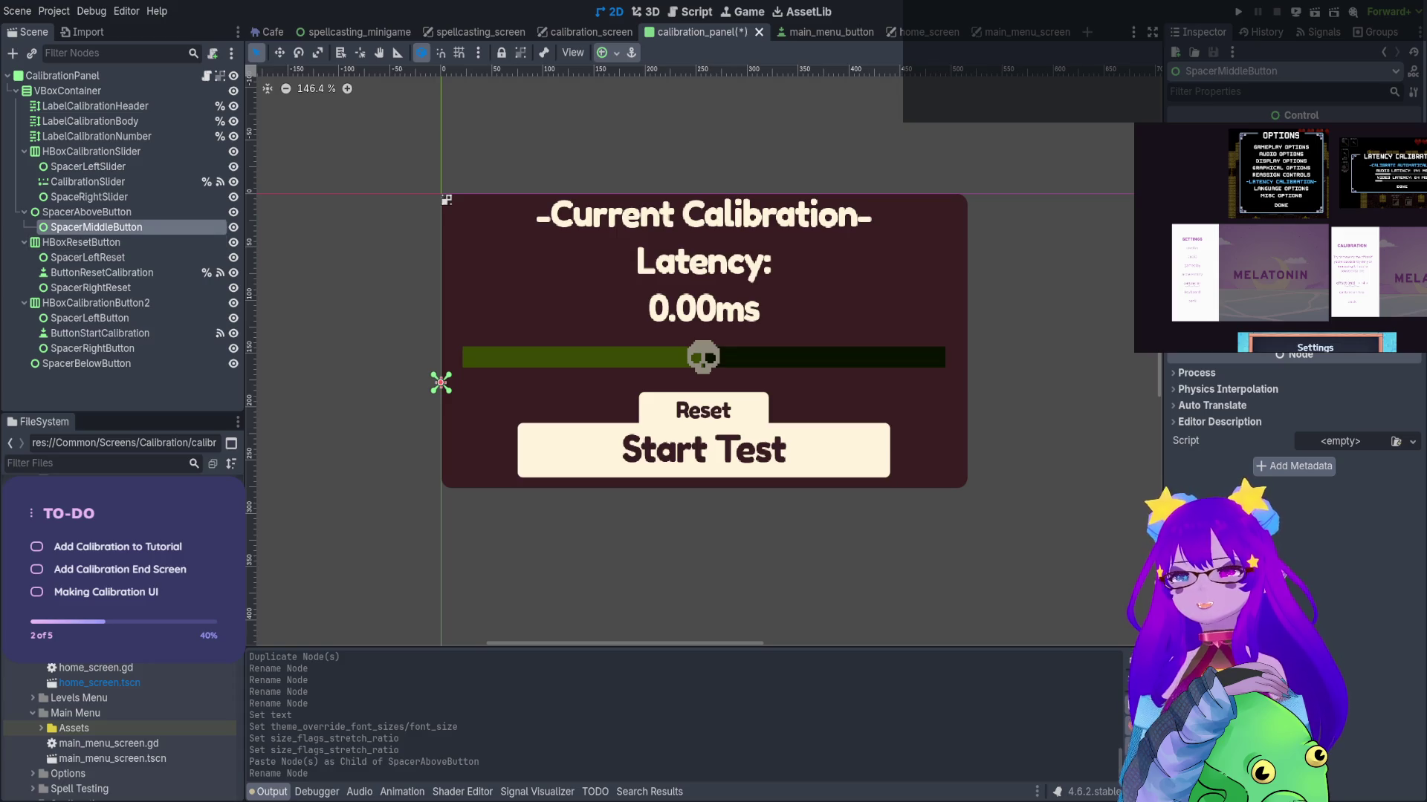
Move SpacerMiddleButton between the Reset and Start Test rows and adjust its stretch ratio
{"action": "left_click_drag", "start_coordinate": [96, 227], "coordinate": [68, 255]}
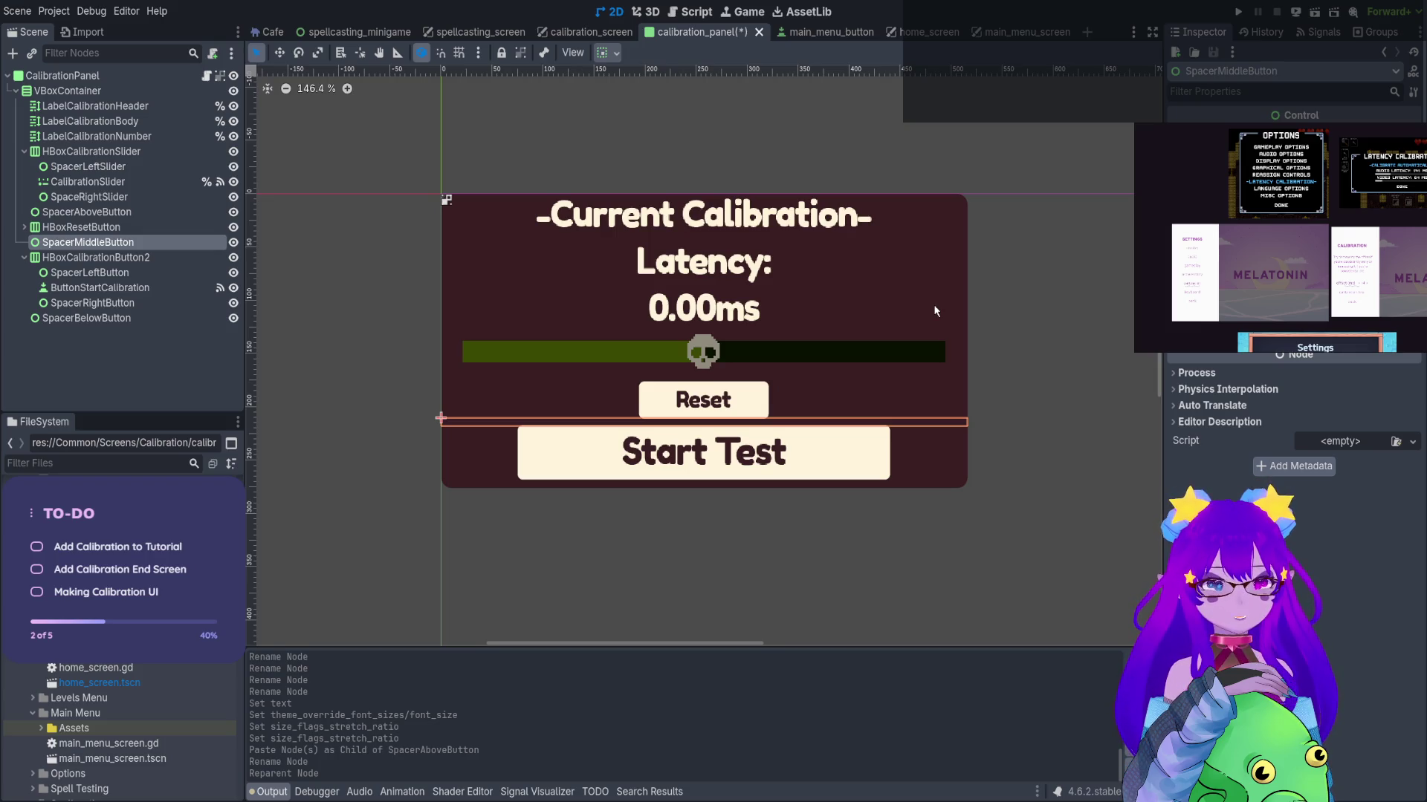
{"action": "scroll", "coordinate": [1293, 431], "scroll_direction": "up", "scroll_amount": 4}
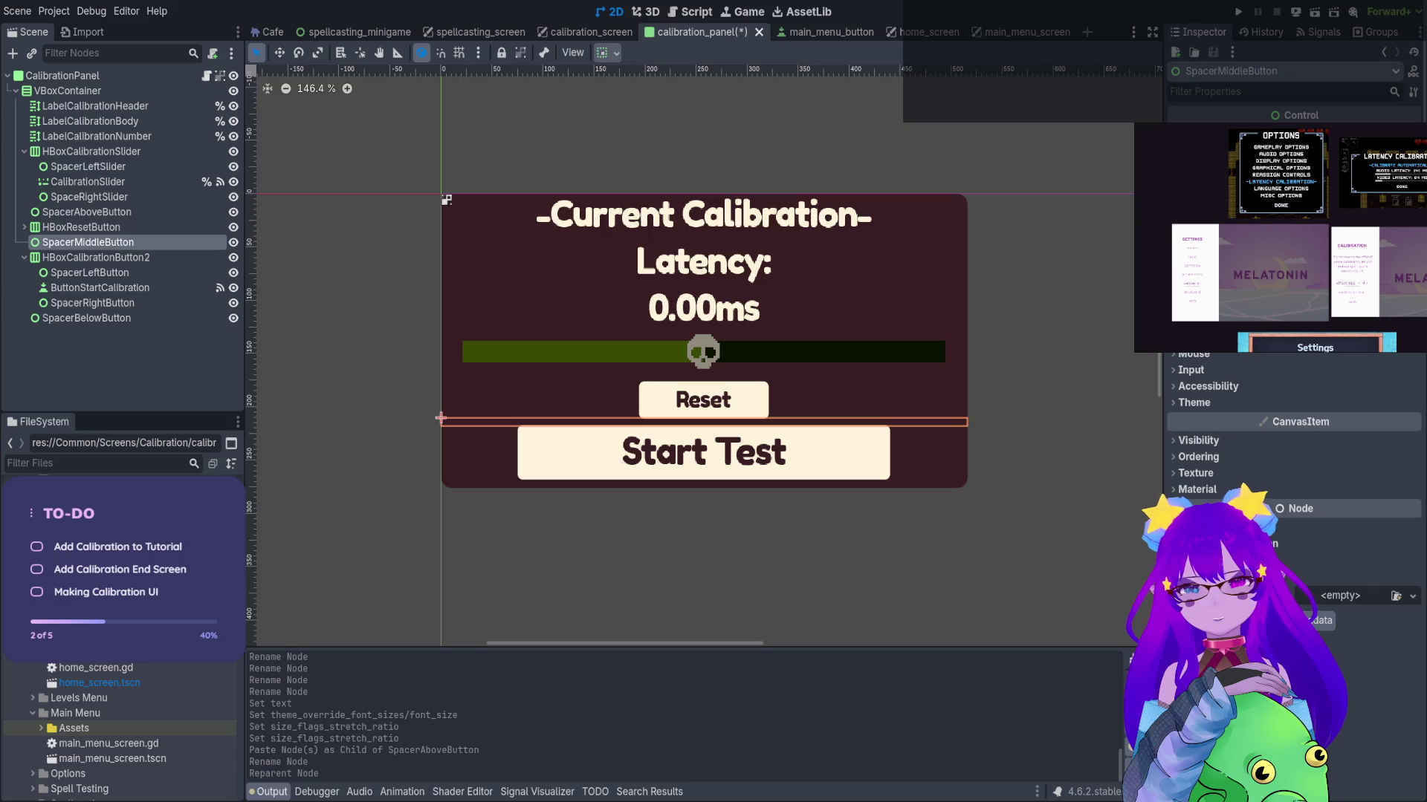
{"action": "scroll", "coordinate": [1307, 387], "scroll_direction": "up", "scroll_amount": 2}
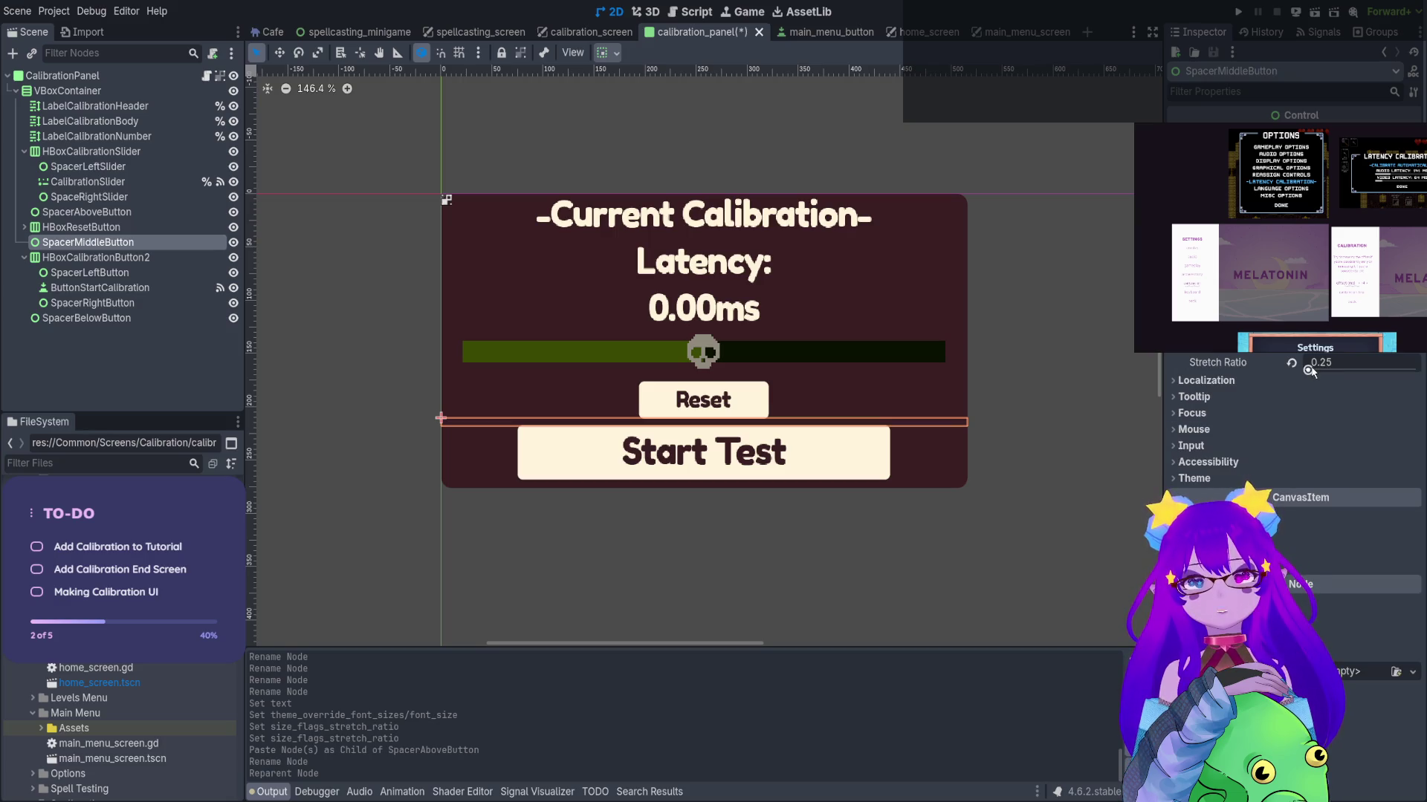
{"action": "left_click_drag", "start_coordinate": [1321, 370], "coordinate": [1312, 372]}
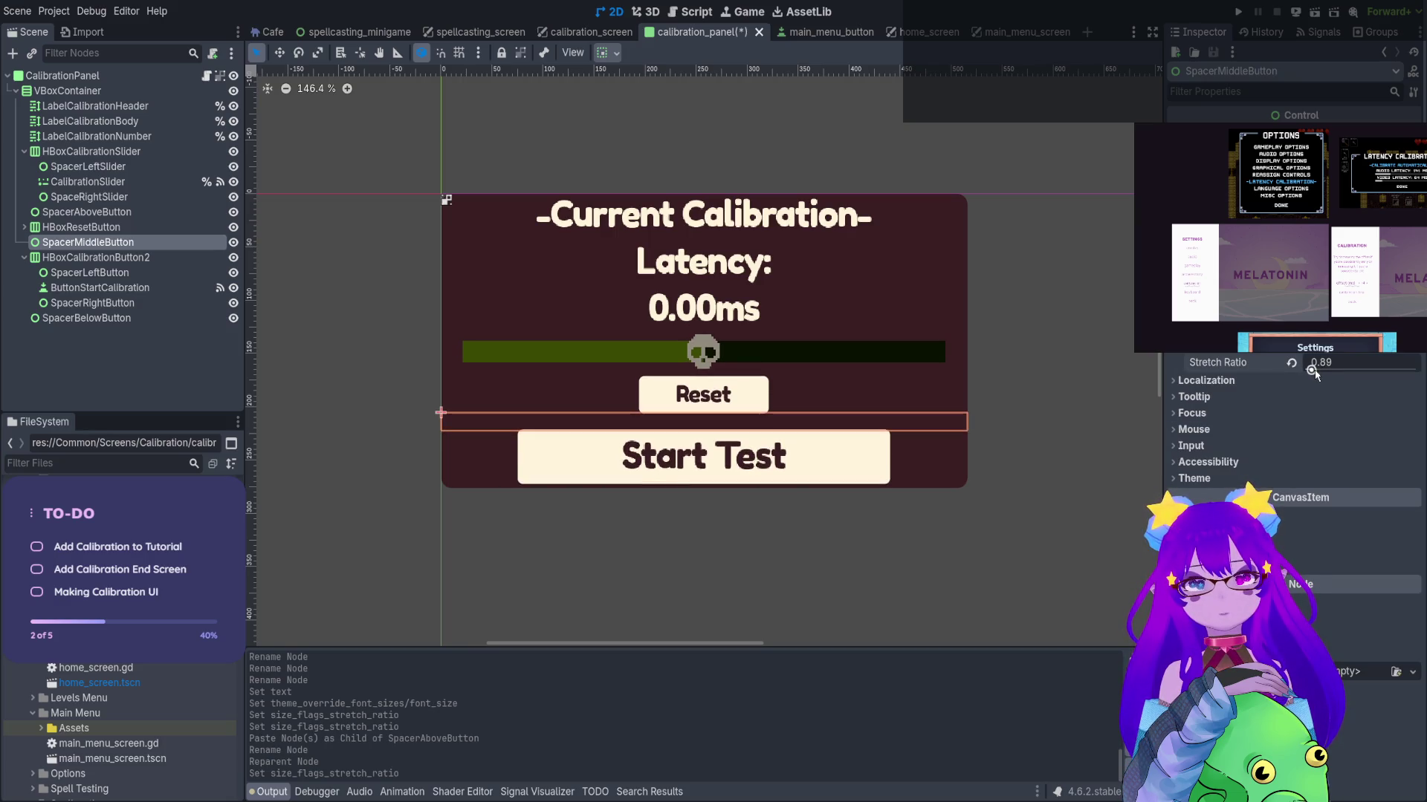
Set SpacerBelowButton's stretch ratio to 1.3 and check the rows' nodes
{"action": "left_click", "coordinate": [95, 324]}
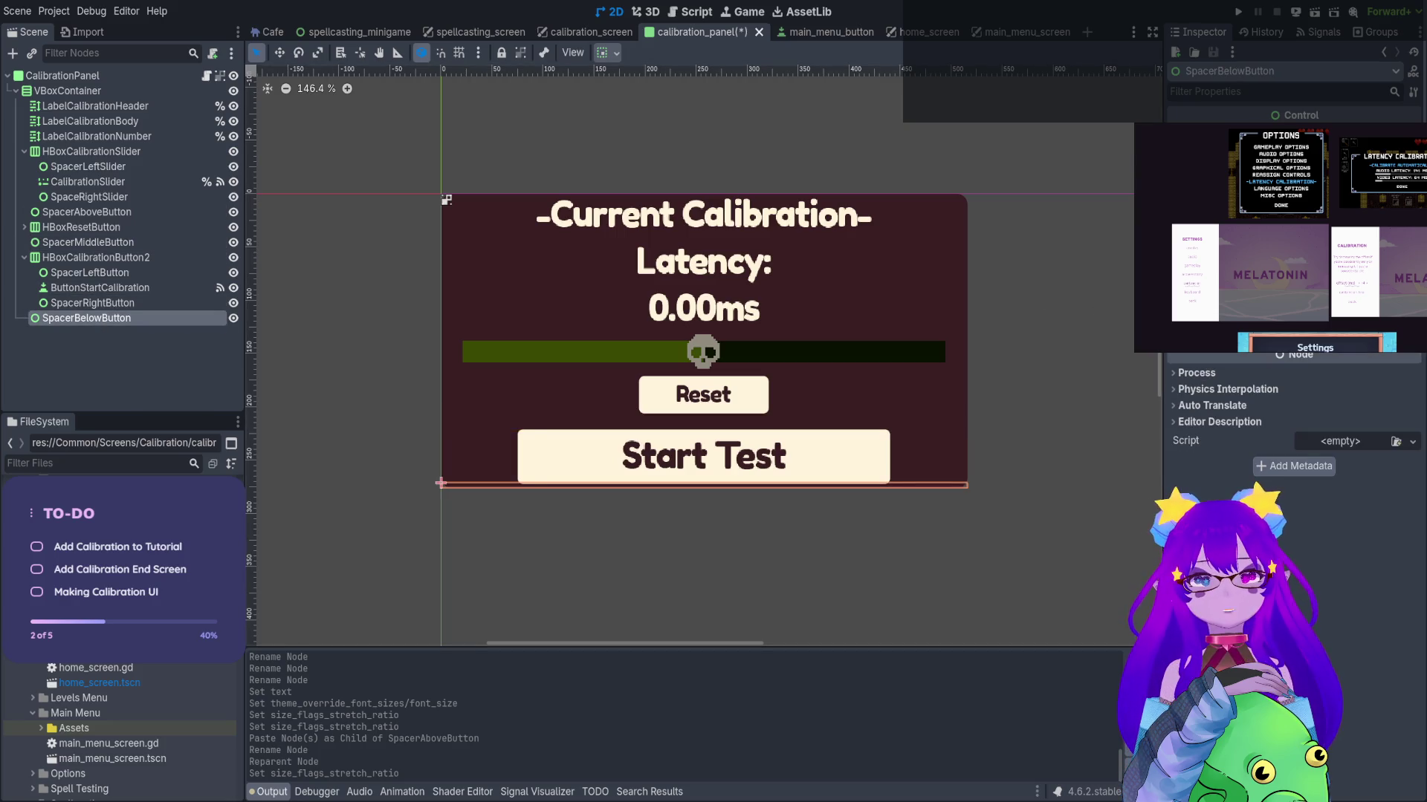
{"action": "scroll", "coordinate": [1293, 416], "scroll_direction": "up", "scroll_amount": 1}
{"action": "left_click_drag", "start_coordinate": [1330, 362], "coordinate": [1336, 362]}
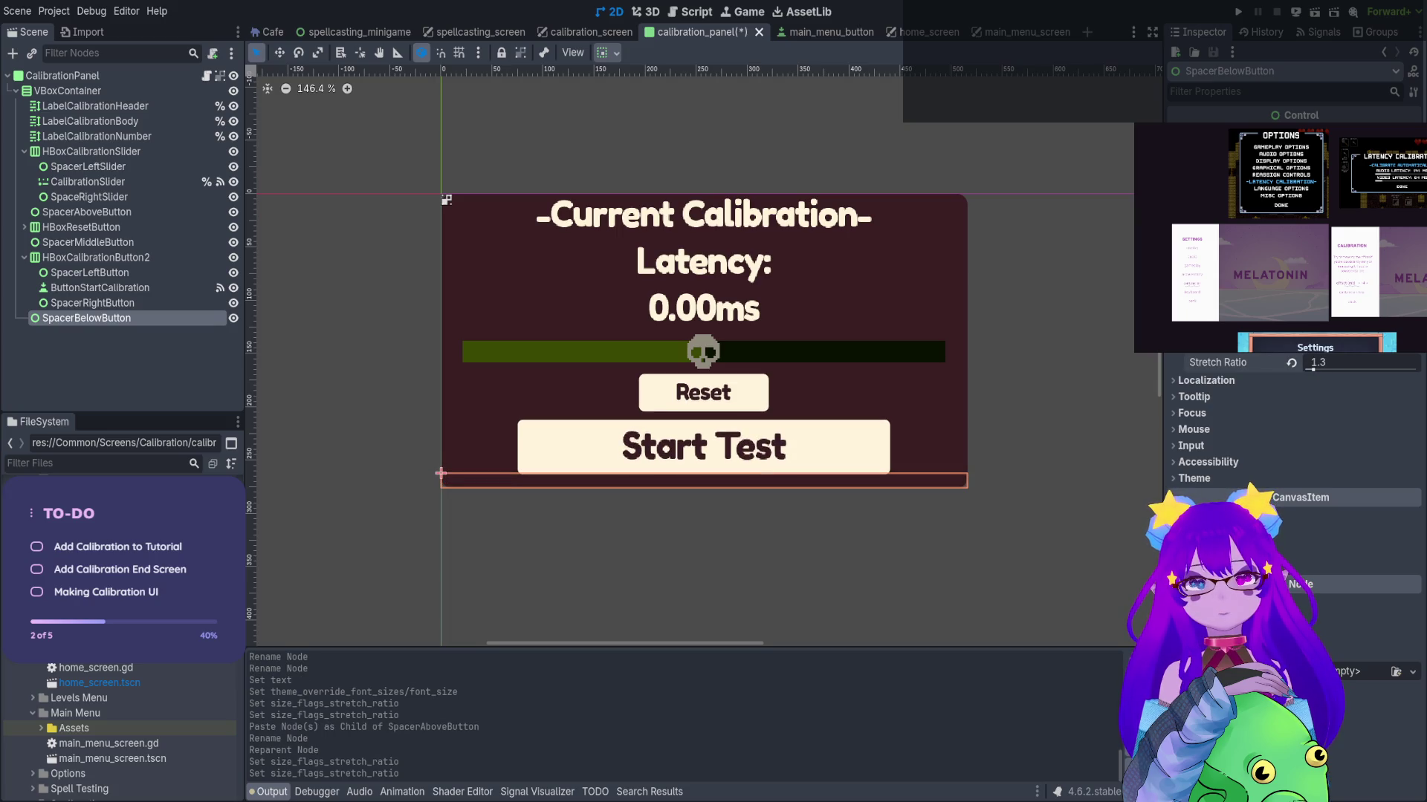
{"action": "left_click", "coordinate": [139, 274]}
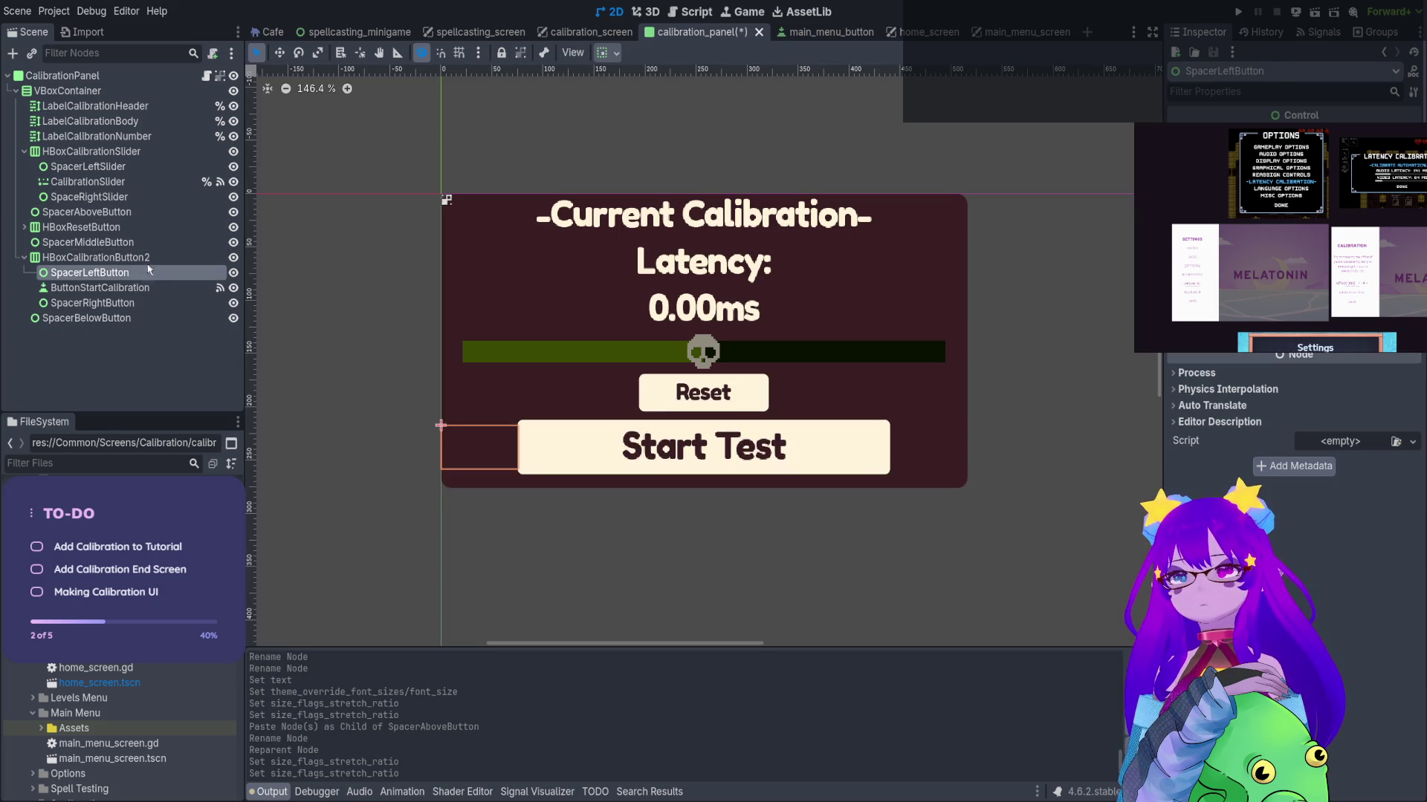
{"action": "left_click", "coordinate": [147, 289]}
{"action": "left_click", "coordinate": [149, 245]}
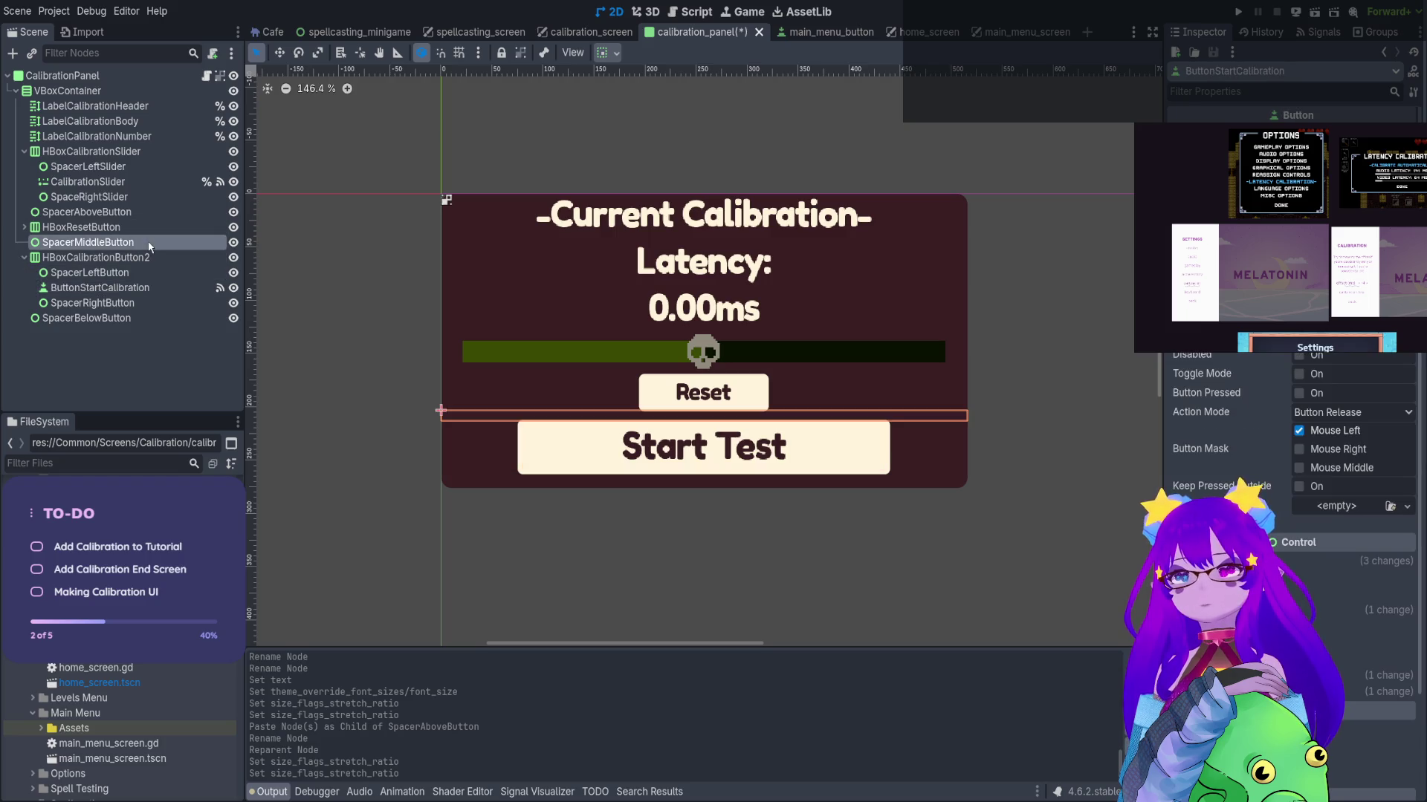
{"action": "left_click", "coordinate": [149, 227]}
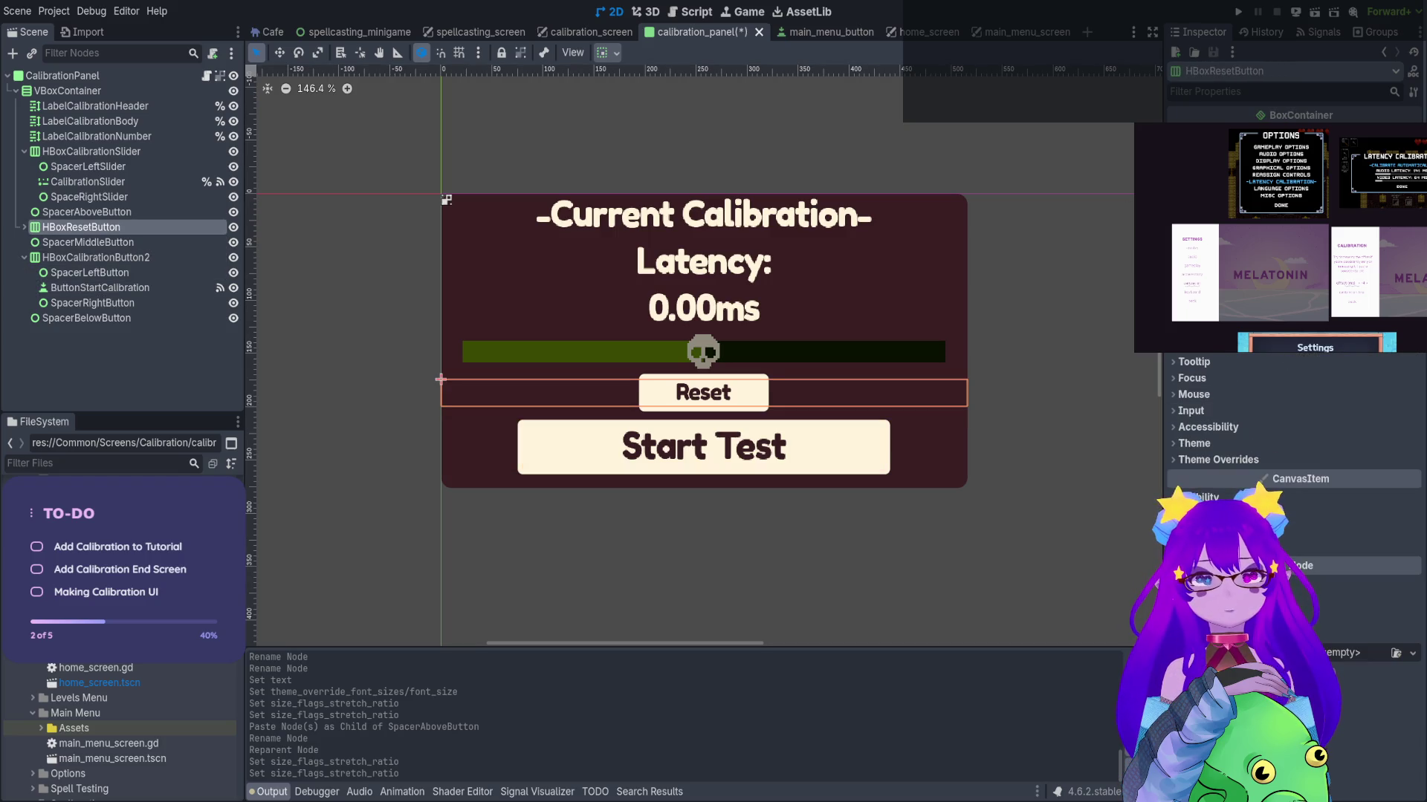